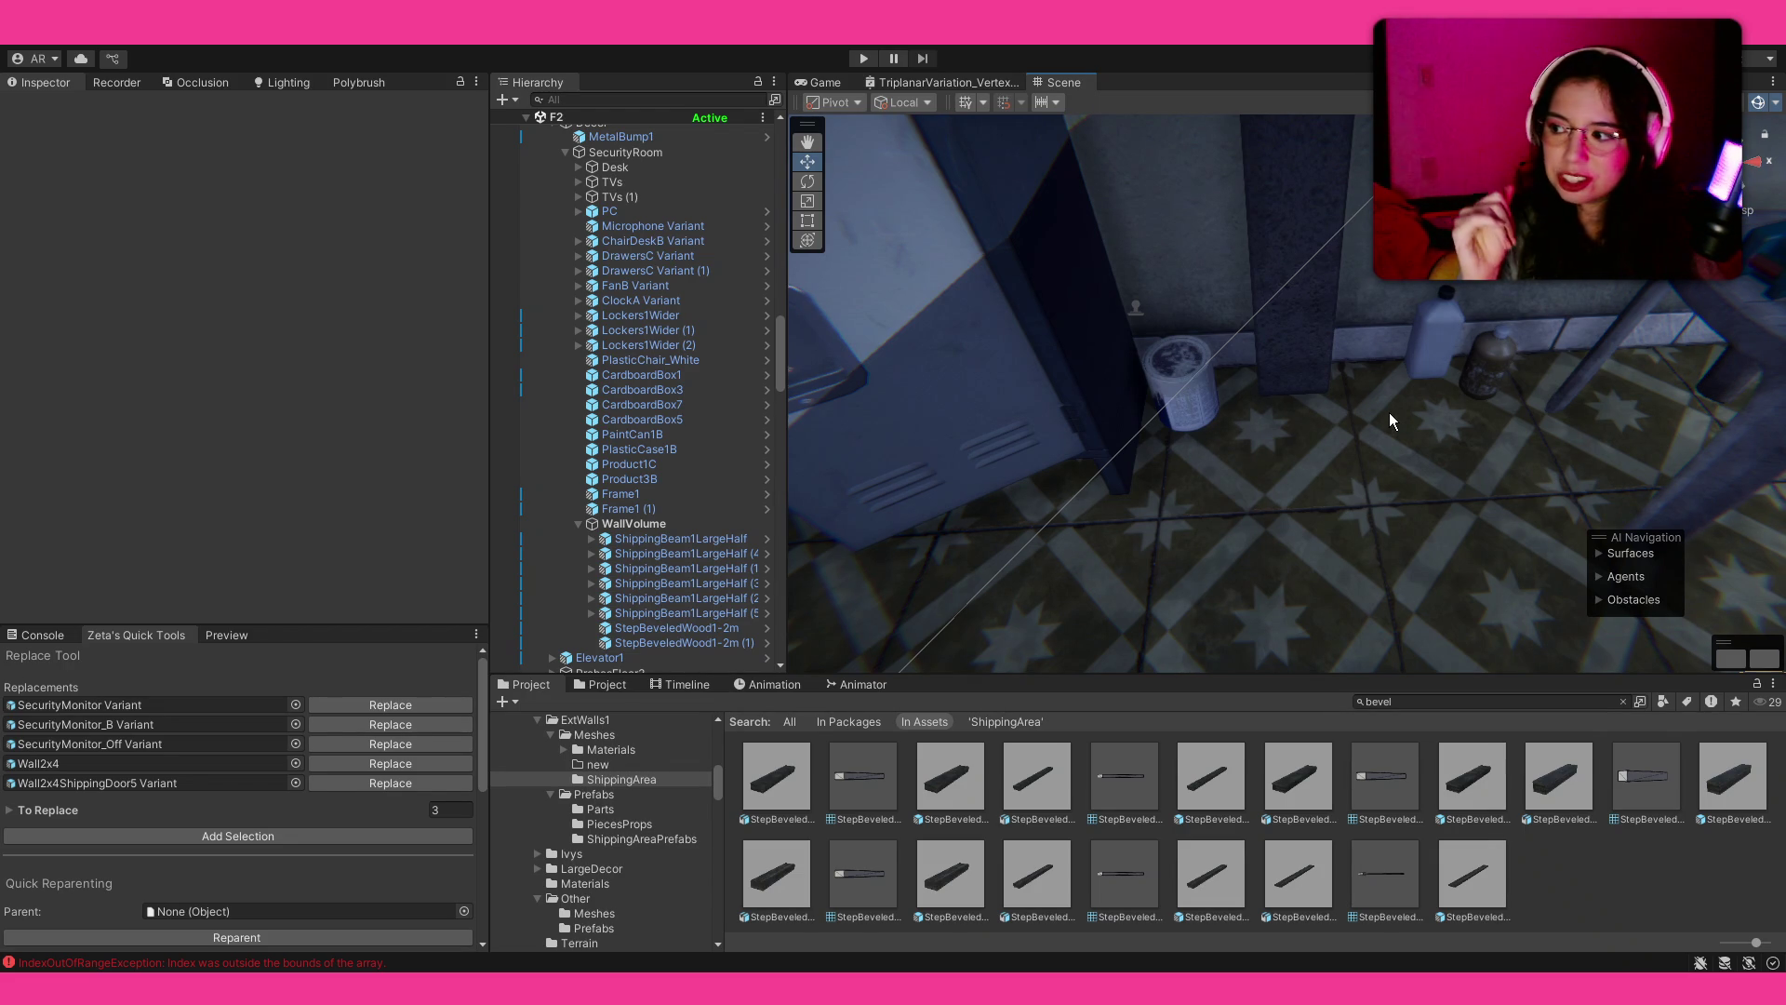
Step: Nudge CardboardBox5 beside the lockers along Z to X -2.855, Z 39.299
mouse_move(1279, 372)
mouse_down()
mouse_move(1211, 323)
mouse_move(1135, 60)
mouse_move(1205, 119)
mouse_up()
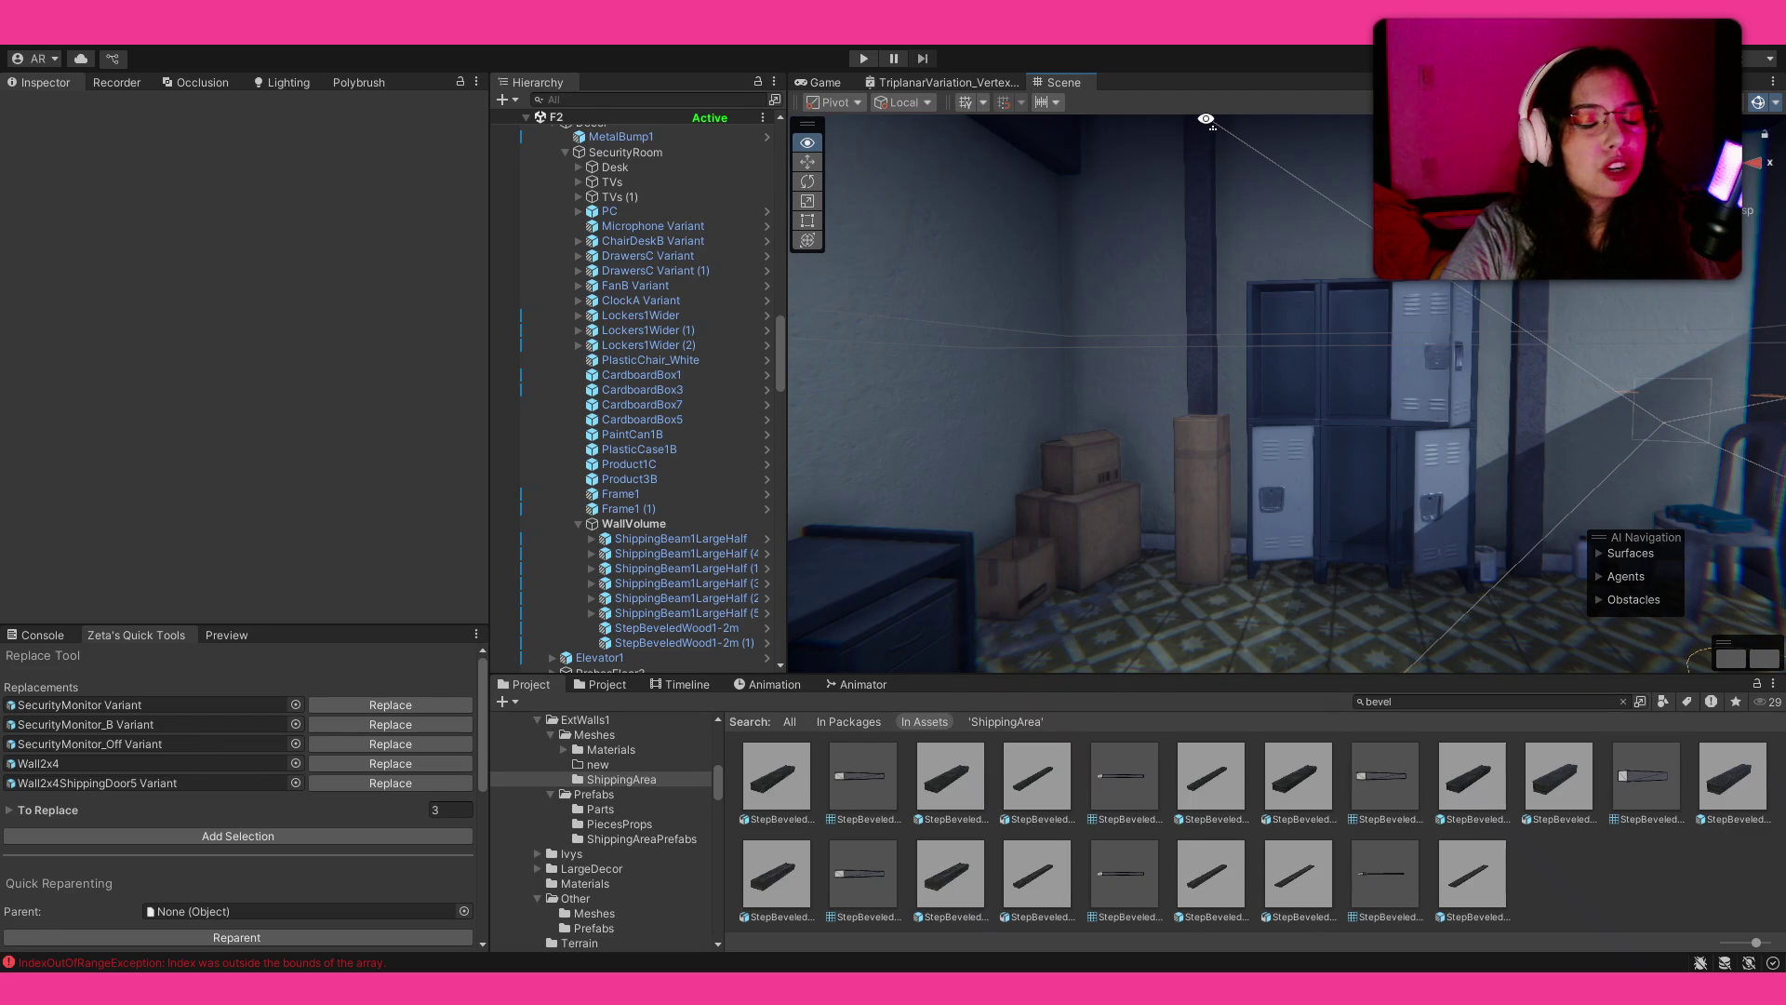
drag(1206, 119, 1206, 119)
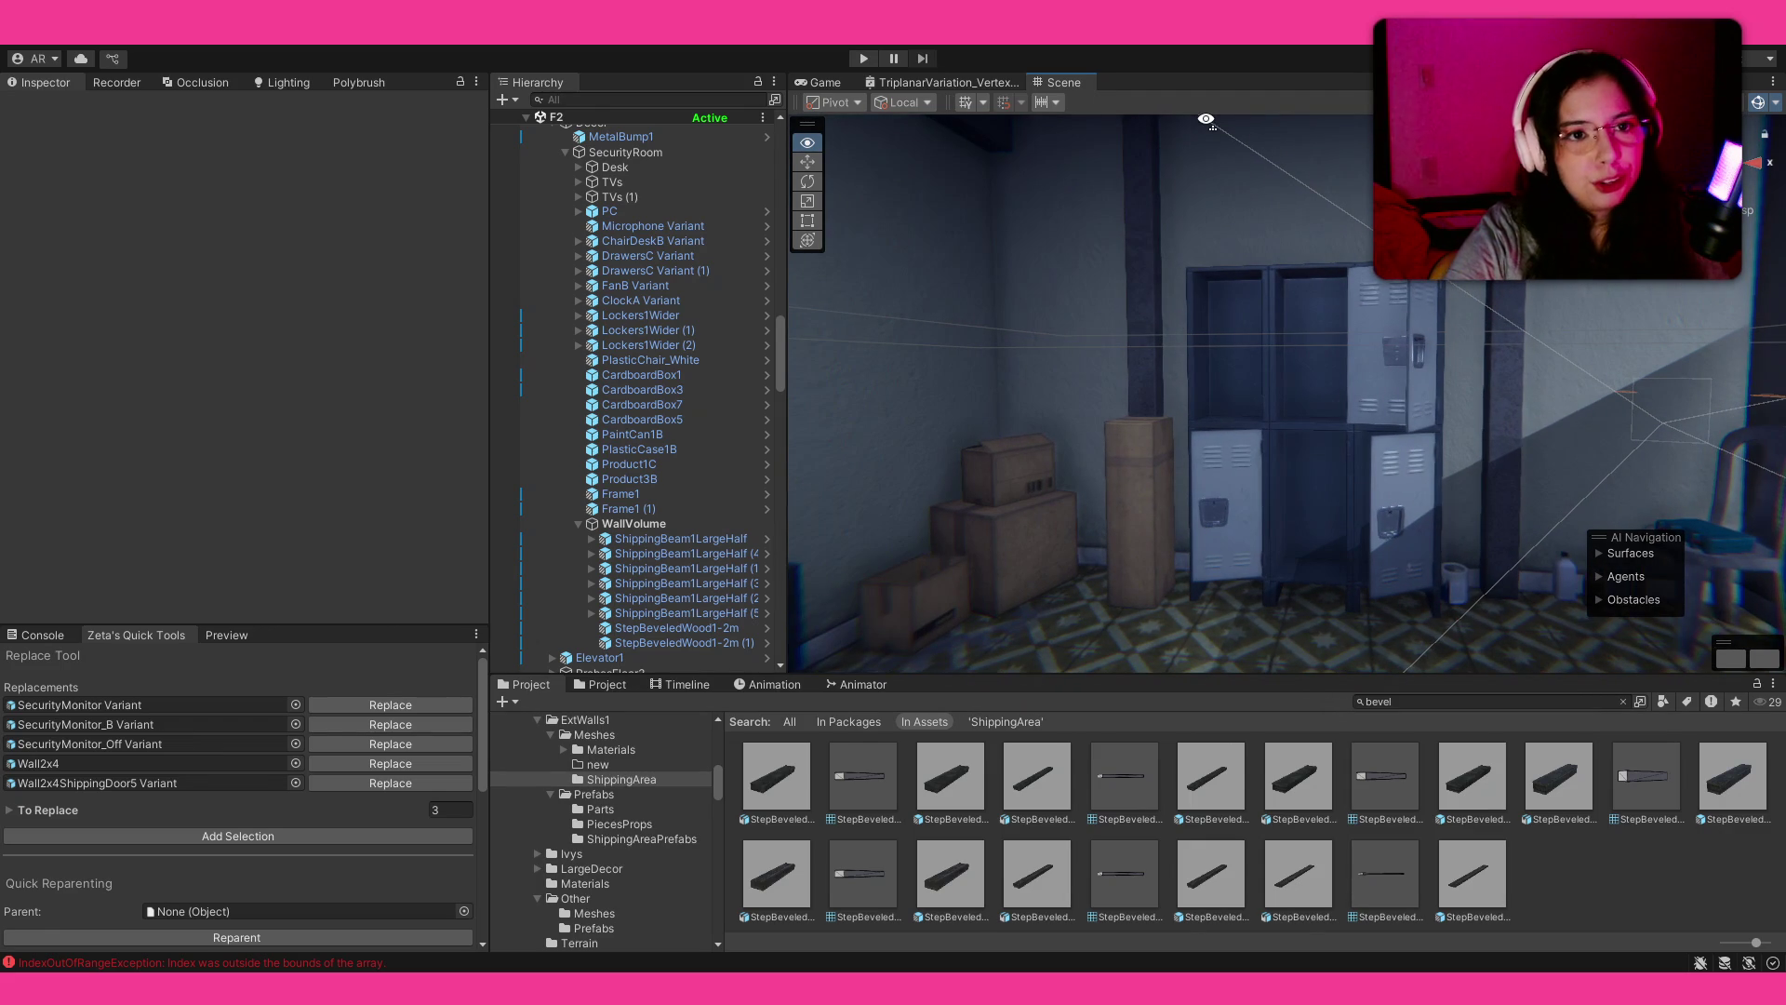
drag(1206, 119, 1210, 122)
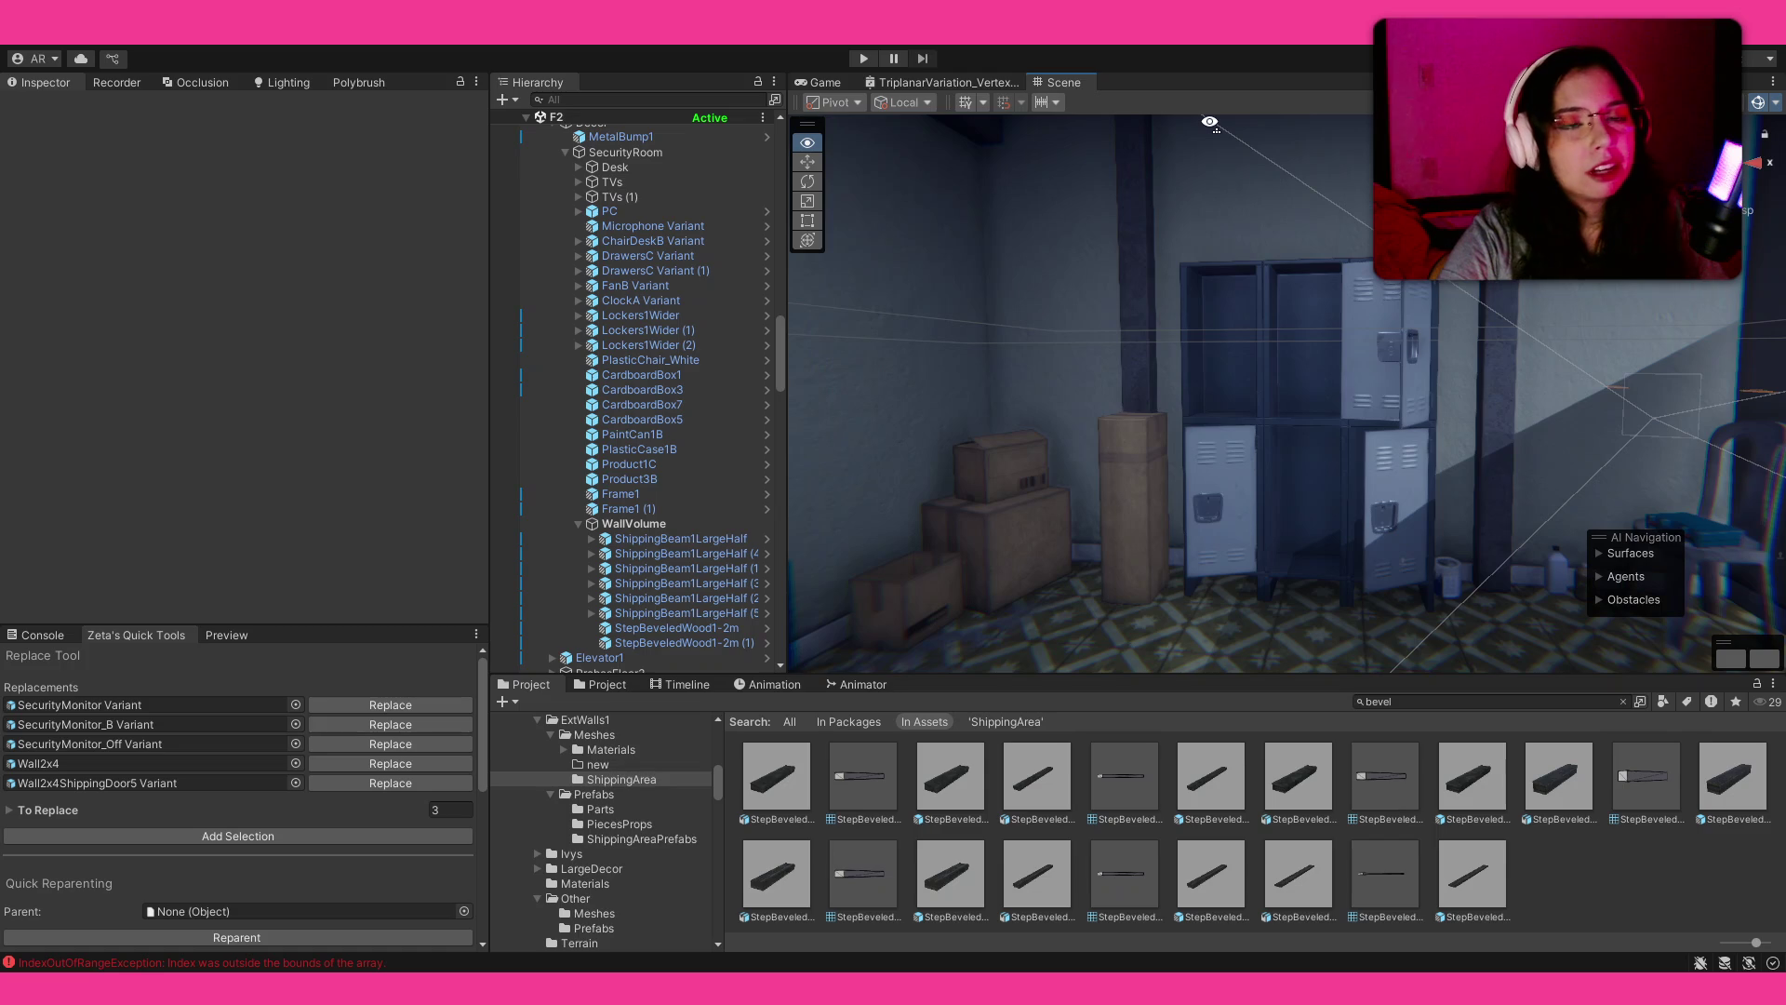
mouse_move(1209, 122)
mouse_down()
mouse_move(1367, 458)
mouse_move(1340, 506)
mouse_move(1304, 518)
mouse_move(1453, 286)
mouse_up()
click(1305, 512)
key(f)
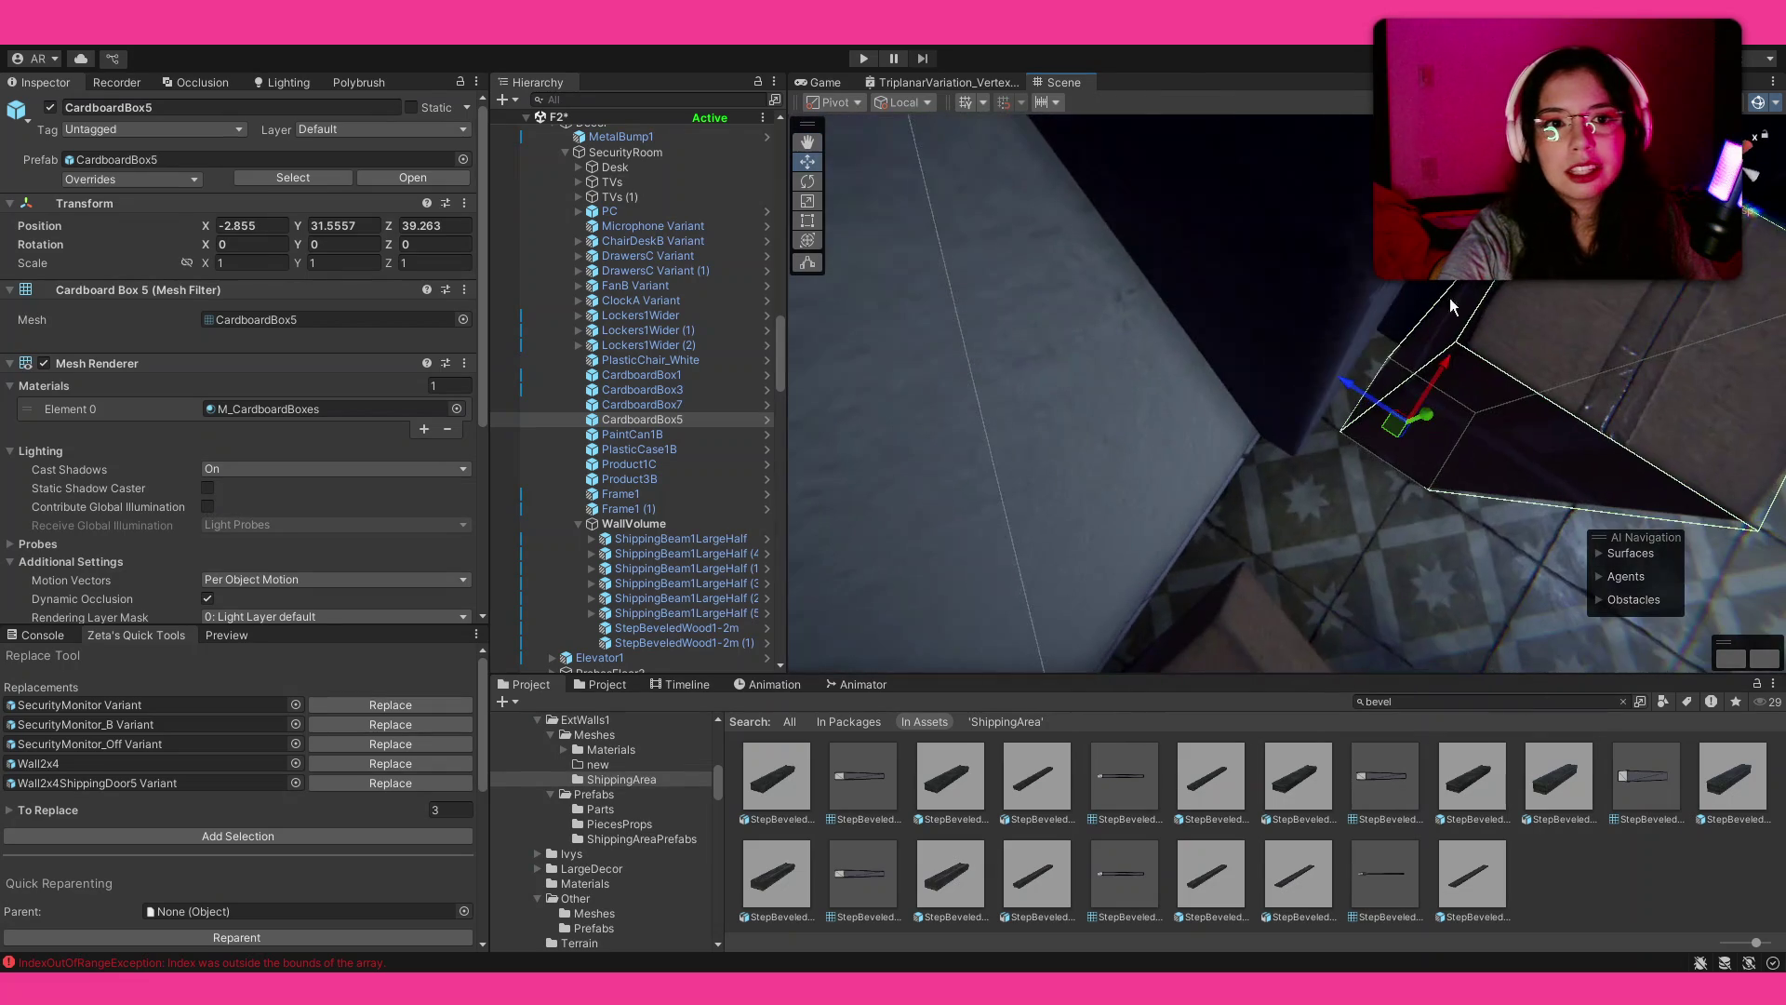
drag(1371, 414, 1341, 395)
key(f)
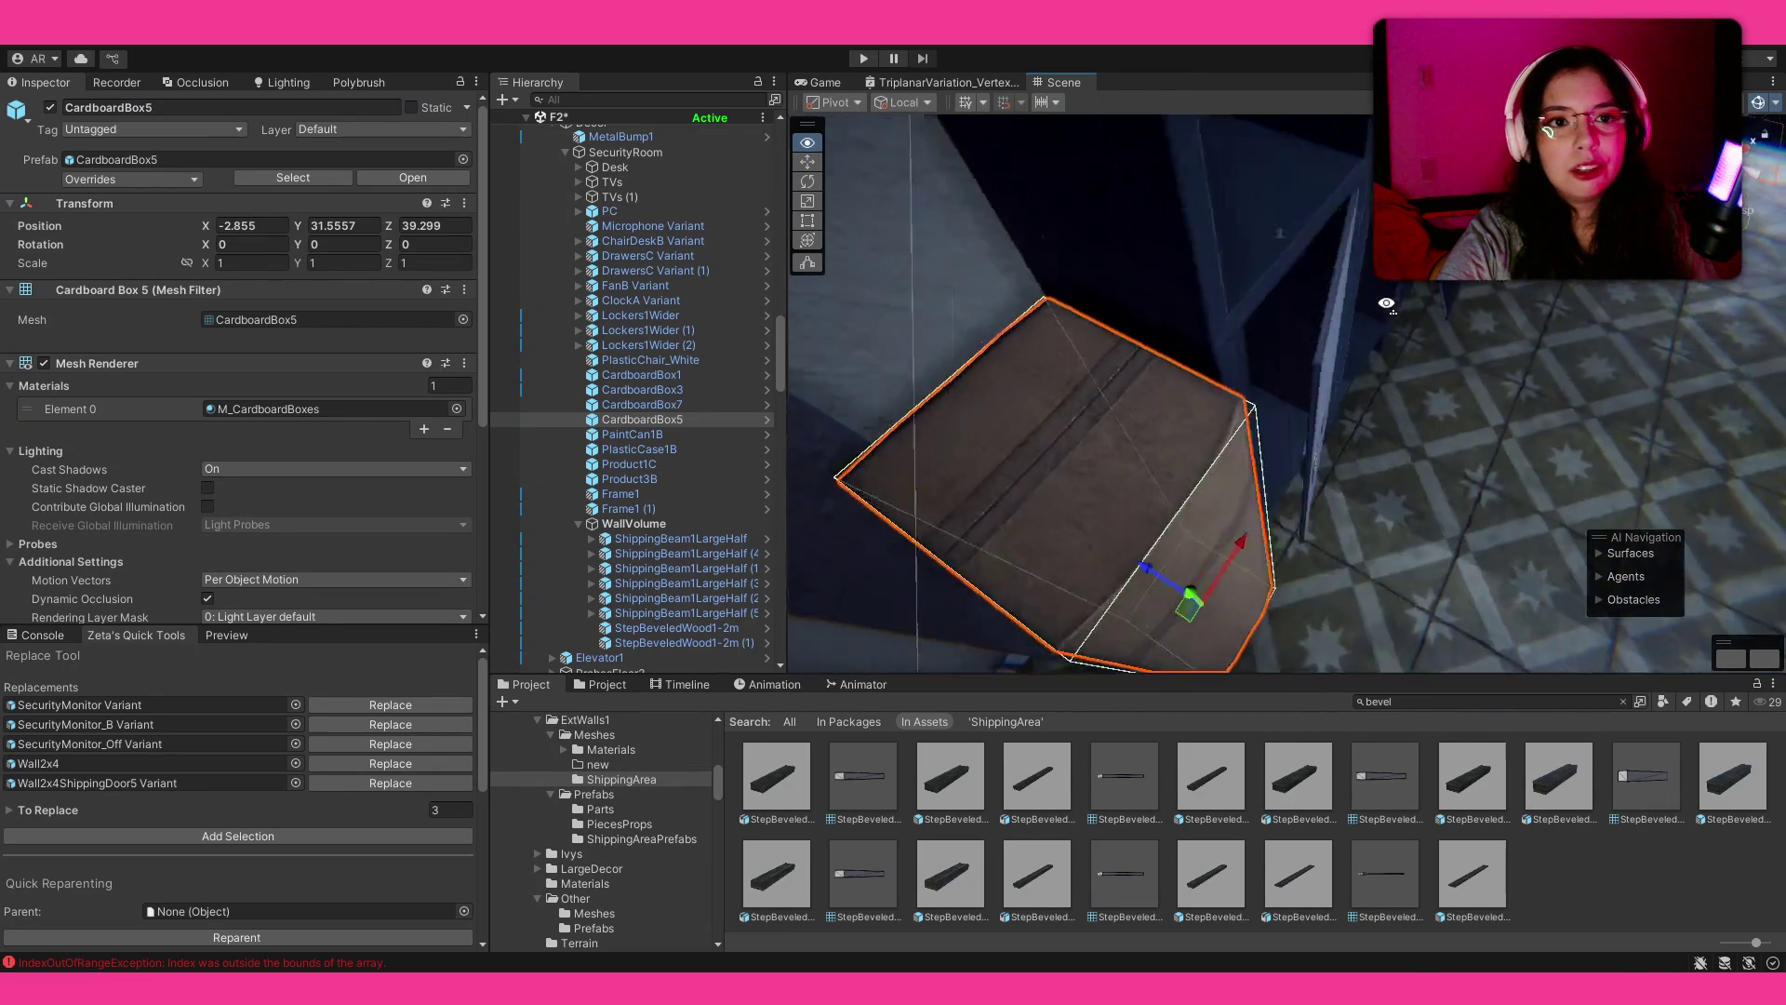
click(1608, 849)
mouse_move(1525, 605)
mouse_down()
mouse_move(1210, 262)
mouse_move(907, 200)
mouse_move(970, 526)
mouse_move(230, 439)
mouse_move(1273, 516)
mouse_up()
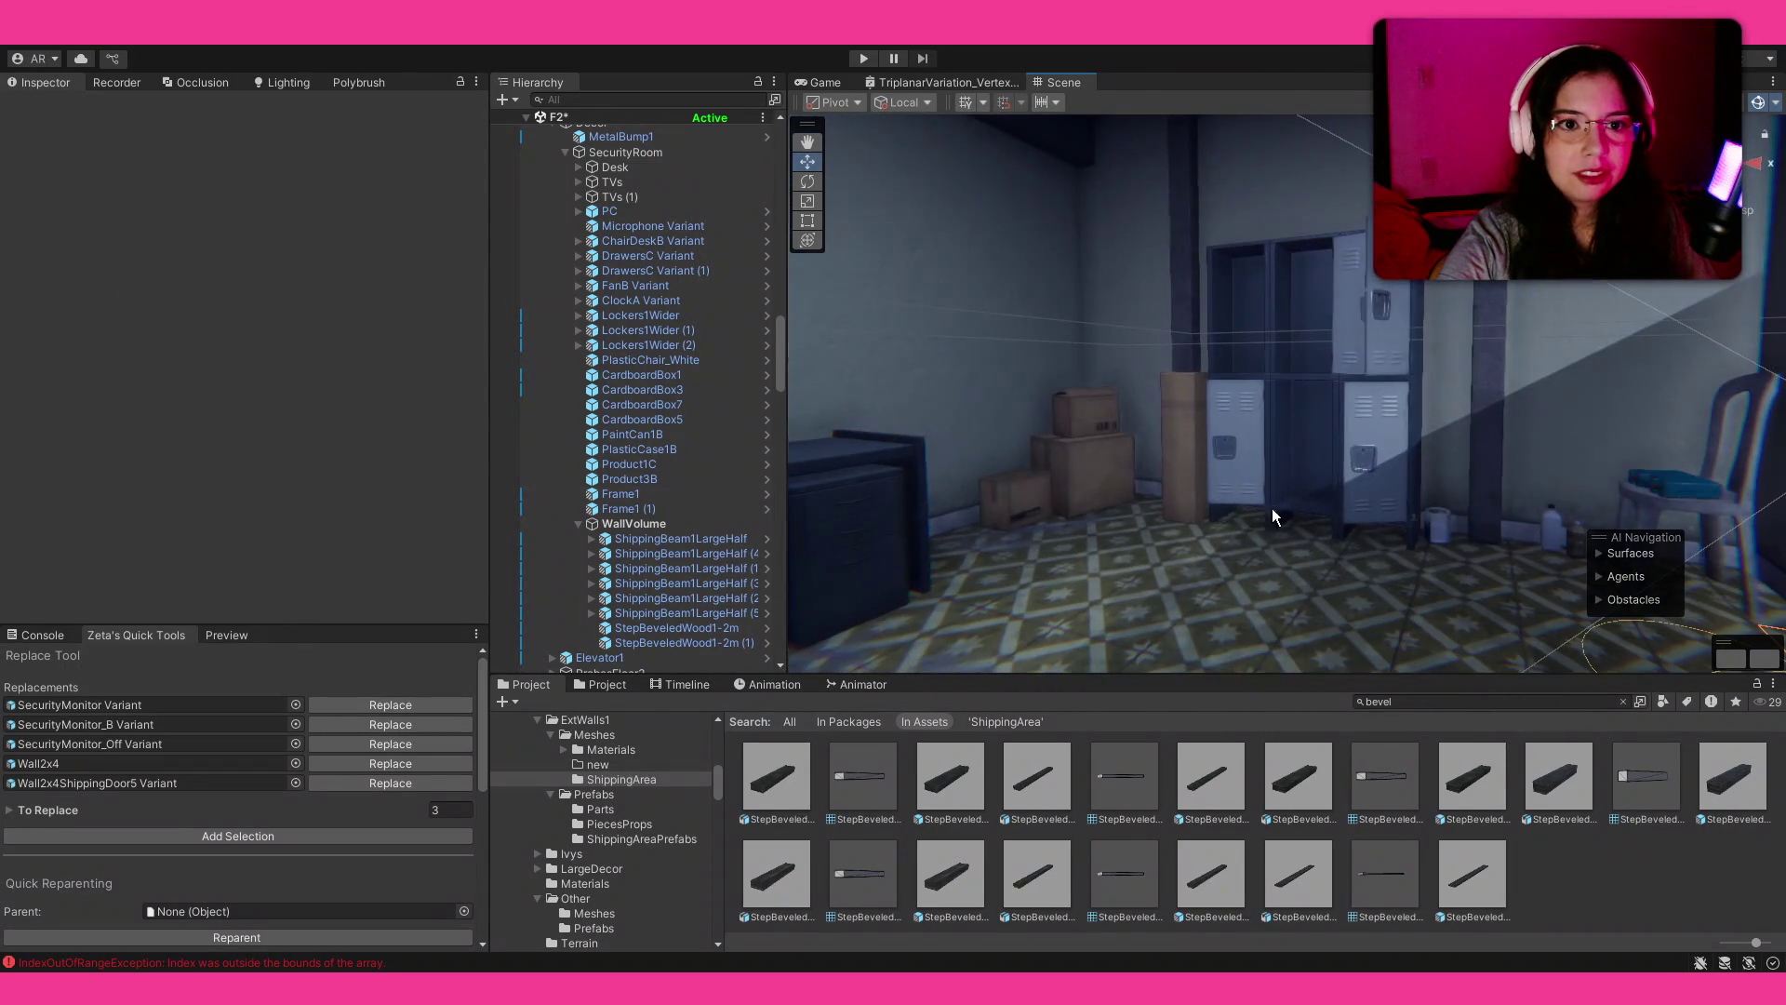
click(1464, 474)
mouse_move(1295, 425)
mouse_down()
mouse_move(985, 471)
mouse_move(1674, 499)
mouse_move(1544, 428)
mouse_move(1531, 365)
mouse_move(1451, 377)
mouse_up()
key(ctrl+d)
mouse_move(1293, 531)
mouse_down()
mouse_move(1465, 487)
mouse_move(1376, 372)
mouse_move(1420, 497)
mouse_up()
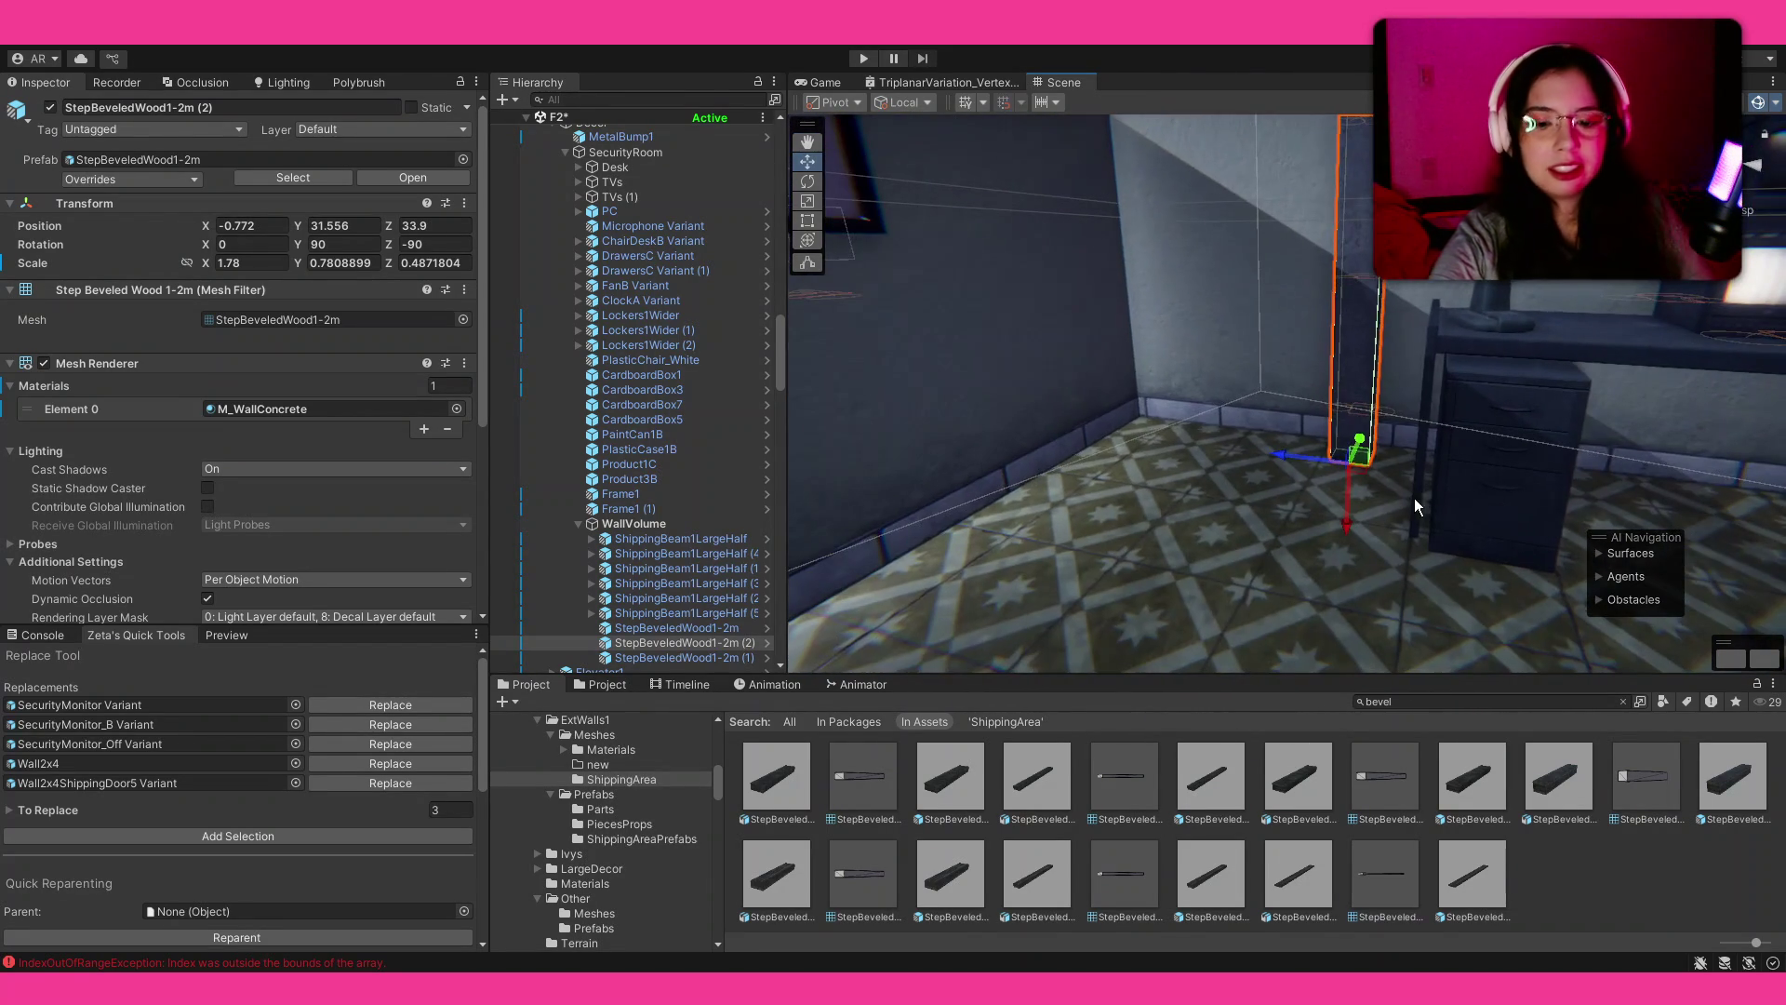
key(Delete)
click(1475, 703)
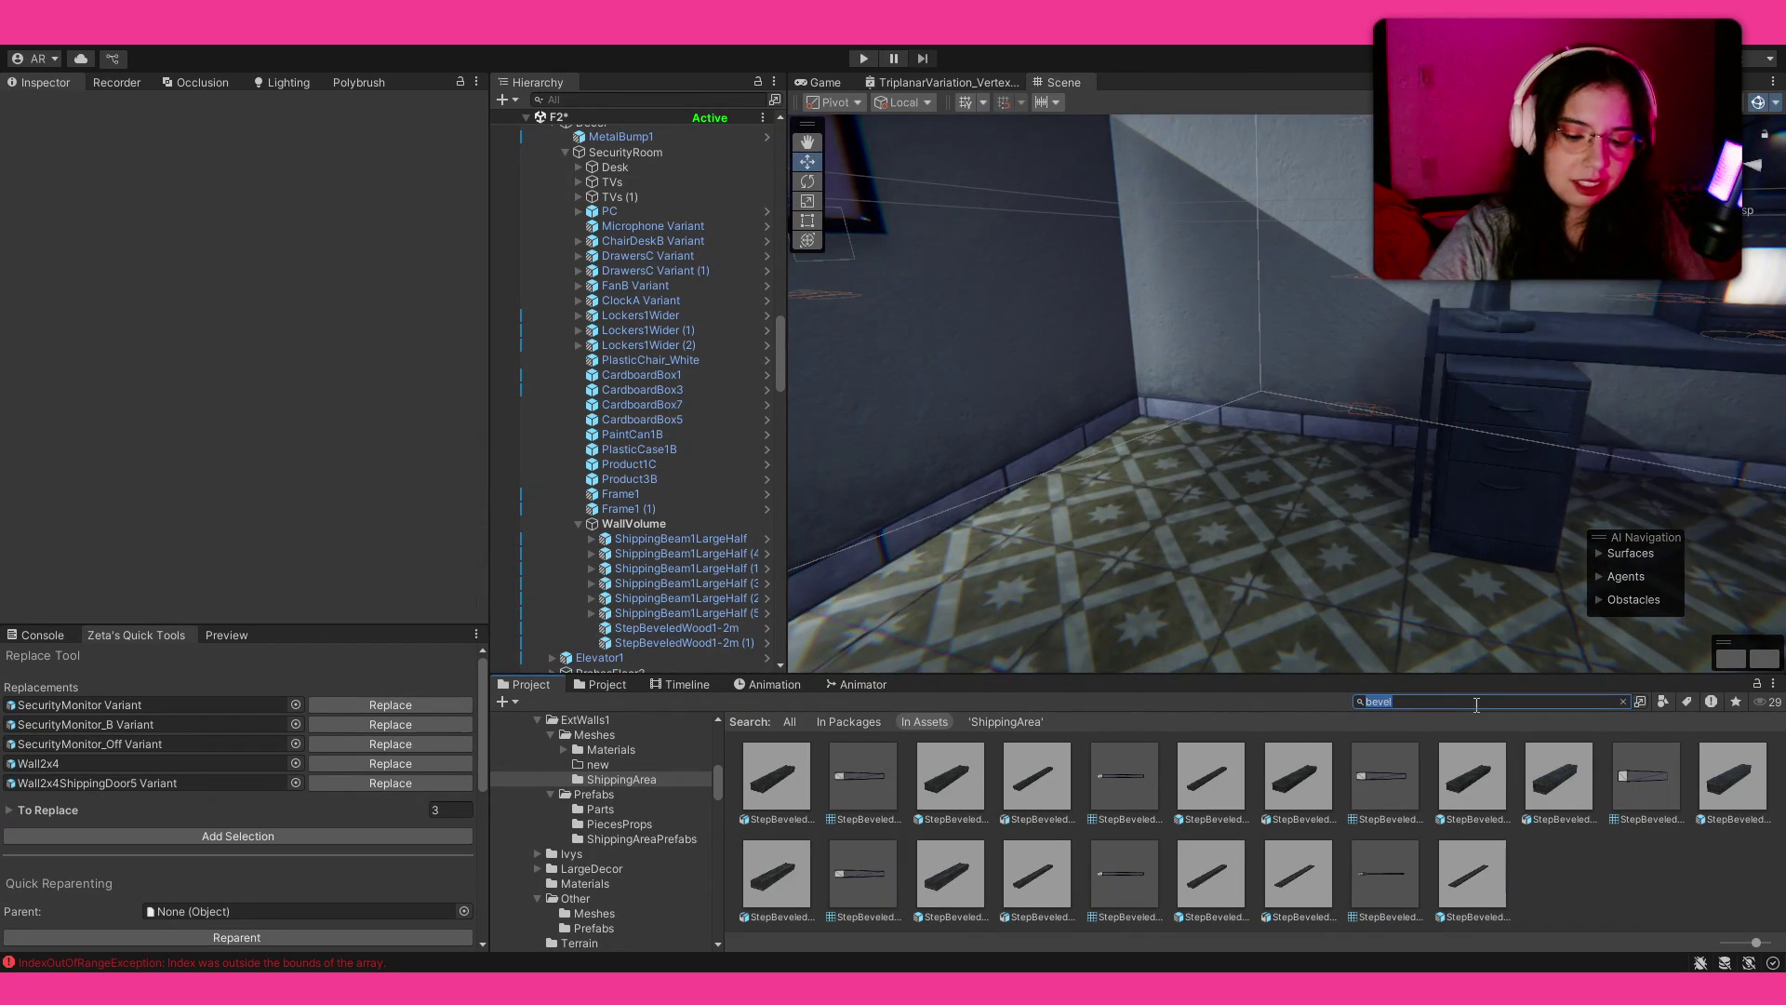
click(652, 161)
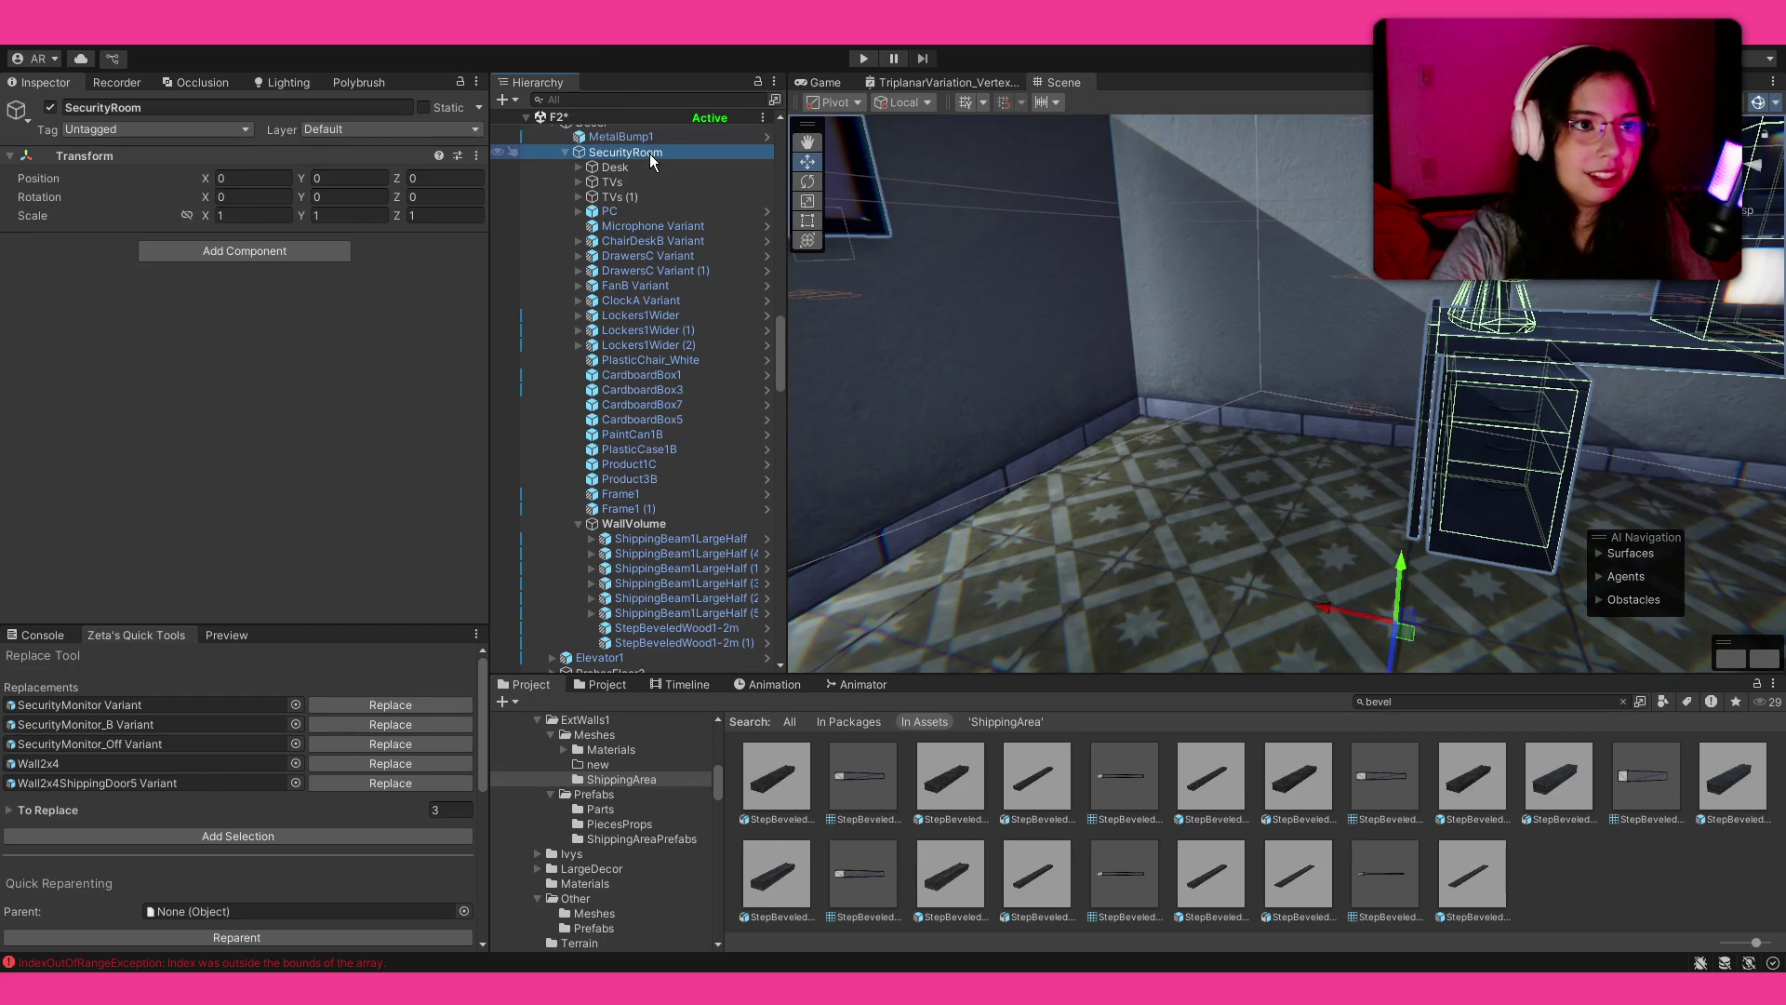
Step: Create an empty child named Pipes under SecurityRoom, then search the project for 'pipe'
key(alt+shift+n)
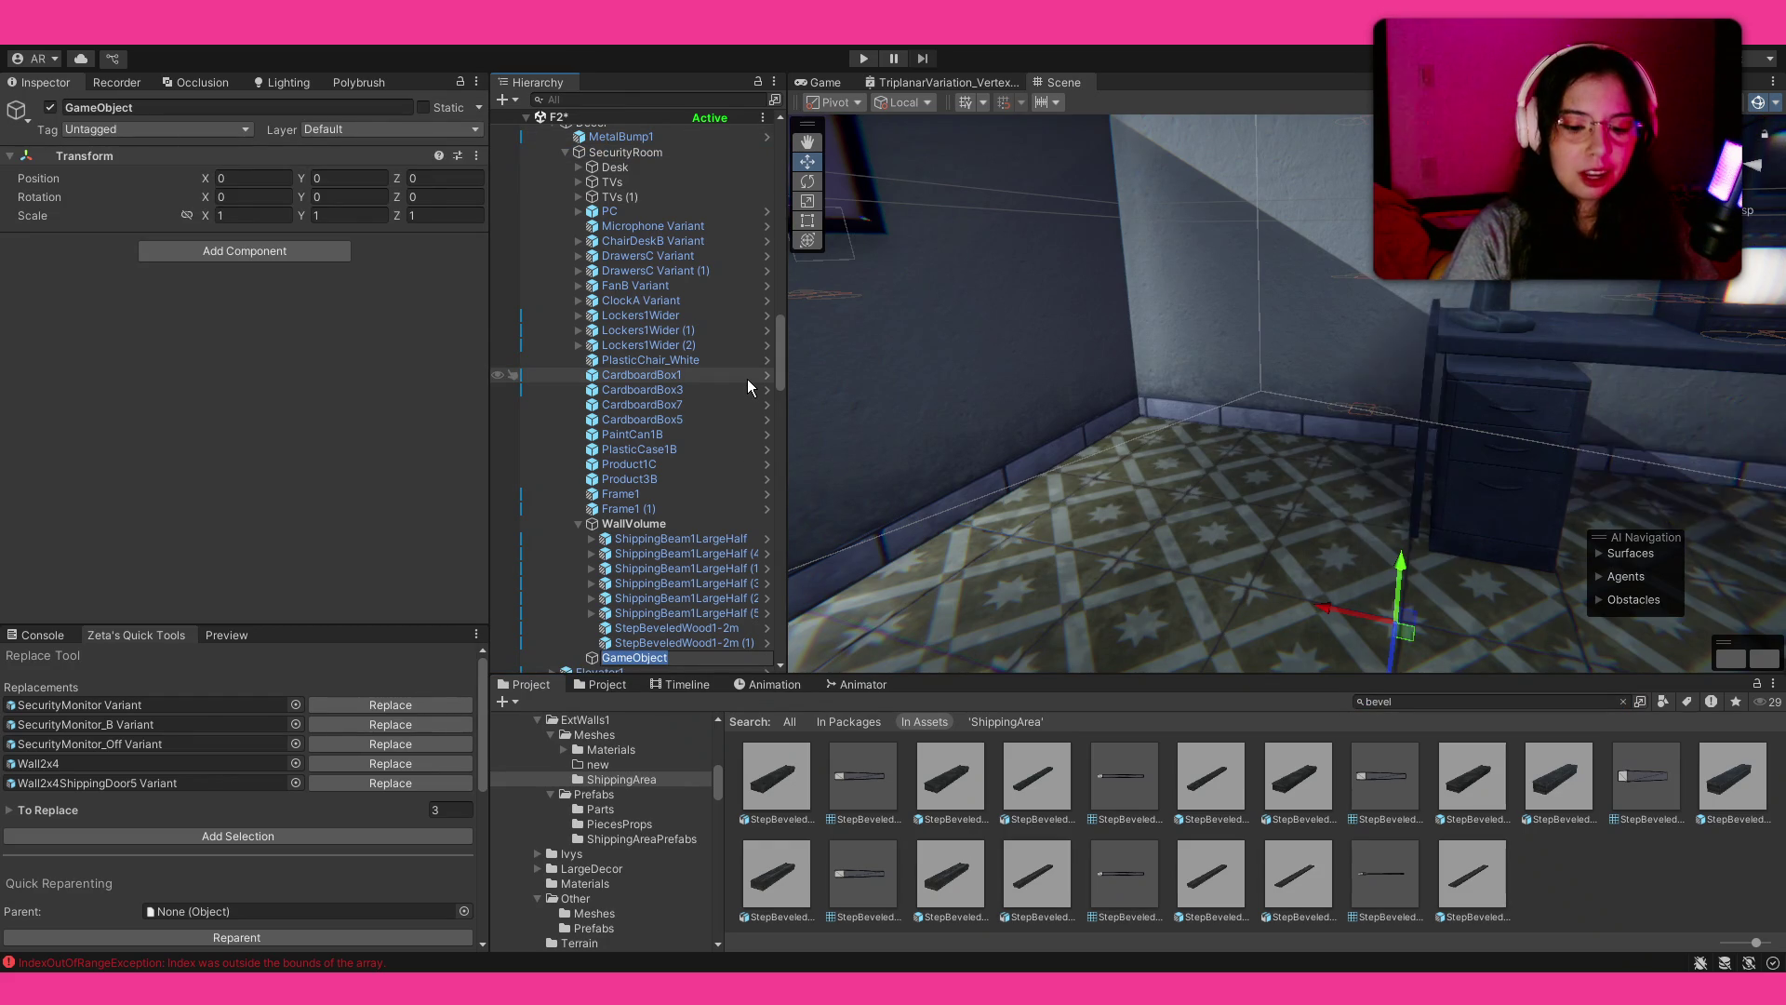
text(Pipes)
key(Return)
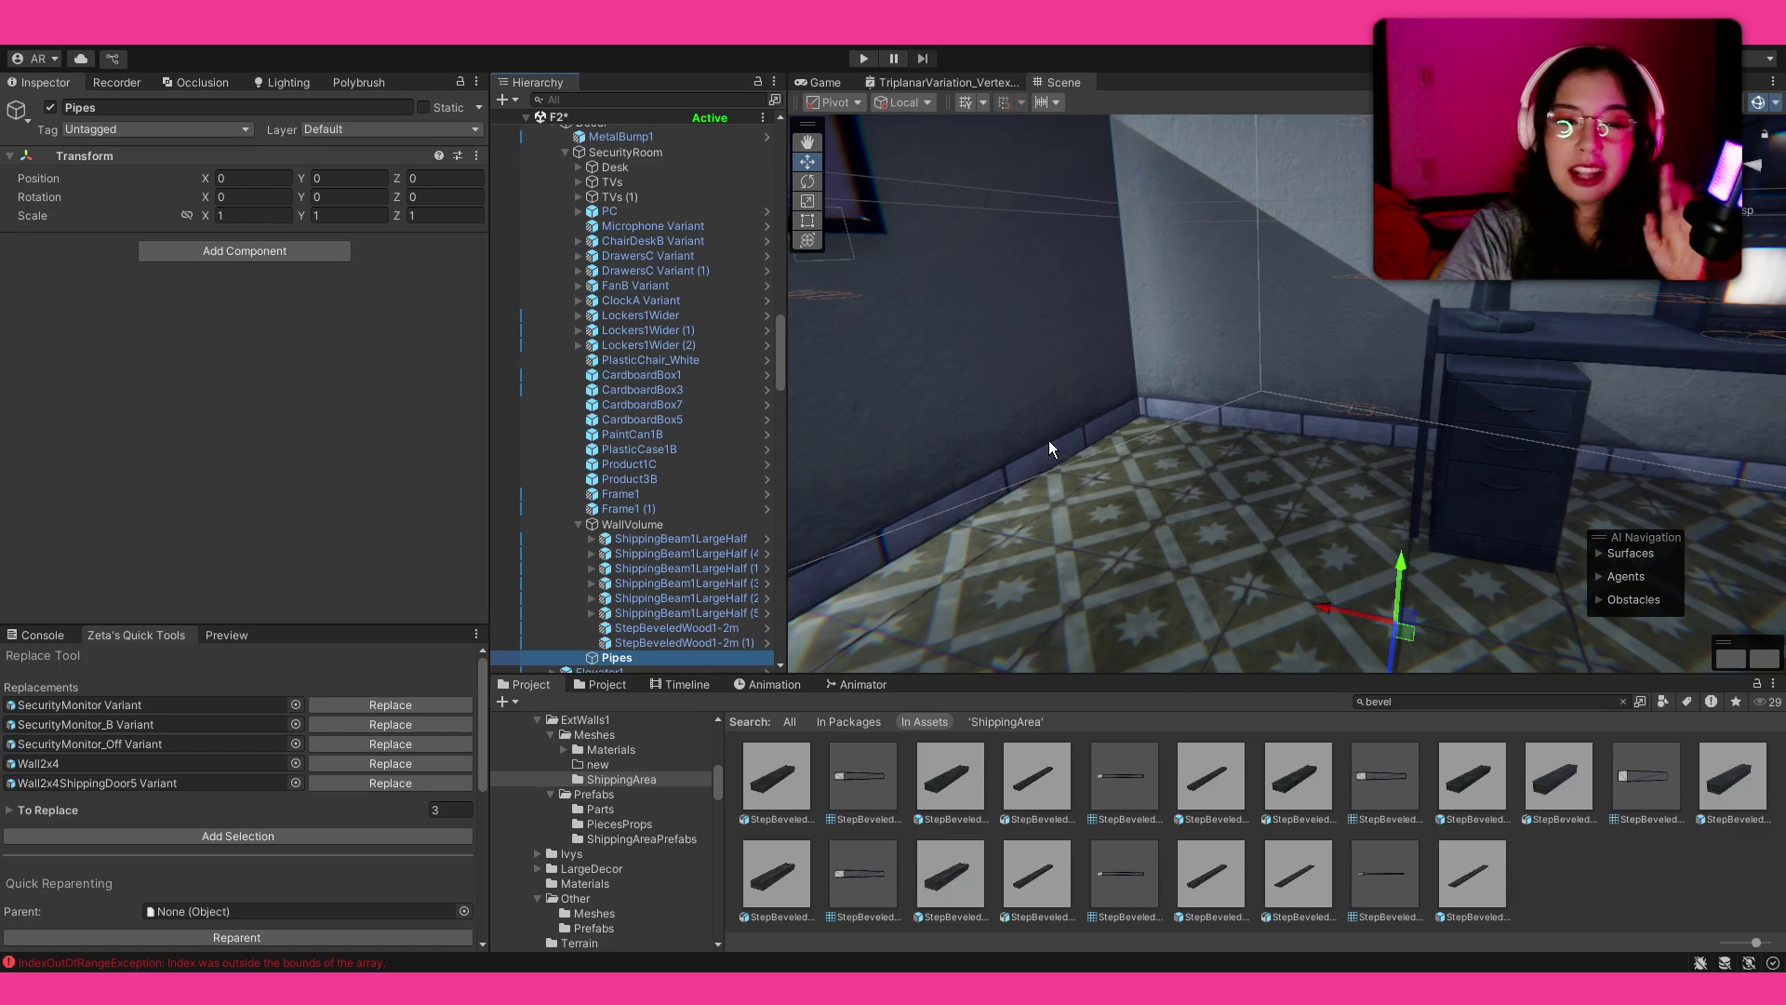
click(1466, 702)
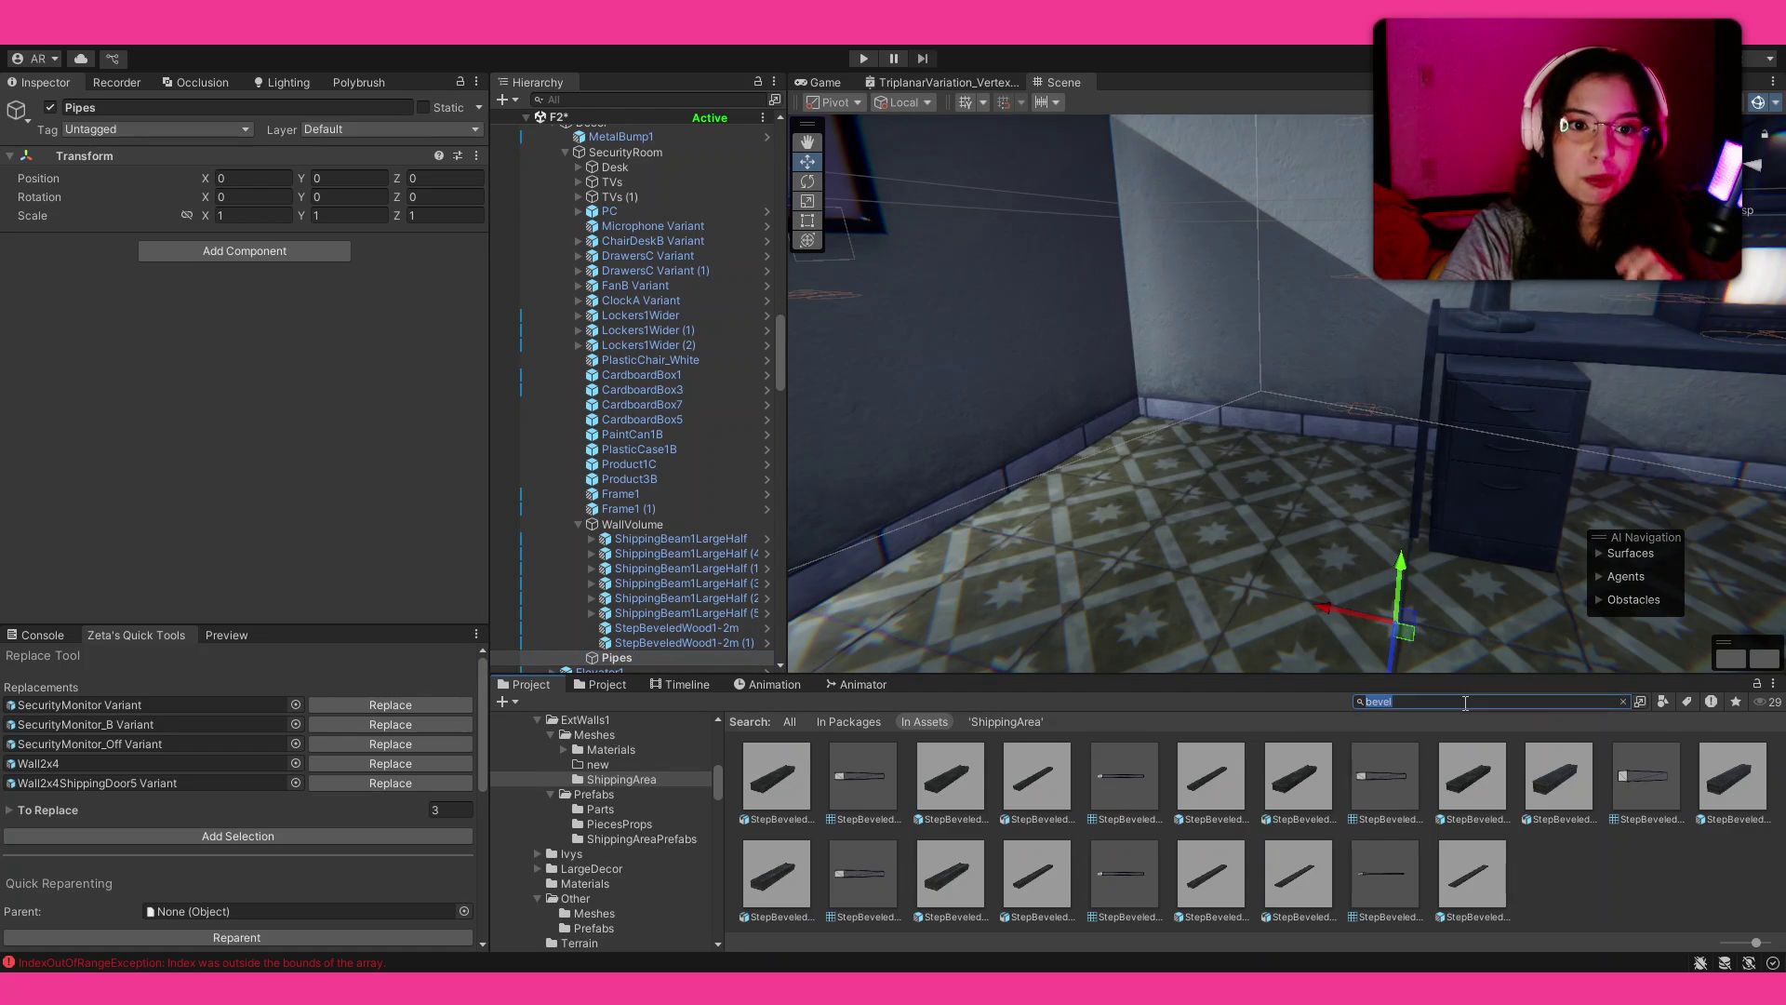
text(pipe)
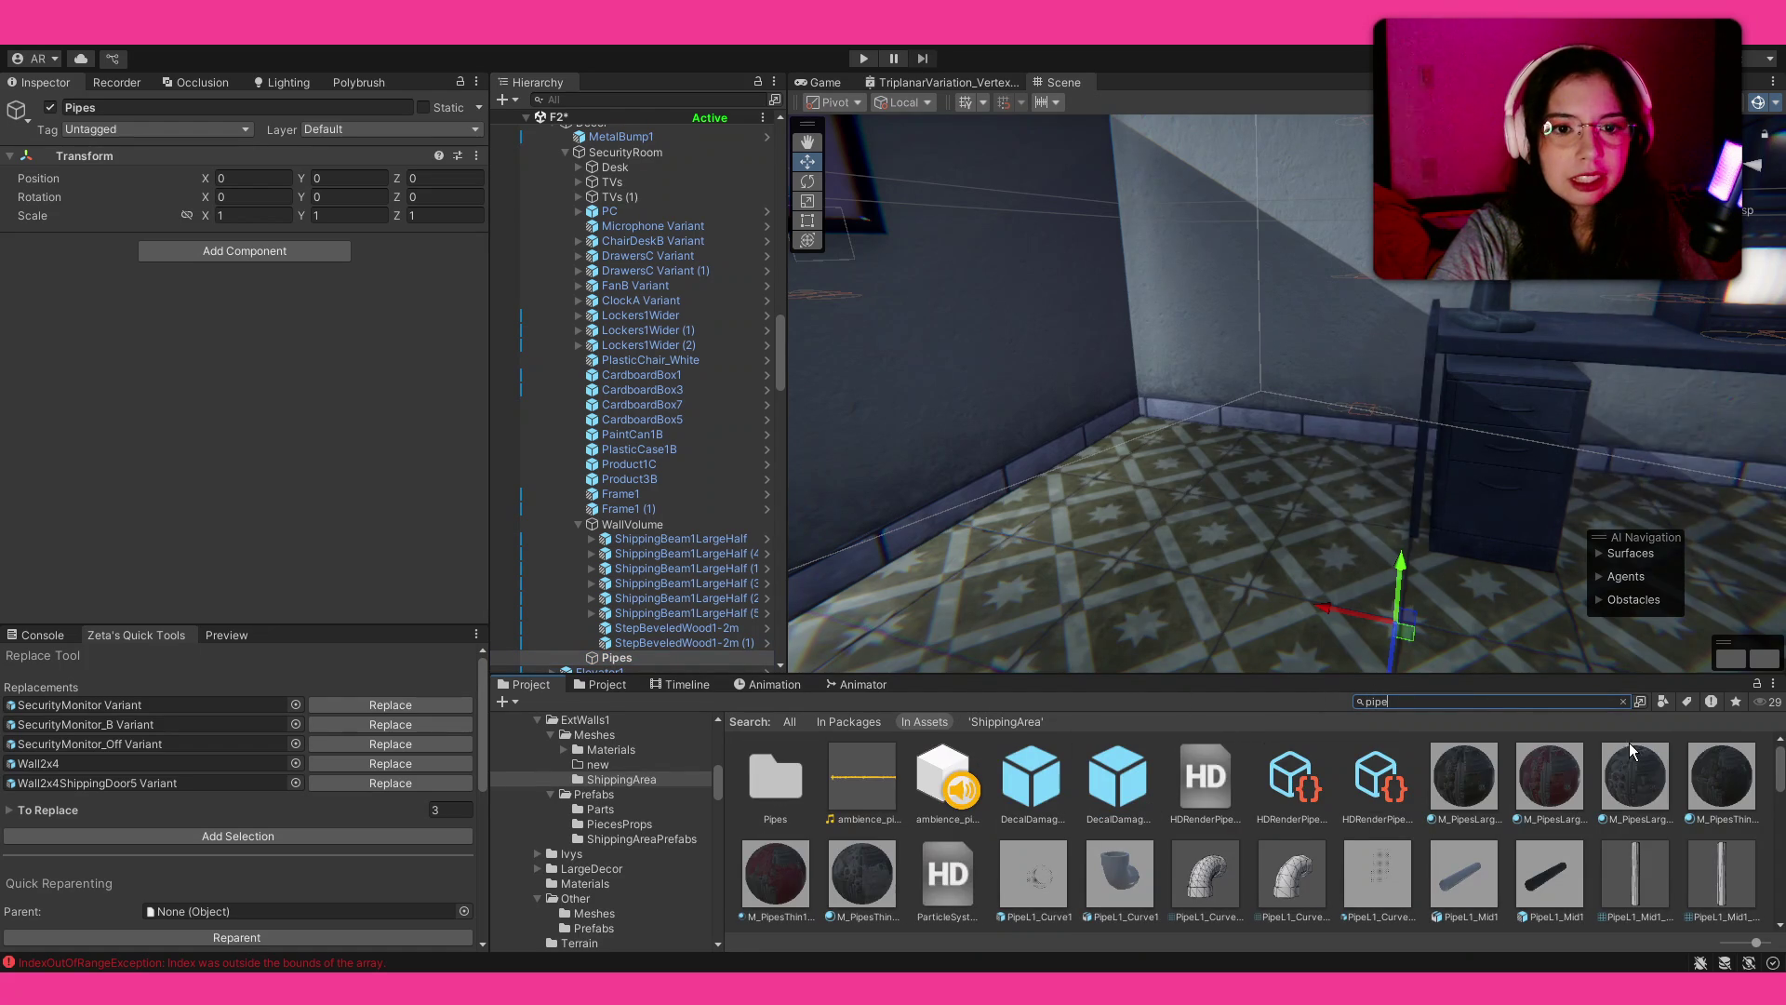
Step: Place a PipeL1_Mid2 pipe from Large1 near the wall and rotate it upright on Z
scroll(1390, 819, down, 5)
click(1298, 787)
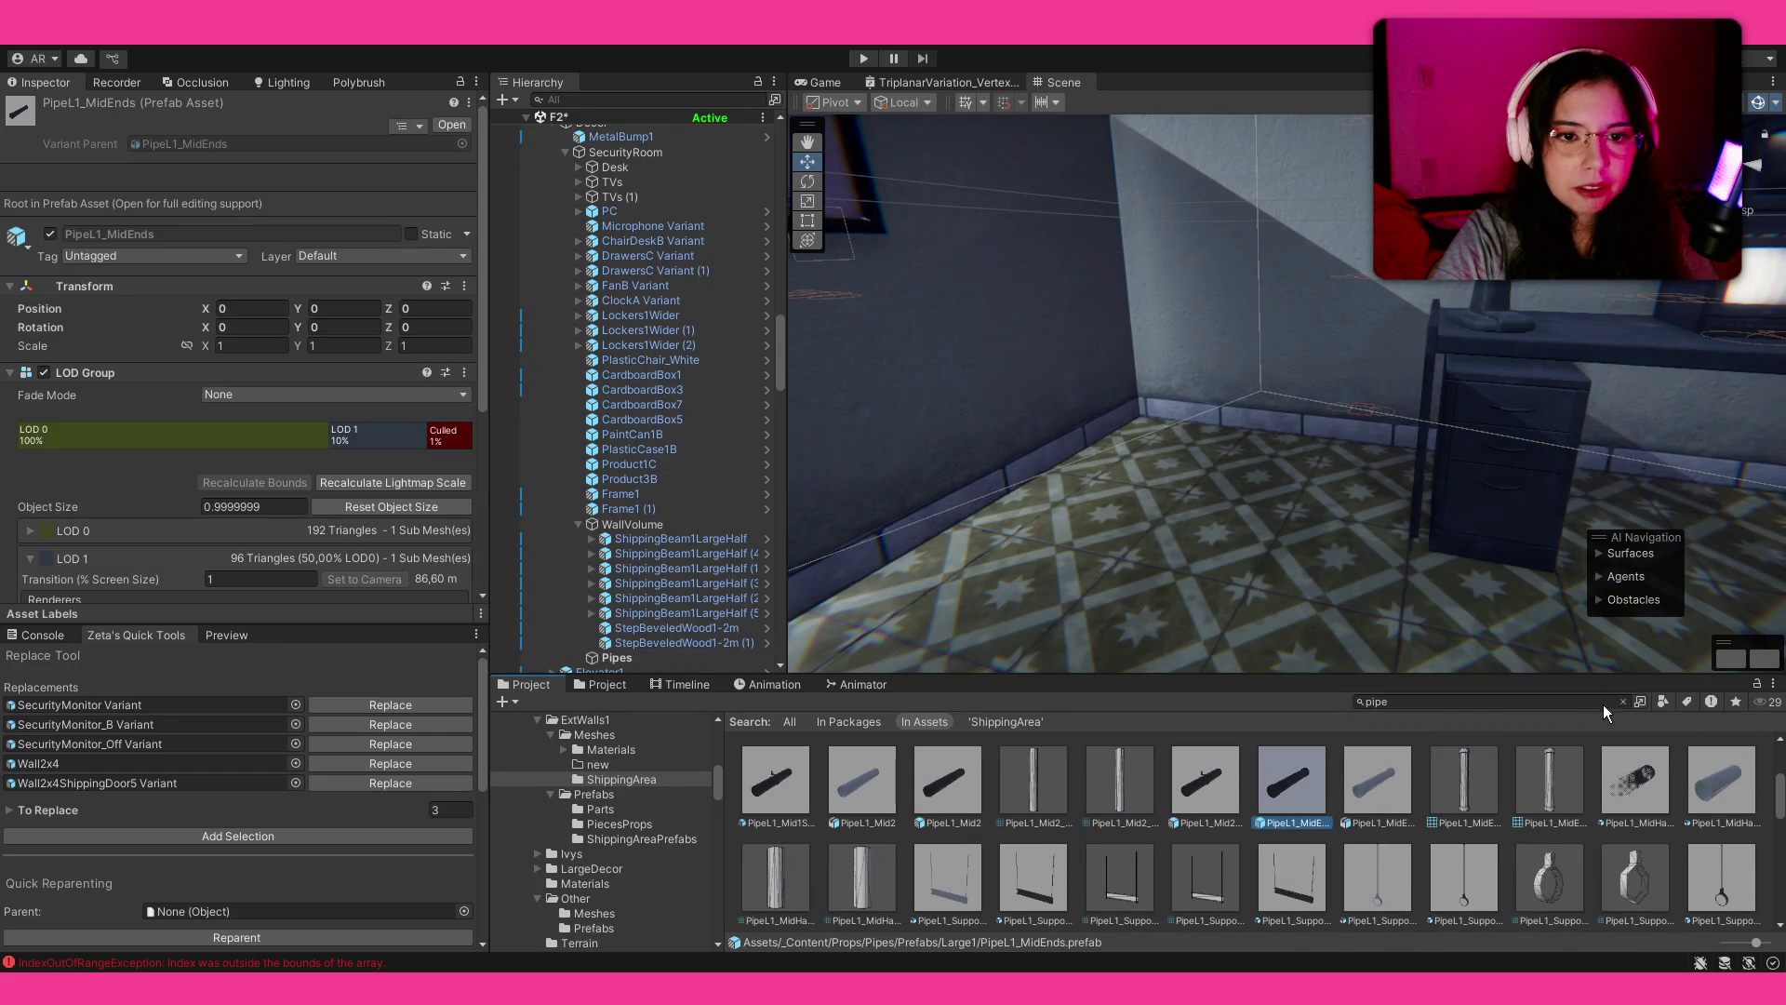
click(1623, 703)
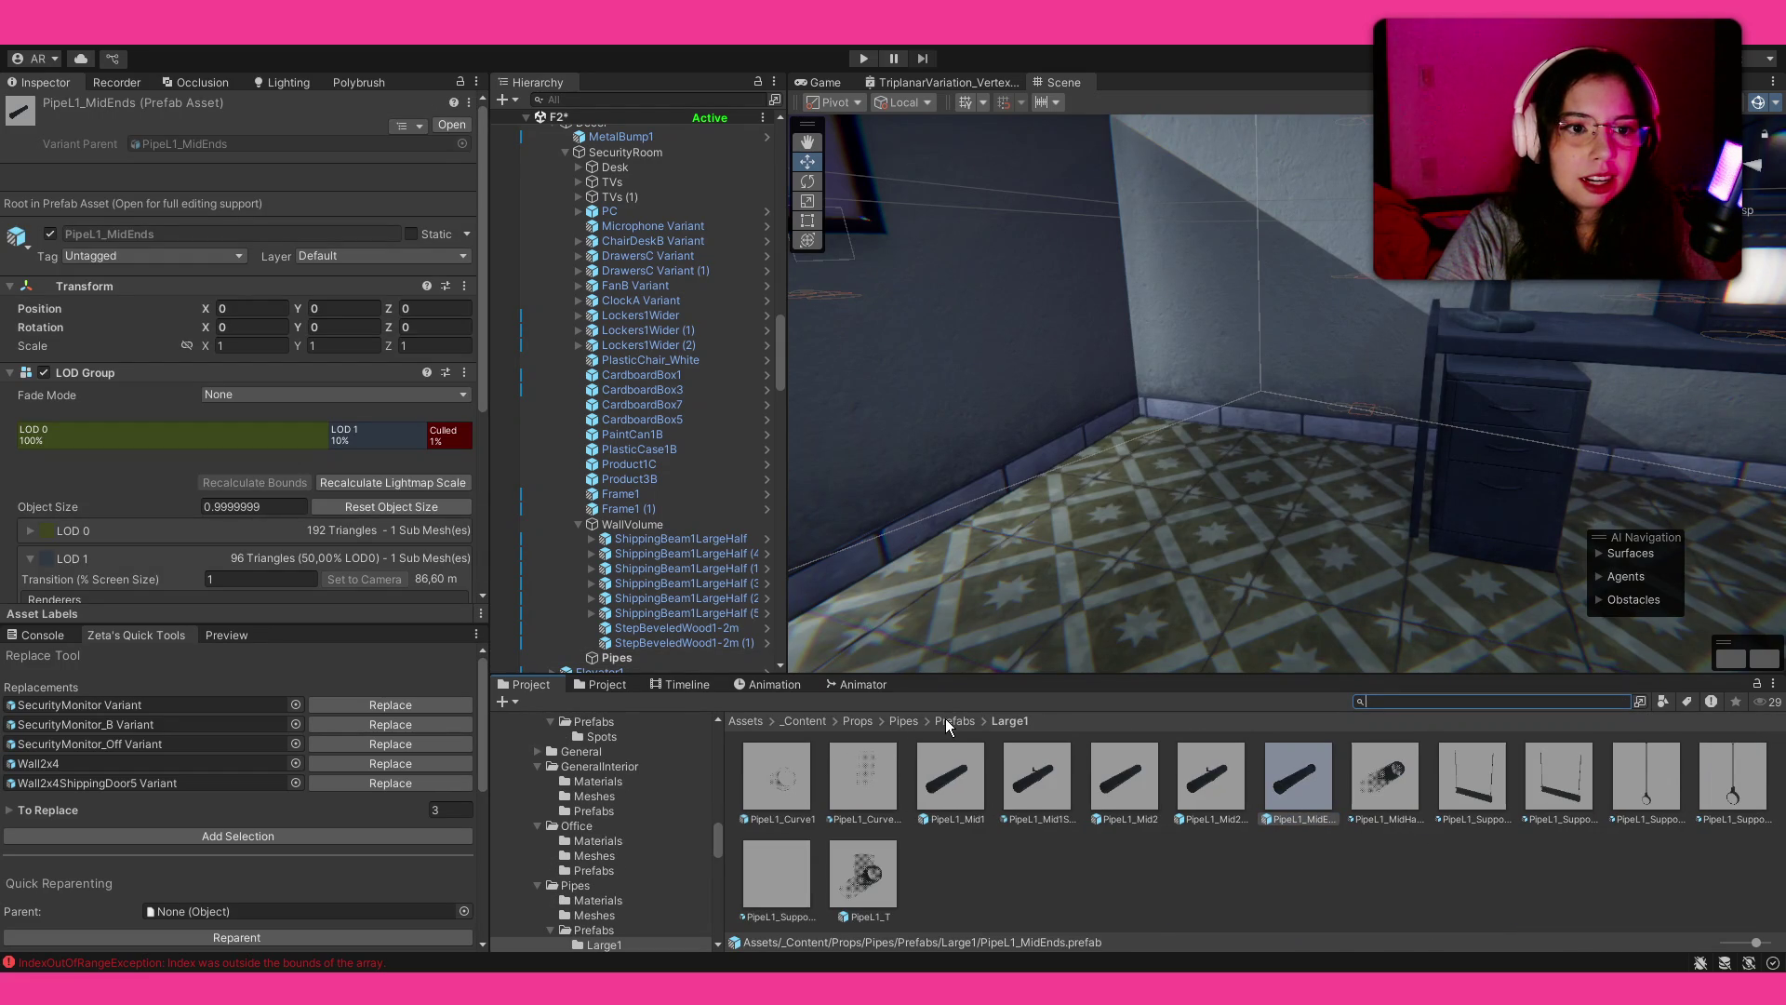
drag(1224, 781, 1276, 409)
scroll(1248, 430, up, 5)
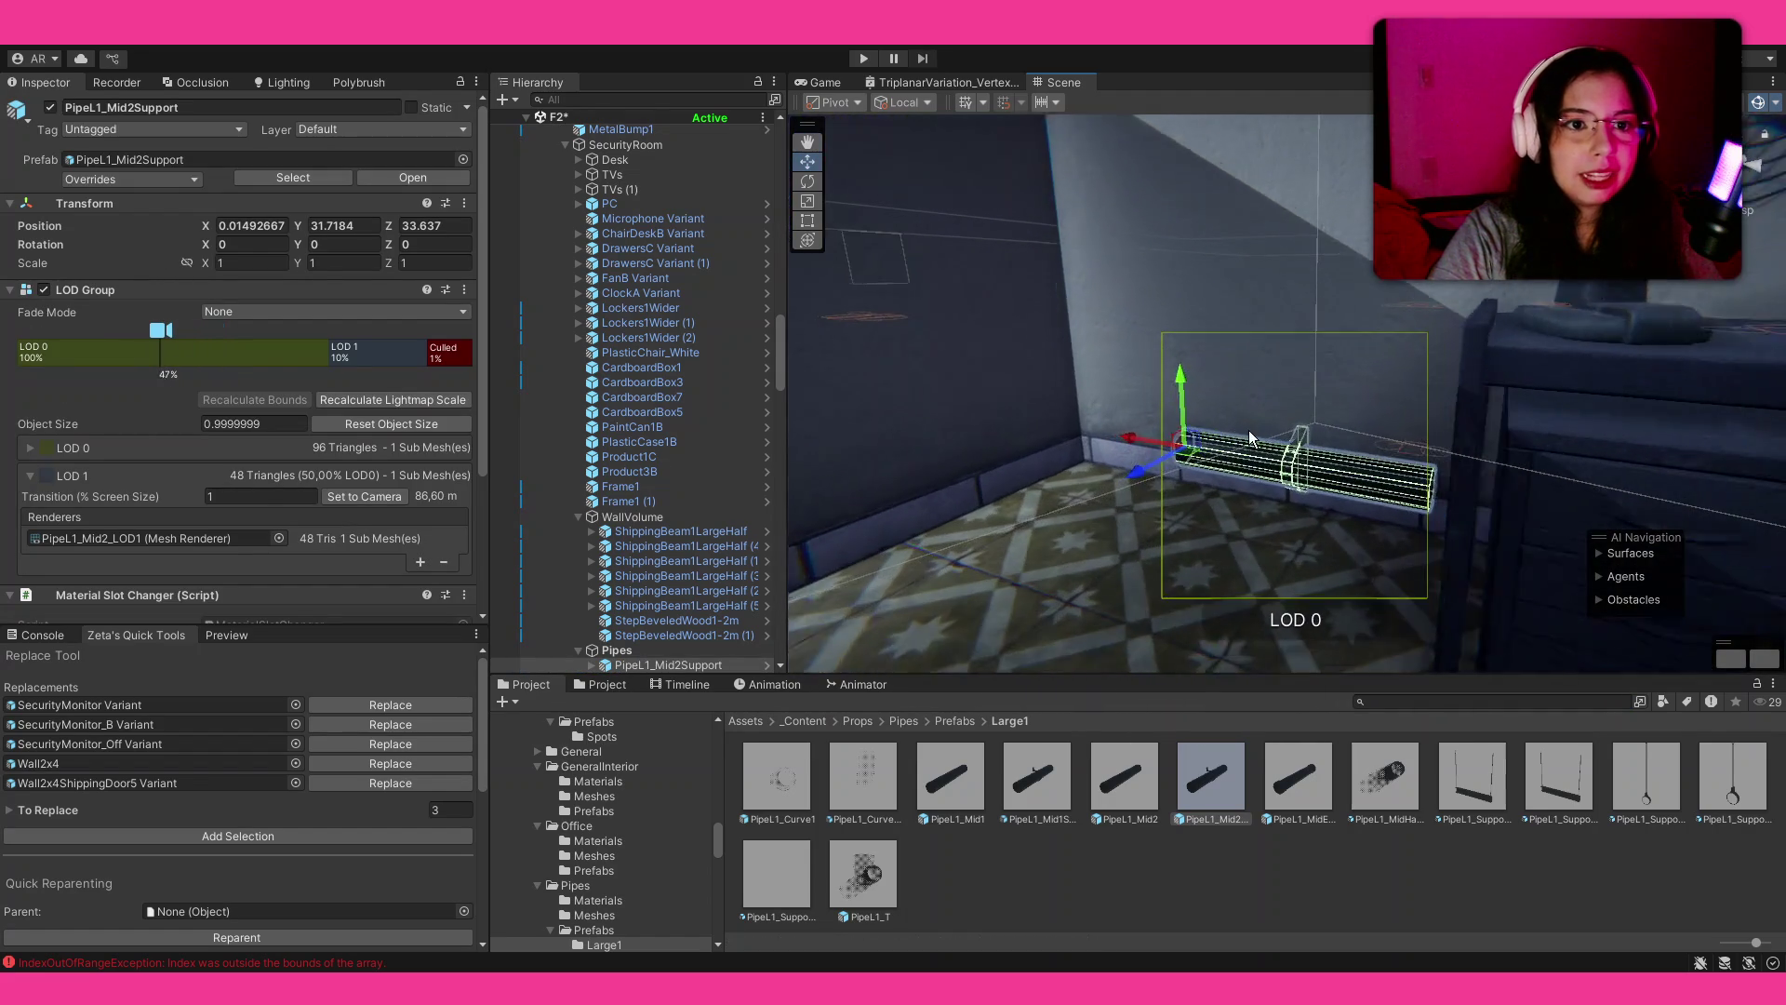
key(e)
drag(1253, 441, 1113, 242)
Step: Move the pipe against the wall and duplicate it downward, the copy at Y 31.976
key(w)
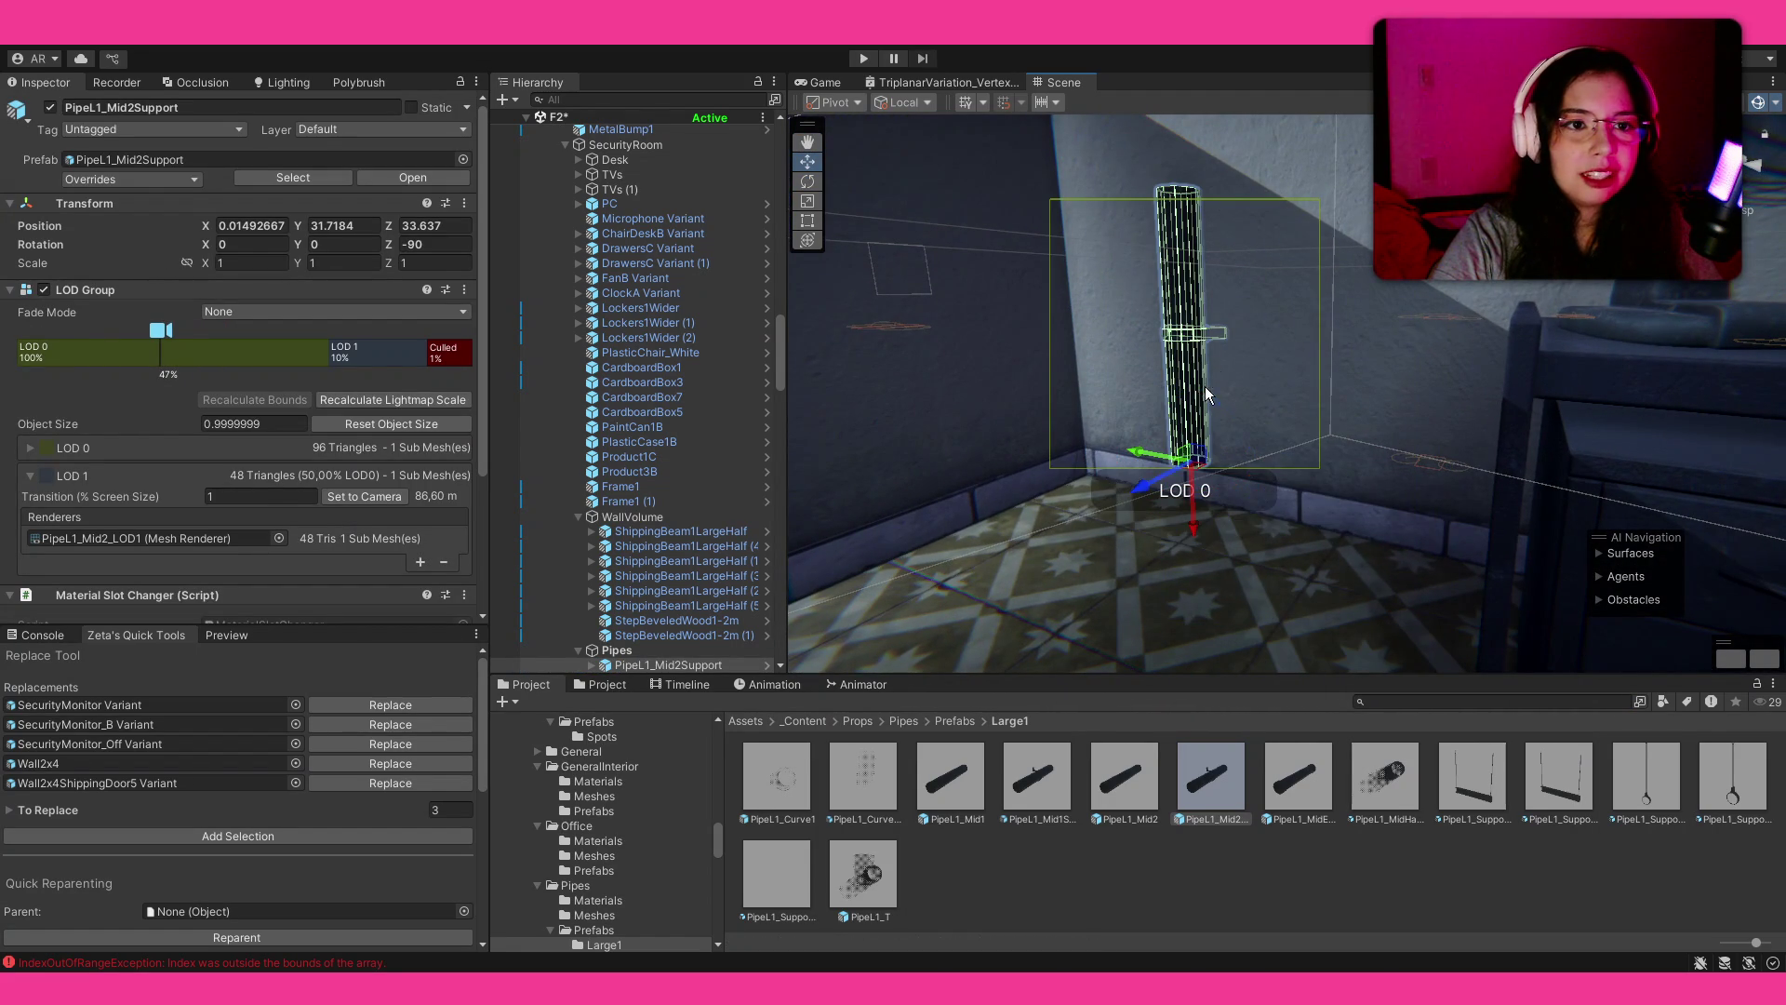
mouse_move(1189, 487)
mouse_down()
mouse_move(1174, 276)
mouse_move(1203, 291)
mouse_move(1219, 428)
mouse_up()
mouse_move(1226, 584)
mouse_down()
mouse_move(1196, 616)
mouse_move(1293, 538)
mouse_move(1237, 523)
mouse_move(1379, 516)
mouse_move(1376, 498)
mouse_move(1405, 513)
mouse_up()
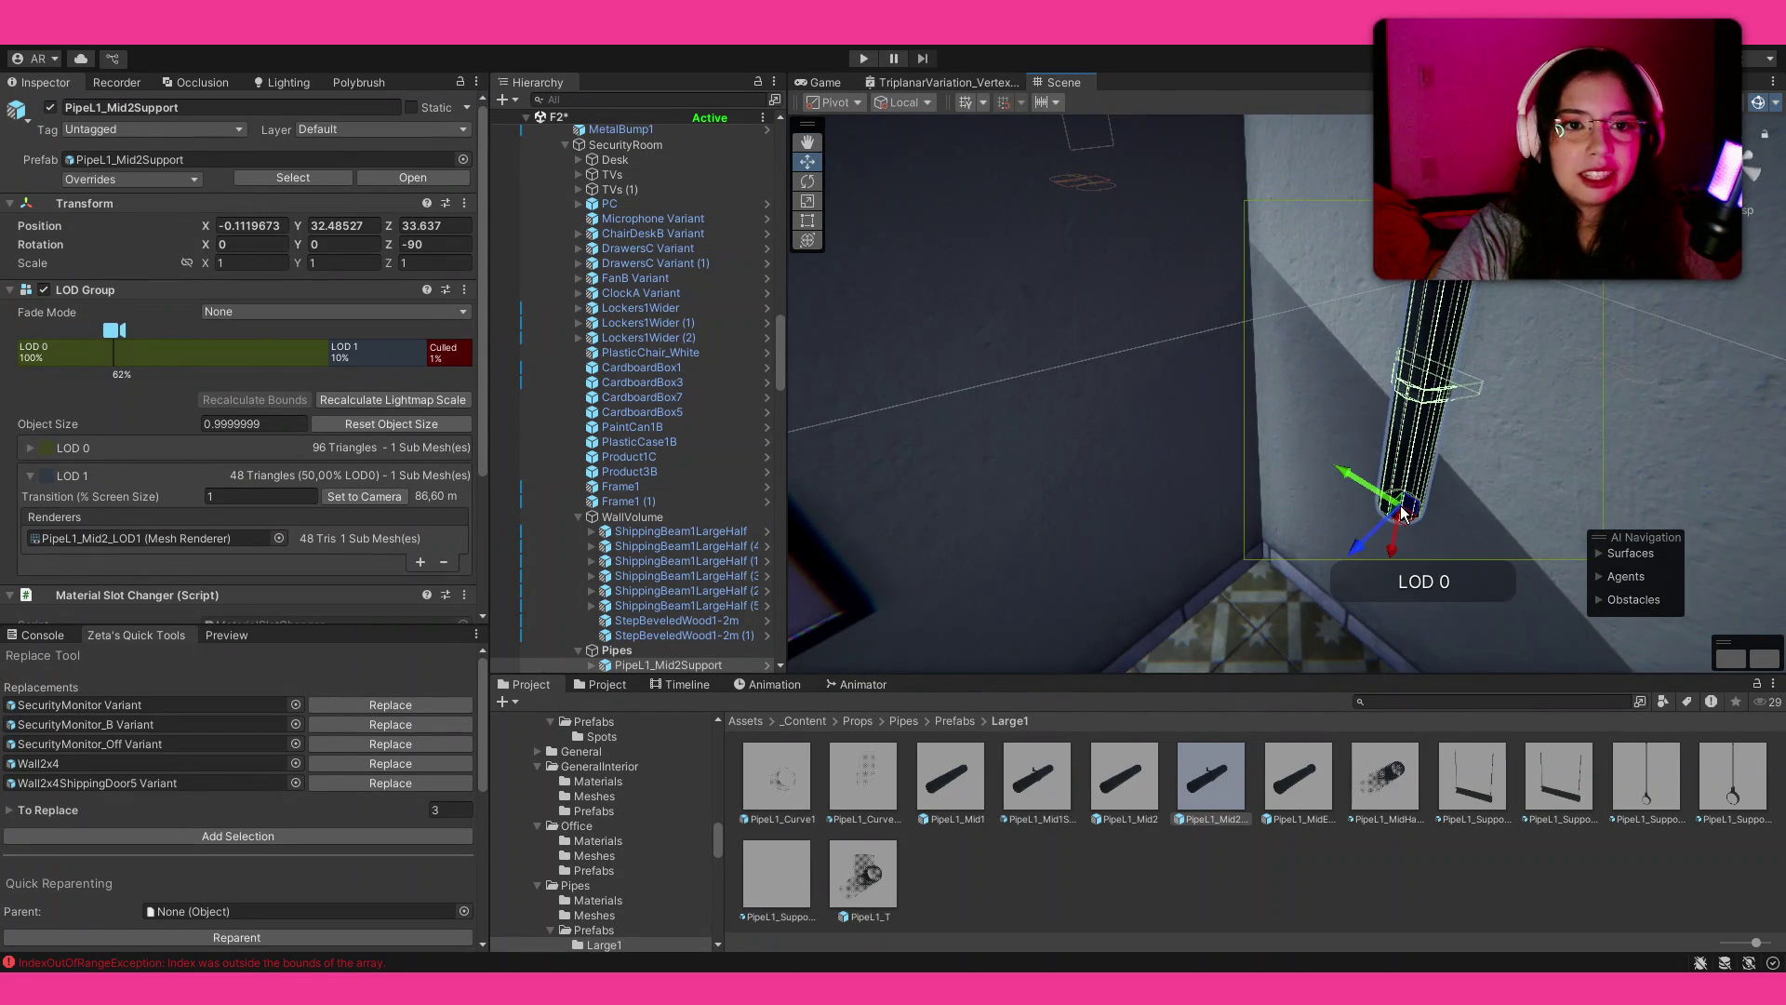
key(z)
mouse_move(1417, 388)
mouse_down()
mouse_move(1245, 432)
mouse_move(1664, 281)
mouse_move(1302, 409)
mouse_move(1289, 532)
mouse_up()
key(ctrl+d)
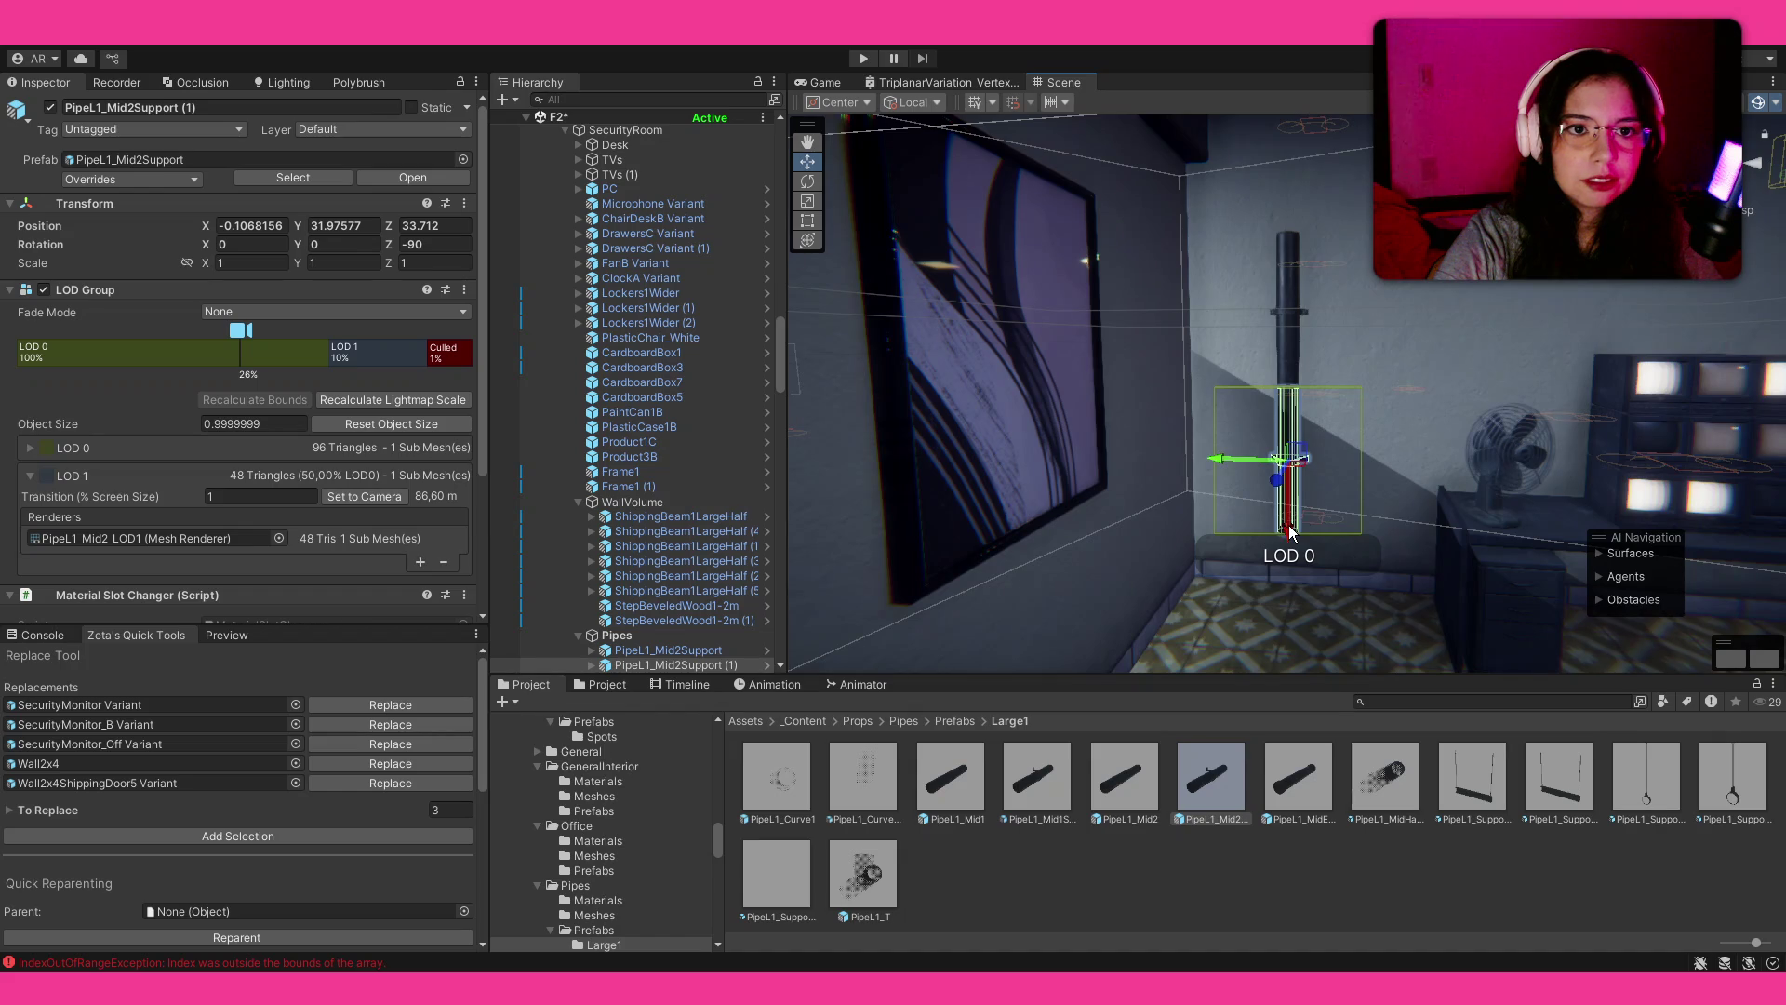
scroll(1289, 532, up, 5)
click(1403, 614)
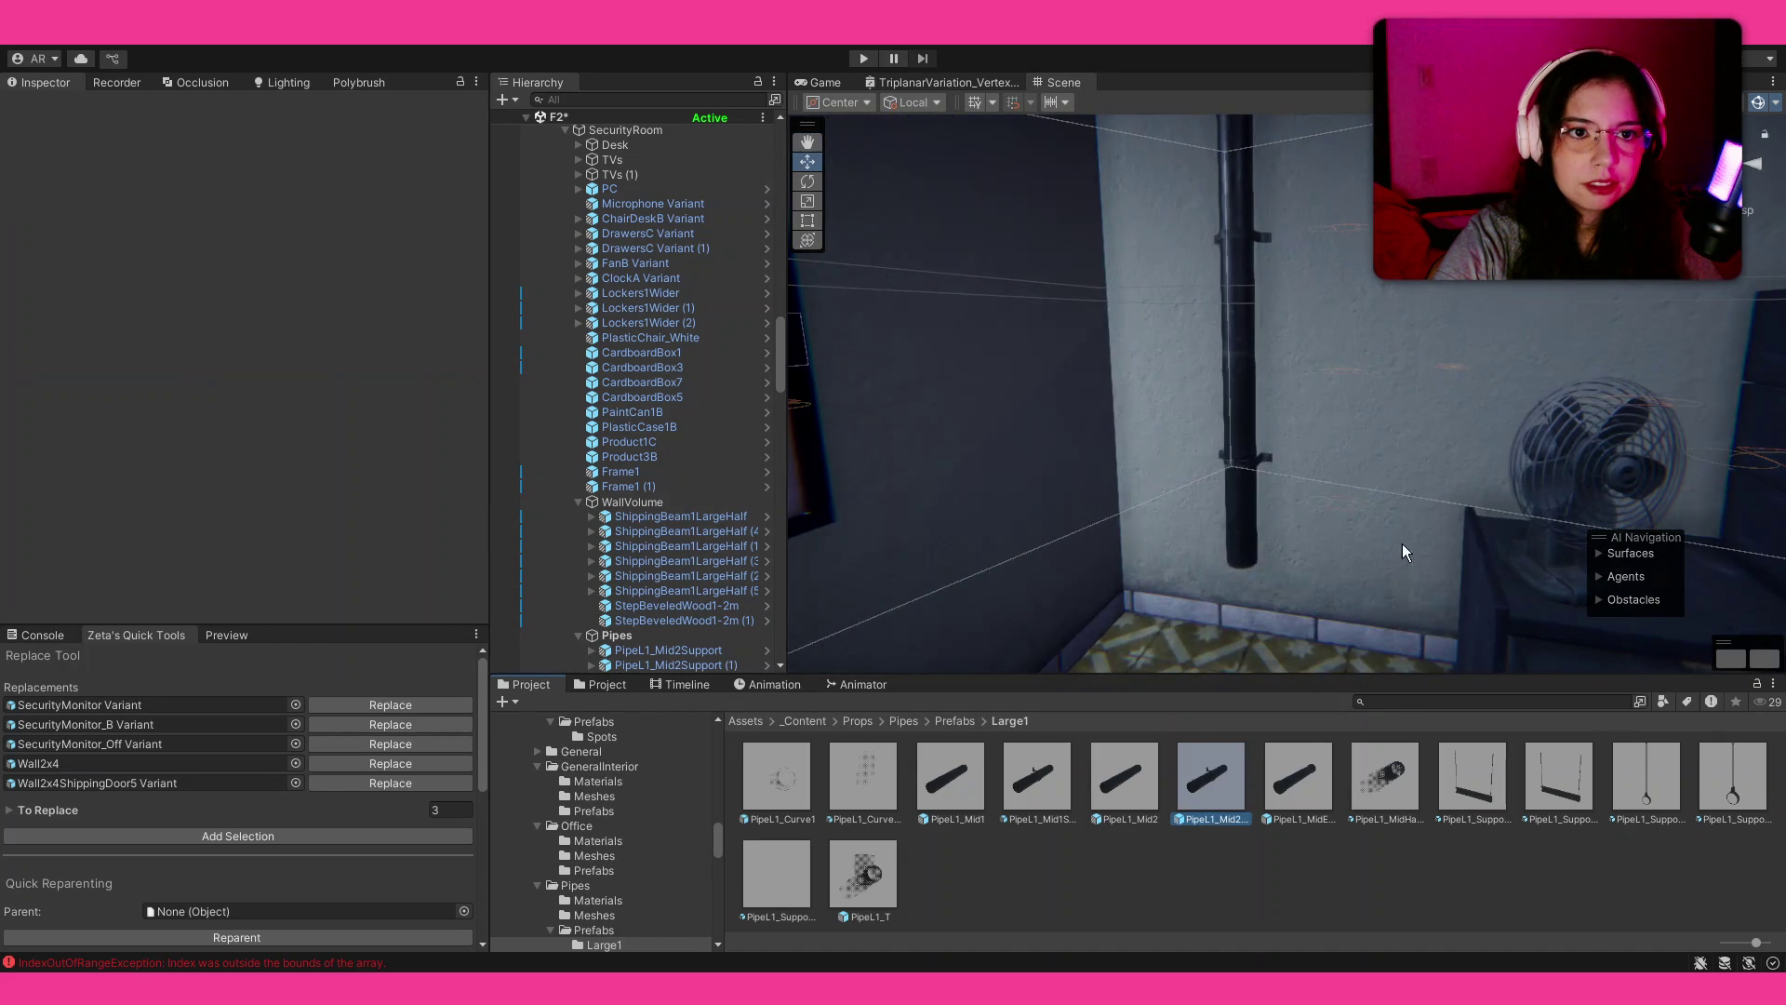
Step: Place a PipeL1_Curve1 elbow at X -0.065, Y 31.778, Z 33.372, rotated -90 on Y
key(s)
key(w)
key(w)
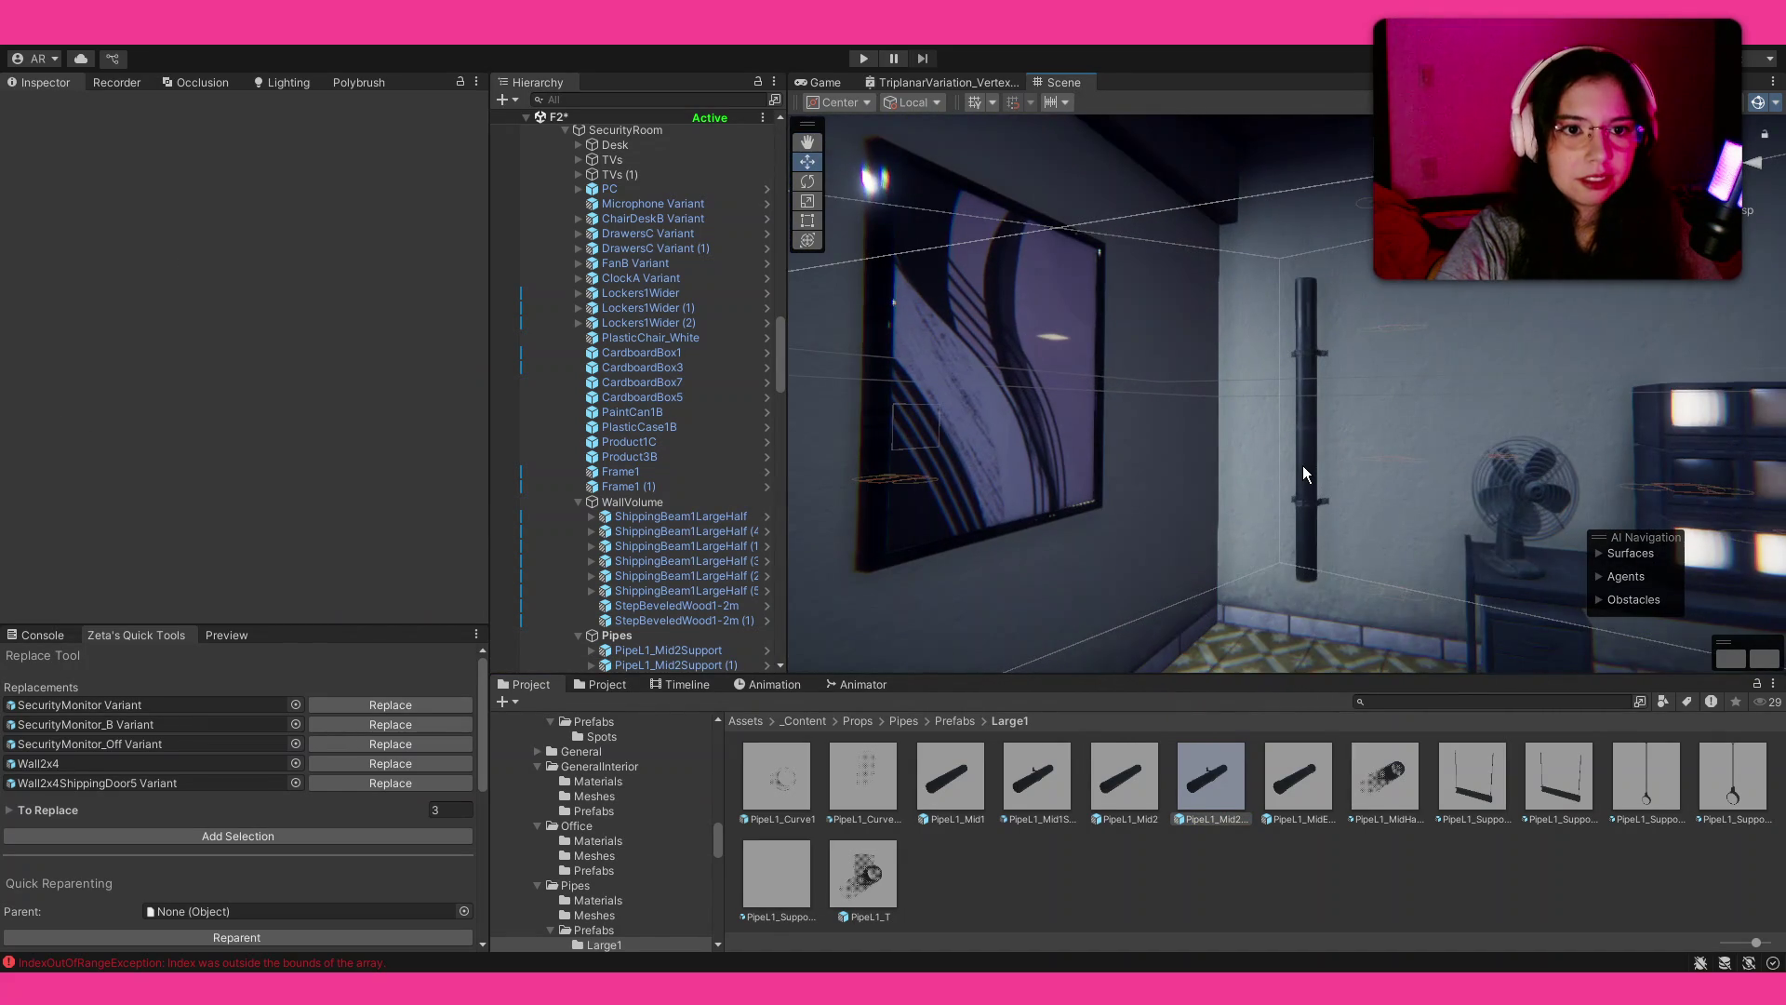
scroll(1211, 486, up, 3)
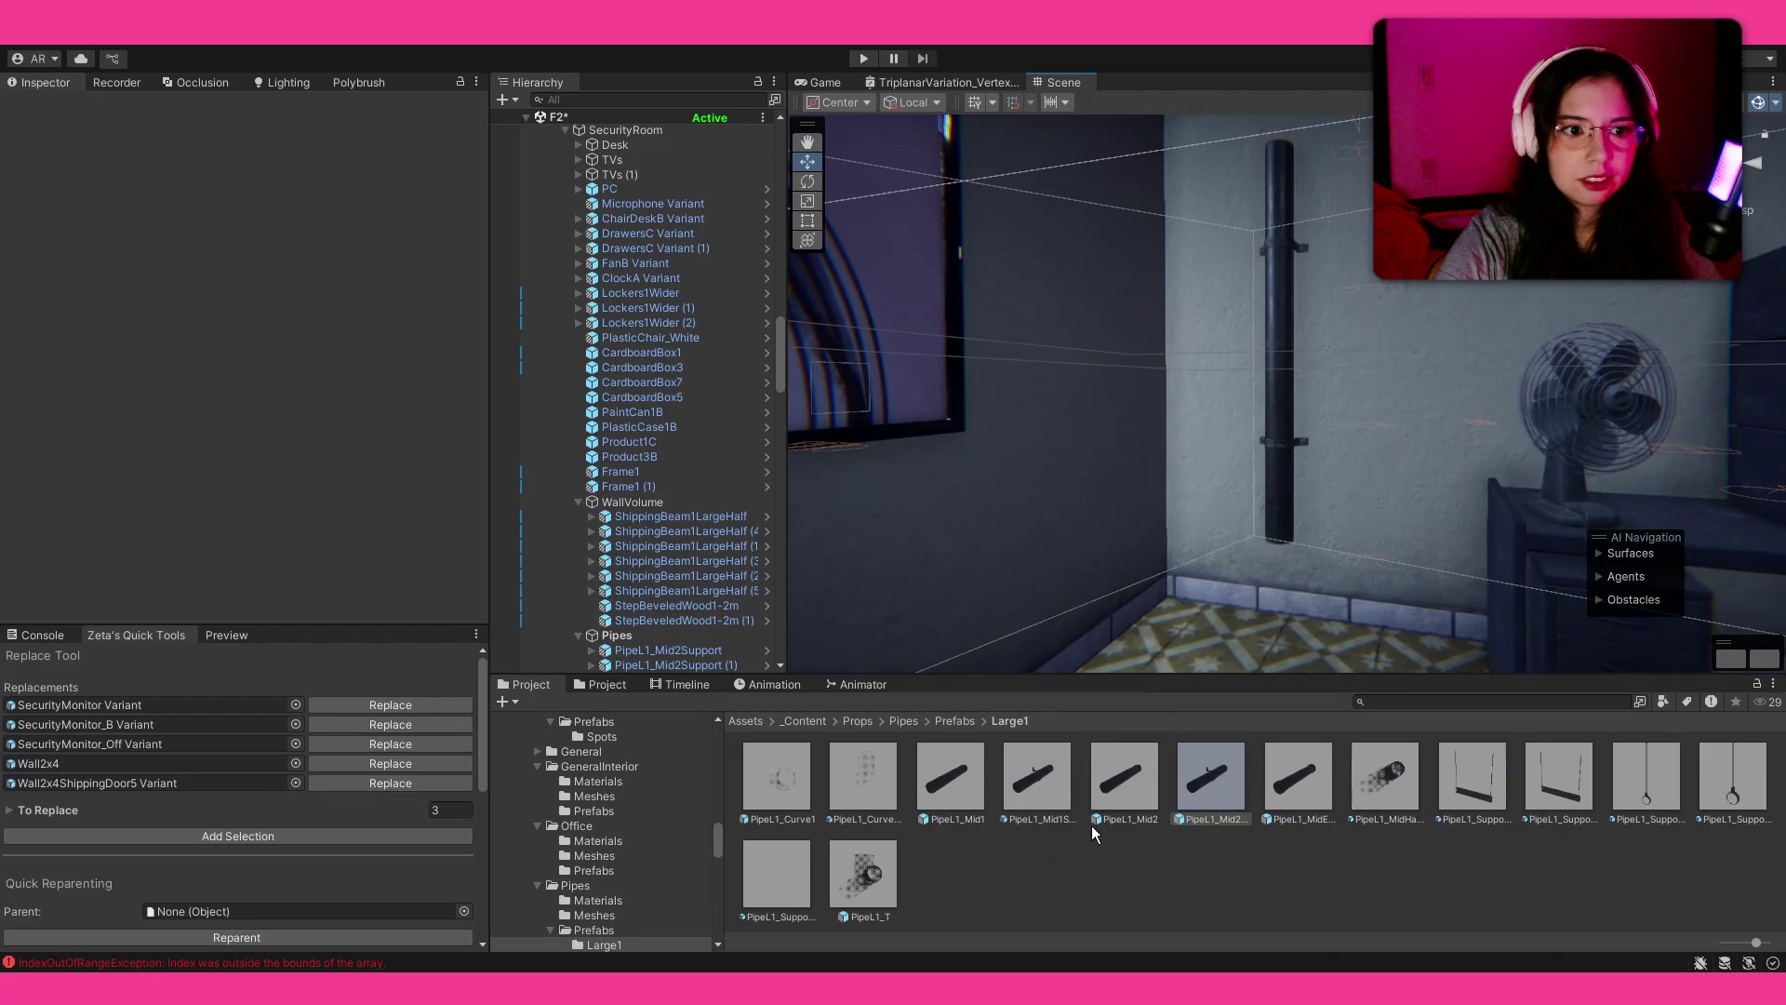
mouse_move(789, 802)
mouse_down()
mouse_move(1308, 545)
mouse_move(1280, 582)
mouse_move(1457, 583)
mouse_up()
key(e)
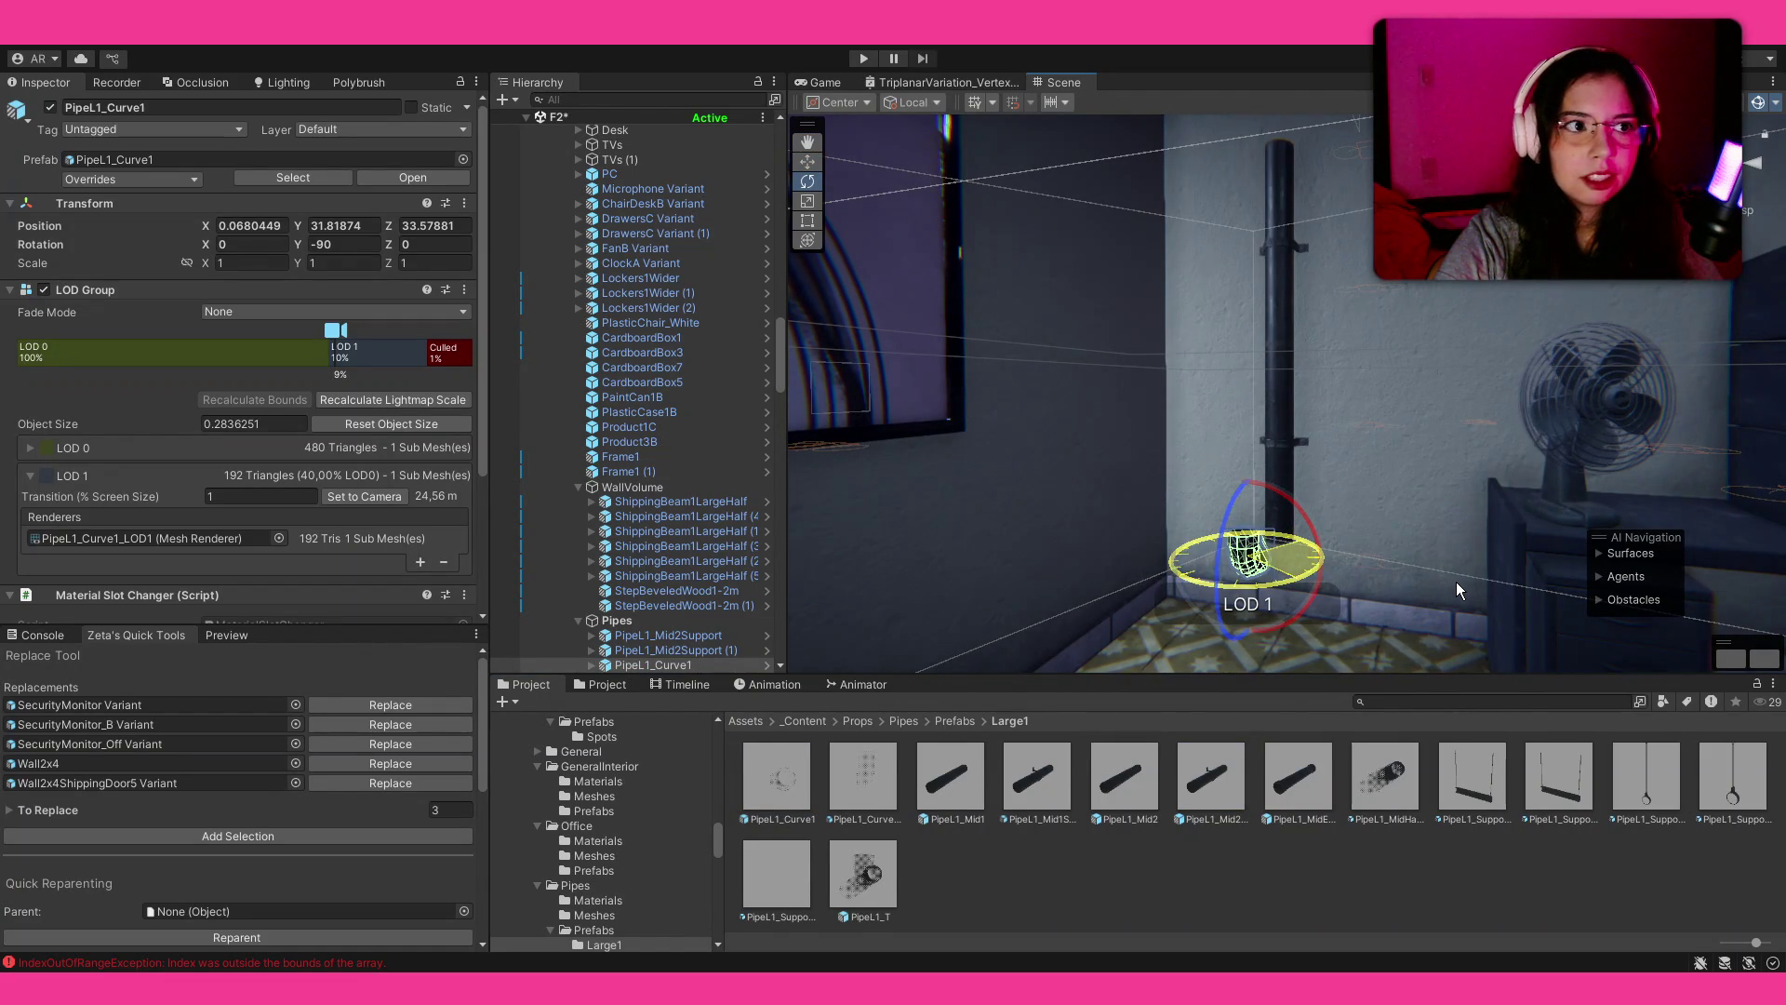
mouse_move(1309, 582)
mouse_down()
mouse_move(1218, 613)
mouse_move(1147, 556)
mouse_move(1191, 448)
mouse_up()
key(w)
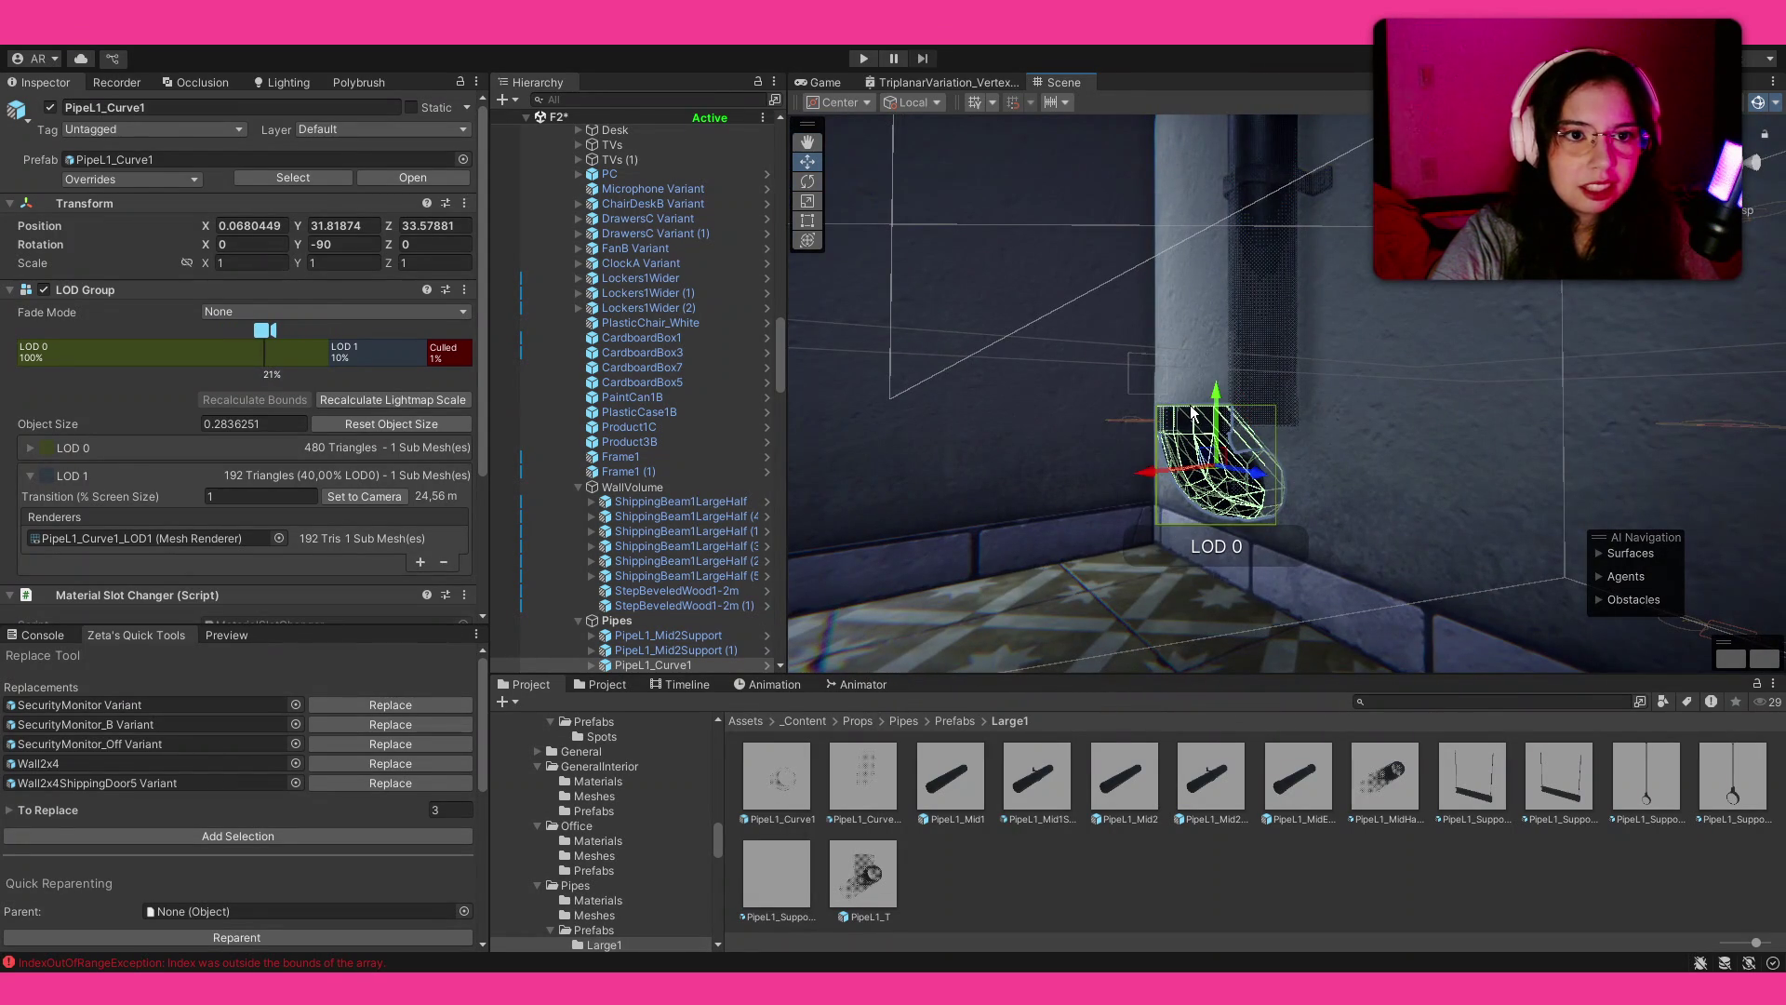
mouse_move(1193, 413)
mouse_down()
mouse_move(1163, 403)
mouse_move(1257, 421)
mouse_move(1126, 363)
mouse_move(1371, 438)
mouse_move(1346, 478)
mouse_move(1352, 453)
mouse_move(1332, 446)
mouse_up()
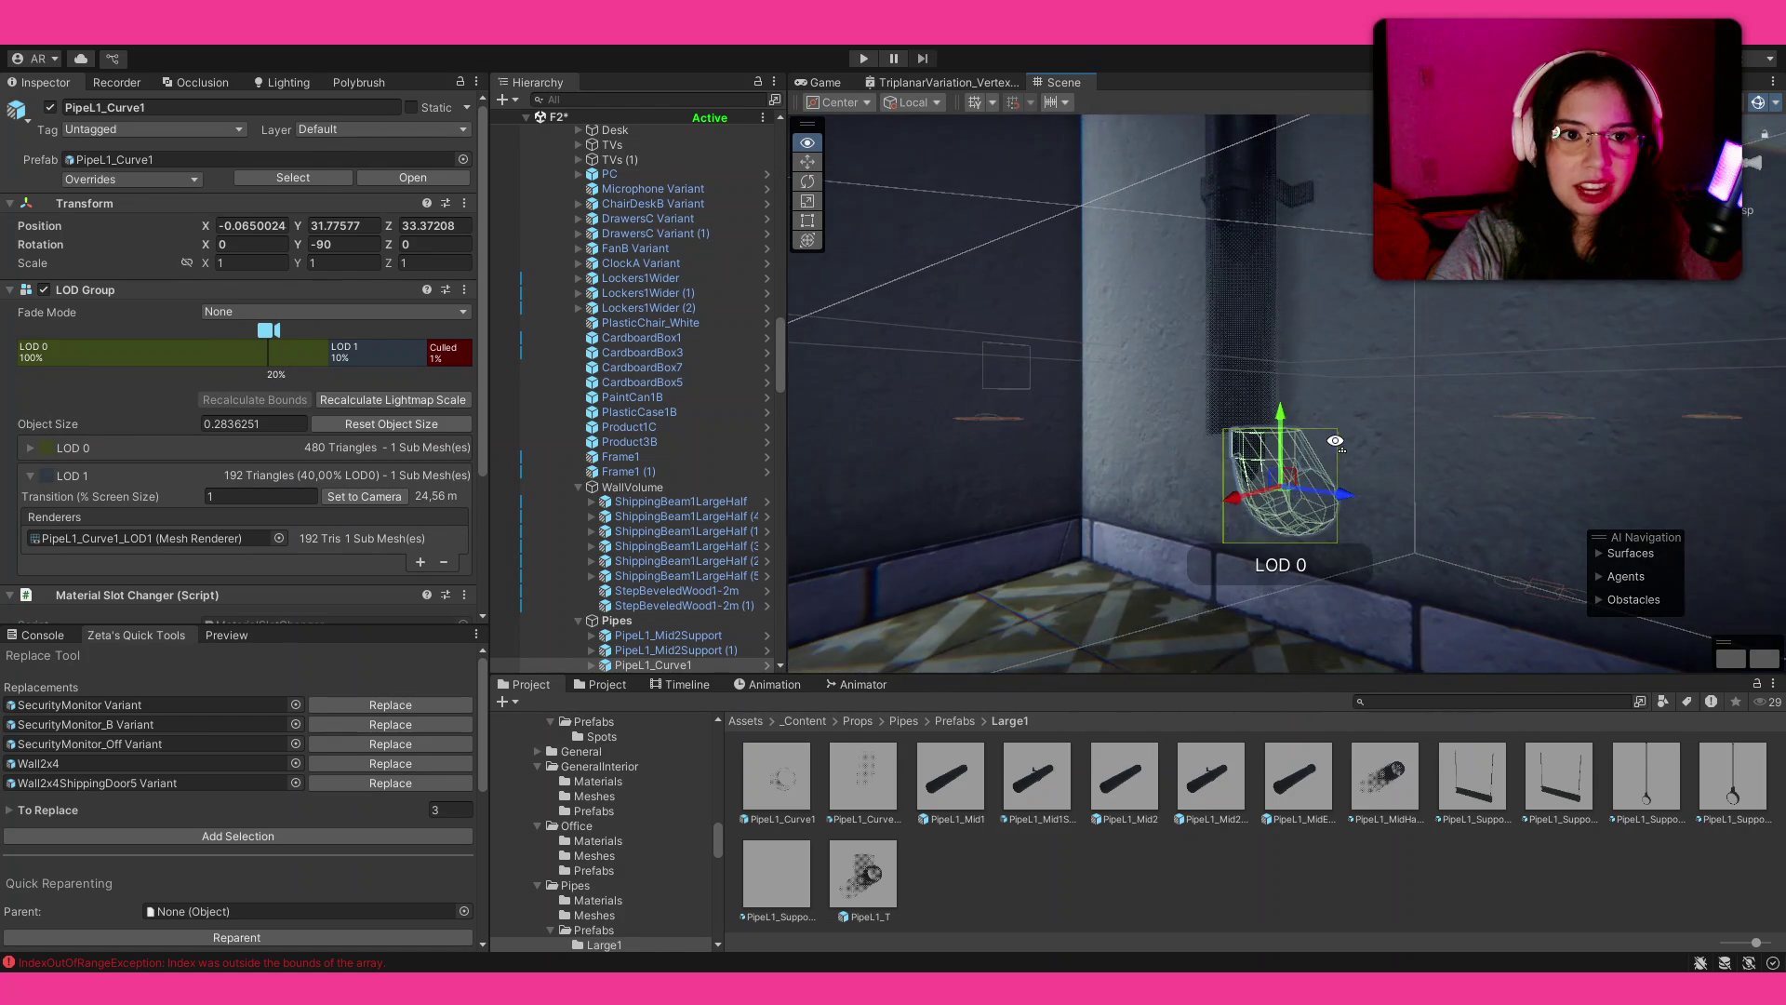
click(955, 721)
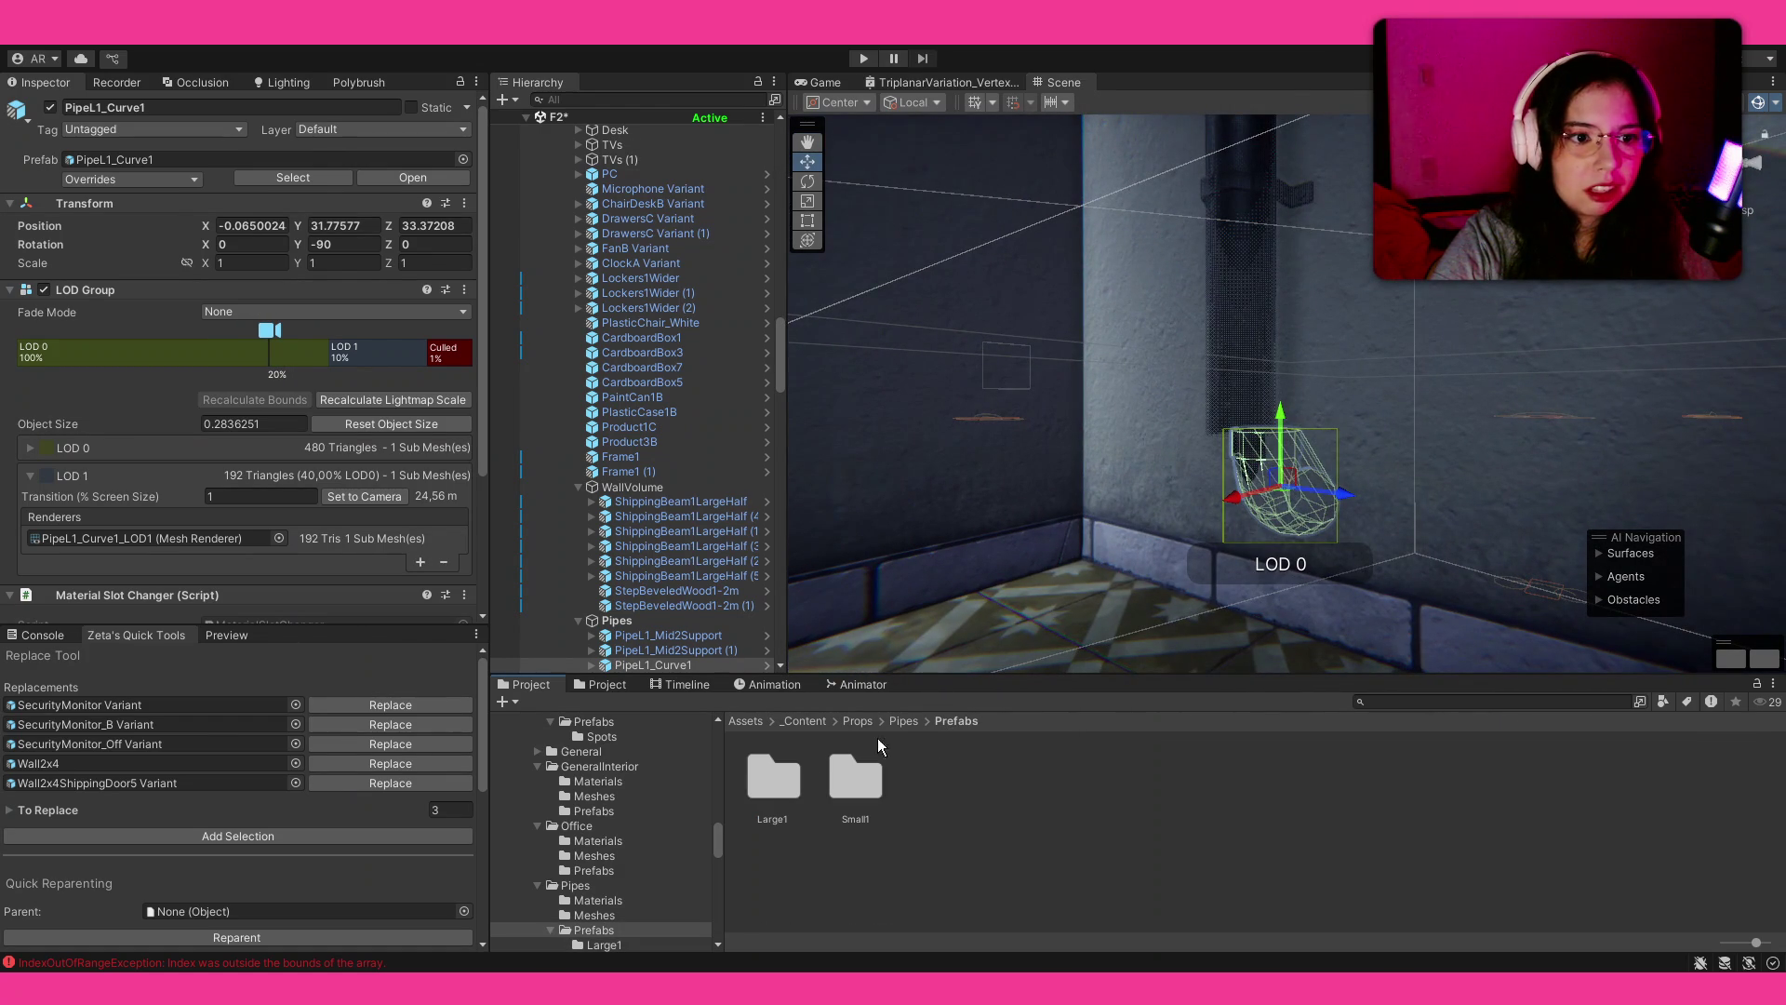
Step: Inspect M_PipesLarge1Black in Props/Pipes/Materials, showing its BasicShader_FadeCamera shader
click(901, 724)
click(843, 783)
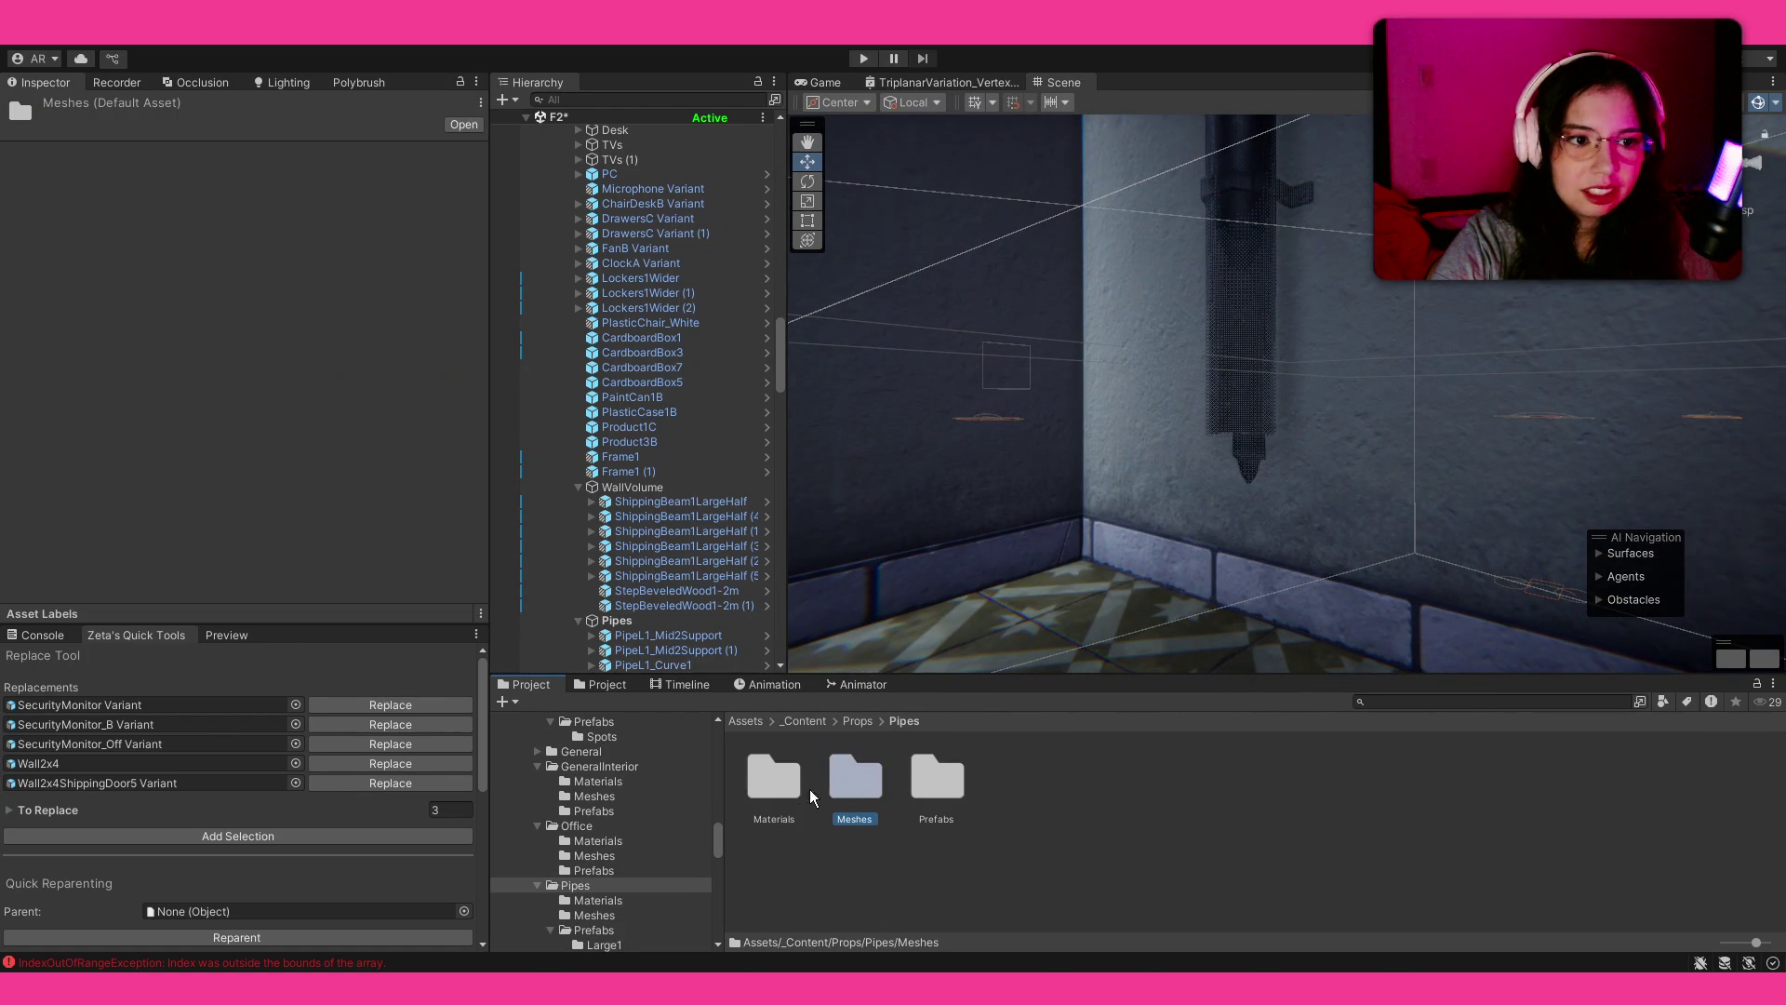
double_click(798, 789)
click(778, 791)
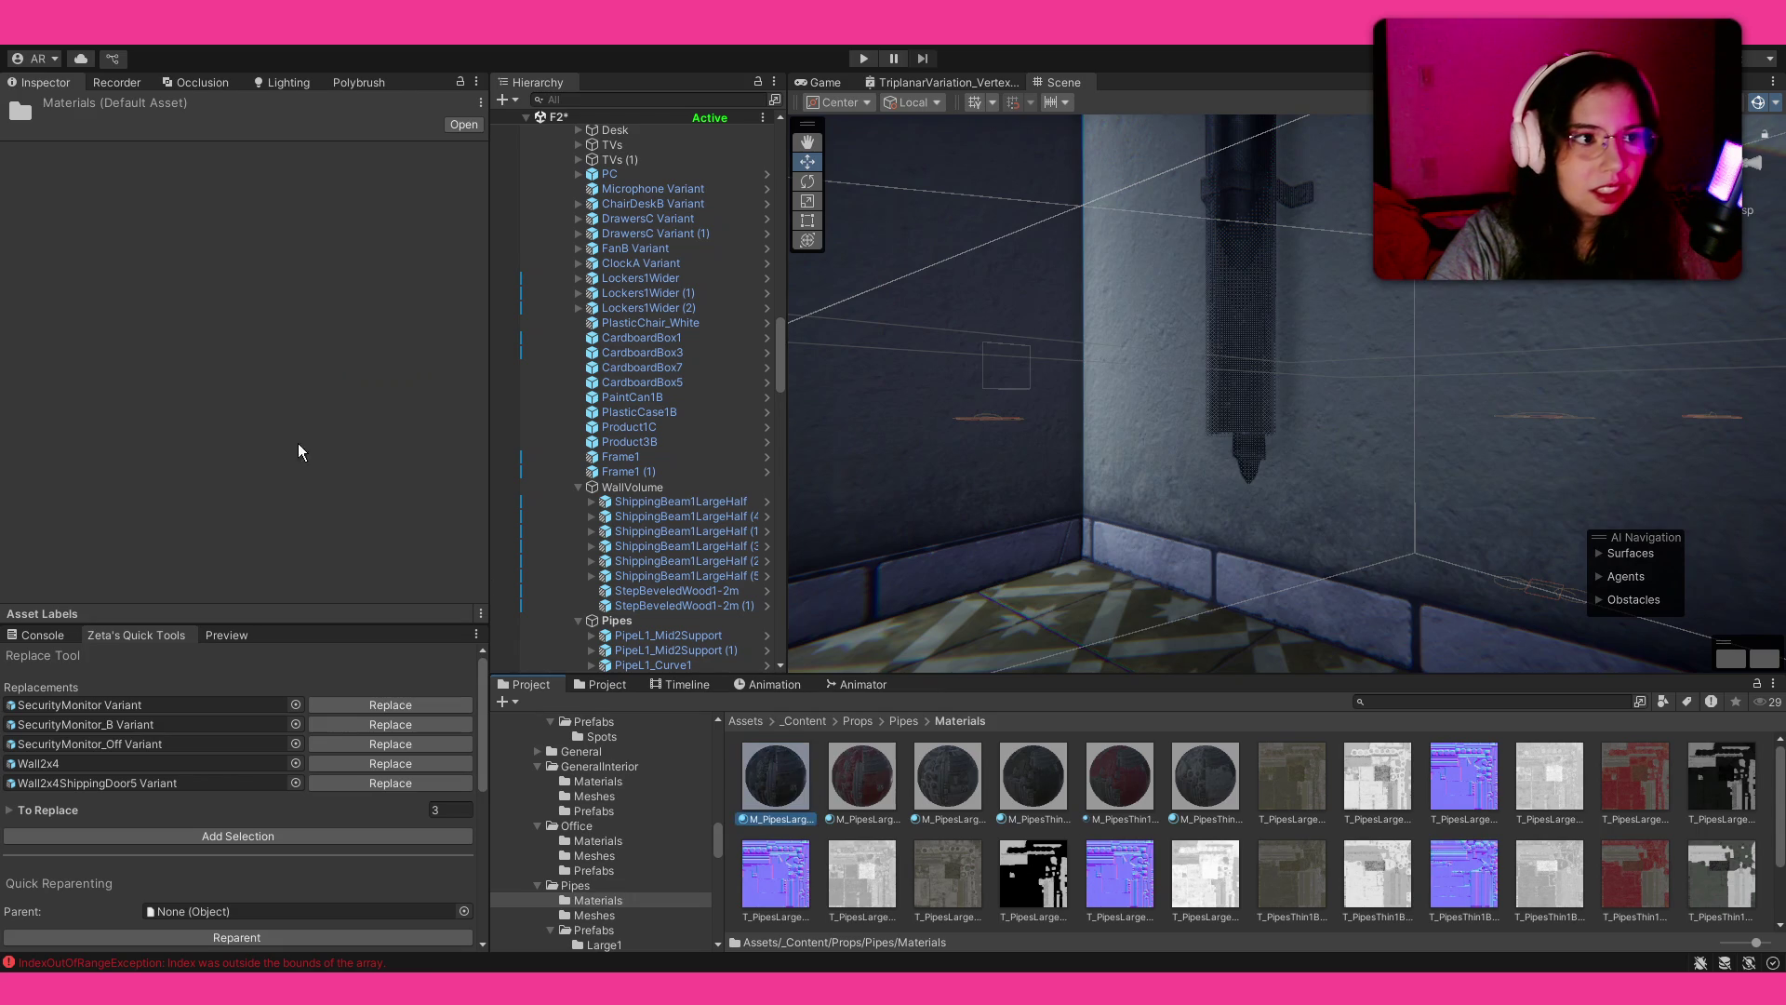
scroll(191, 405, down, 6)
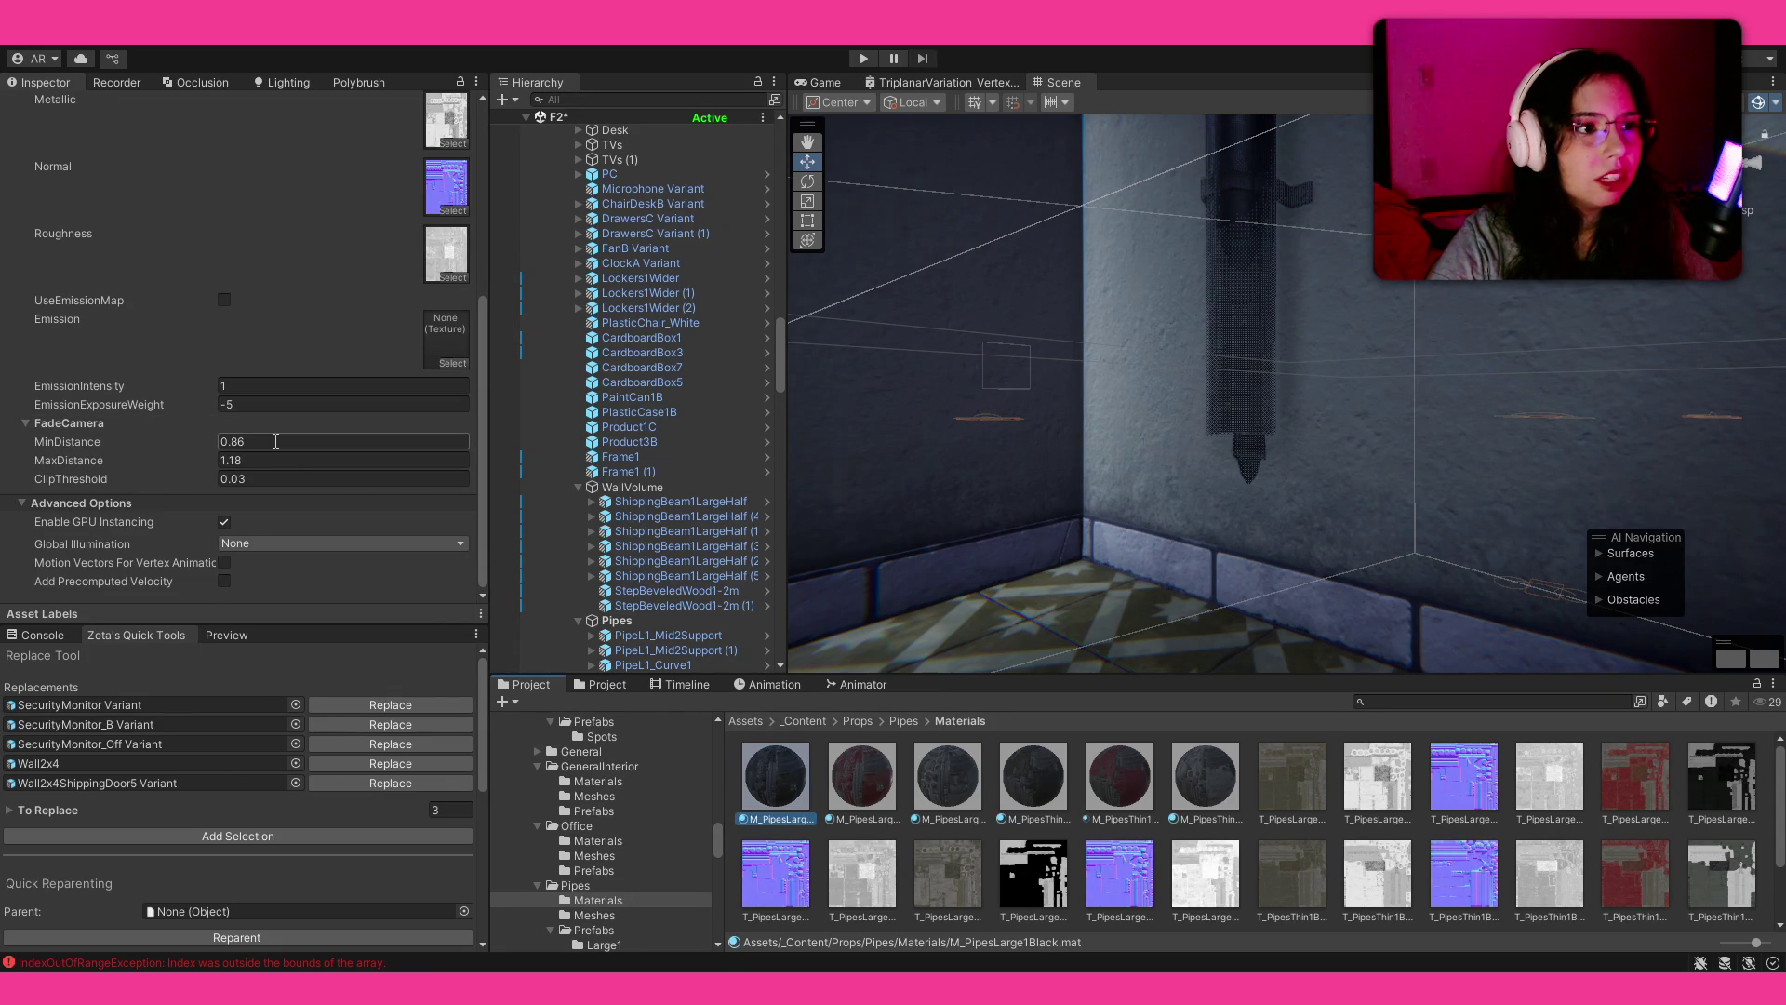
scroll(89, 413, up, 5)
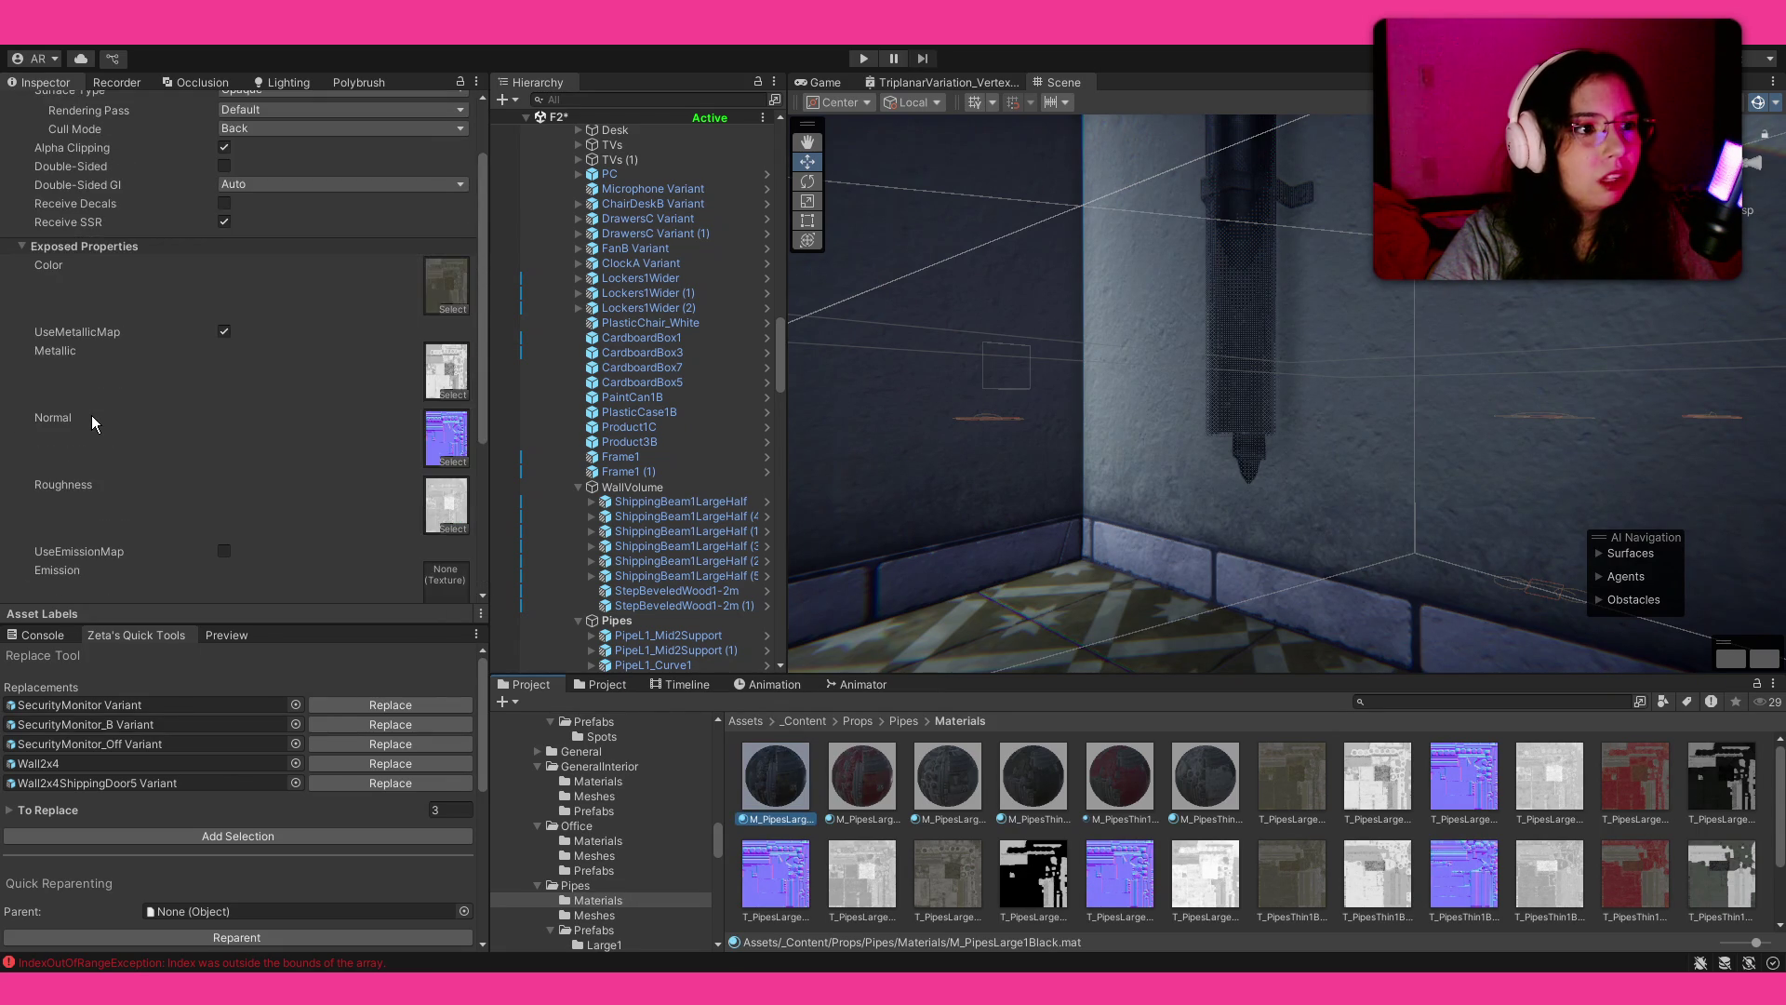
scroll(99, 415, up, 2)
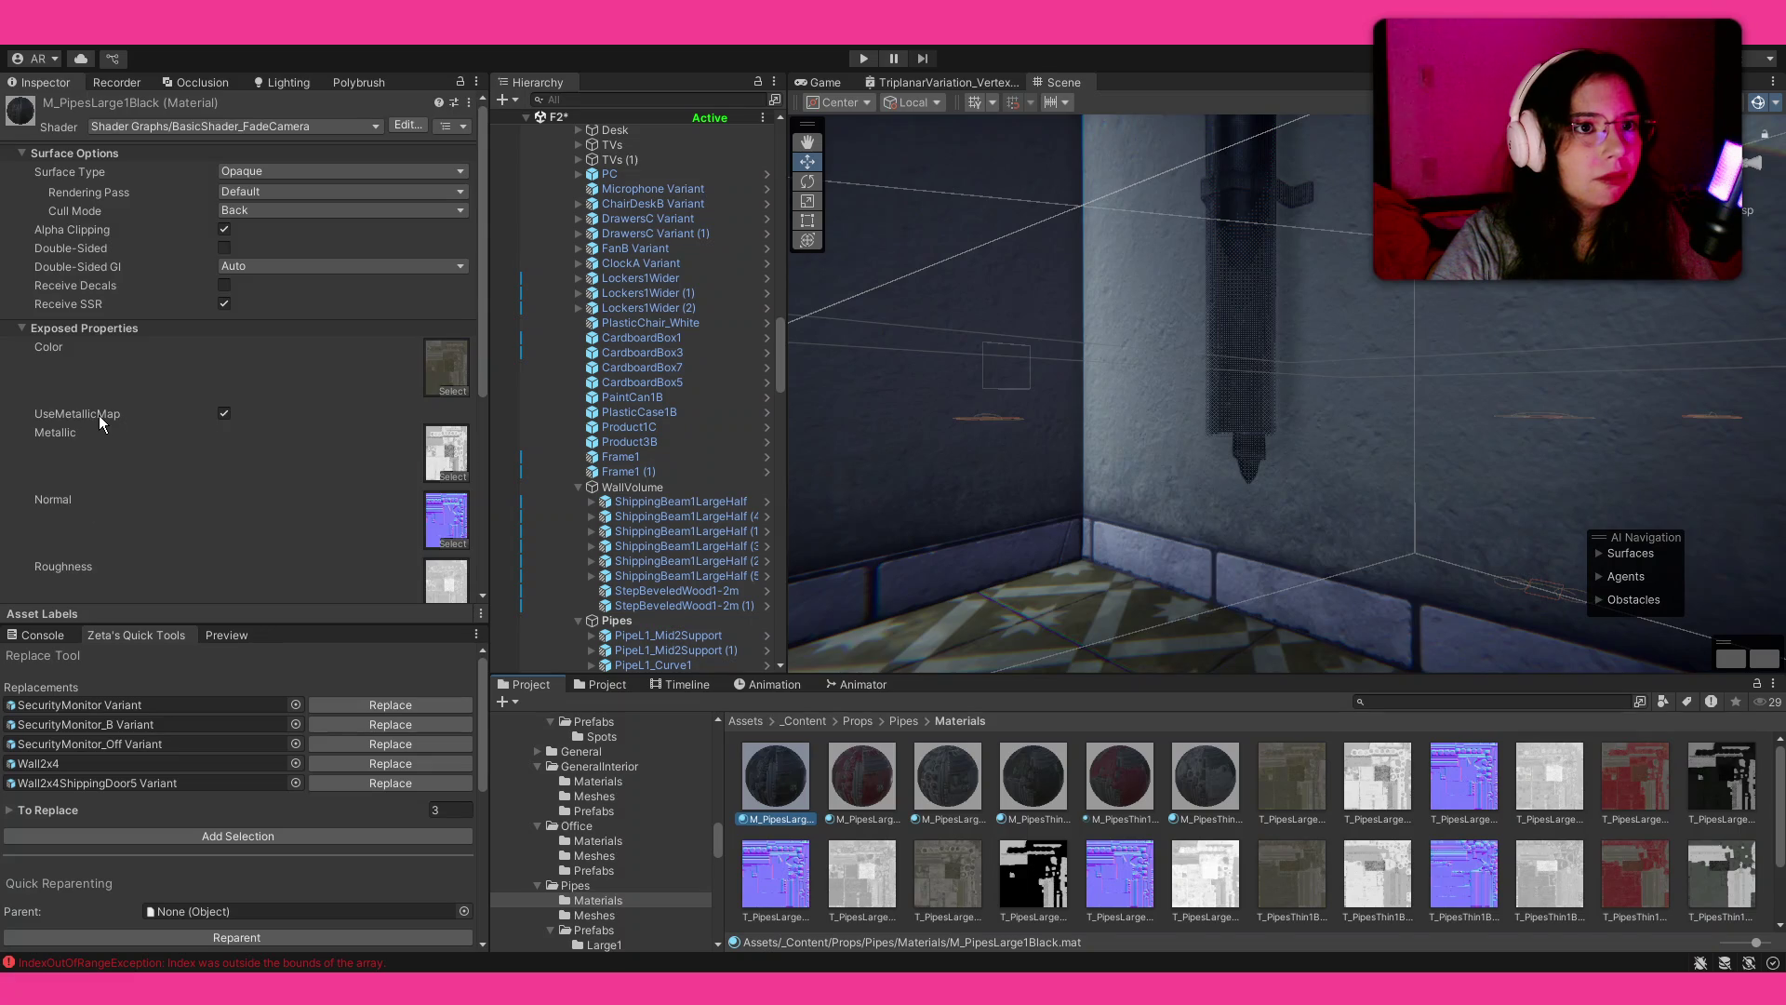
scroll(98, 415, down, 5)
scroll(98, 415, up, 5)
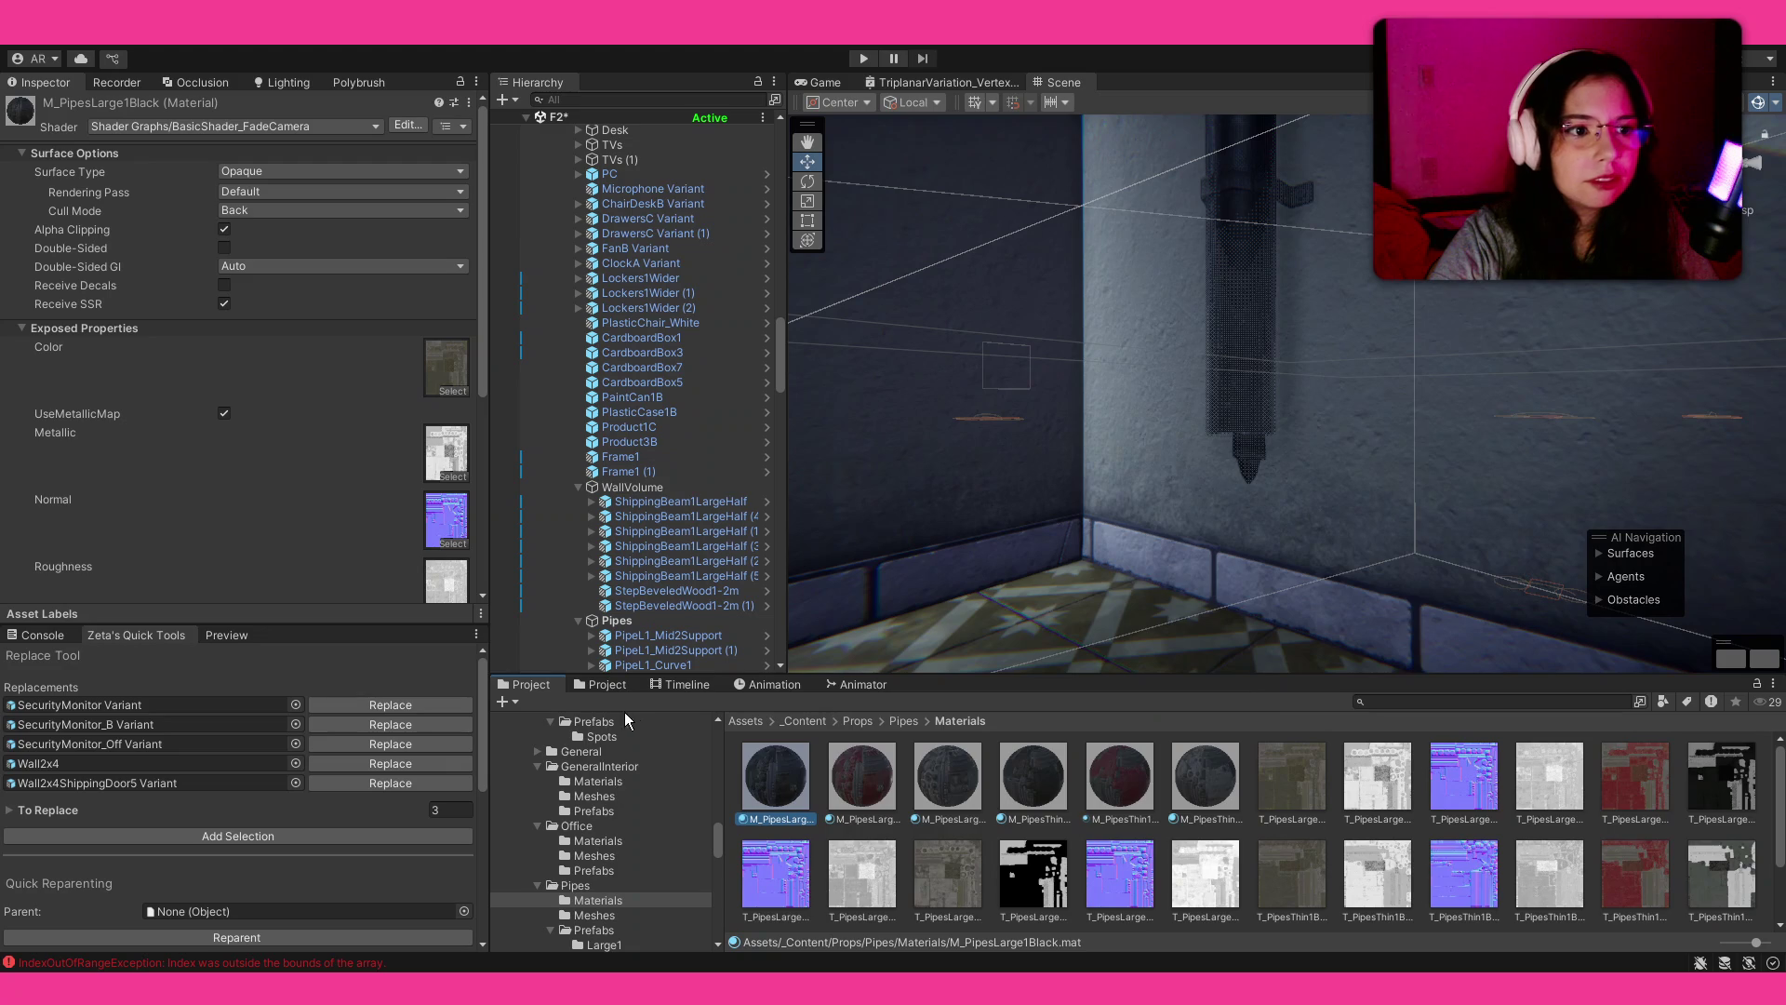
click(600, 684)
Step: Search the project for 'fadeca' and open the BasicShader_FadeCamera shader graph
click(1533, 700)
text(fadeca)
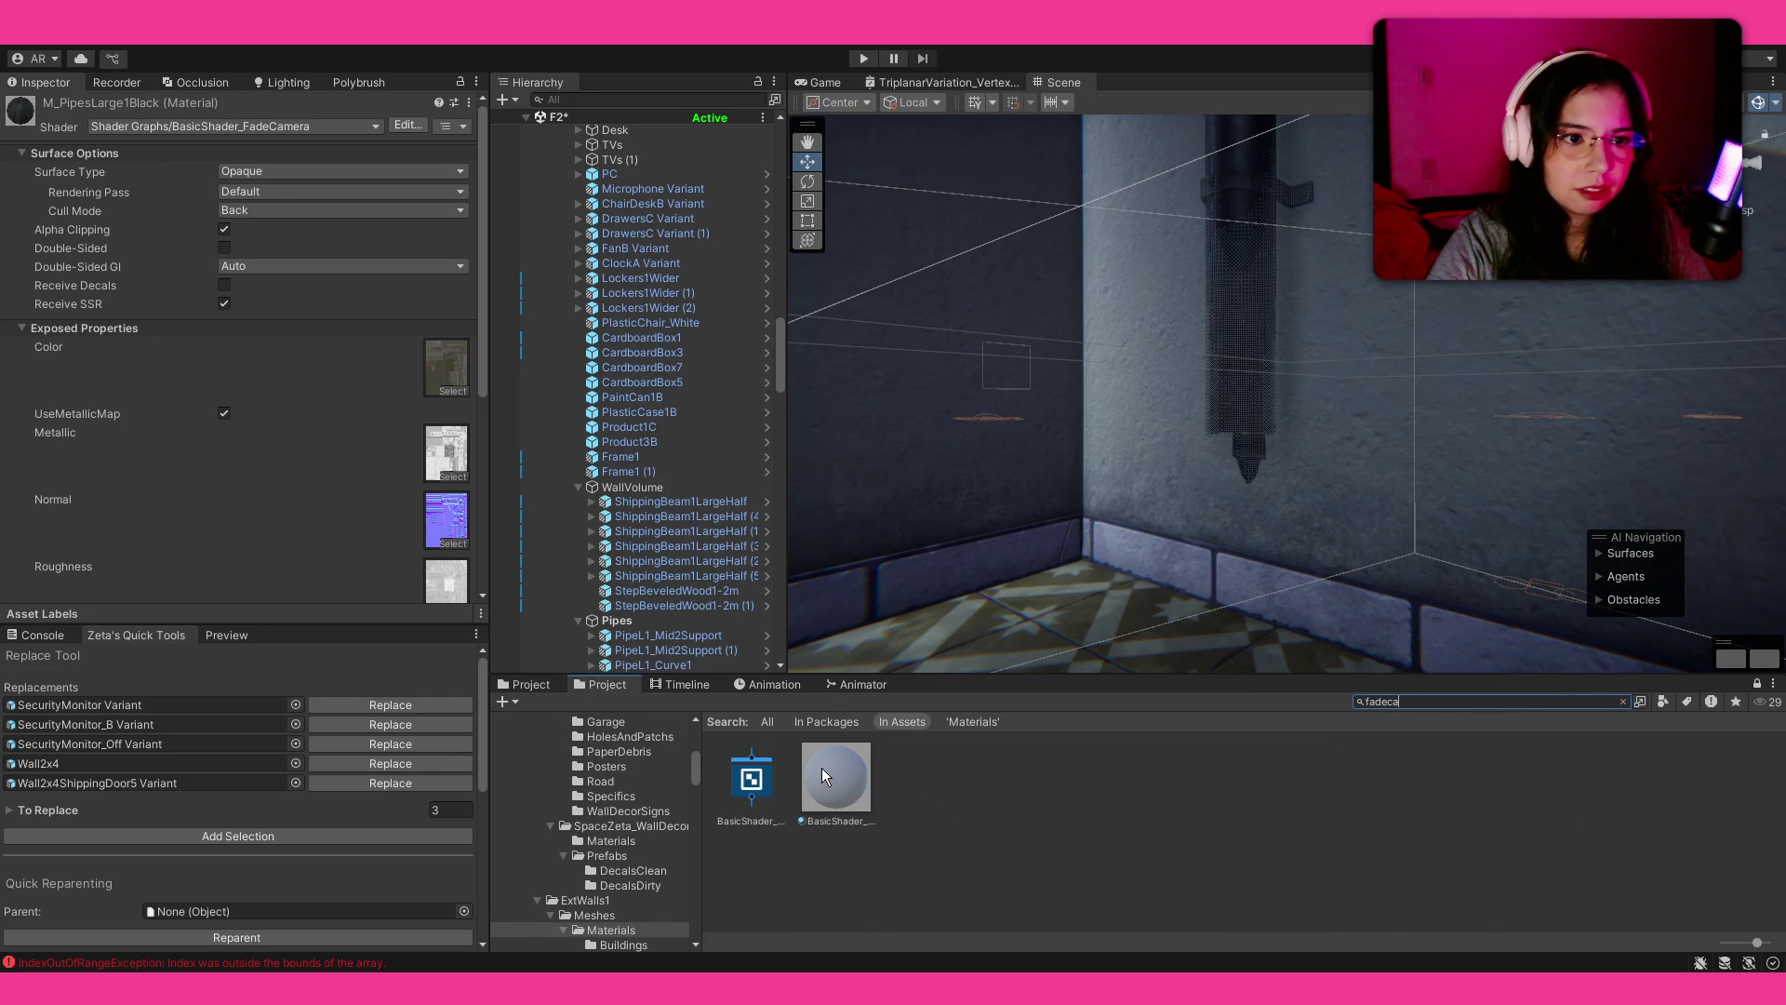
click(756, 782)
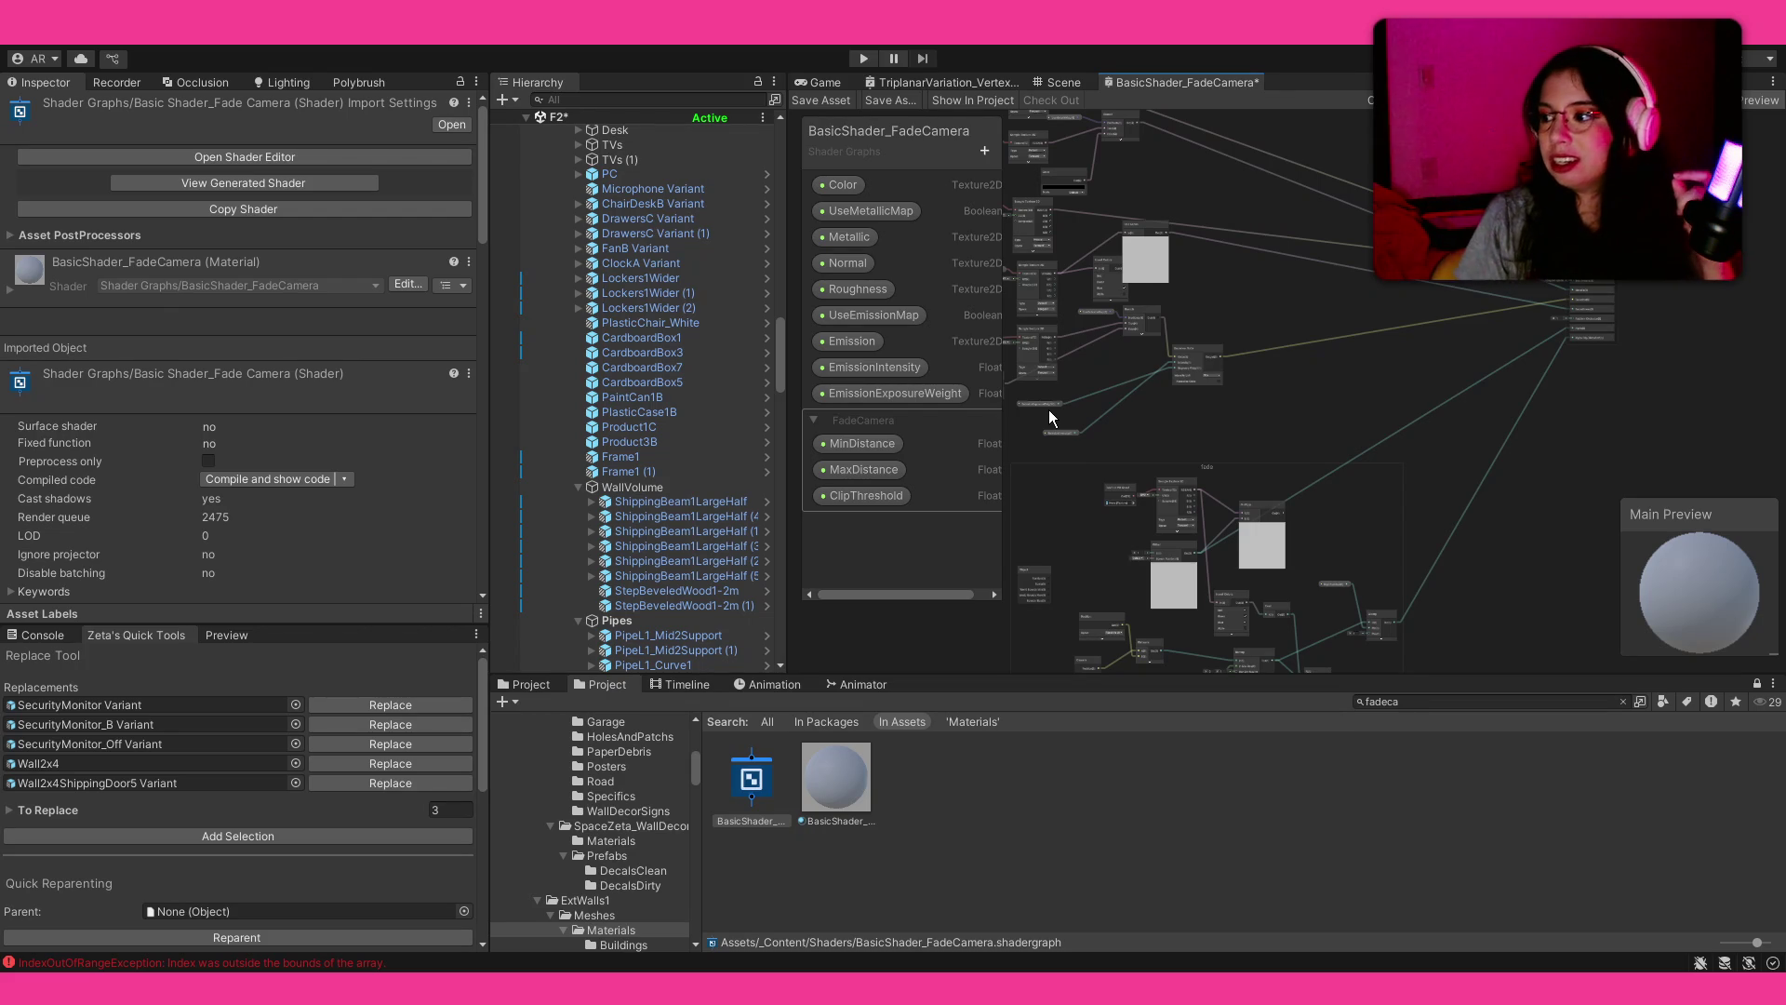
scroll(1092, 371, up, 5)
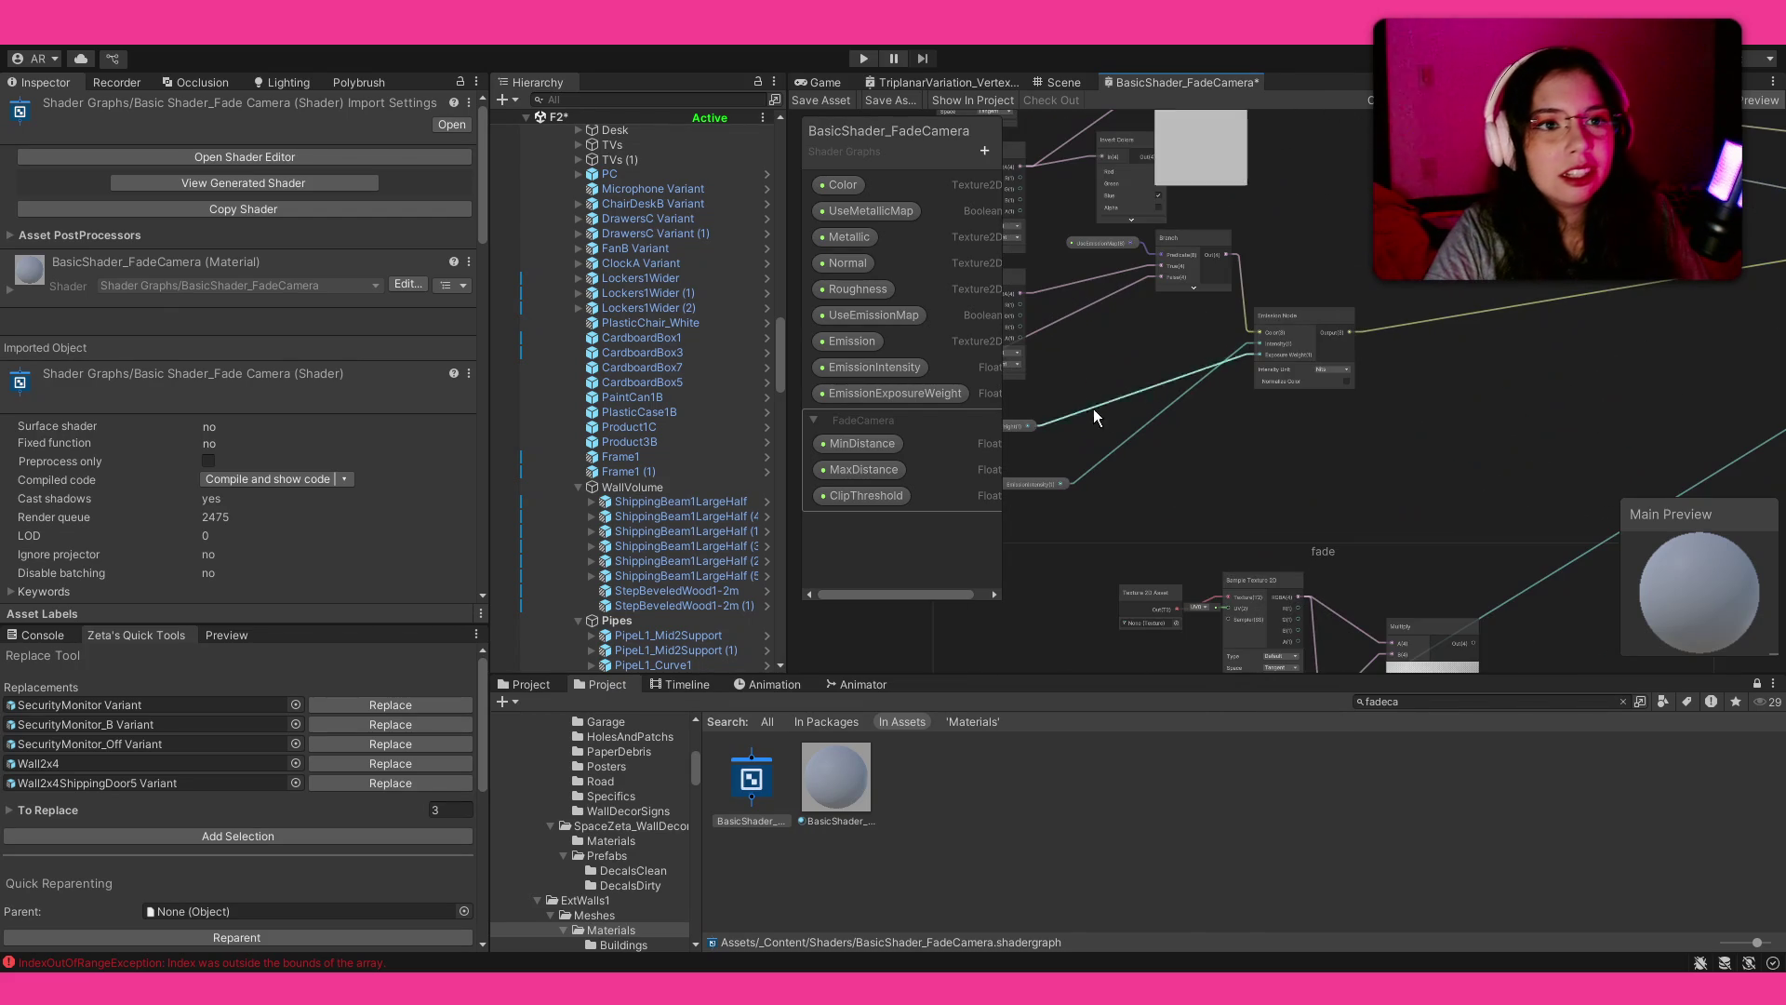
Step: Add a Boolean property named TurnOff to the FadeCamera category
double_click(1174, 82)
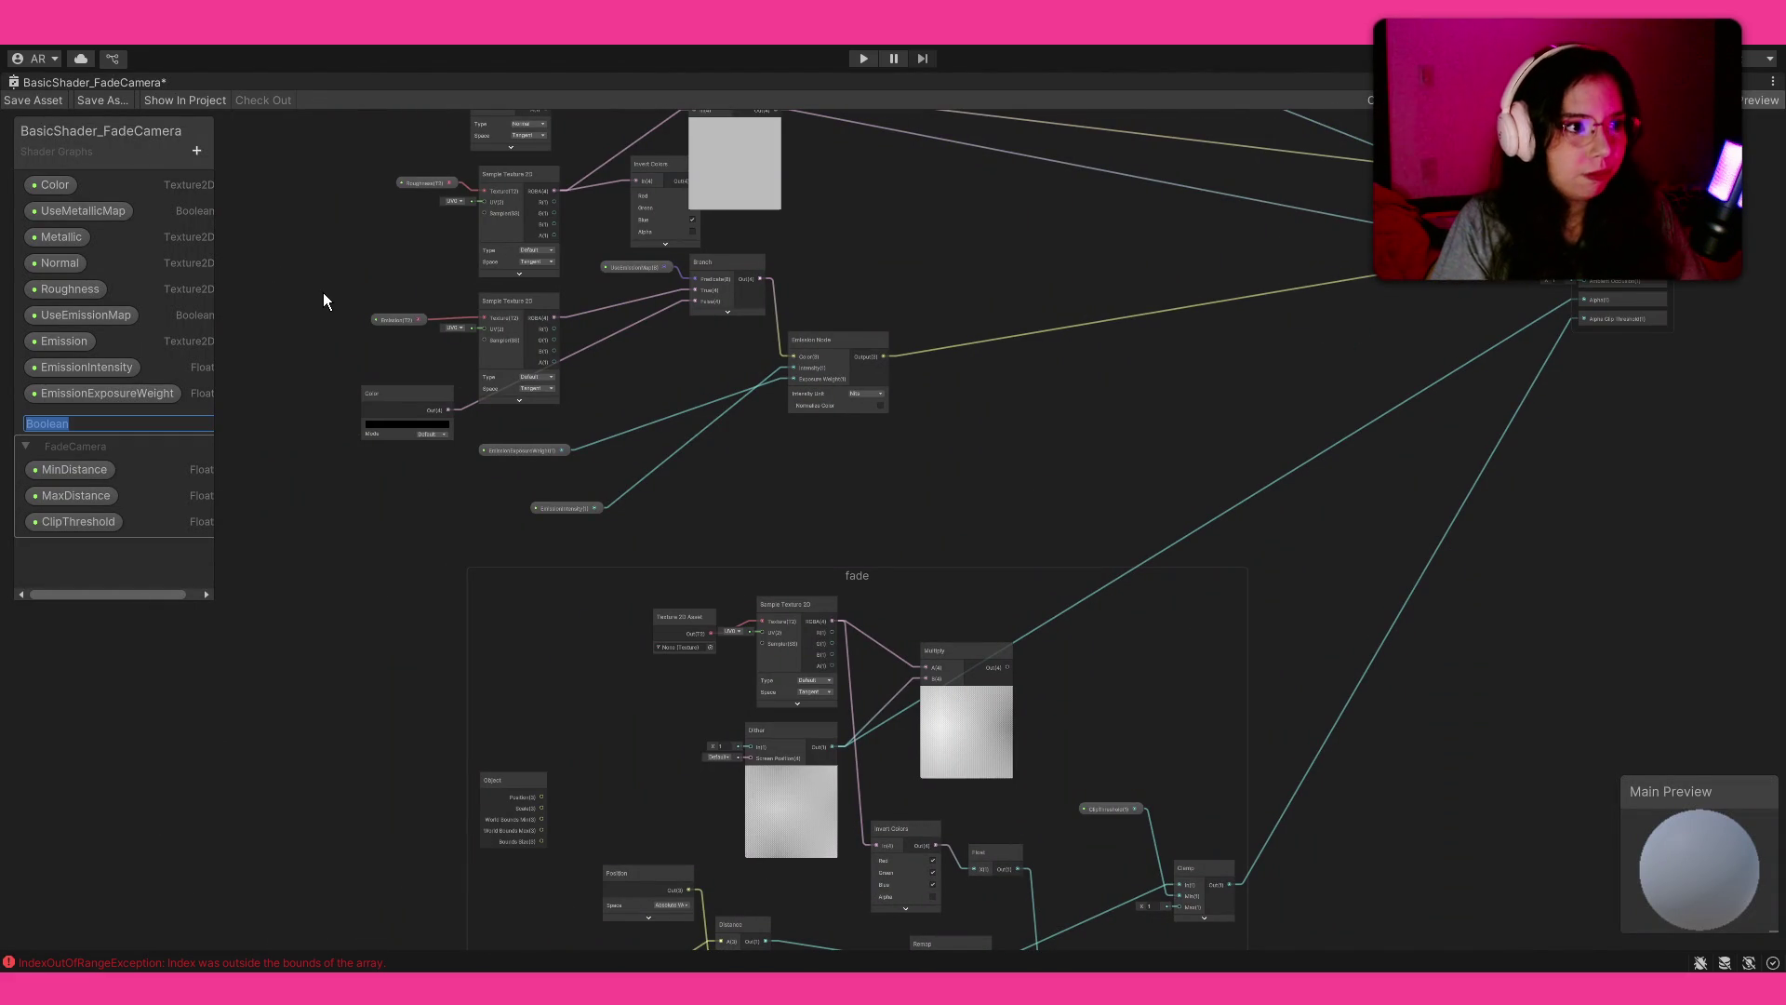
text(TurnOff)
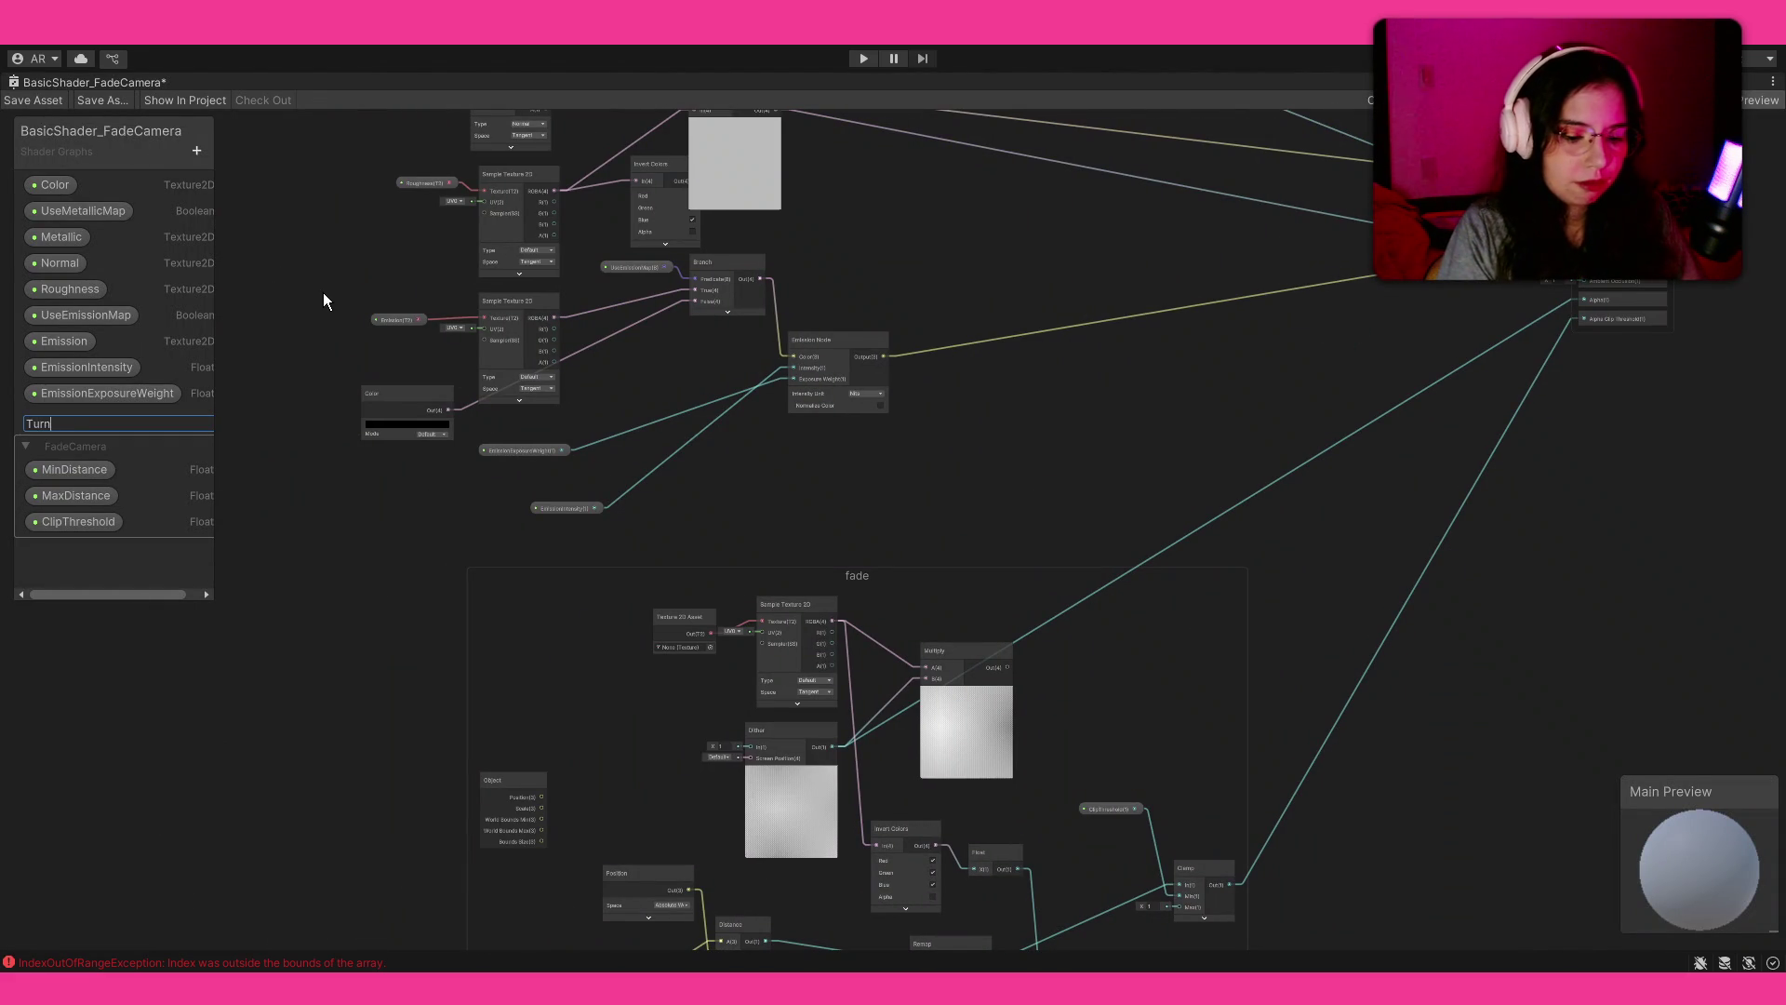
key(Return)
drag(78, 446, 93, 460)
Step: Add a TurnOff-driven Branch with the fade Multiply as False, wired into the Fragment output
drag(940, 270, 652, 483)
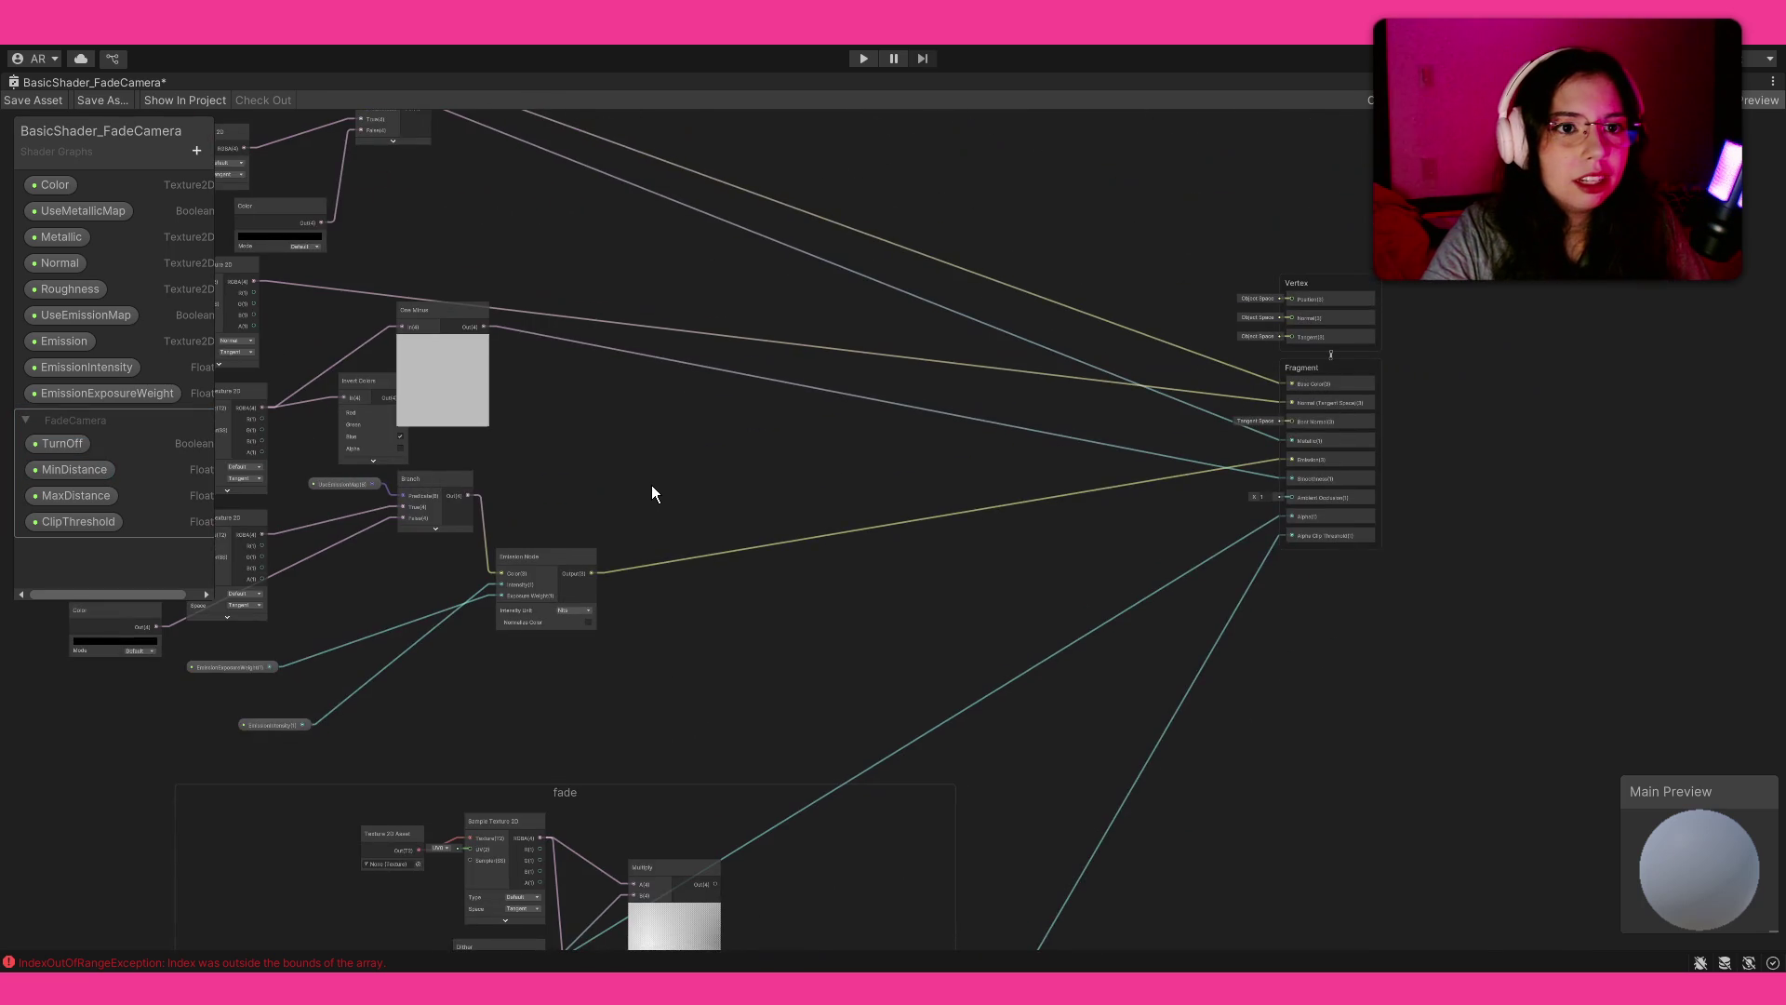
scroll(800, 535, up, 4)
drag(1112, 680, 1321, 221)
mouse_move(1360, 303)
mouse_down()
mouse_move(499, 387)
mouse_move(469, 544)
mouse_move(737, 481)
mouse_move(831, 159)
mouse_move(850, 354)
mouse_move(819, 395)
mouse_up()
mouse_move(69, 445)
mouse_down()
mouse_move(556, 266)
mouse_move(835, 302)
mouse_up()
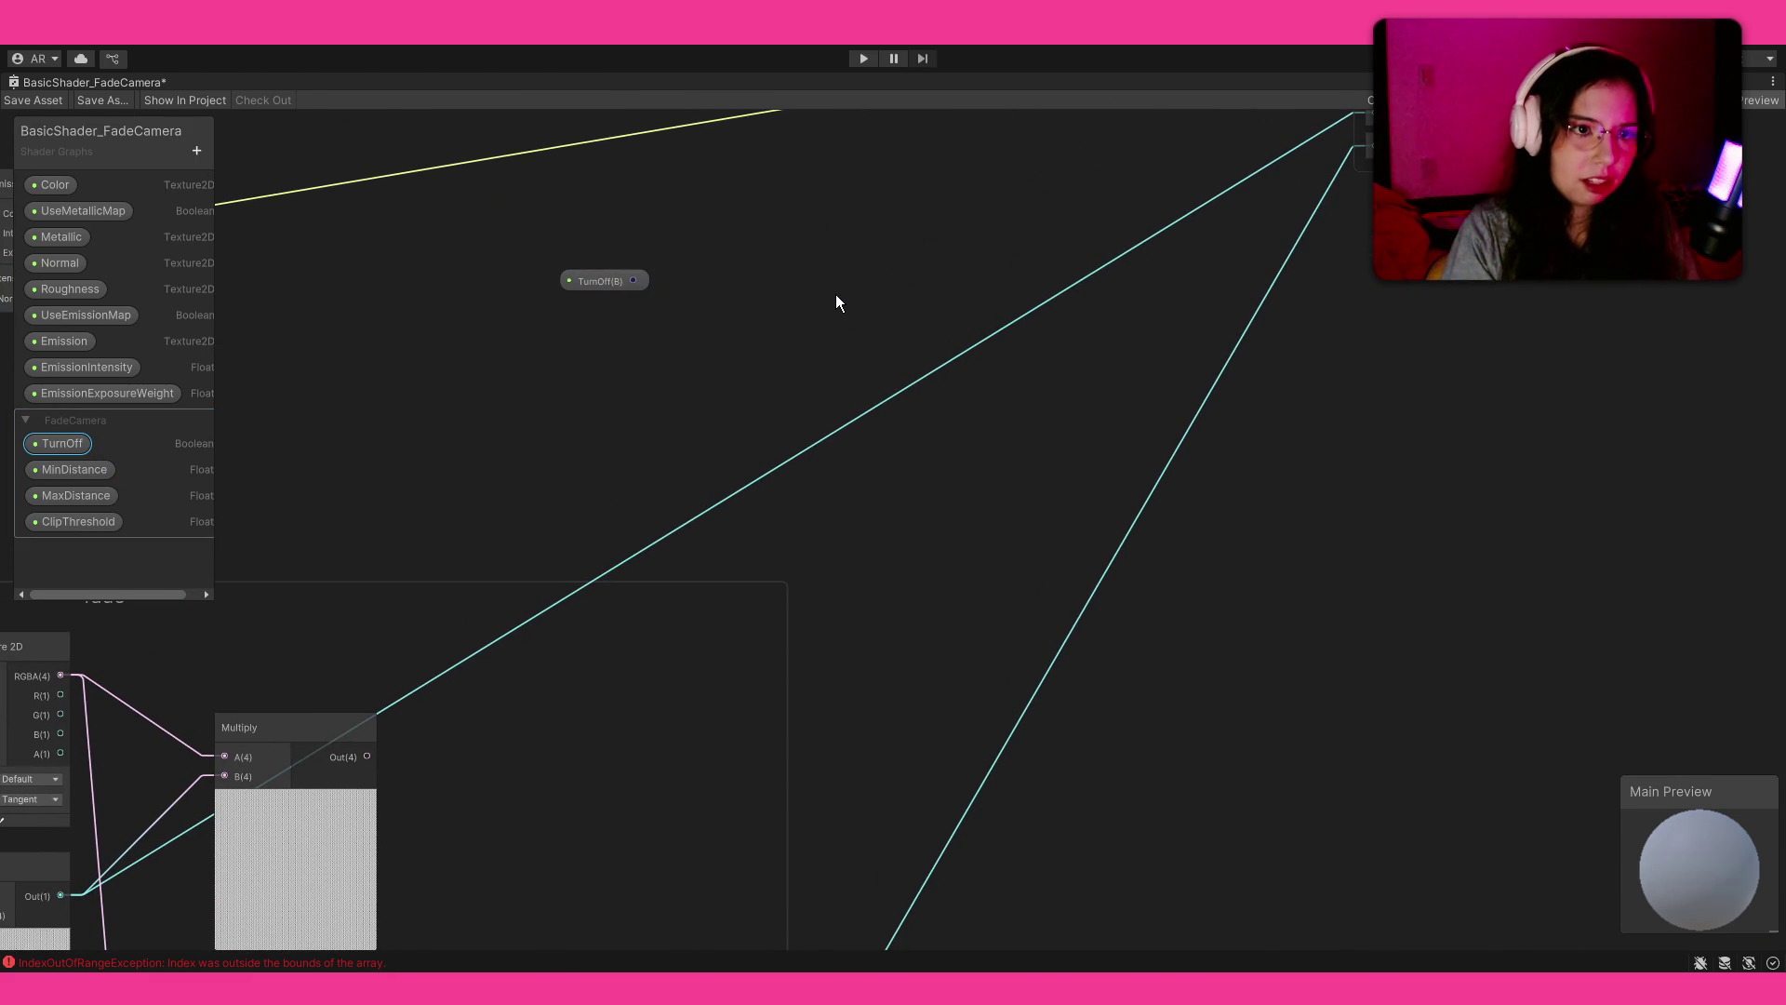
key(Return)
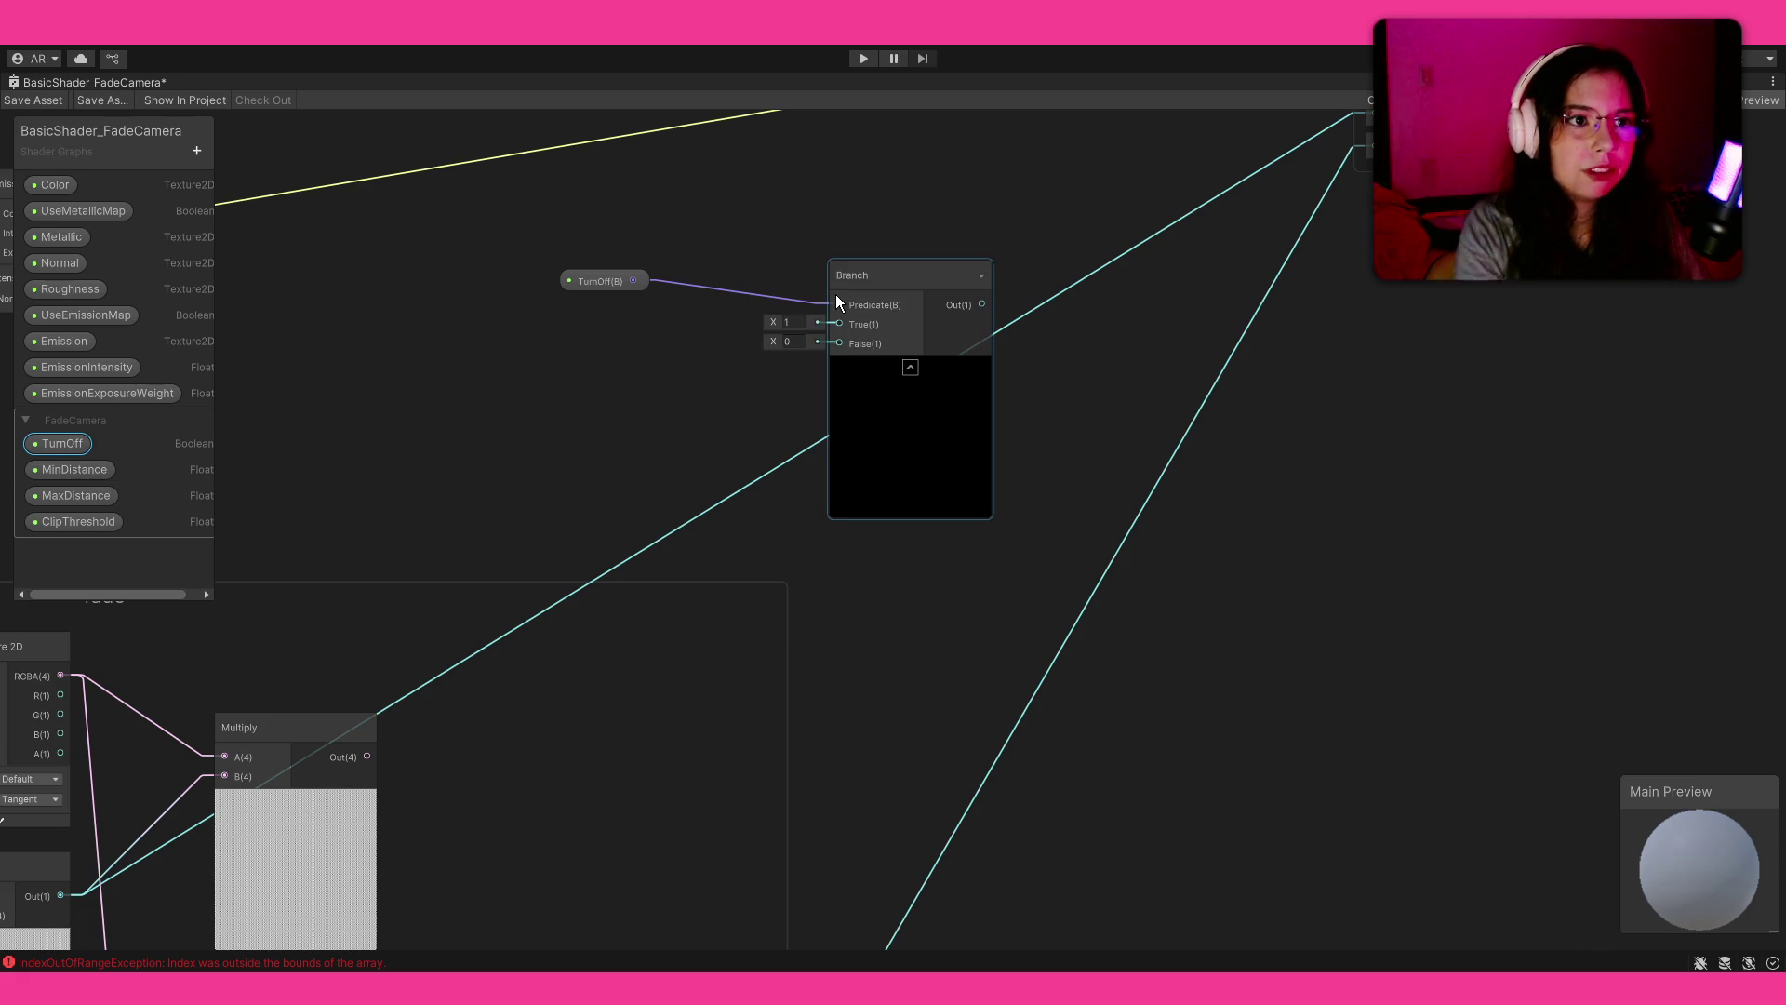
click(910, 368)
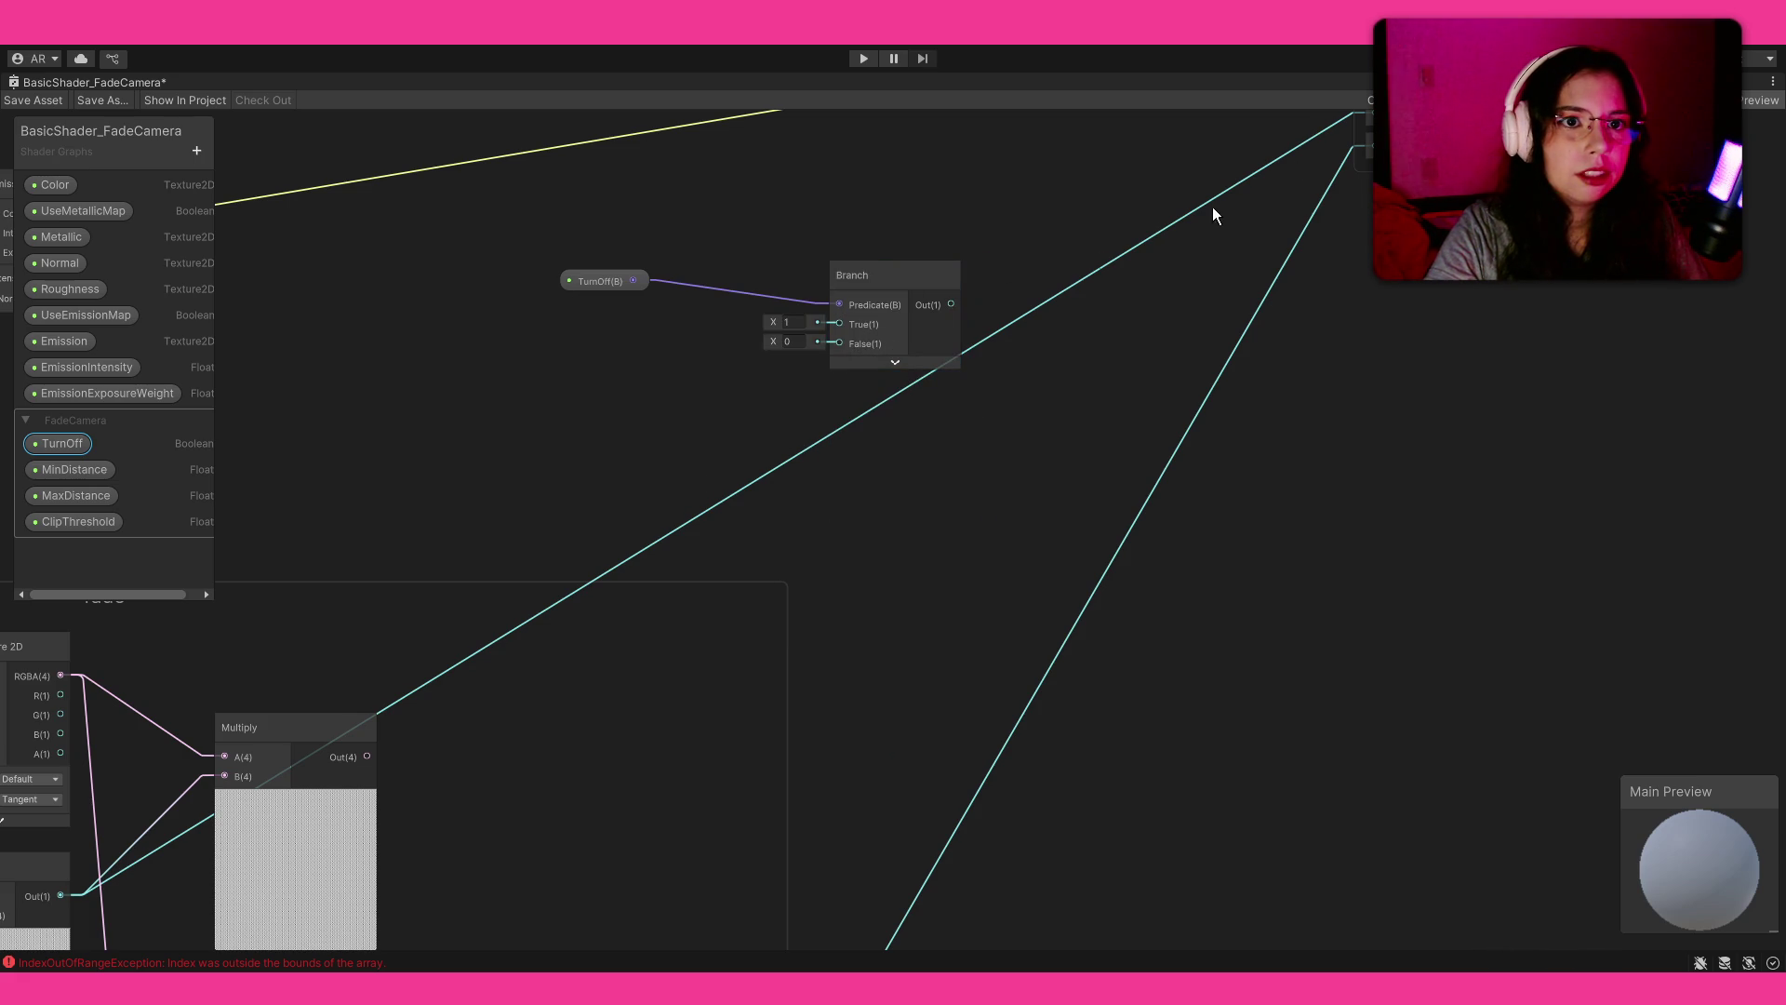
mouse_move(1308, 141)
mouse_down()
mouse_move(852, 382)
mouse_move(847, 346)
mouse_up()
mouse_move(950, 308)
mouse_down()
mouse_move(1282, 148)
mouse_move(1355, 236)
mouse_up()
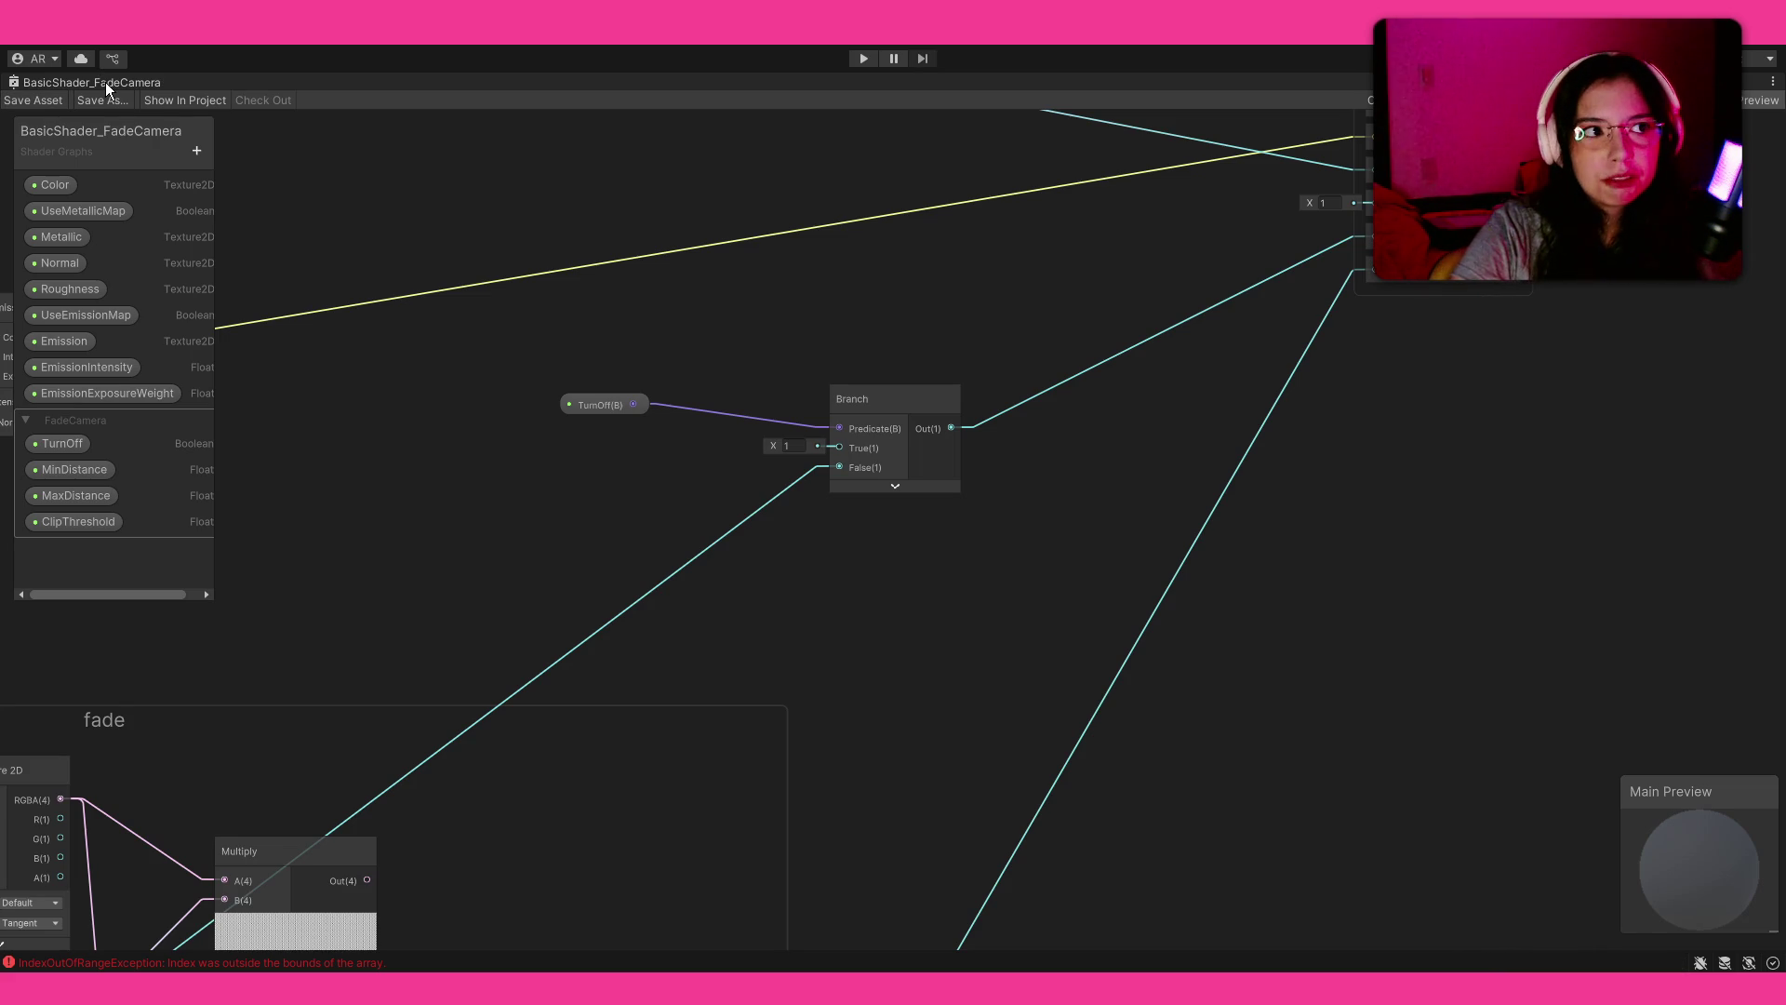
double_click(104, 82)
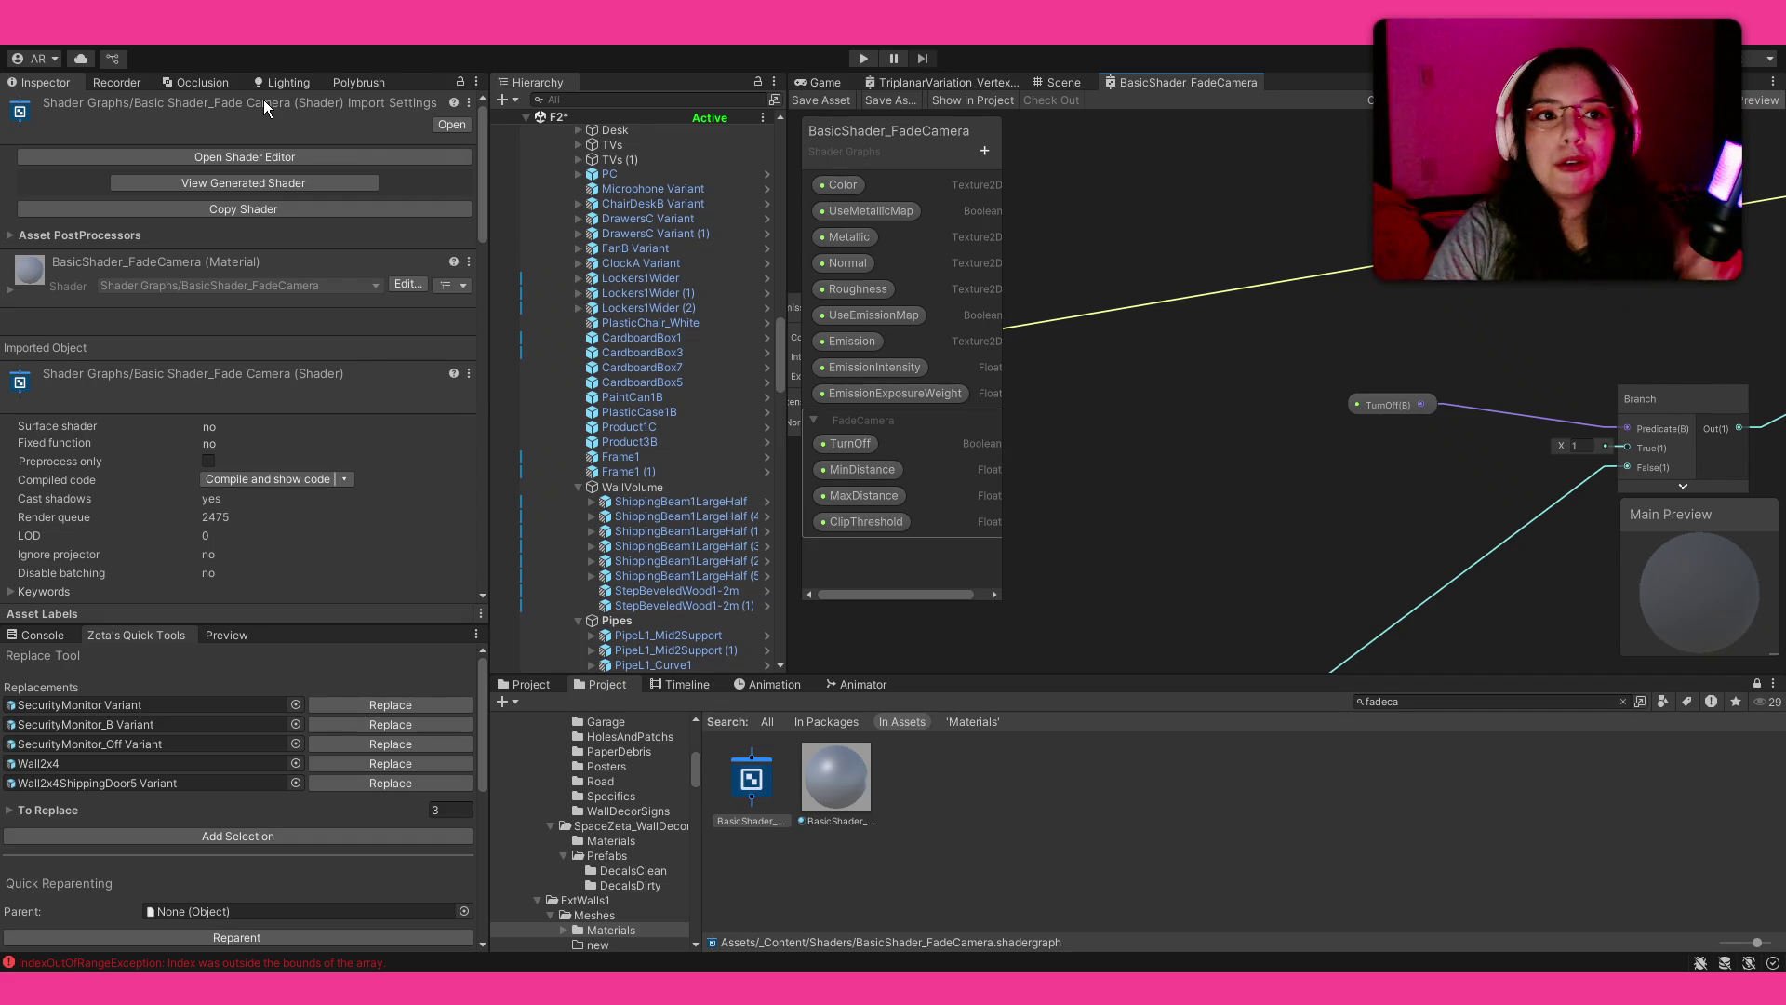
click(1061, 82)
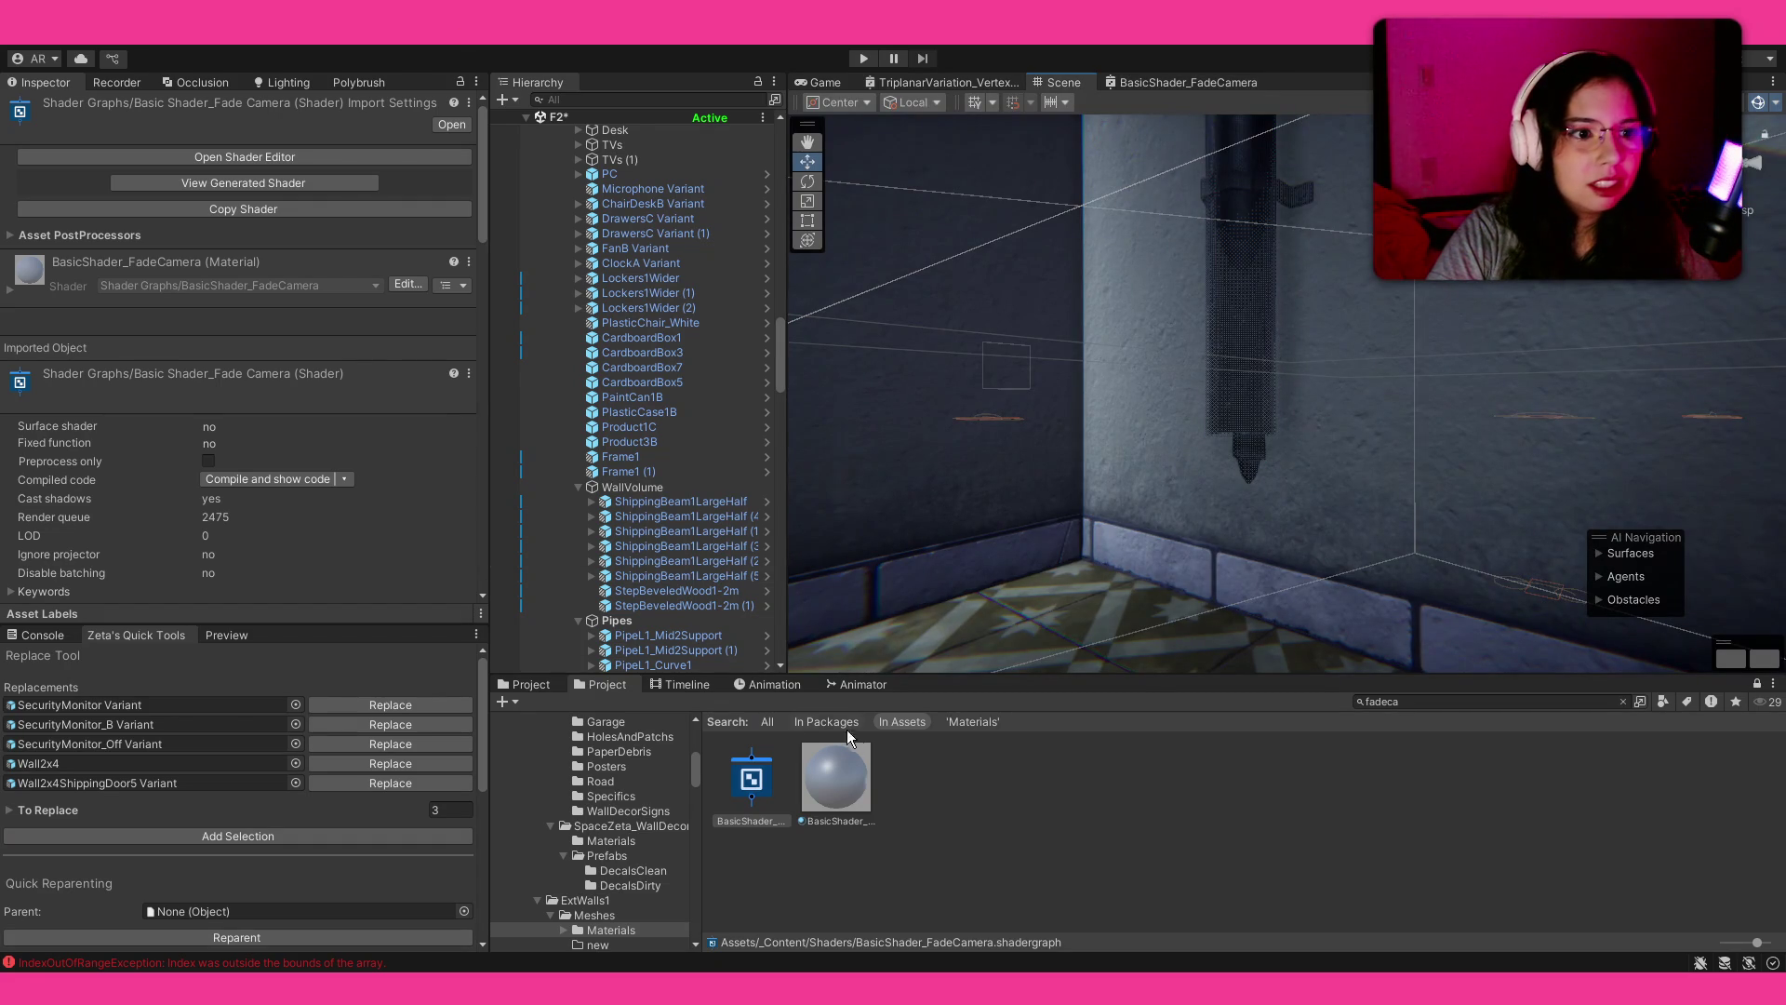
Step: Enable TurnOff on the pipe's M_PipesLarge1Black material to disable the camera fade
click(1258, 325)
scroll(254, 400, down, 2)
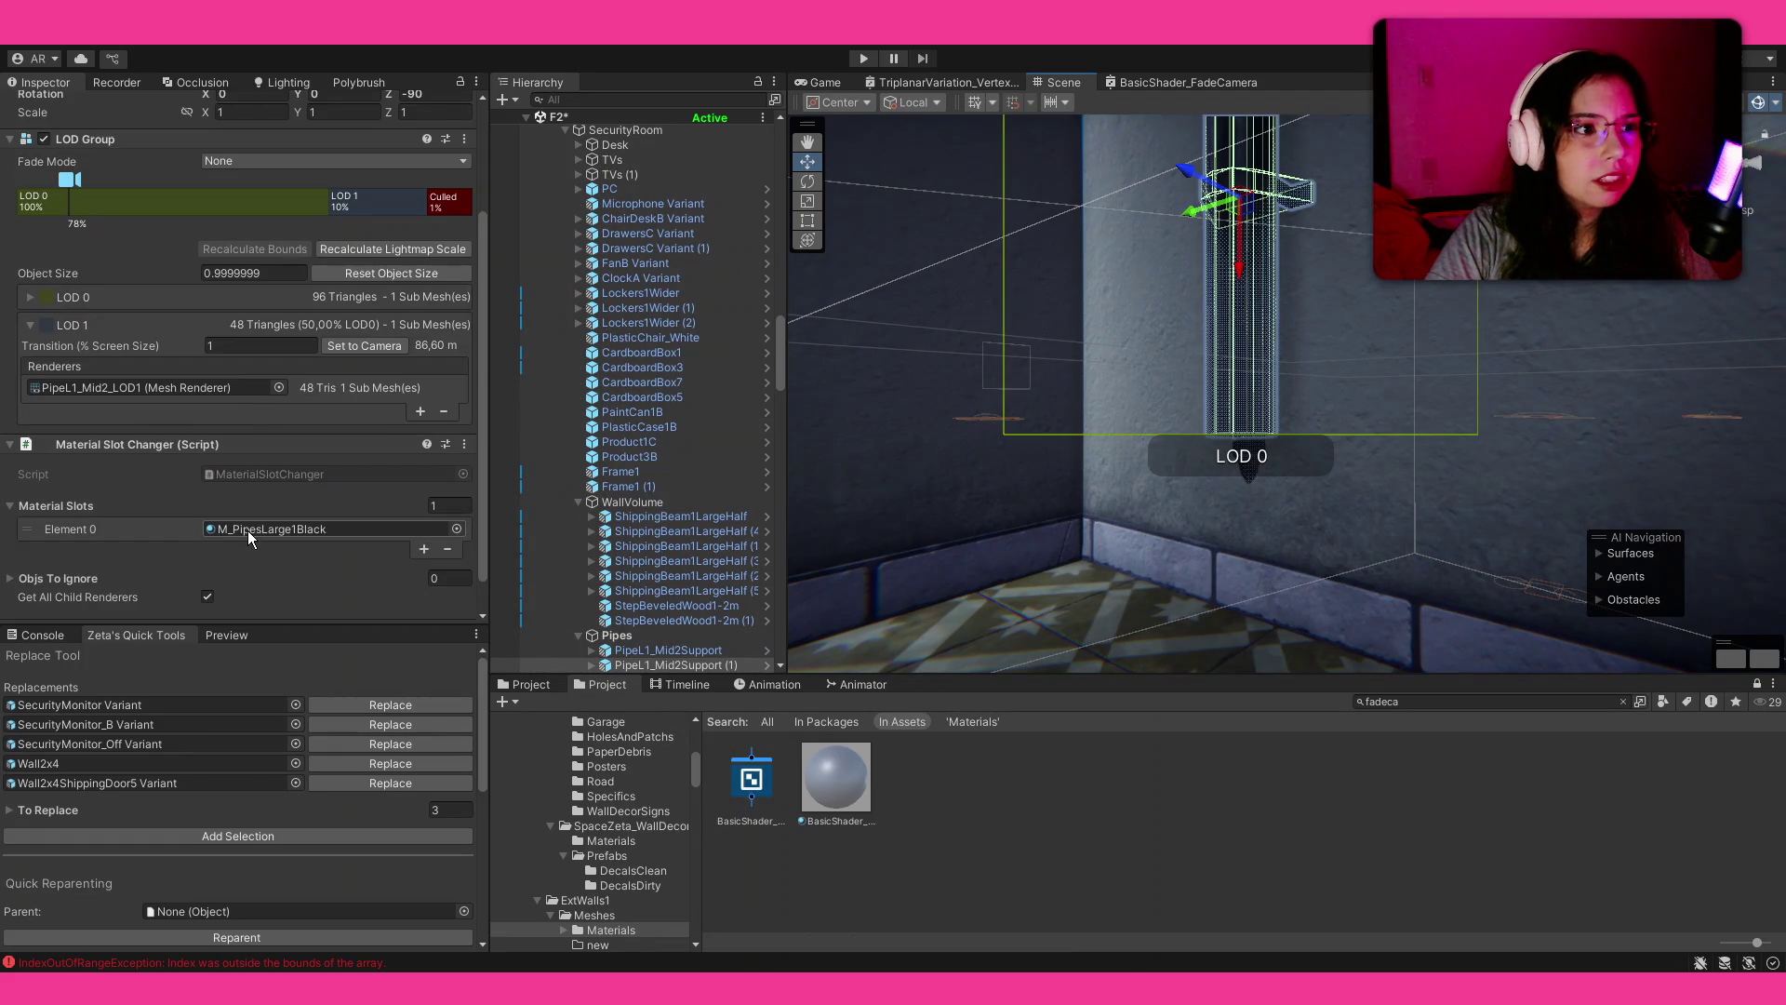
click(255, 526)
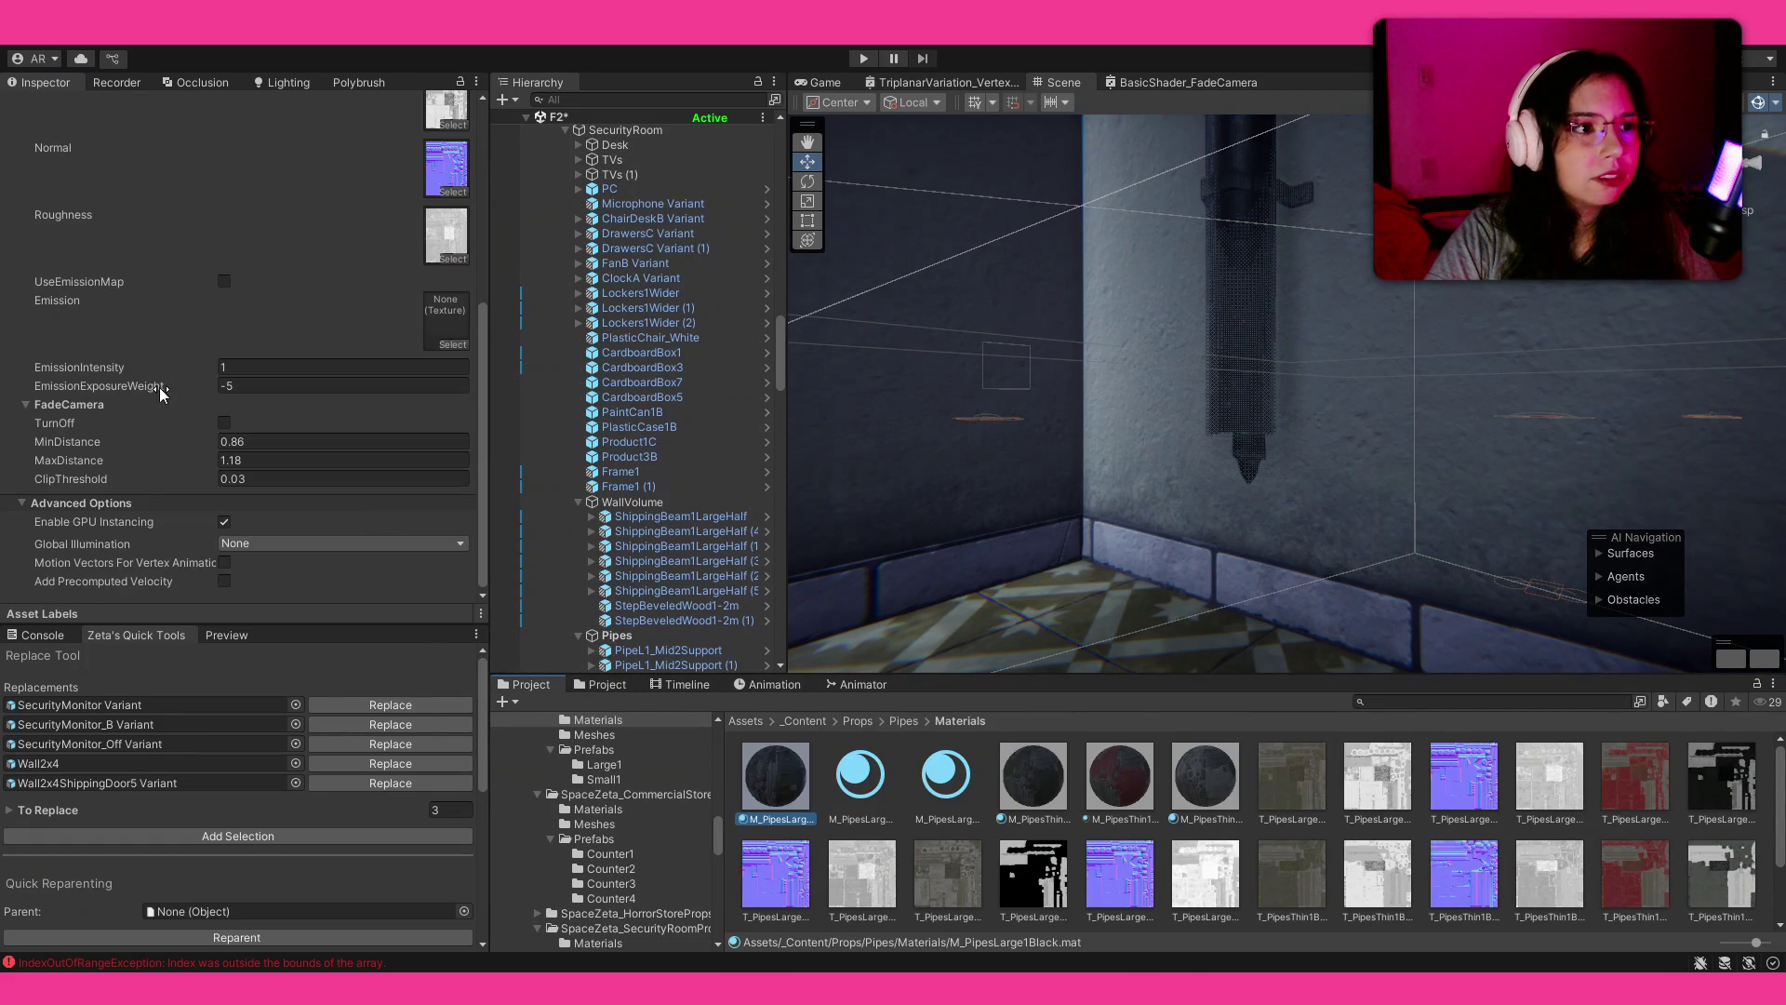
click(225, 423)
Step: Duplicate the straight pipe piece and raise the copy further up the wall
mouse_move(1284, 418)
mouse_down()
mouse_move(1307, 416)
mouse_move(1220, 478)
mouse_move(1200, 400)
mouse_move(1097, 281)
mouse_move(1188, 614)
mouse_move(1113, 284)
mouse_up()
click(1220, 478)
key(f)
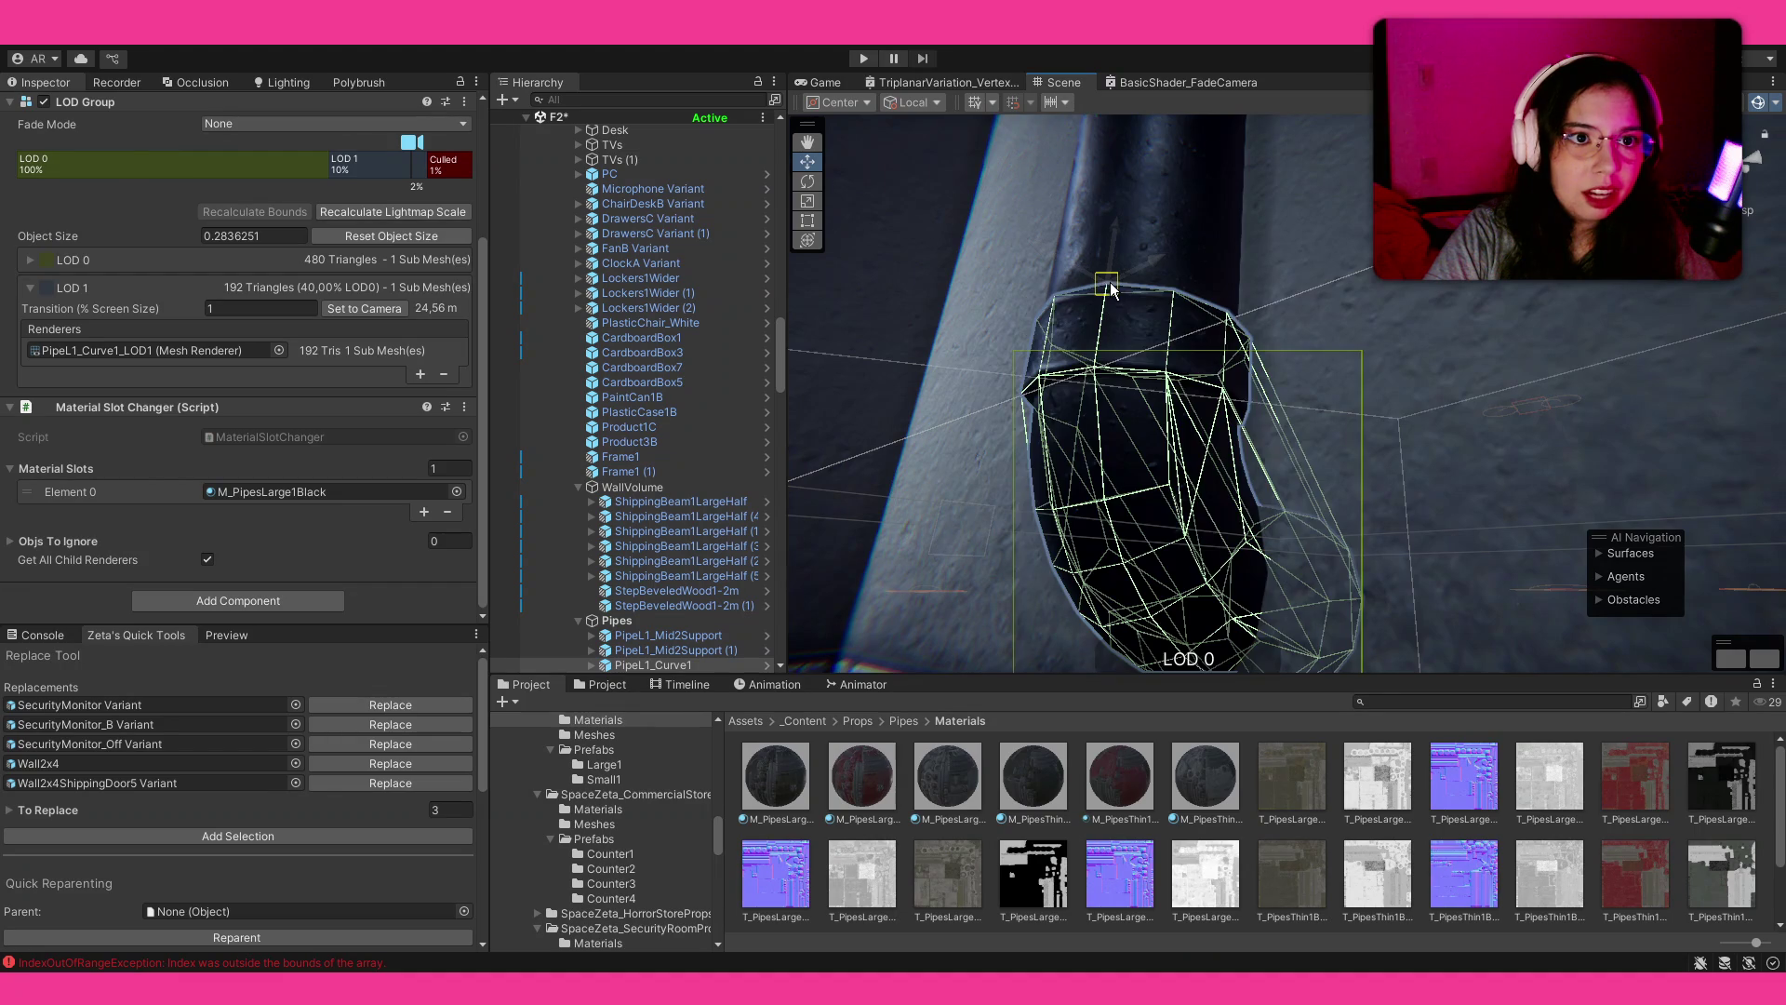
click(1377, 780)
mouse_move(1163, 372)
mouse_down()
mouse_move(1116, 307)
mouse_move(1064, 279)
mouse_move(1324, 352)
mouse_move(1284, 361)
mouse_up()
click(1285, 361)
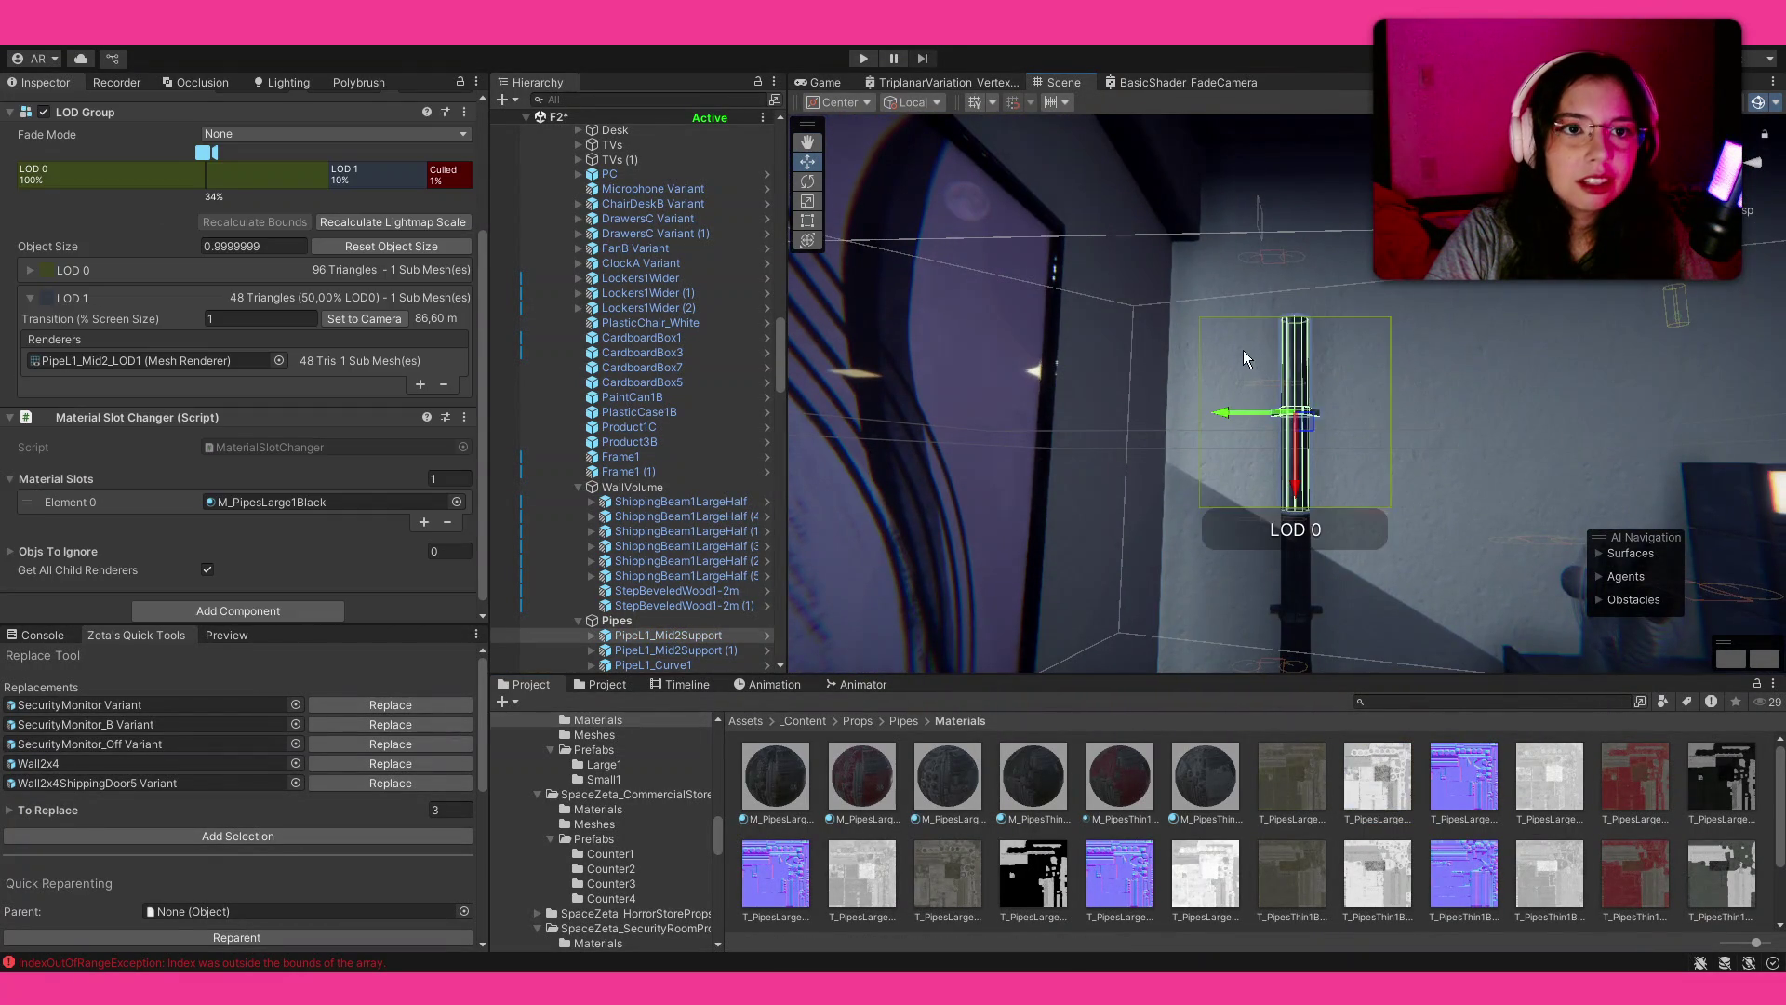
key(f)
key(ctrl+d)
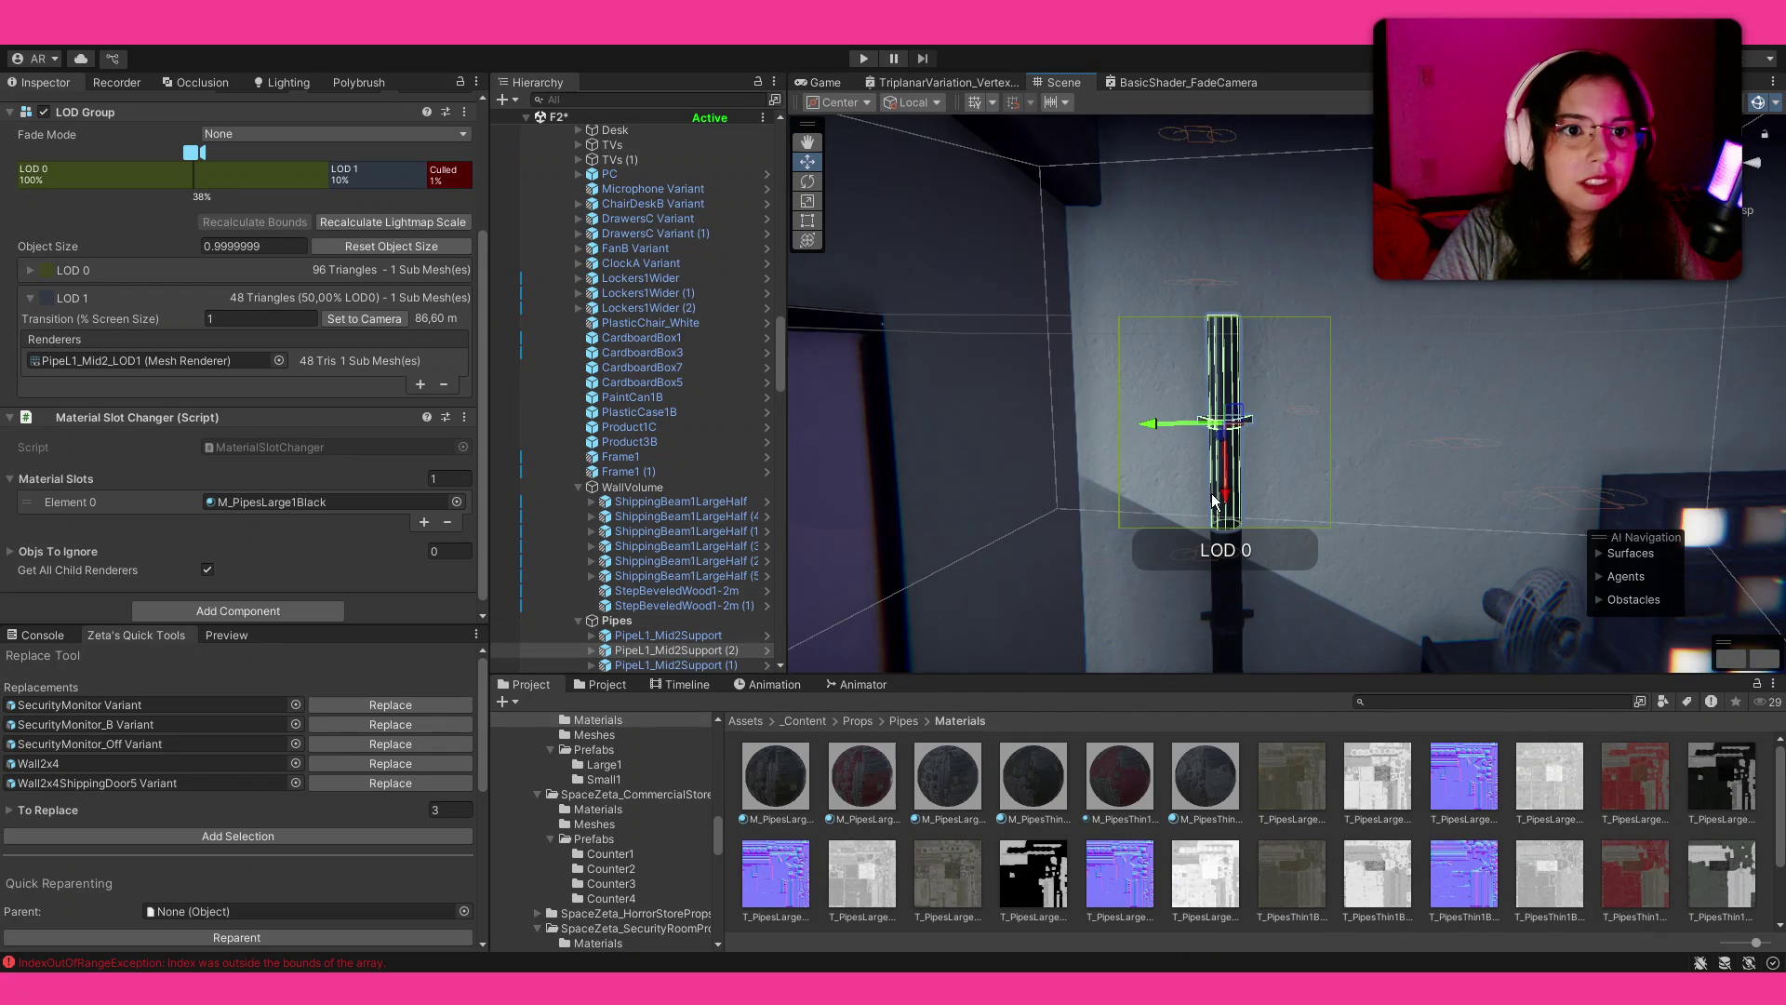
drag(1226, 497, 1251, 277)
key(f)
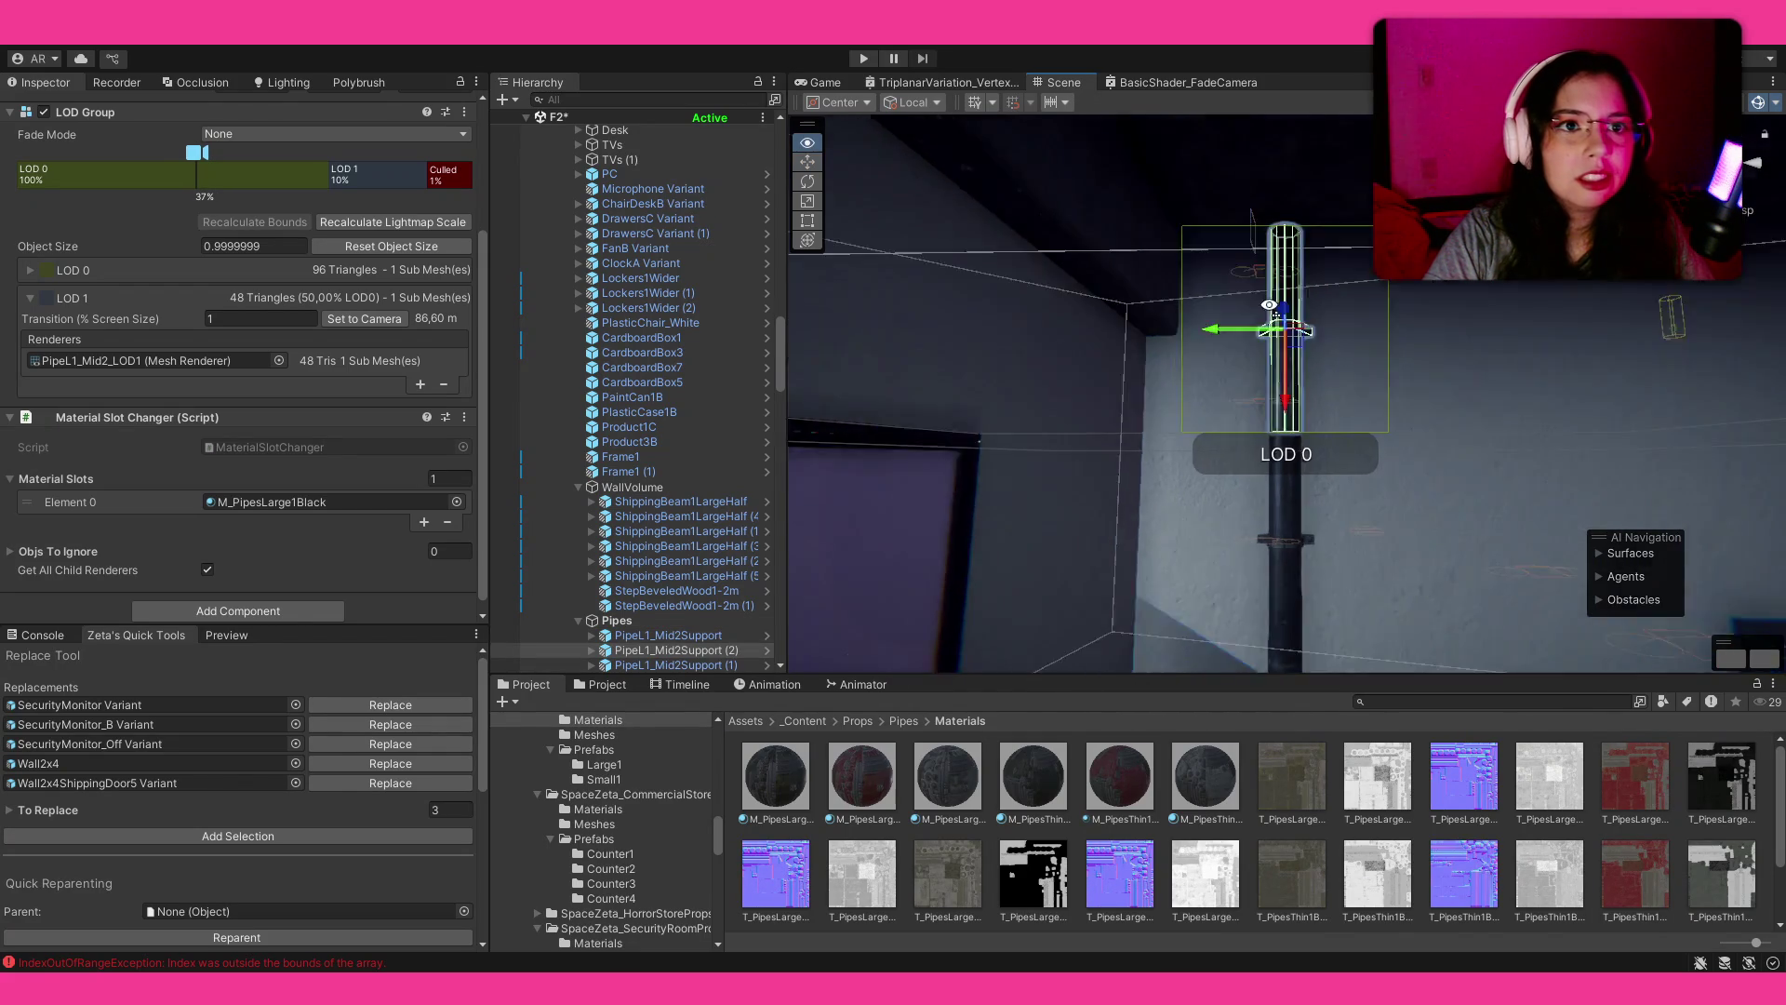
click(1493, 831)
mouse_move(1302, 372)
mouse_down()
mouse_move(1275, 391)
mouse_move(1234, 501)
mouse_up()
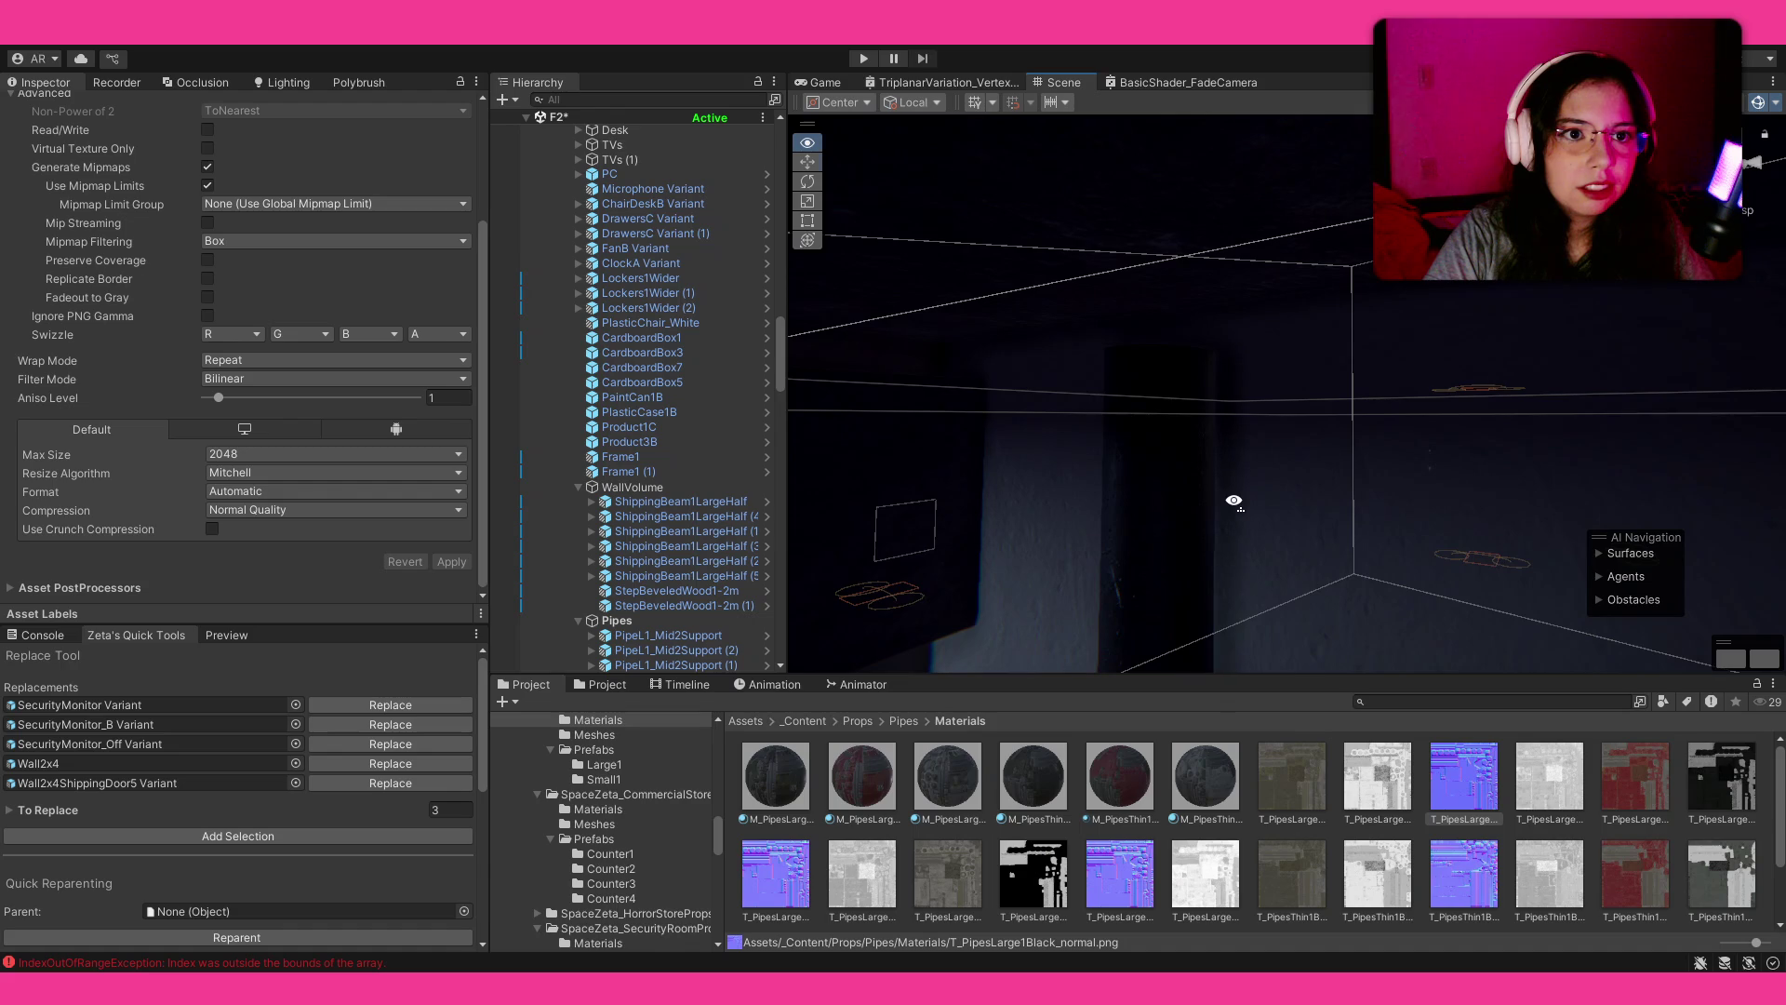
Step: Select all pipe pieces, duplicate them, and shift the copies sideways beside the original run
click(672, 635)
scroll(672, 635, down, 3)
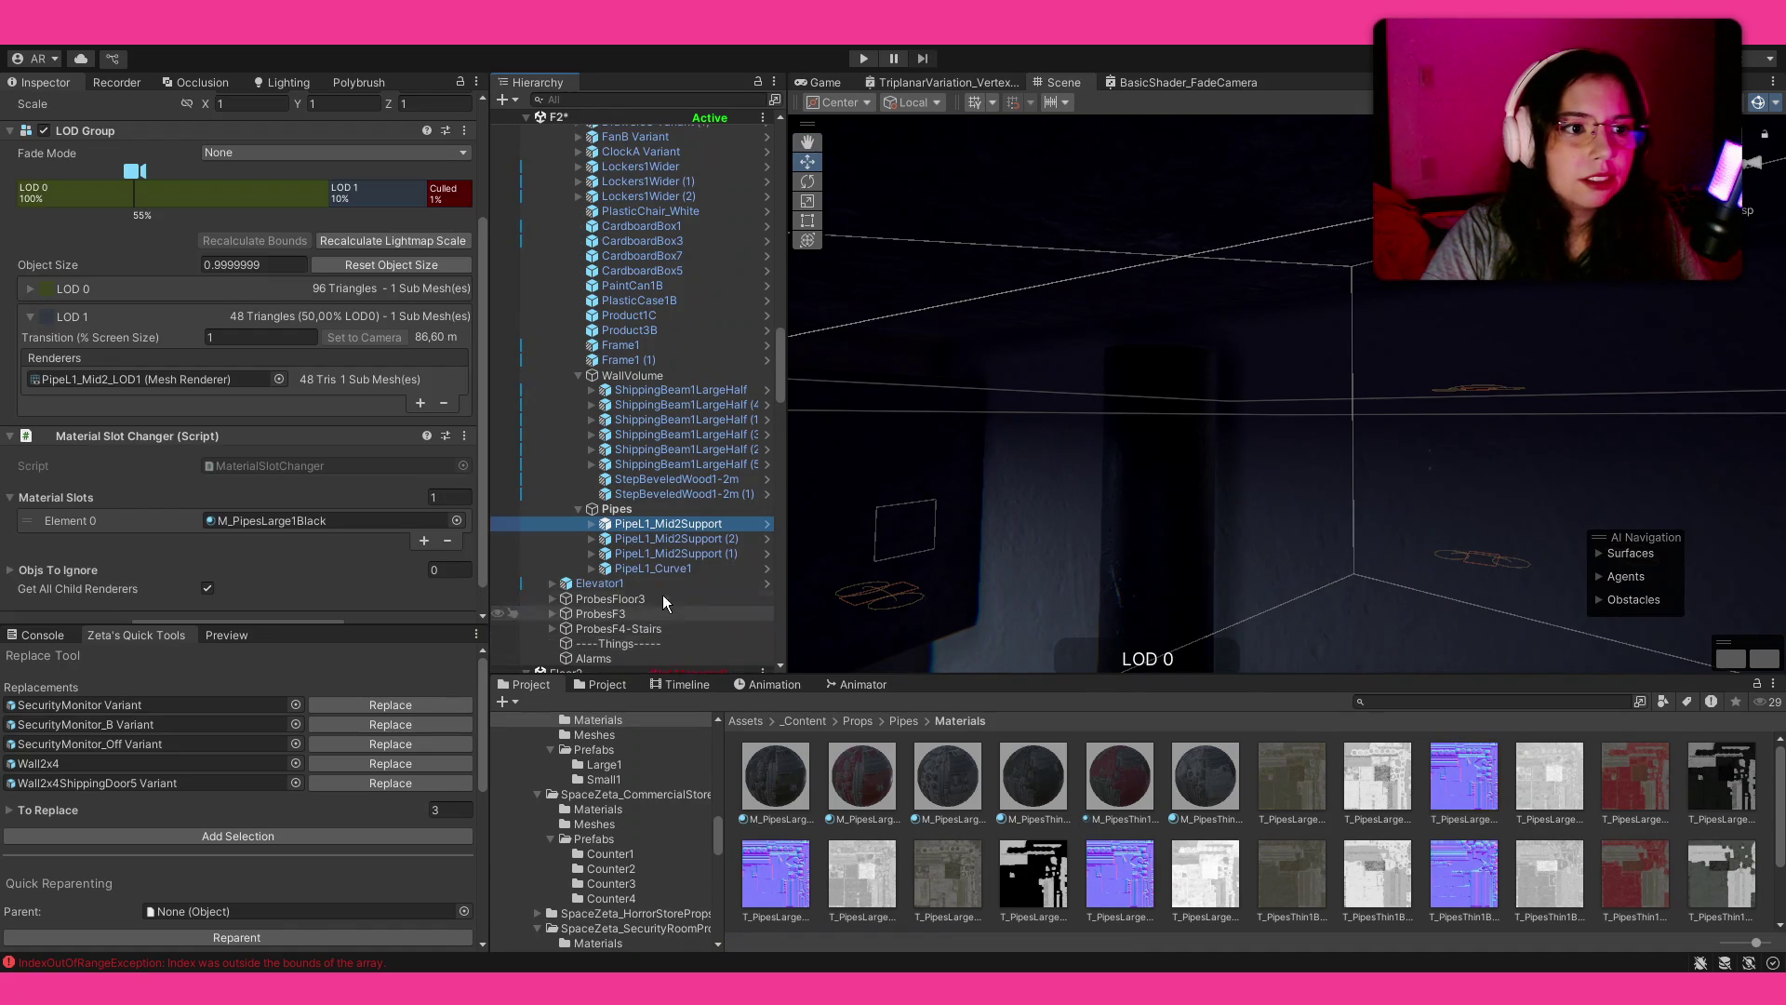
shift+click(673, 569)
key(f)
drag(1235, 637, 1265, 387)
drag(1253, 500, 1288, 391)
key(ctrl+d)
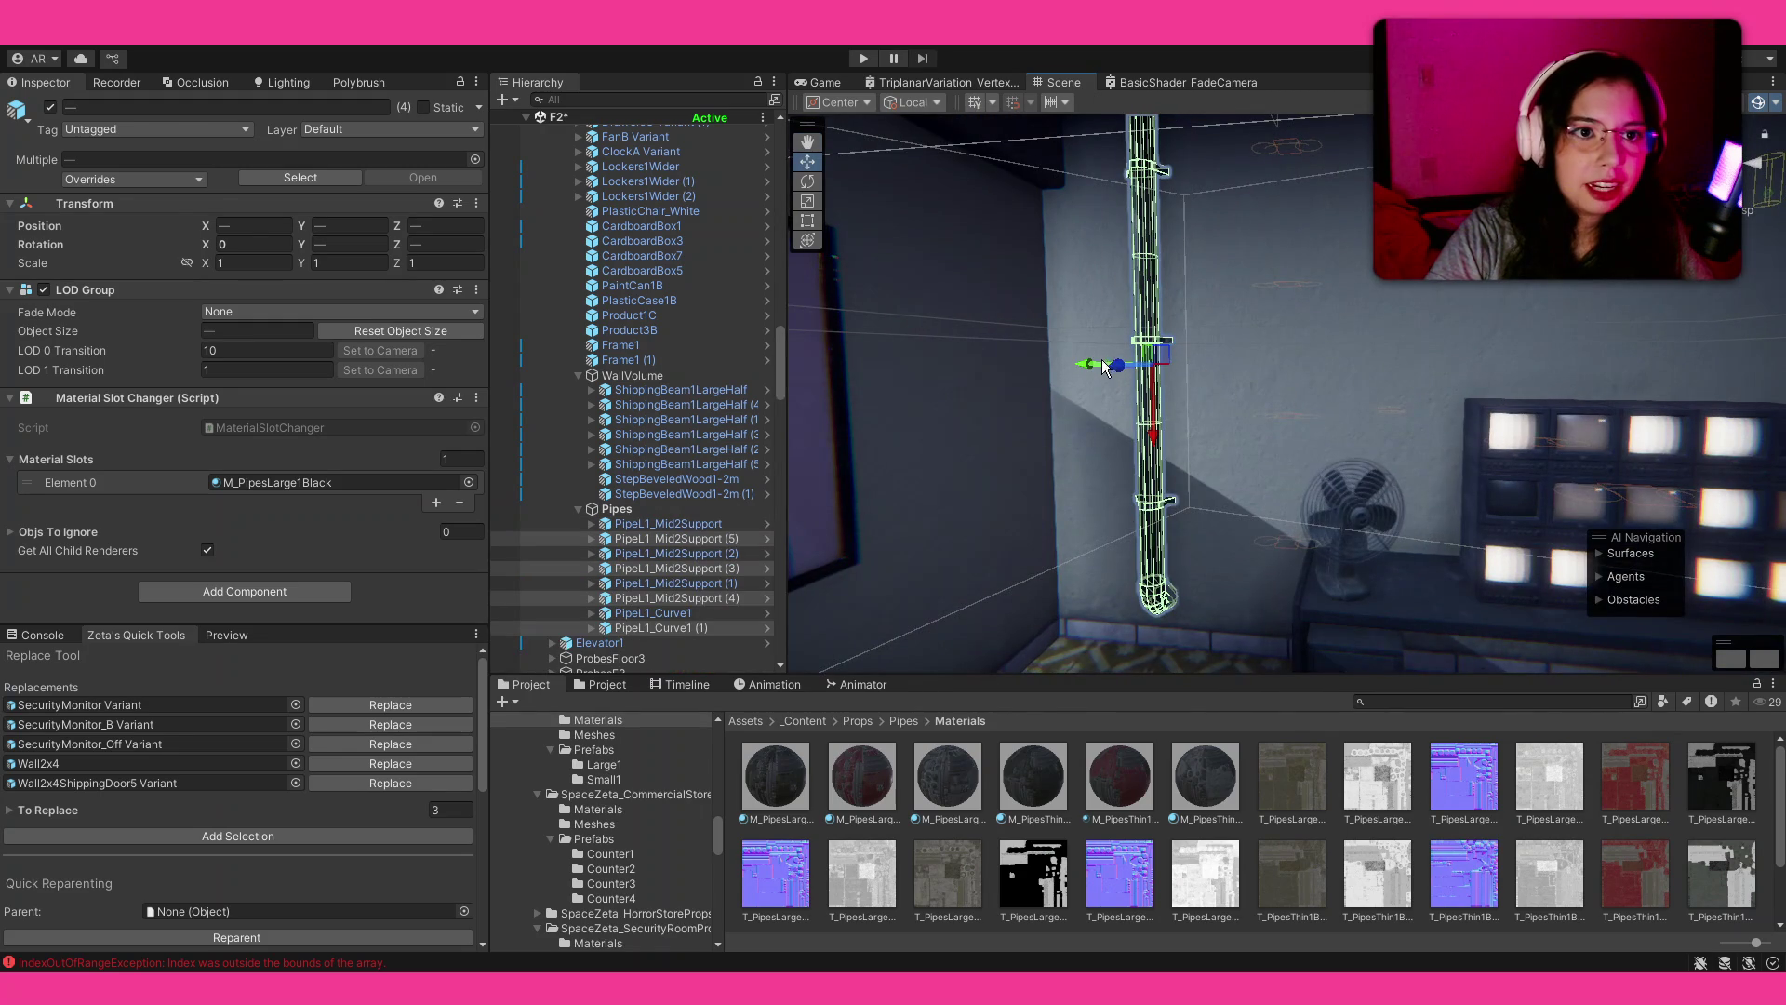
mouse_move(1090, 364)
mouse_down()
mouse_move(1186, 383)
mouse_move(1133, 385)
mouse_up()
click(1376, 776)
mouse_move(1284, 409)
mouse_down()
mouse_move(1321, 419)
mouse_move(1093, 387)
mouse_move(1253, 421)
mouse_up()
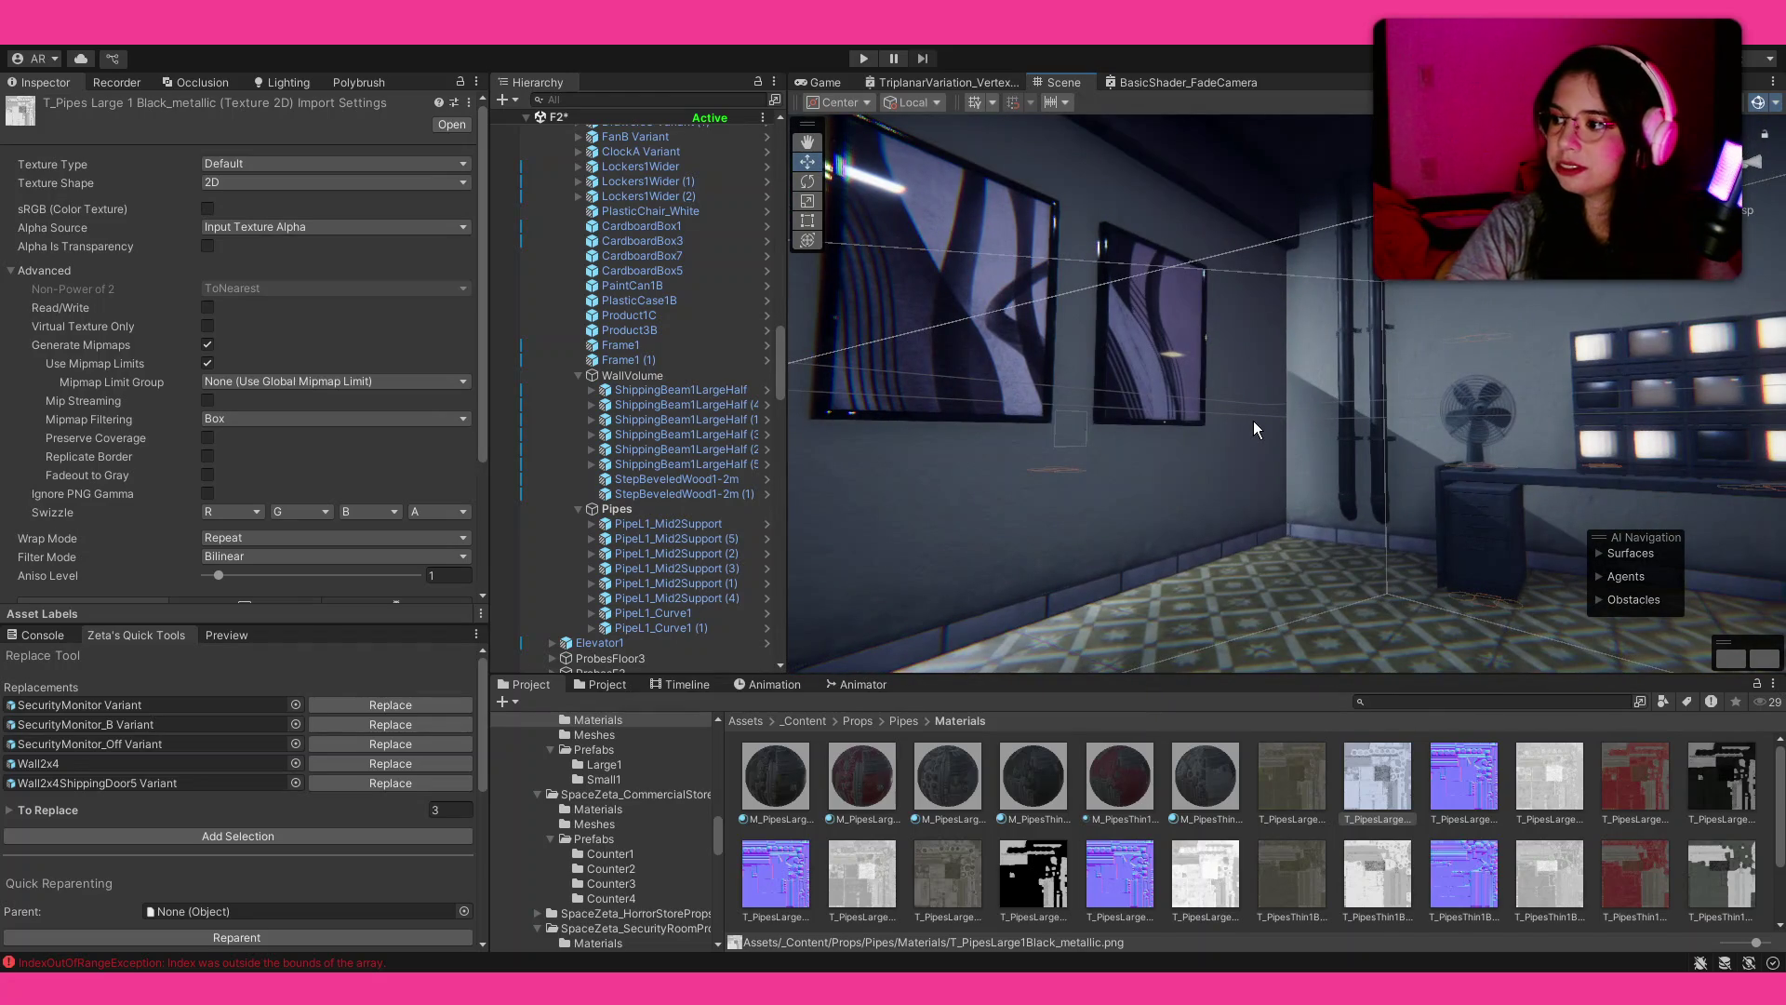
Step: Save the F2 scene and orbit around the room to review the two pipe runs
key(ctrl+s)
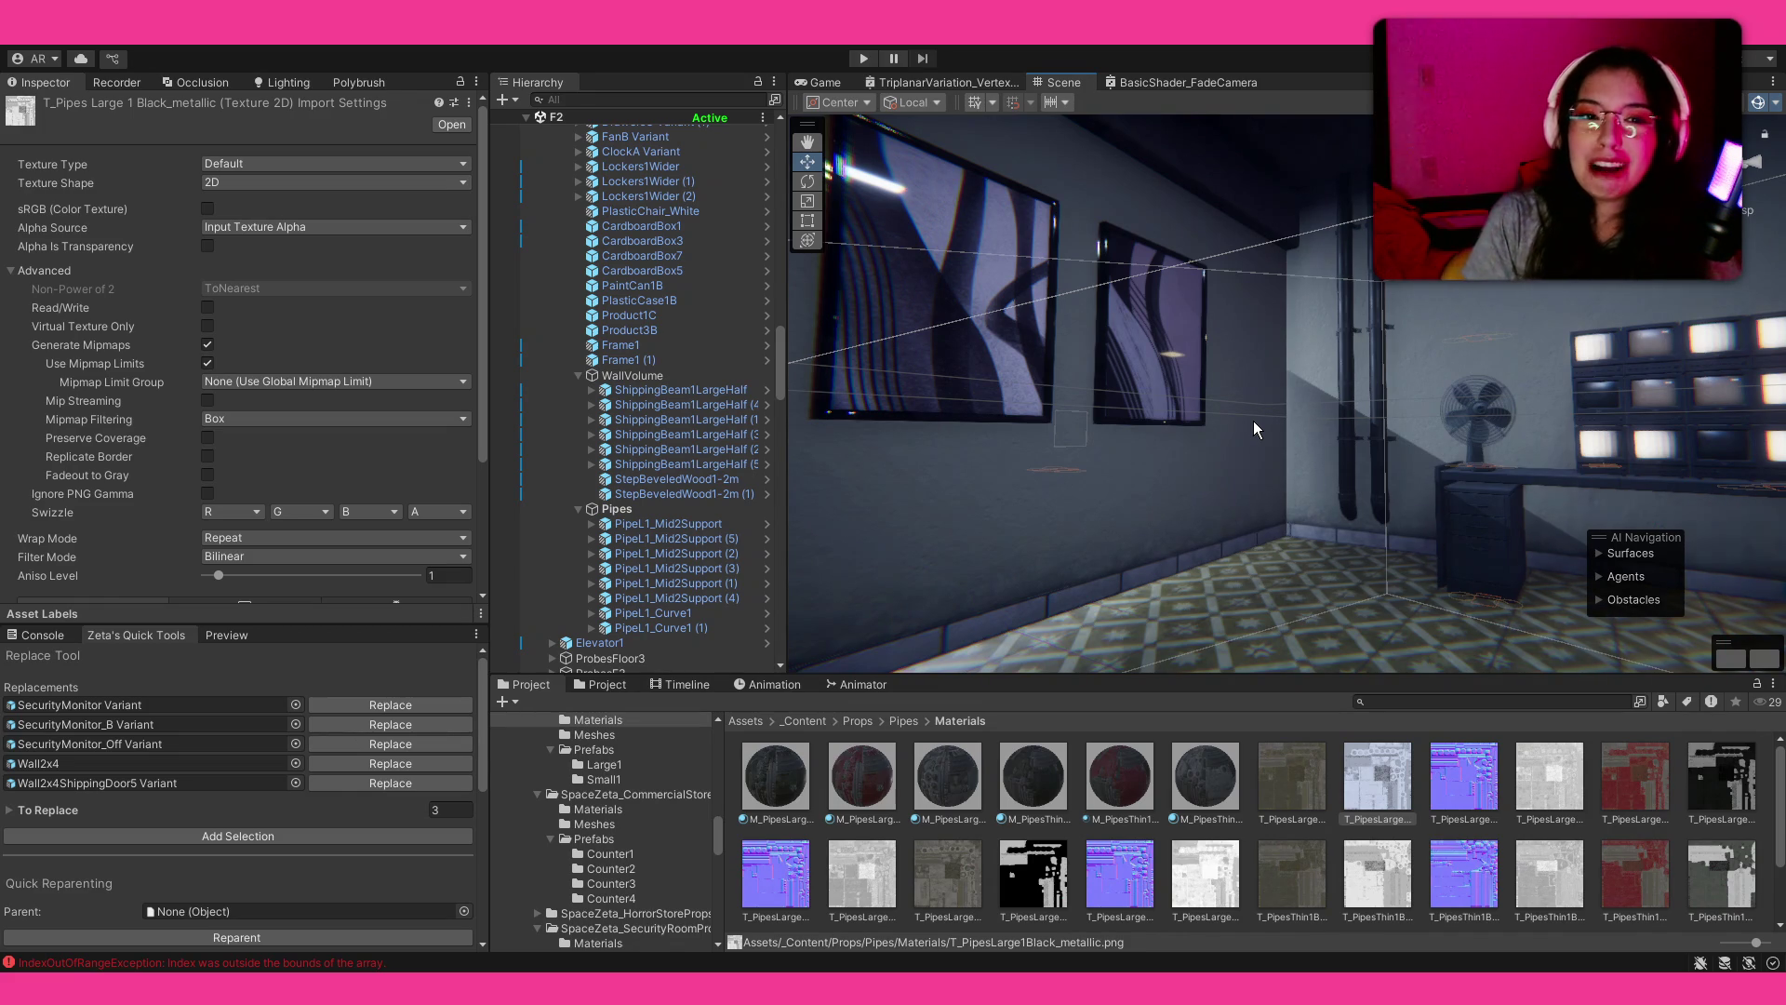
drag(1365, 405, 350, 404)
mouse_move(350, 410)
mouse_down()
mouse_move(1496, 424)
mouse_move(1323, 366)
mouse_up()
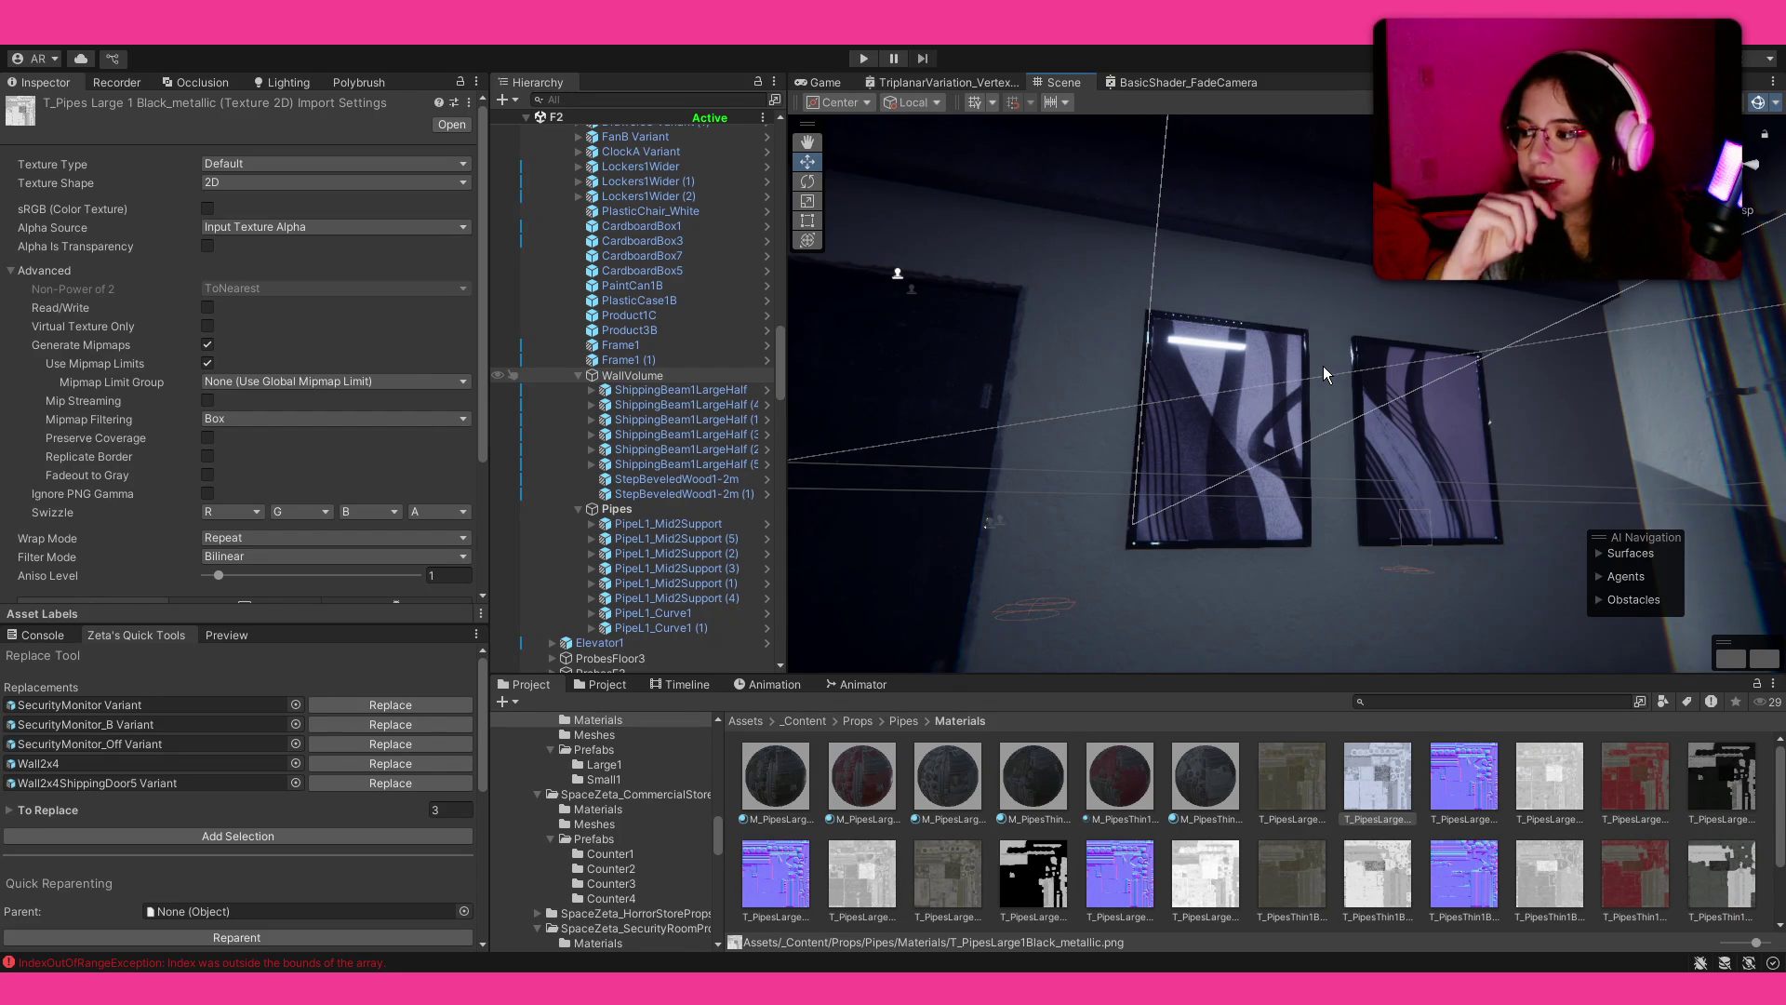
mouse_move(1286, 355)
mouse_down()
mouse_move(1102, 491)
mouse_move(1551, 468)
mouse_move(807, 517)
mouse_move(1150, 255)
mouse_move(1098, 307)
mouse_move(985, 359)
mouse_move(1426, 291)
mouse_move(938, 339)
mouse_move(1728, 628)
mouse_move(246, 377)
mouse_move(9, 393)
mouse_move(237, 370)
mouse_move(796, 573)
mouse_up()
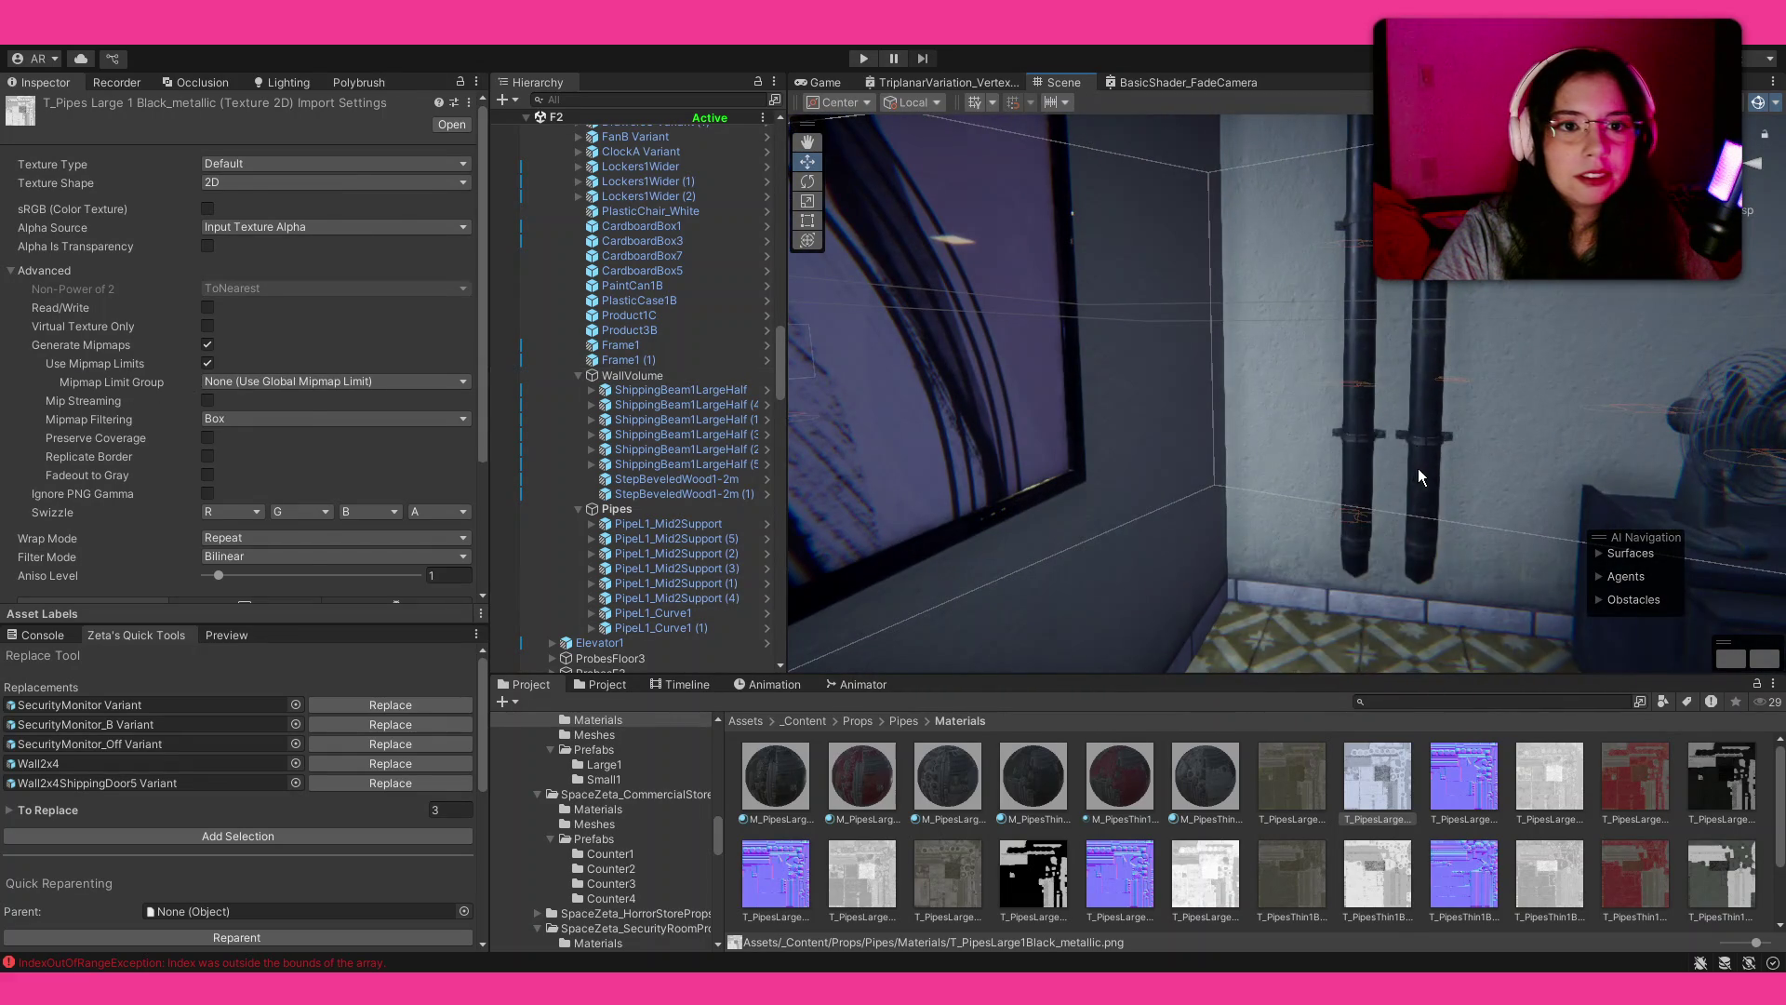
Step: Orbit from the two pipes to the monitor wall and select the Wall2x4 wall behind it
click(1420, 437)
ctrl+click(1423, 335)
mouse_move(1423, 335)
mouse_down()
mouse_move(1156, 271)
mouse_move(1488, 261)
mouse_up()
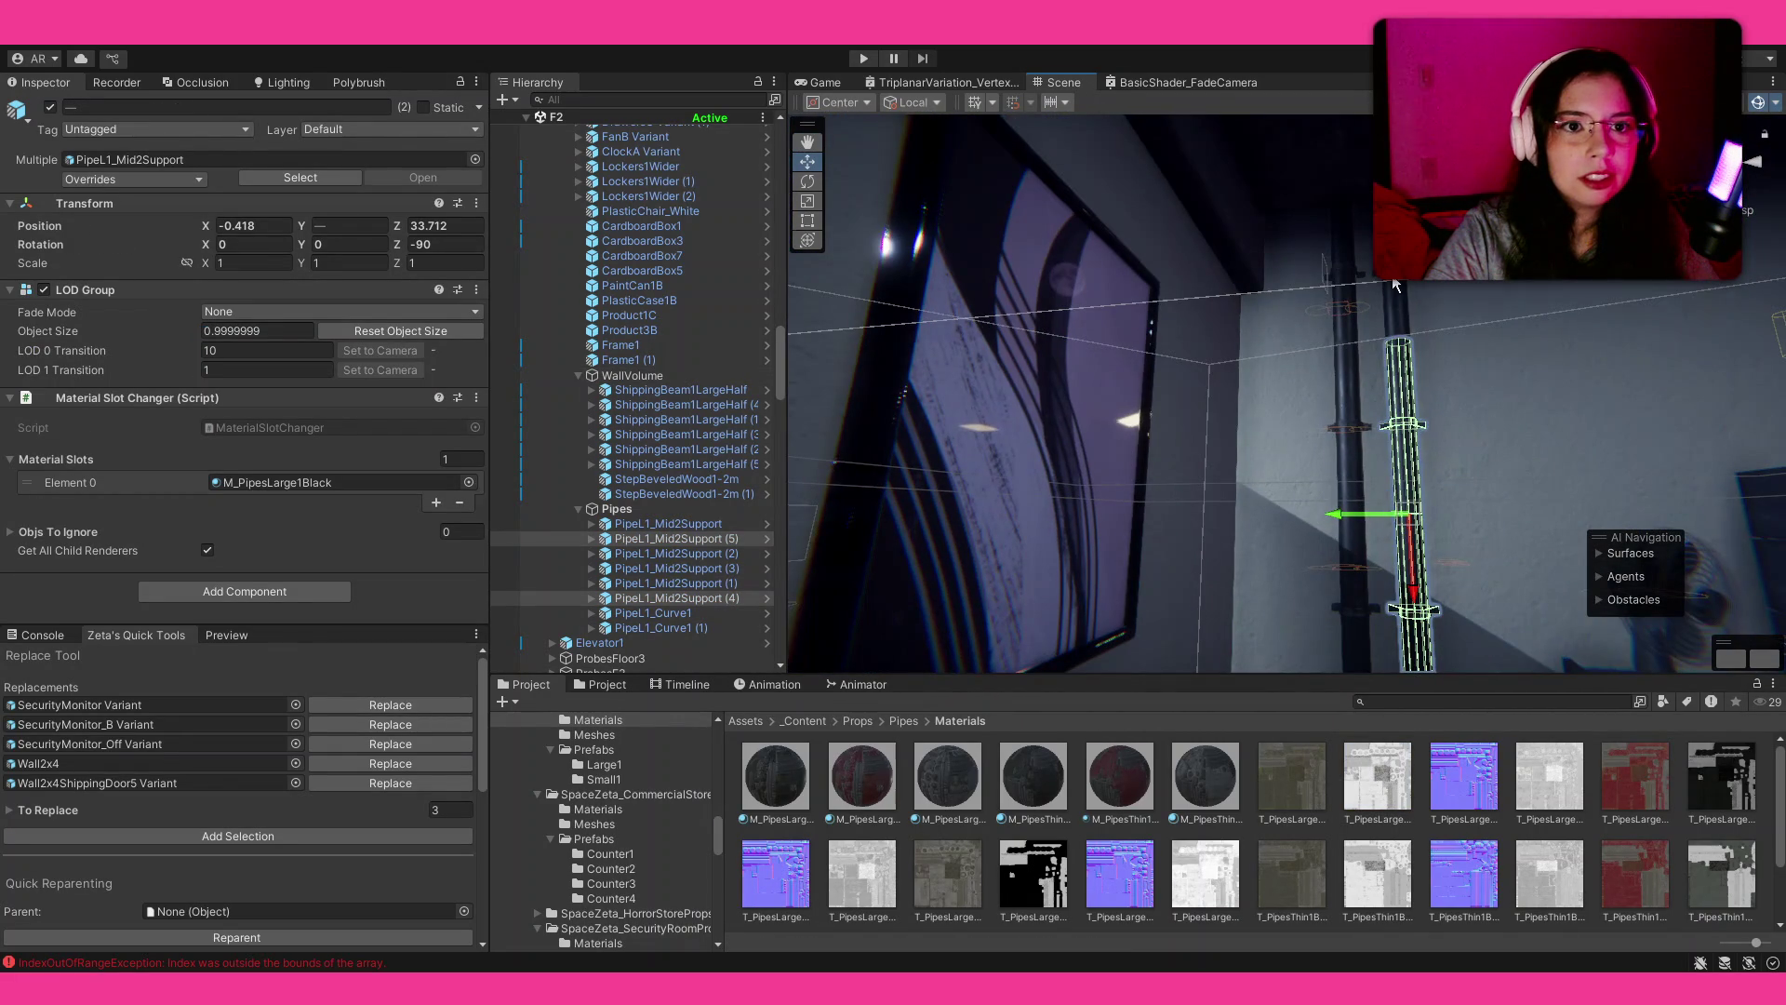
mouse_move(1356, 425)
mouse_down()
mouse_move(1201, 544)
mouse_move(844, 503)
mouse_move(1601, 444)
mouse_move(1582, 591)
mouse_move(1592, 573)
mouse_up()
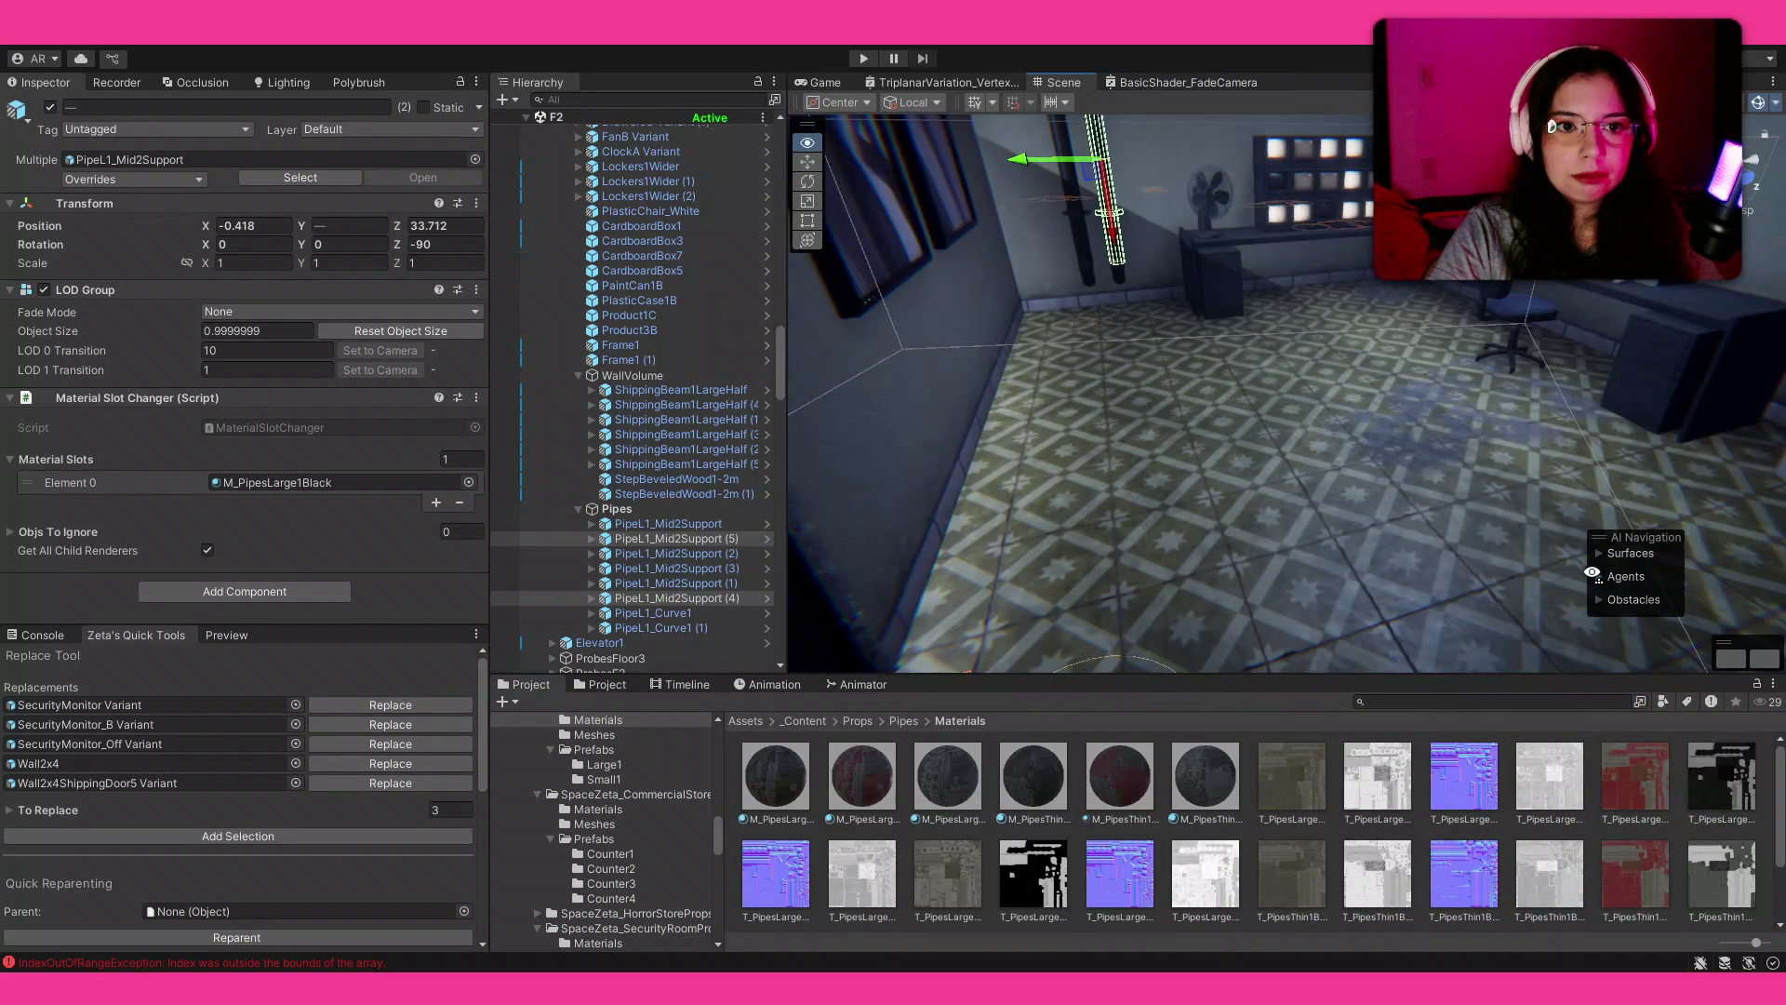
drag(1398, 556, 1729, 345)
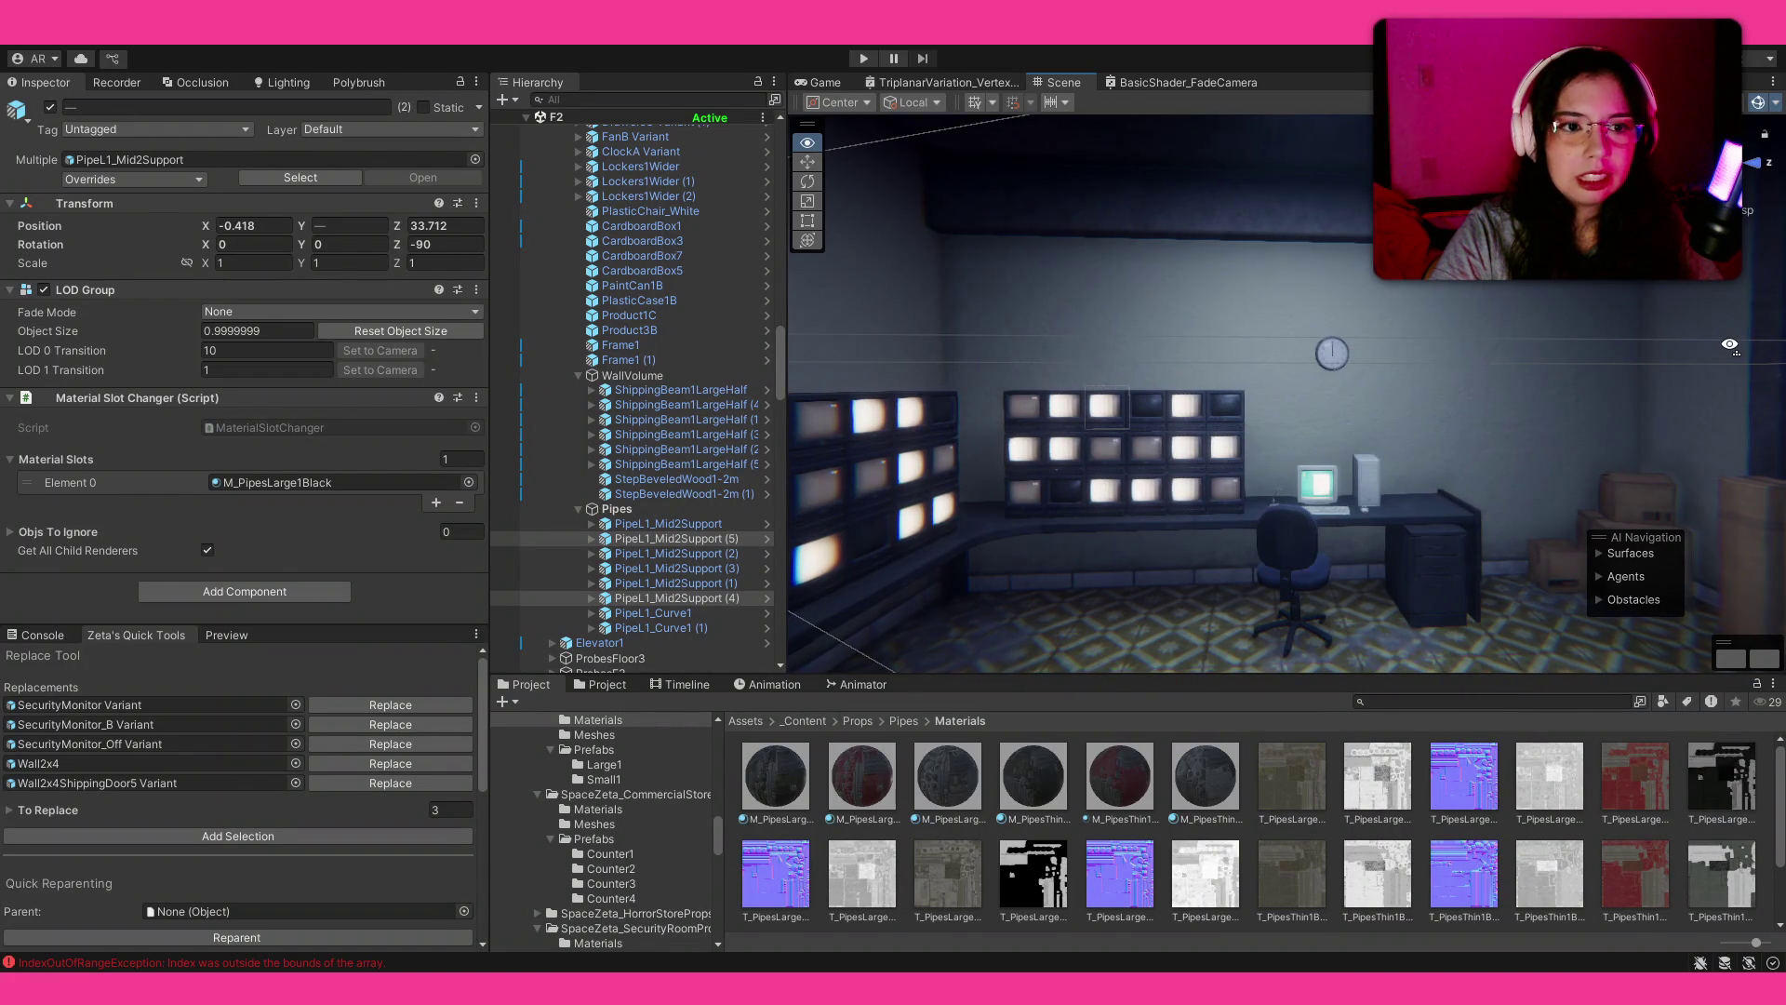
drag(1730, 344, 1628, 328)
click(1517, 363)
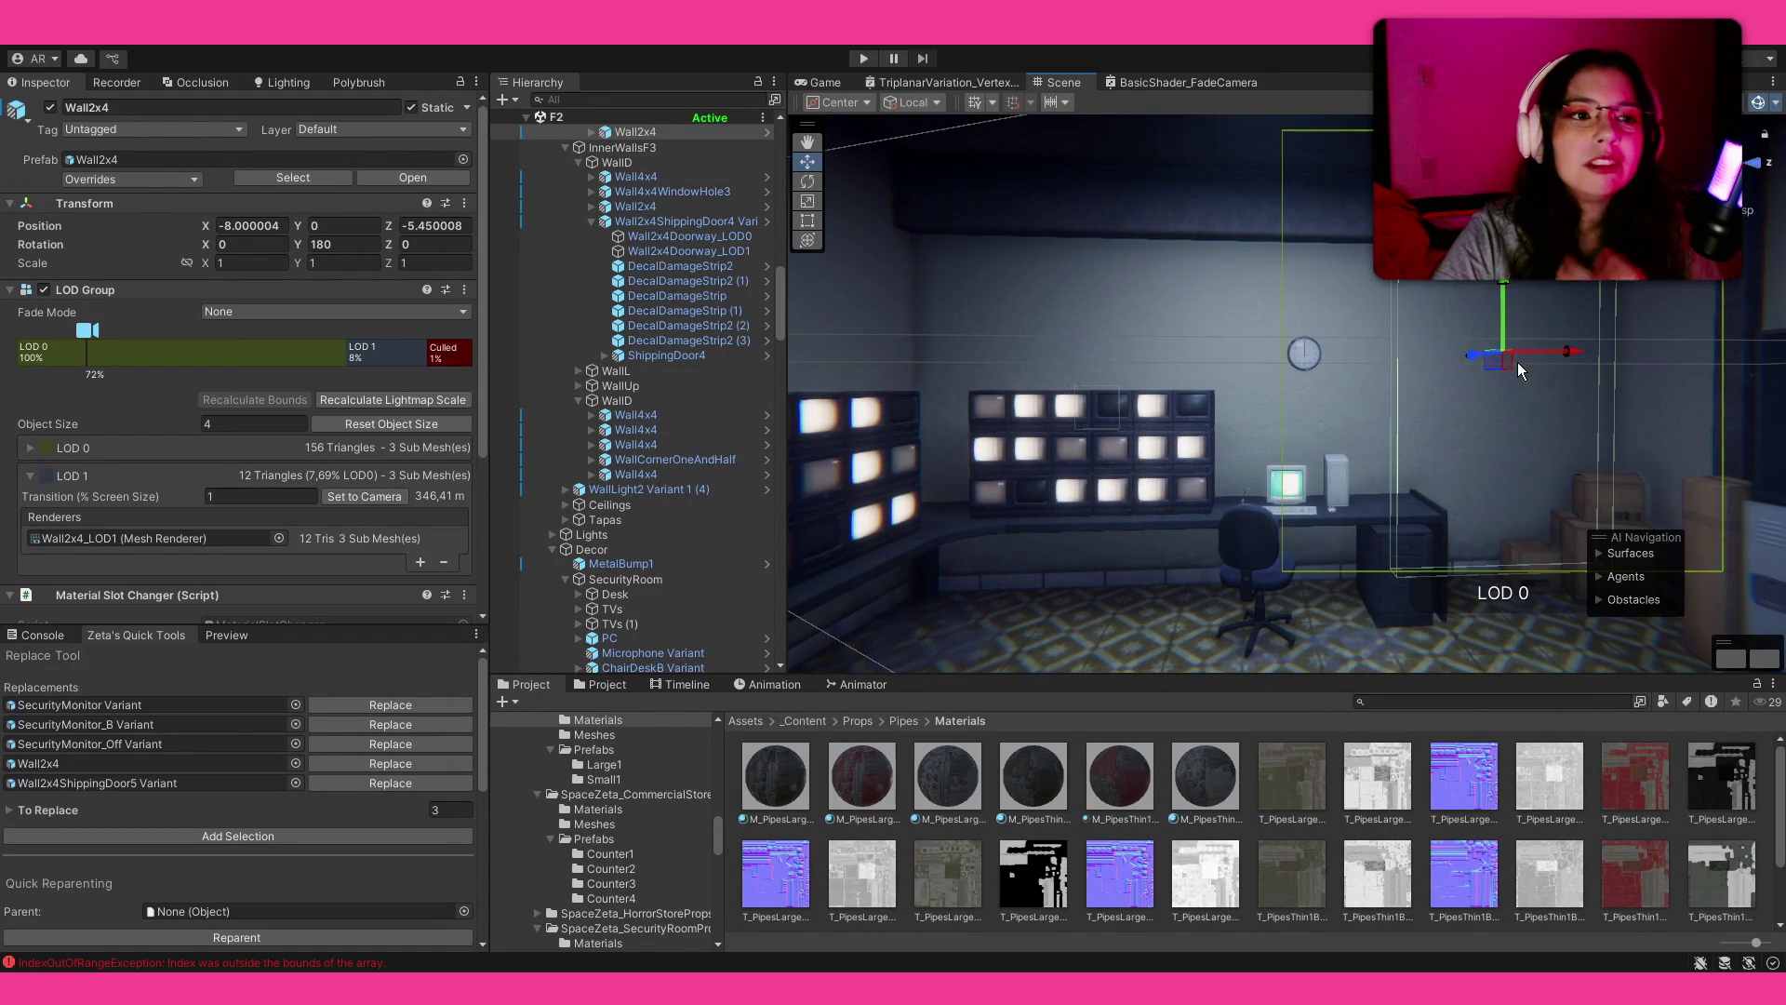
Step: Drag M_WallConcrete onto the first wall's two material slots
click(138, 159)
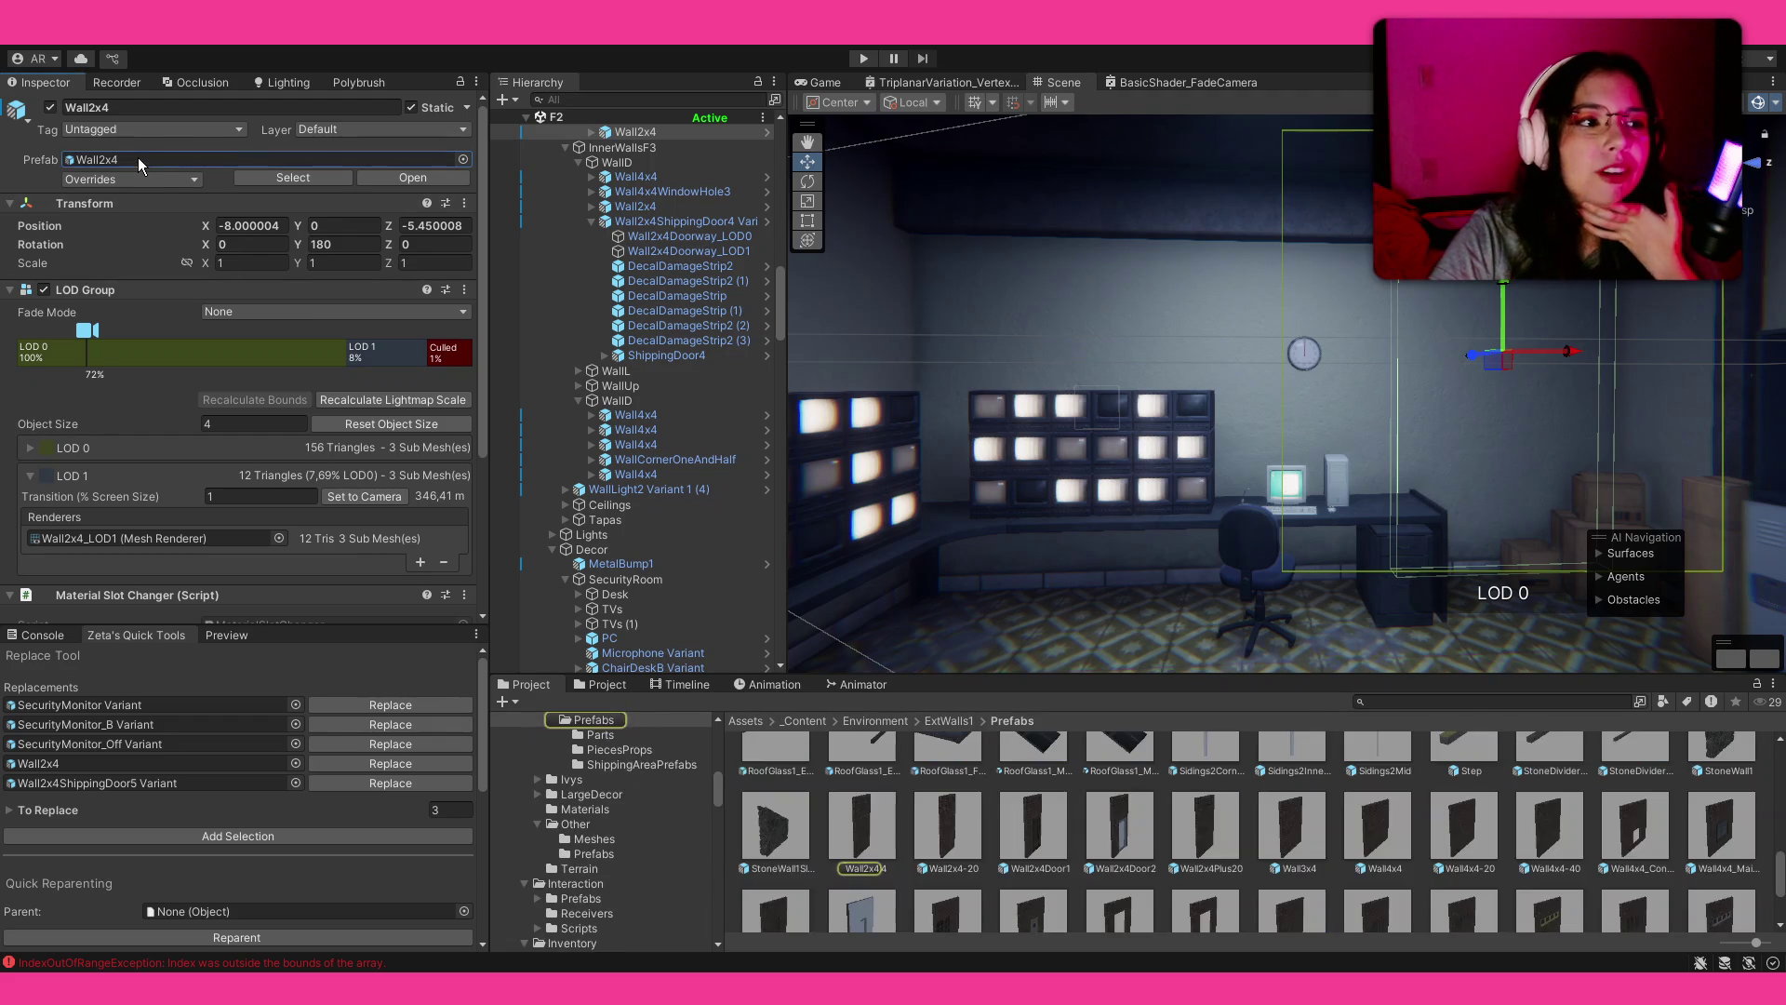
scroll(359, 366, down, 2)
click(266, 578)
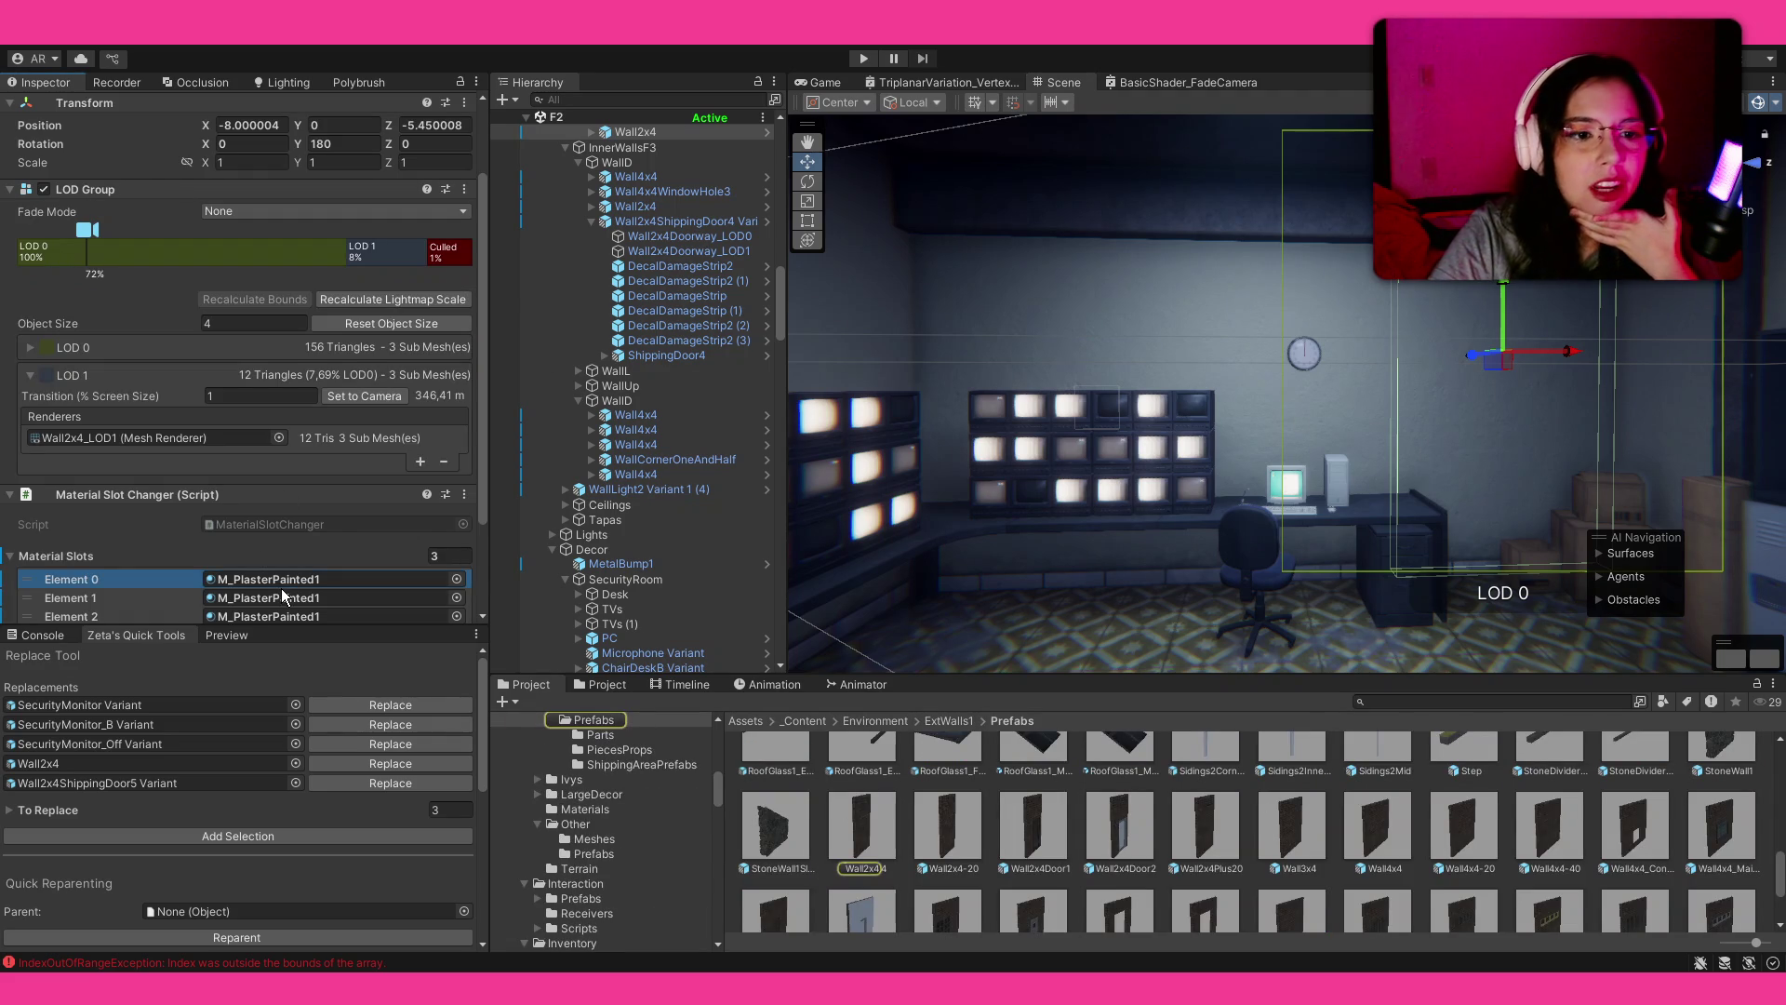
click(284, 597)
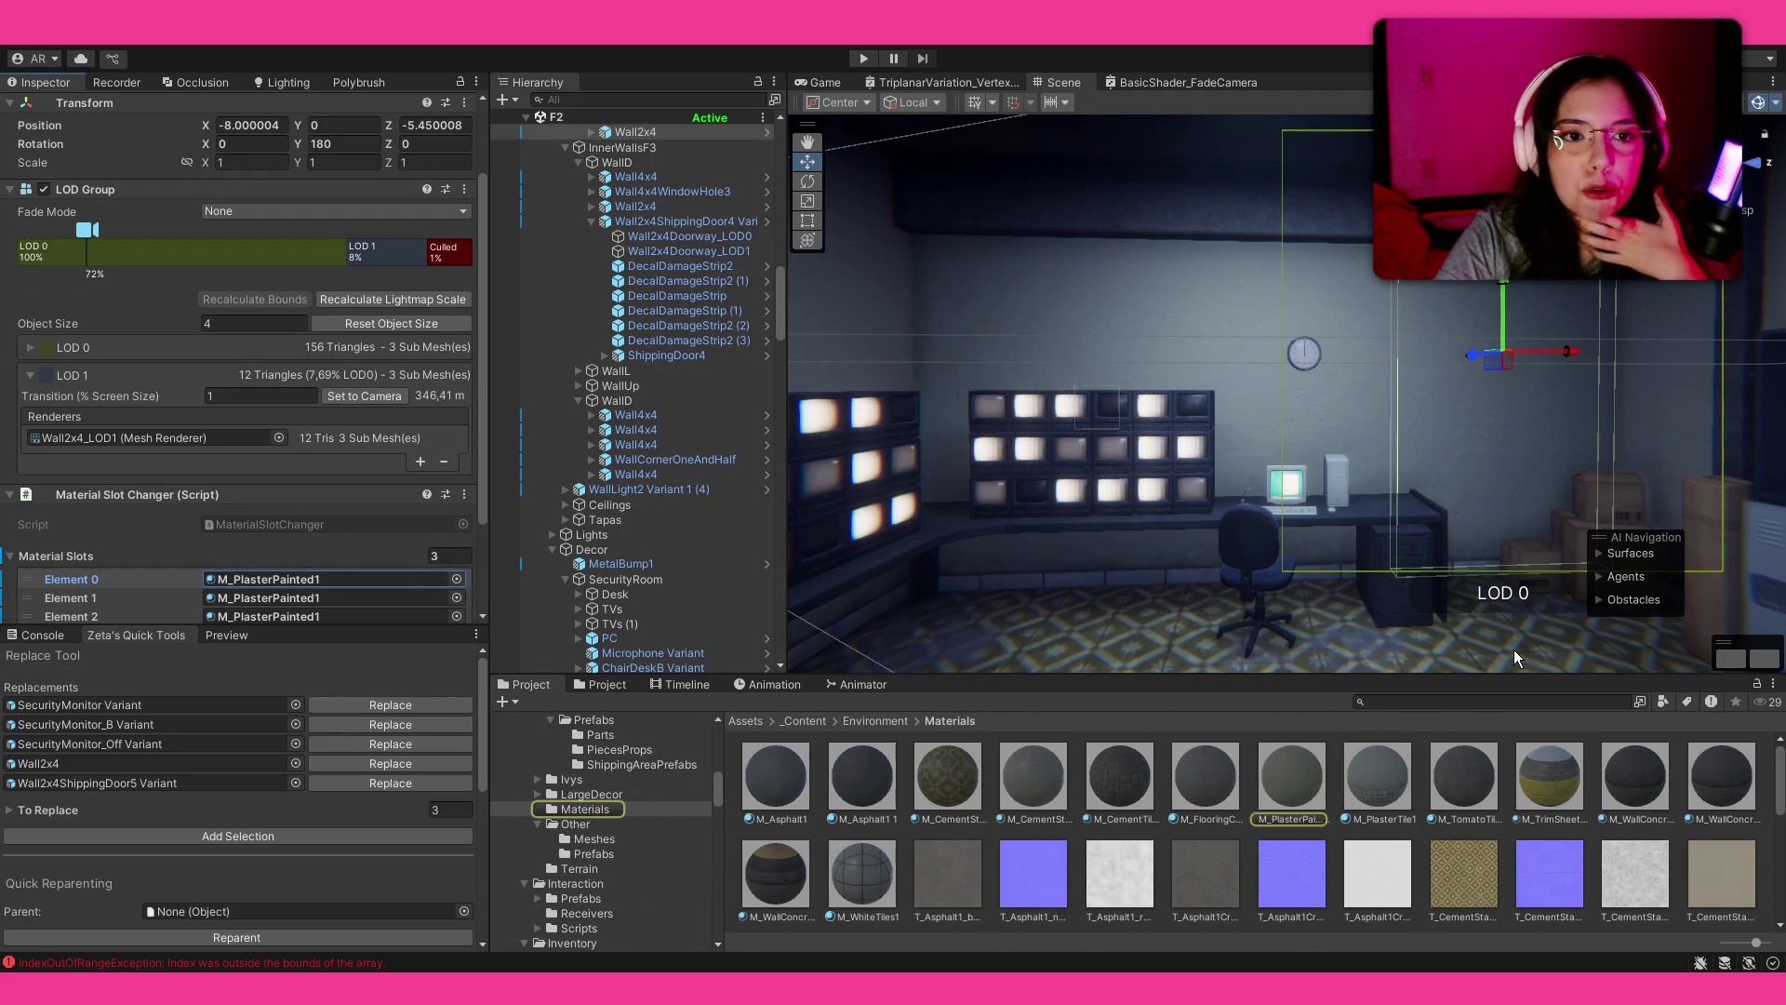
drag(1626, 787, 279, 580)
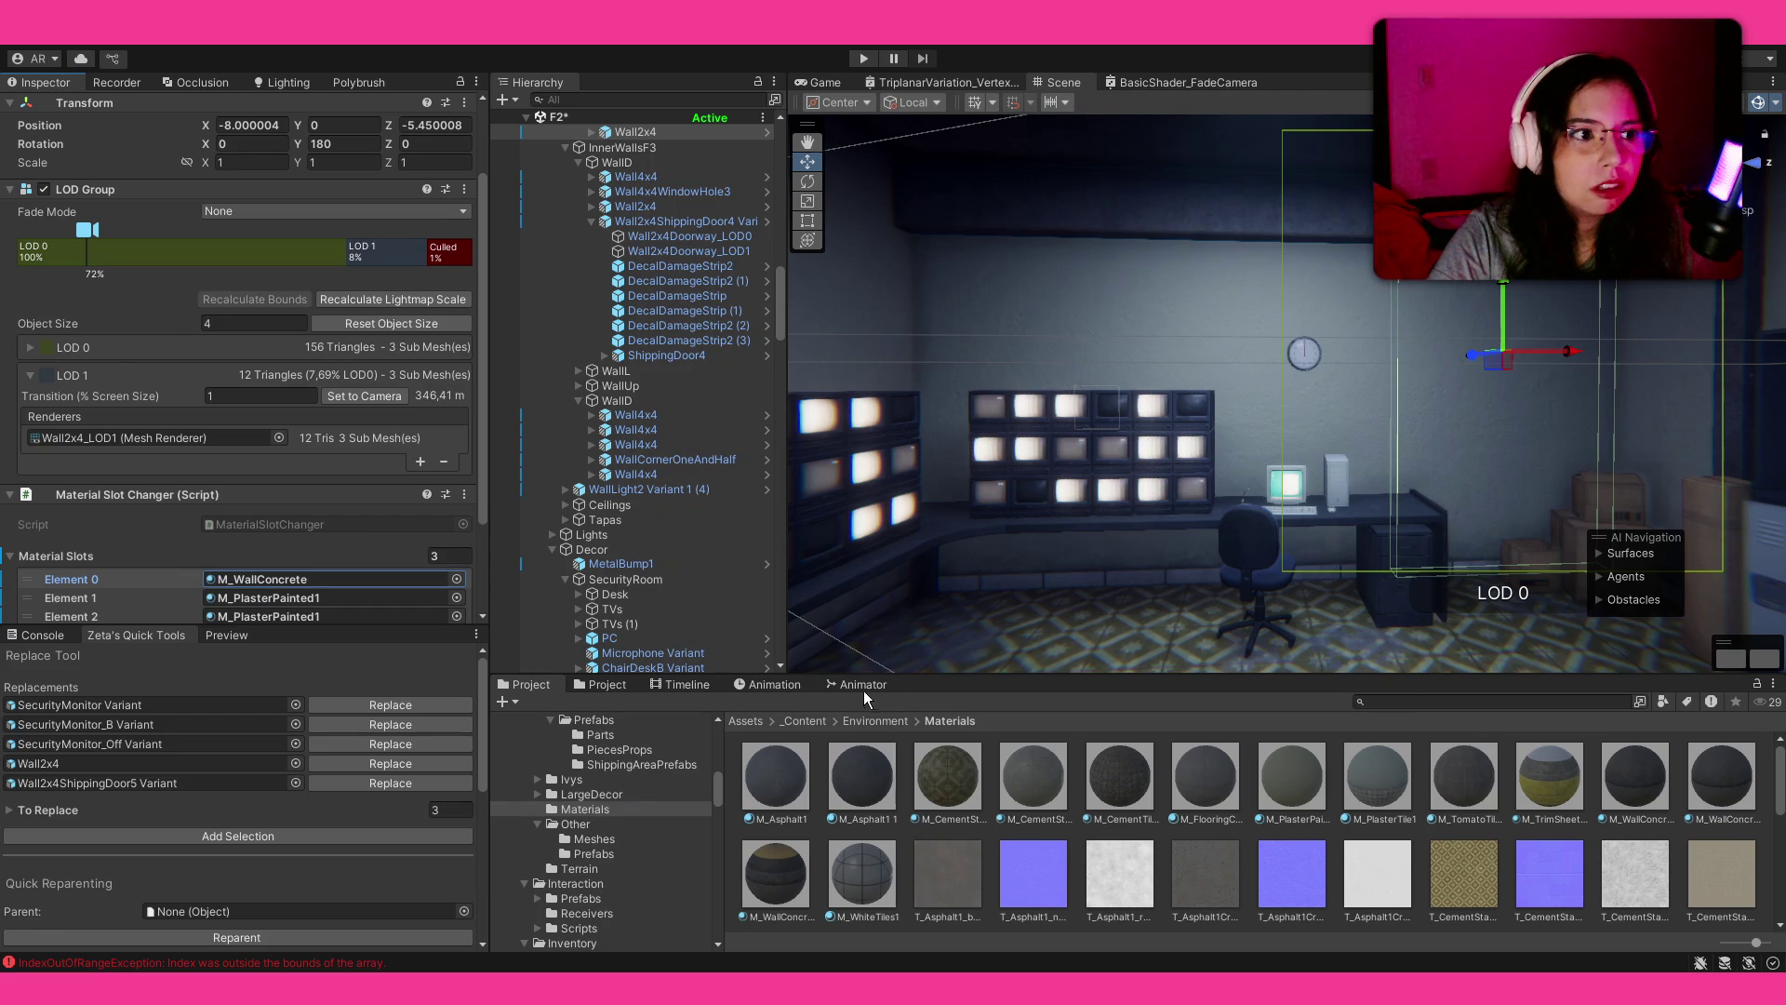
mouse_move(1643, 798)
mouse_down()
mouse_move(371, 600)
mouse_move(386, 605)
mouse_up()
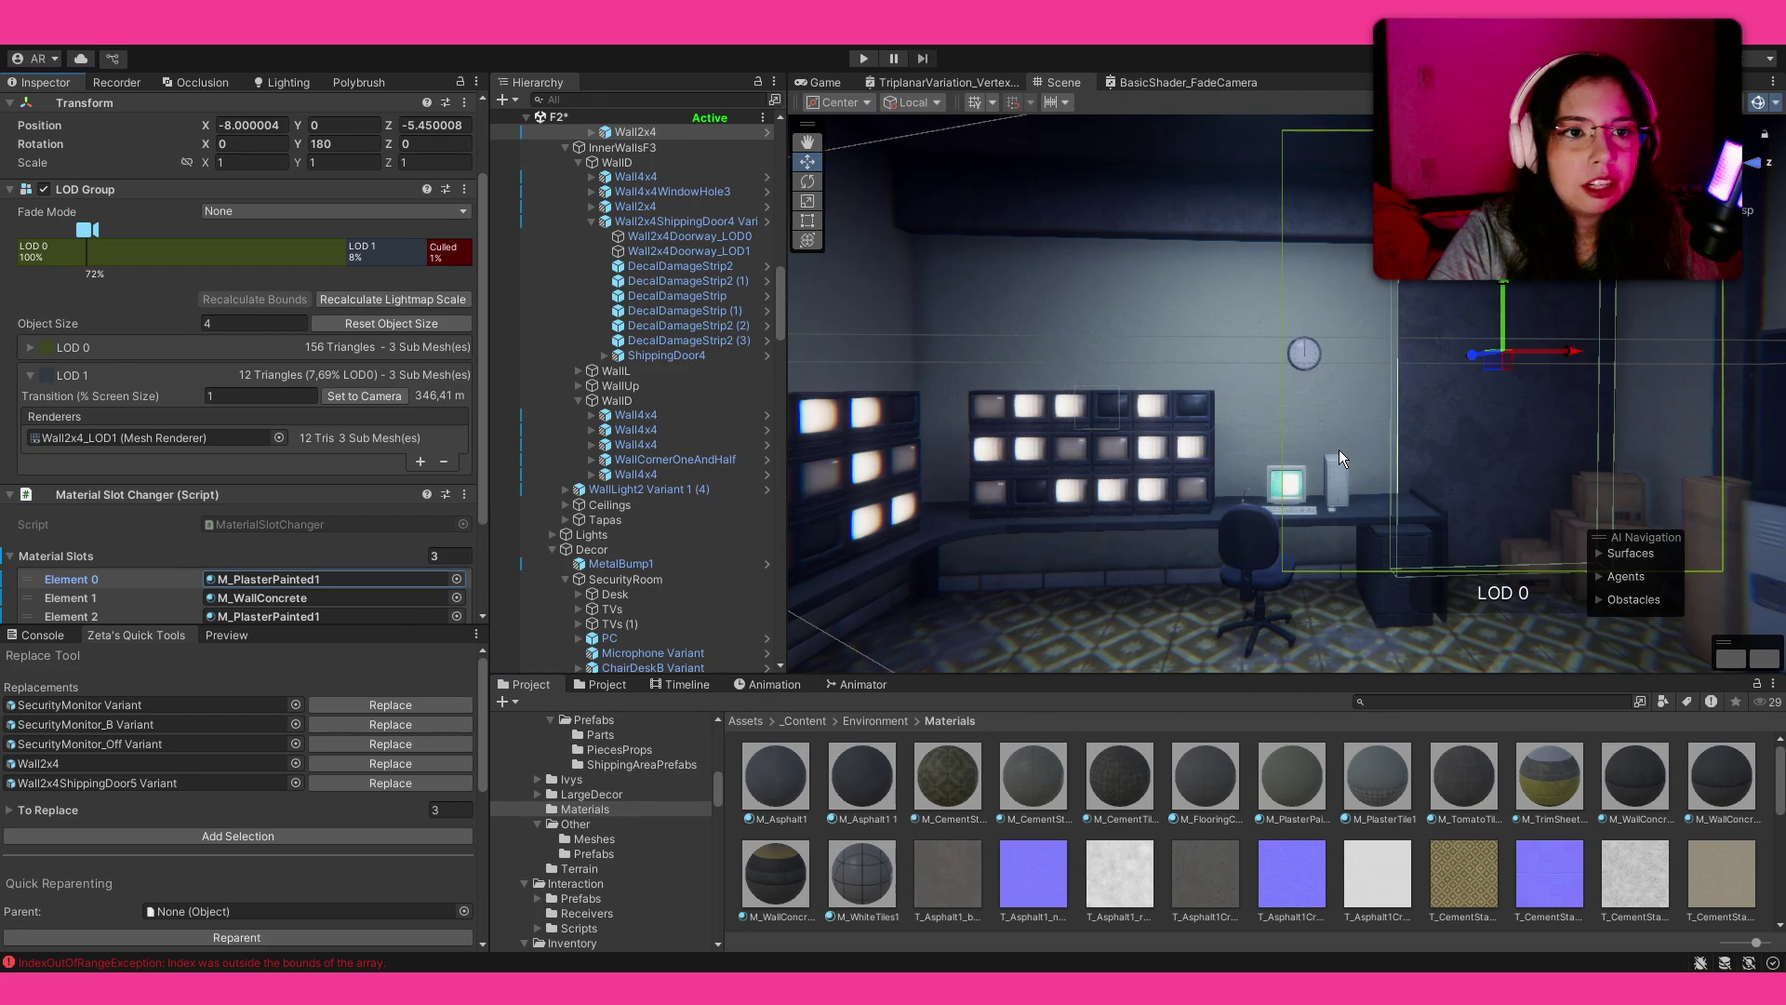
Step: Apply M_WallConcrete to a second wall, then select the wall beside the door
click(1096, 349)
drag(1635, 780, 335, 578)
click(1448, 826)
mouse_move(1442, 561)
mouse_down()
mouse_move(1278, 584)
mouse_move(1323, 484)
mouse_up()
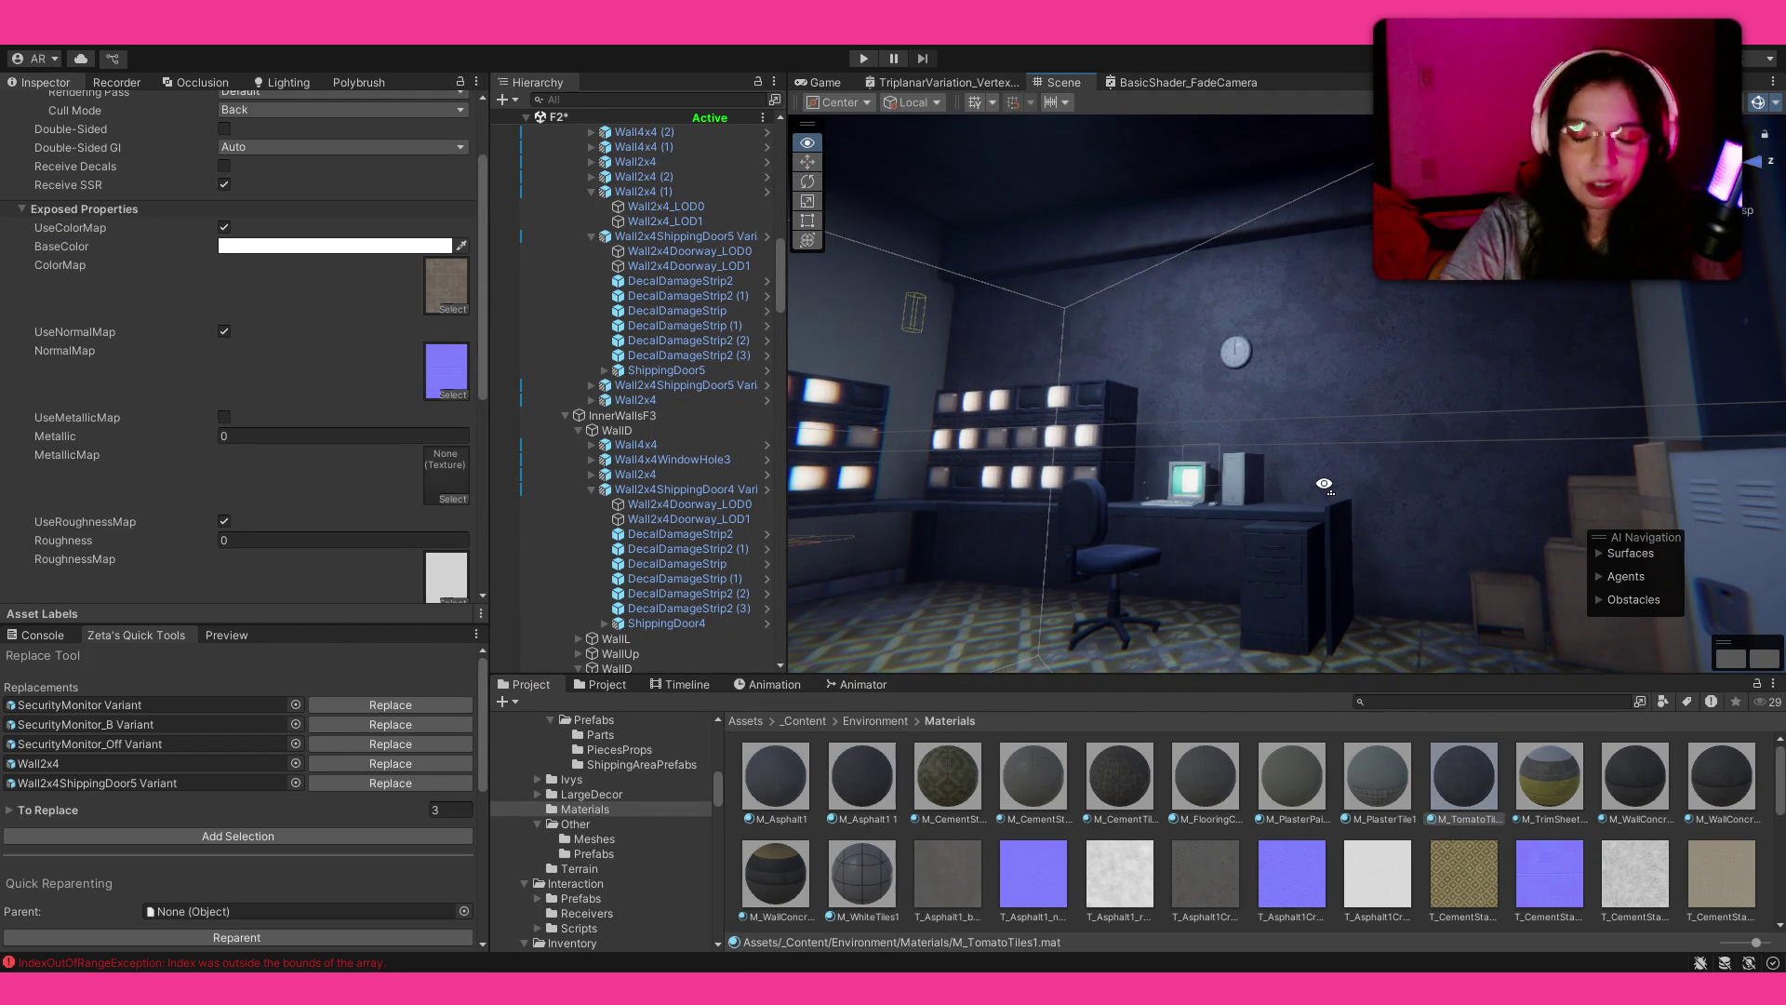
mouse_move(1324, 484)
mouse_down()
mouse_move(1292, 500)
mouse_move(1516, 549)
mouse_move(1404, 518)
mouse_up()
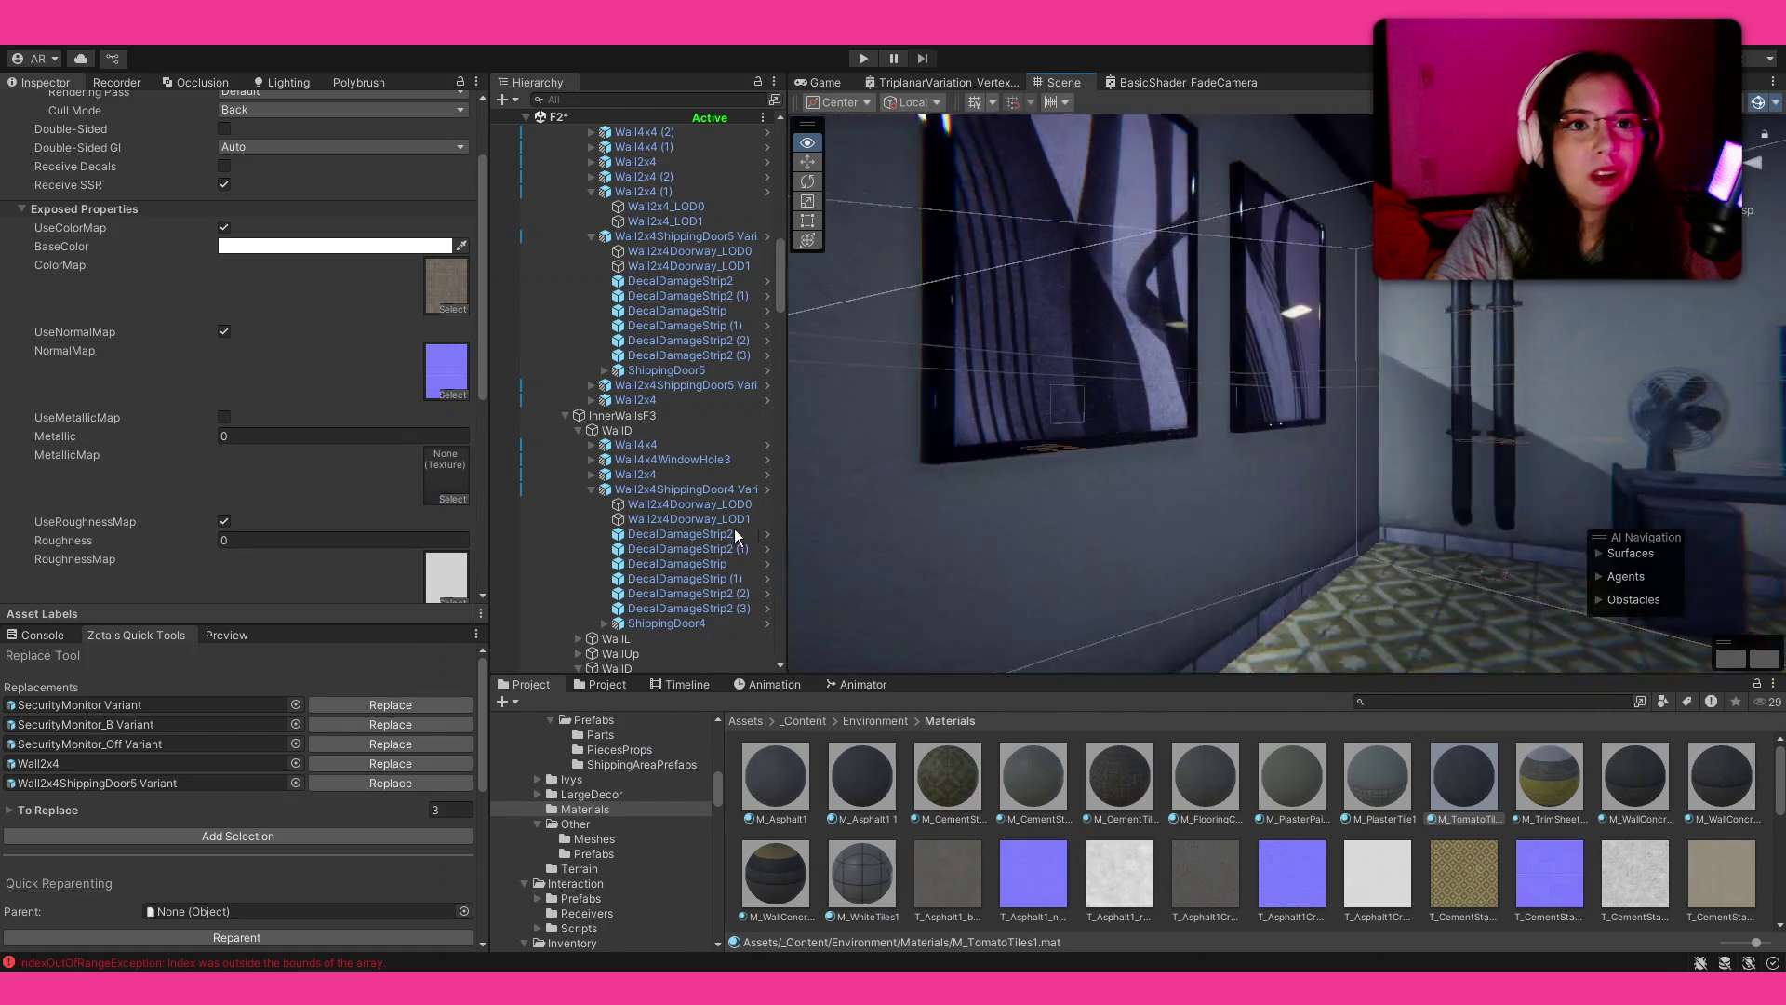
click(1298, 489)
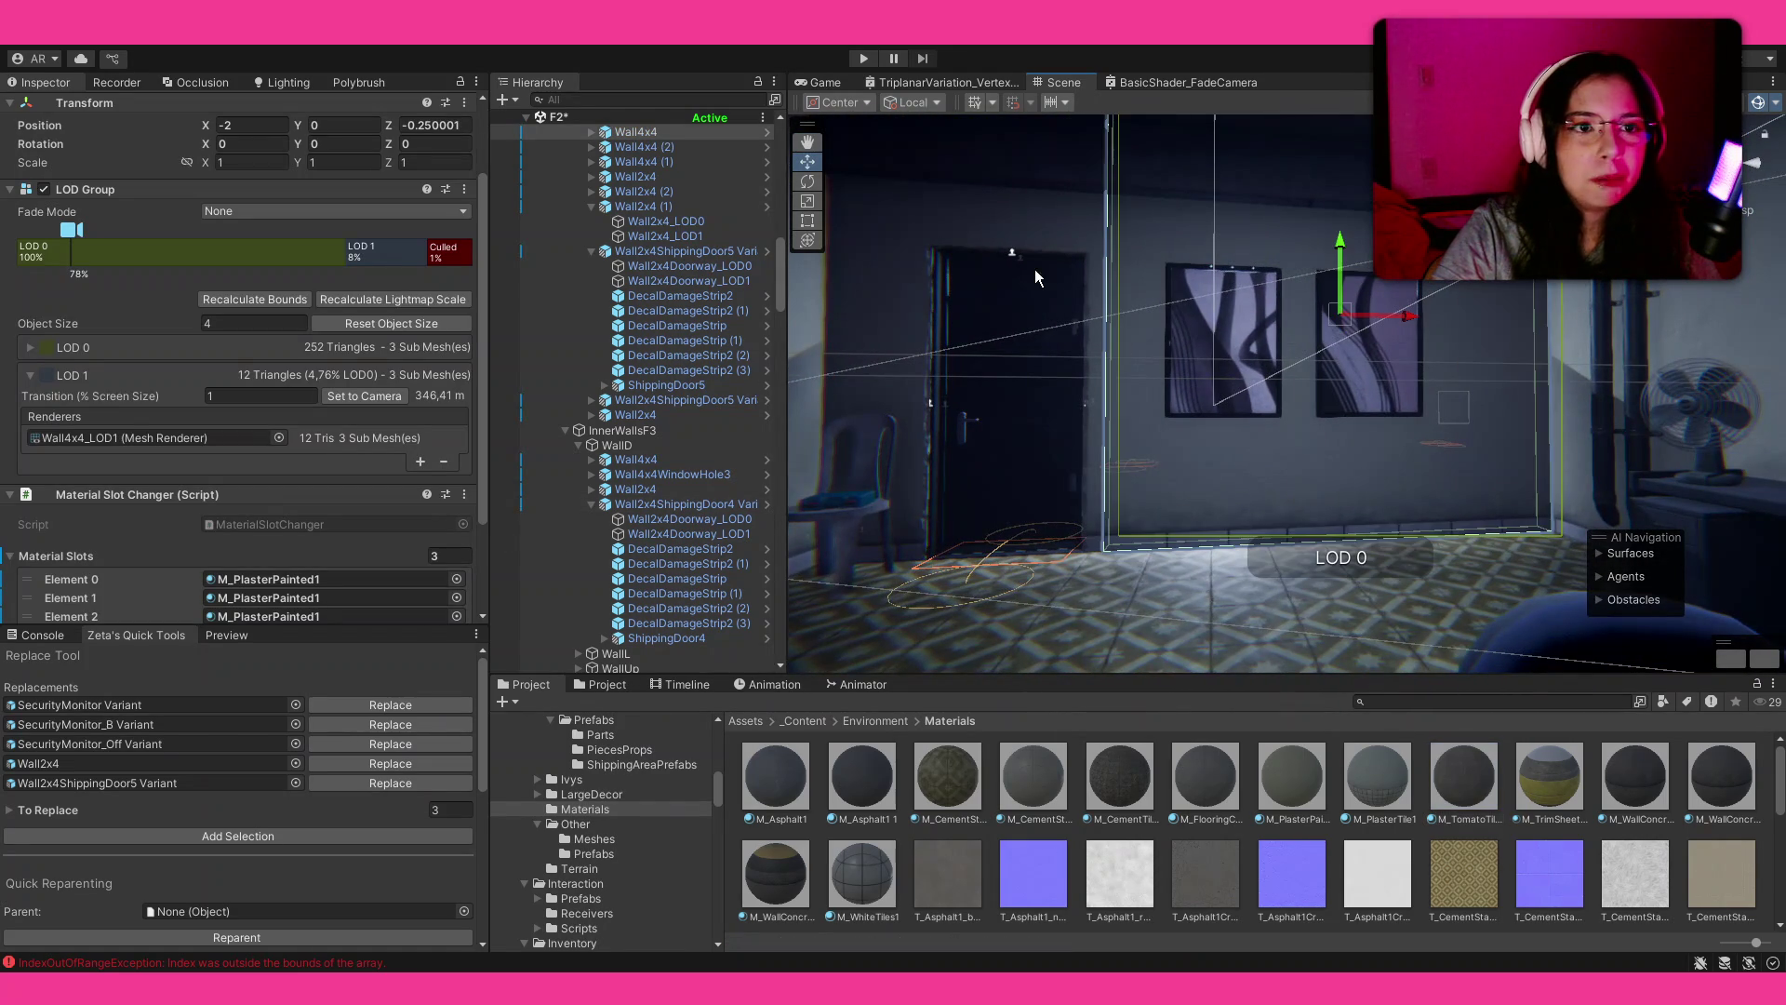
Step: Put M_WallConcrete in the door-side wall's second slot and on the door wall
mouse_move(1625, 792)
mouse_down()
mouse_move(279, 558)
mouse_move(326, 603)
mouse_move(362, 606)
mouse_move(276, 583)
mouse_up()
click(998, 199)
click(1377, 875)
Step: Delete the Lights group so the security room goes dark
mouse_move(1129, 448)
mouse_down()
mouse_move(1340, 470)
mouse_move(1350, 394)
mouse_move(55, 484)
mouse_move(214, 483)
mouse_up()
drag(556, 442, 1248, 294)
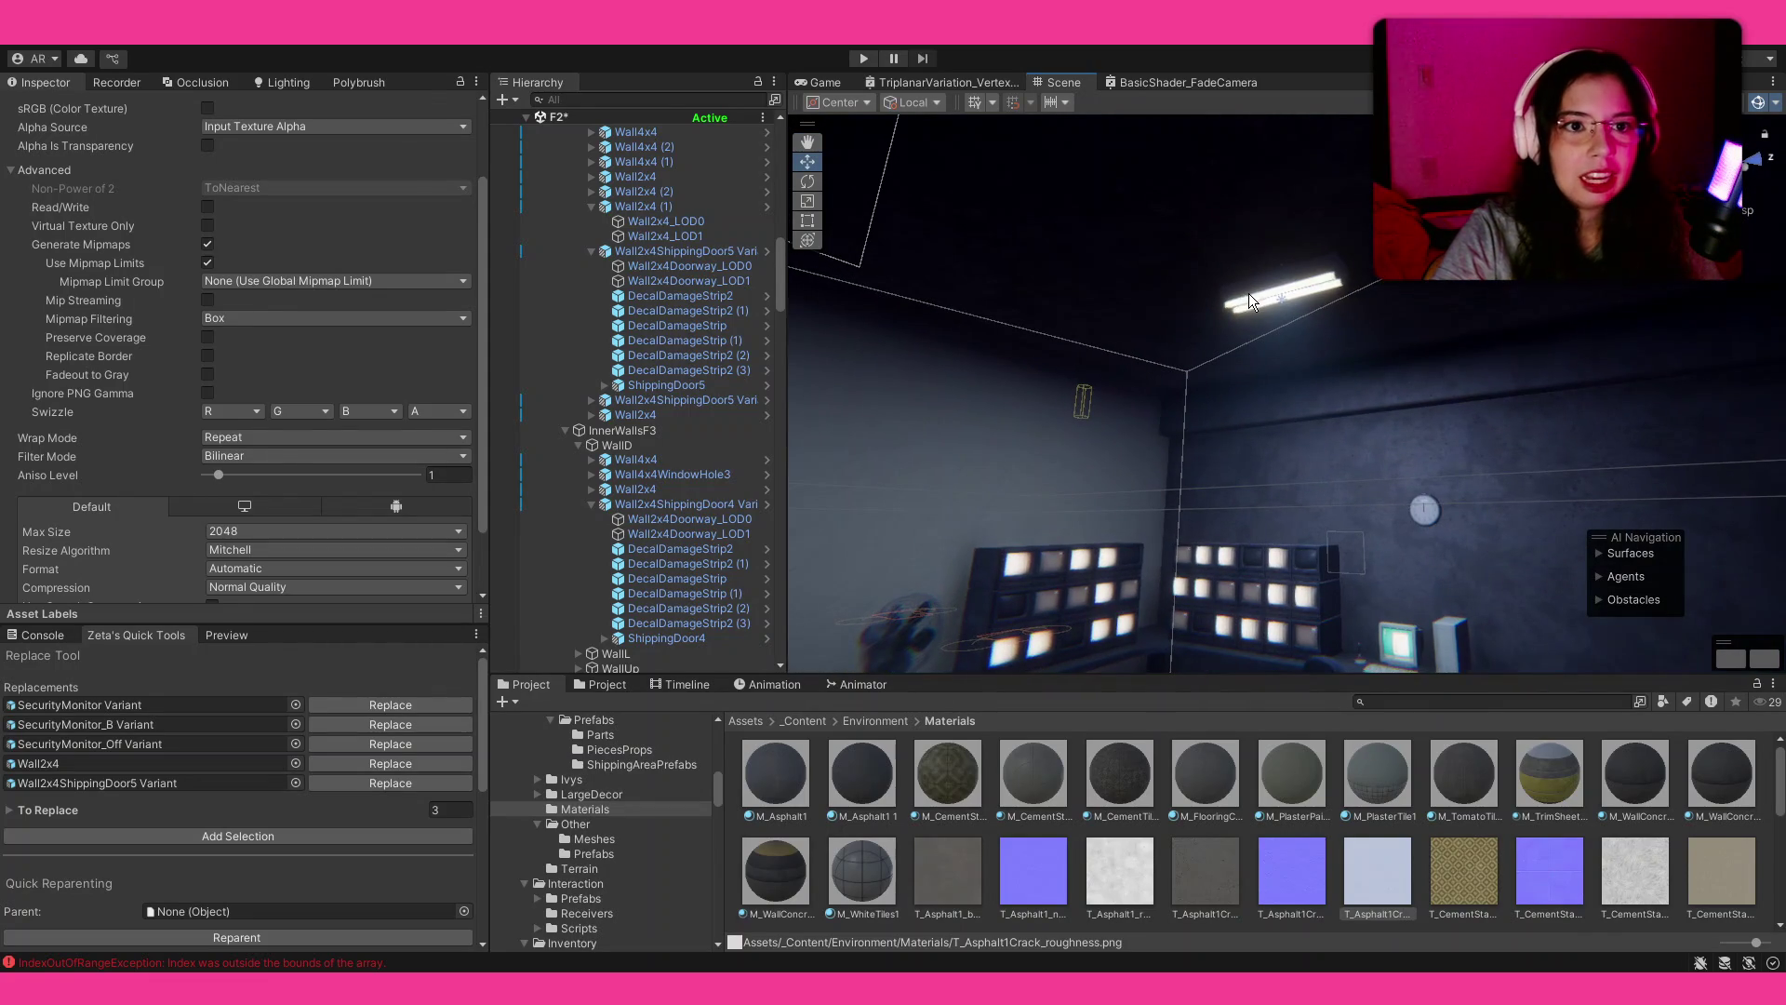
click(1247, 294)
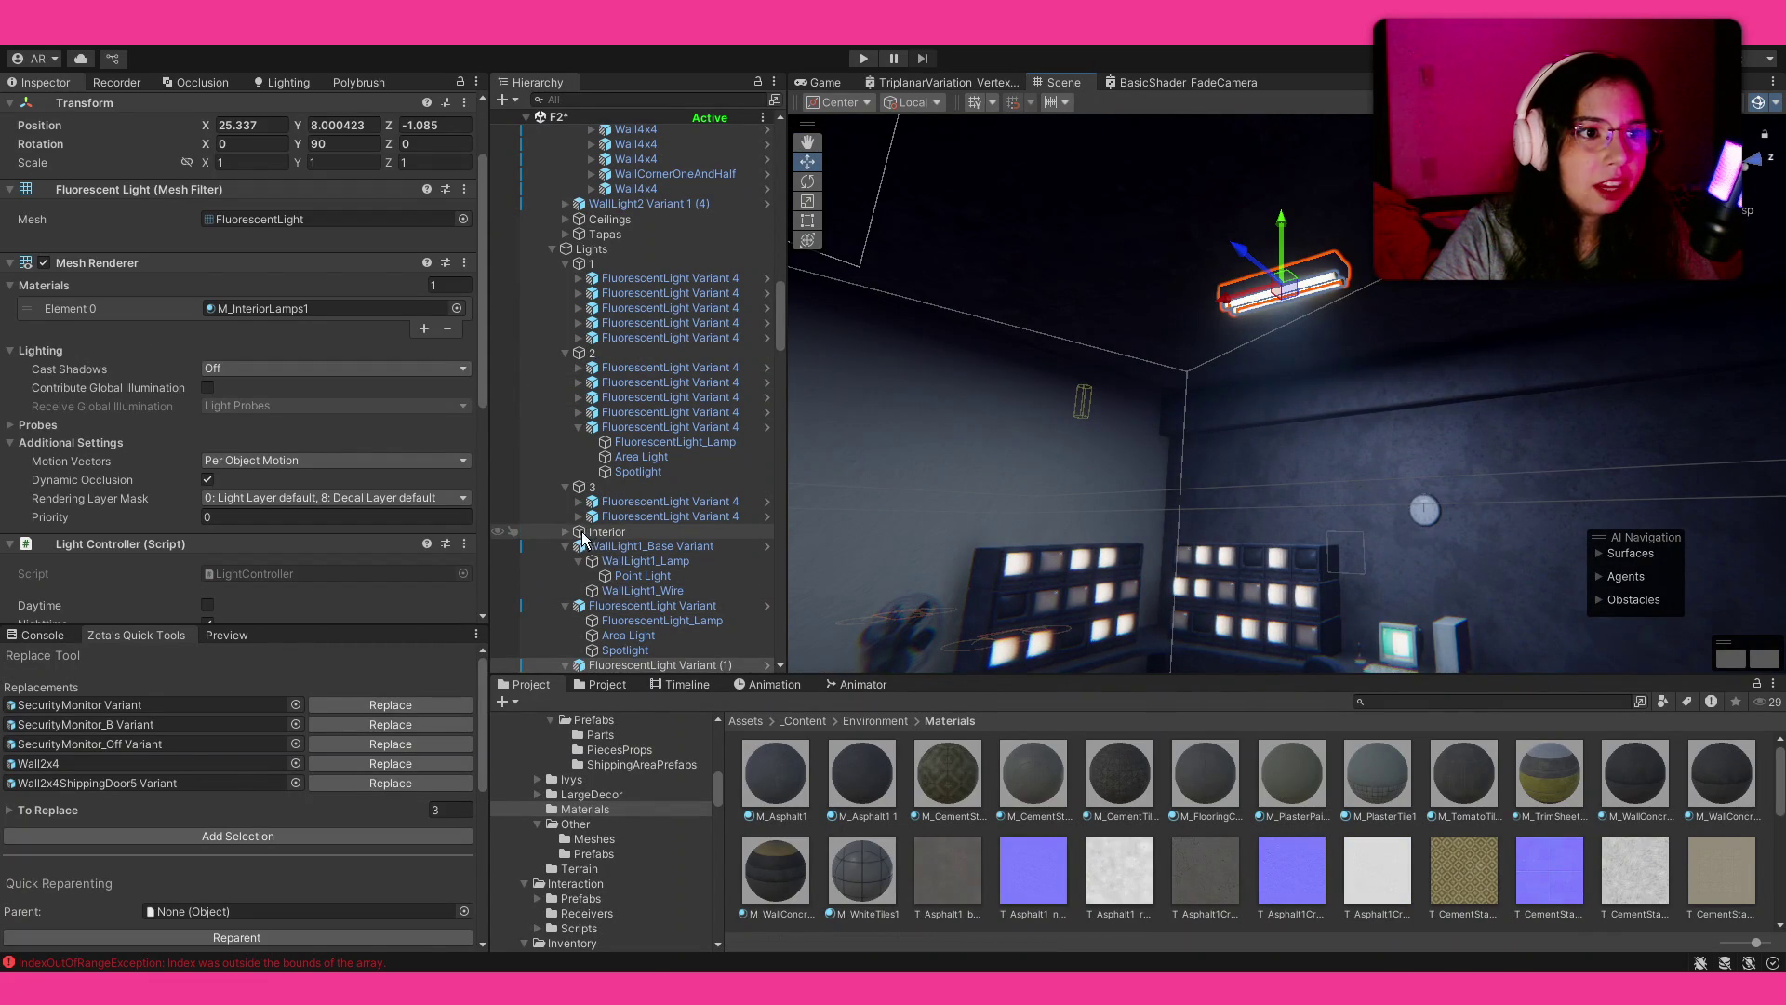
click(591, 249)
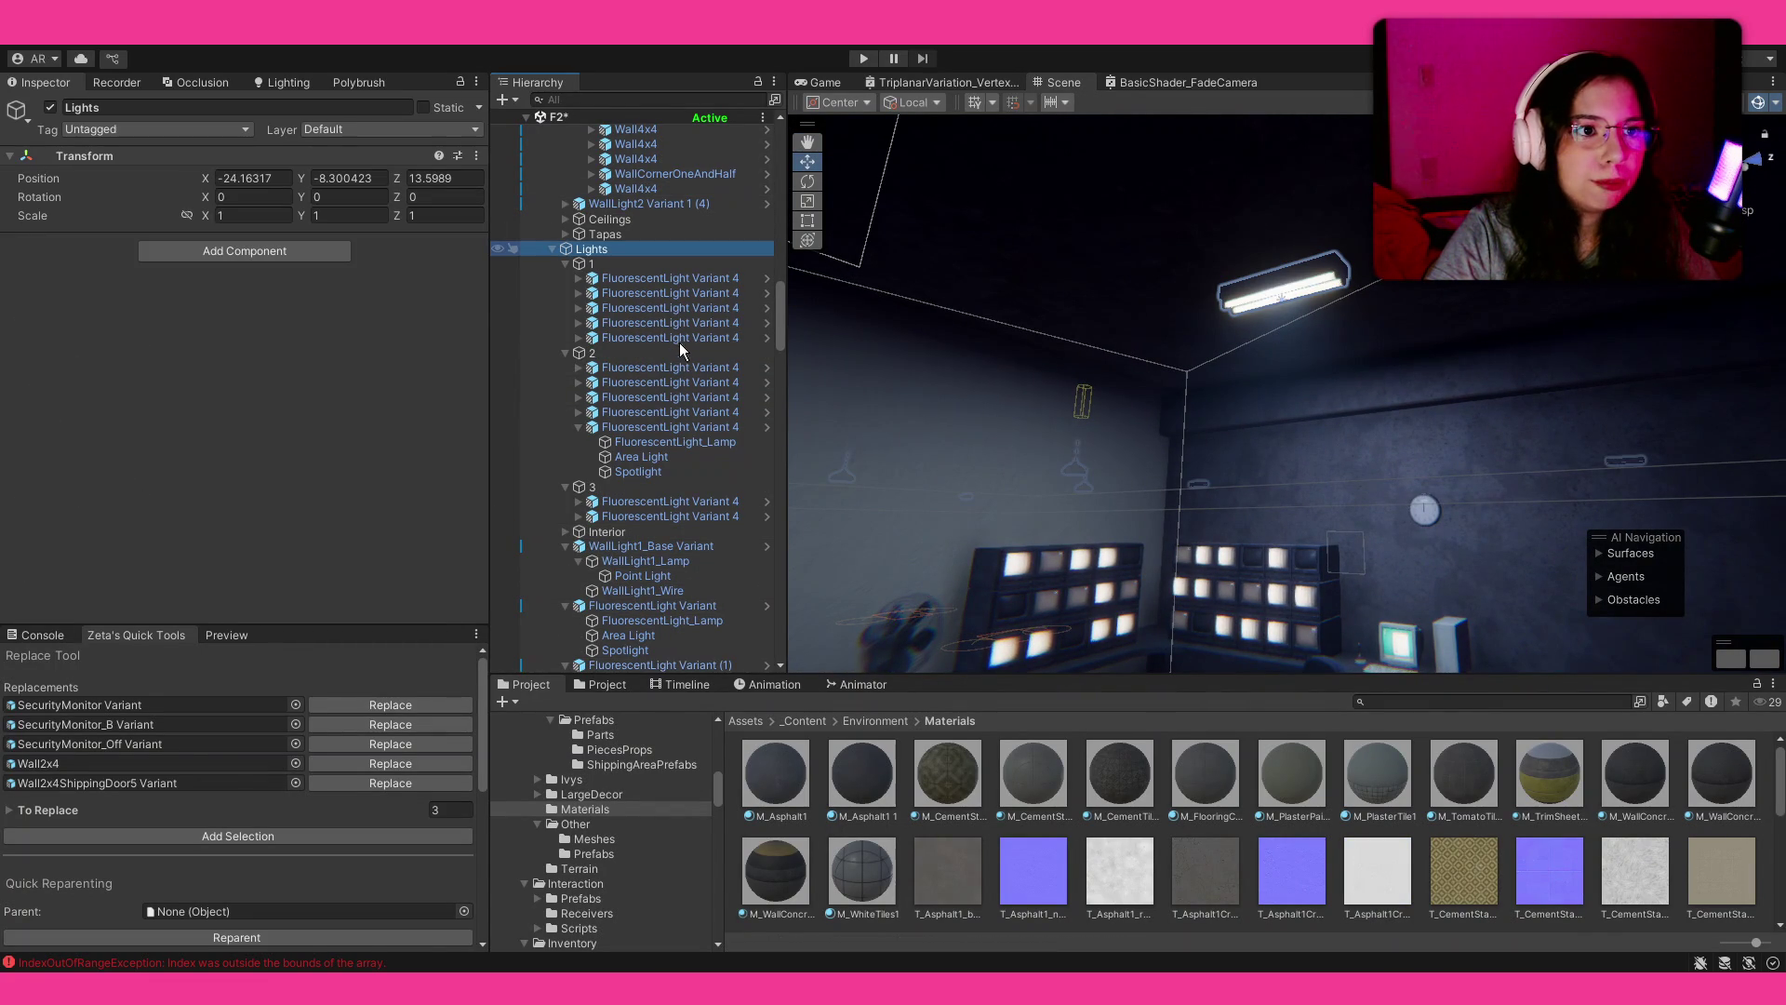
key(Delete)
drag(1208, 416, 1148, 532)
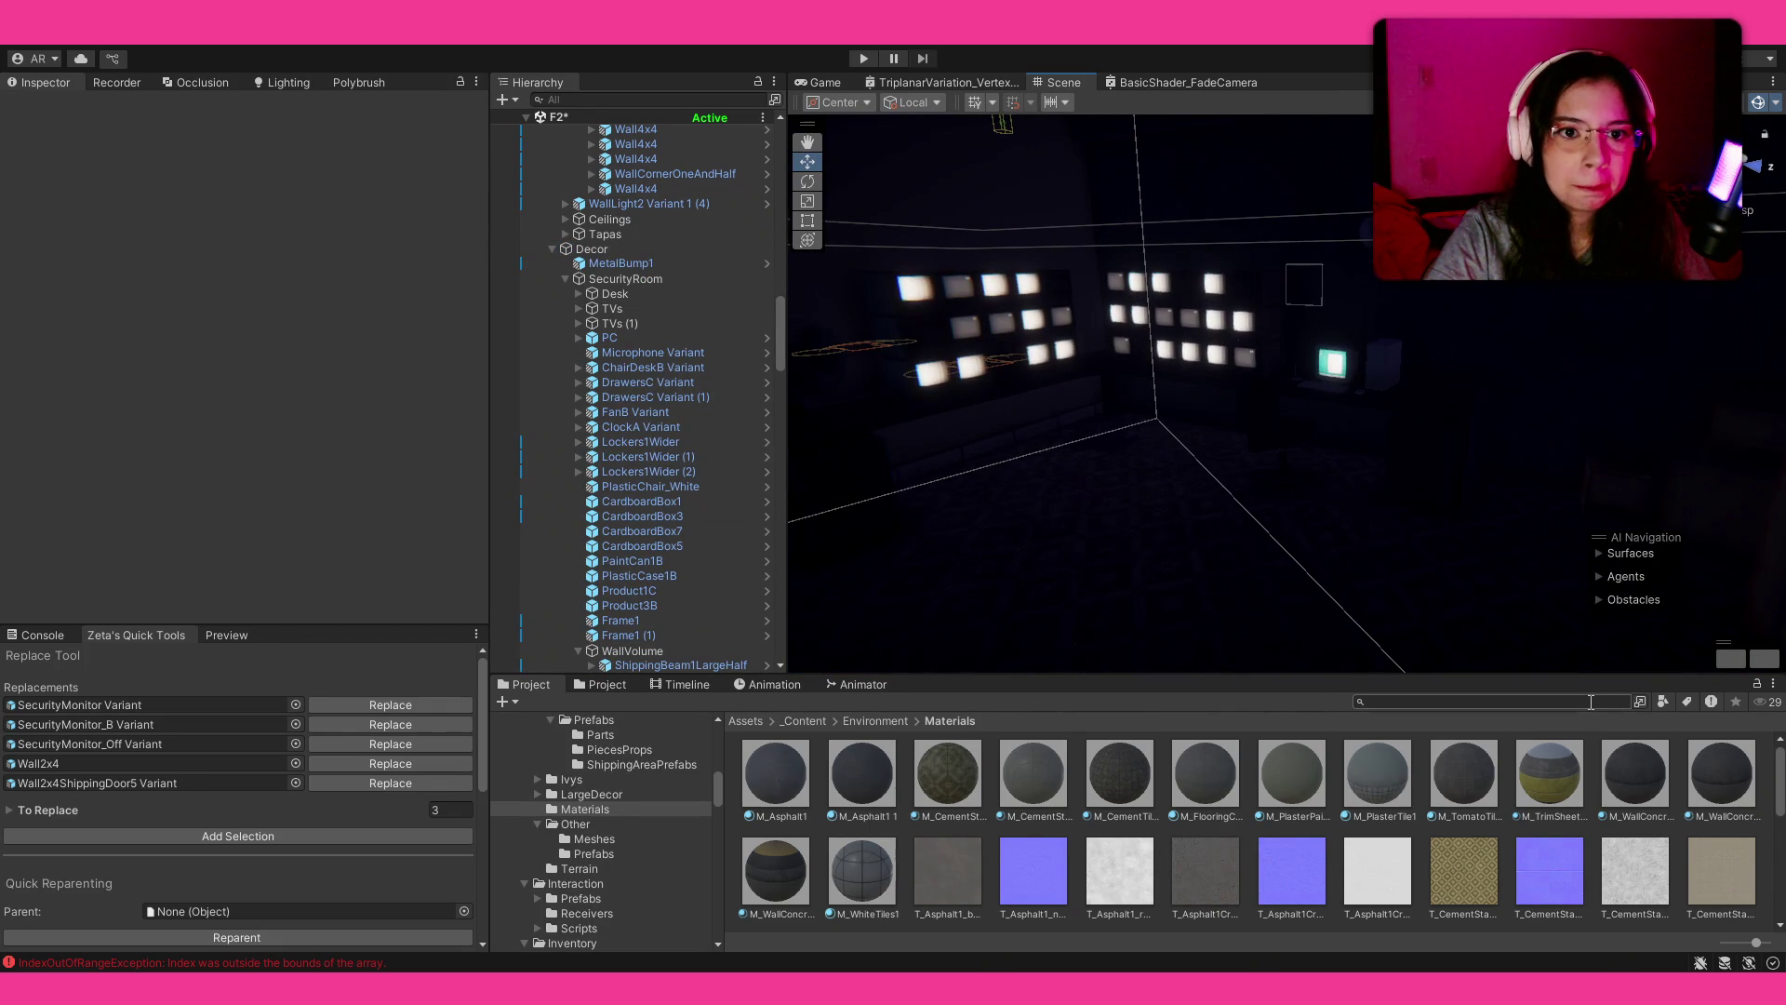
Step: Search 'light' and place a HangingLight3 lamp in the room, adjusting its height and X position
text(light)
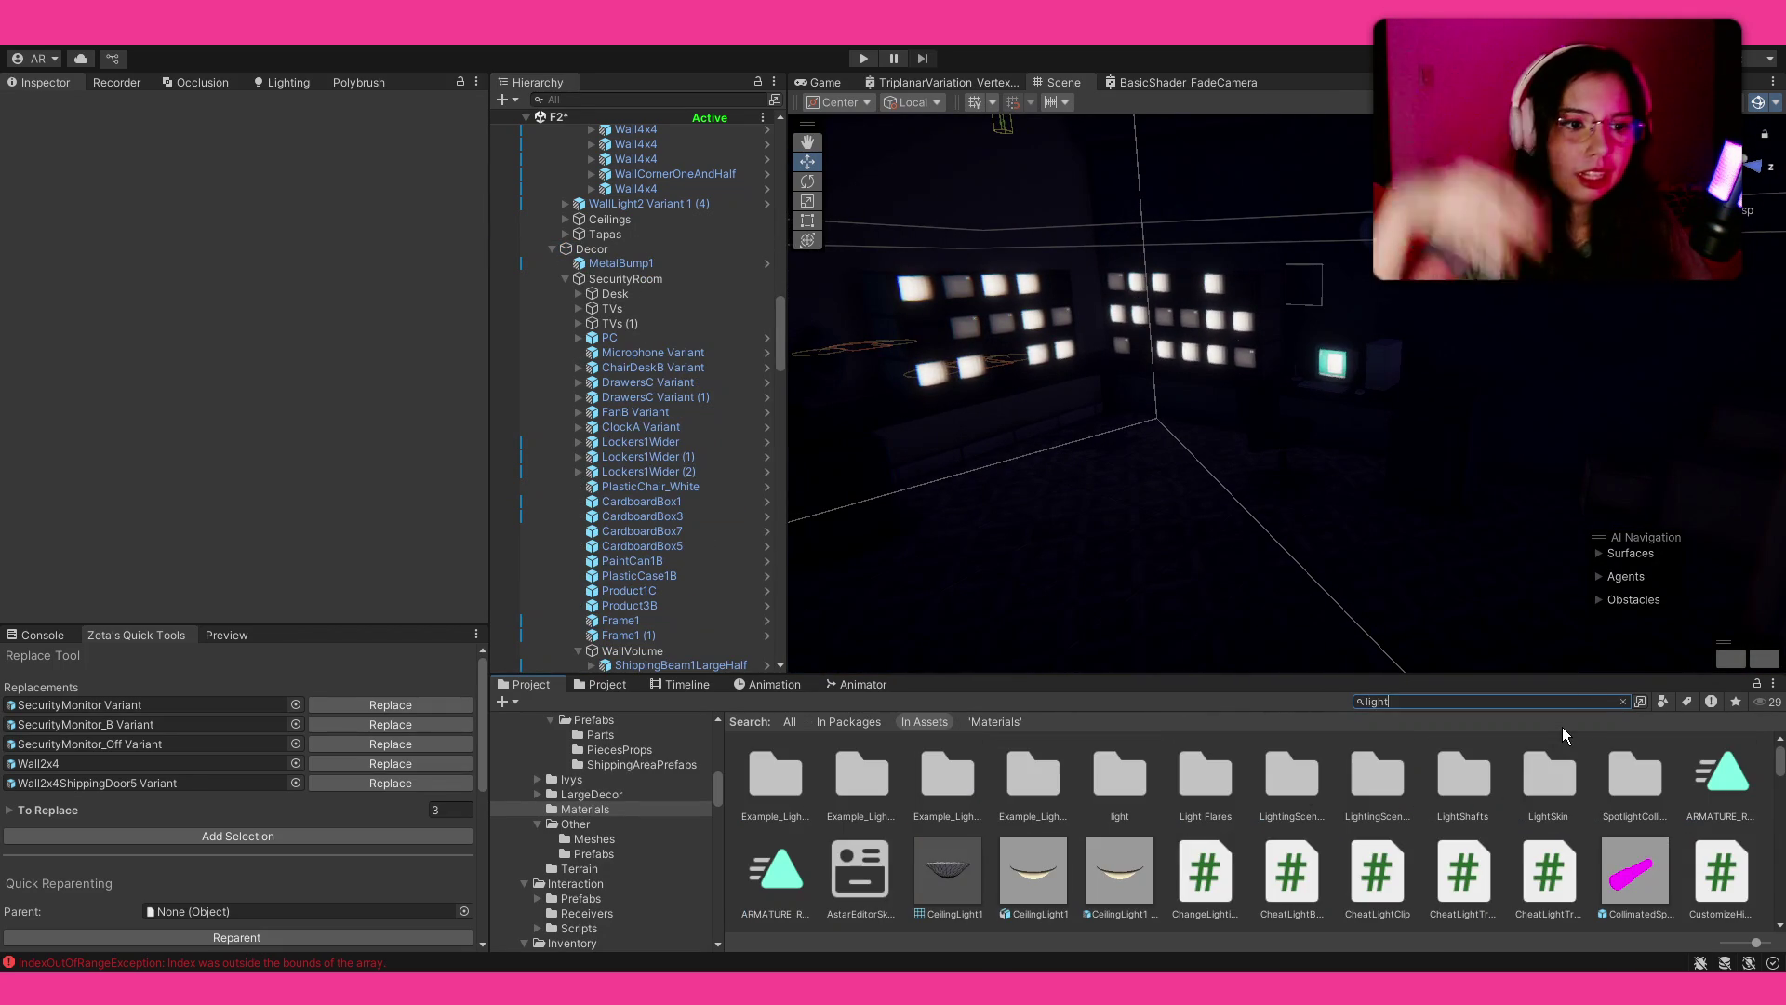
scroll(1231, 852, down, 3)
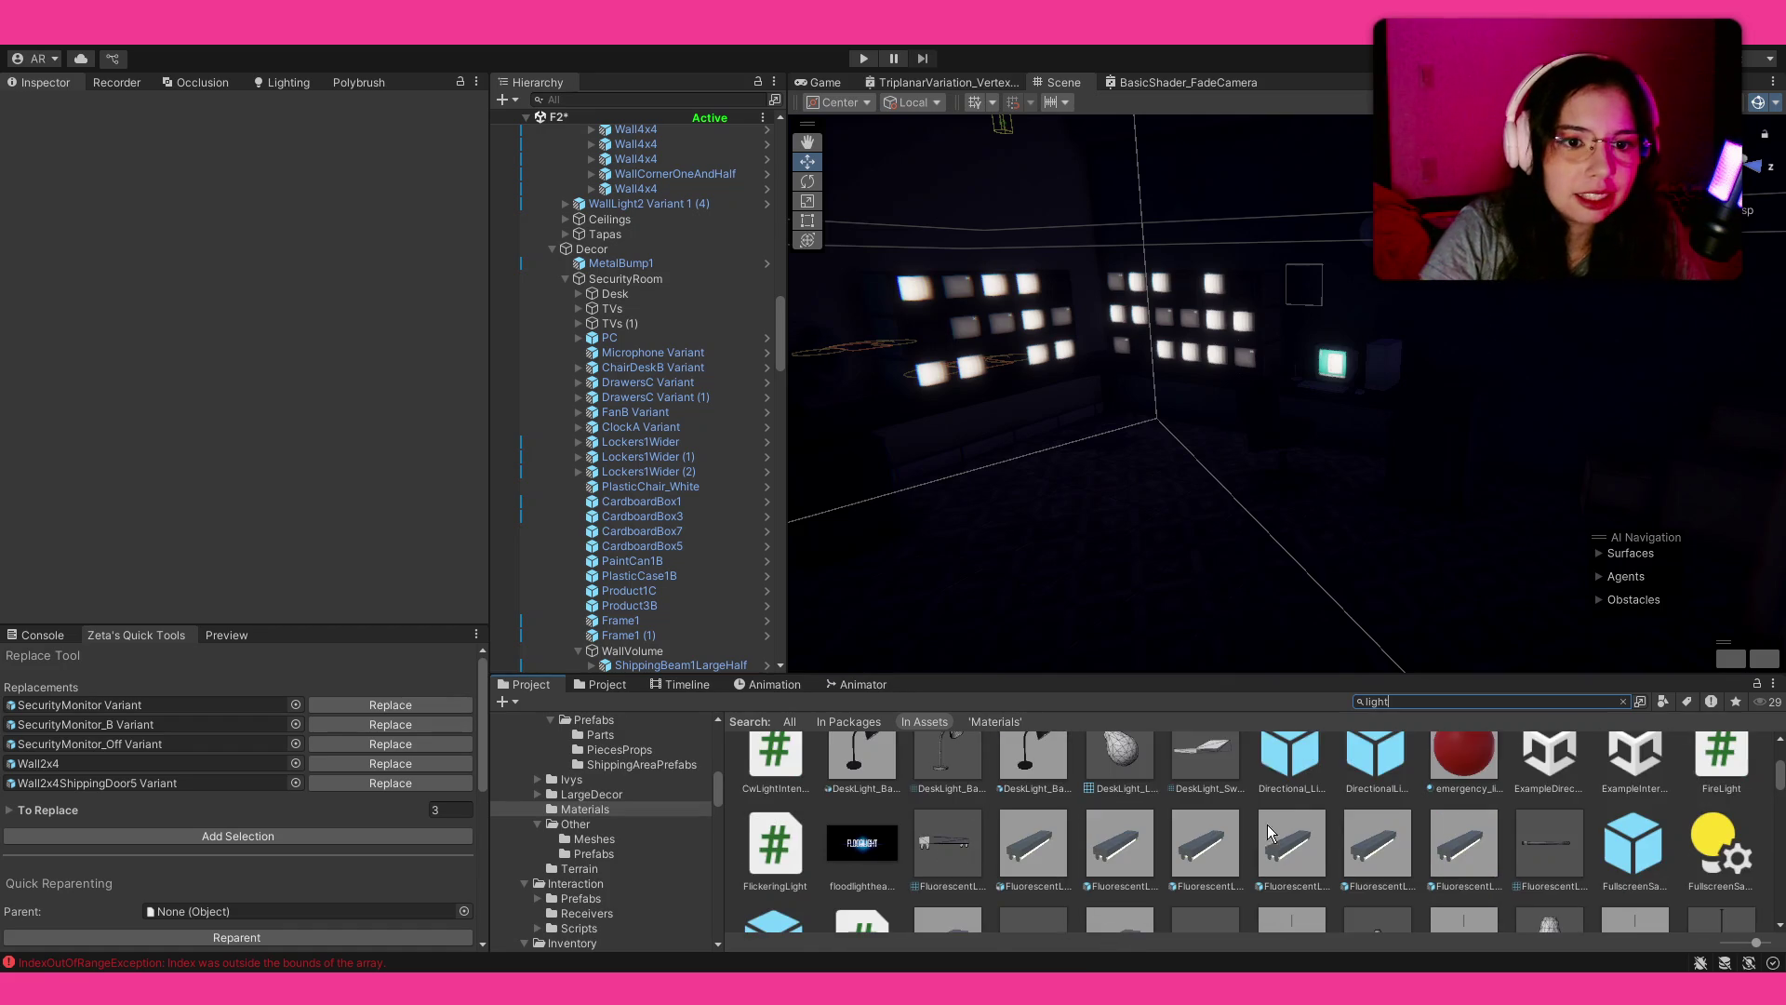
scroll(1245, 744, down, 4)
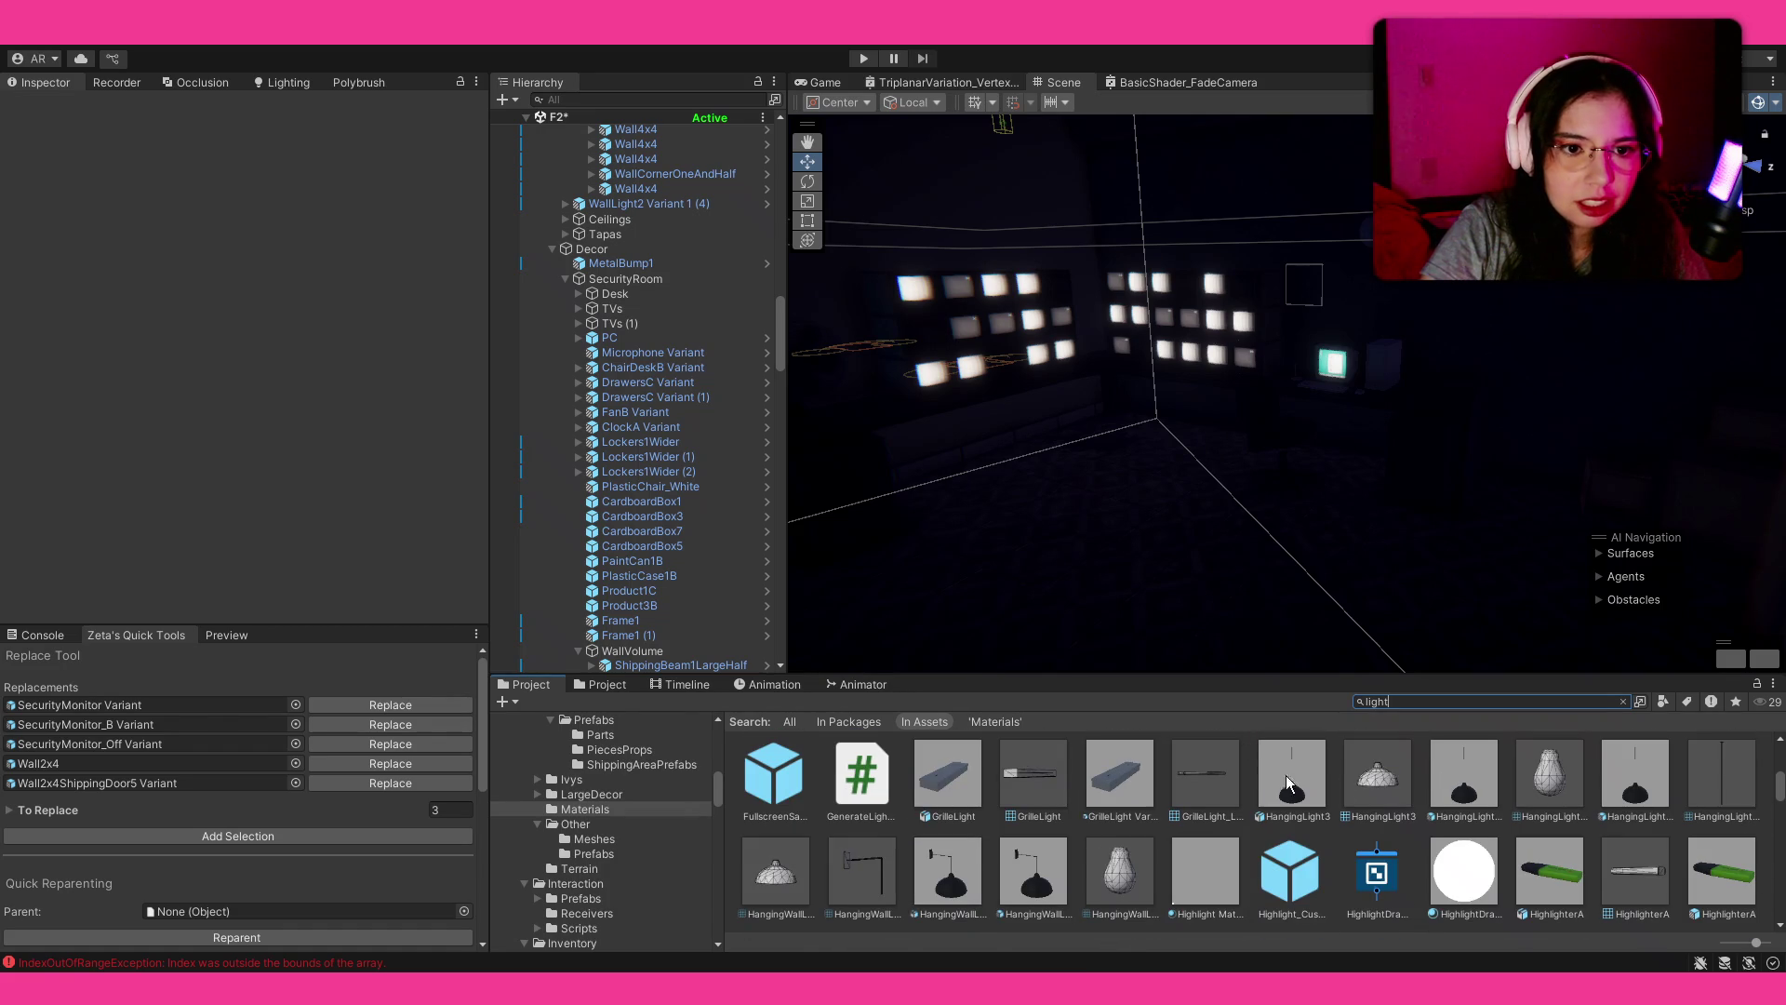
mouse_move(1477, 792)
mouse_down()
mouse_move(1349, 437)
mouse_move(1228, 269)
mouse_up()
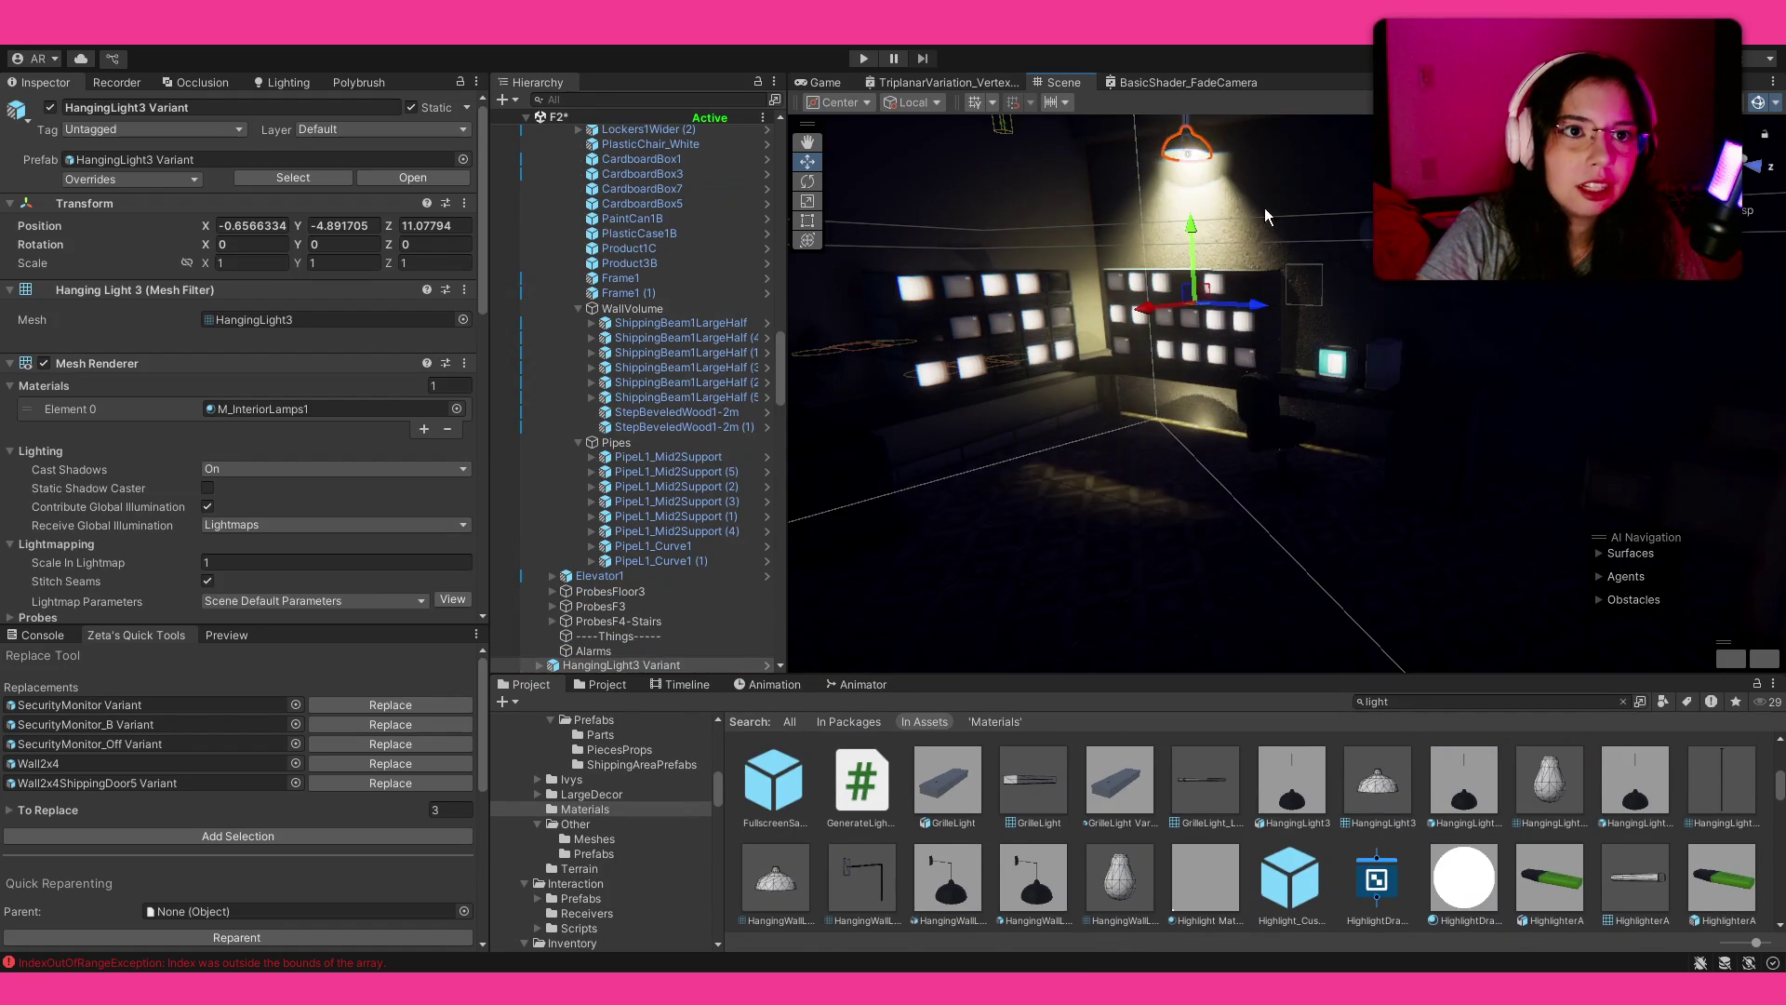
key(z)
mouse_move(1231, 349)
mouse_down()
mouse_move(1212, 426)
mouse_move(1188, 291)
mouse_move(1208, 291)
mouse_move(1162, 638)
mouse_move(945, 519)
mouse_move(913, 405)
mouse_up()
key(f)
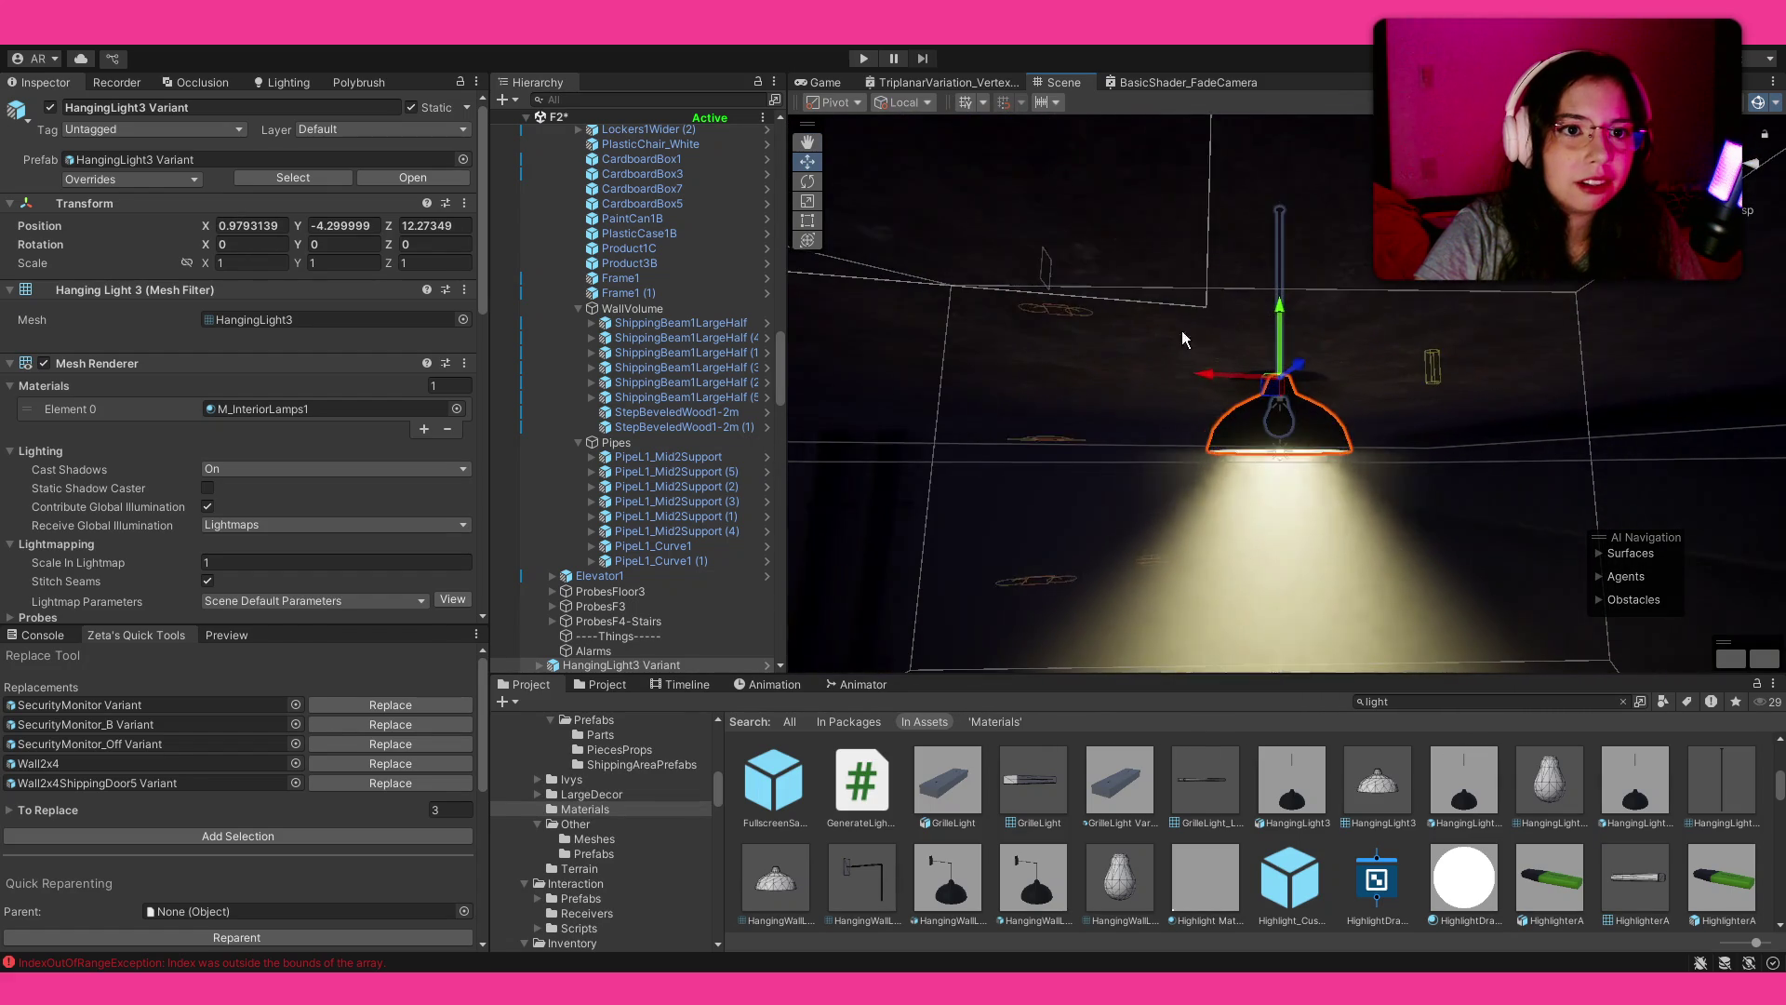
drag(1278, 314, 1280, 535)
key(f)
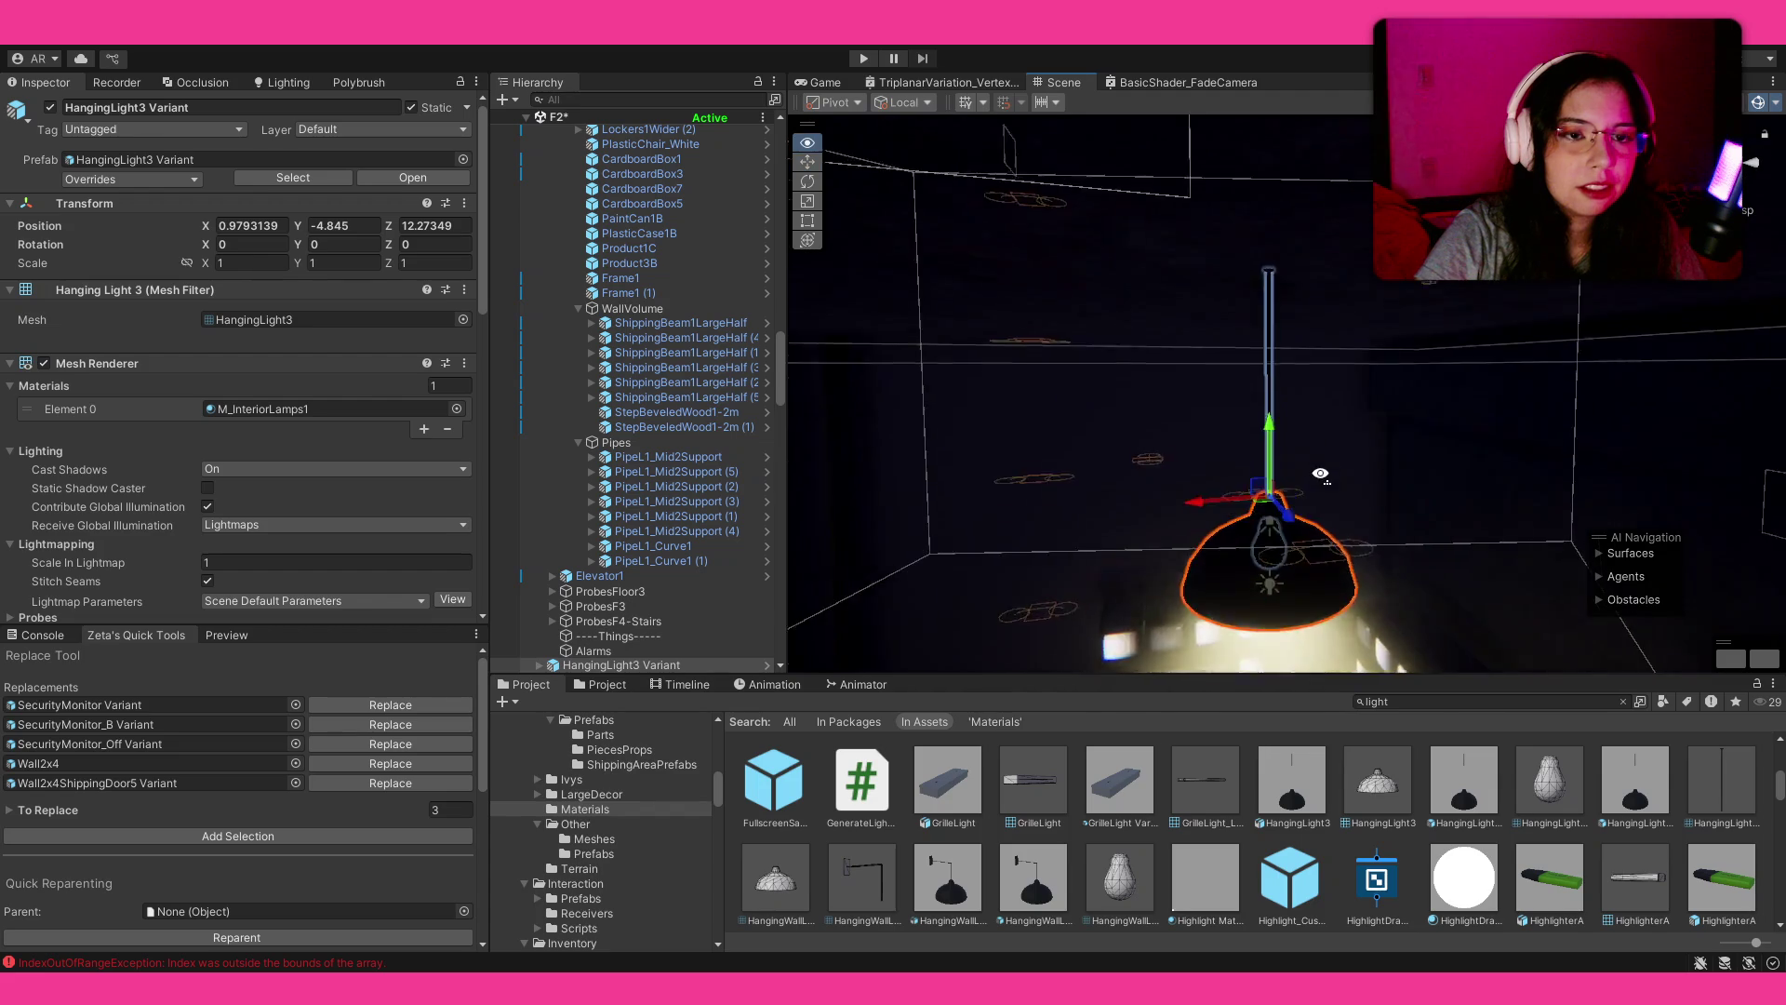
mouse_move(1272, 363)
mouse_down()
mouse_move(973, 365)
mouse_move(1437, 586)
mouse_up()
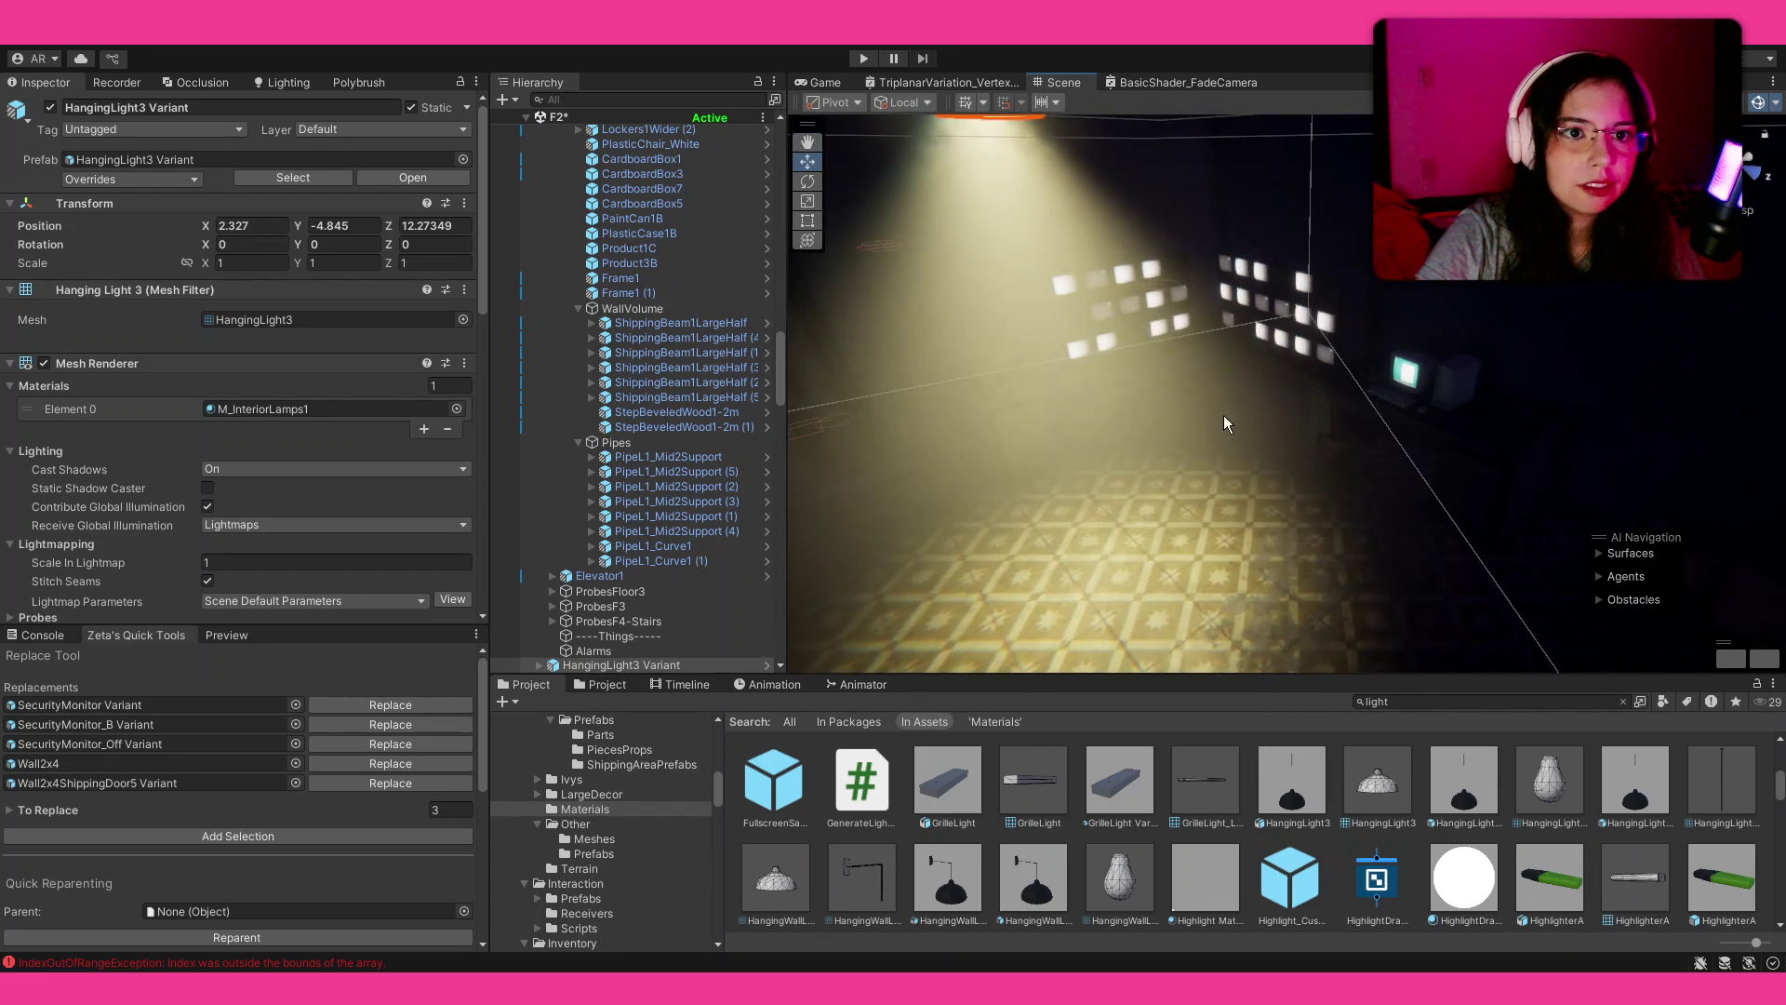
key(f)
drag(1009, 249, 1039, 264)
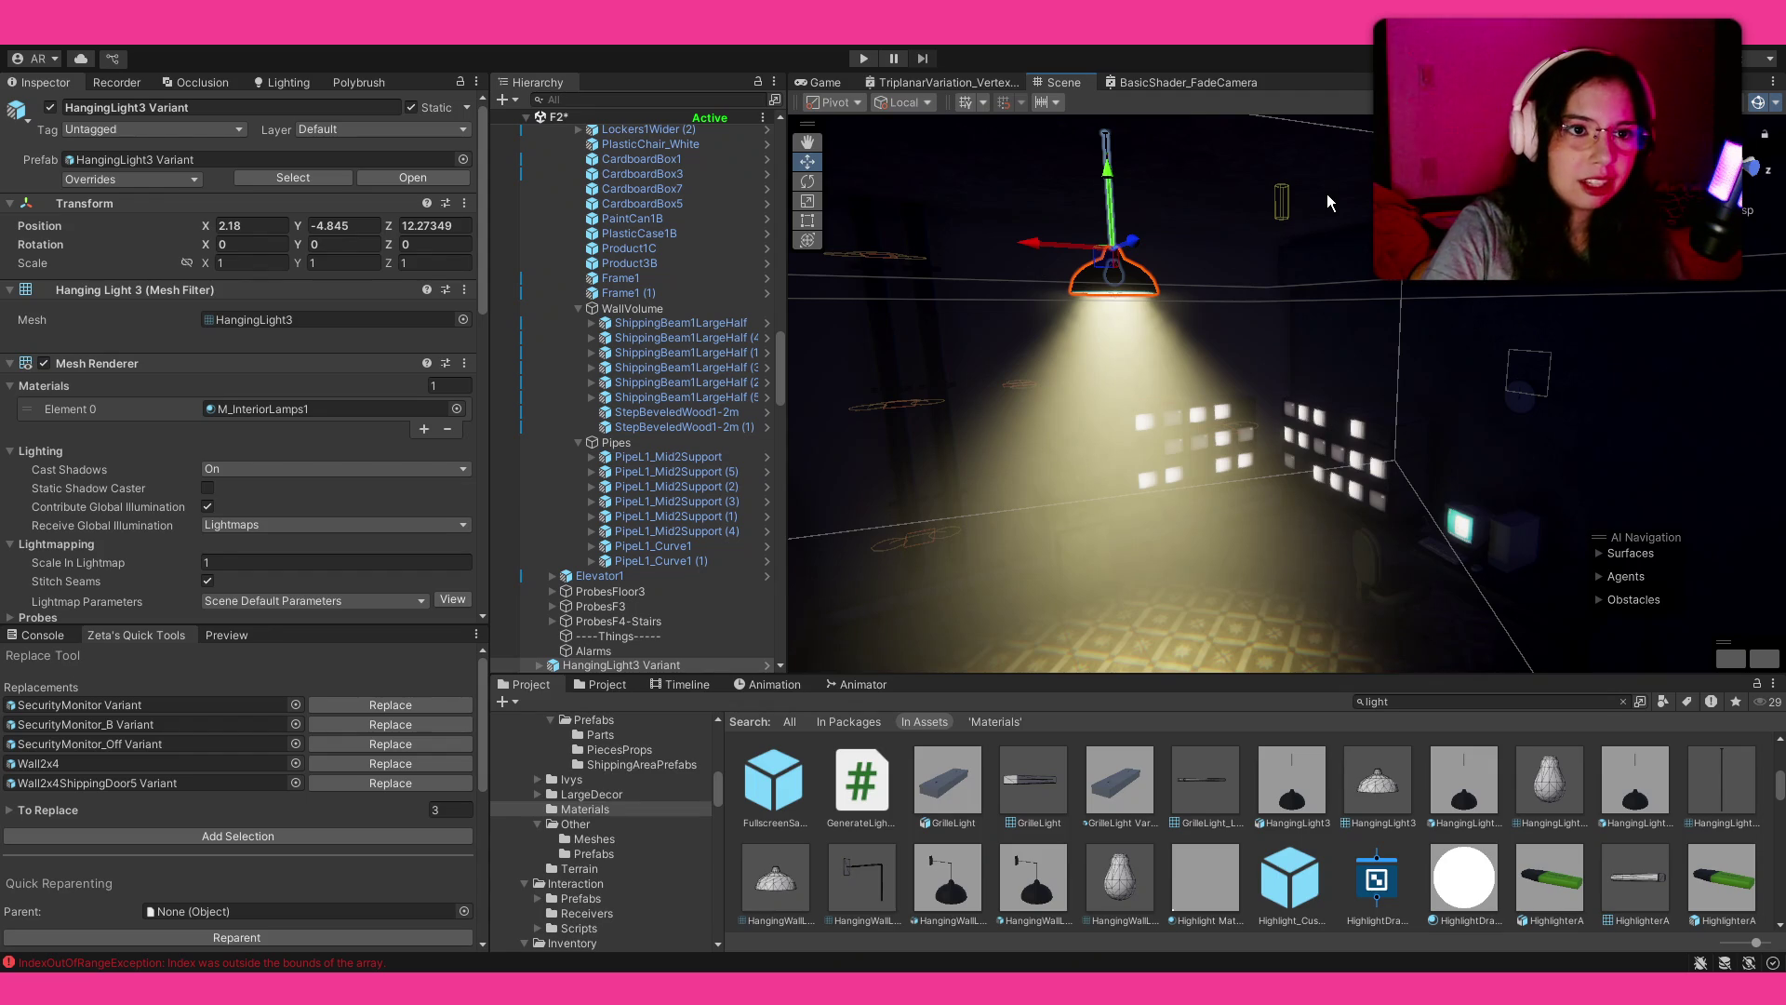
Step: Delete the FluorescentLight Variant (1) ceiling light
drag(1257, 295, 1251, 363)
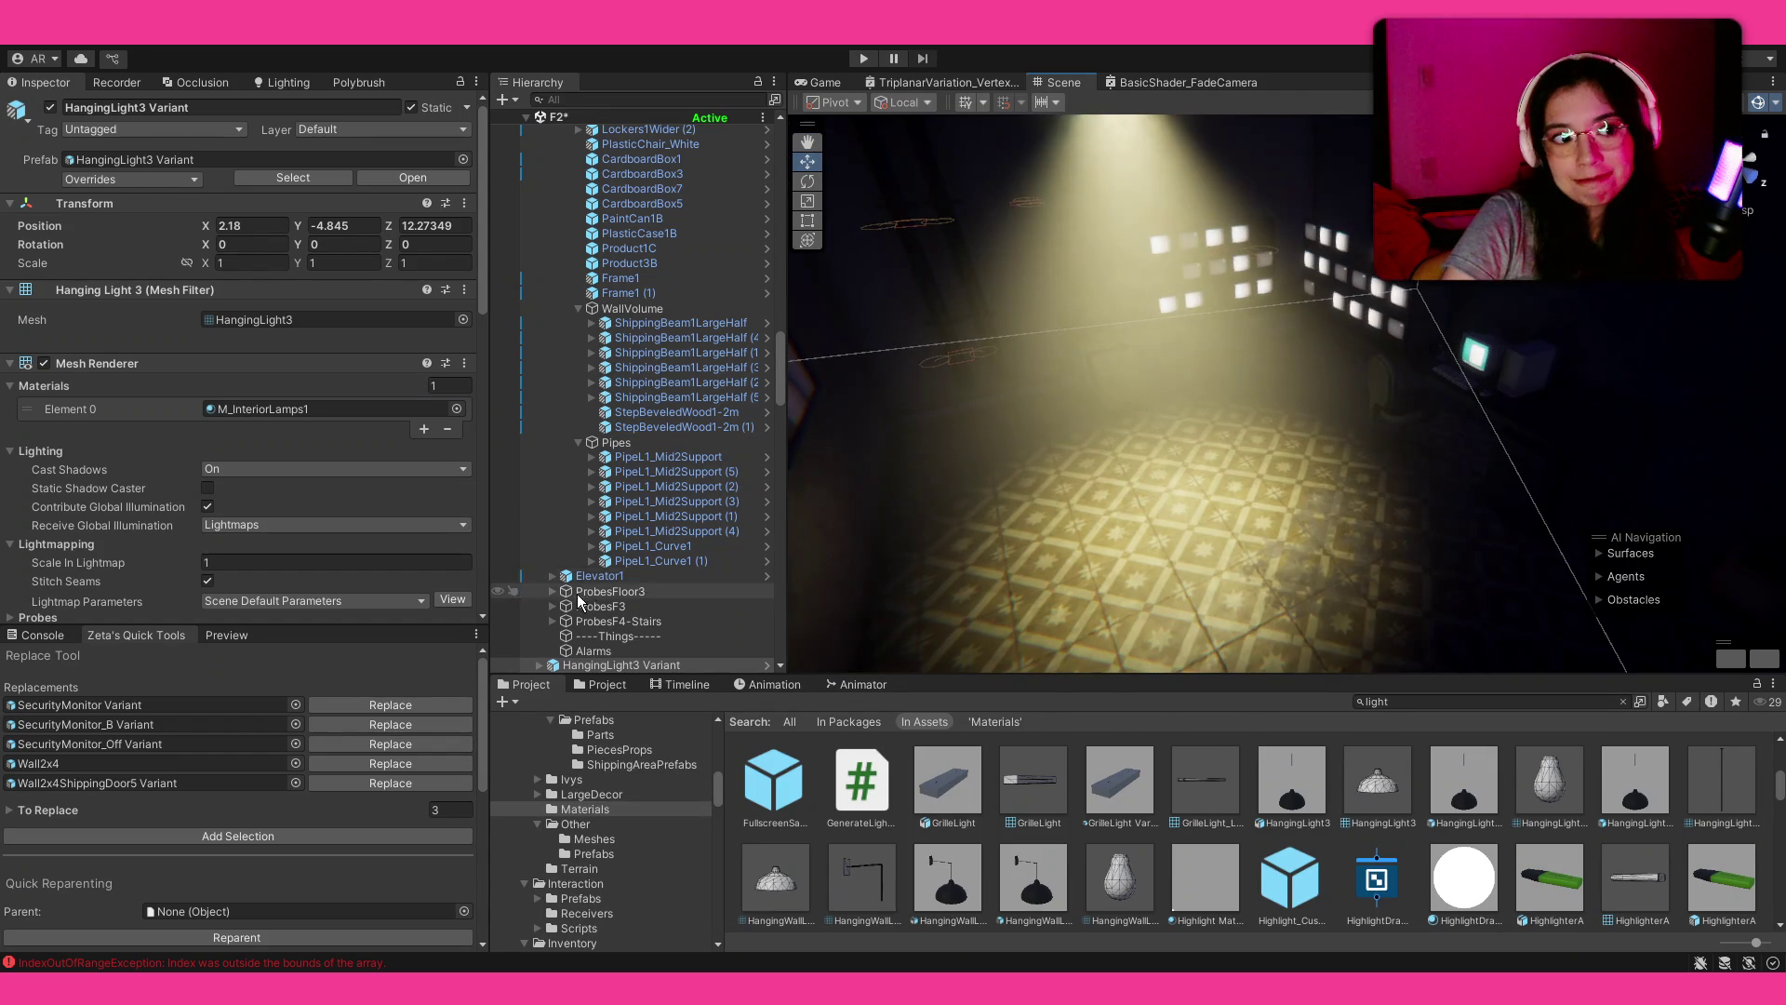
scroll(588, 558, down, 3)
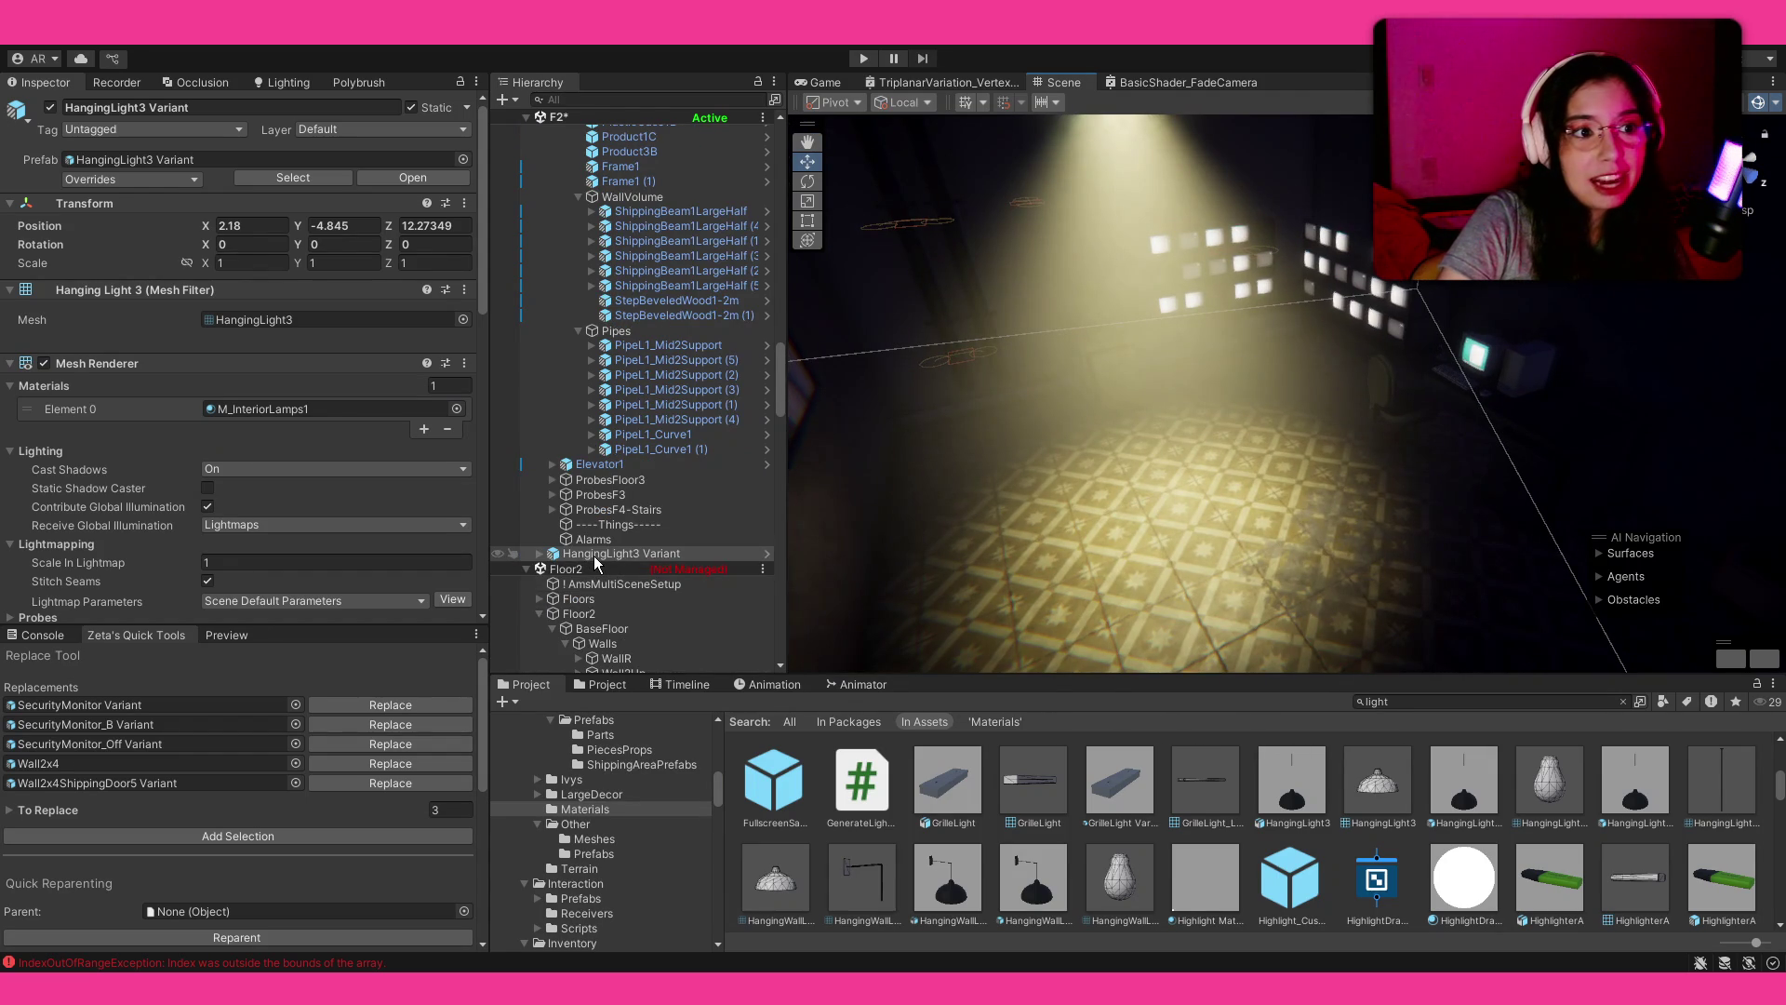
scroll(596, 563, up, 9)
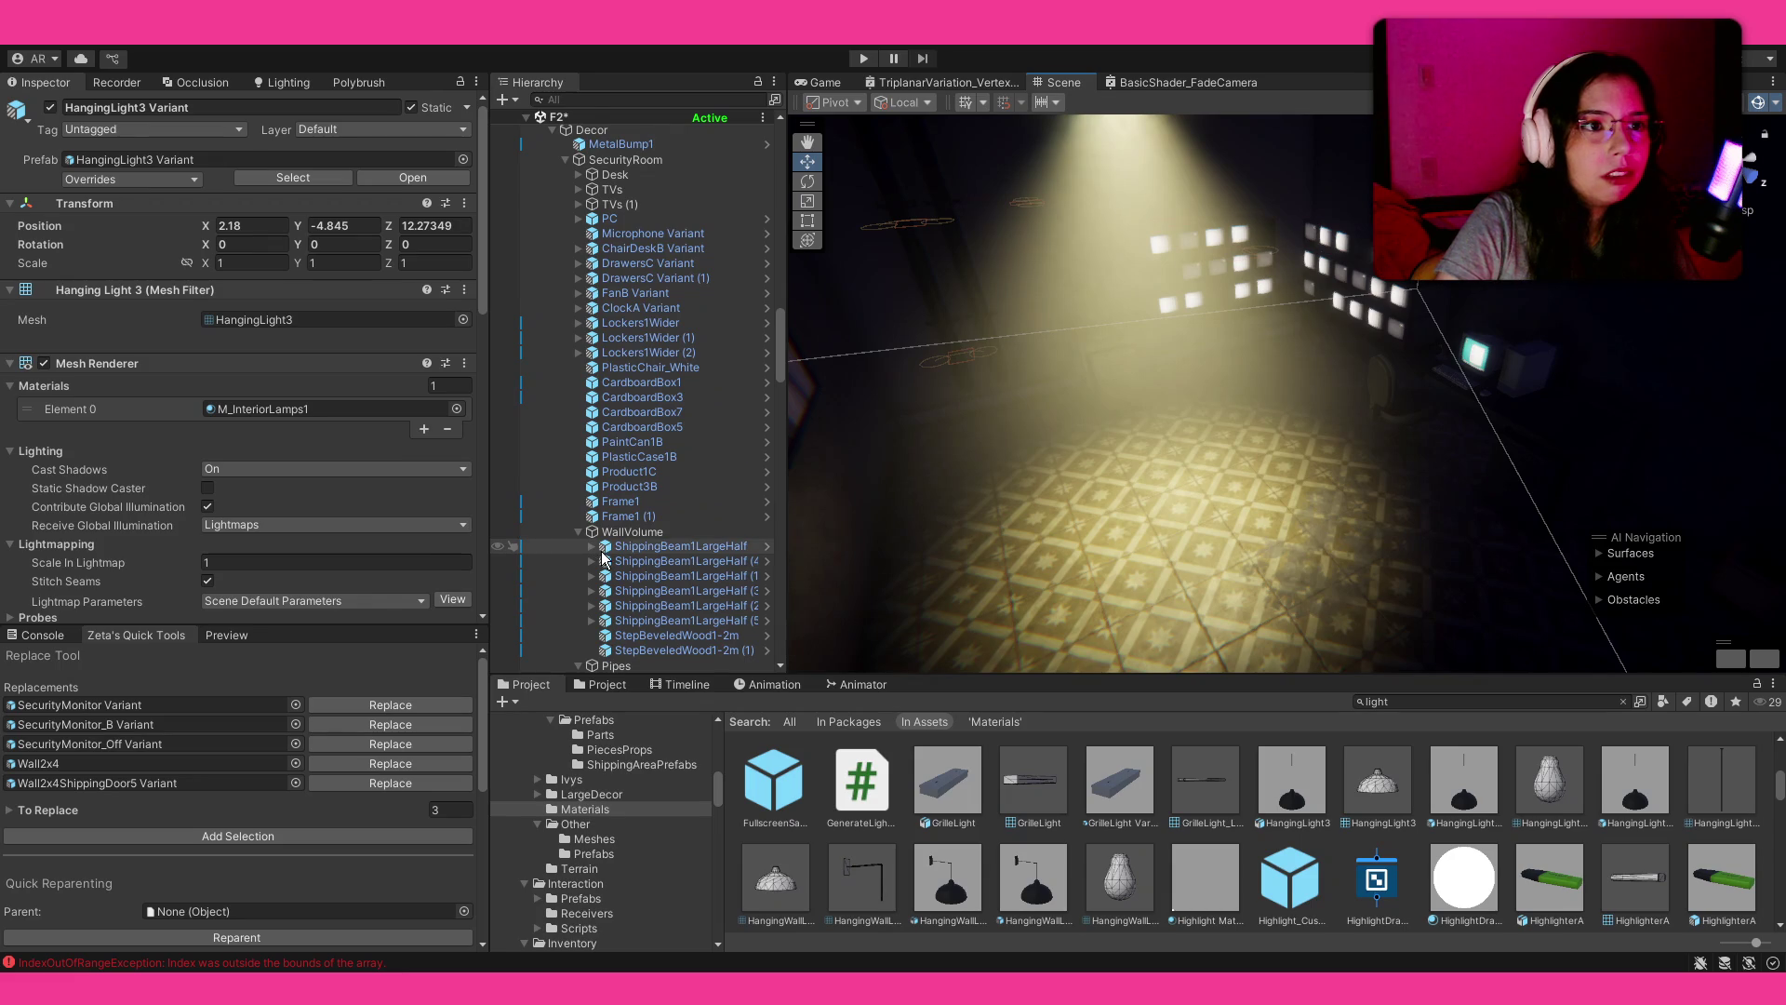
scroll(598, 563, up, 4)
mouse_move(1455, 321)
mouse_down()
mouse_move(1442, 256)
mouse_move(1129, 236)
mouse_move(1088, 166)
mouse_move(961, 240)
mouse_move(949, 302)
mouse_move(1295, 207)
mouse_move(1163, 242)
mouse_up()
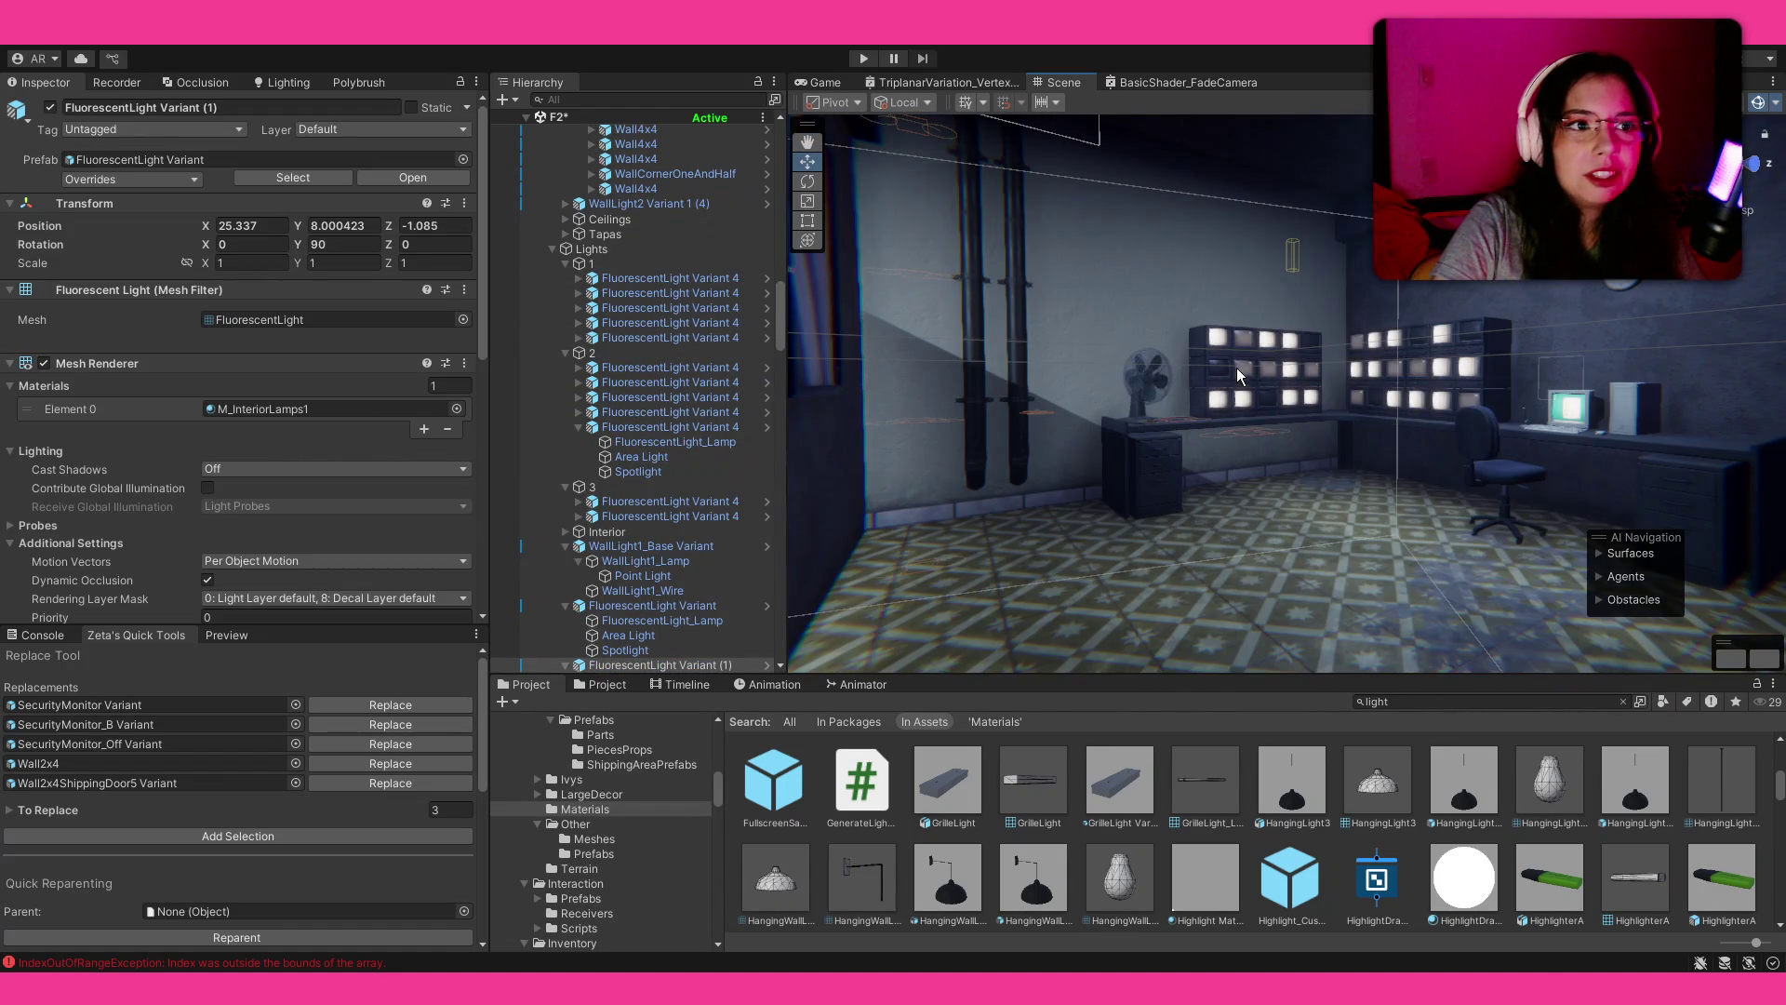
key(f)
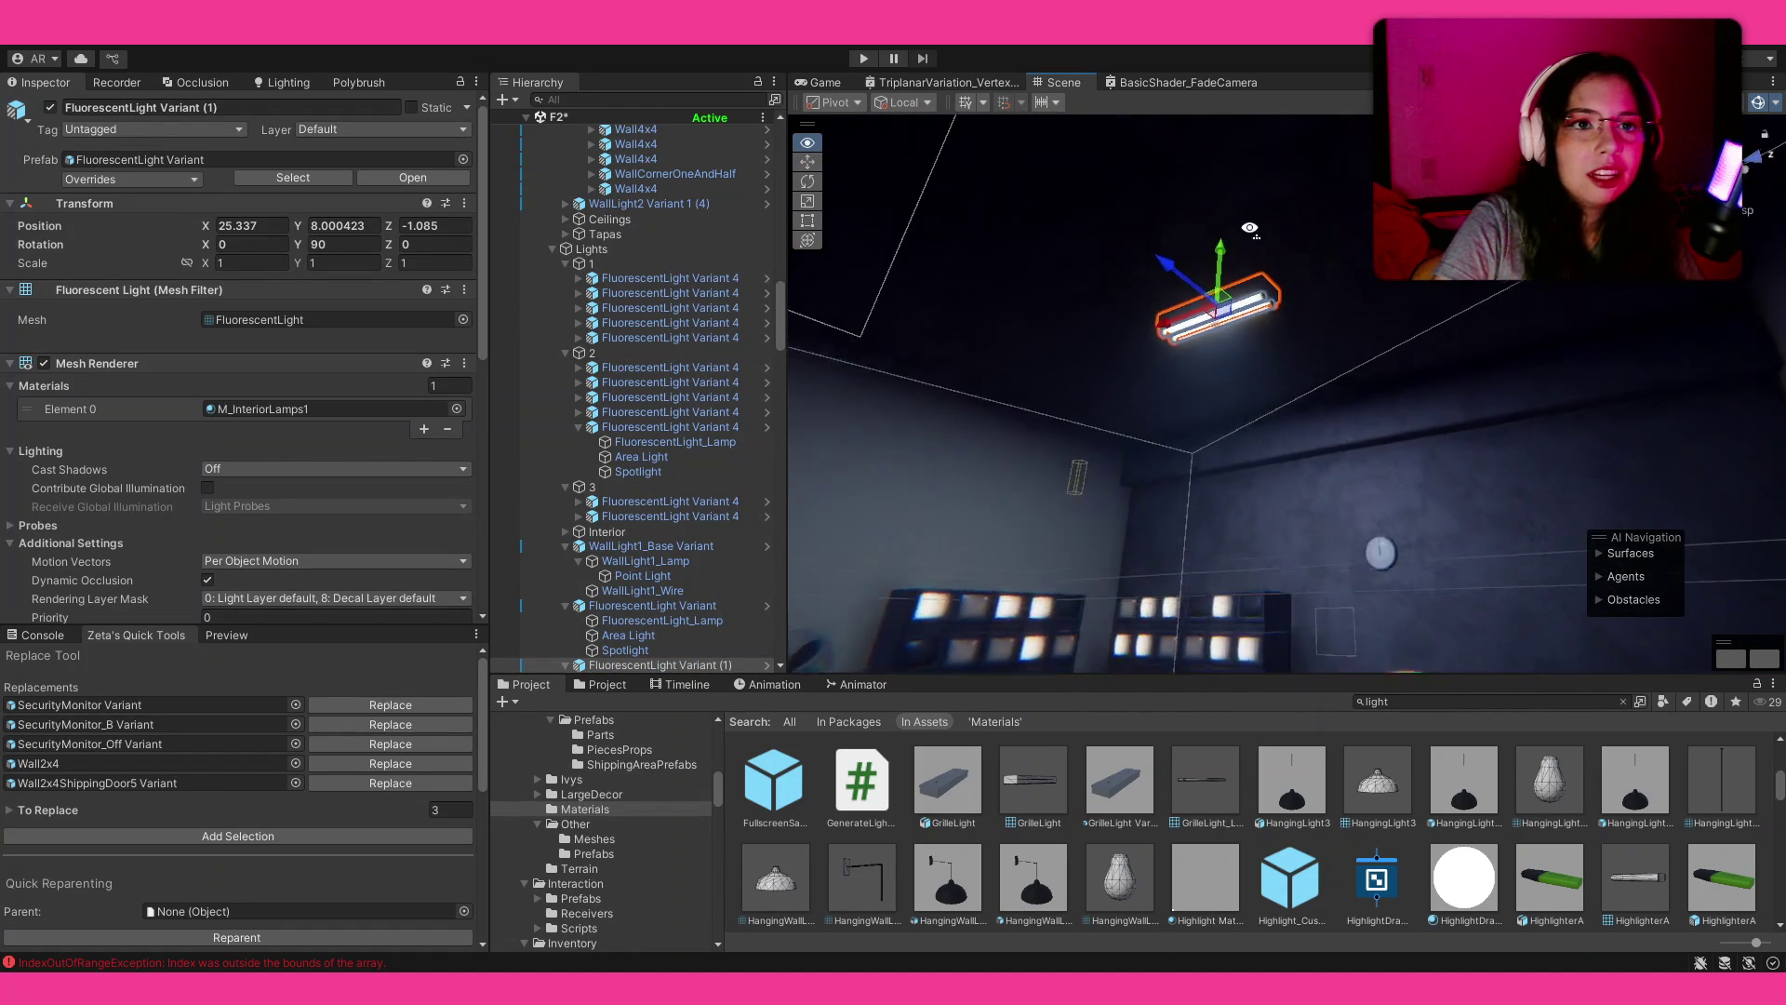
scroll(739, 549, down, 2)
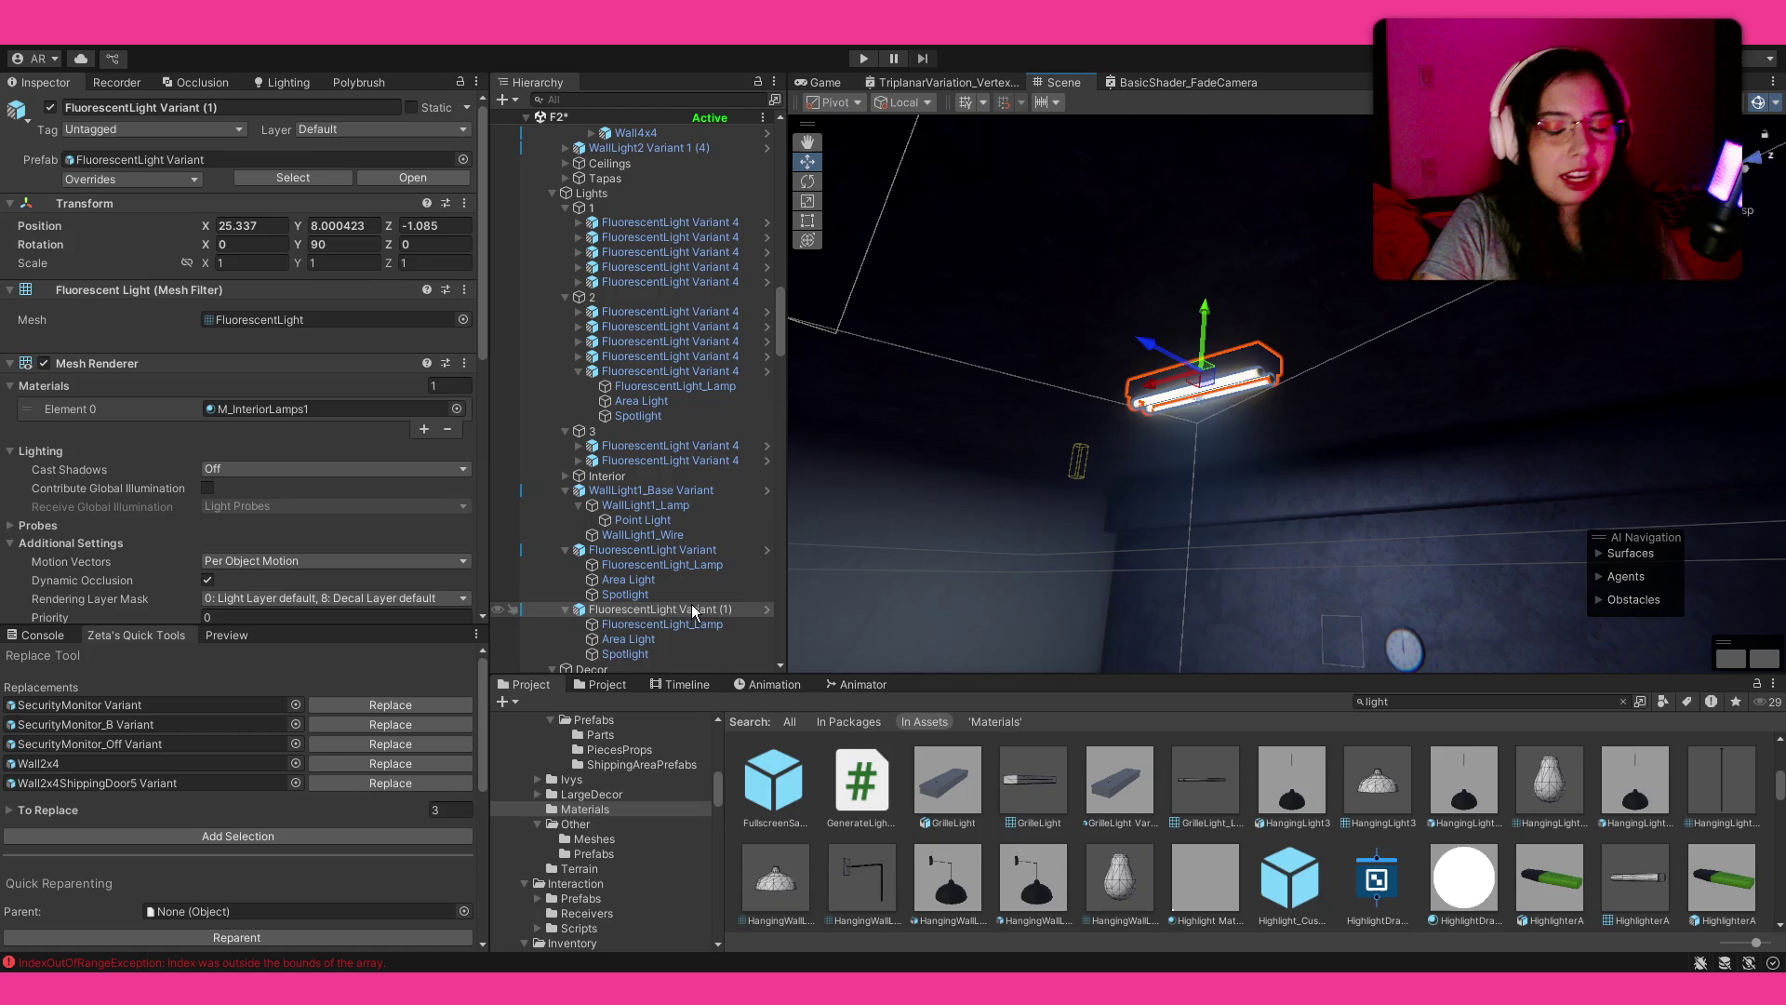
key(Delete)
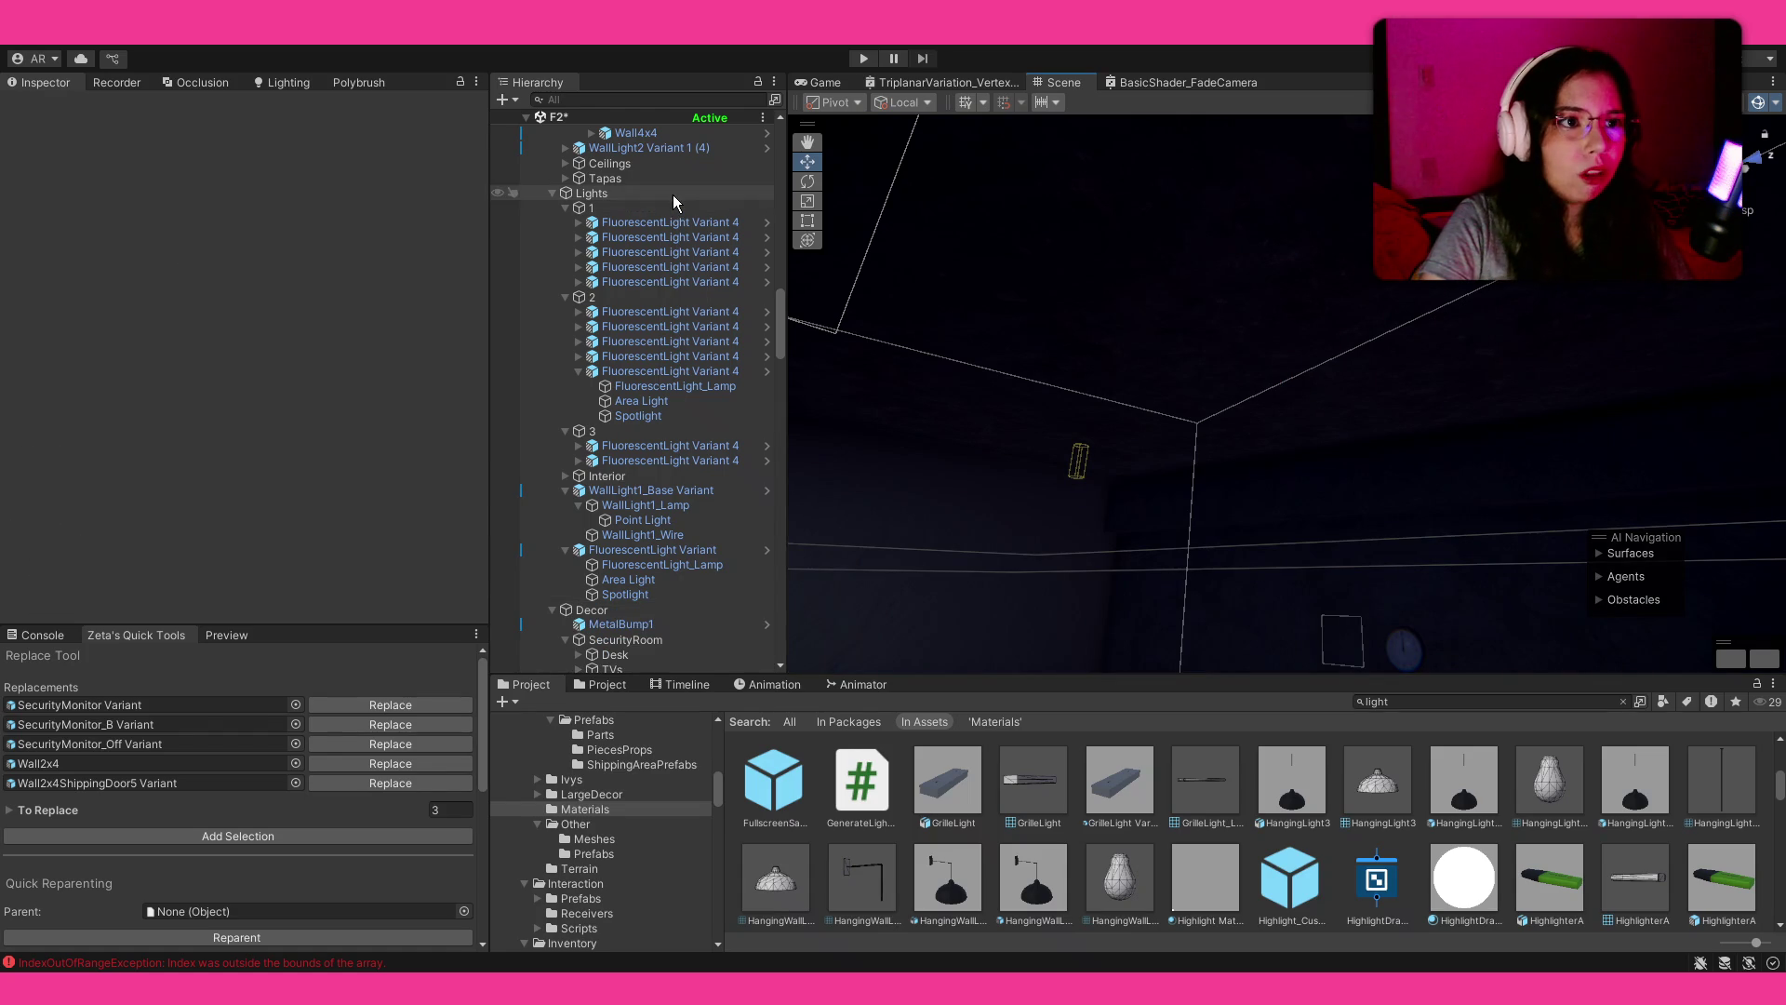
Step: Add HangingLight3 Variant to the Lights group and lower it to Y 7.456
click(673, 194)
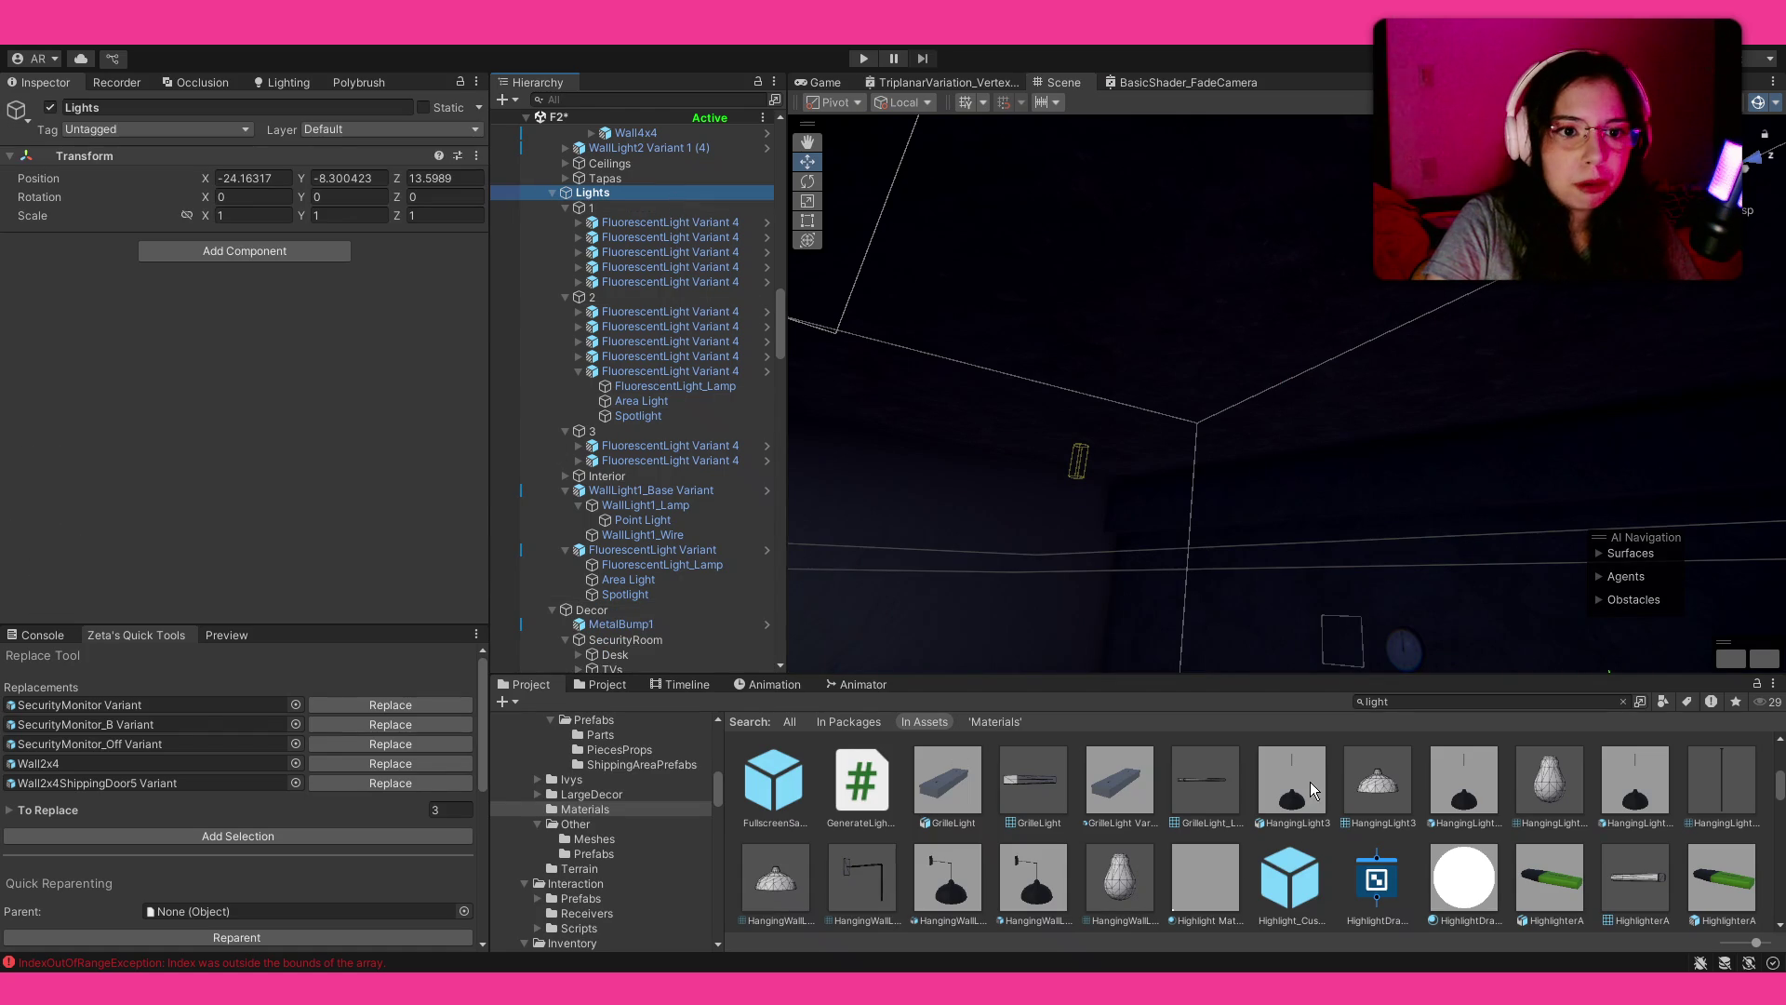
click(1477, 786)
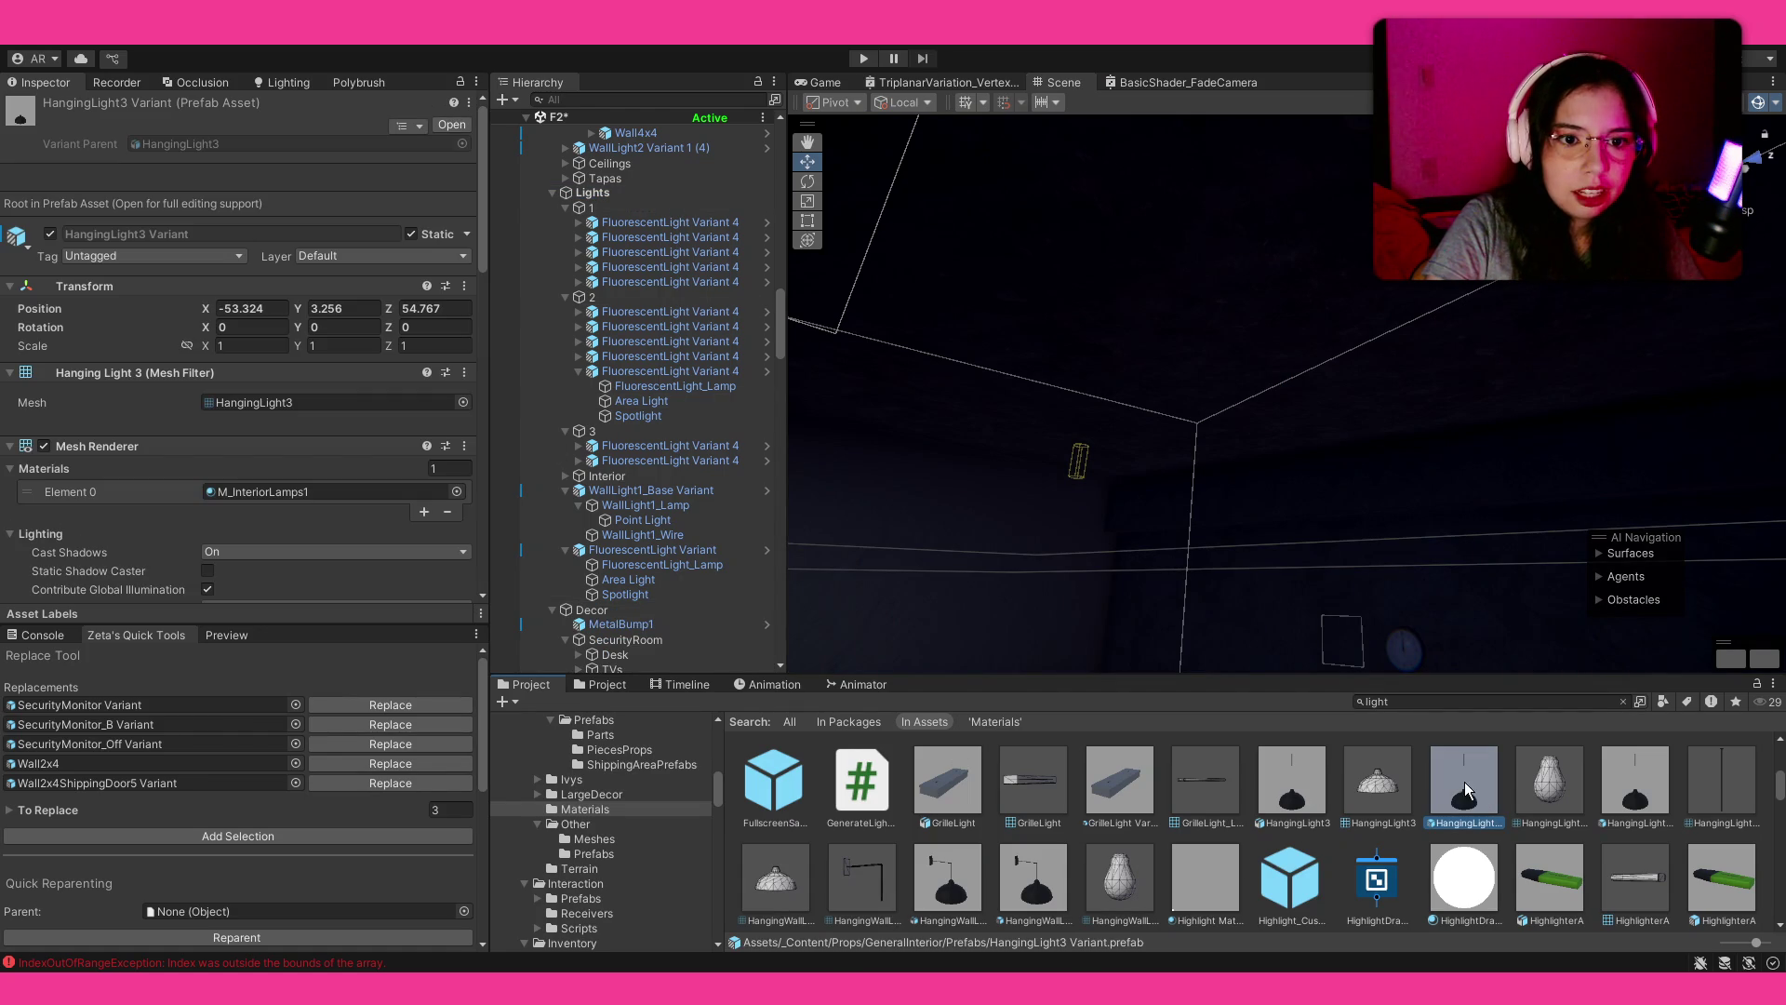
mouse_move(1464, 785)
mouse_down()
mouse_move(1198, 294)
mouse_move(1312, 382)
mouse_move(1252, 363)
mouse_up()
drag(1264, 552, 1258, 596)
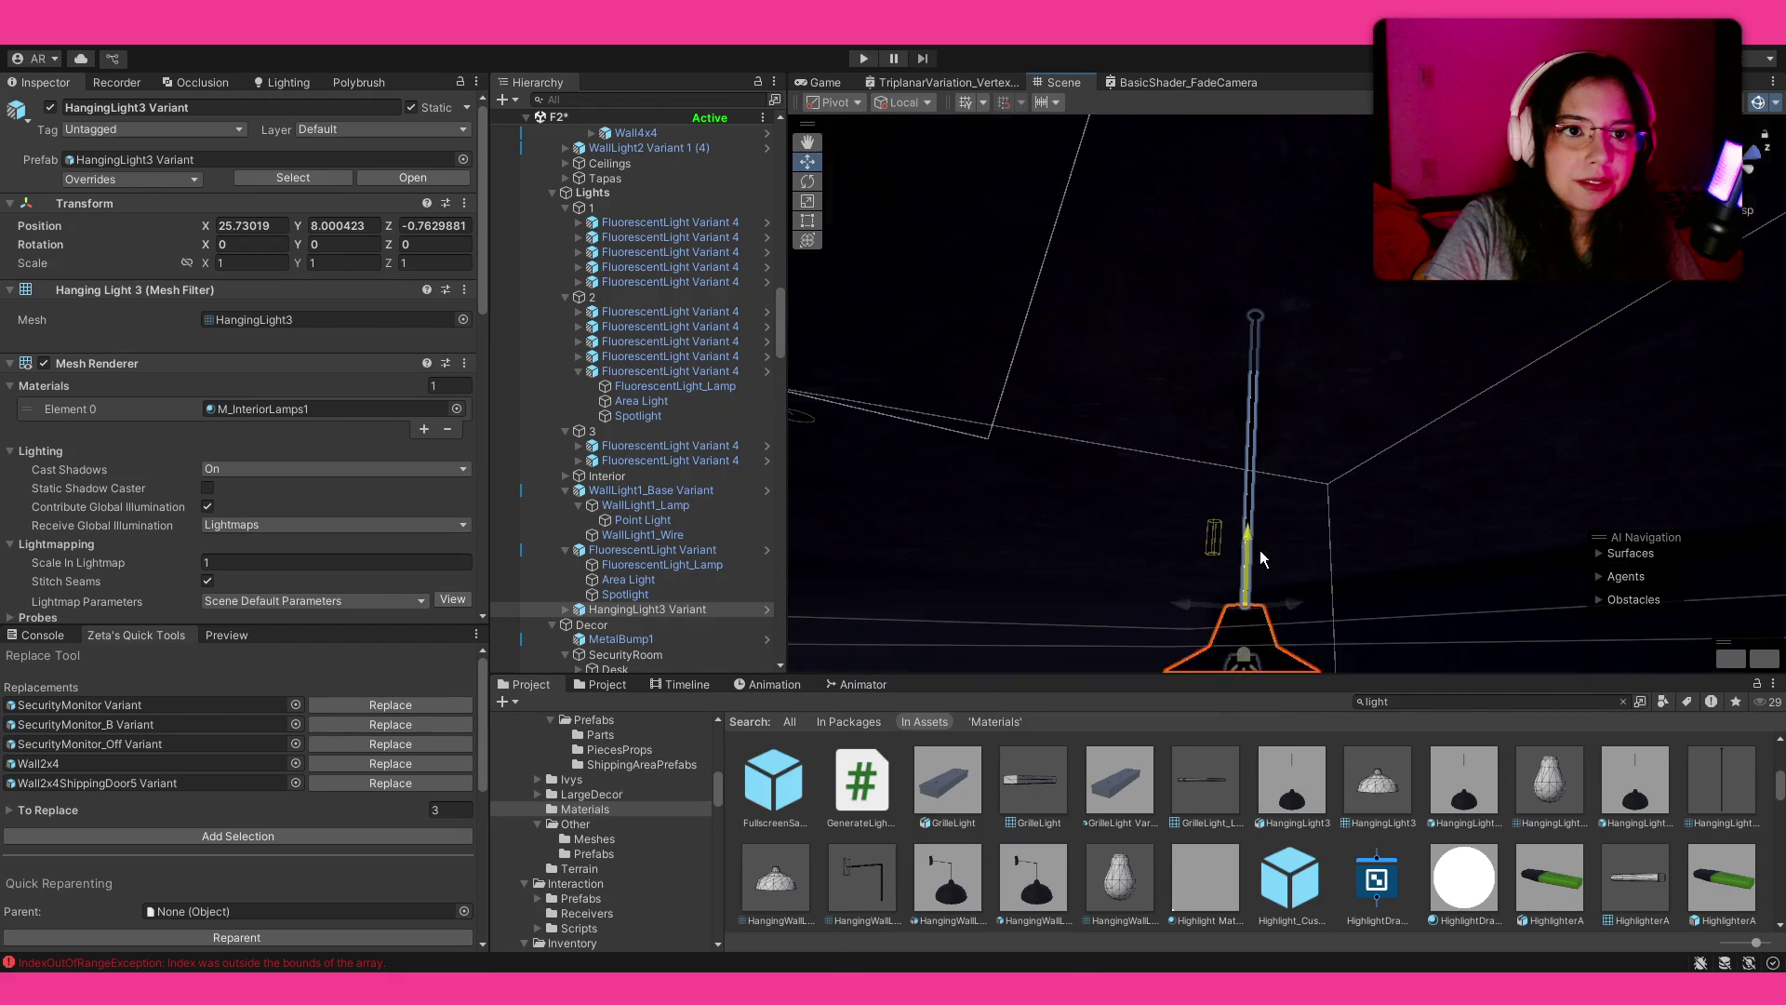
drag(1262, 433, 1159, 633)
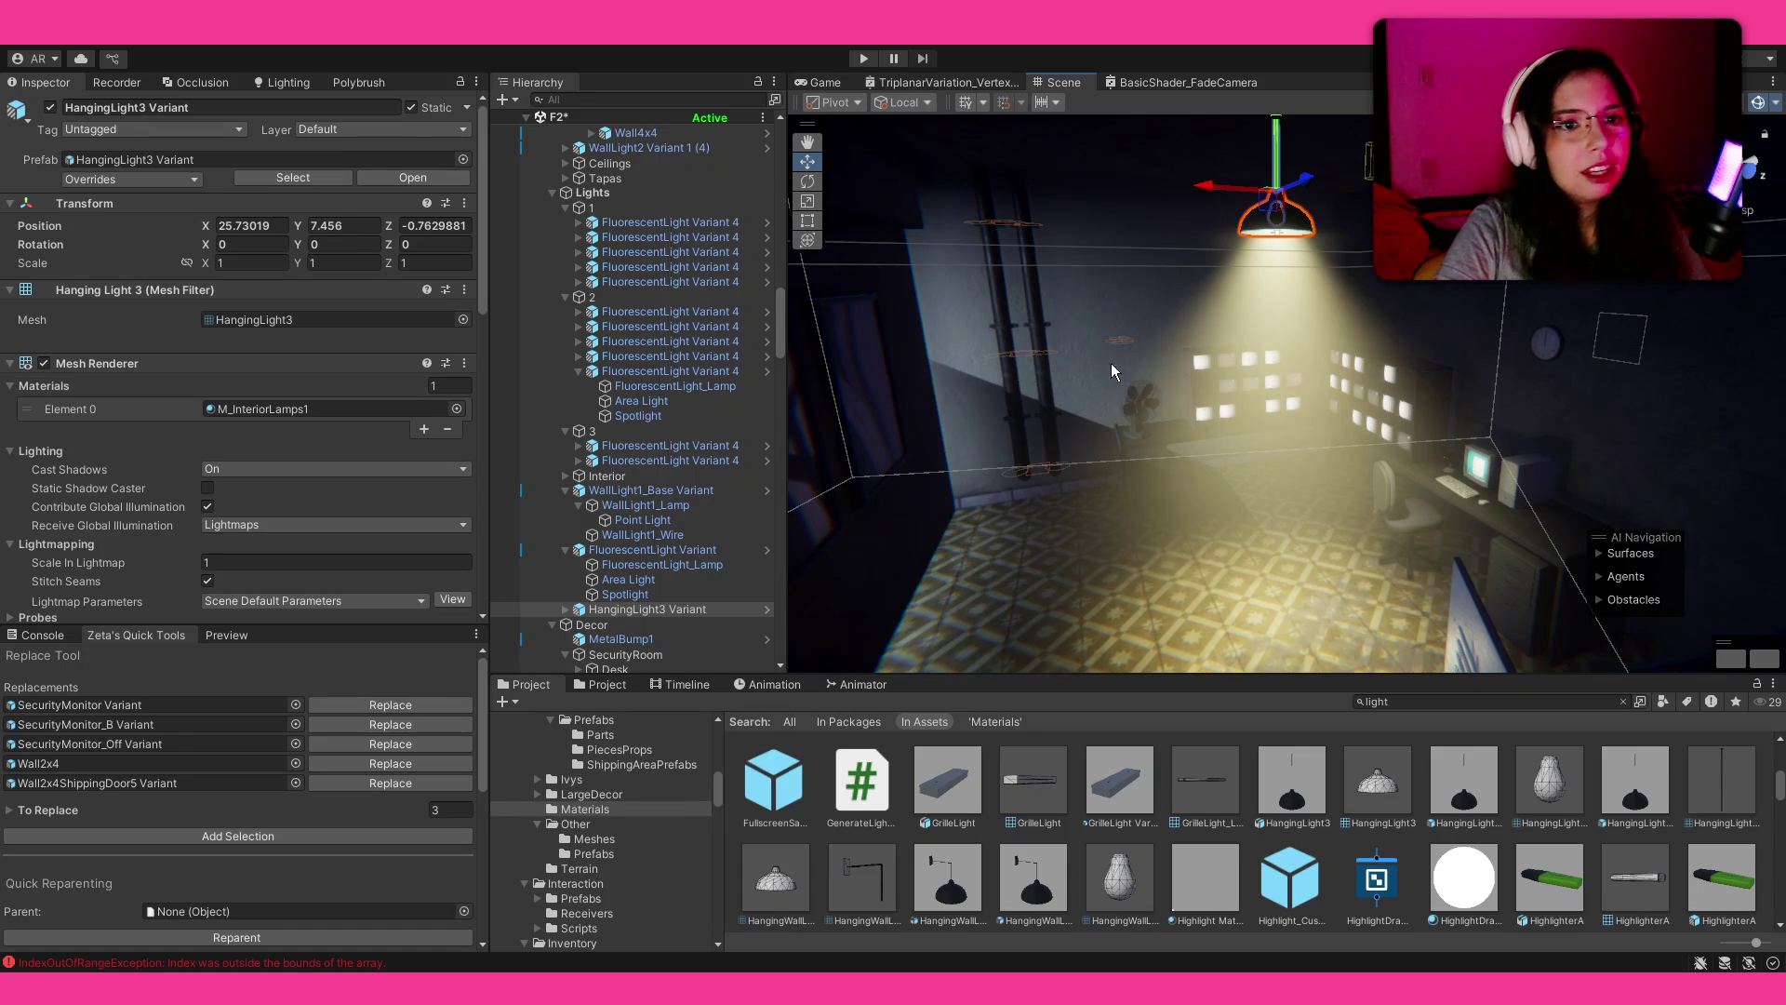
click(565, 609)
scroll(664, 586, down, 1)
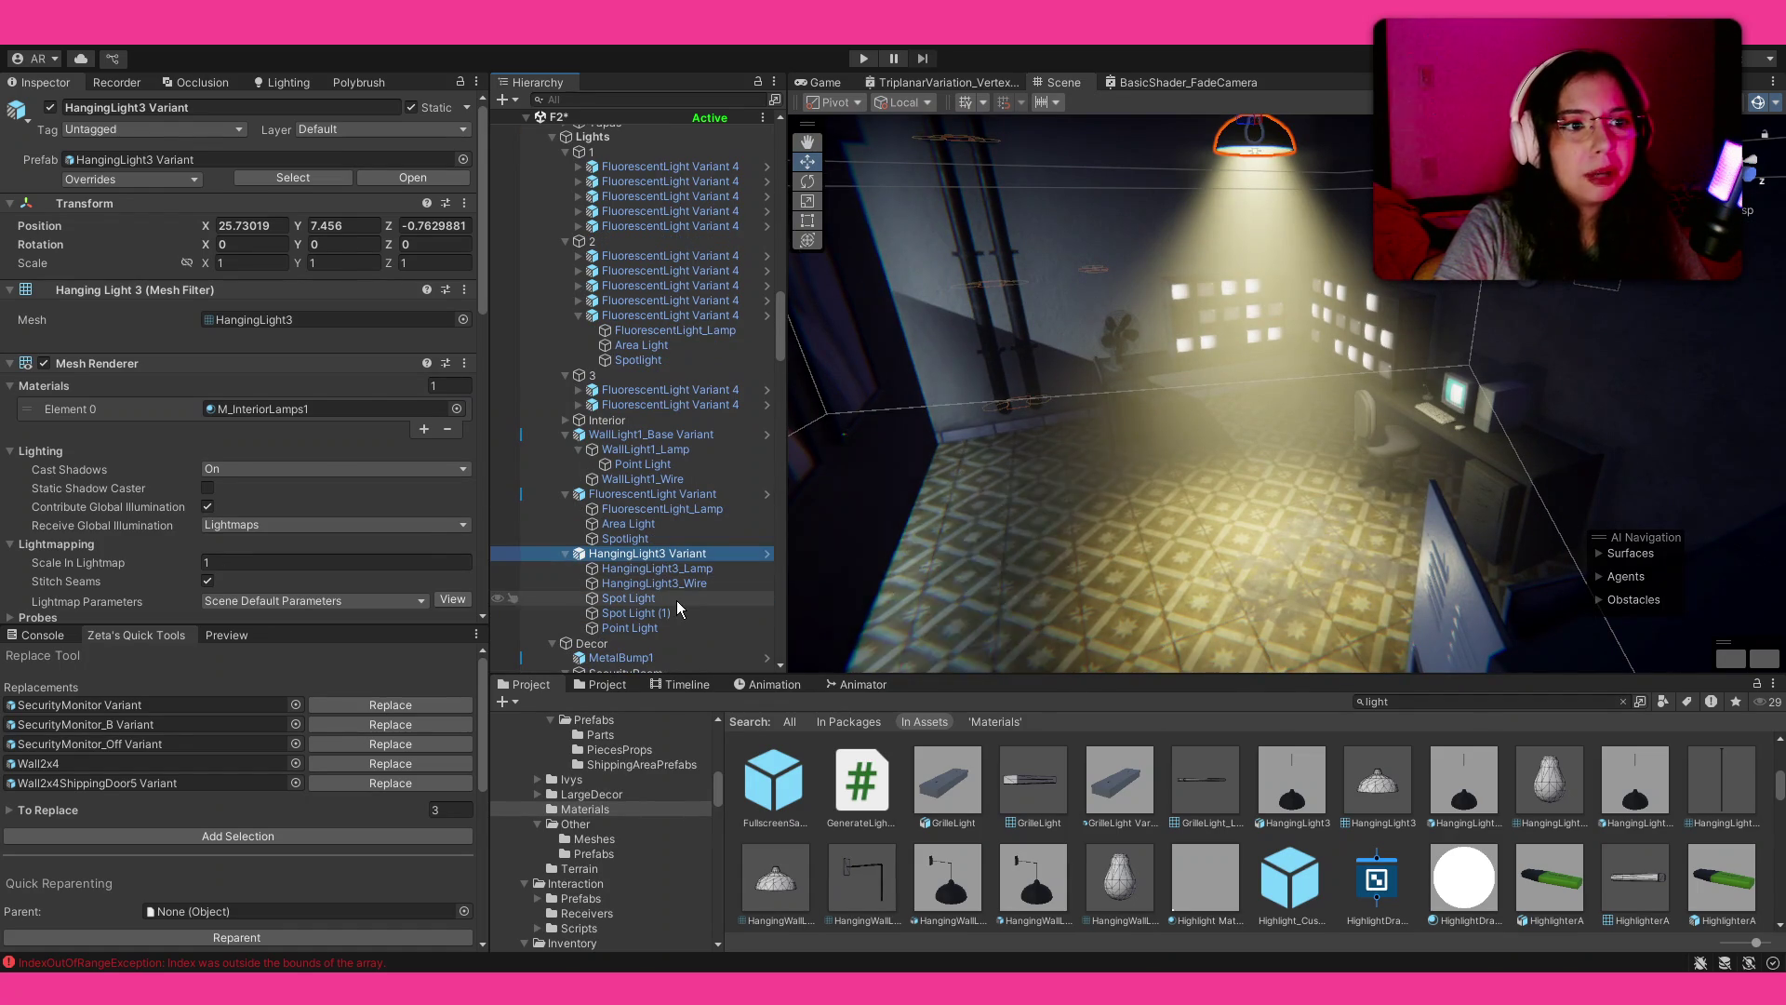
Step: Set the lamp's Spot Light volumetric strength to 0.05 and intensity near 52
click(677, 600)
scroll(148, 428, down, 5)
drag(218, 400, 210, 402)
mouse_move(1042, 309)
mouse_down()
mouse_move(1060, 307)
mouse_move(930, 391)
mouse_move(500, 465)
mouse_move(1444, 416)
mouse_move(883, 390)
mouse_up()
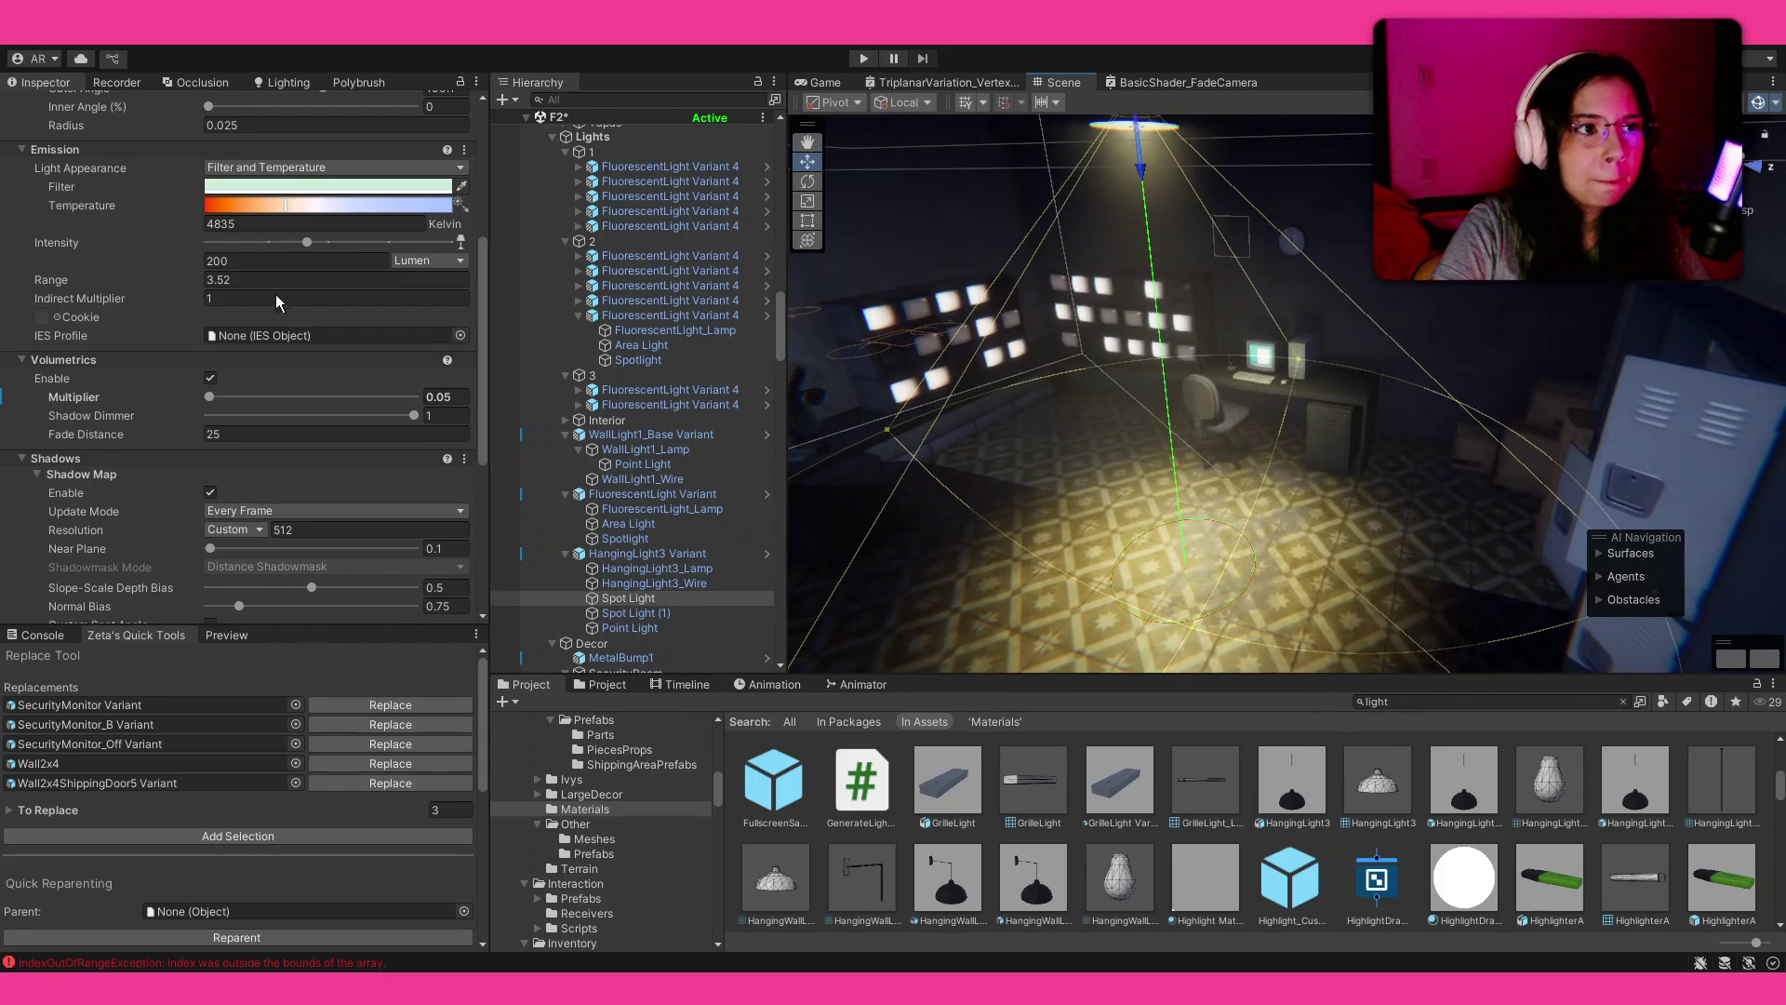
mouse_move(284, 241)
mouse_down()
mouse_move(179, 251)
mouse_move(278, 263)
mouse_up()
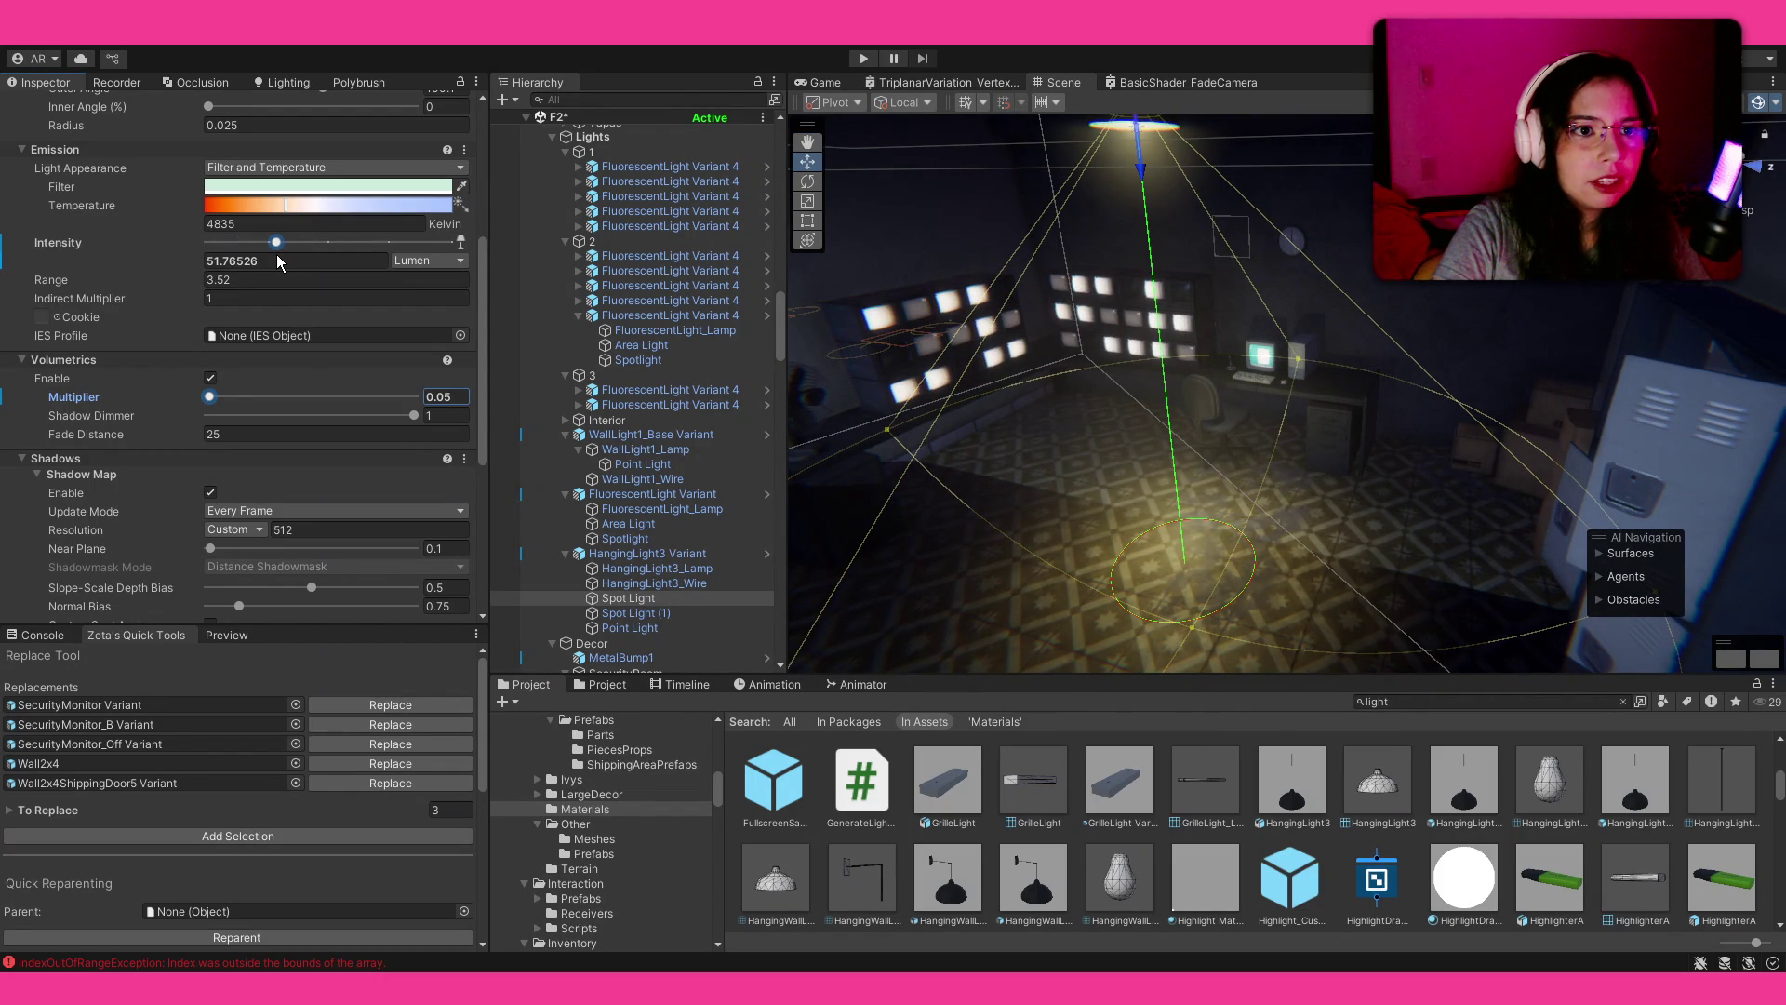
mouse_move(930, 410)
mouse_down()
mouse_move(813, 410)
mouse_move(959, 428)
mouse_move(850, 540)
mouse_up()
Step: Dim Spot Light (1) to about 11.35 lumens and set the Point Light to 16.38
click(679, 613)
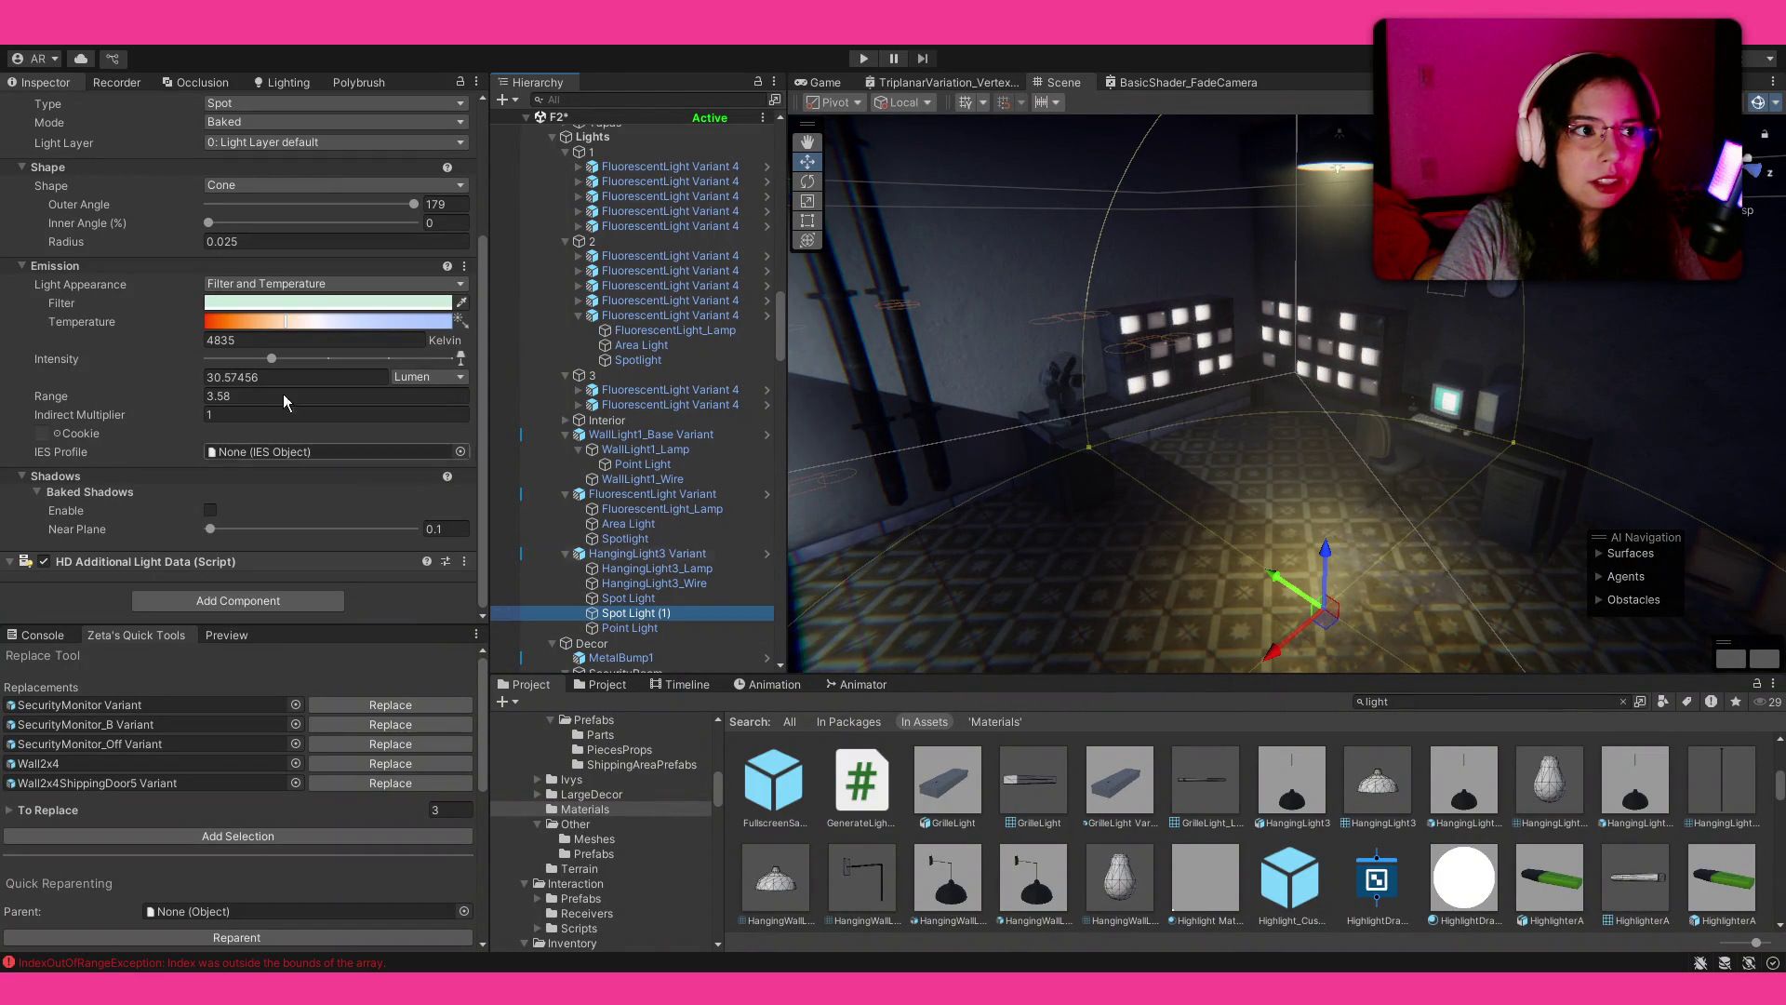
drag(271, 359, 257, 363)
click(633, 628)
mouse_move(269, 362)
mouse_down()
mouse_move(253, 361)
mouse_move(271, 375)
mouse_up()
mouse_move(1163, 381)
mouse_down()
mouse_move(1202, 383)
mouse_move(1124, 171)
mouse_up()
click(1126, 173)
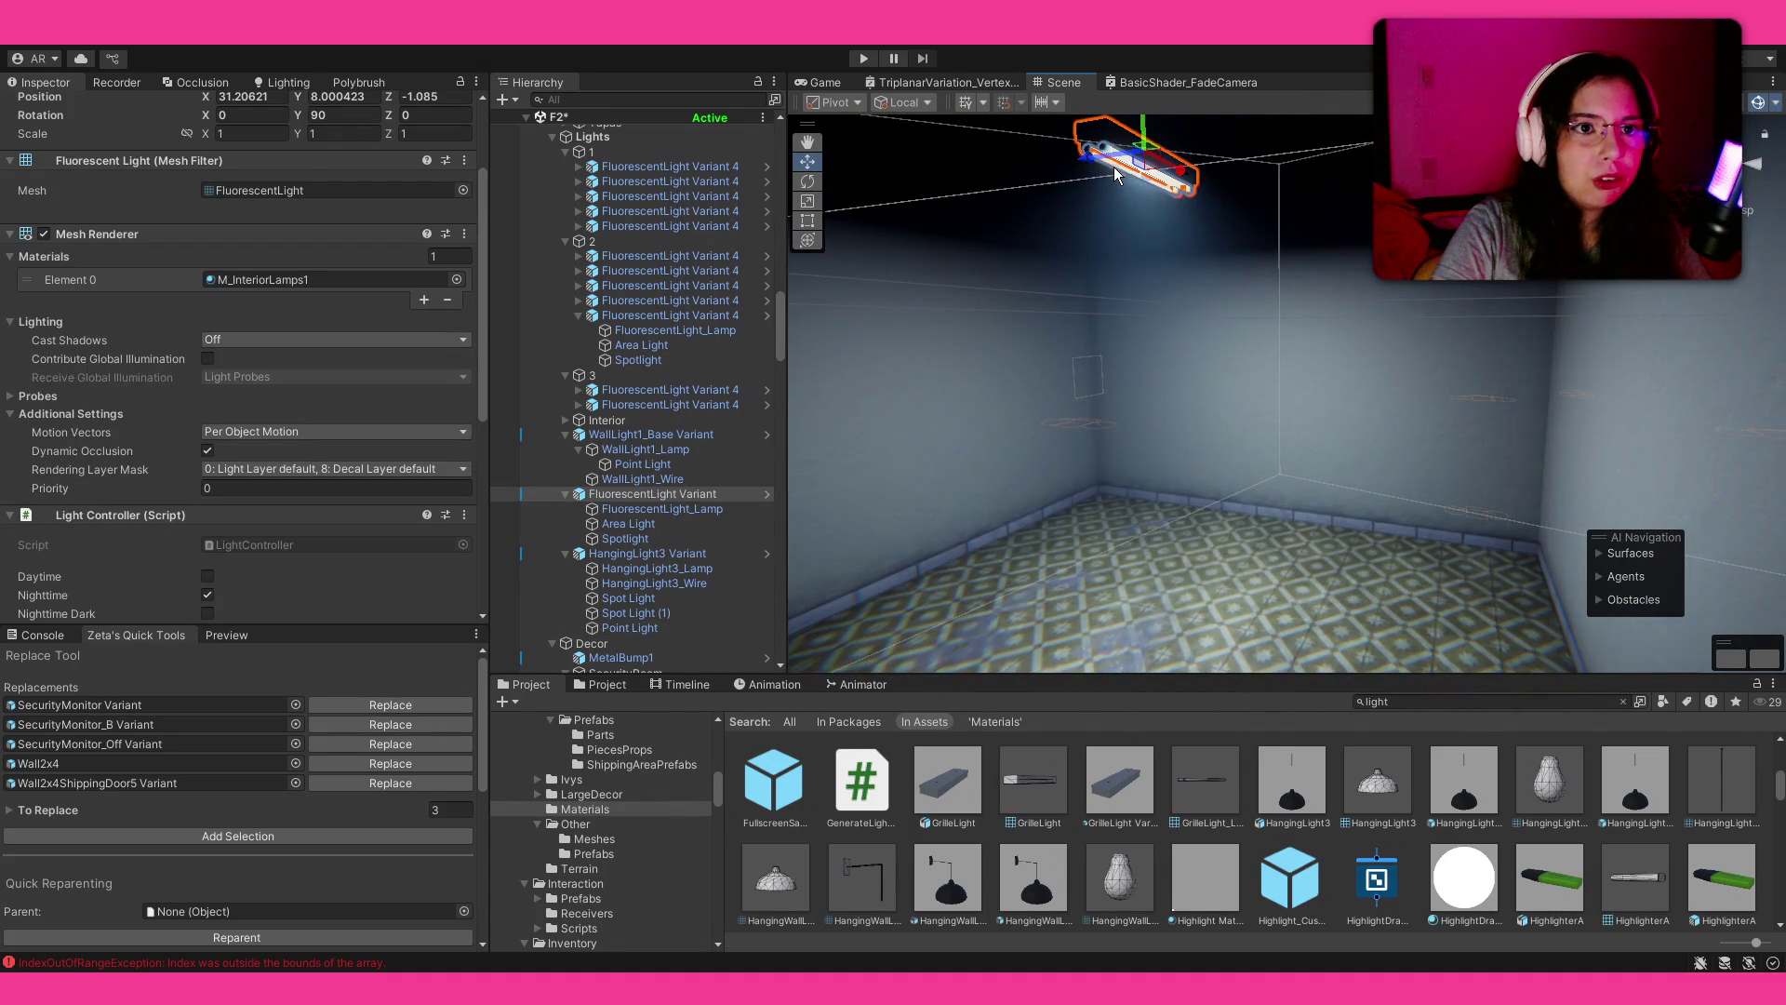
Step: In the FluorescentLight Variant prefab, set the spotlight's mode to Mixed
click(621, 523)
mouse_move(1191, 430)
mouse_down()
mouse_move(957, 446)
mouse_move(1387, 446)
mouse_move(1101, 338)
mouse_up()
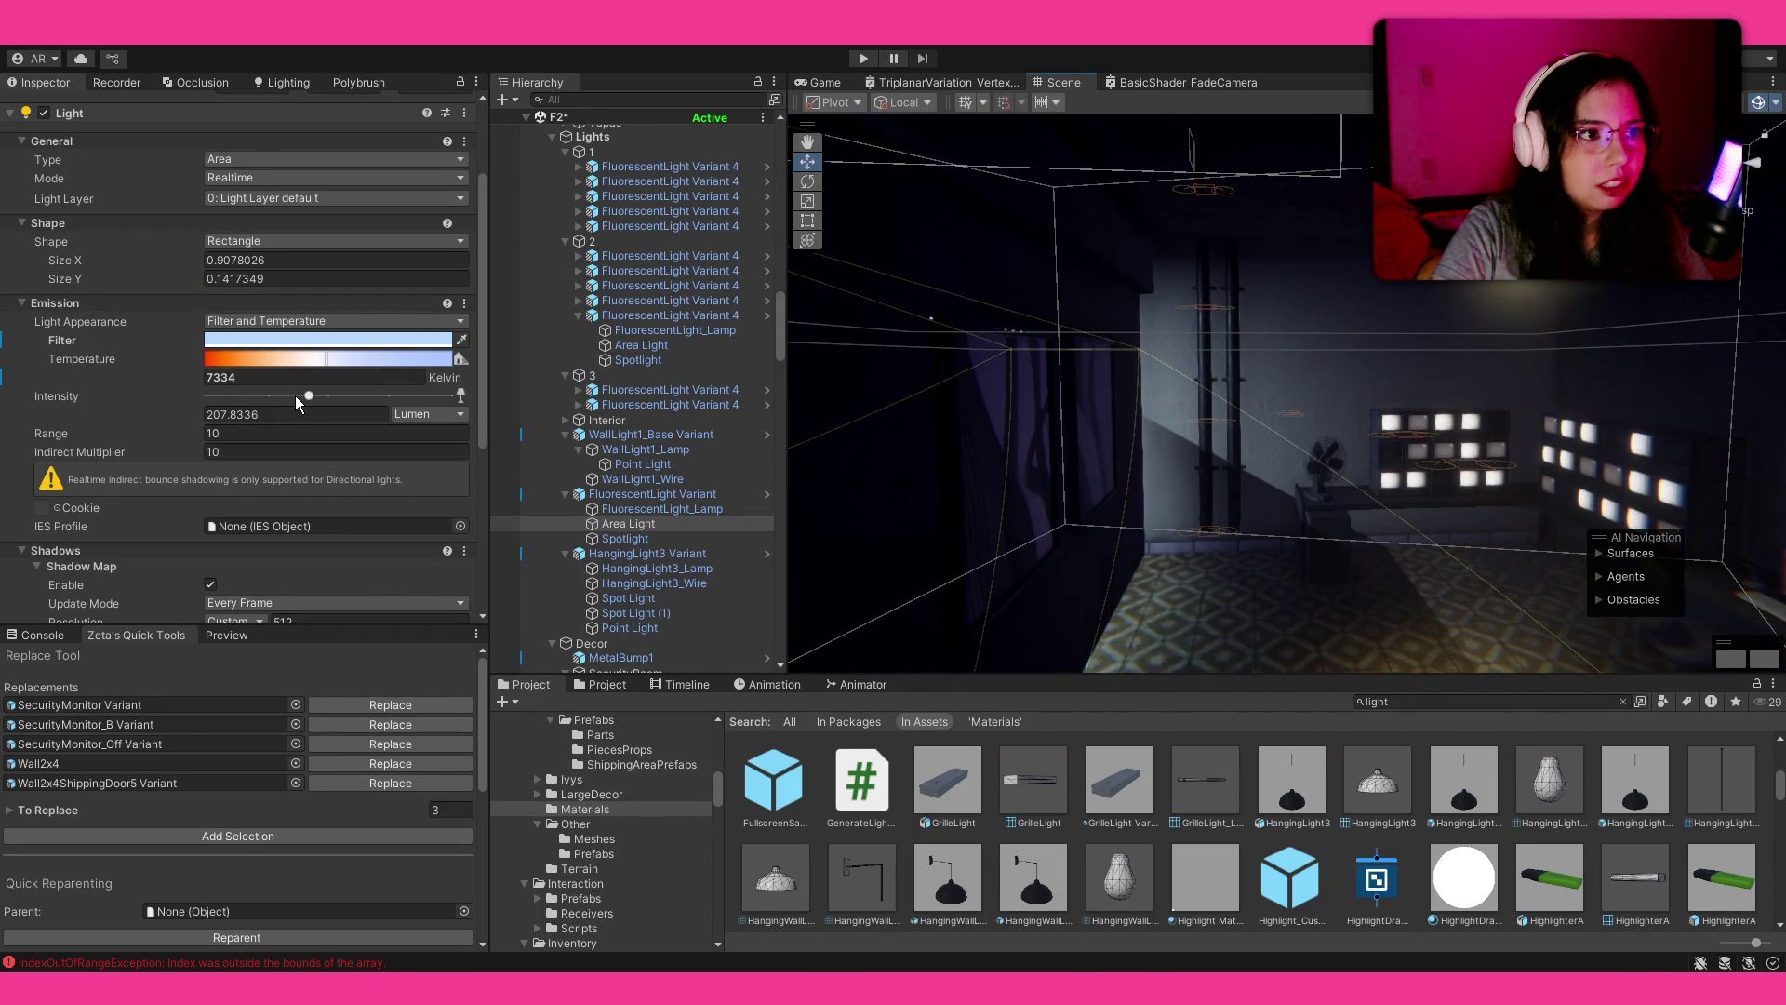
scroll(203, 395, up, 3)
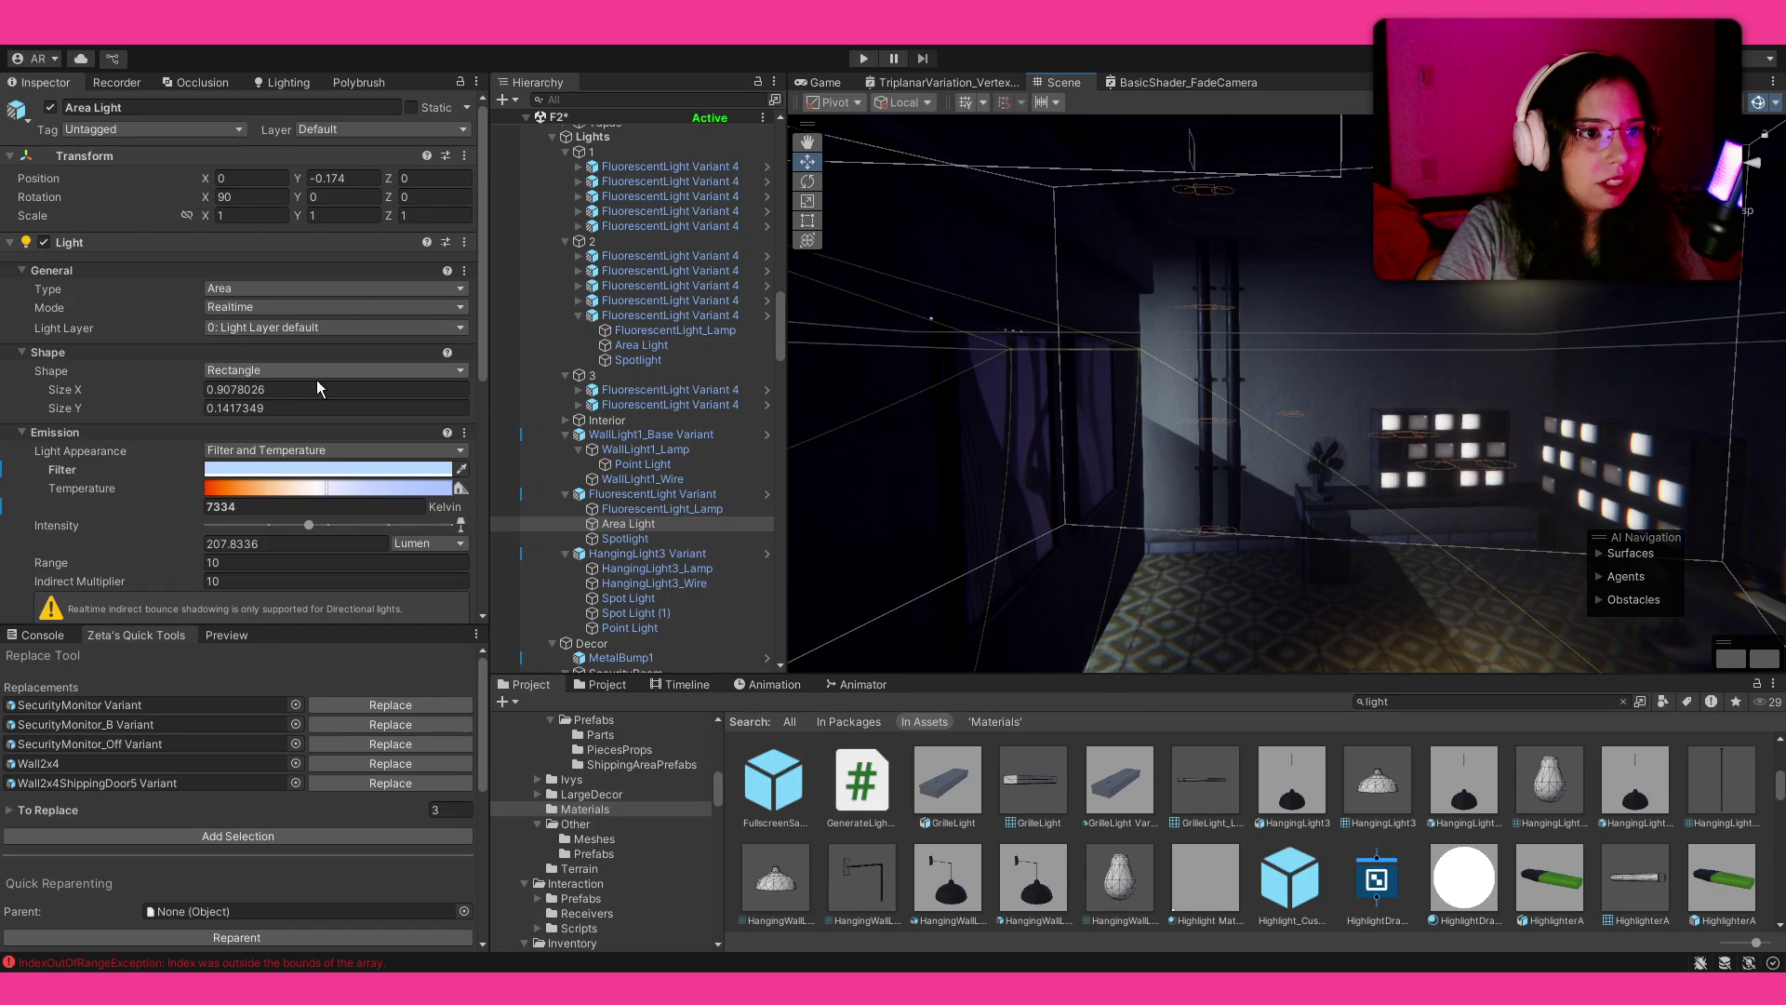
click(640, 493)
click(397, 175)
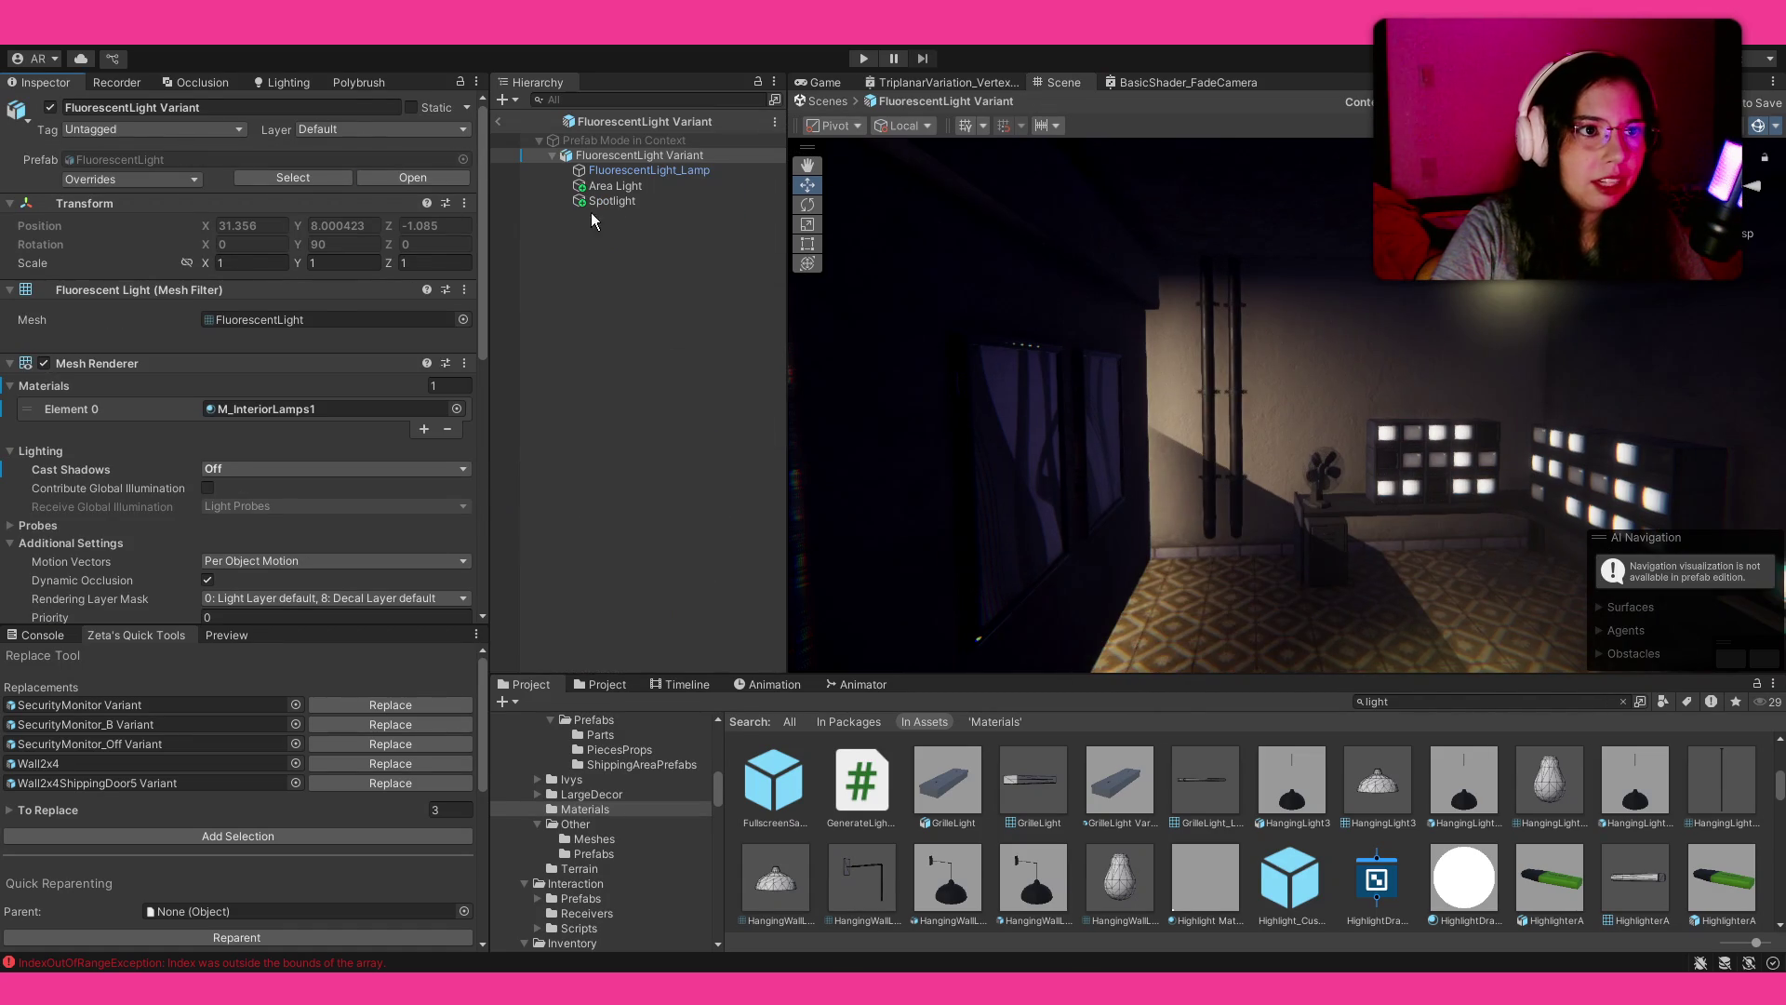
click(600, 187)
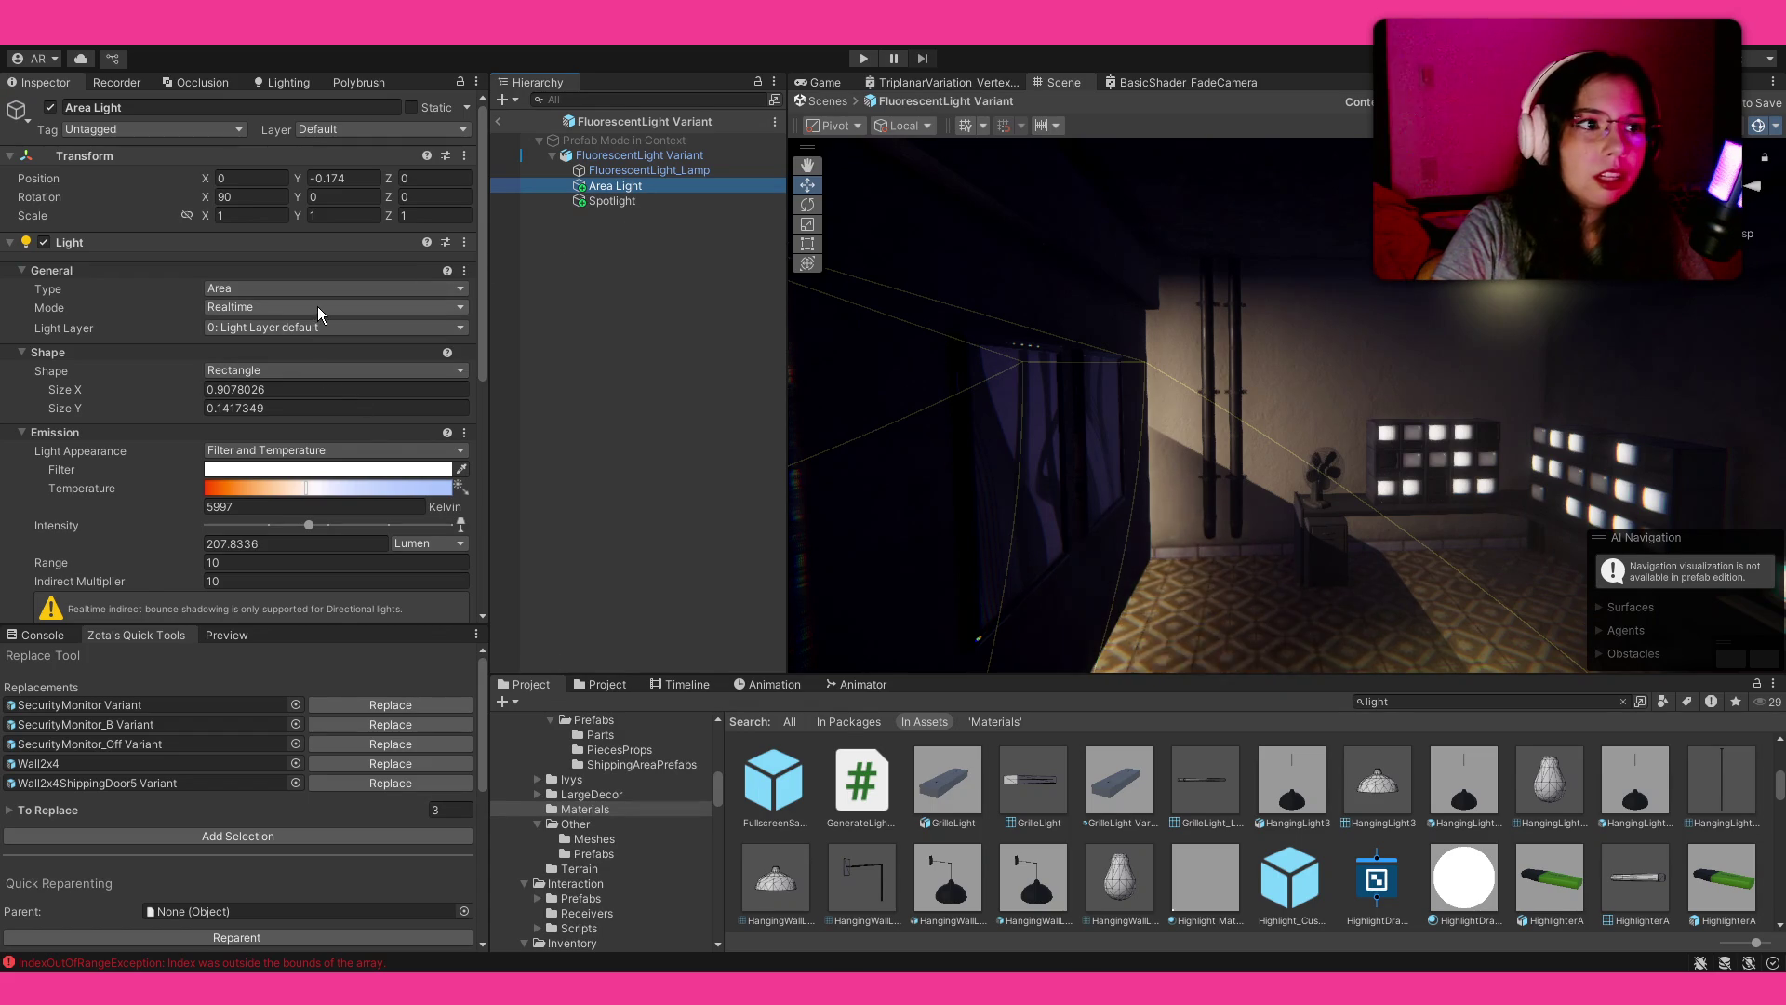
click(674, 201)
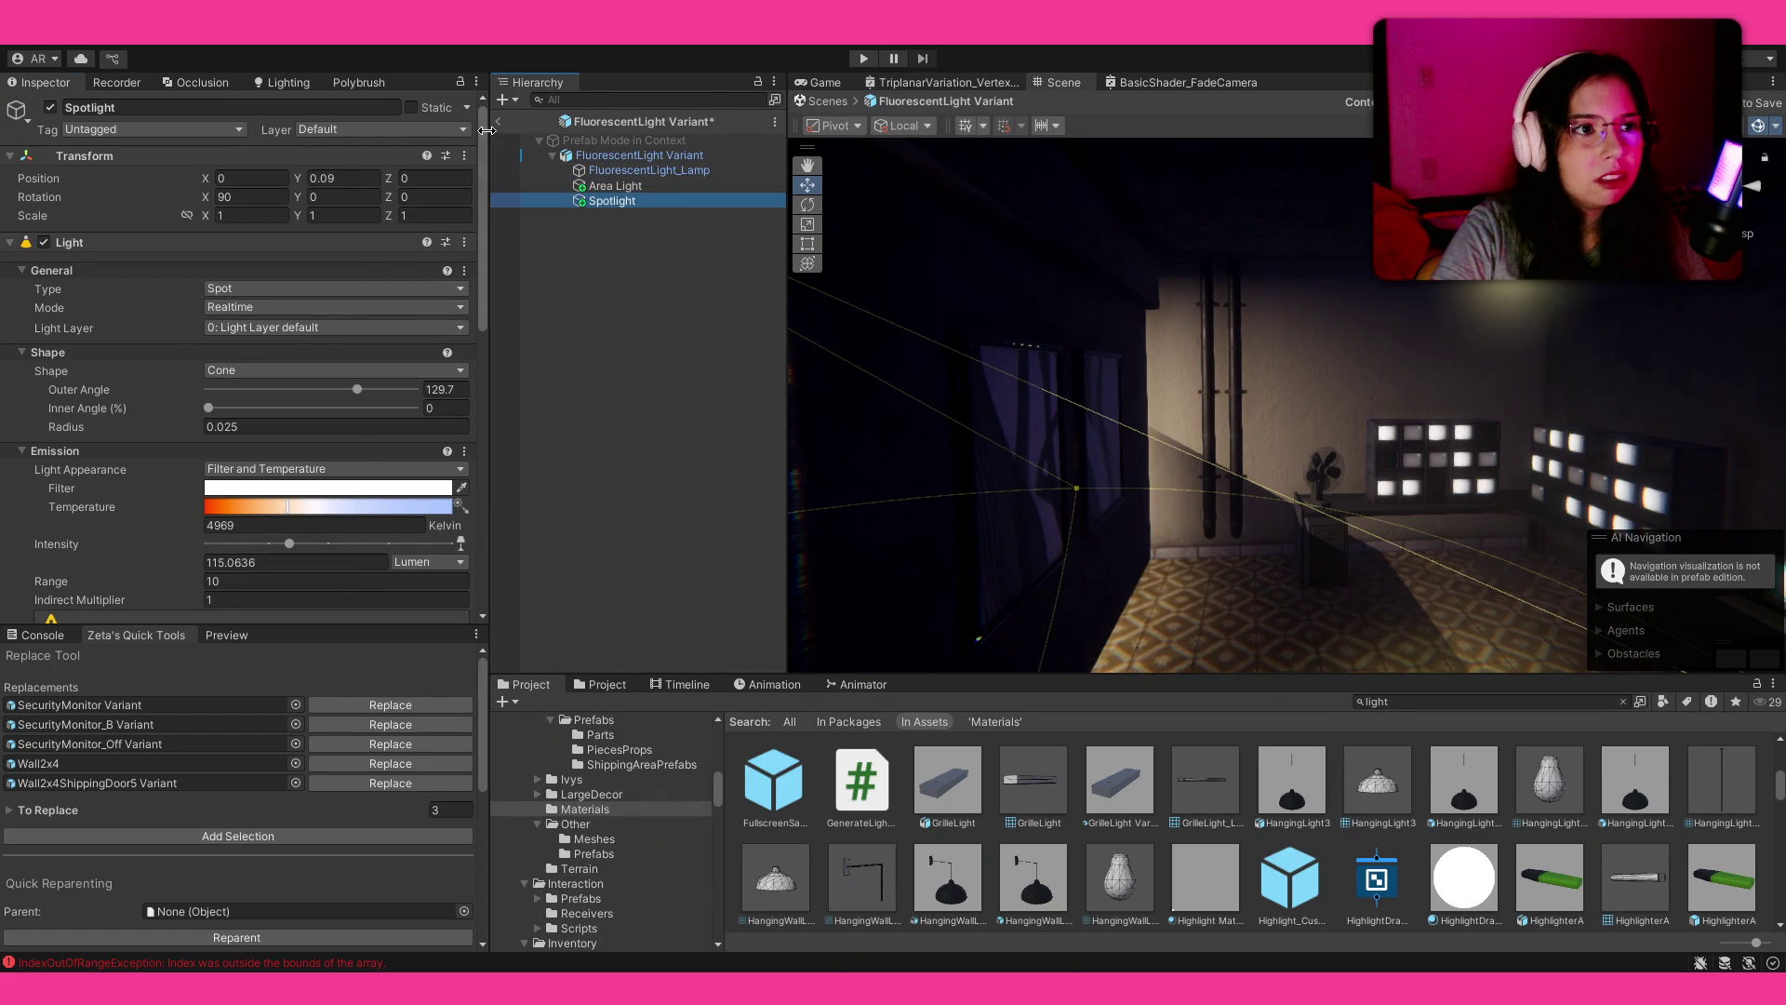
click(335, 307)
click(293, 353)
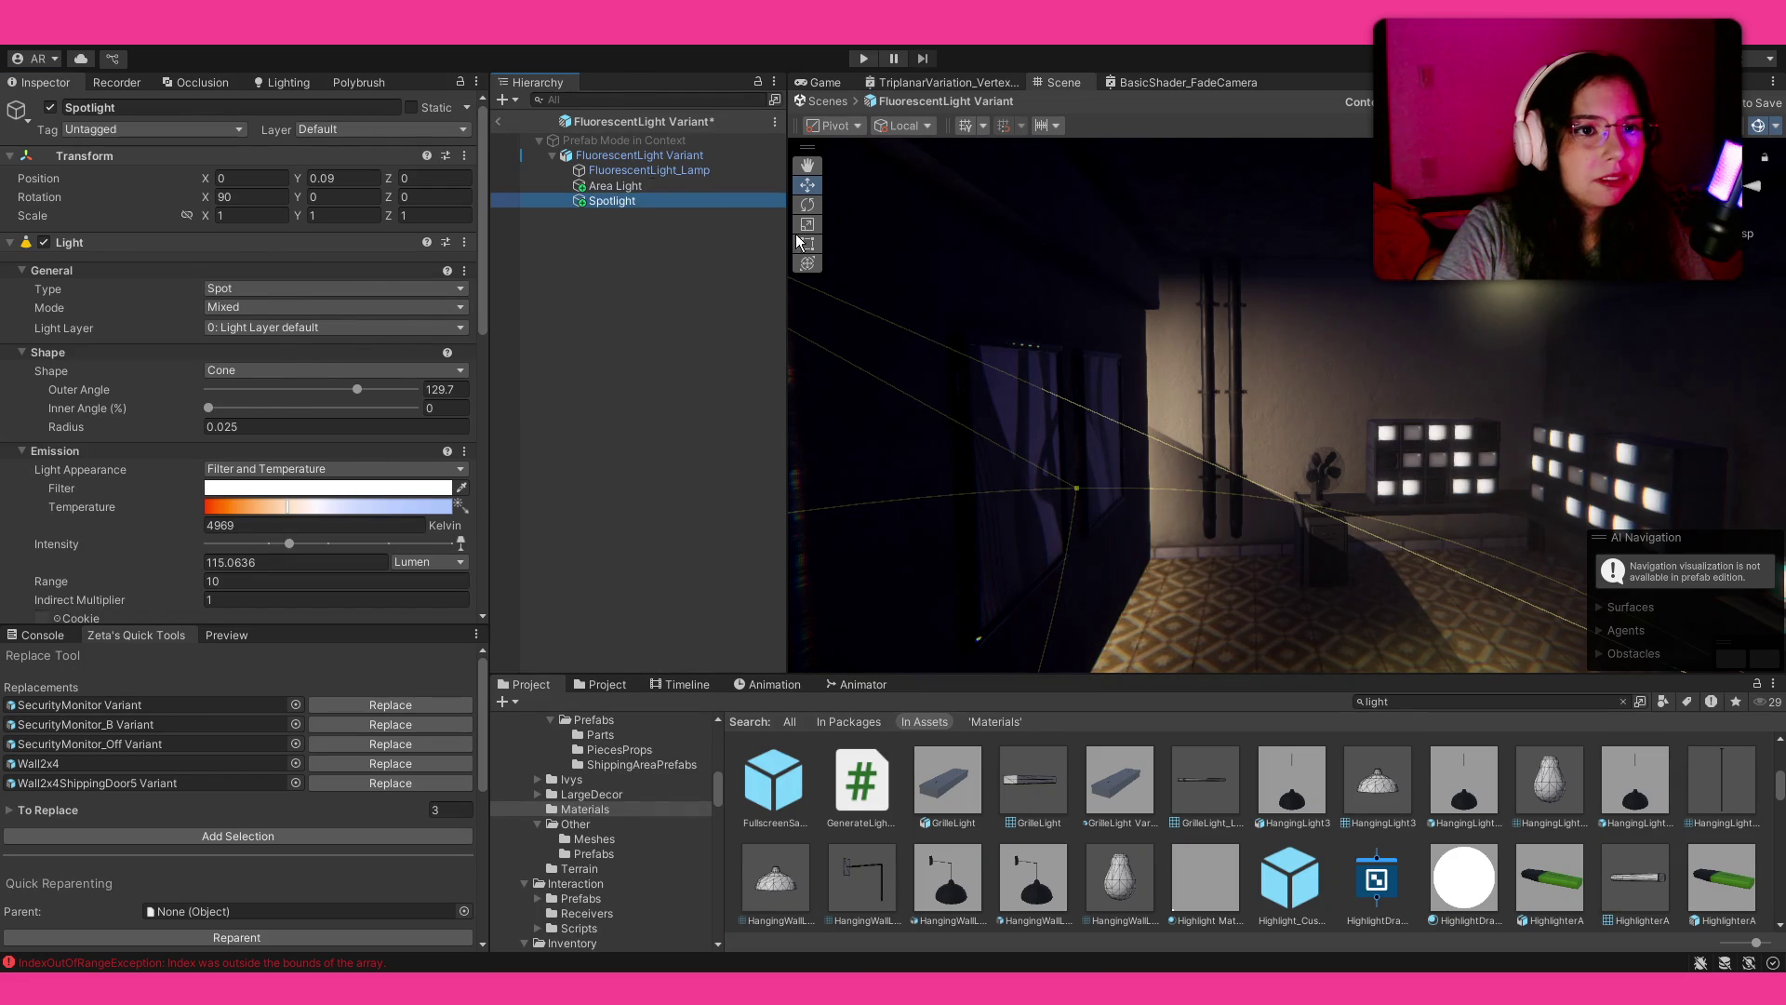
Step: Back in the scene, dim the fluorescent light's Area Light to about 25.23 lumens
drag(1167, 359, 1130, 310)
scroll(283, 580, down, 5)
click(655, 523)
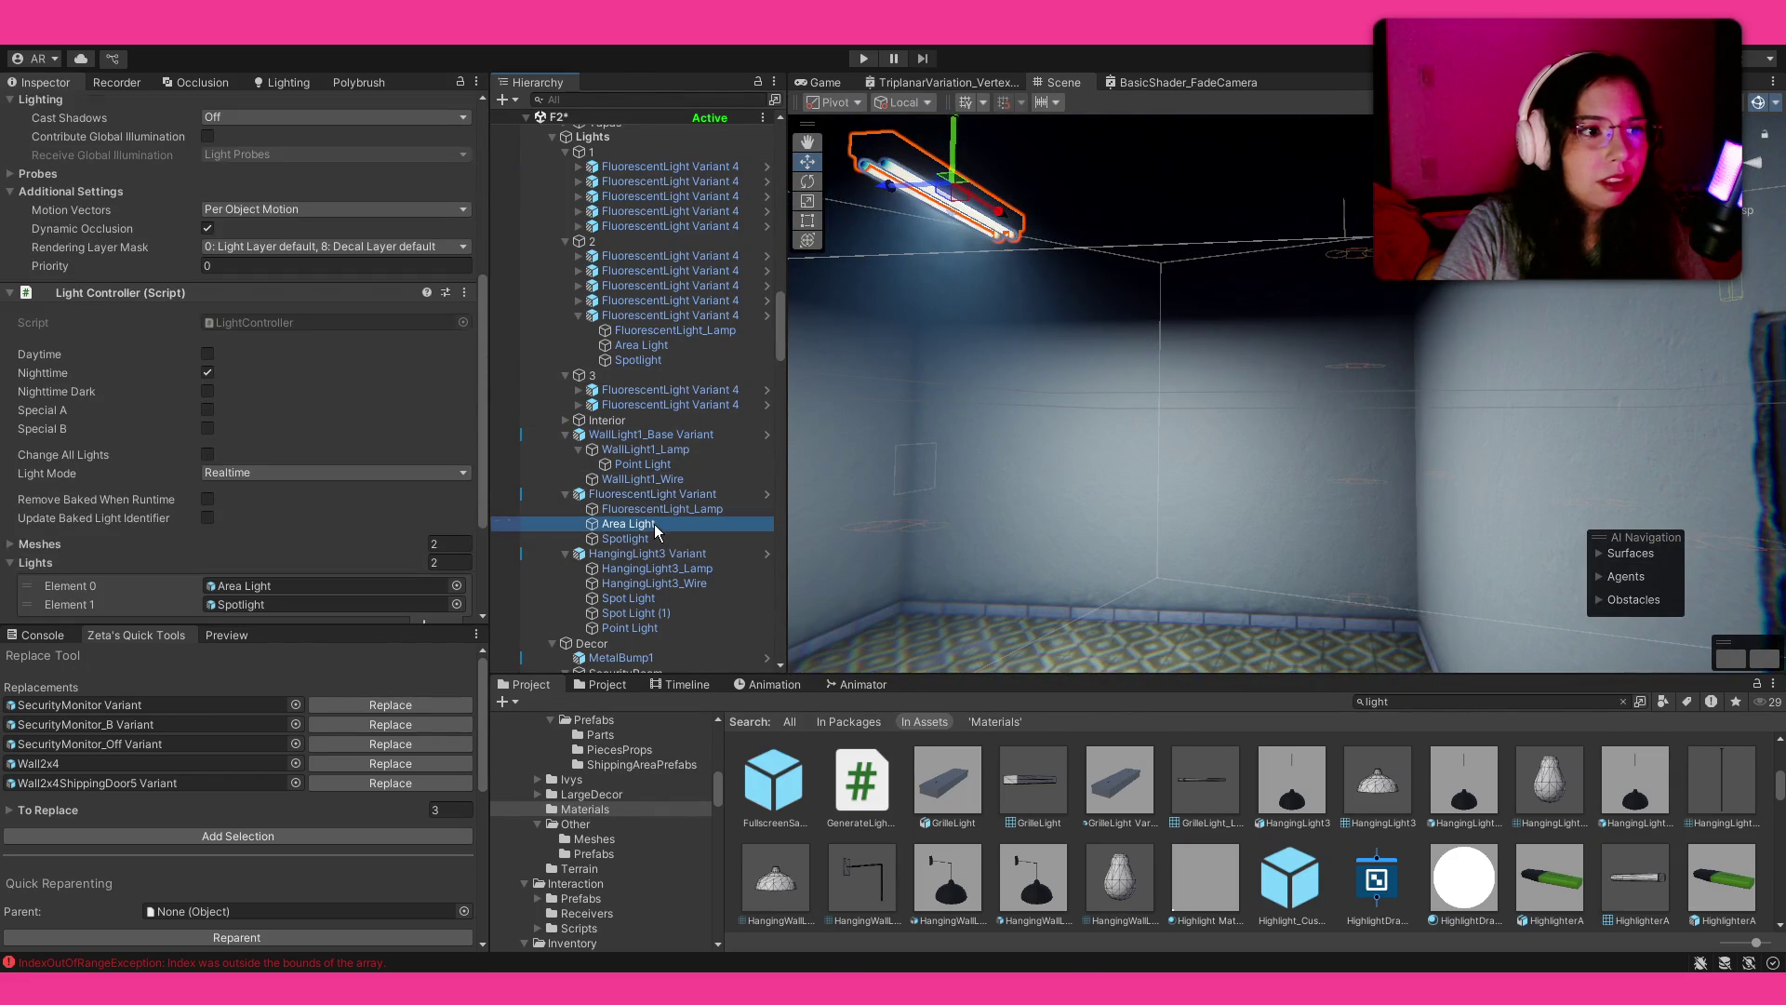
mouse_move(308, 358)
mouse_down()
mouse_move(218, 361)
mouse_move(271, 376)
mouse_up()
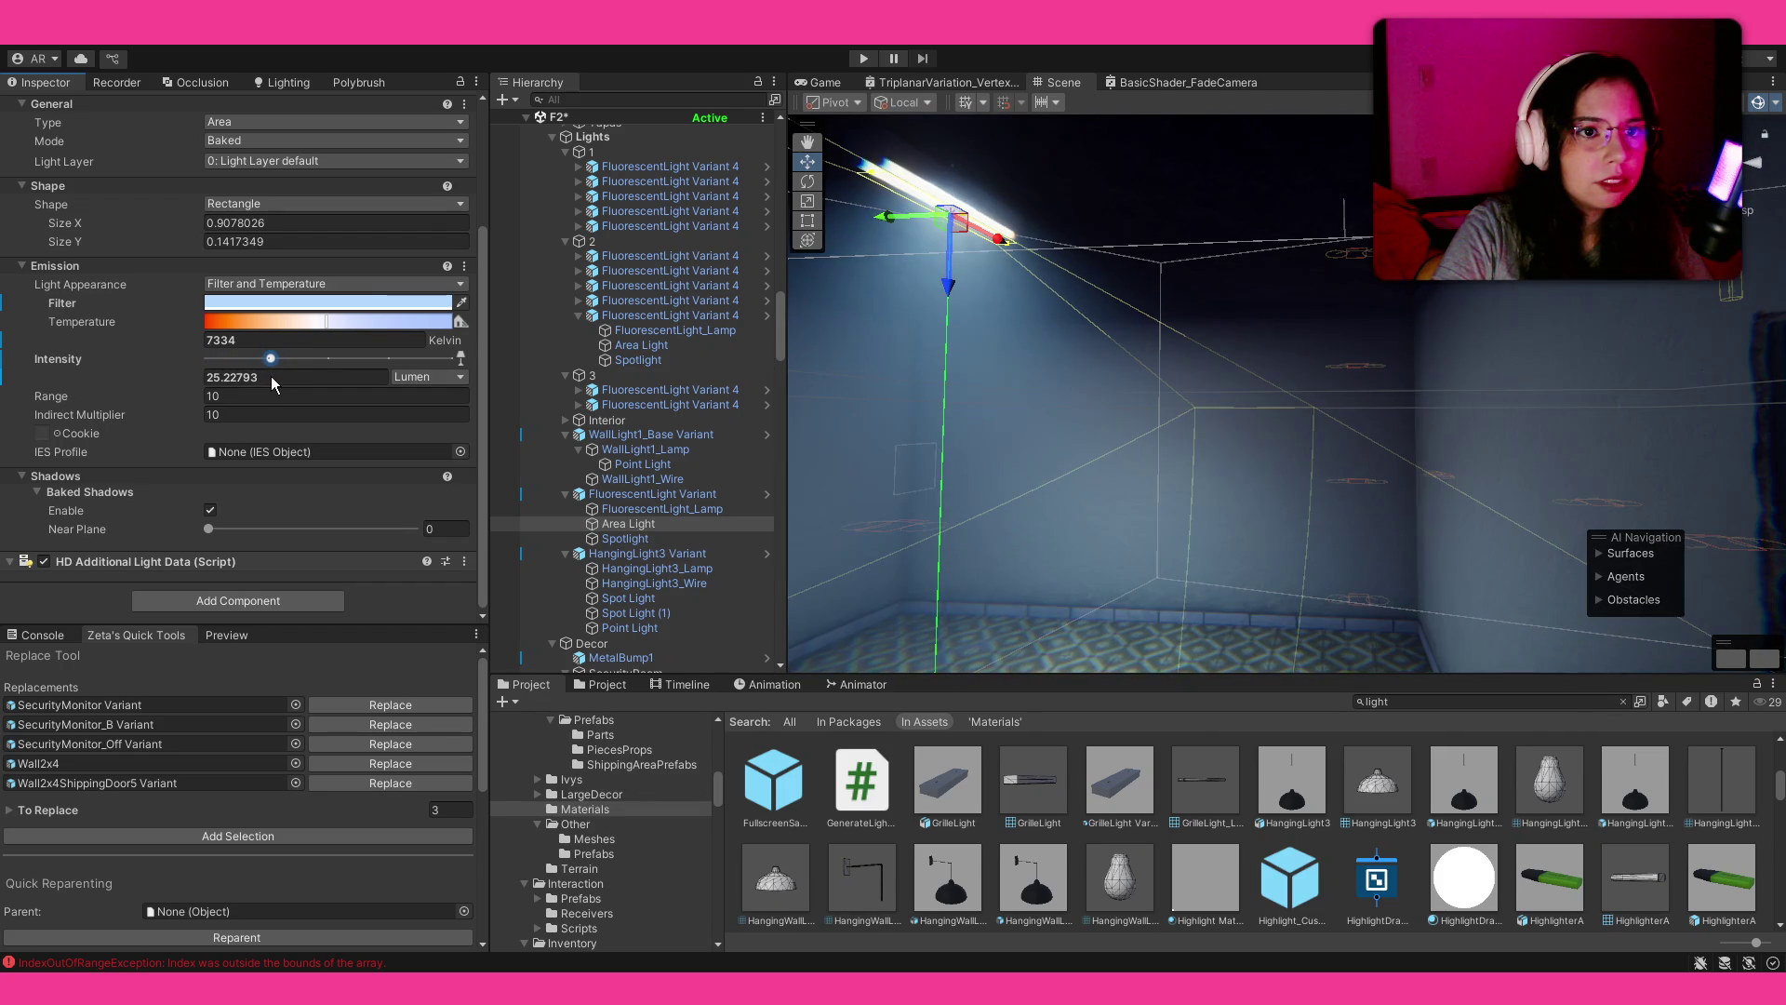
mouse_move(1421, 320)
mouse_down()
mouse_move(1415, 518)
mouse_move(1460, 387)
mouse_move(1773, 490)
mouse_move(1219, 374)
mouse_move(1230, 456)
mouse_up()
click(1230, 456)
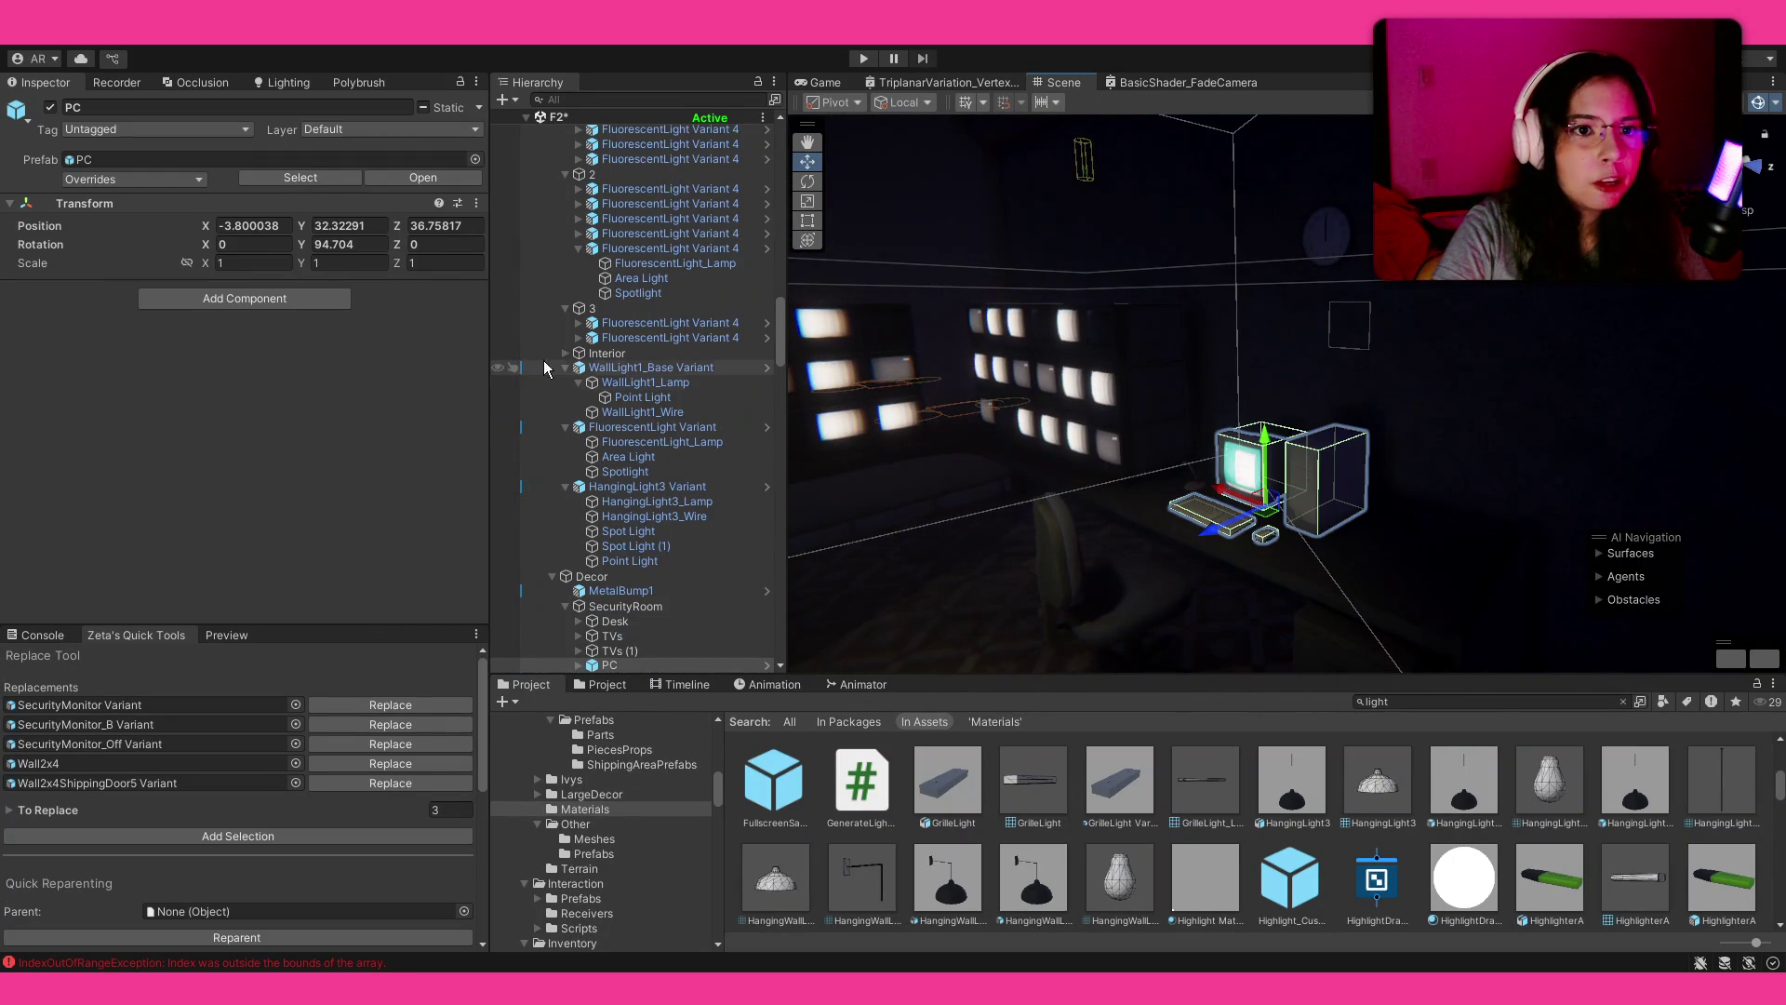
Step: Select the area light by the desk and rotate it toward the monitor
click(611, 578)
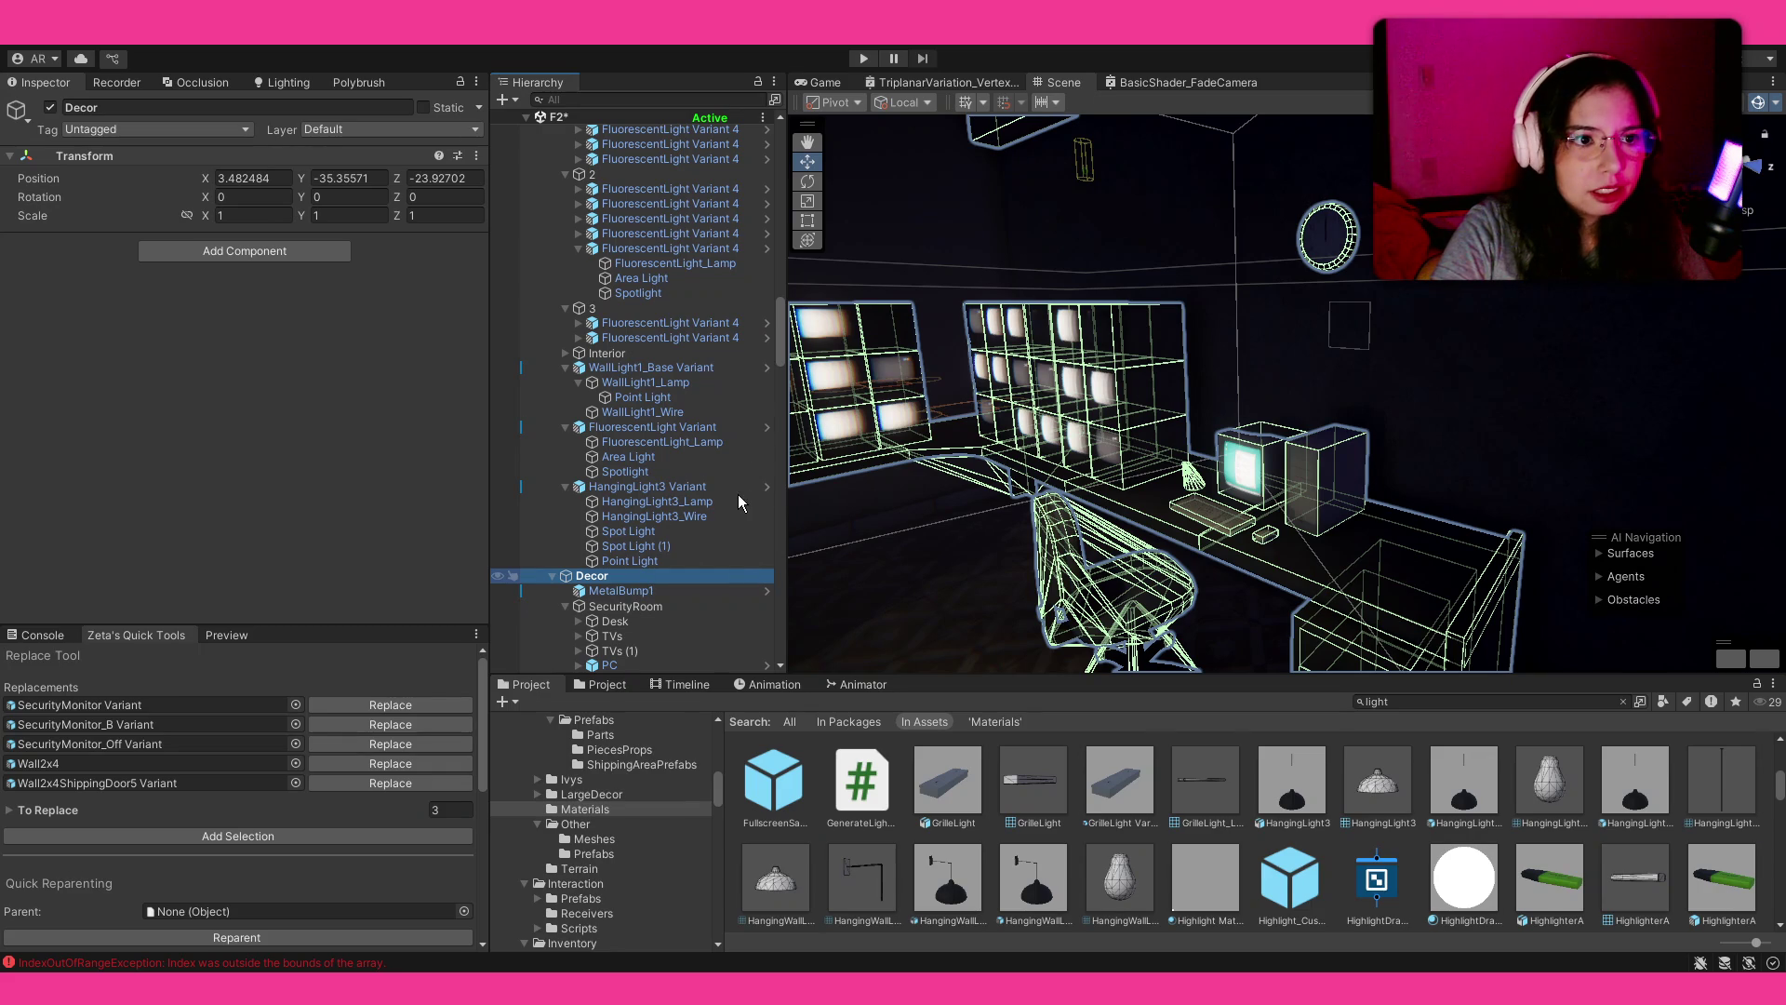
click(973, 549)
drag(968, 545, 831, 530)
key(ctrl+alt+f)
key(f)
scroll(1254, 415, up, 3)
key(e)
mouse_move(1376, 489)
mouse_down()
mouse_move(1088, 530)
mouse_move(1119, 545)
mouse_up()
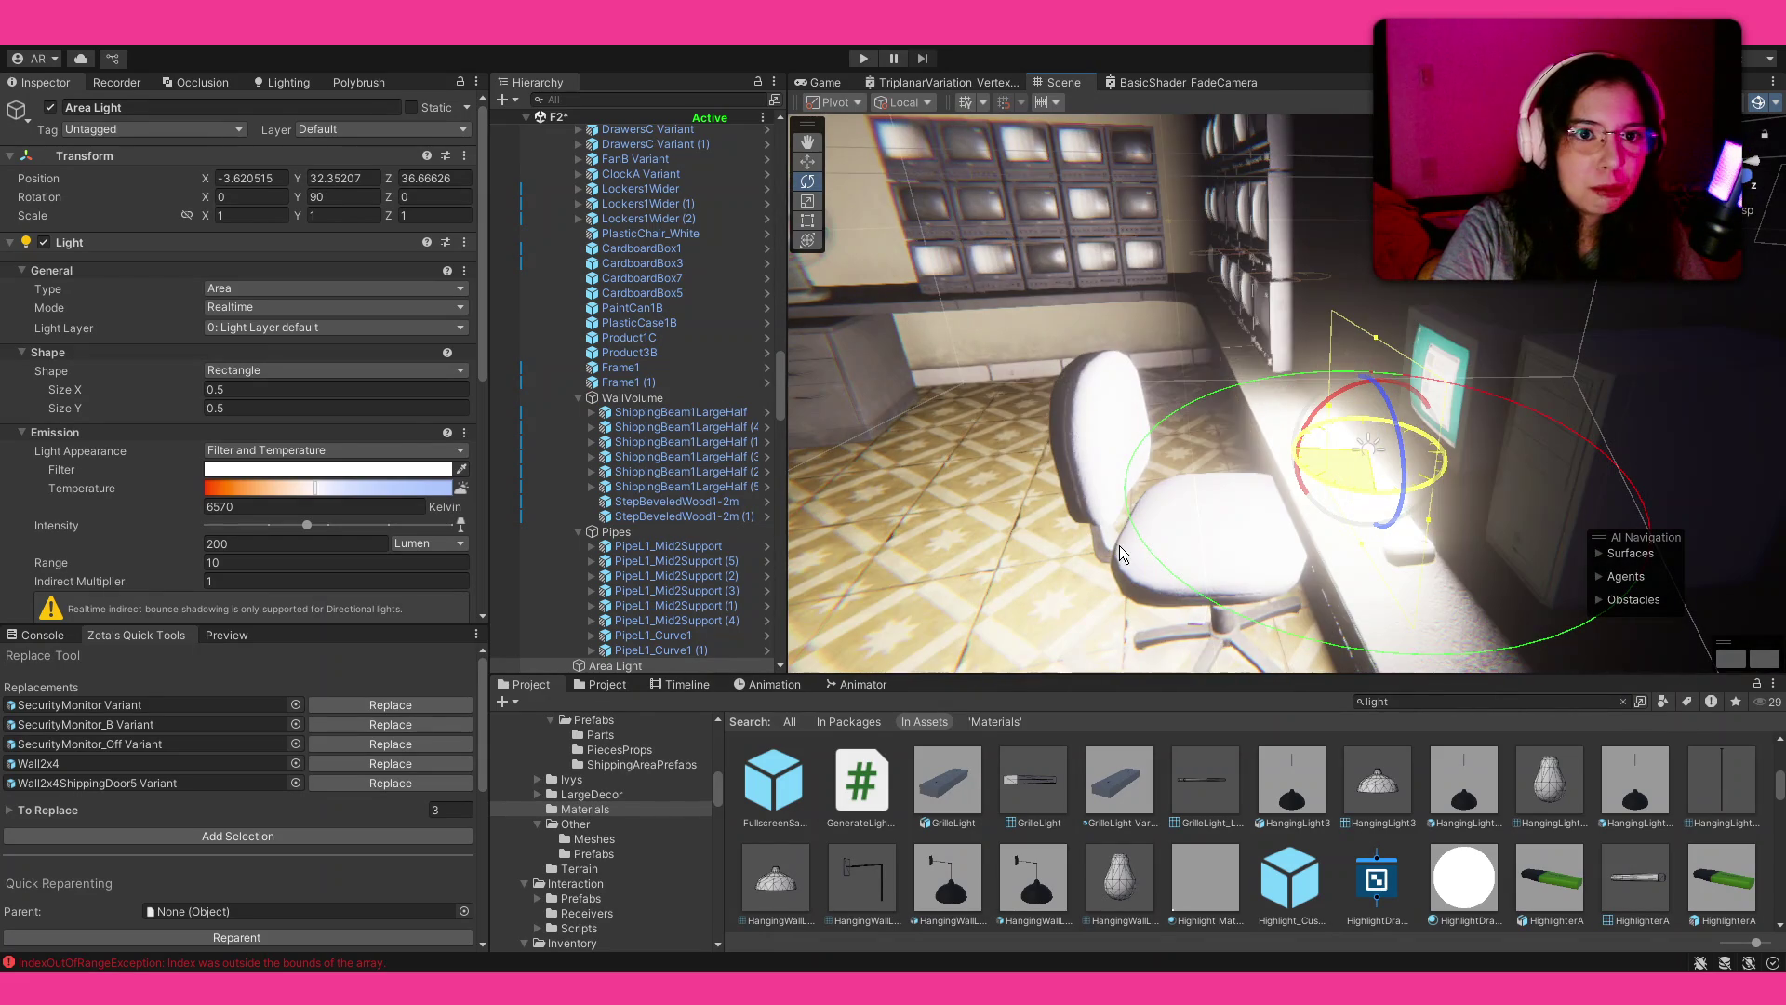
Step: Fine-tune the desk area light's vertical position
drag(303, 175, 297, 175)
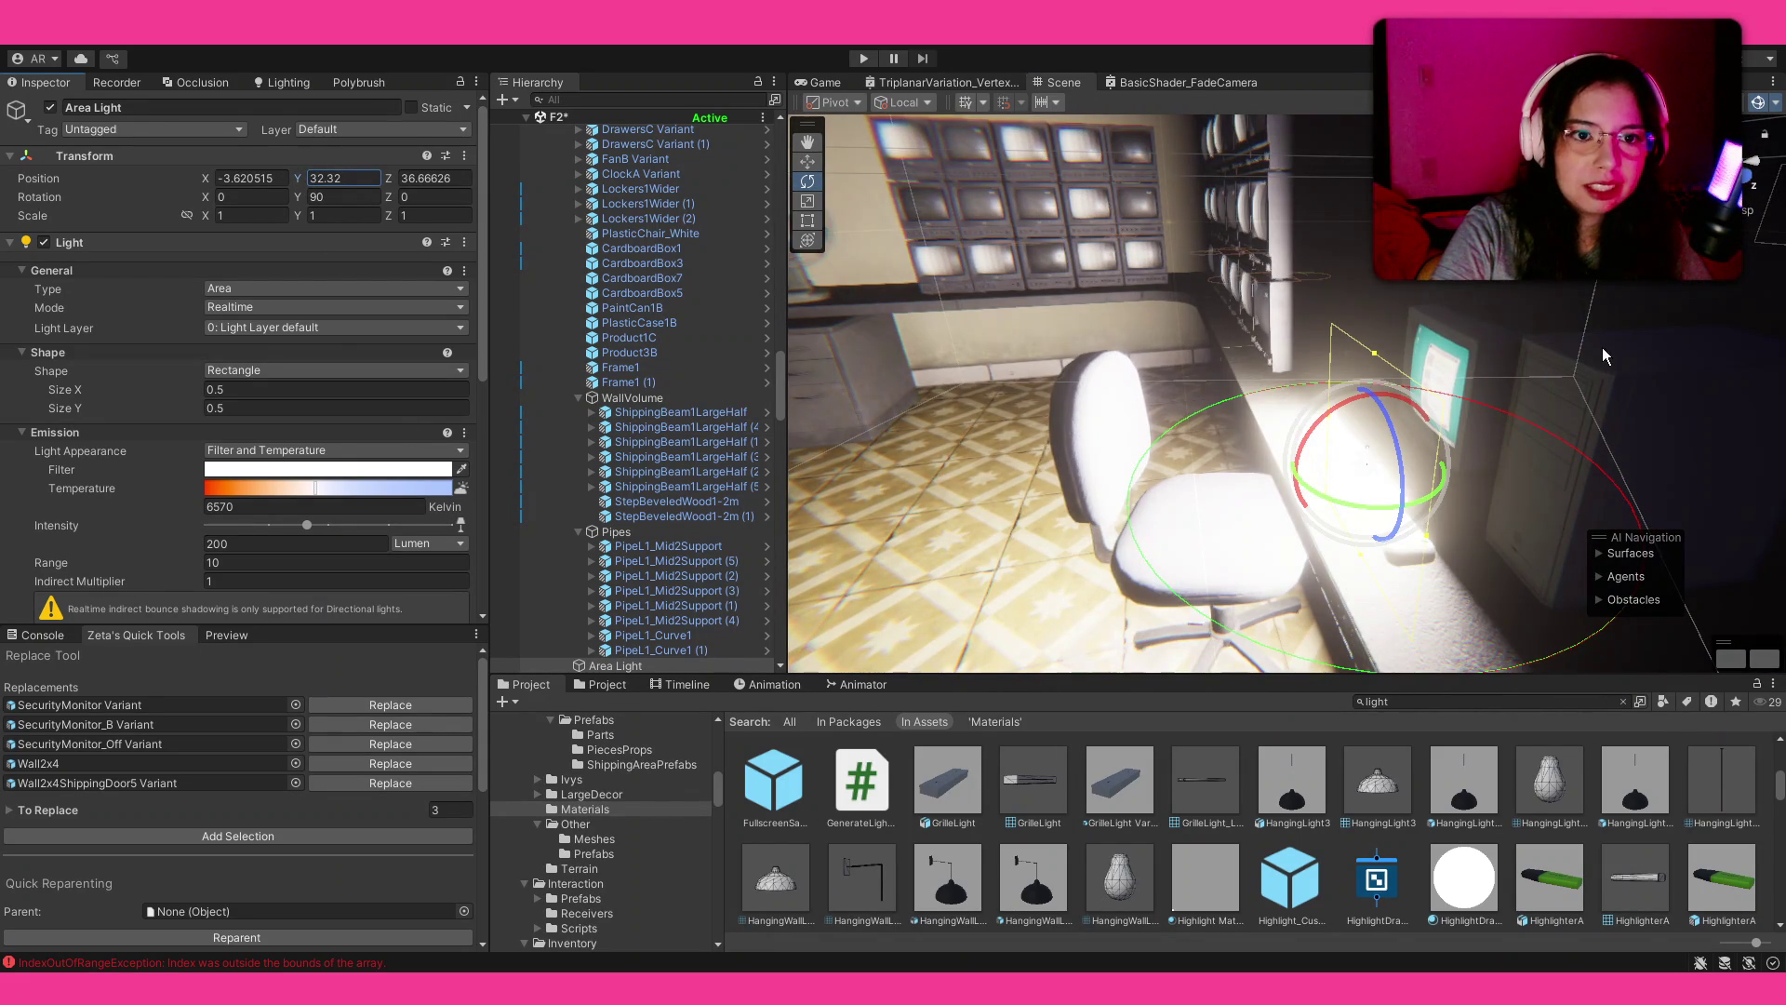
key(w)
scroll(1442, 391, up, 3)
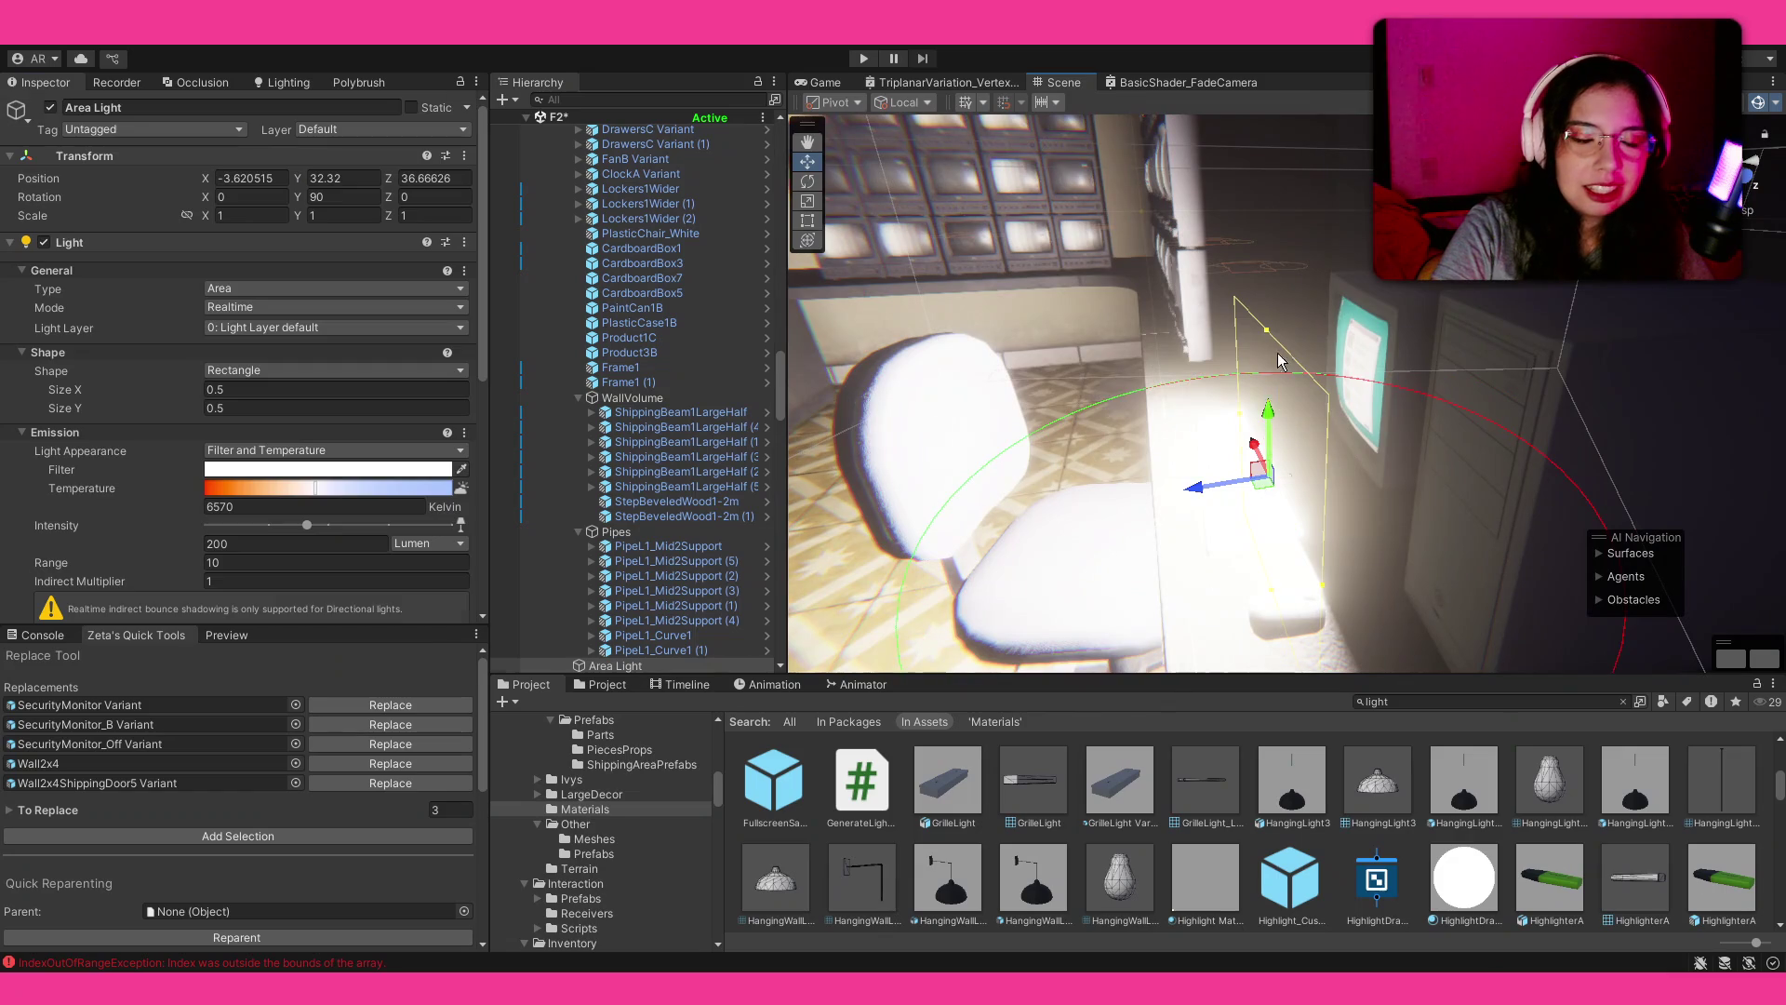
click(1283, 355)
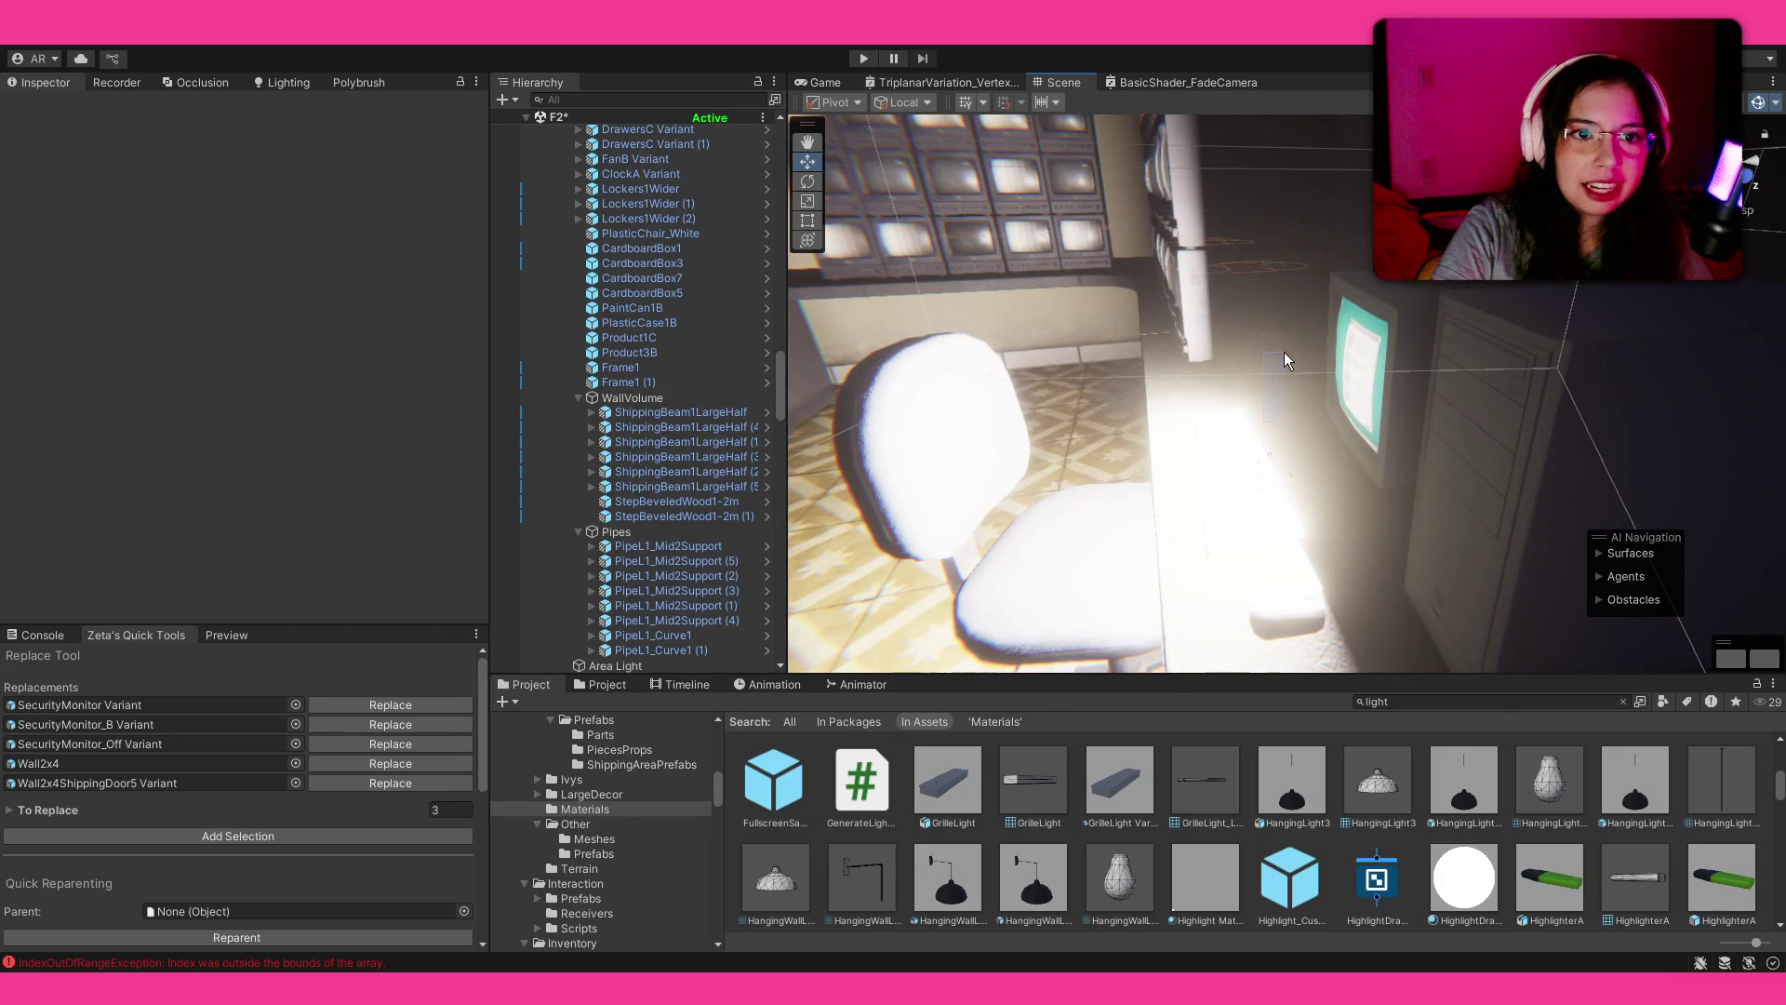
click(1287, 376)
mouse_move(1267, 410)
mouse_down()
mouse_move(1272, 335)
mouse_move(1356, 388)
mouse_up()
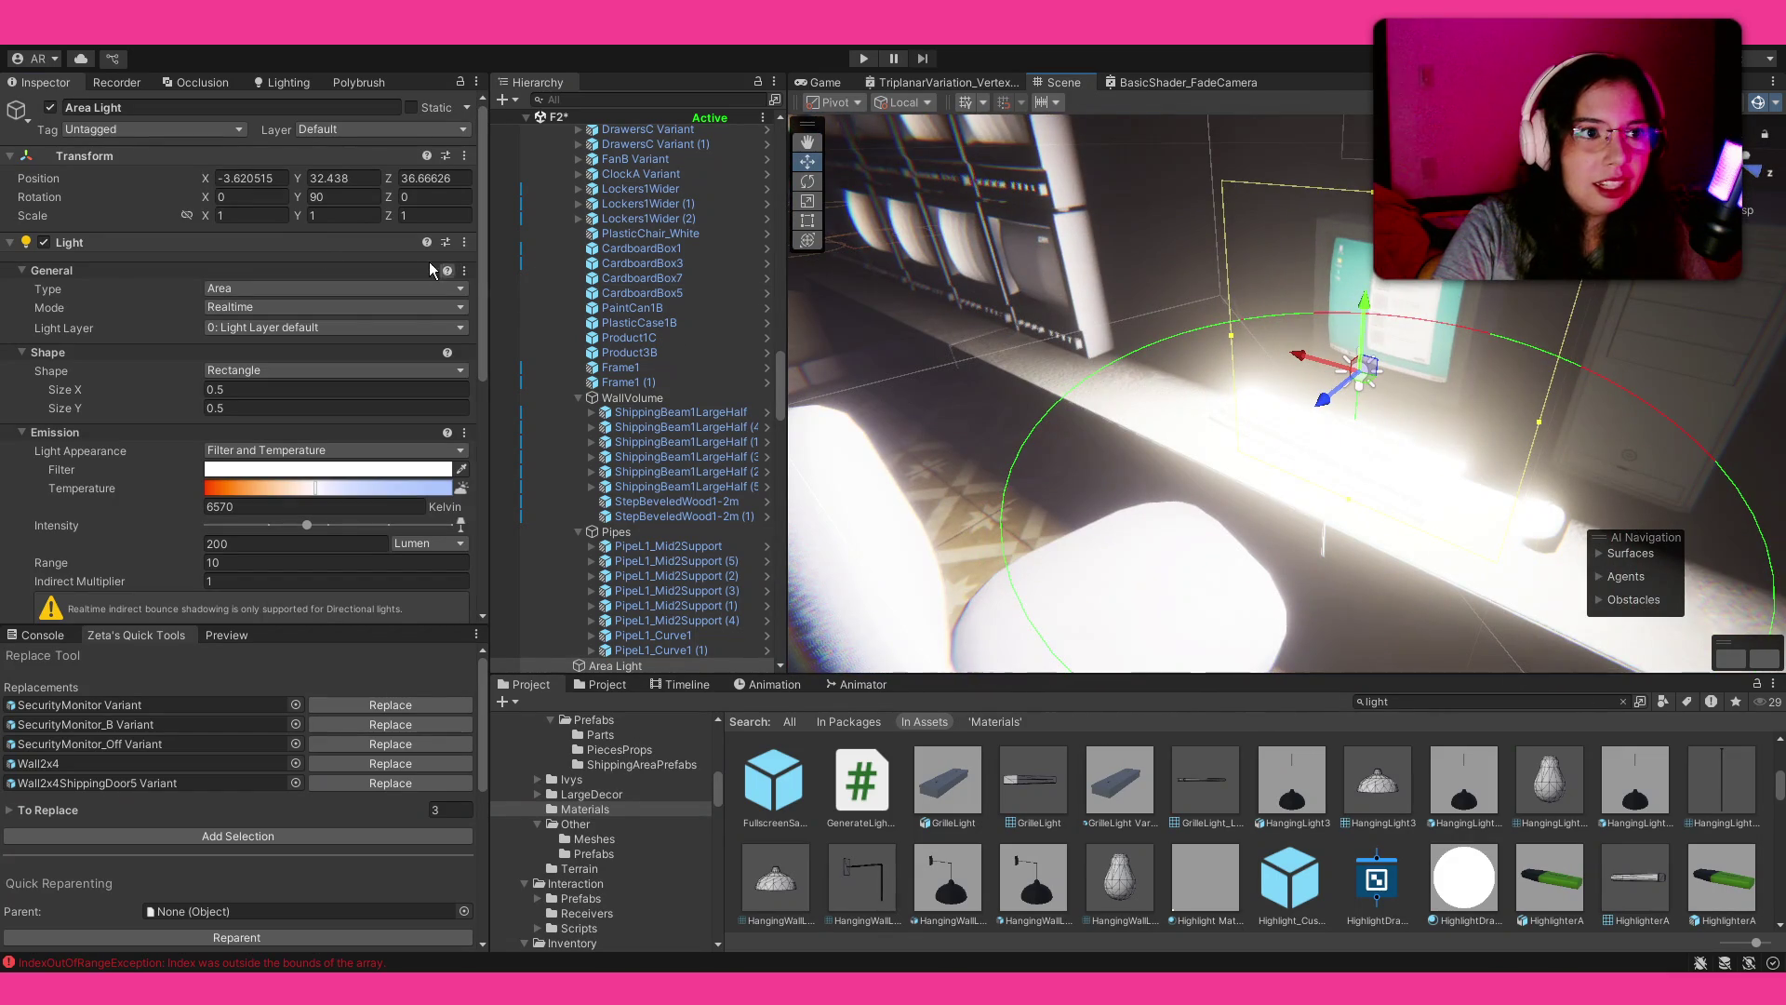
click(307, 178)
text(31.1)
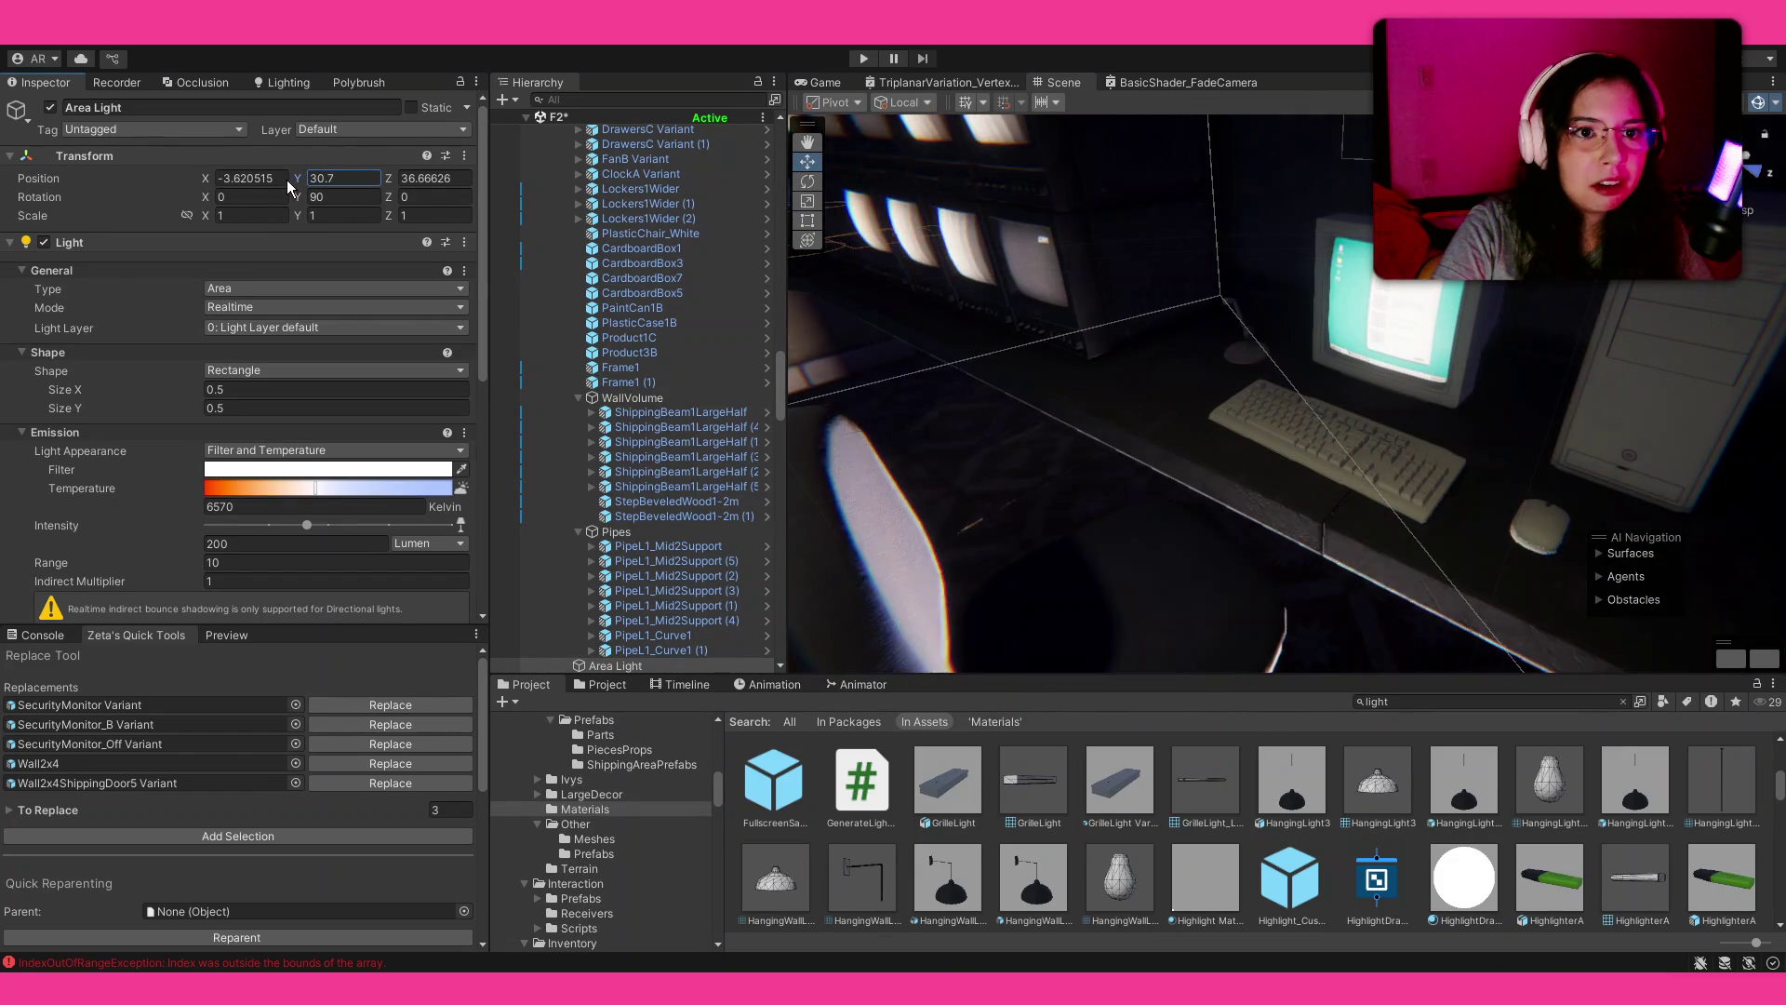
key(Escape)
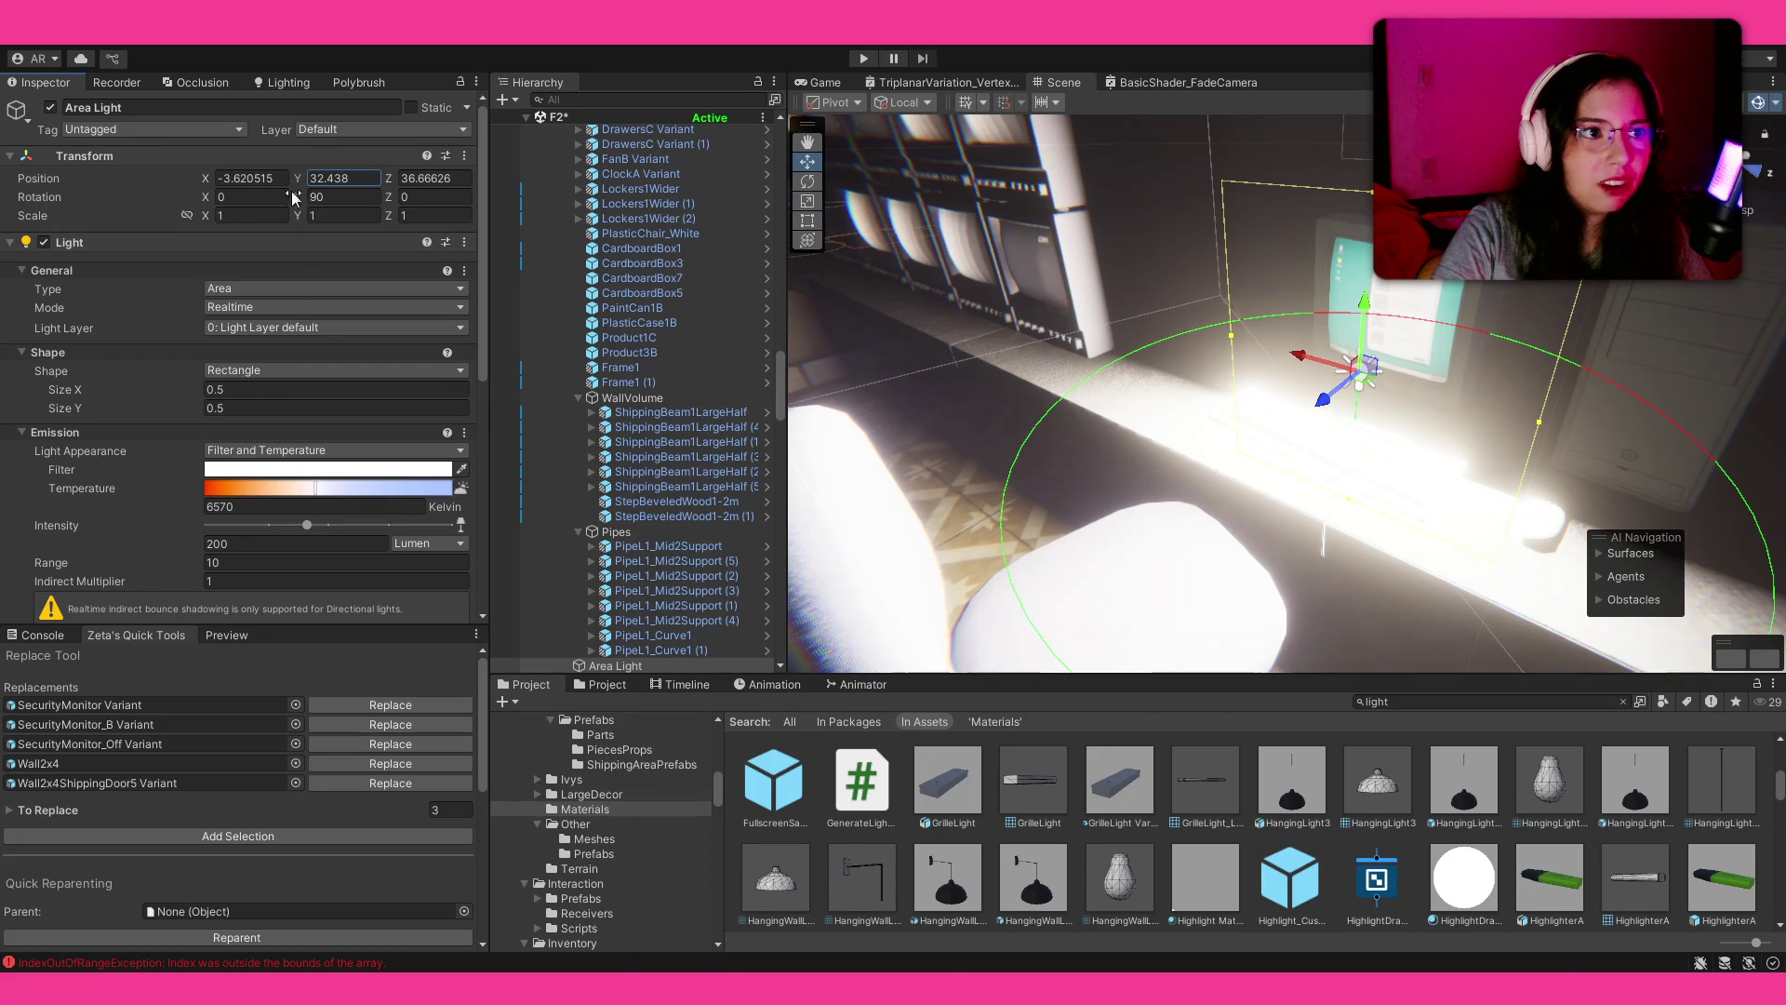
Step: Narrow the area light to Size X 0.28, dim it to about 2 lumens and tint it cyan
drag(184, 389, 154, 408)
drag(1365, 279, 1371, 271)
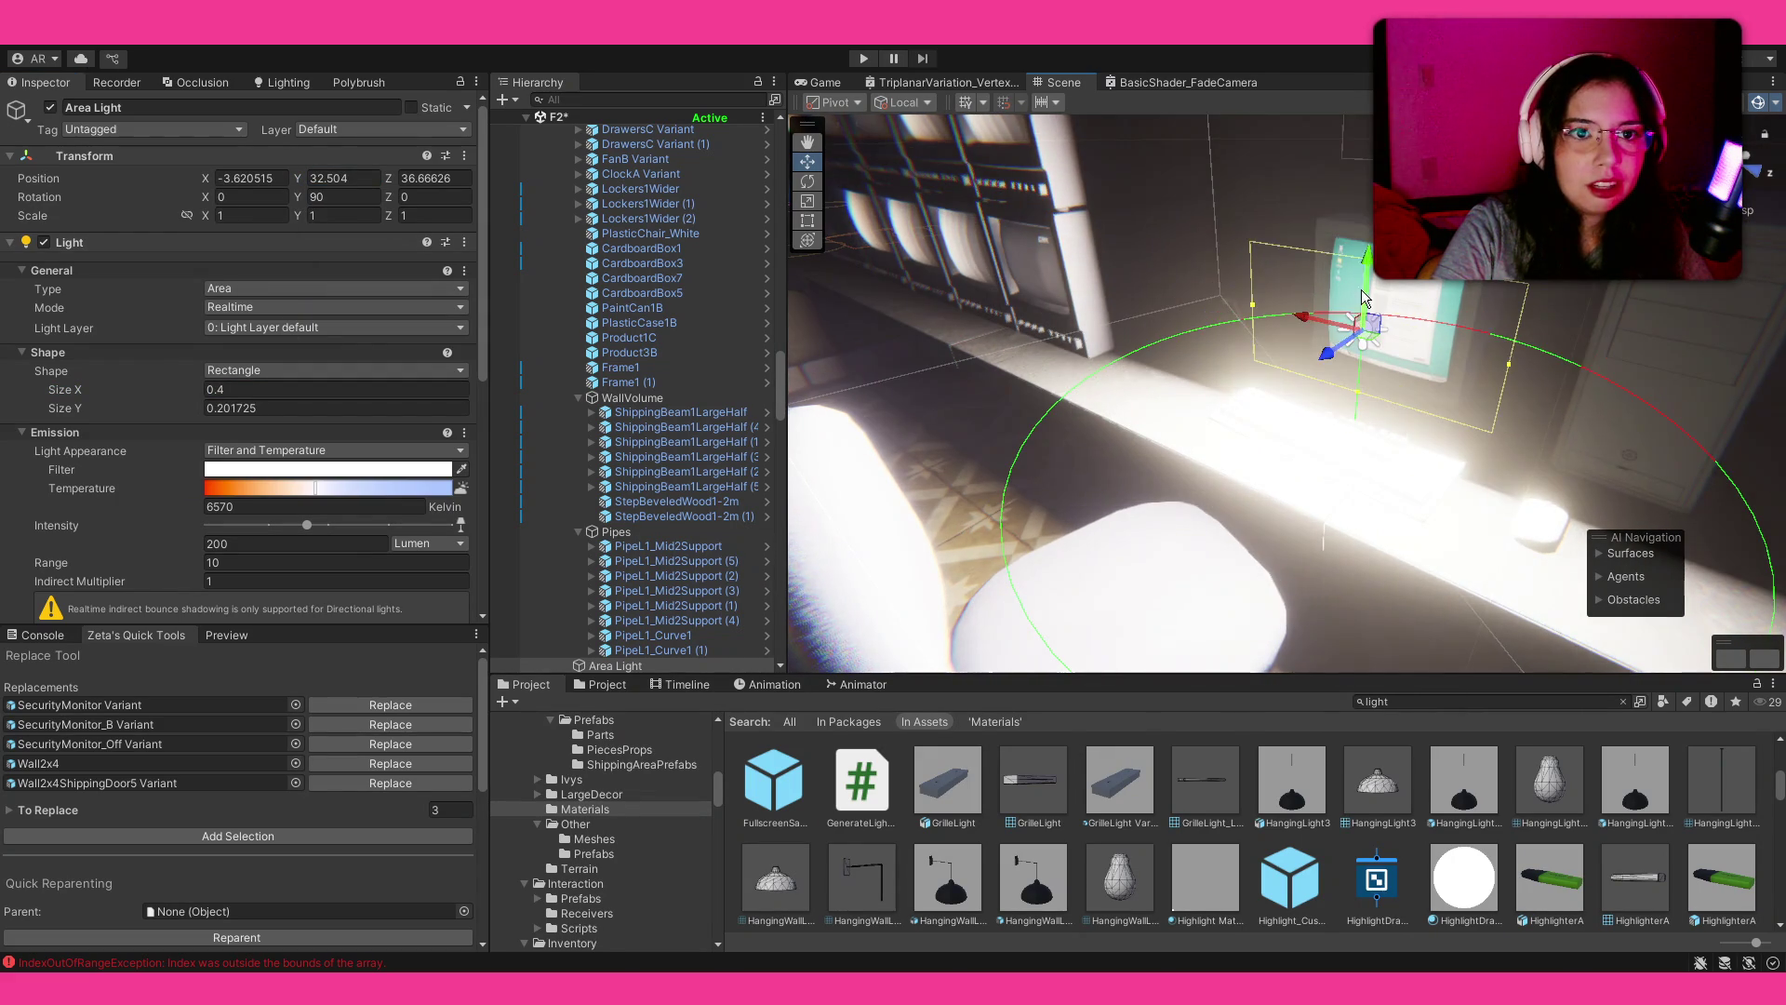
key(f)
mouse_move(1232, 350)
mouse_down()
mouse_move(1313, 349)
mouse_move(1252, 372)
mouse_up()
key(e)
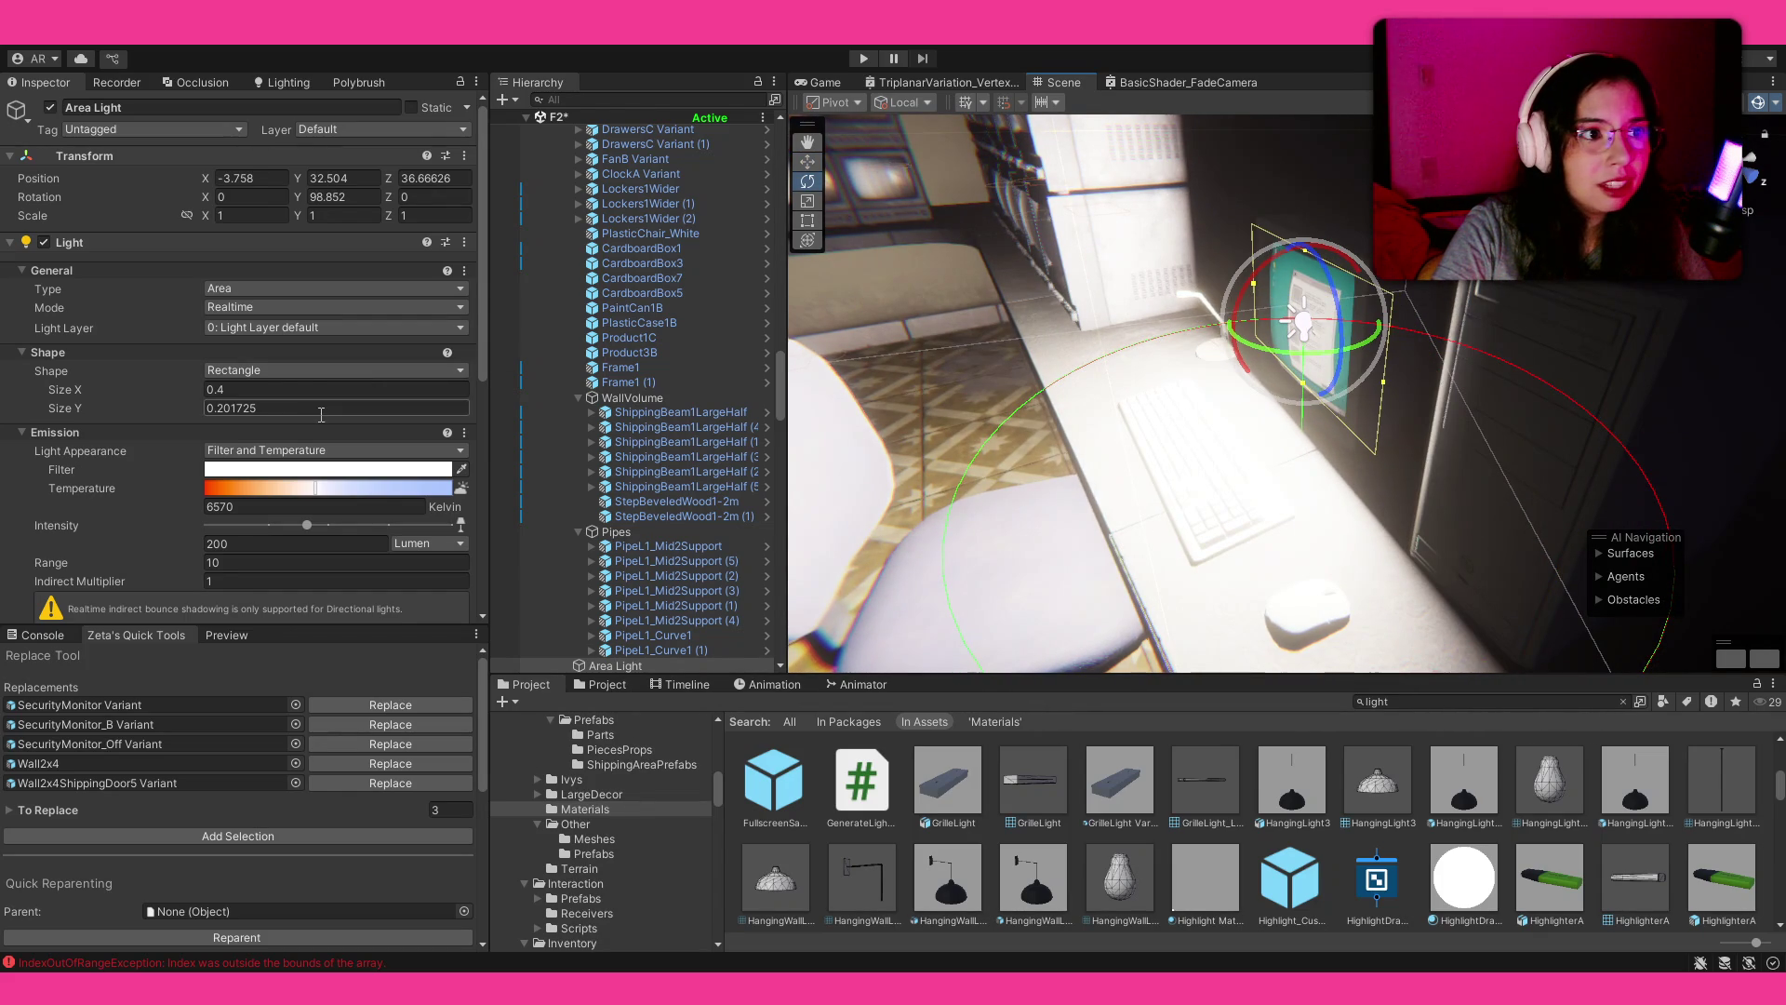
drag(168, 393, 153, 392)
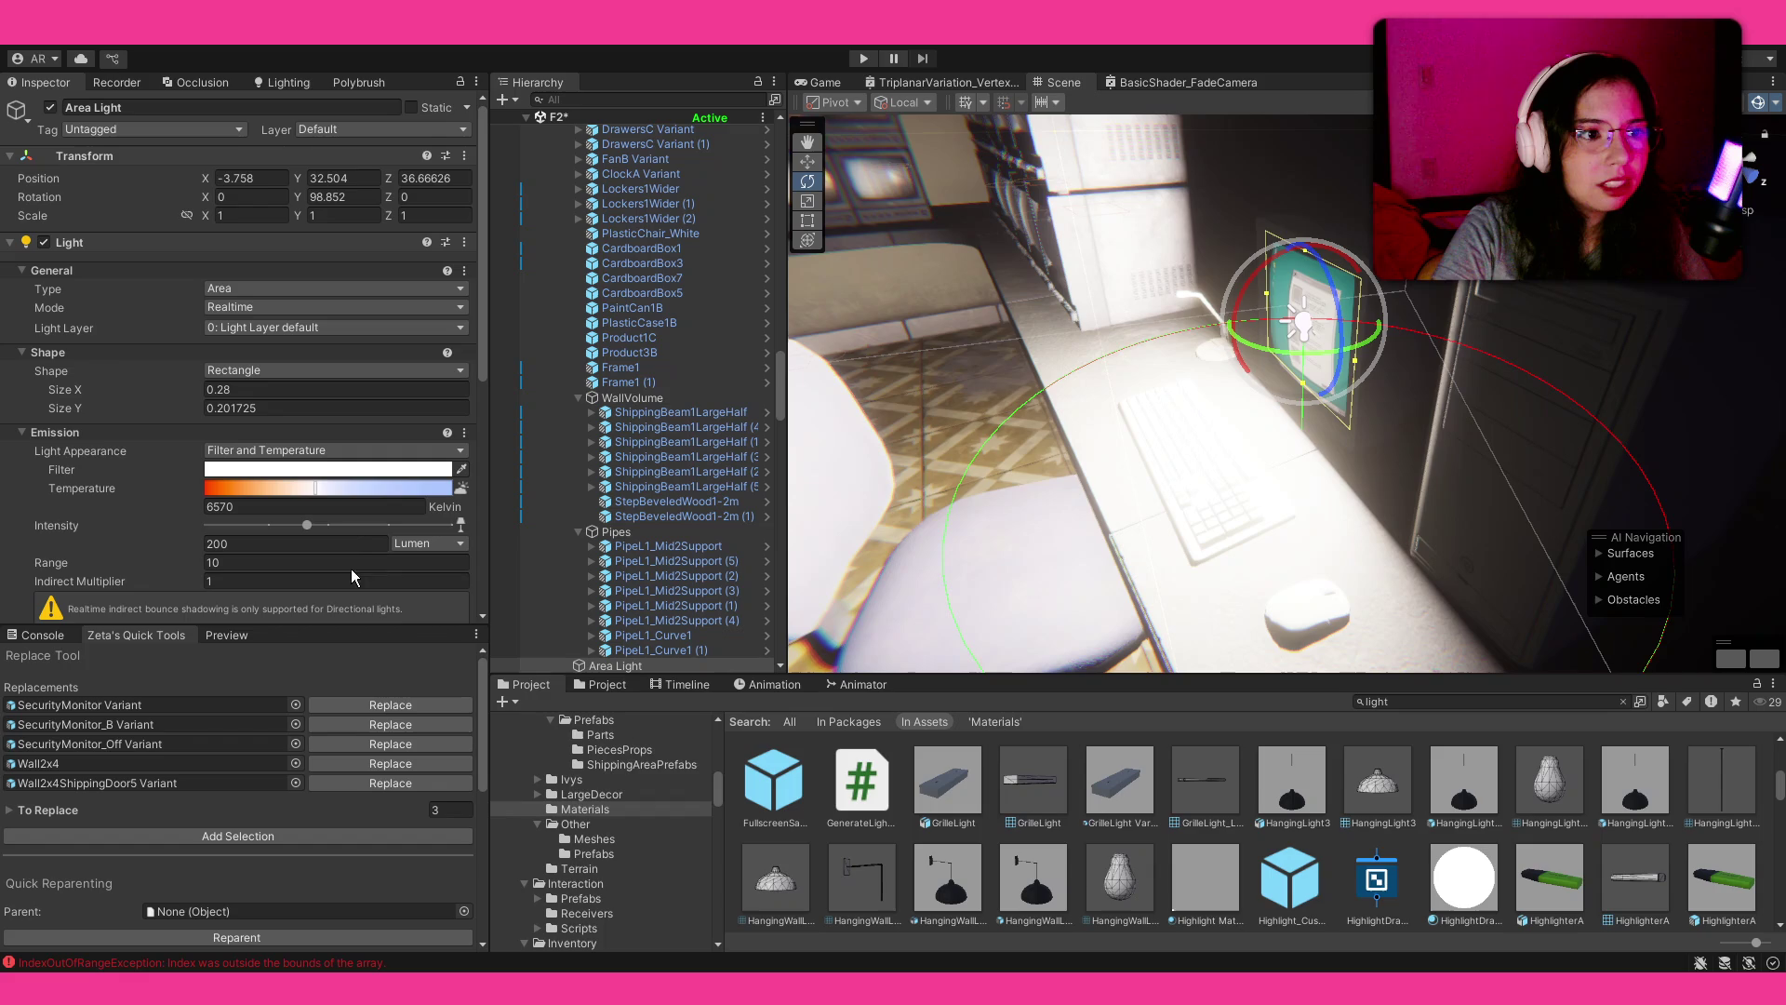
mouse_move(307, 525)
mouse_down()
mouse_move(188, 532)
mouse_move(220, 534)
mouse_up()
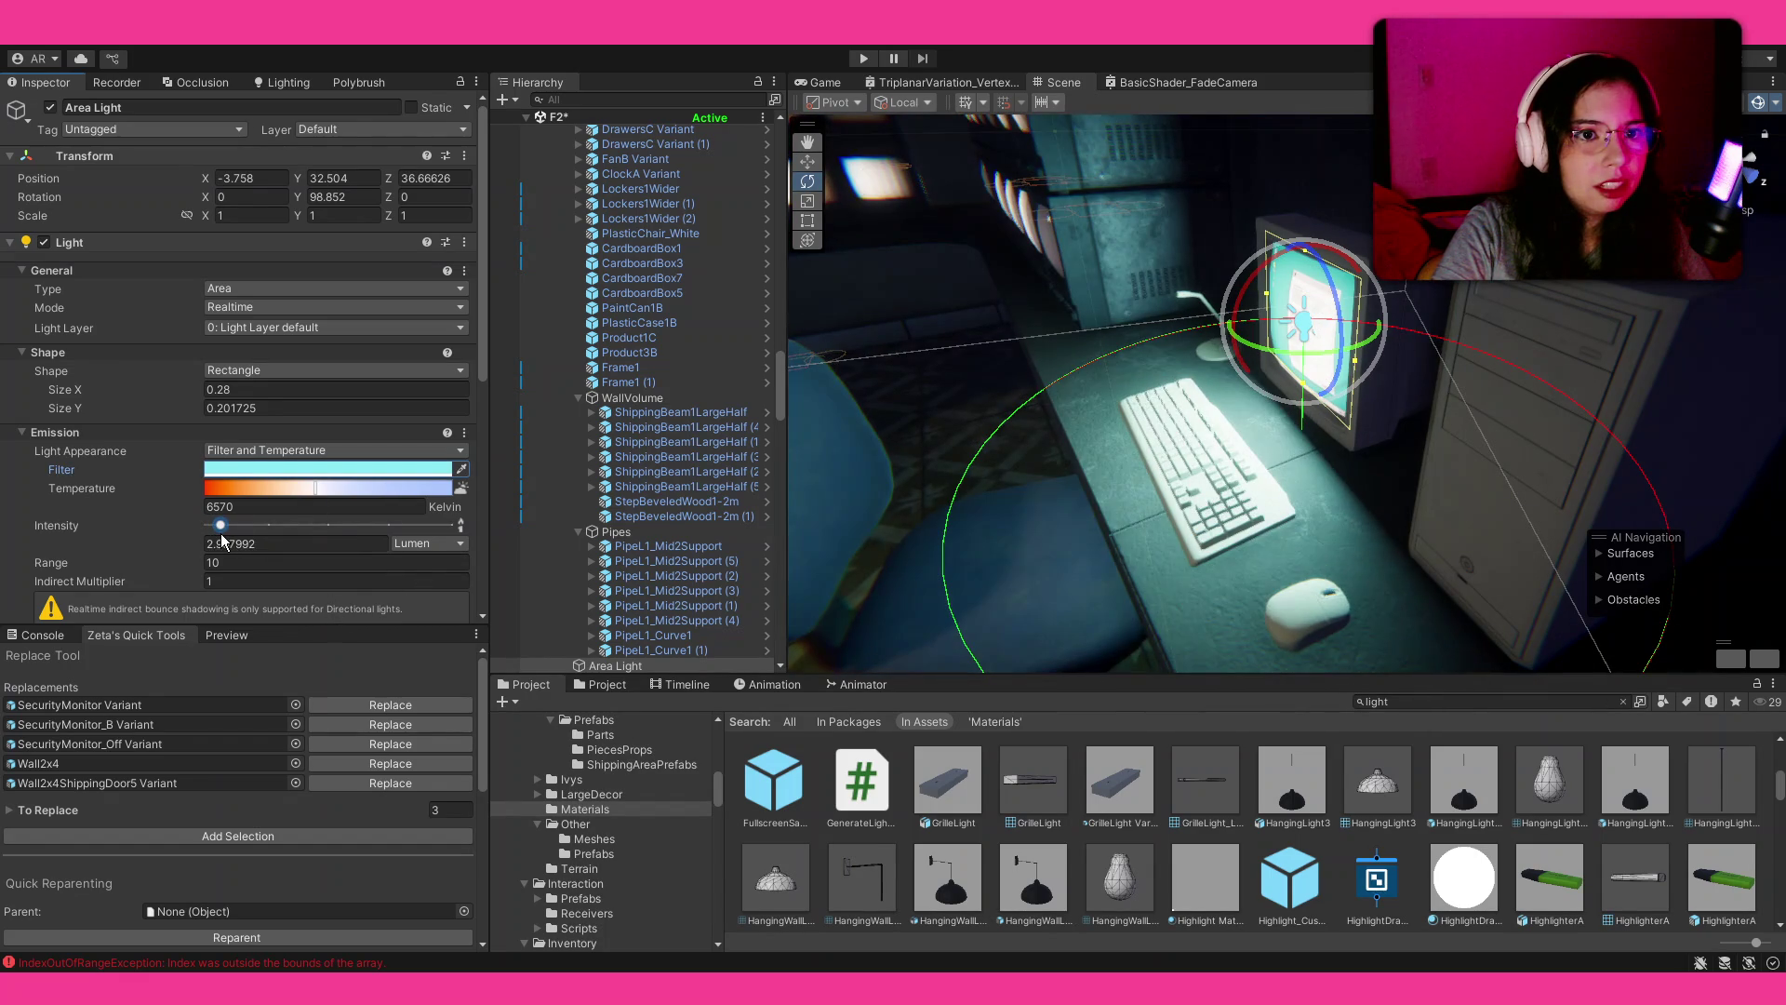
drag(1349, 419, 1508, 389)
key(f)
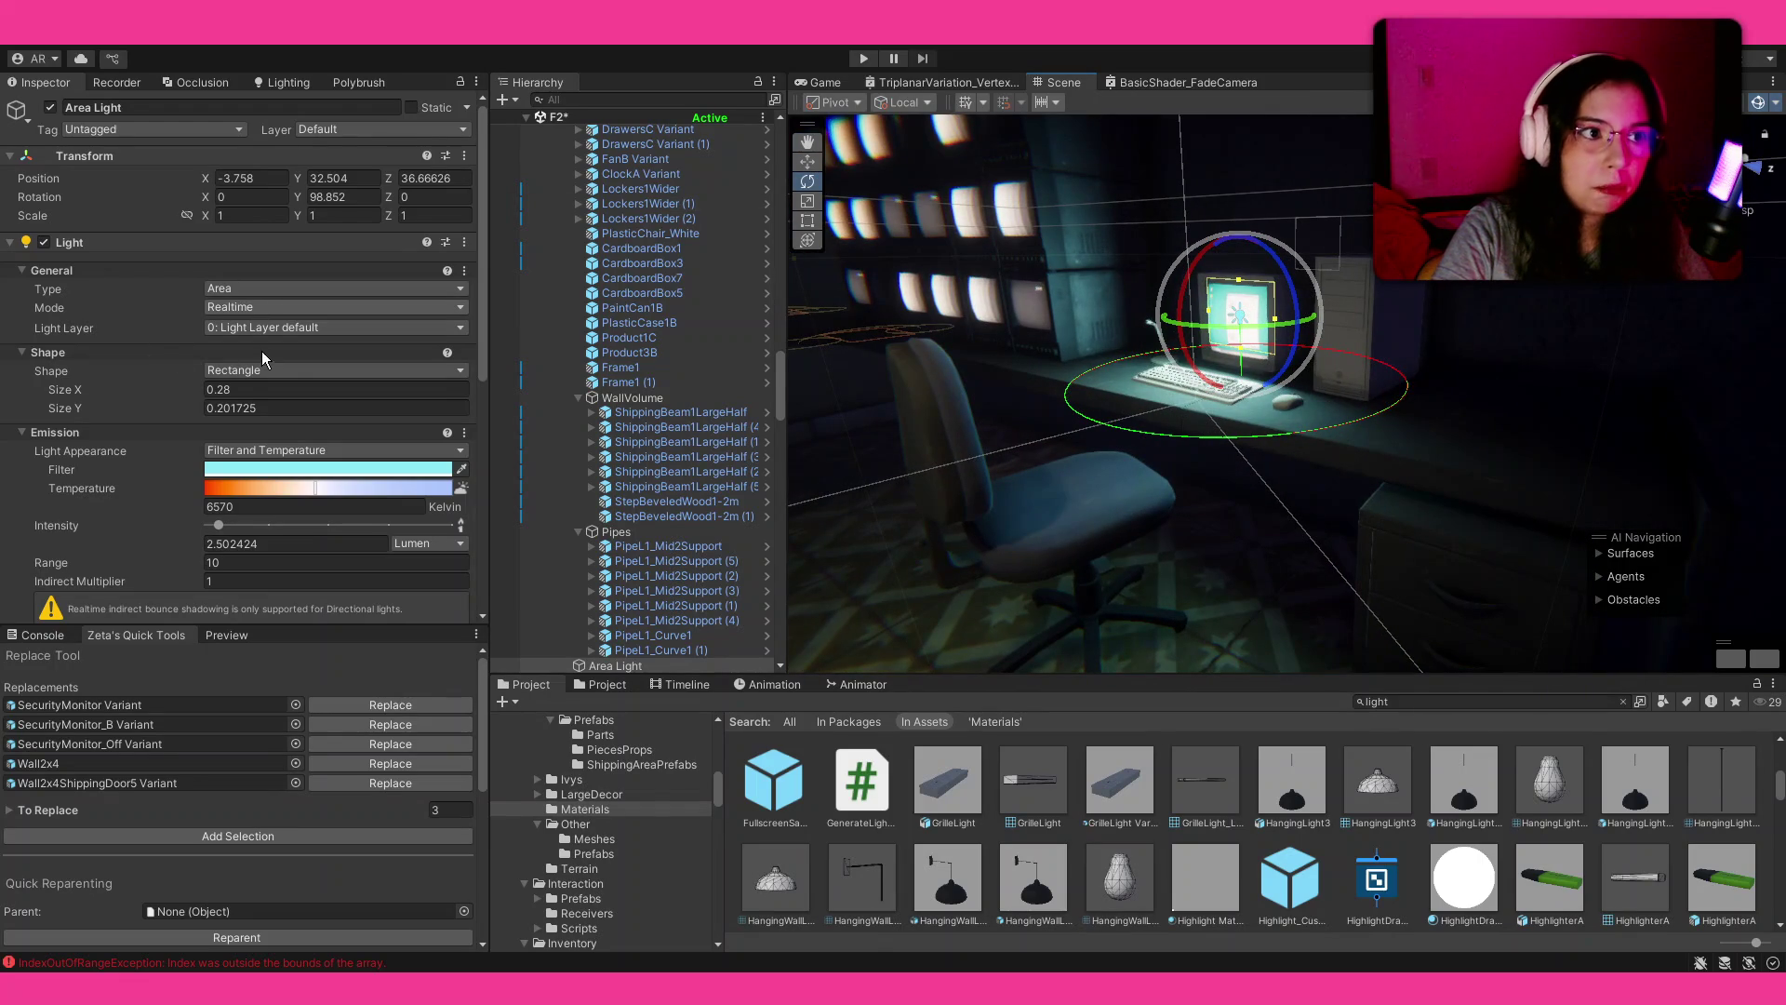
click(264, 353)
scroll(949, 489, up, 3)
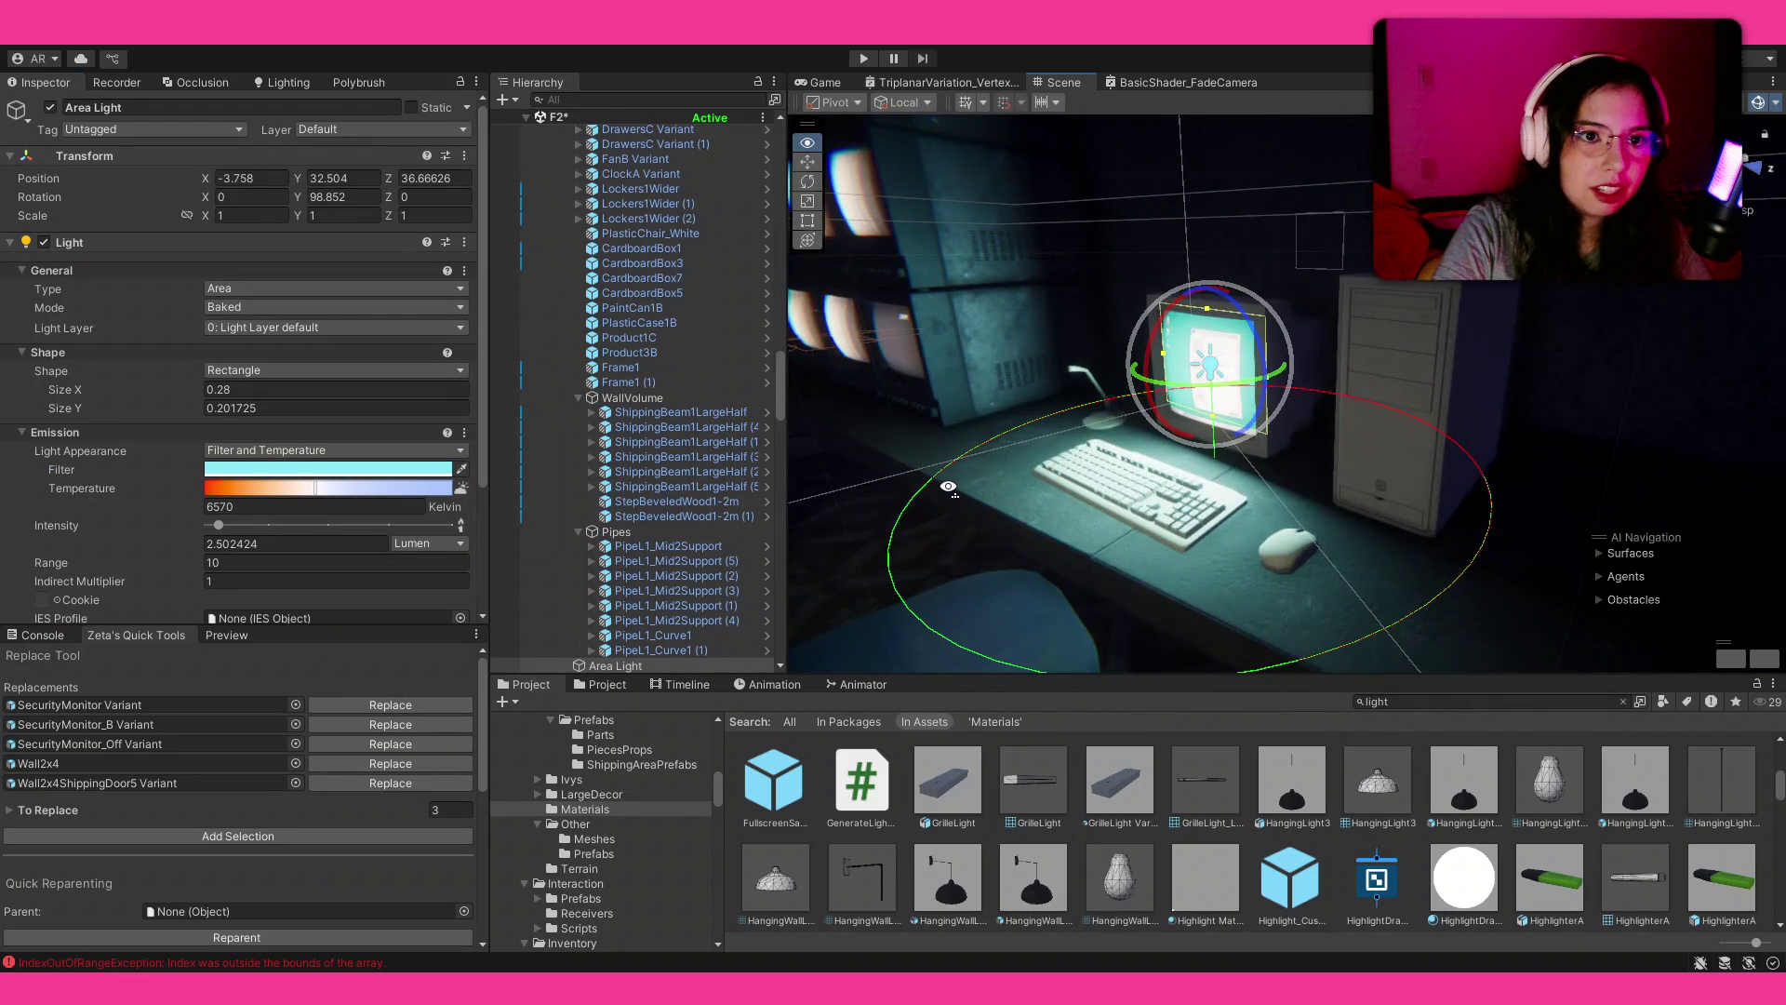
scroll(948, 487, up, 5)
mouse_move(938, 484)
mouse_down()
mouse_move(986, 437)
mouse_move(940, 477)
mouse_up()
drag(934, 333, 928, 332)
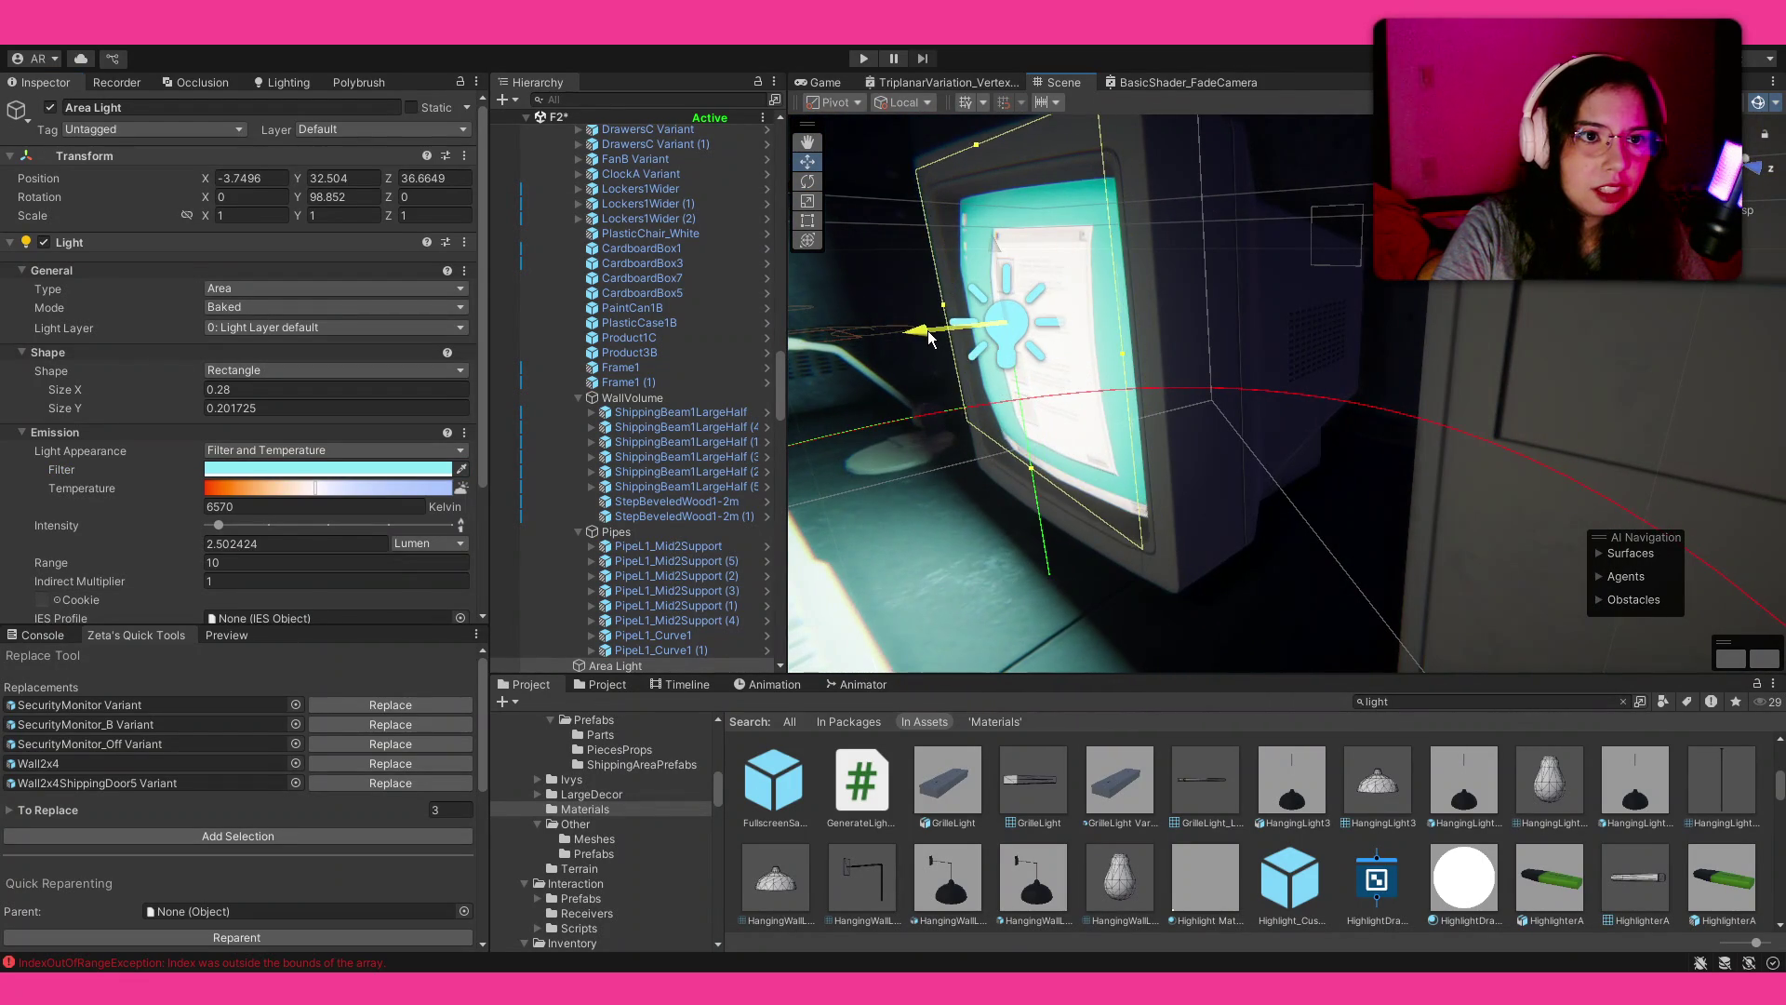
key(f)
mouse_move(1205, 342)
mouse_down()
mouse_move(1175, 332)
mouse_move(1267, 359)
mouse_up()
key(e)
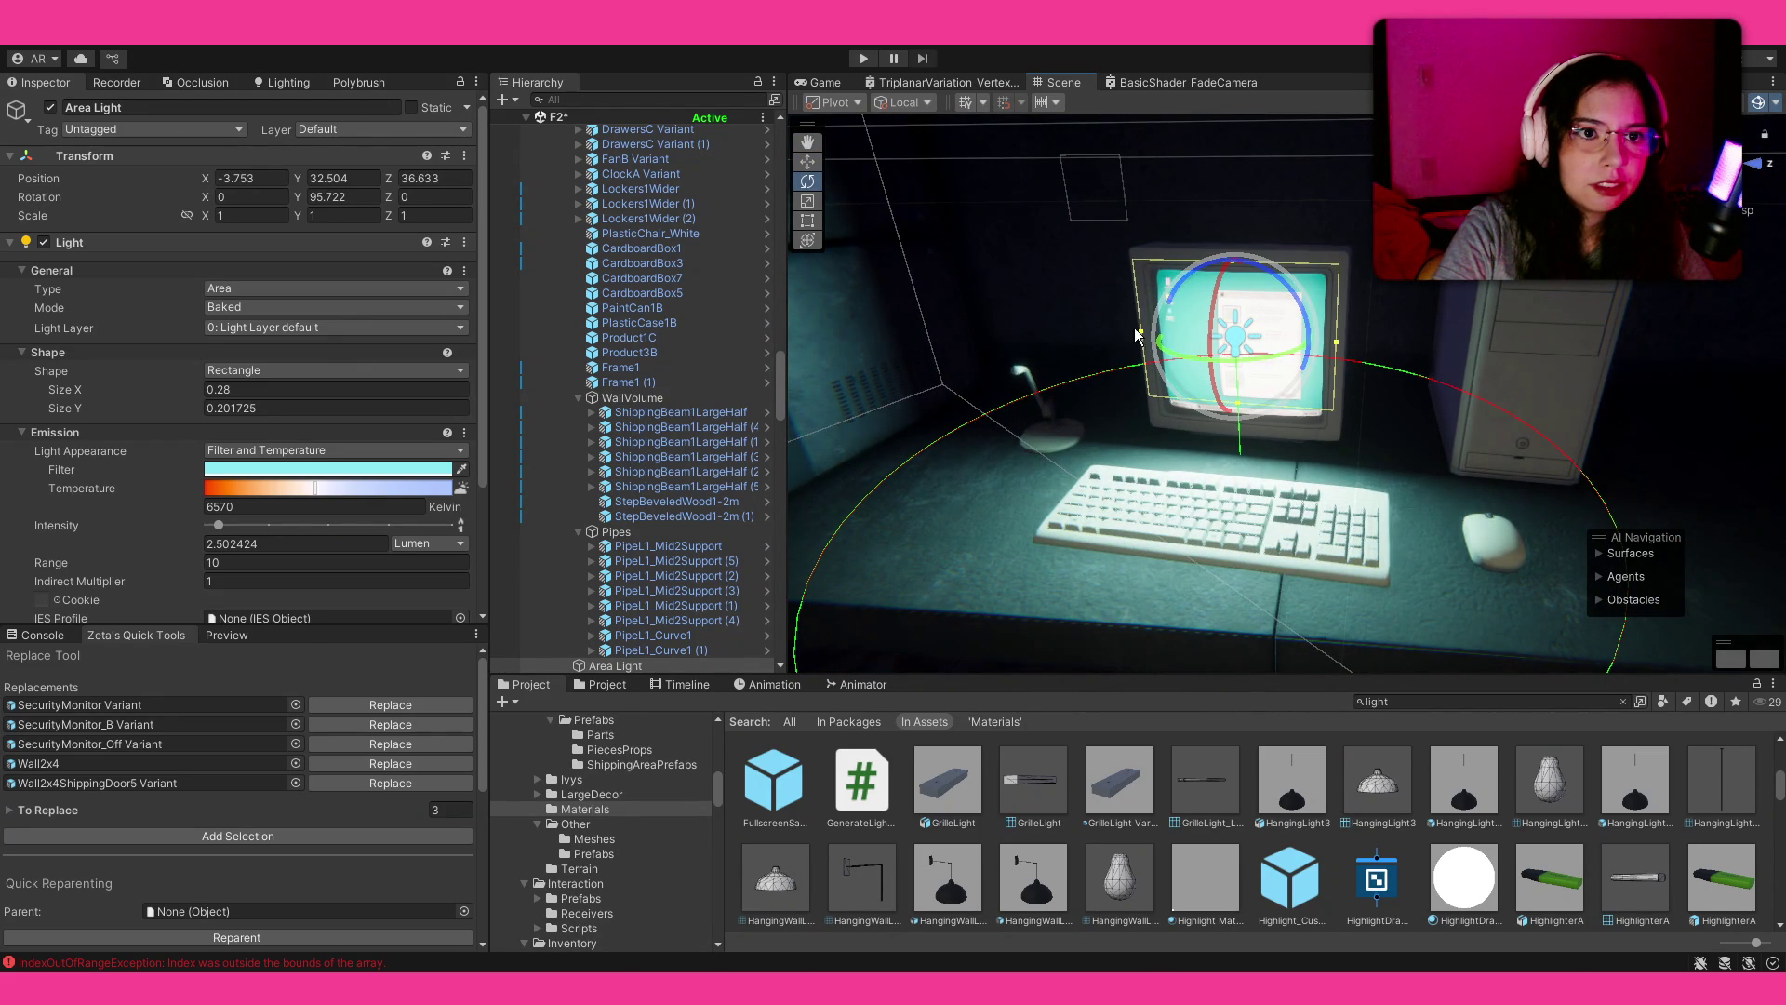
drag(1142, 333, 1151, 332)
key(w)
mouse_move(1232, 257)
mouse_down()
mouse_move(1252, 326)
mouse_move(1221, 330)
mouse_up()
scroll(1240, 270, down, 5)
drag(218, 524, 228, 525)
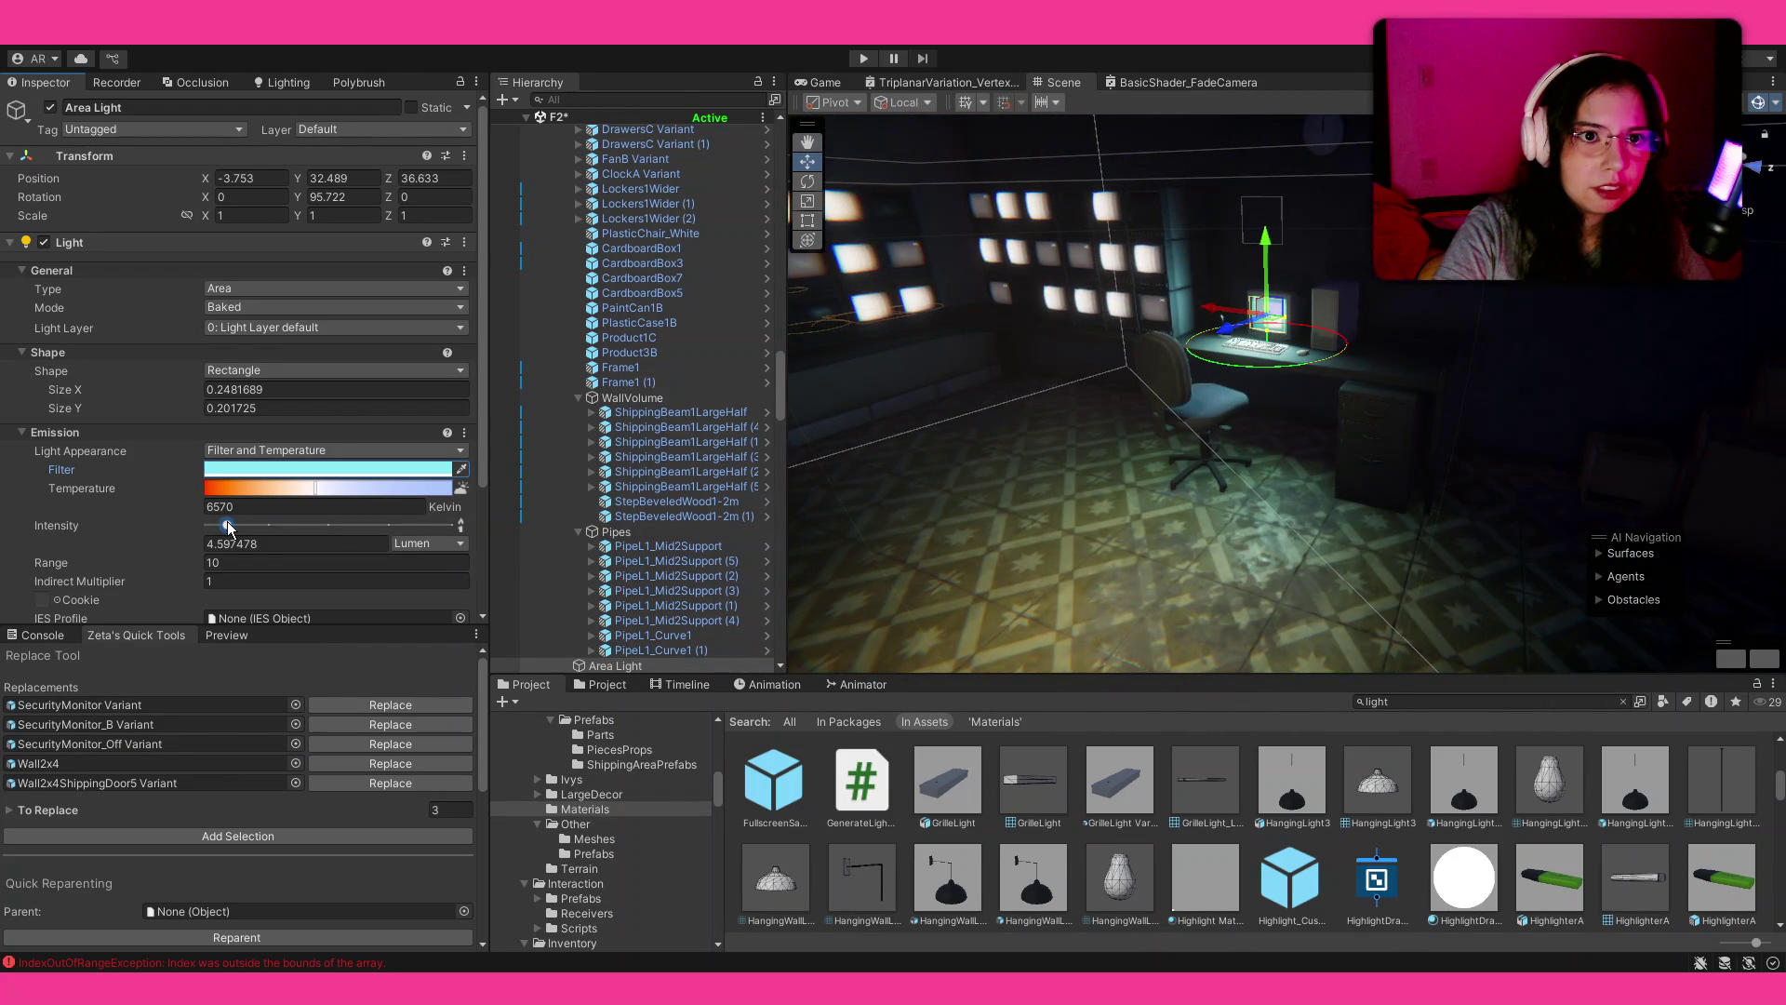
scroll(1477, 430, down, 6)
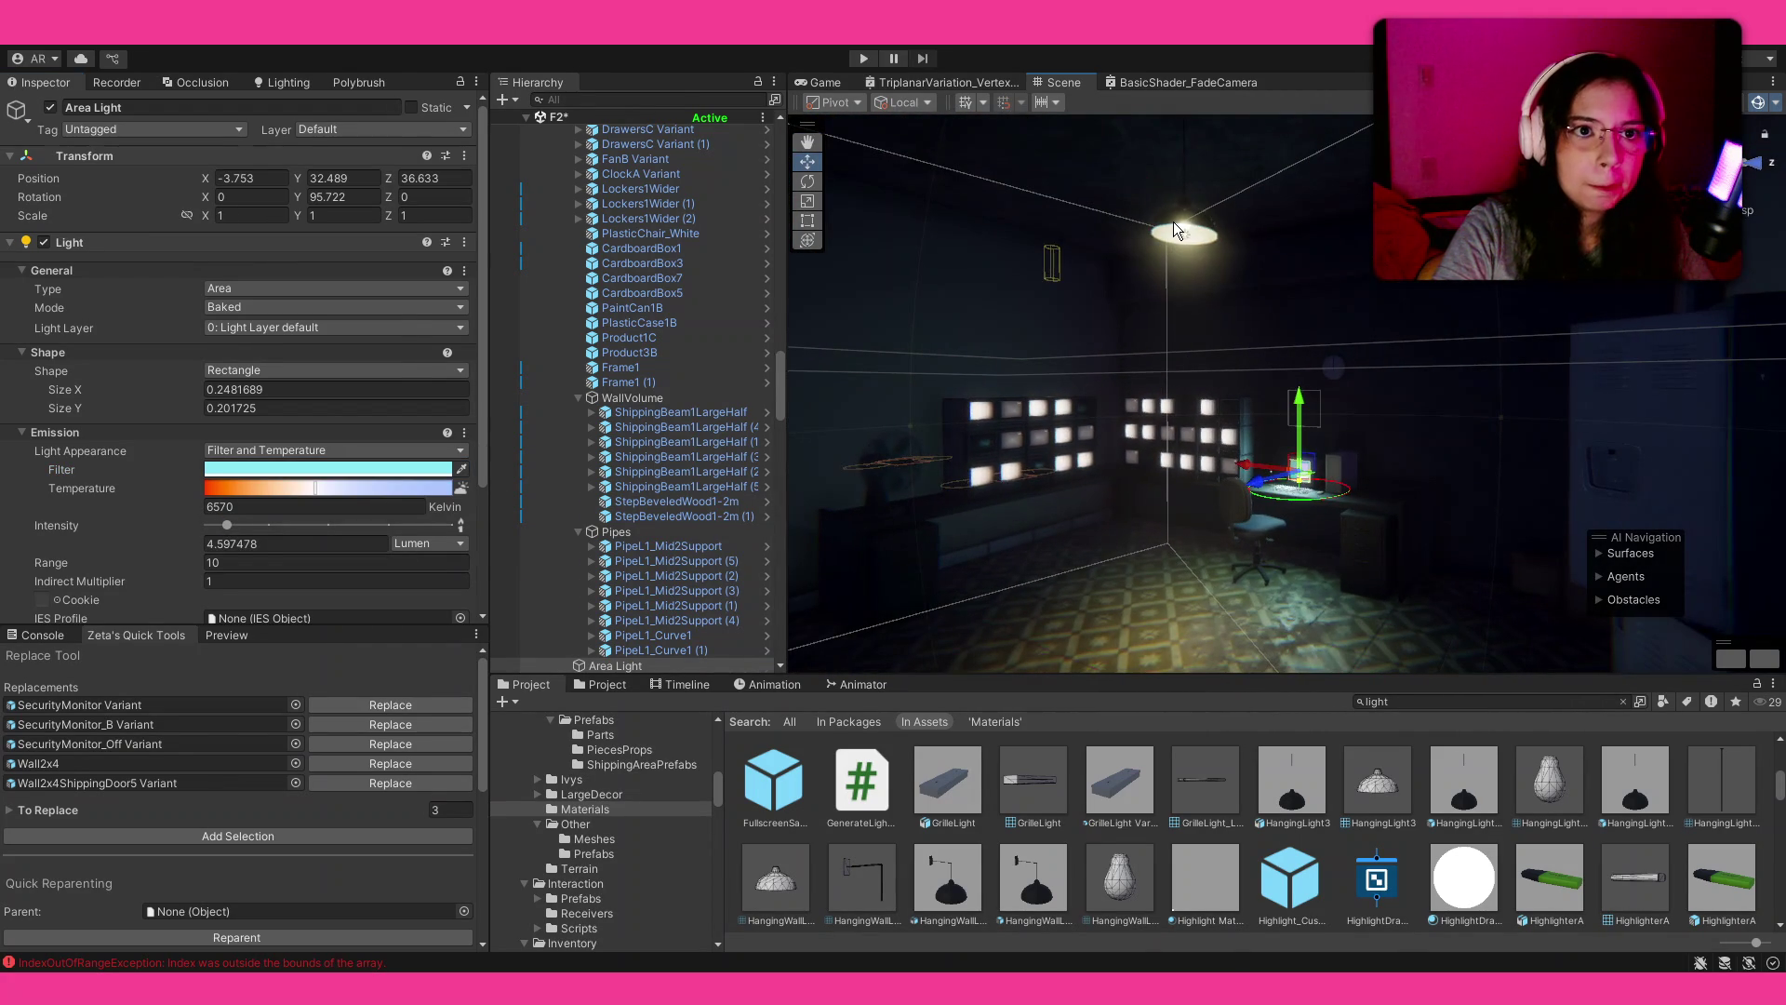
click(1175, 226)
key(Delete)
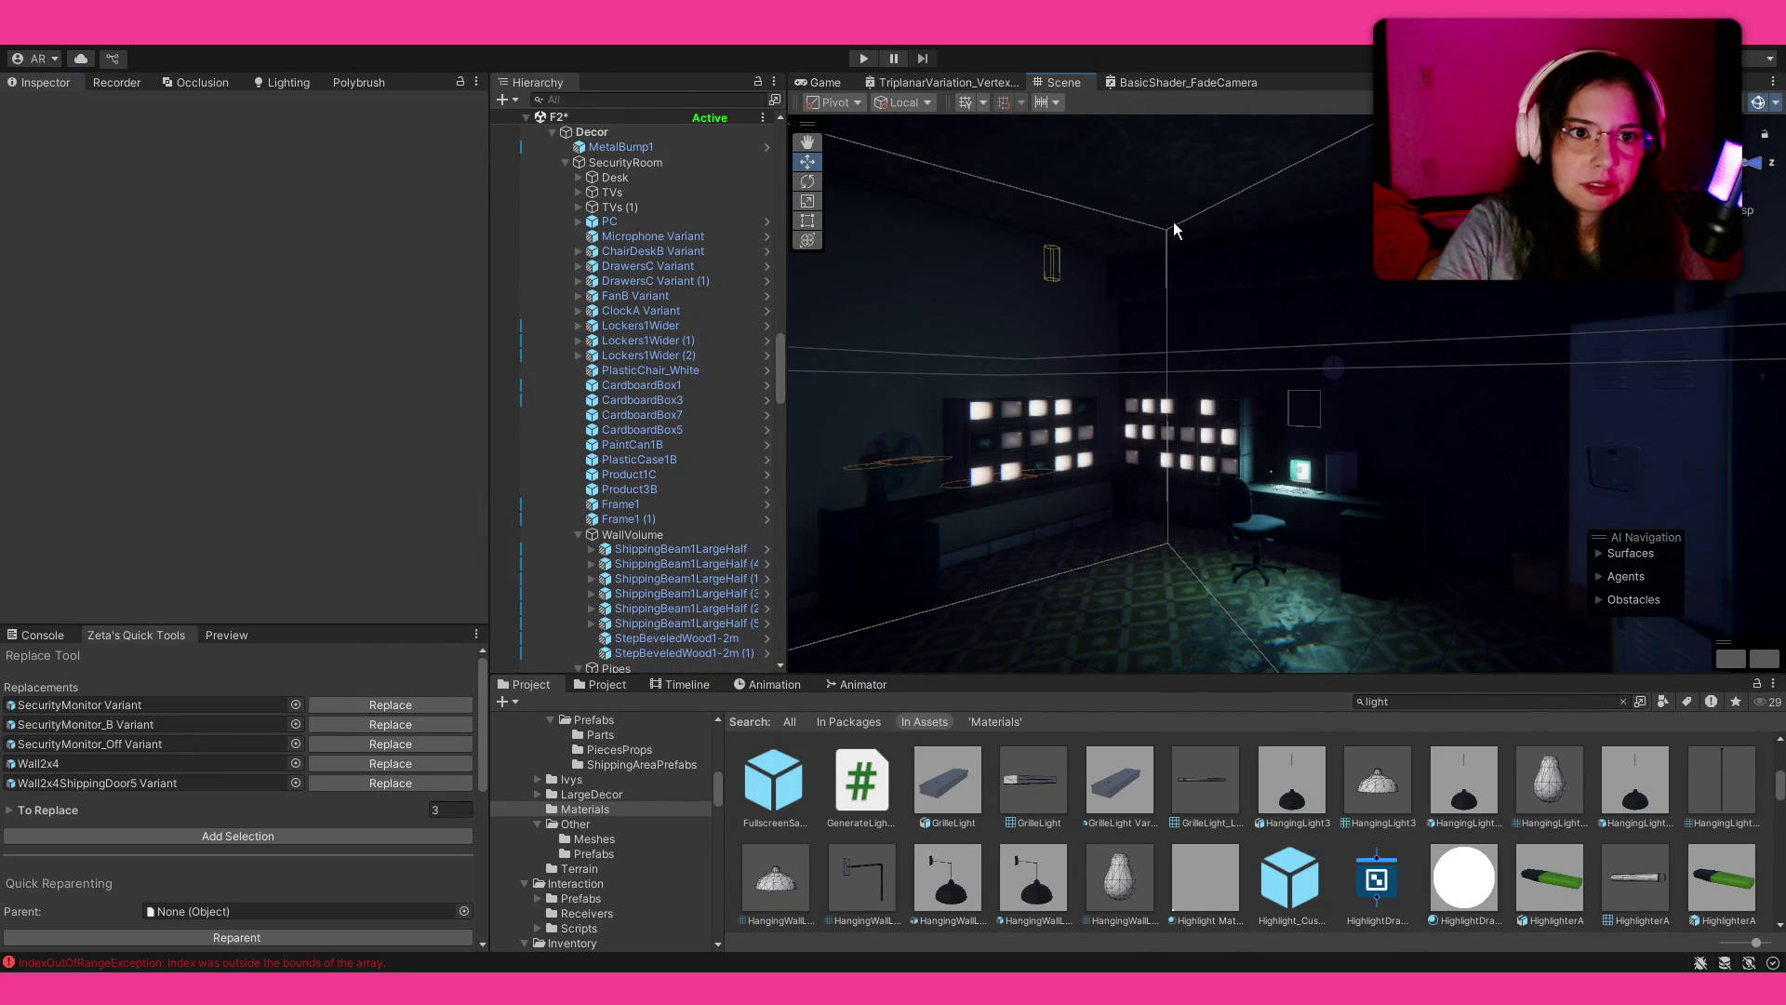
mouse_move(1207, 233)
mouse_down()
mouse_move(1128, 486)
mouse_move(1130, 307)
mouse_move(1078, 370)
mouse_move(1202, 291)
mouse_move(1124, 395)
mouse_up()
key(ctrl+z)
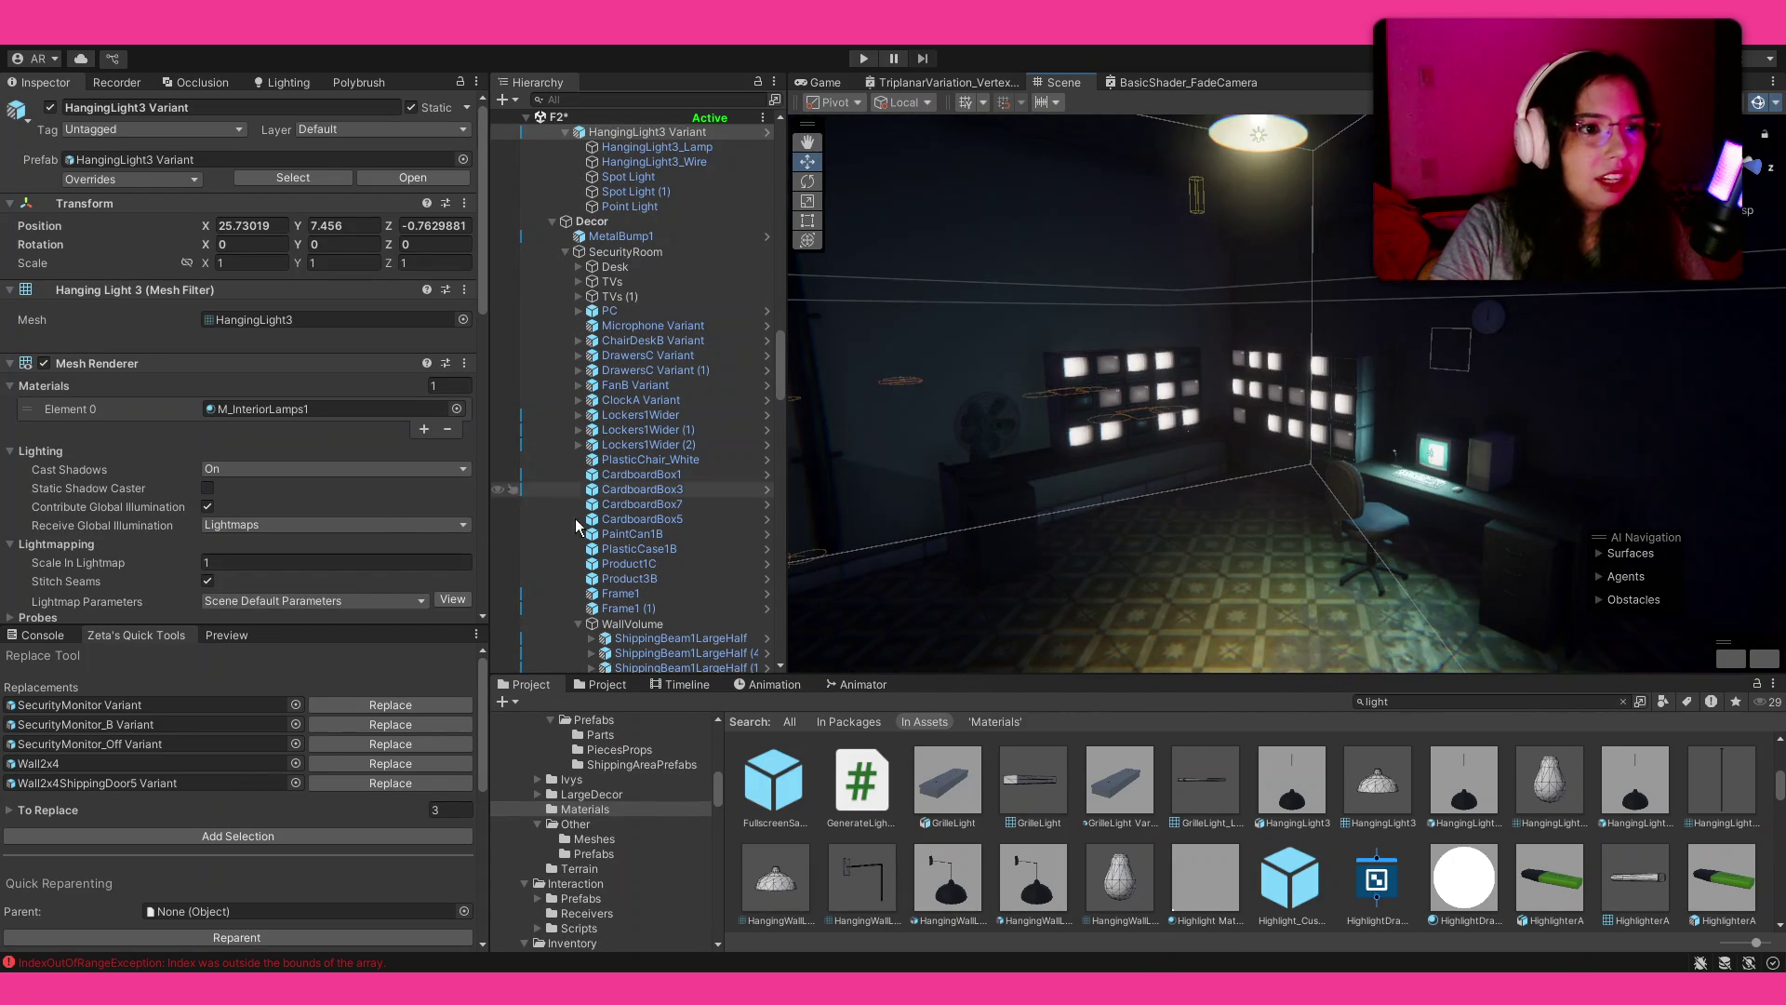
scroll(617, 499, down, 3)
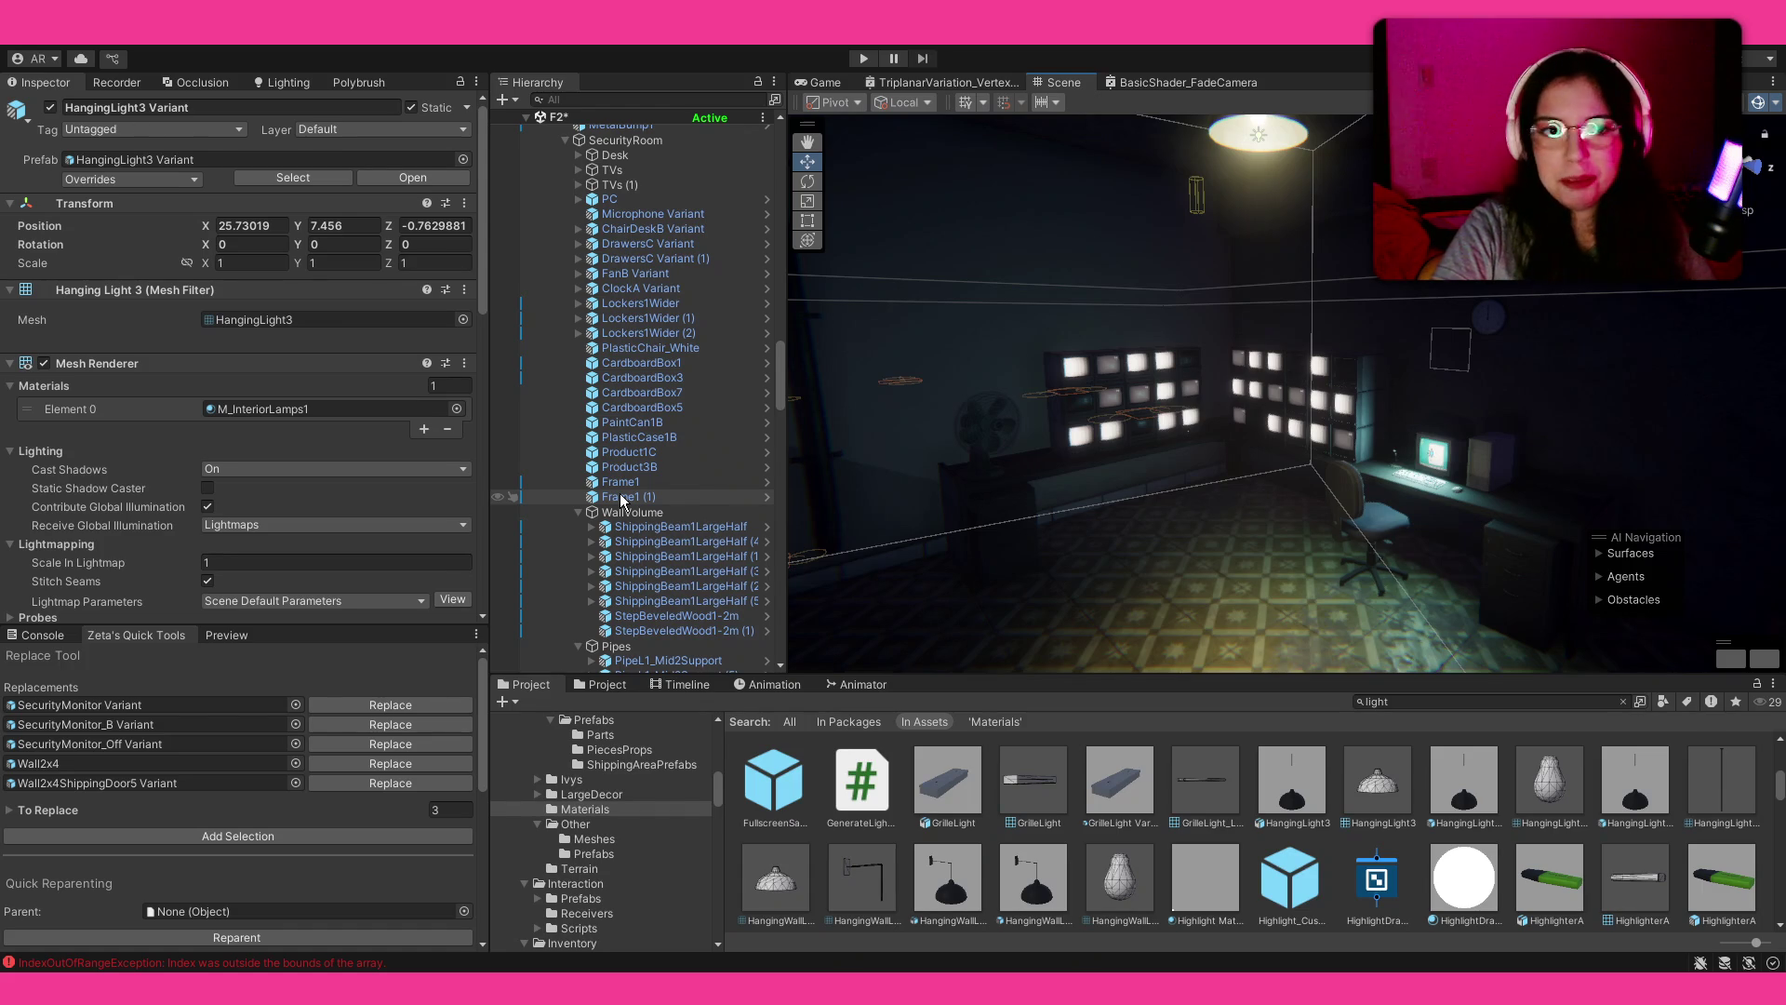
scroll(623, 475, down, 3)
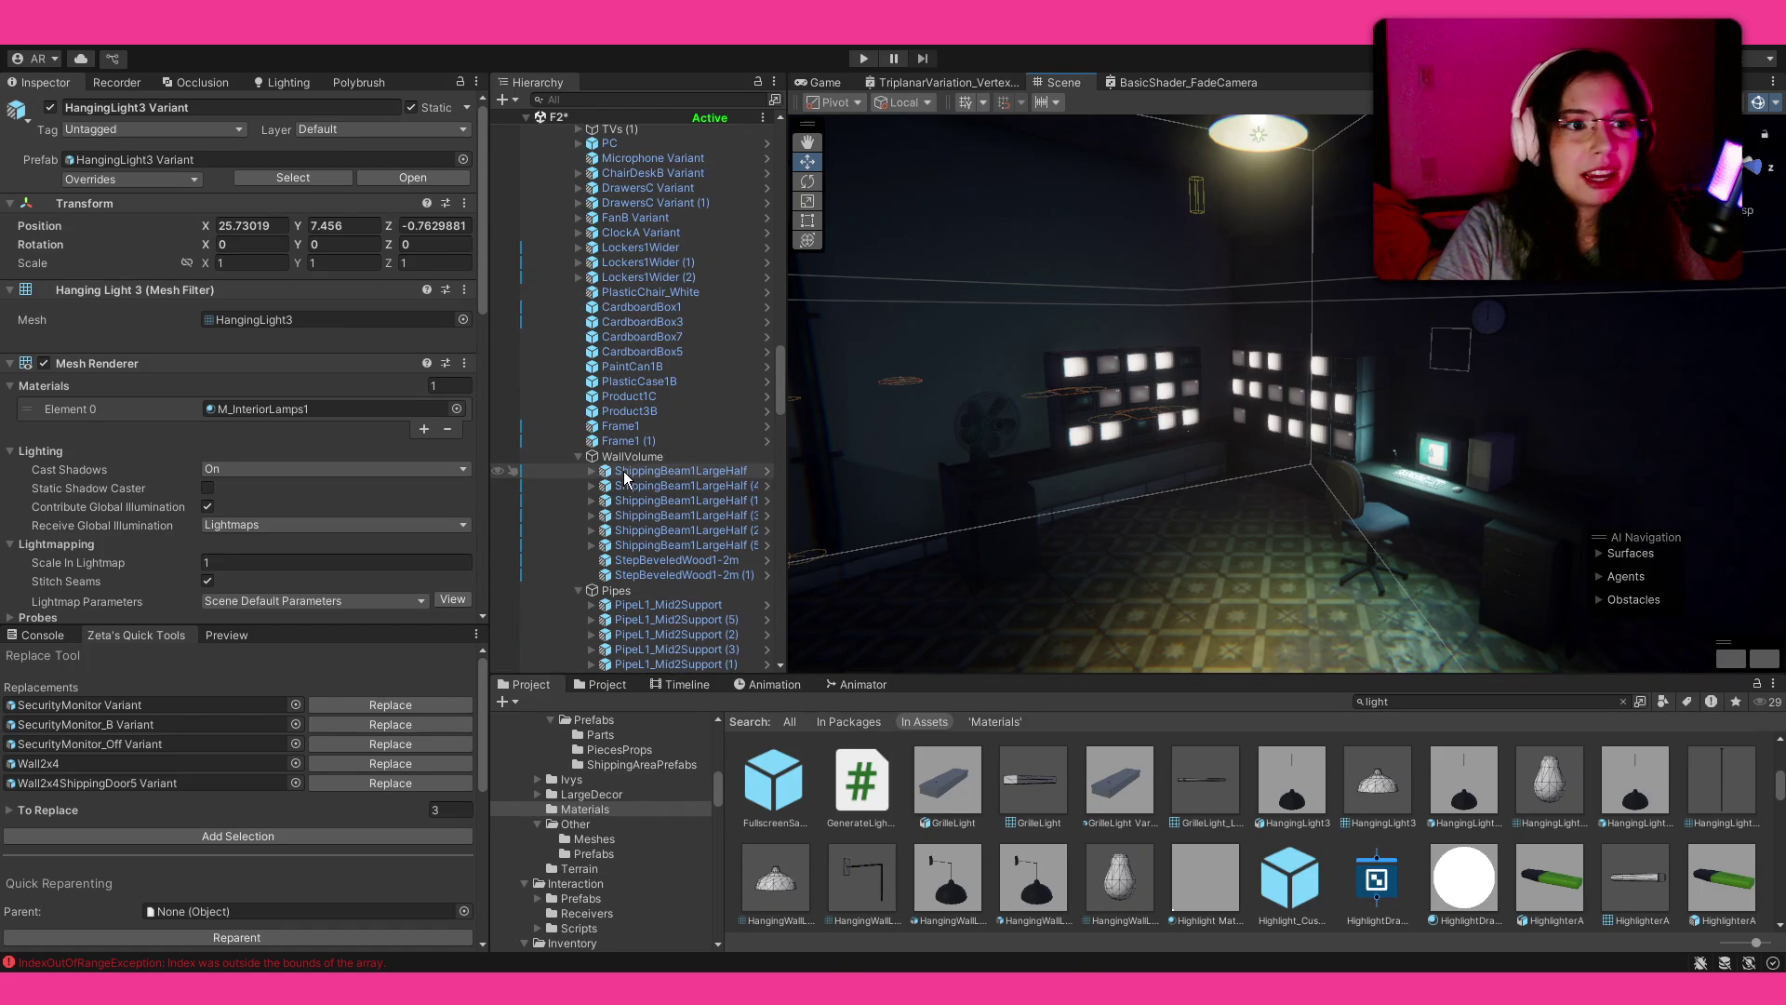
drag(1021, 452, 1036, 463)
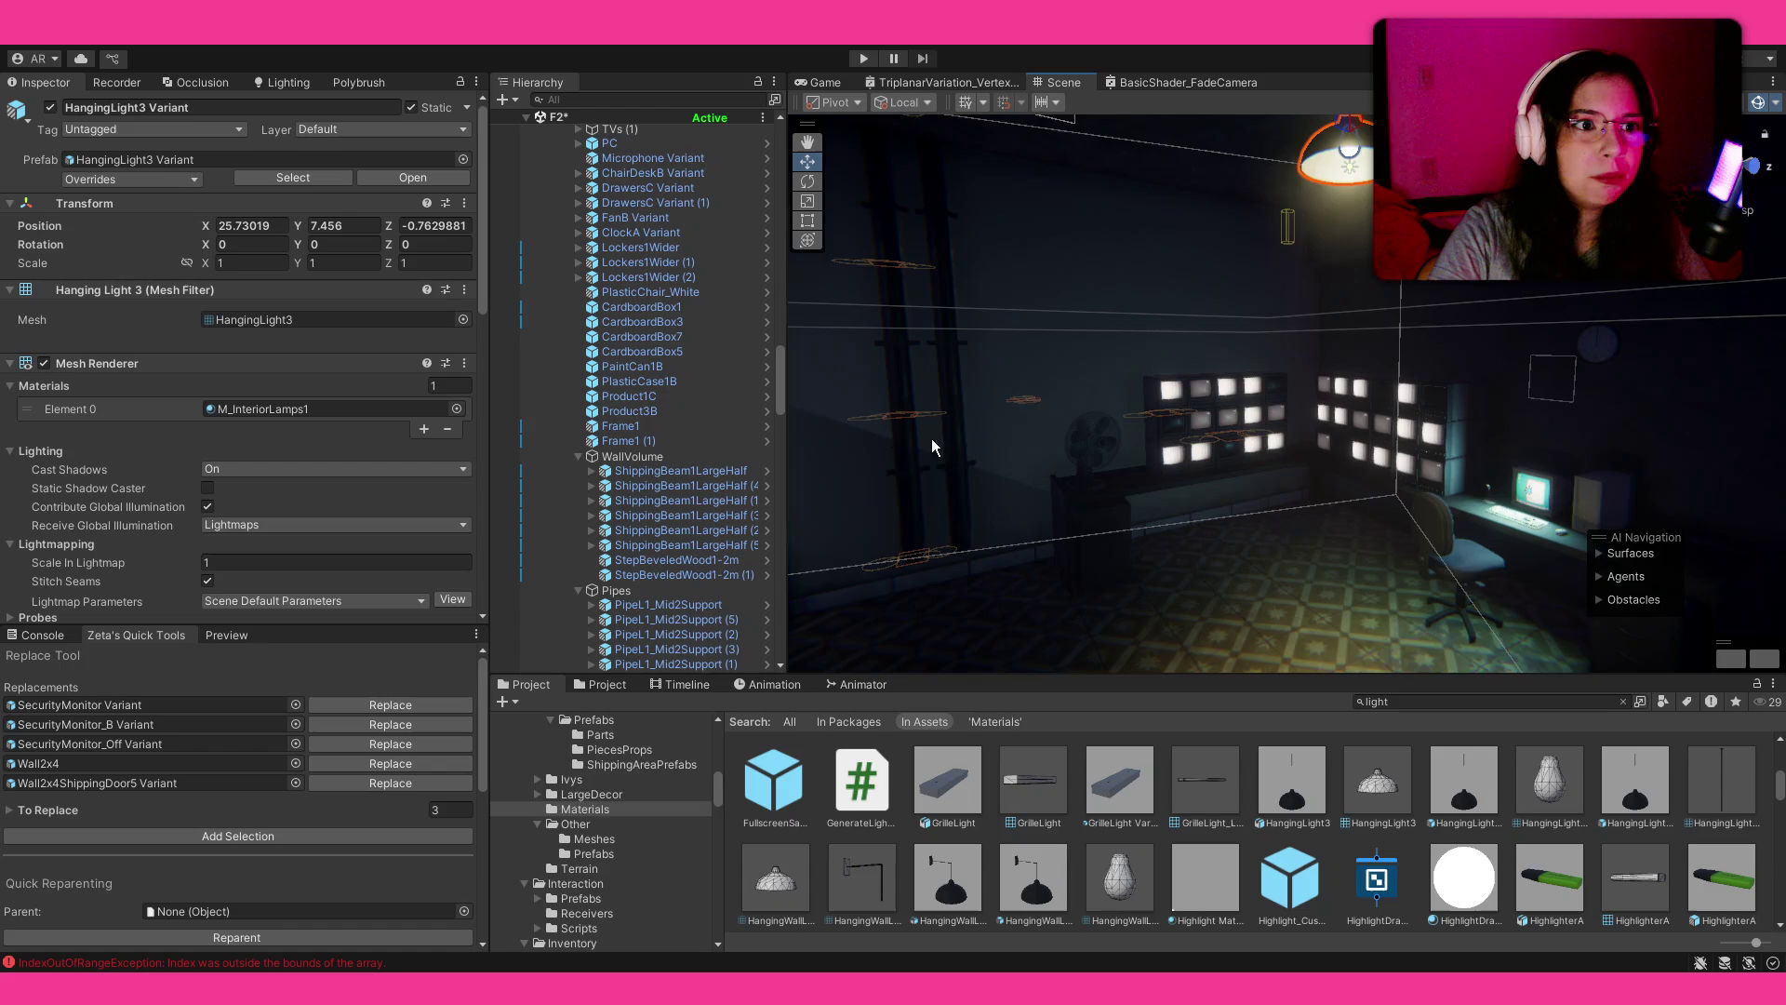
scroll(625, 359, up, 3)
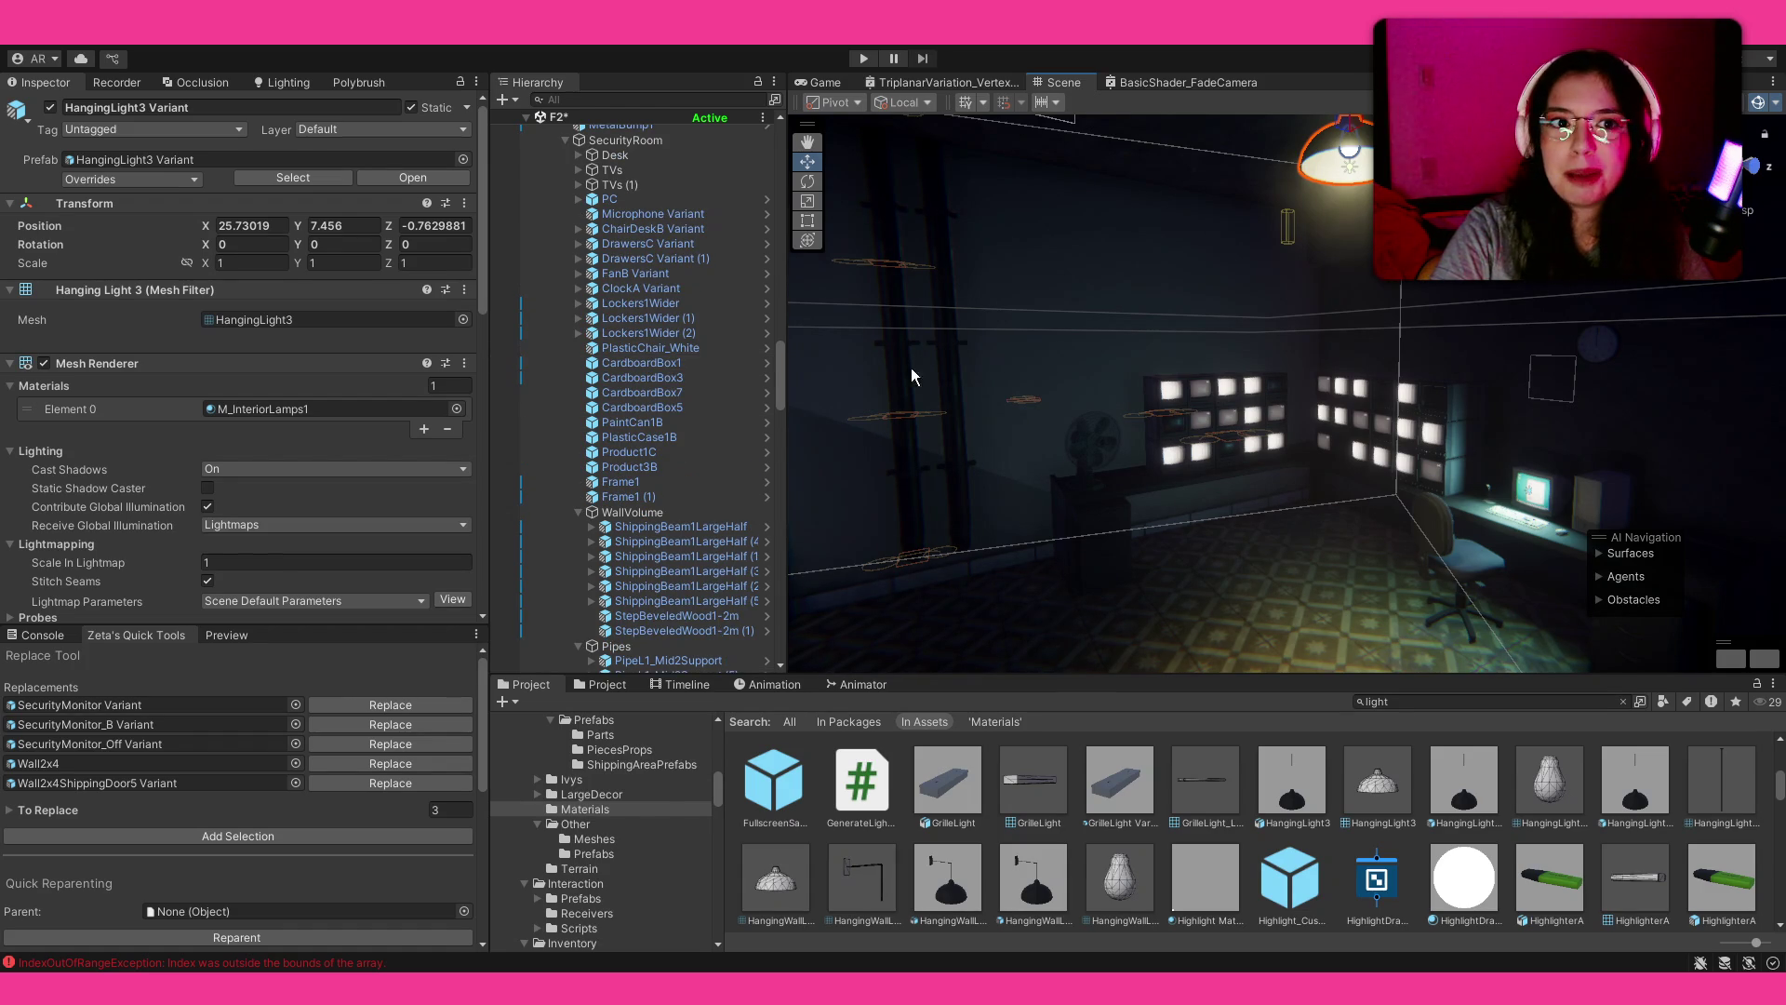
drag(1028, 382, 1111, 358)
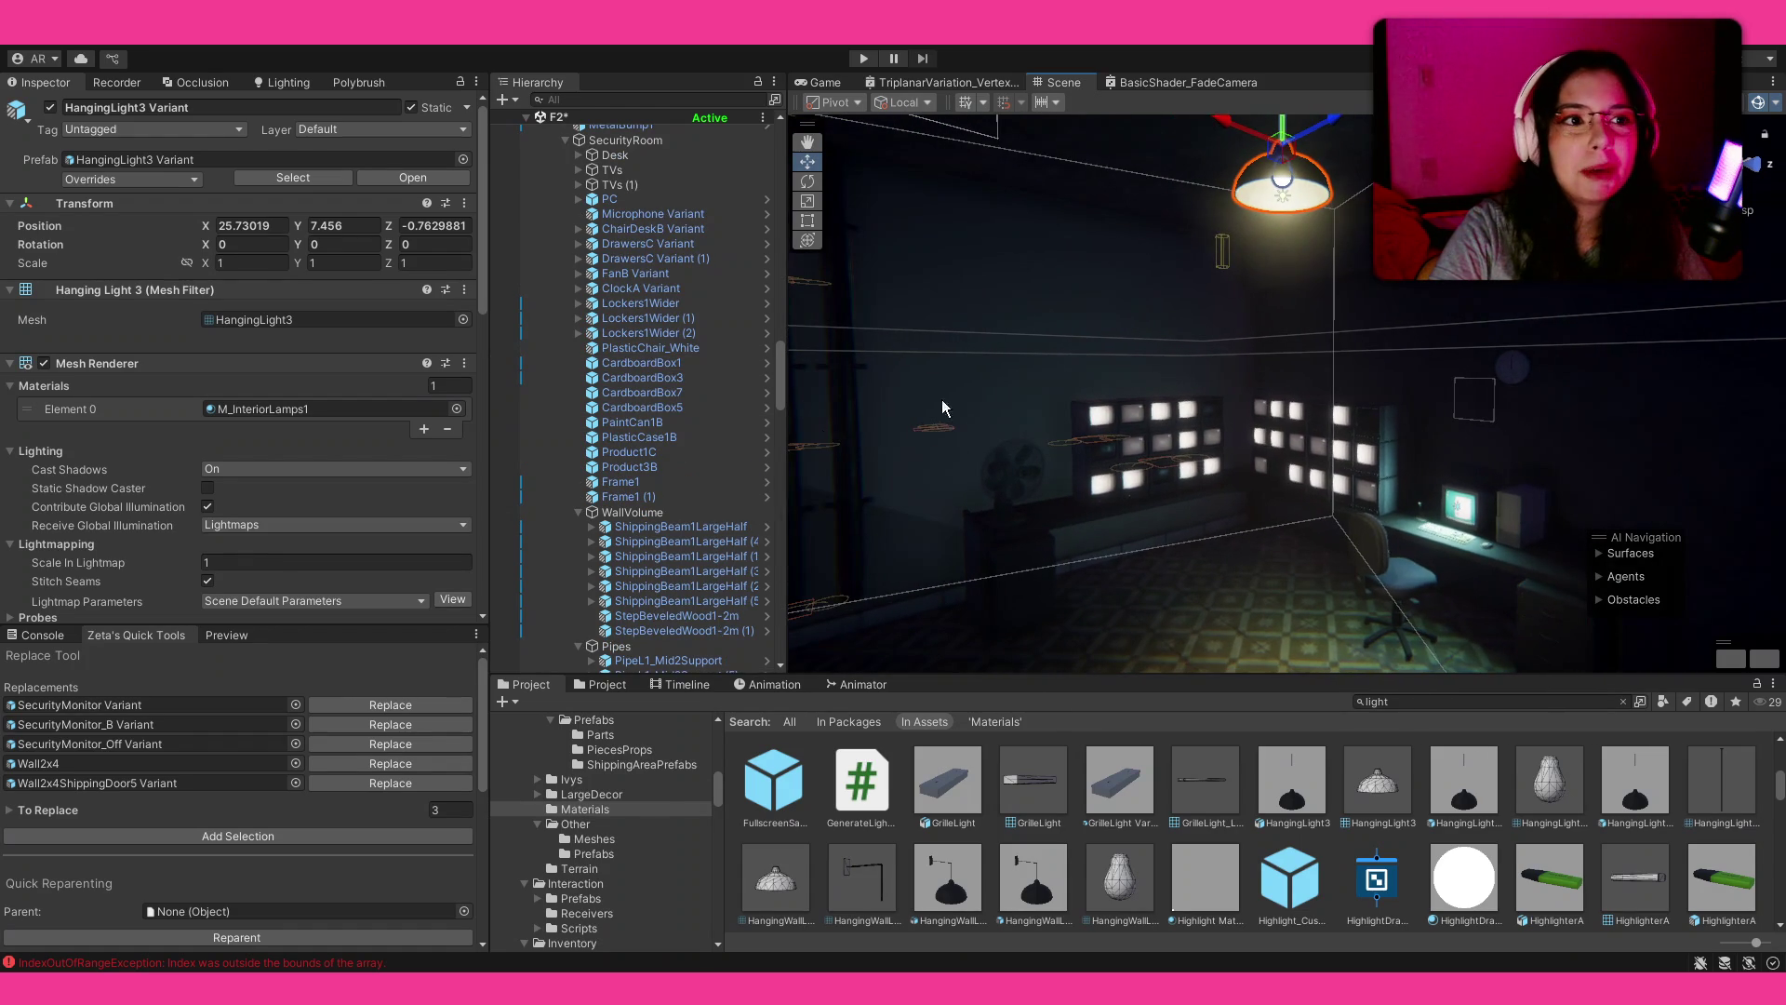
Step: Deactivate Spot Light, Spot Light (1) and Point Light under the hanging lamp
scroll(676, 490, down, 3)
scroll(676, 490, up, 8)
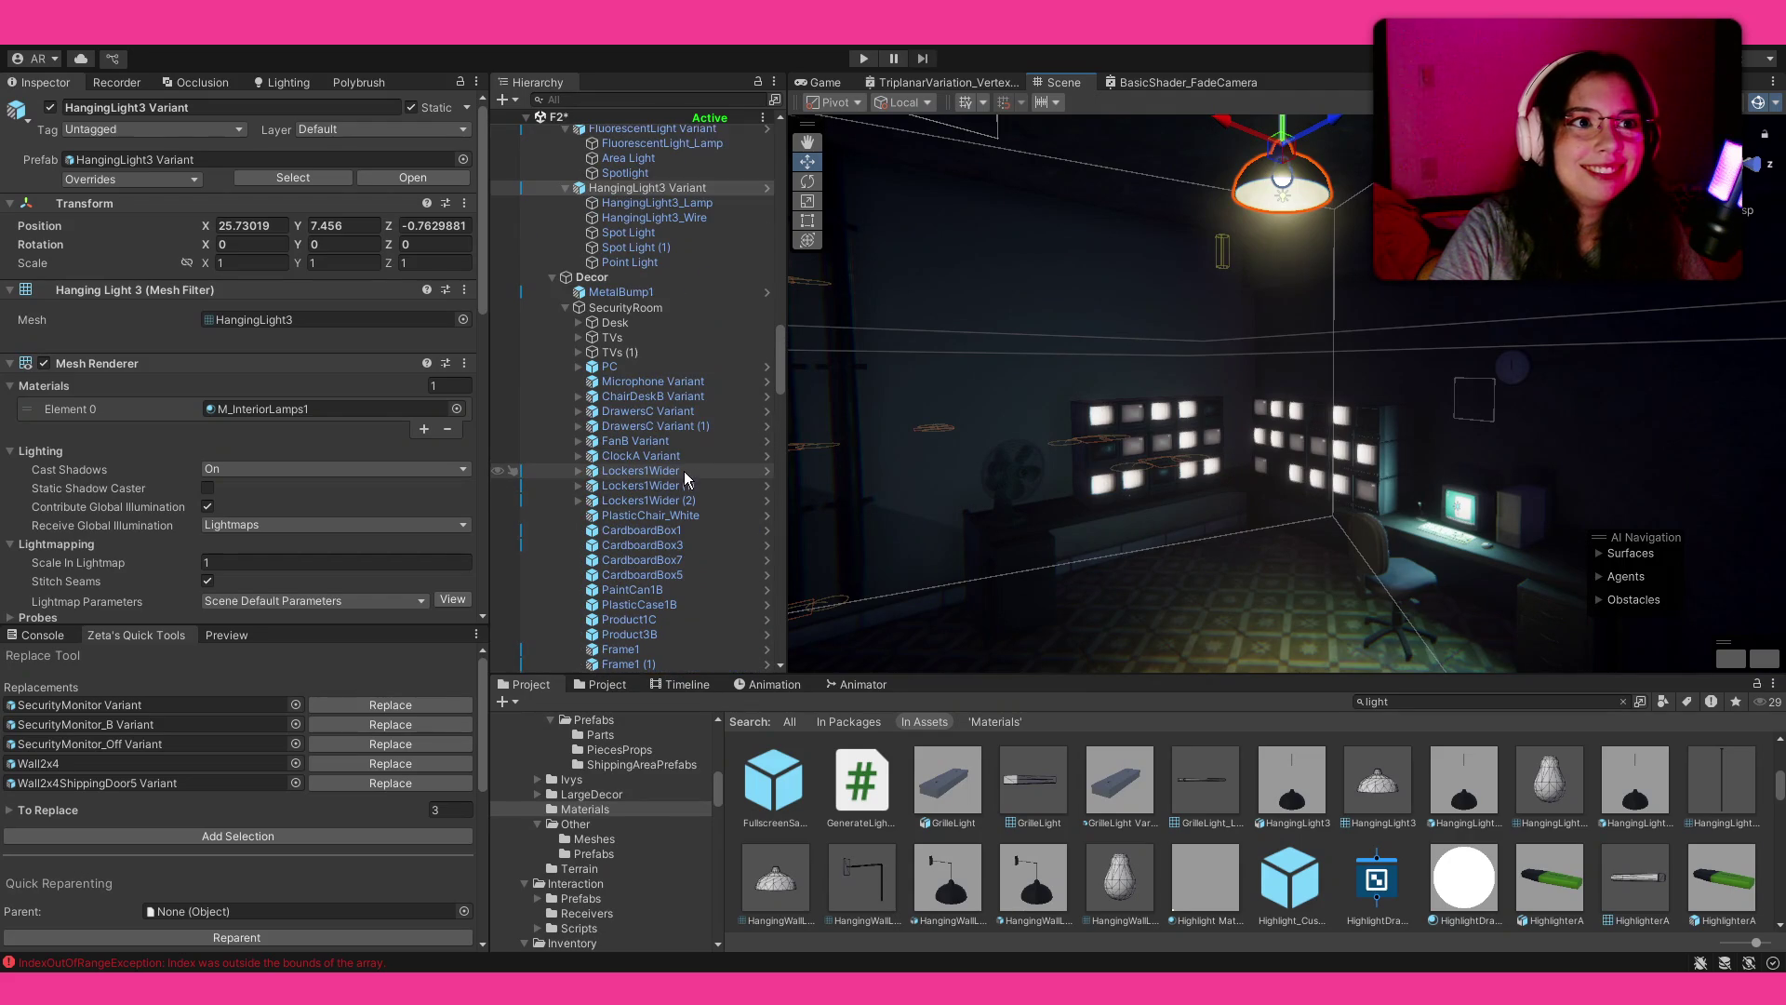
scroll(130, 489, down, 10)
scroll(136, 489, down, 3)
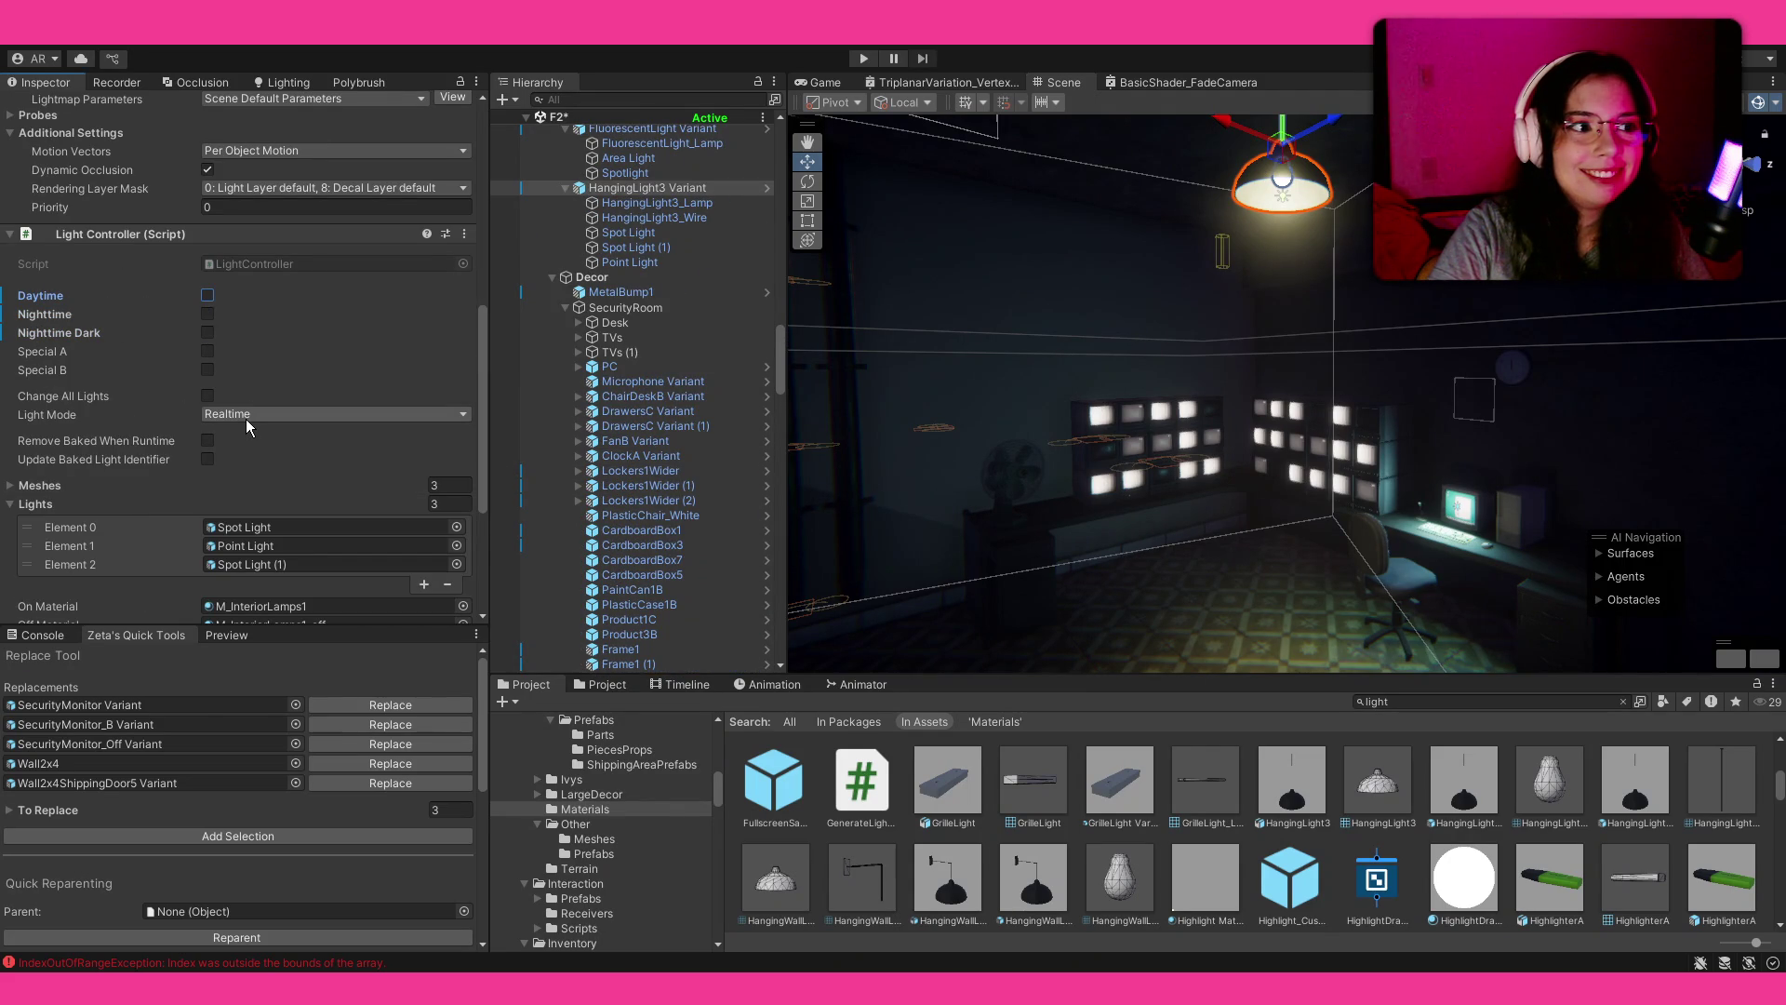
scroll(371, 454, down, 2)
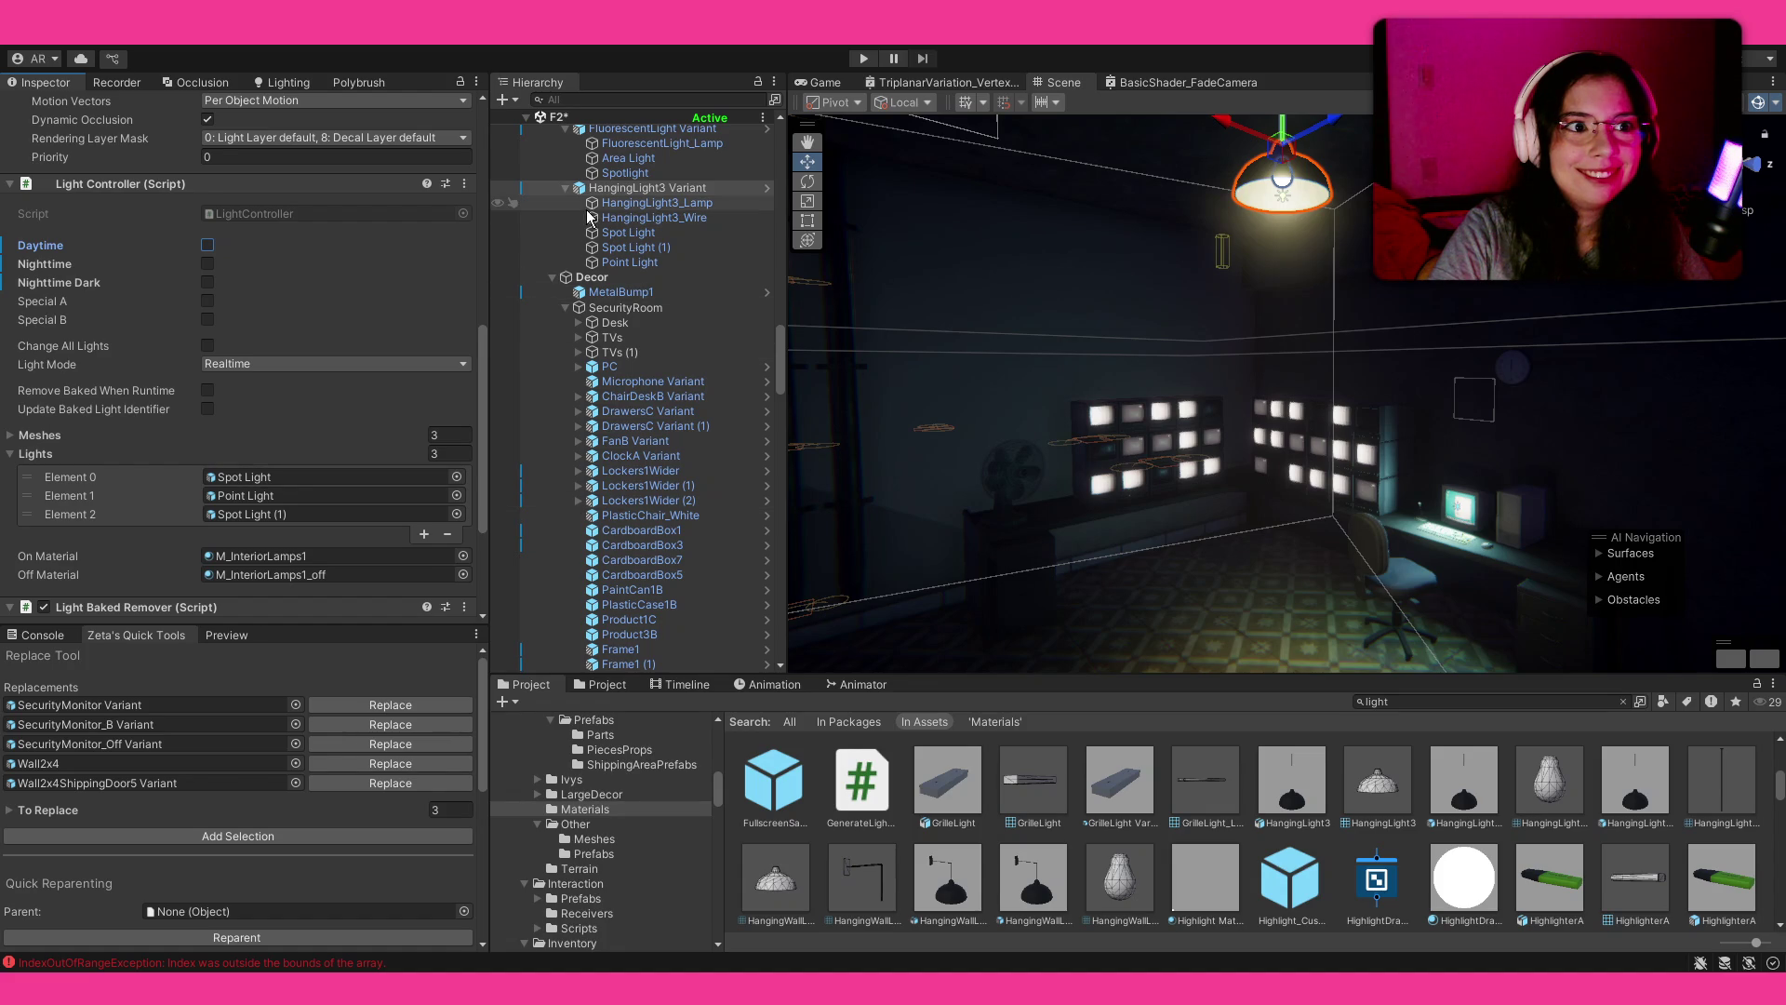
click(628, 233)
shift+click(630, 263)
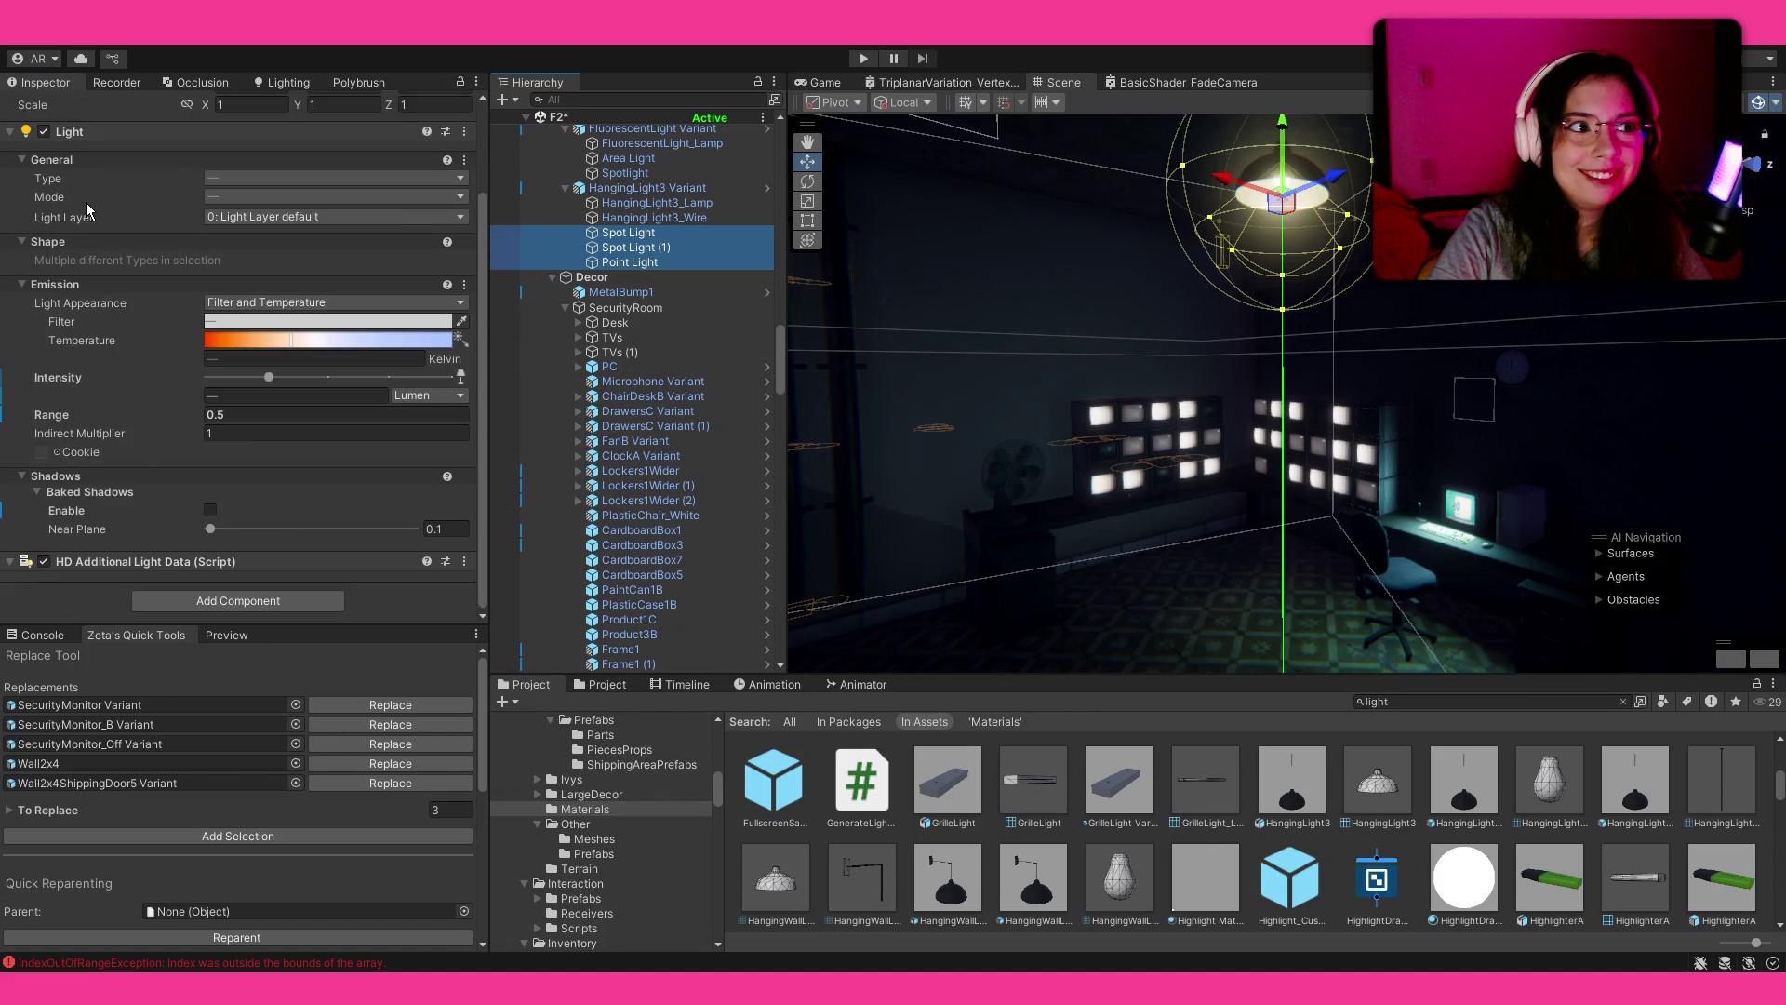
click(50, 107)
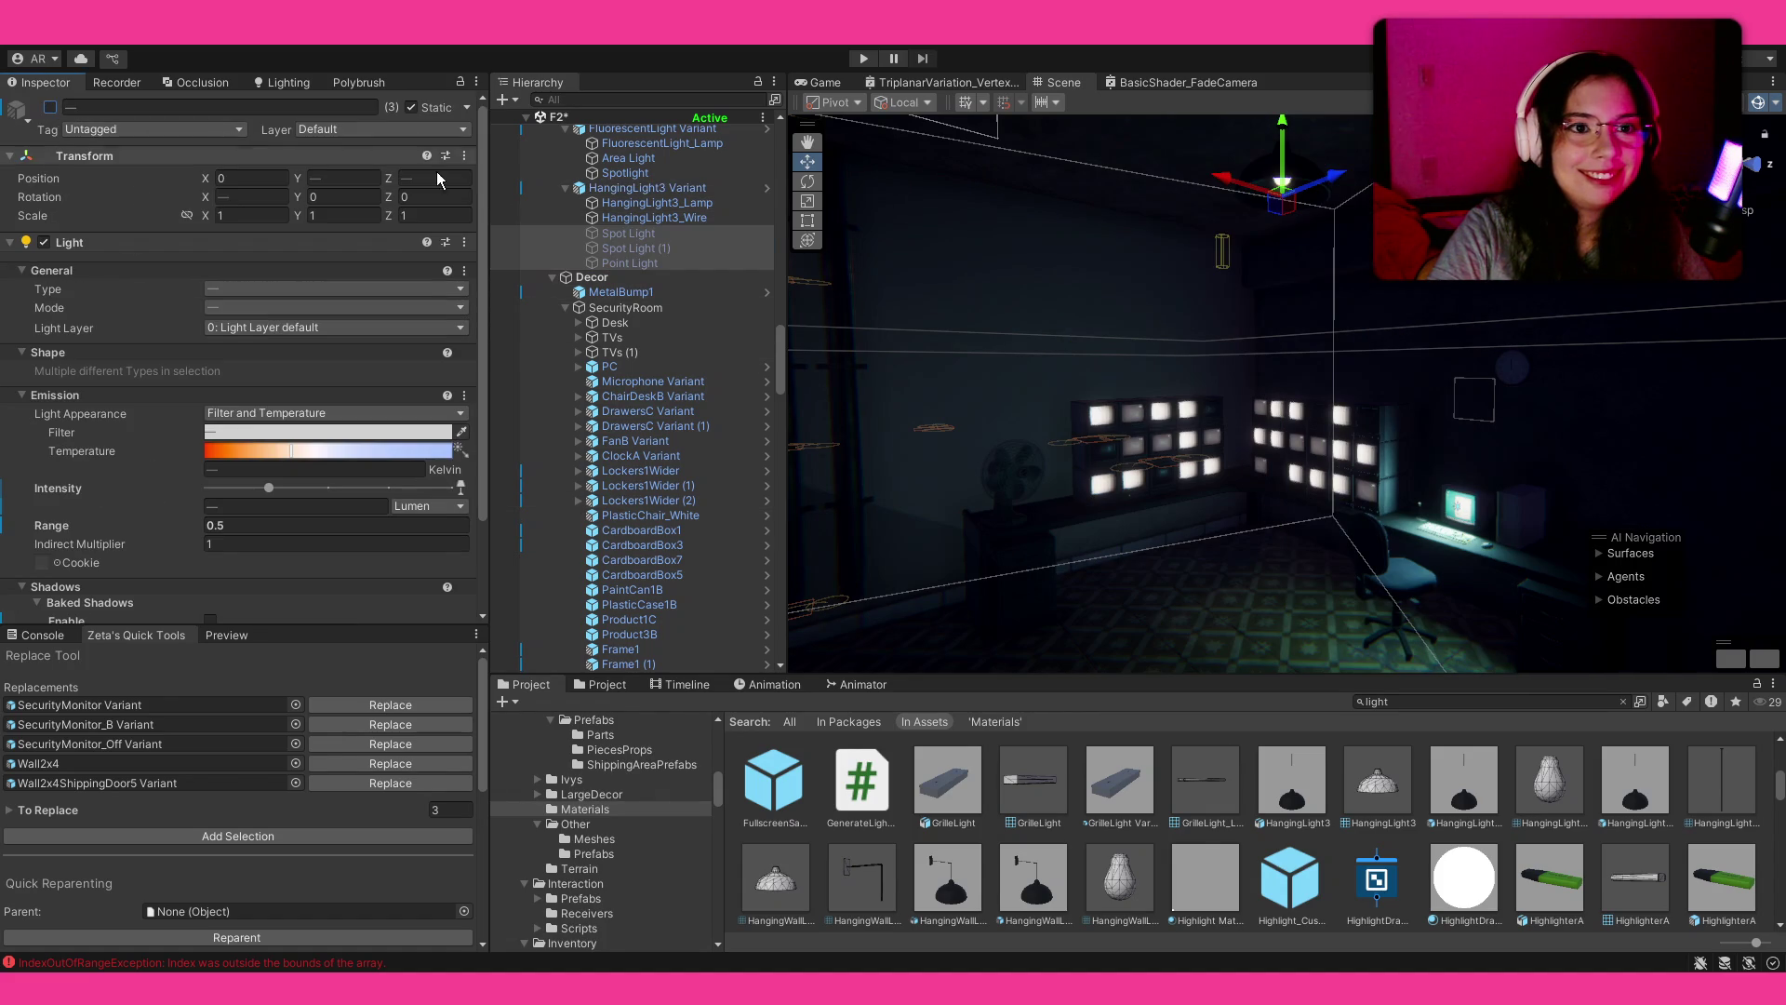
Step: Give the lamp and wire meshes the M_InteriorLamps1_off material
click(648, 190)
shift+click(659, 217)
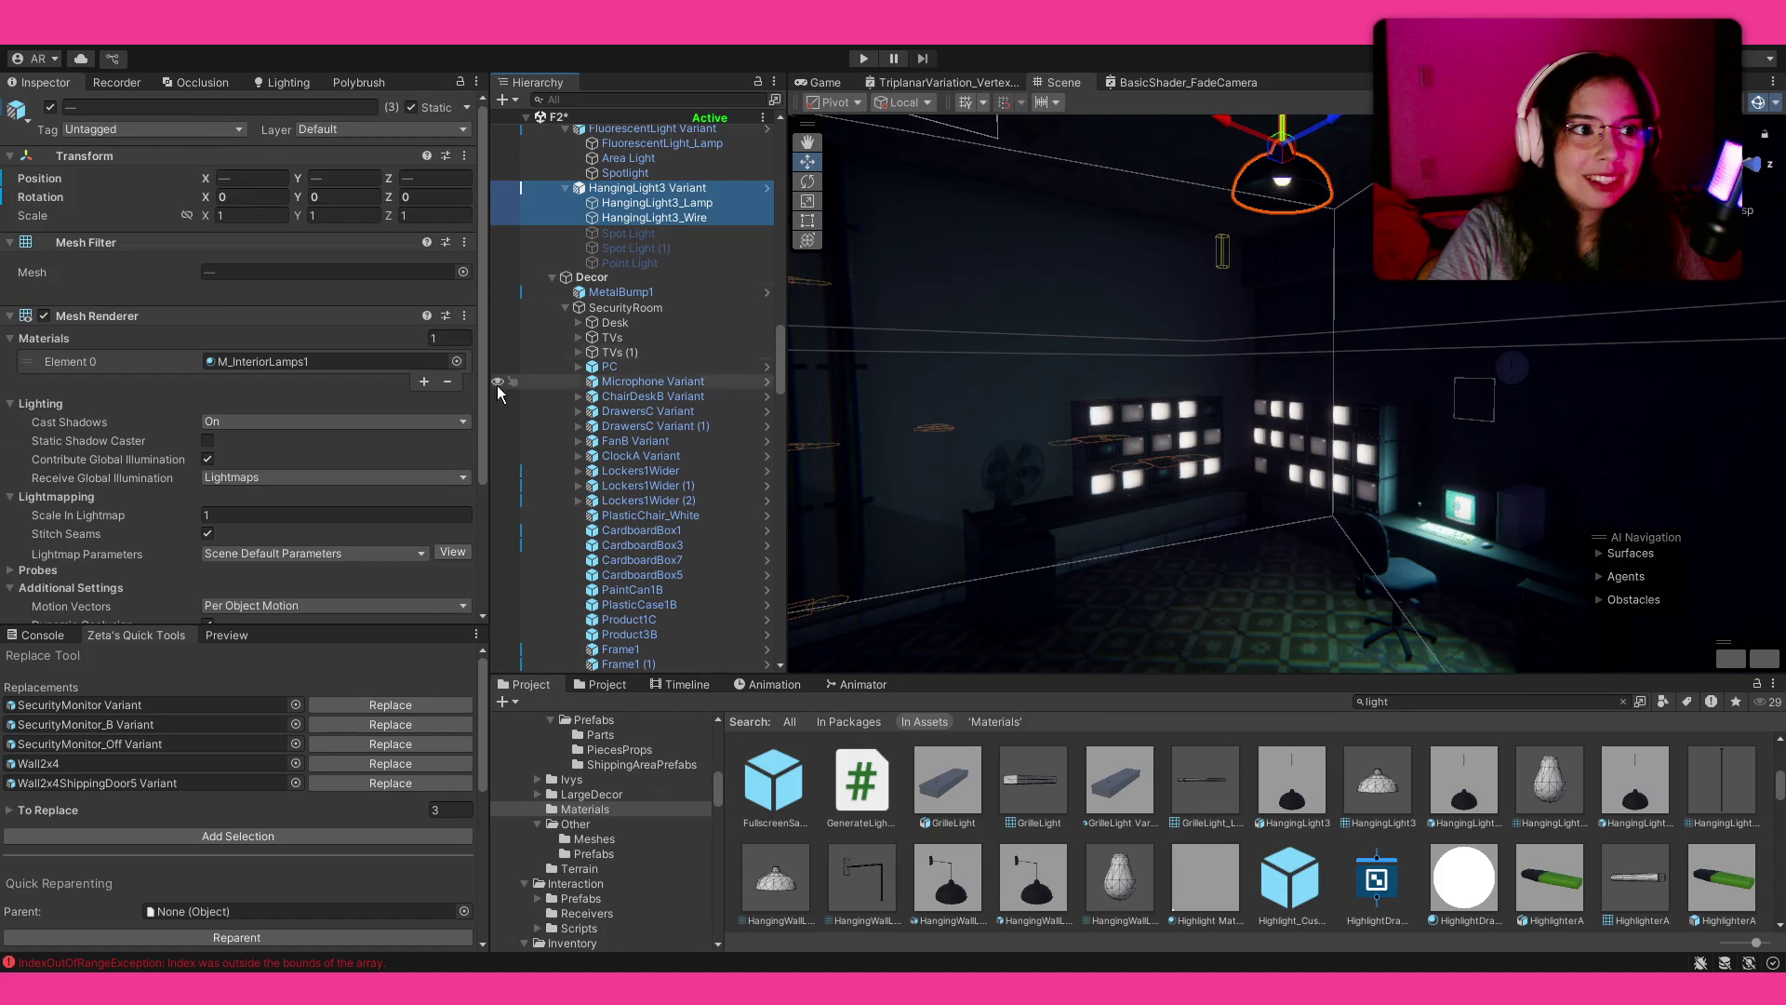
click(456, 363)
key(Down)
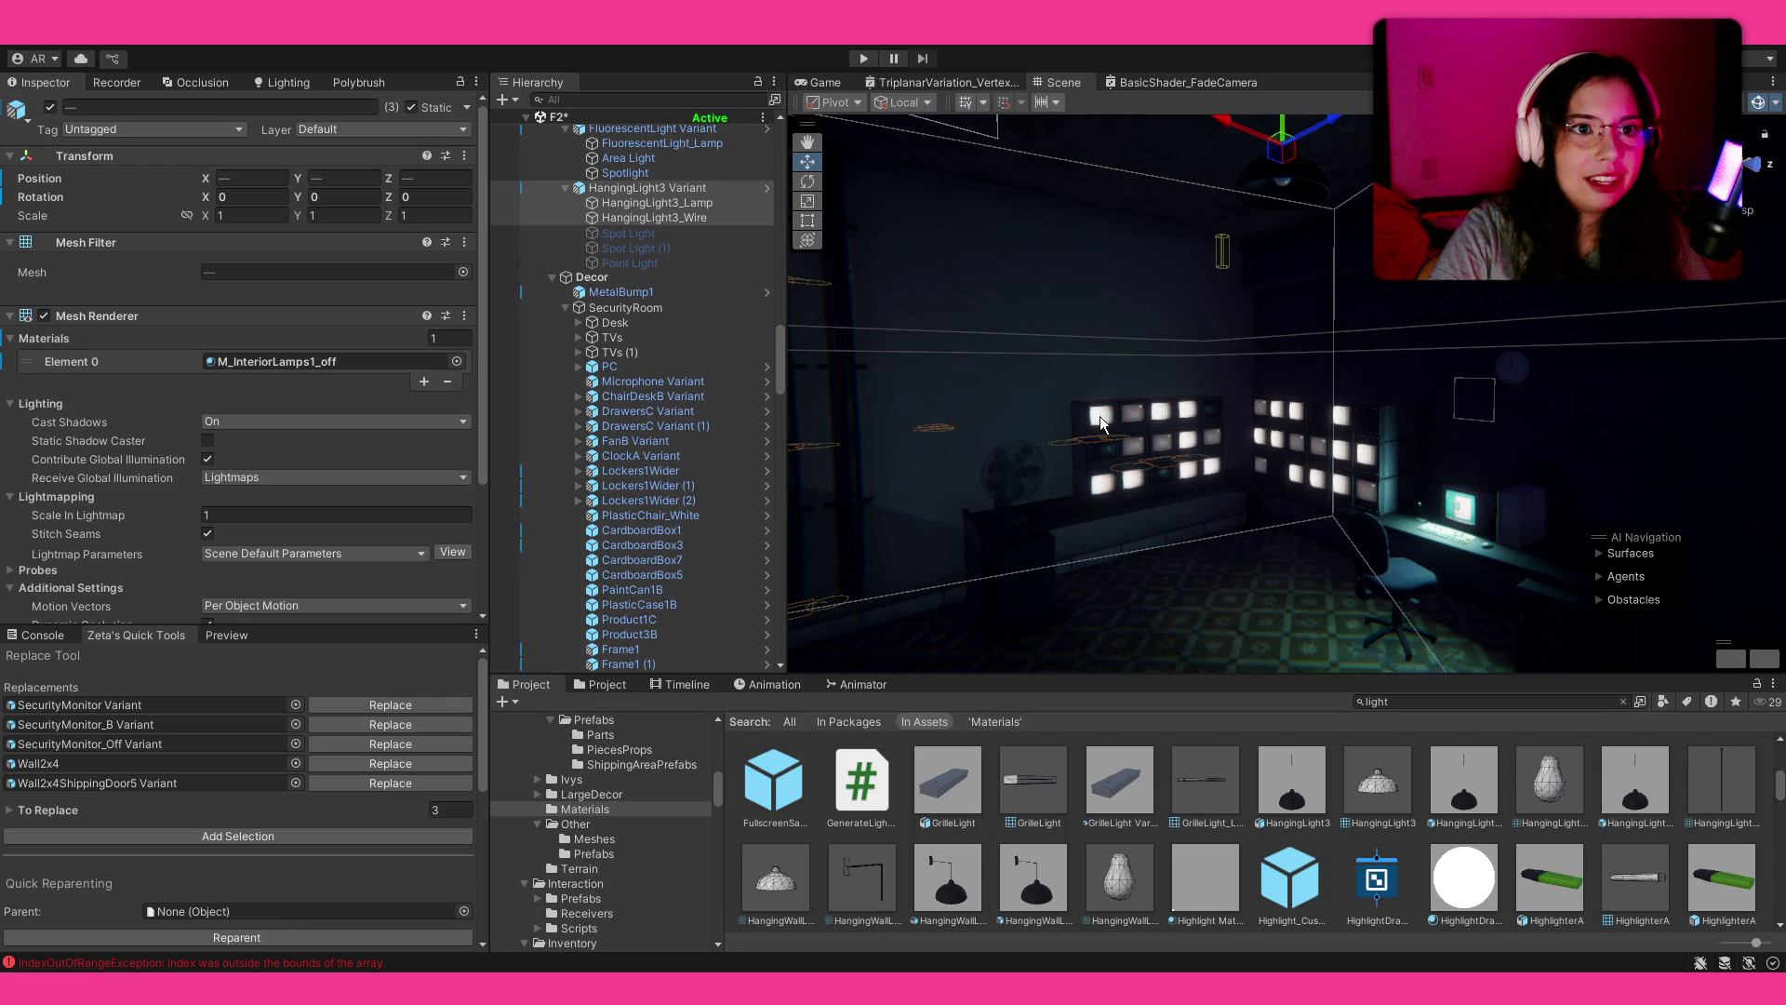
click(1433, 876)
drag(1358, 451, 1353, 382)
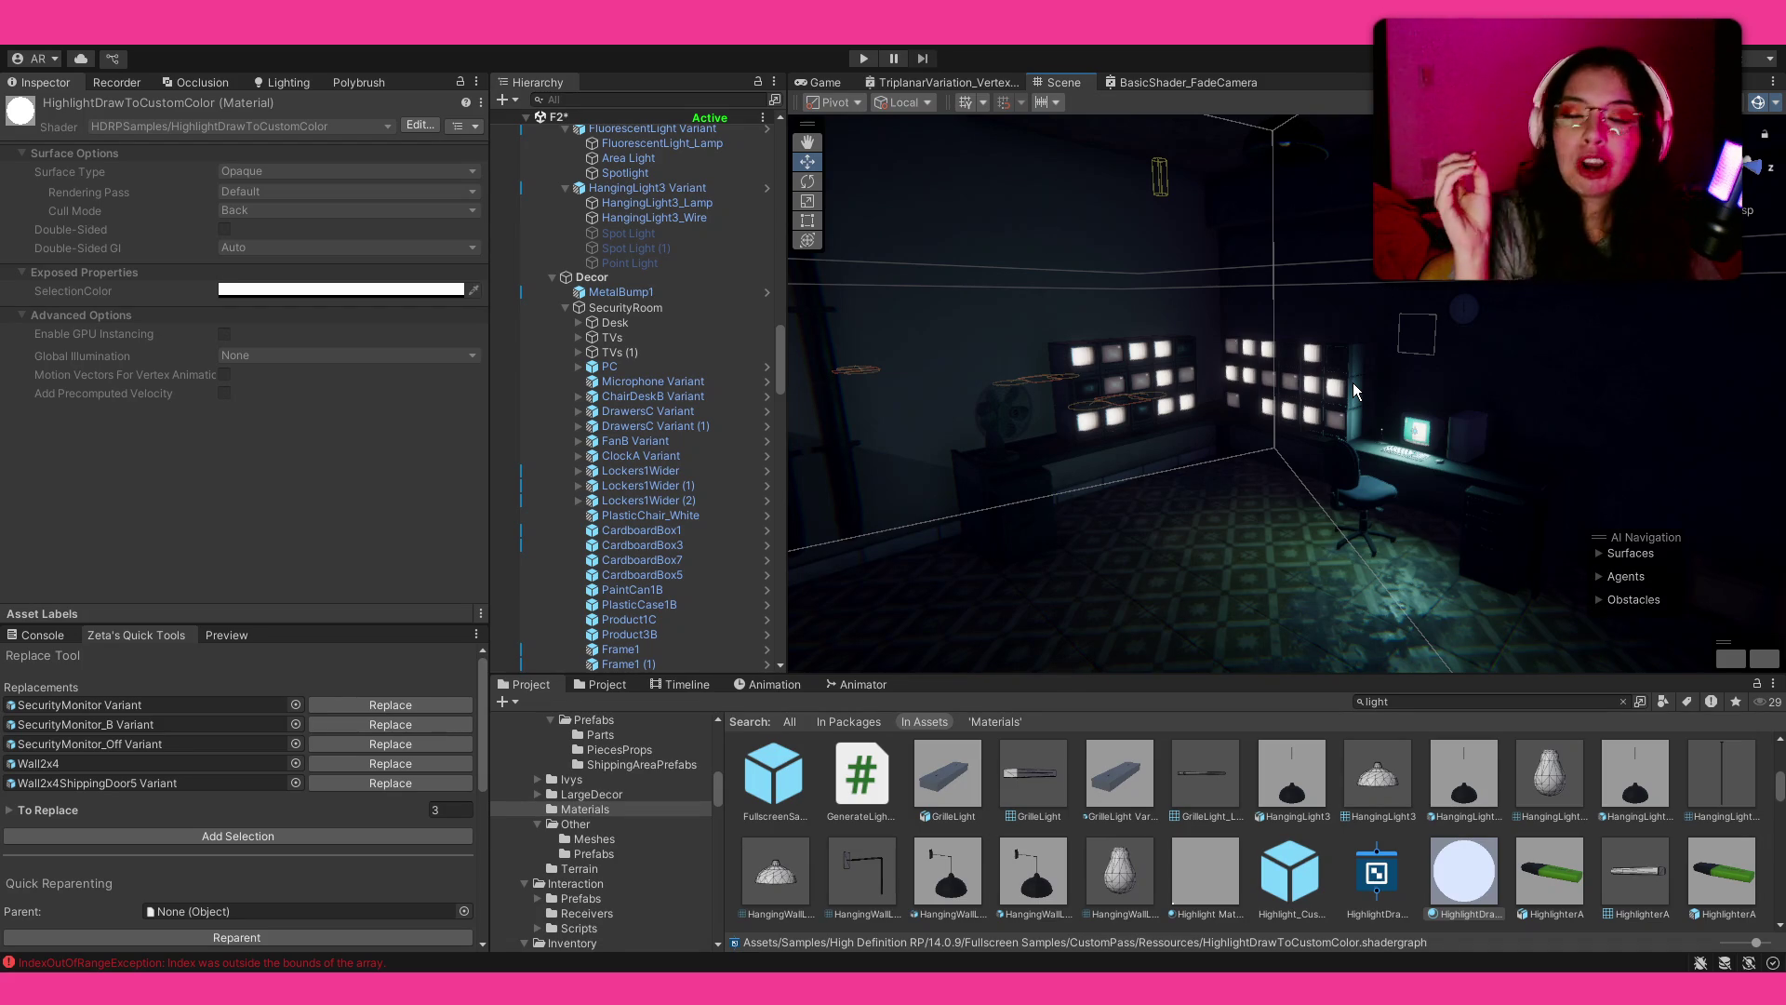
key(alt)
mouse_move(1353, 382)
mouse_down()
mouse_move(1220, 616)
mouse_move(1218, 569)
mouse_up()
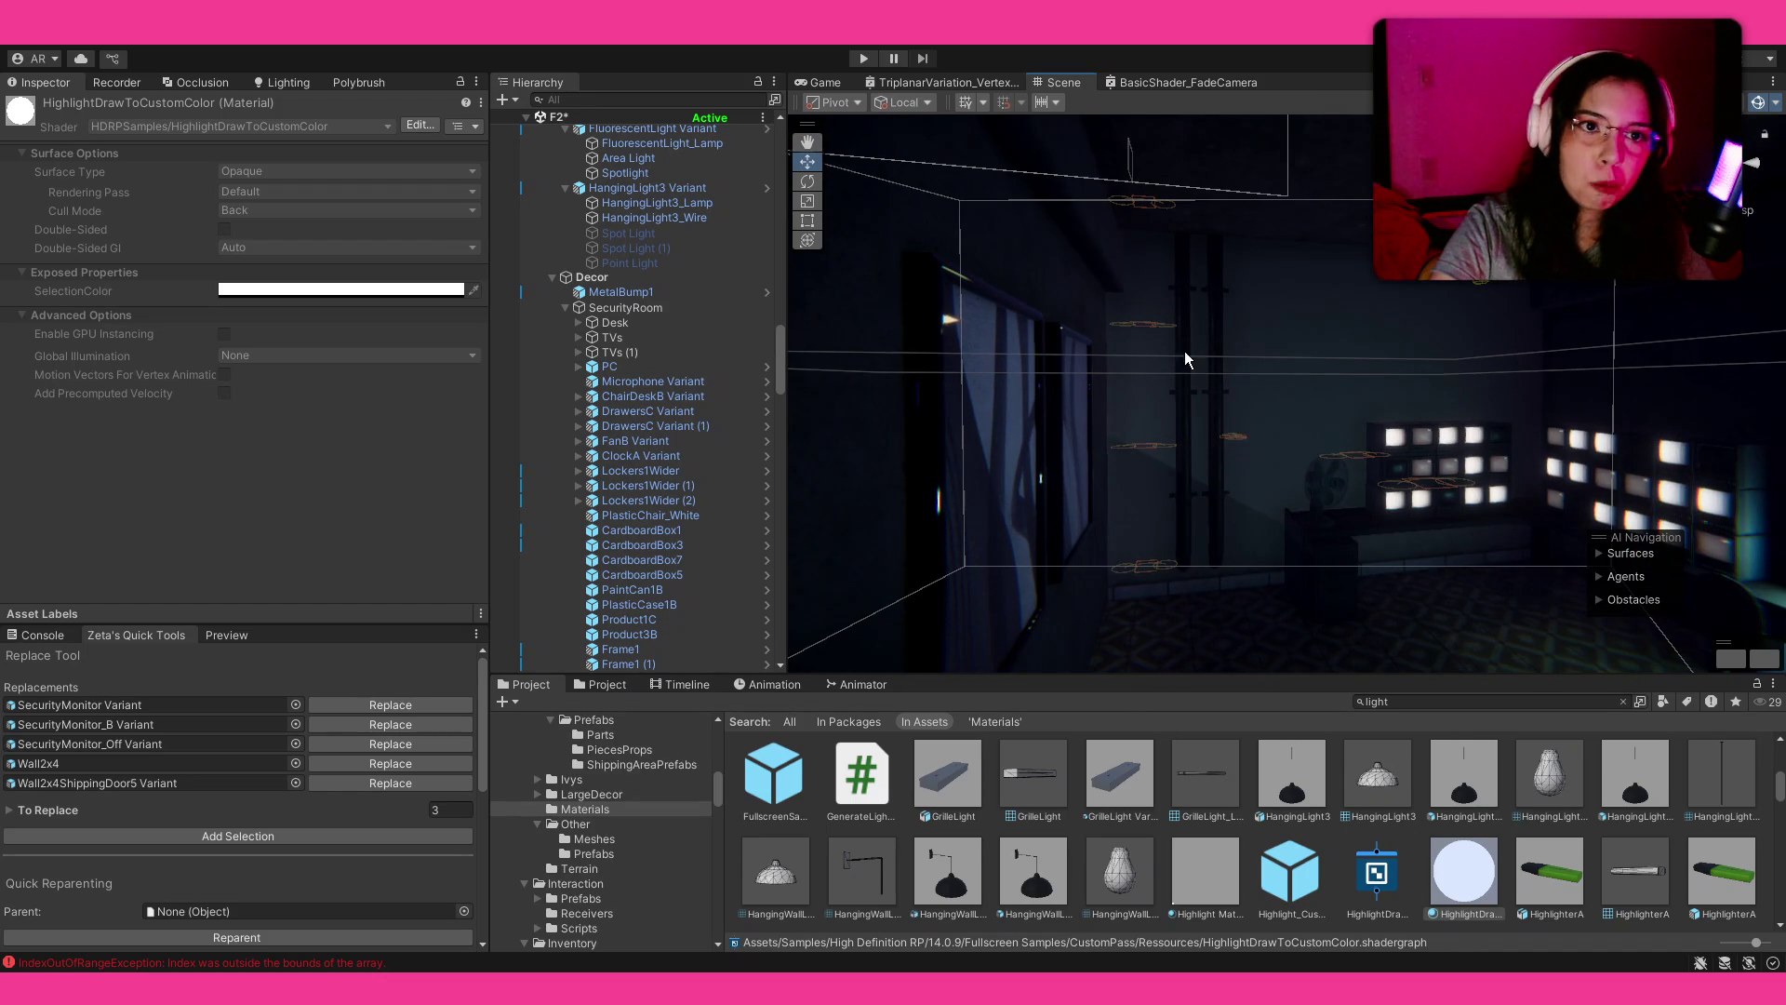
scroll(1155, 367, up, 5)
scroll(1286, 416, down, 5)
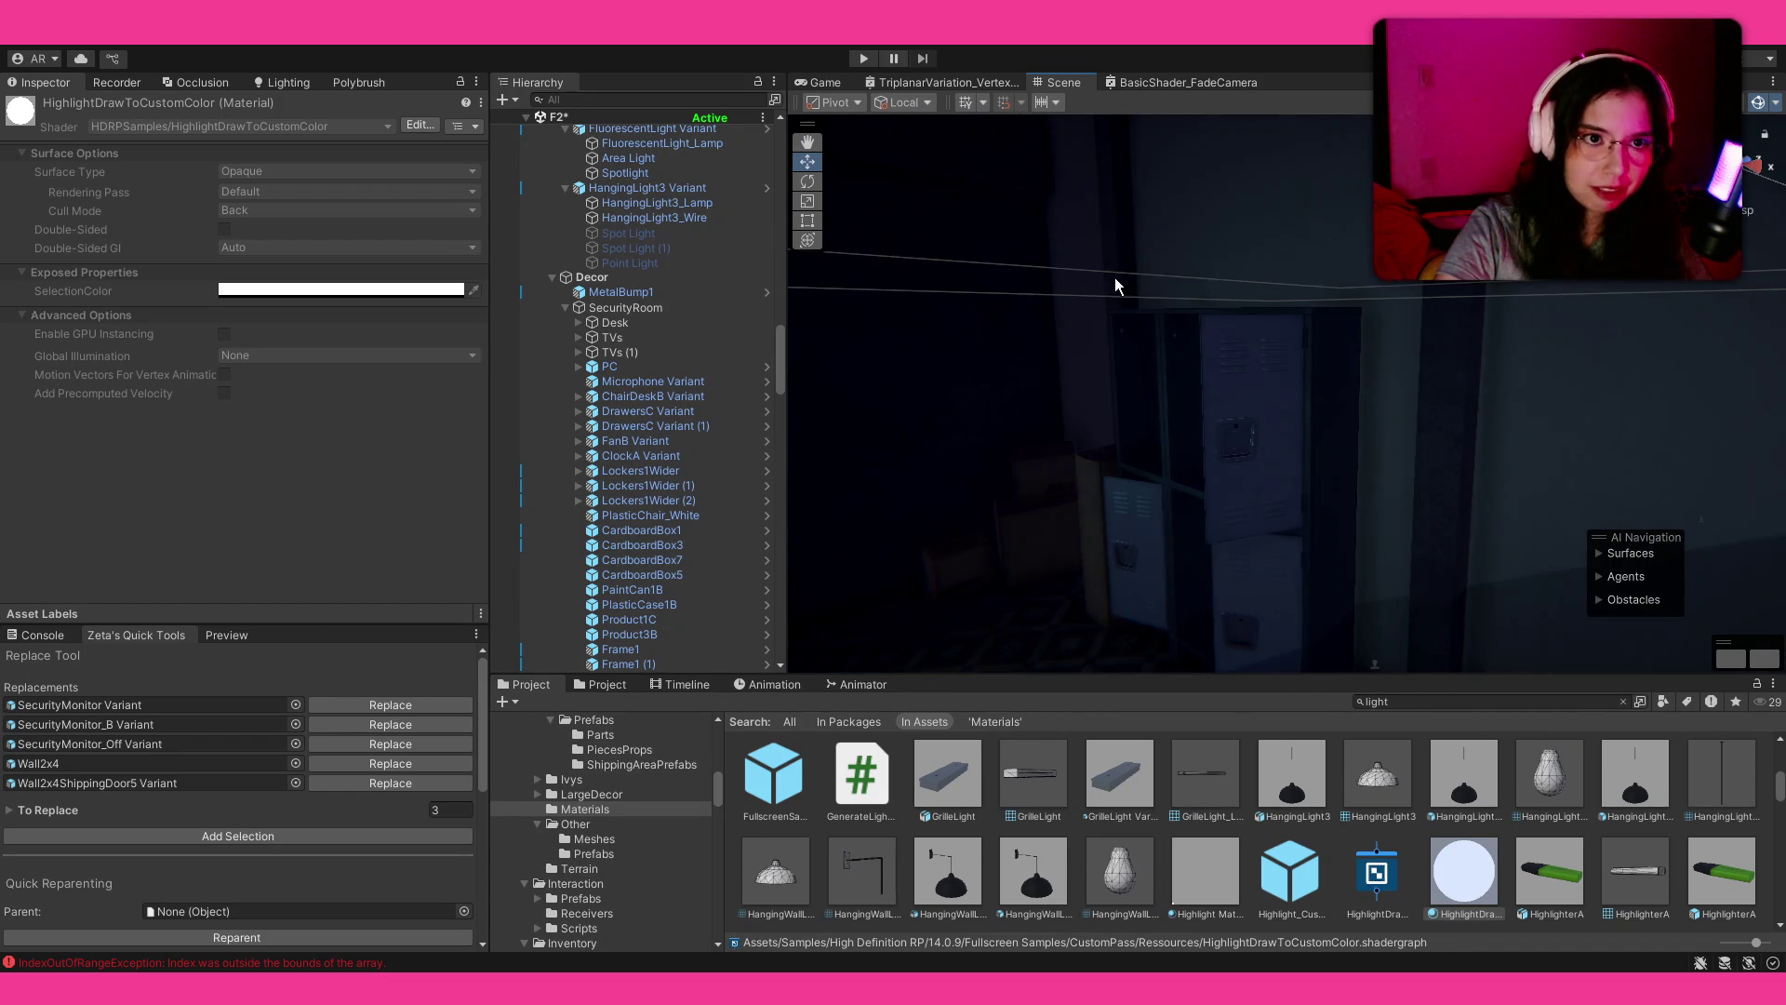
scroll(869, 264, down, 5)
mouse_move(1191, 350)
mouse_down()
mouse_move(1026, 595)
mouse_move(1131, 645)
mouse_up()
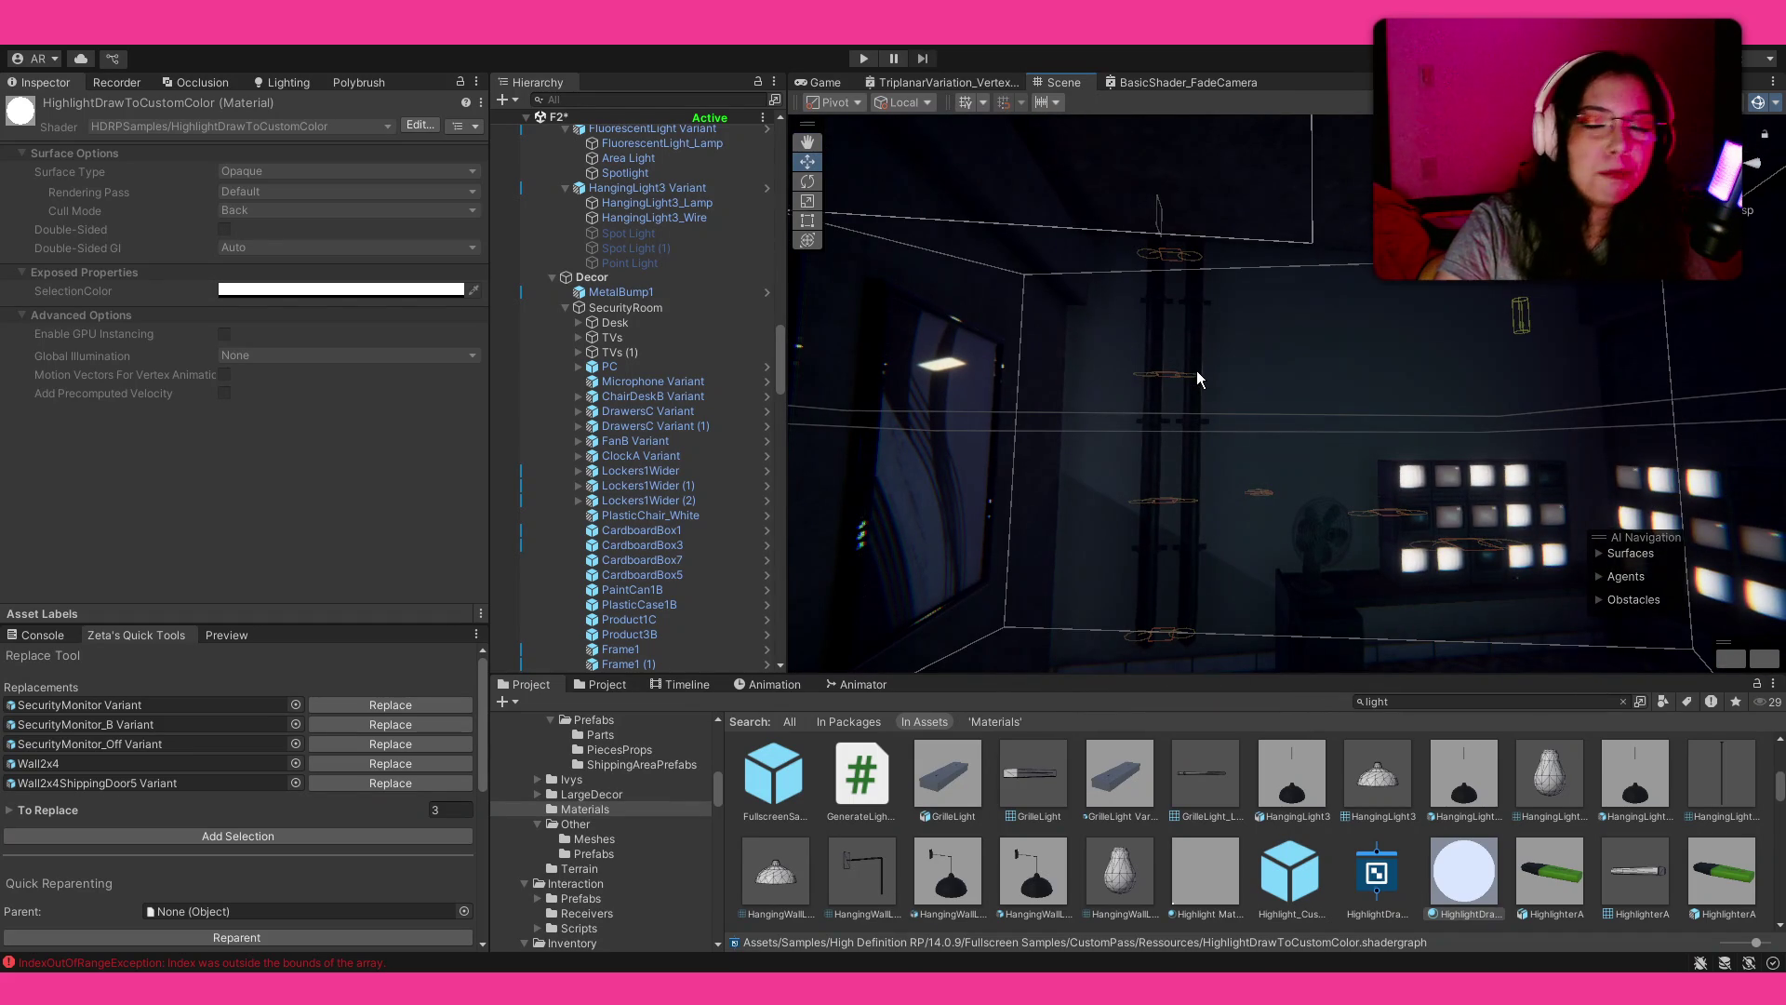
mouse_move(1208, 395)
mouse_down()
mouse_move(1287, 415)
mouse_move(1414, 516)
mouse_up()
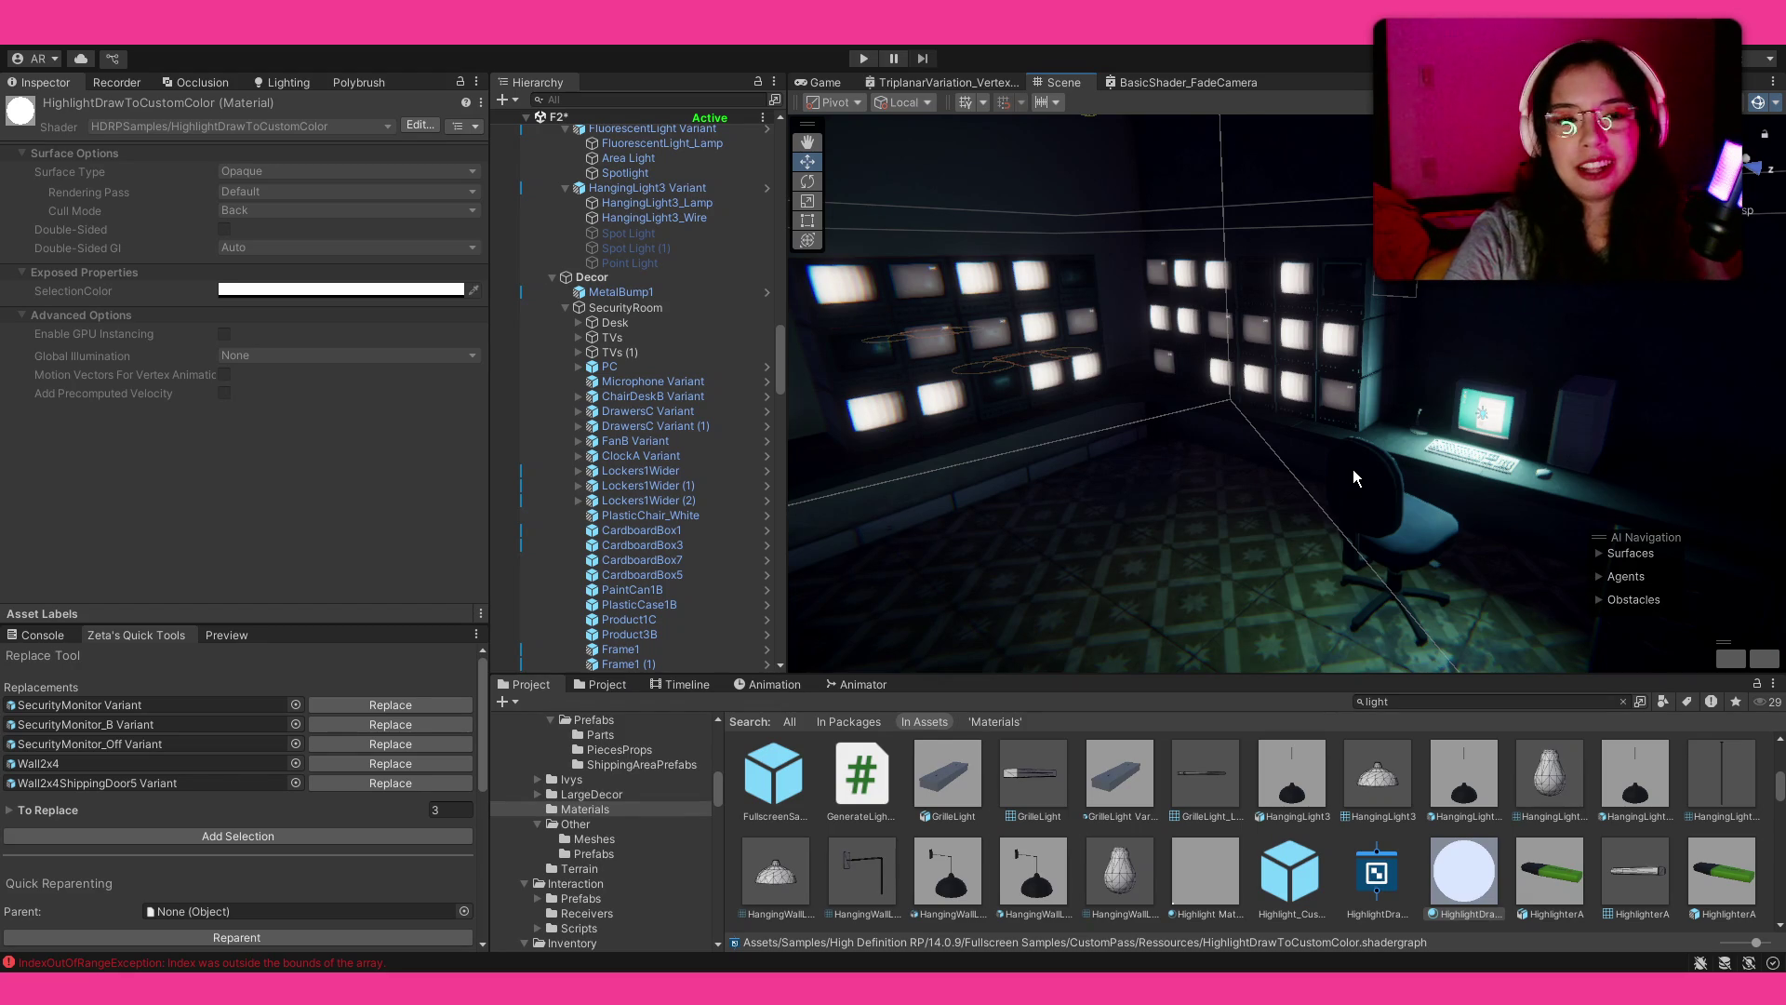
mouse_move(1152, 411)
mouse_down()
mouse_move(1187, 414)
mouse_move(884, 499)
mouse_move(1108, 502)
mouse_move(1096, 456)
mouse_move(846, 466)
mouse_move(969, 478)
mouse_up()
Step: Raise the monitor area light's intensity to about 7.62 lumens and duplicate it
click(1500, 391)
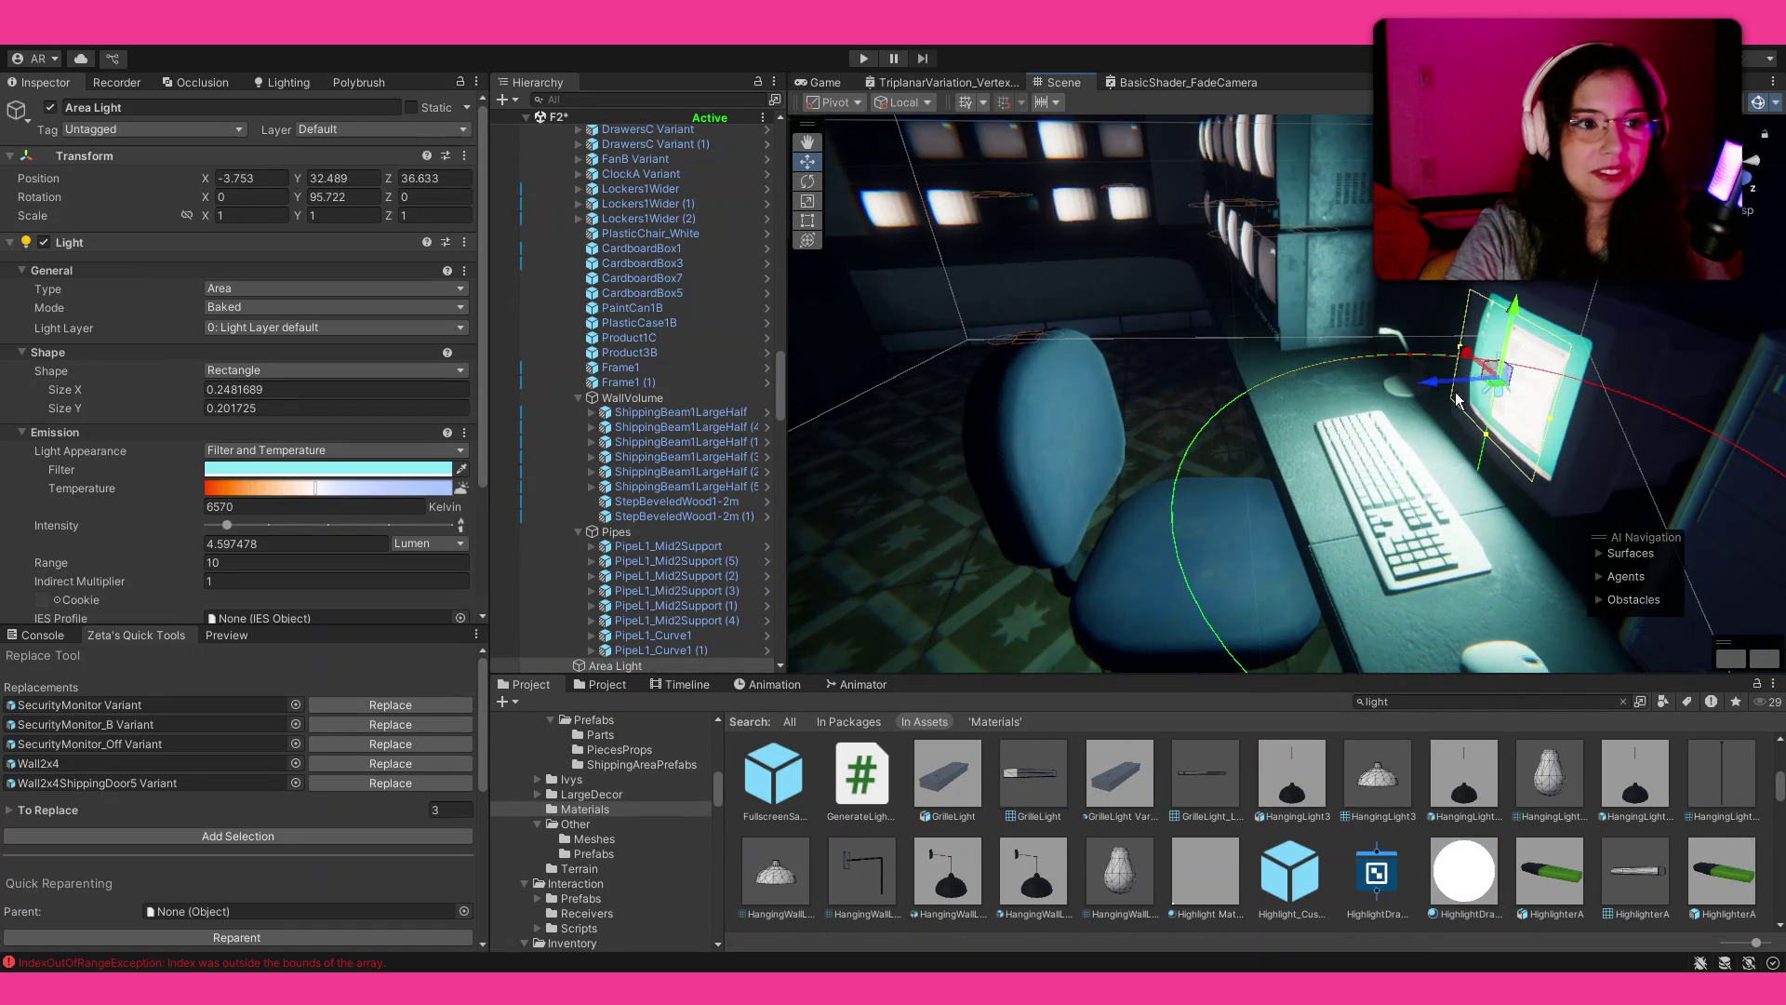
scroll(782, 558, down, 3)
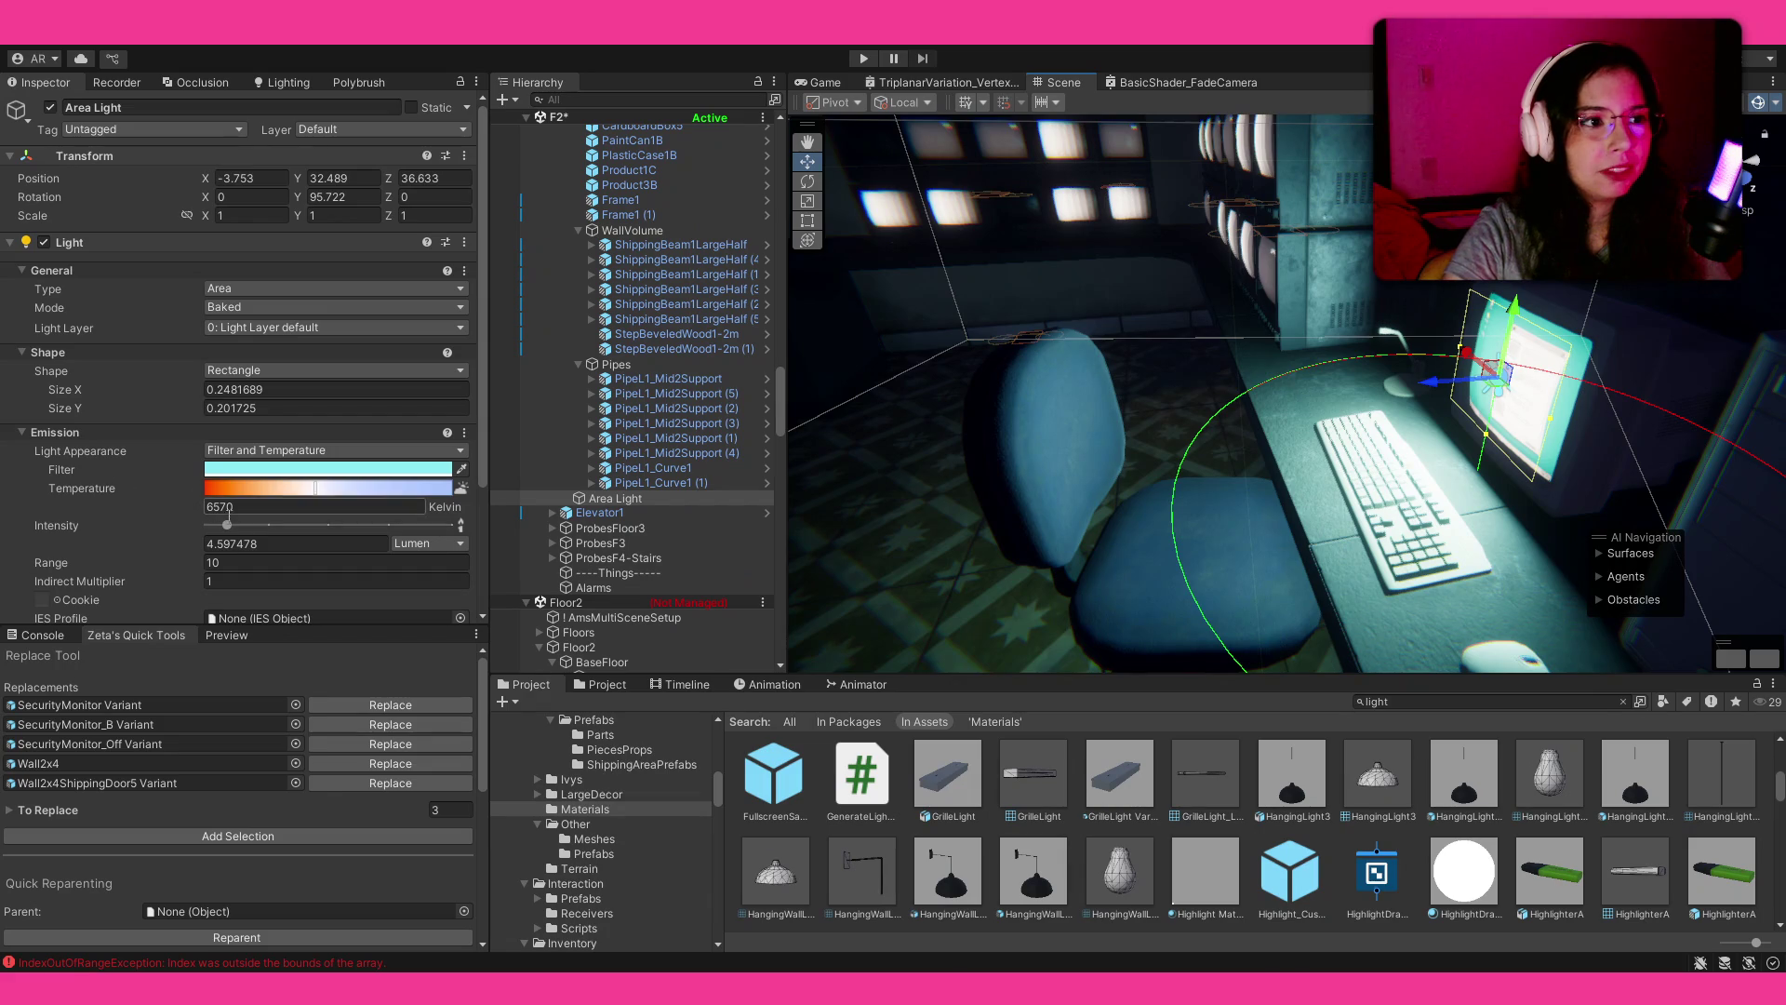
drag(227, 526, 240, 529)
mouse_move(1105, 412)
mouse_down()
mouse_move(961, 359)
mouse_move(1424, 354)
mouse_move(1540, 393)
mouse_move(1187, 399)
mouse_move(1290, 366)
mouse_move(912, 426)
mouse_up()
key(f)
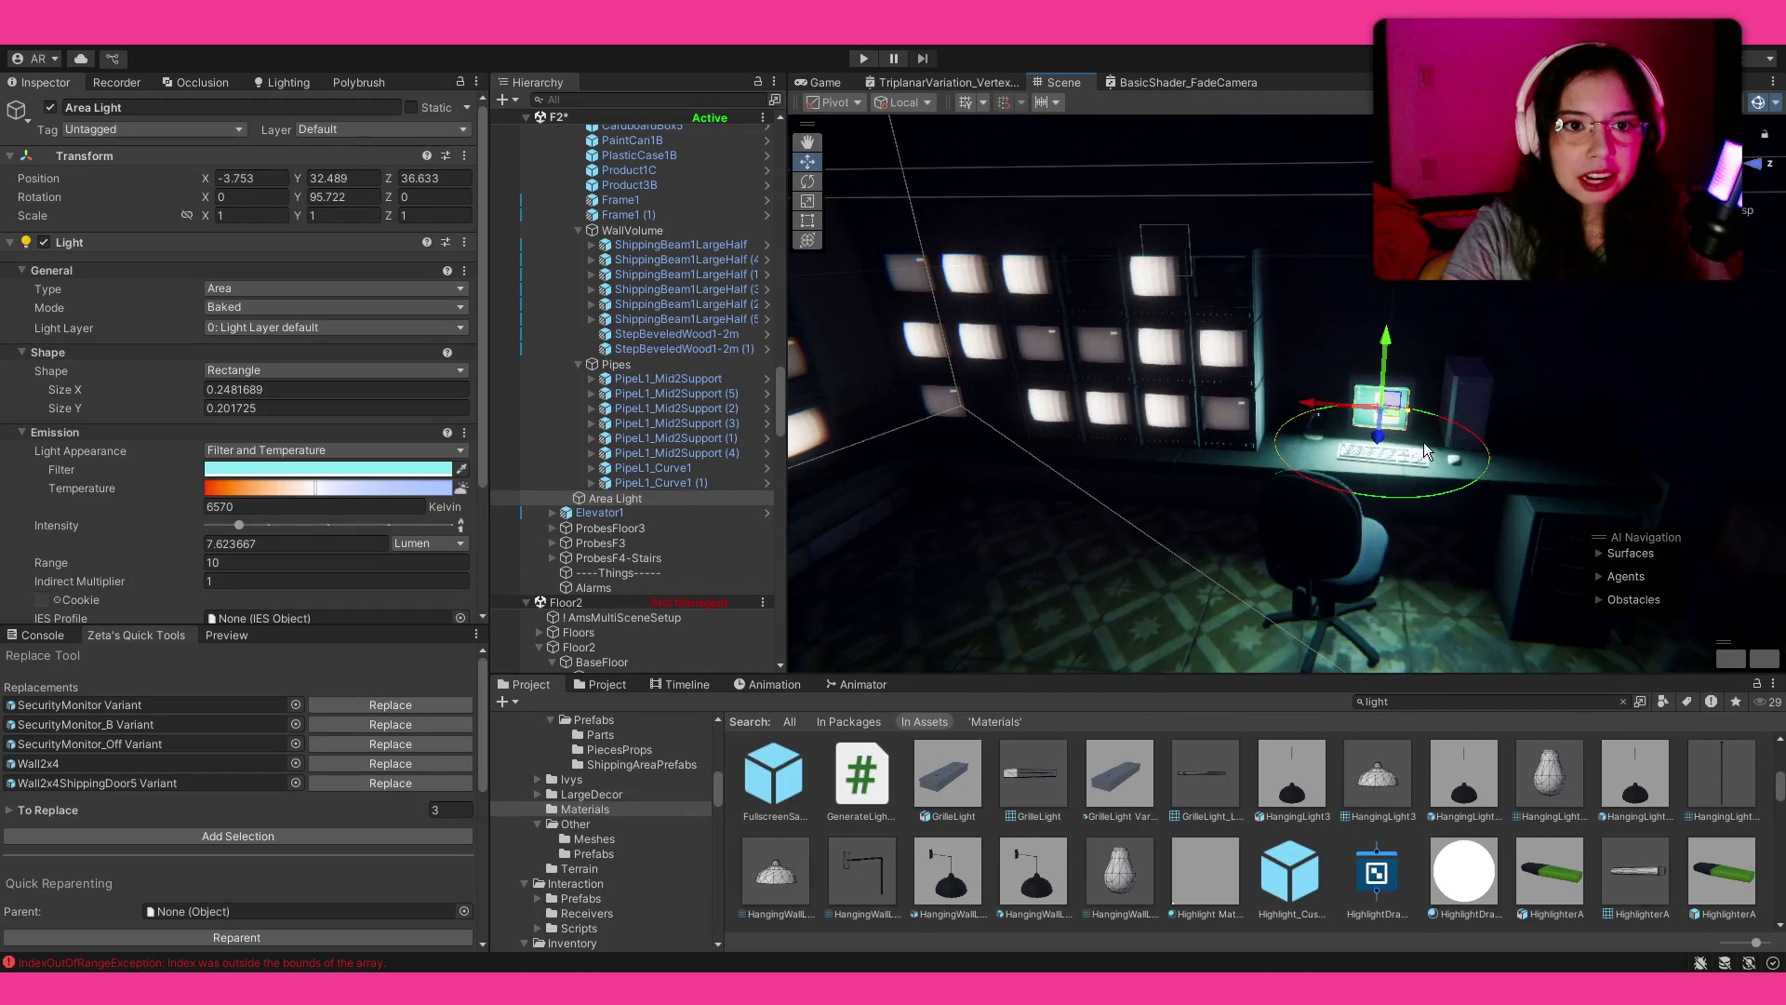
key(ctrl+d)
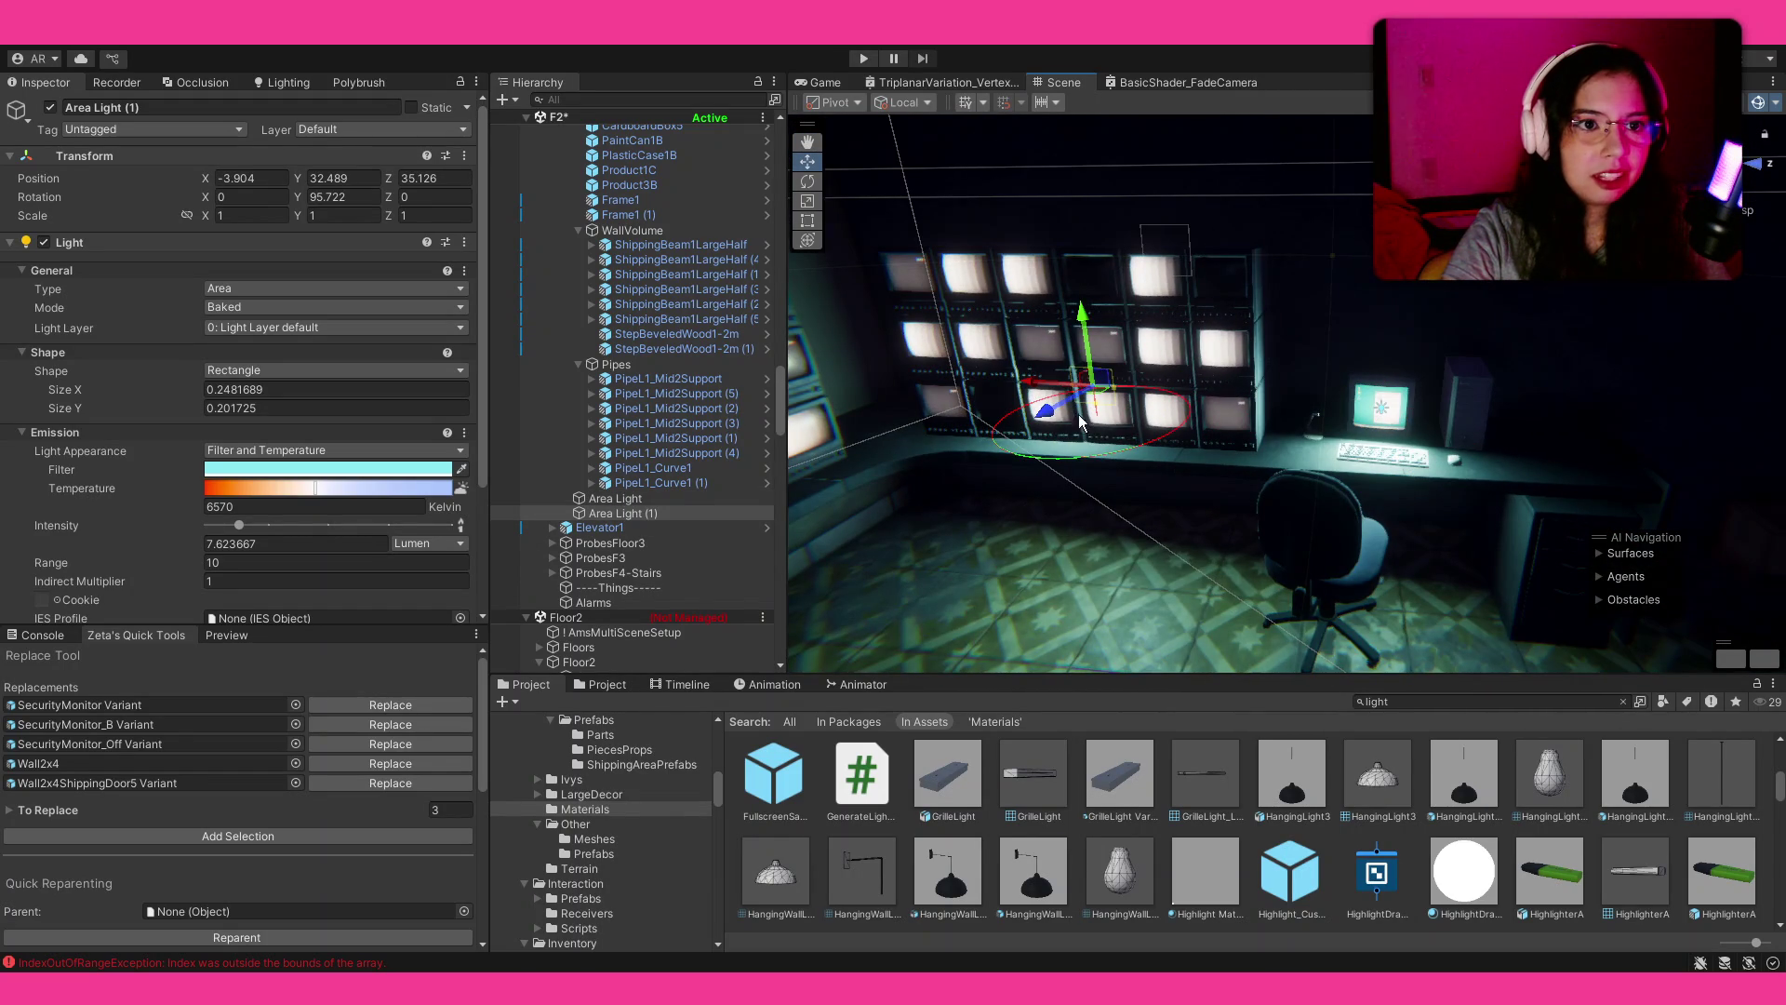
Step: Move, rotate and resize the copied area light to span the monitor wall
drag(1068, 414, 1030, 424)
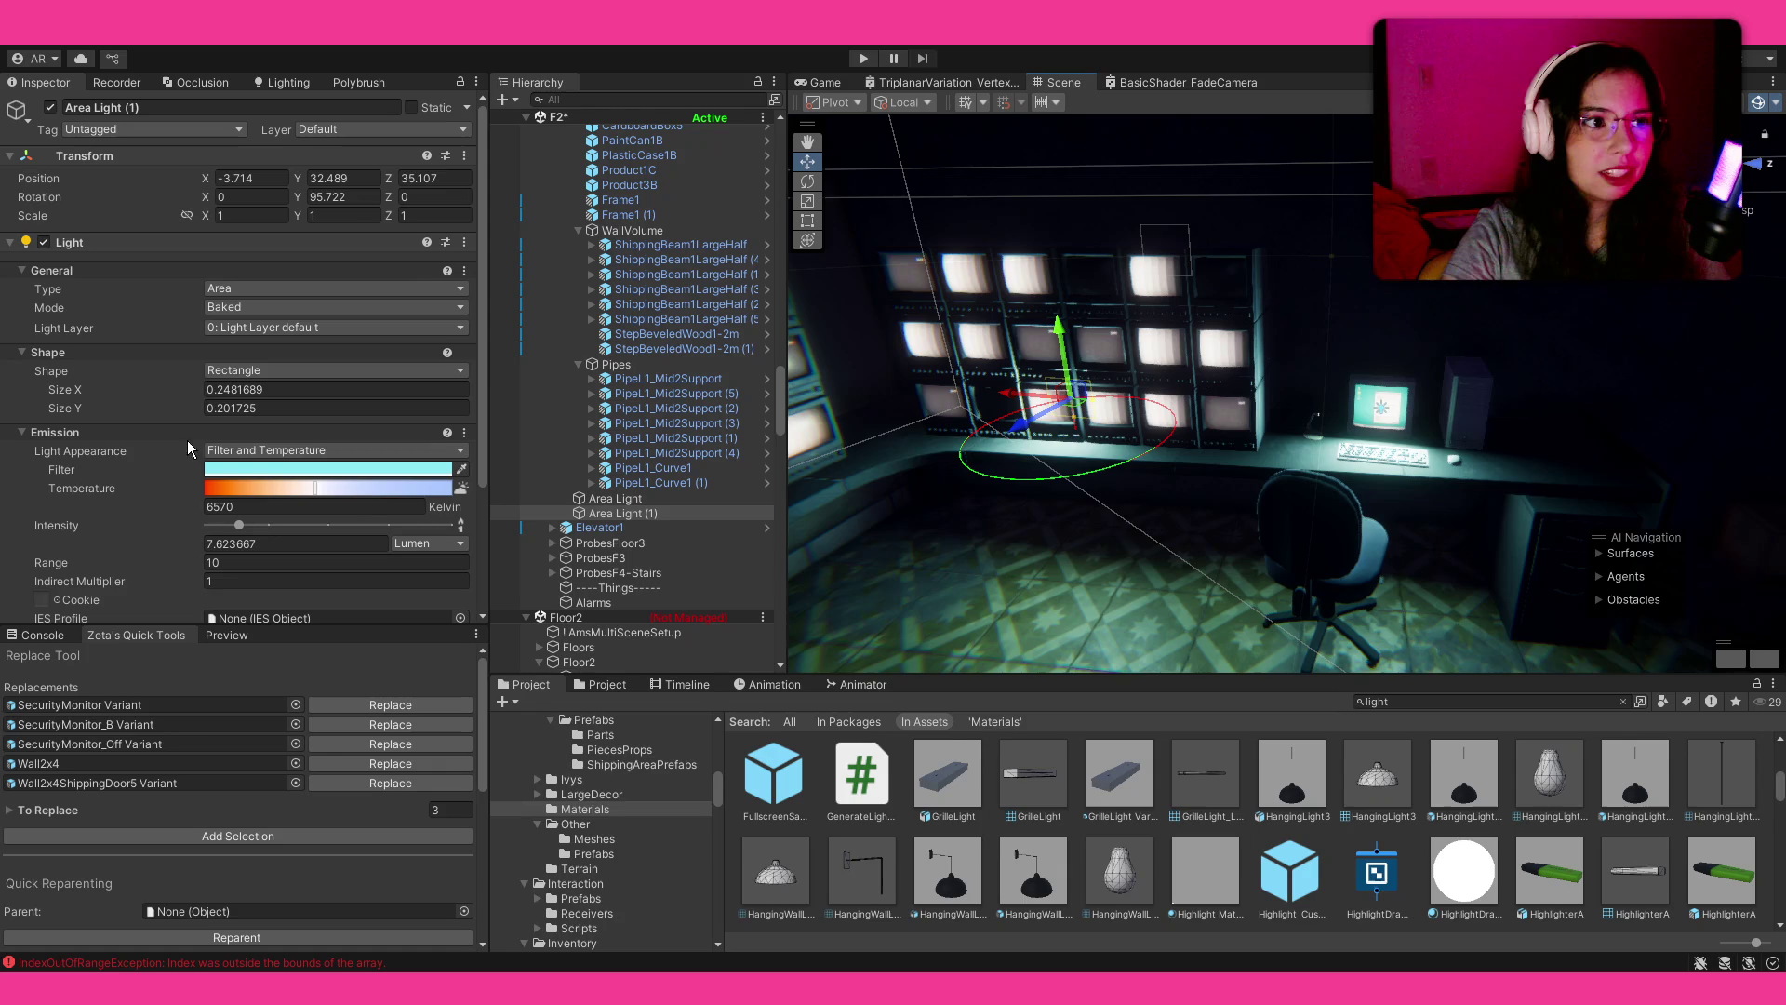
scroll(1130, 434, up, 5)
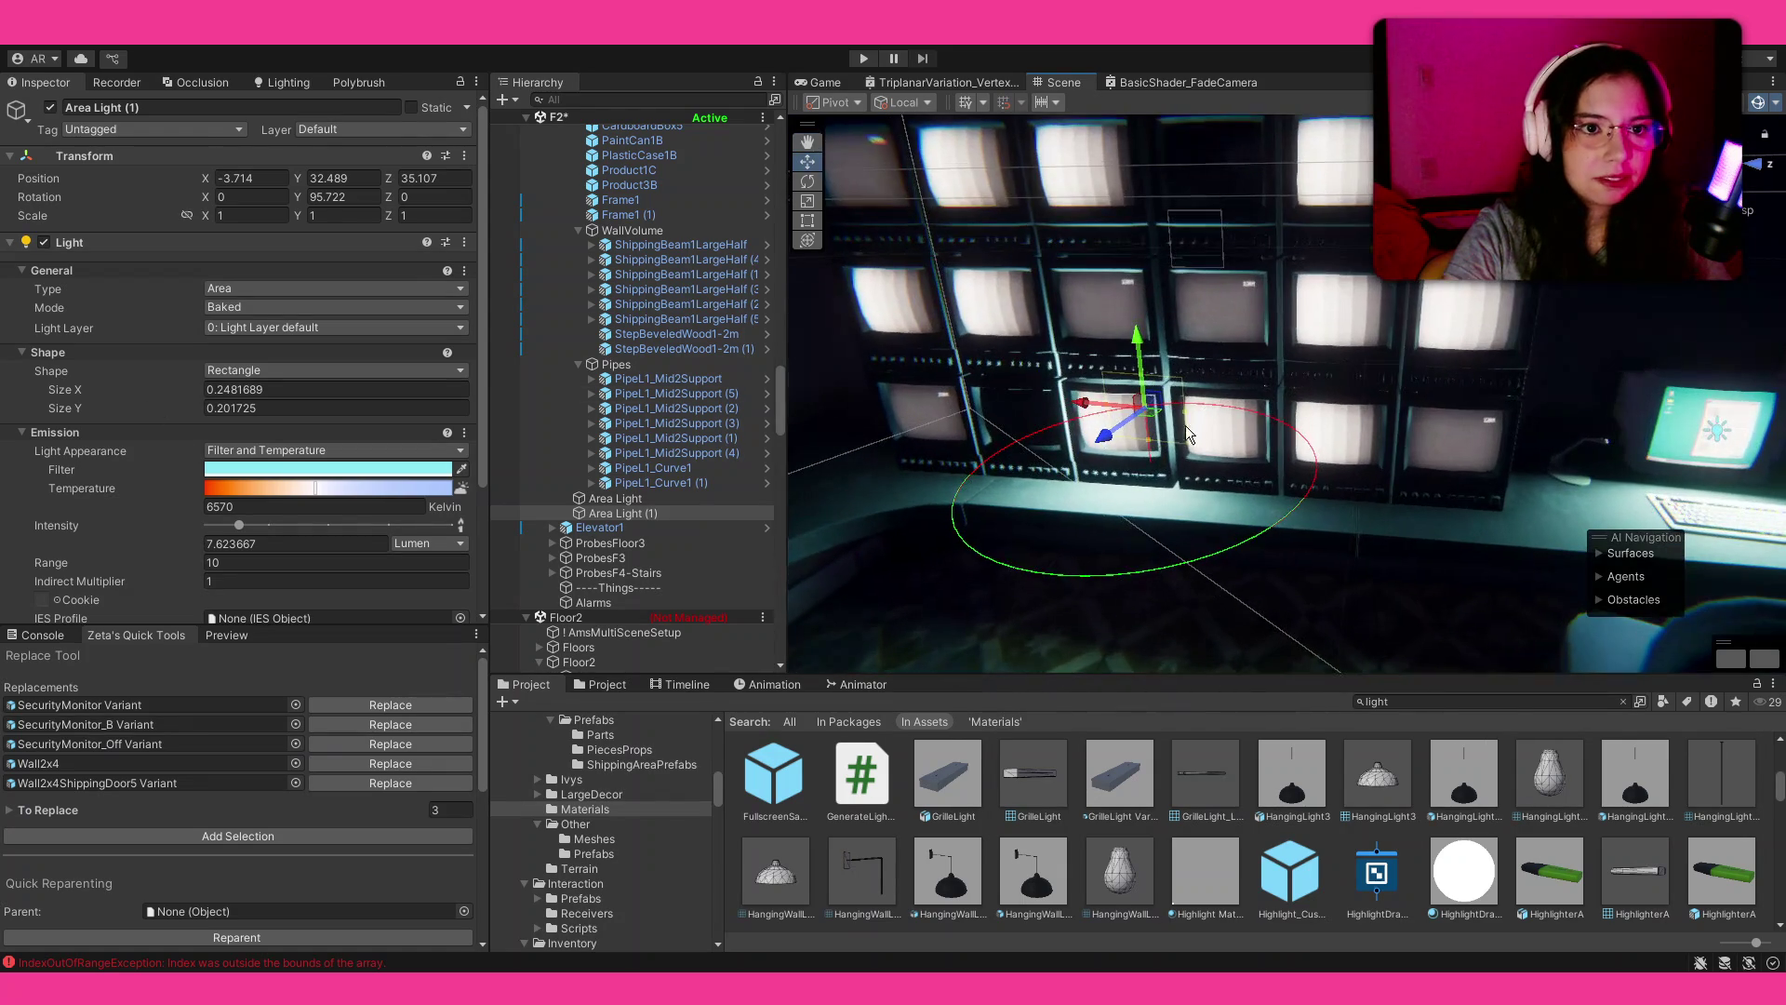
drag(1185, 414, 1464, 434)
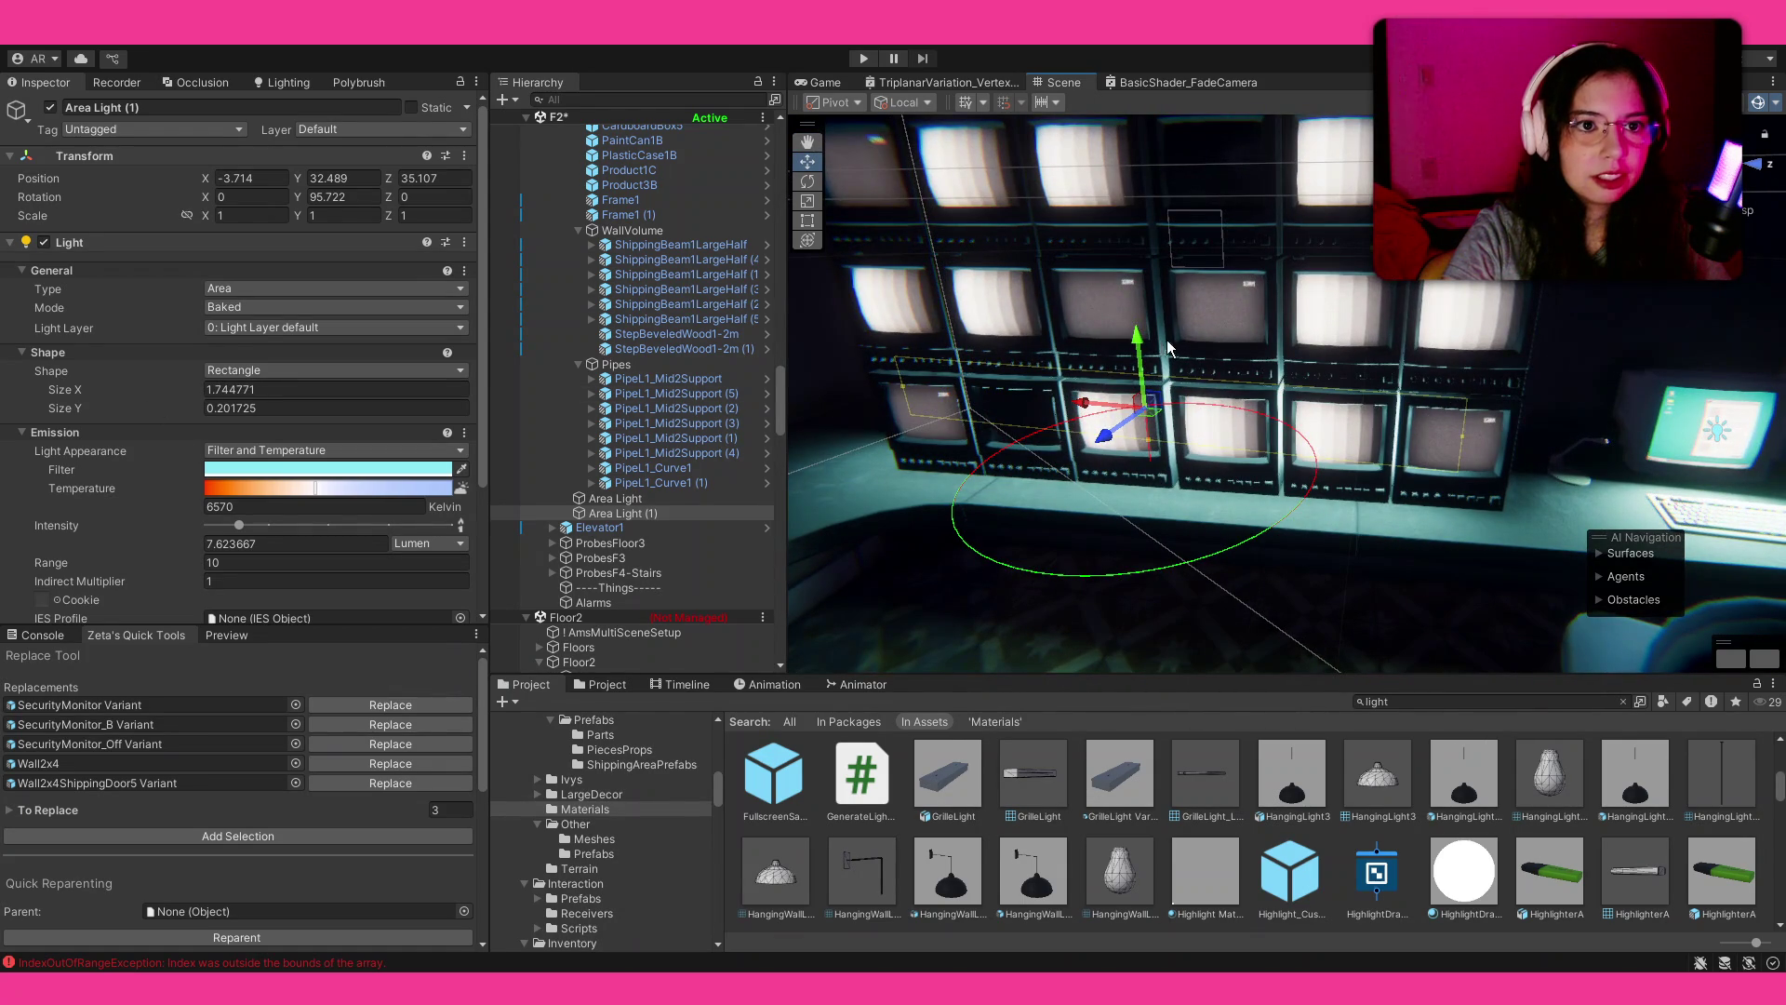
mouse_move(1142, 347)
mouse_down()
mouse_move(1219, 450)
mouse_move(1141, 506)
mouse_move(1113, 581)
mouse_move(1159, 582)
mouse_move(1202, 302)
mouse_up()
key(e)
drag(967, 395, 1032, 409)
key(w)
mouse_move(1156, 423)
mouse_down()
mouse_move(1210, 437)
mouse_move(1115, 466)
mouse_up()
key(f)
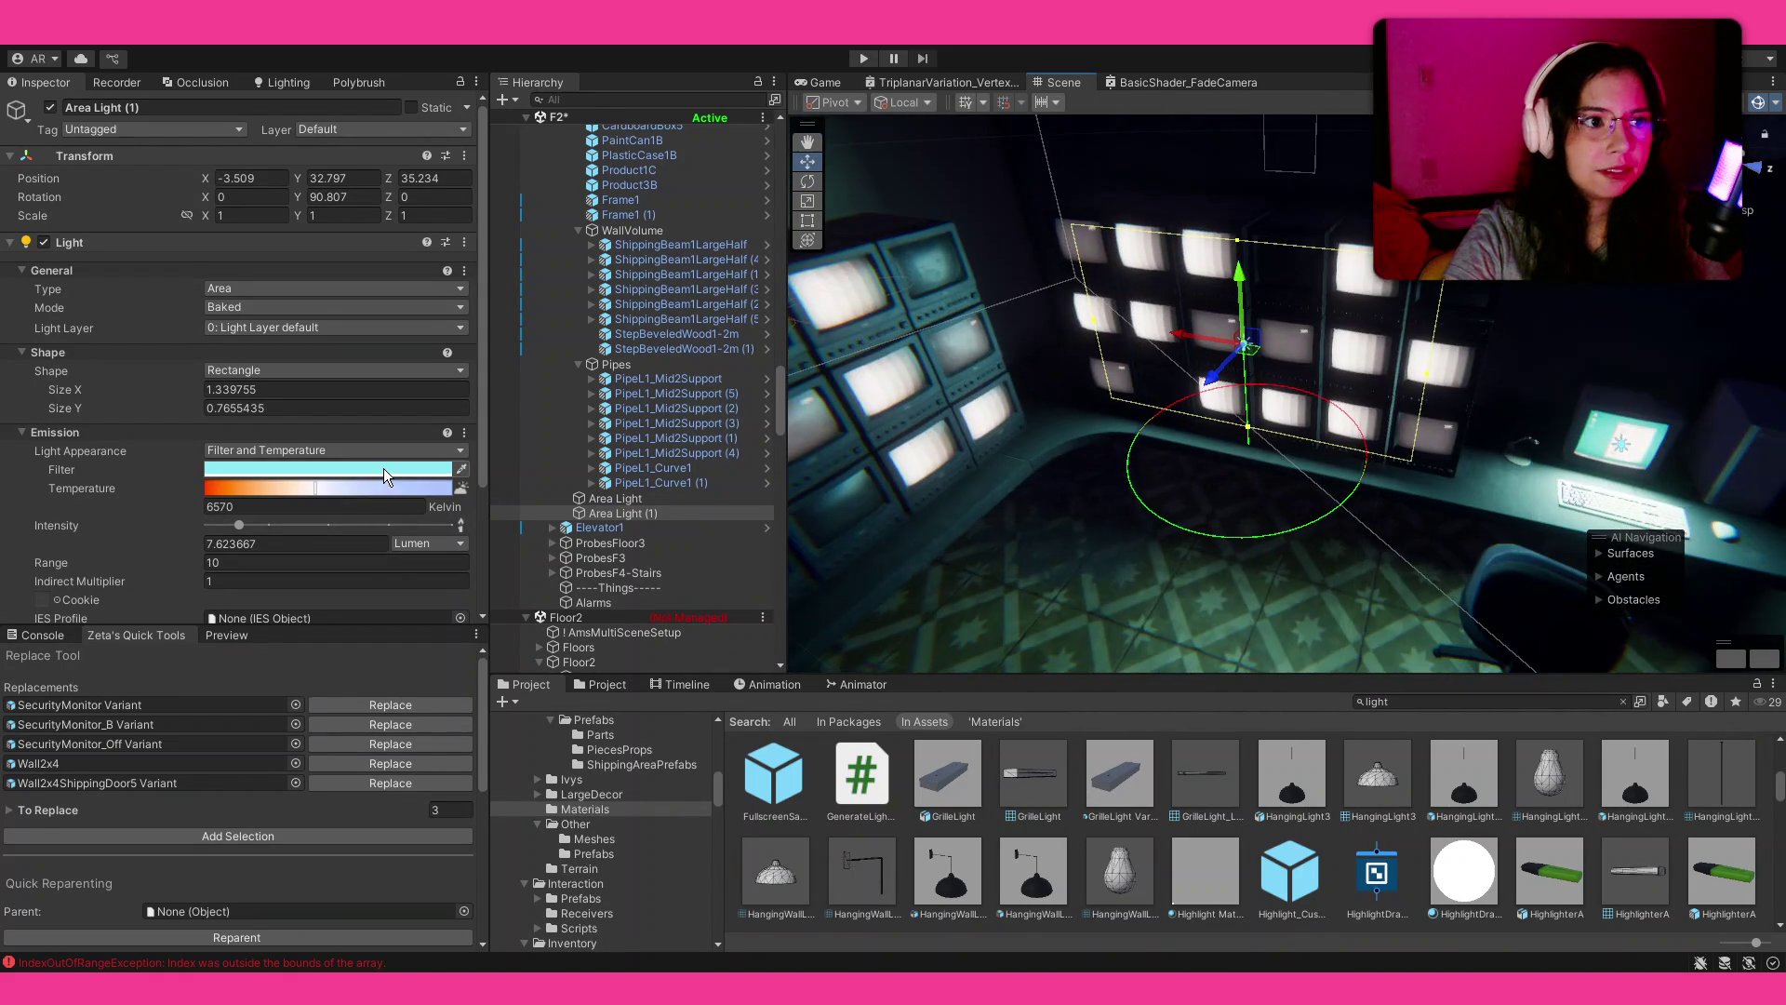
drag(1135, 465, 1265, 476)
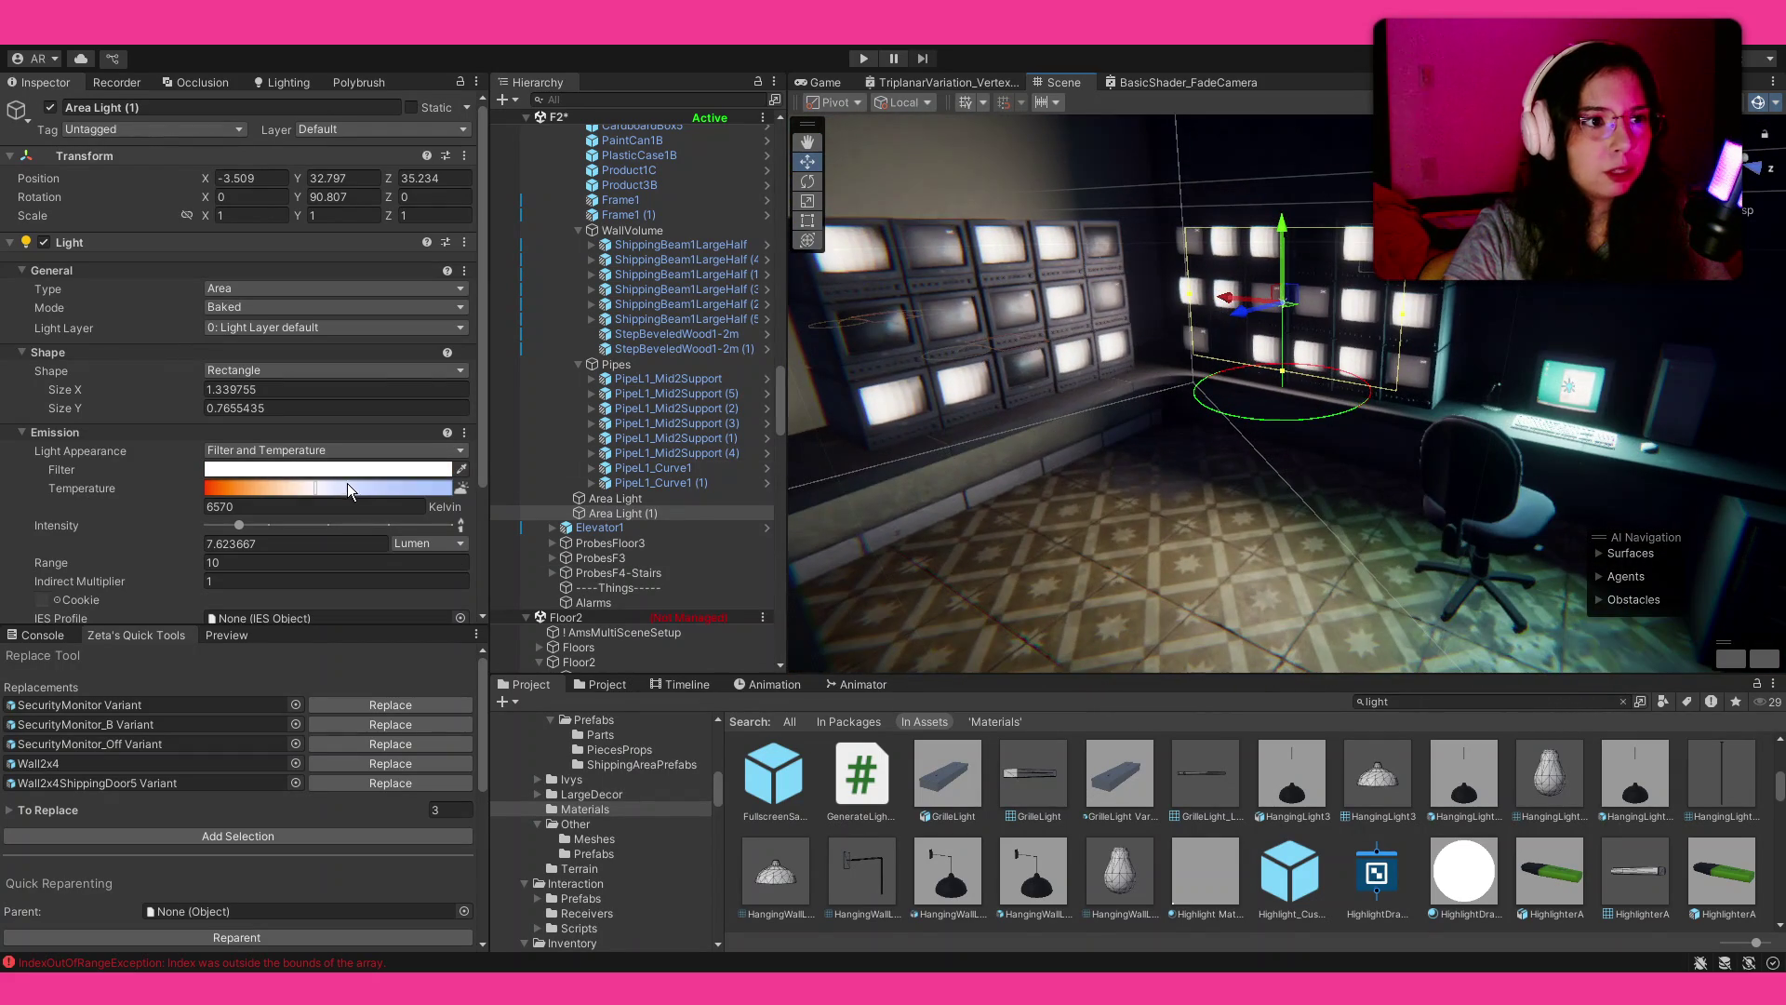
Step: Set the copied light's temperature to 7724 K and lower its intensity
mouse_move(348, 489)
mouse_down()
mouse_move(366, 497)
mouse_move(334, 499)
mouse_up()
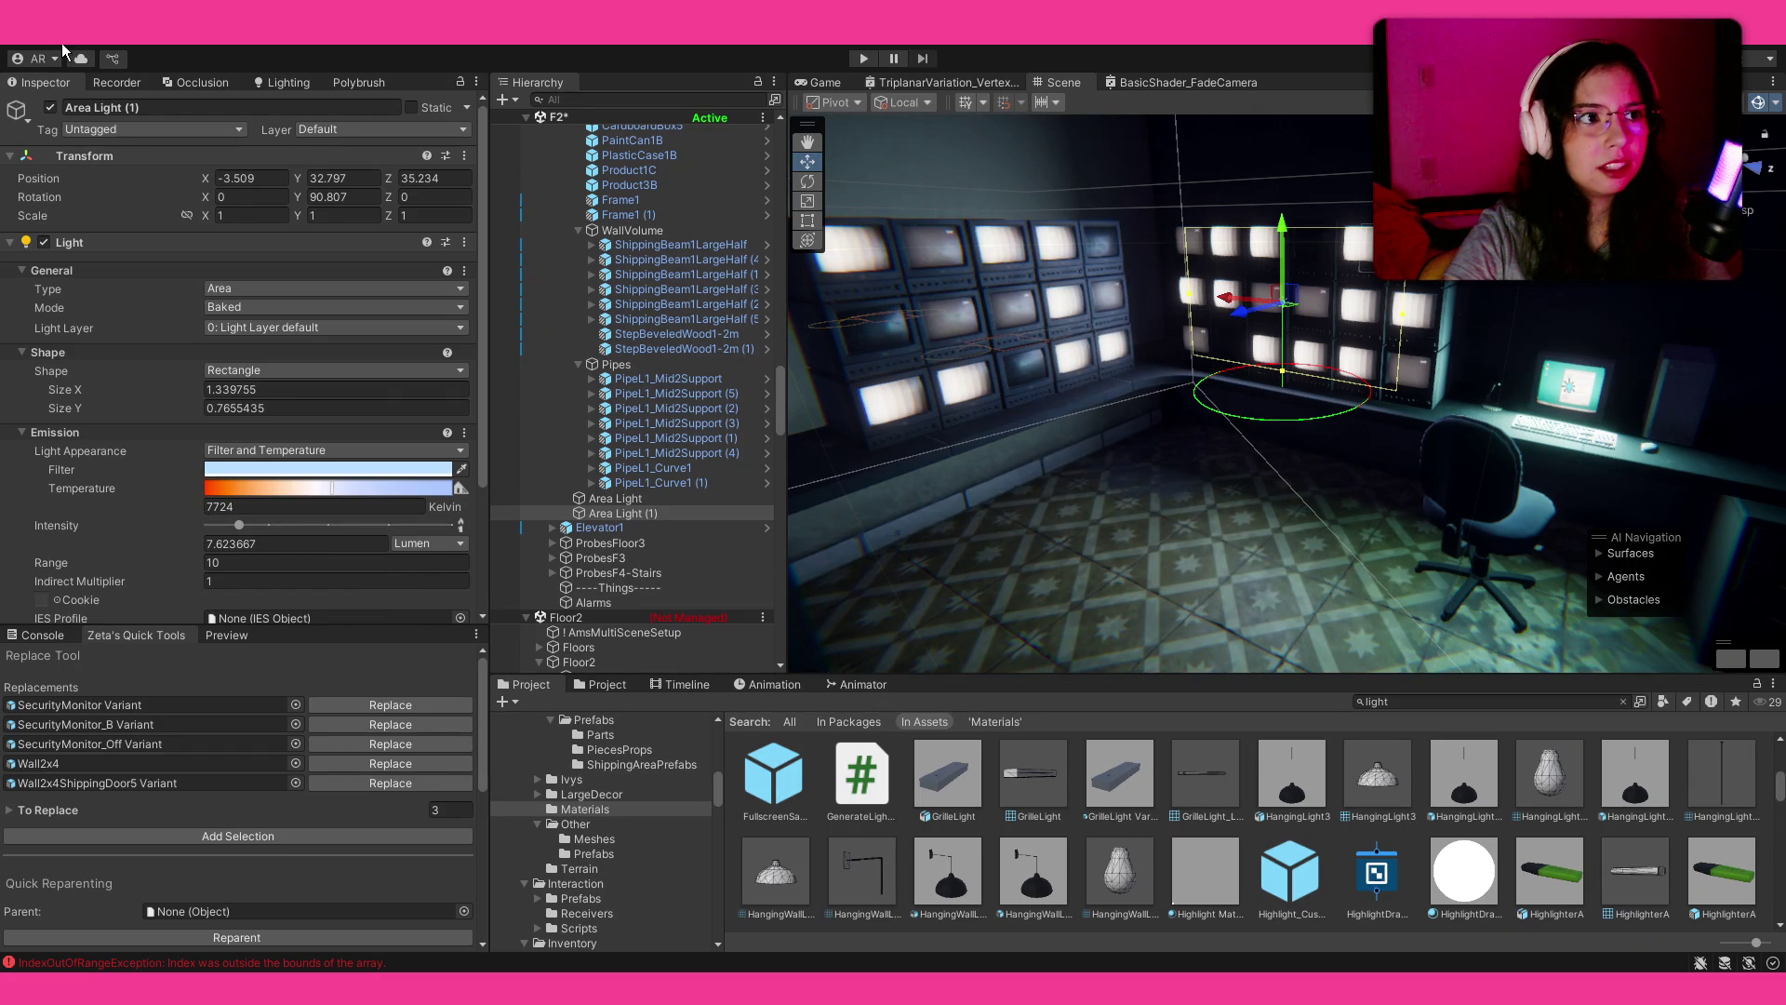
click(49, 107)
click(51, 108)
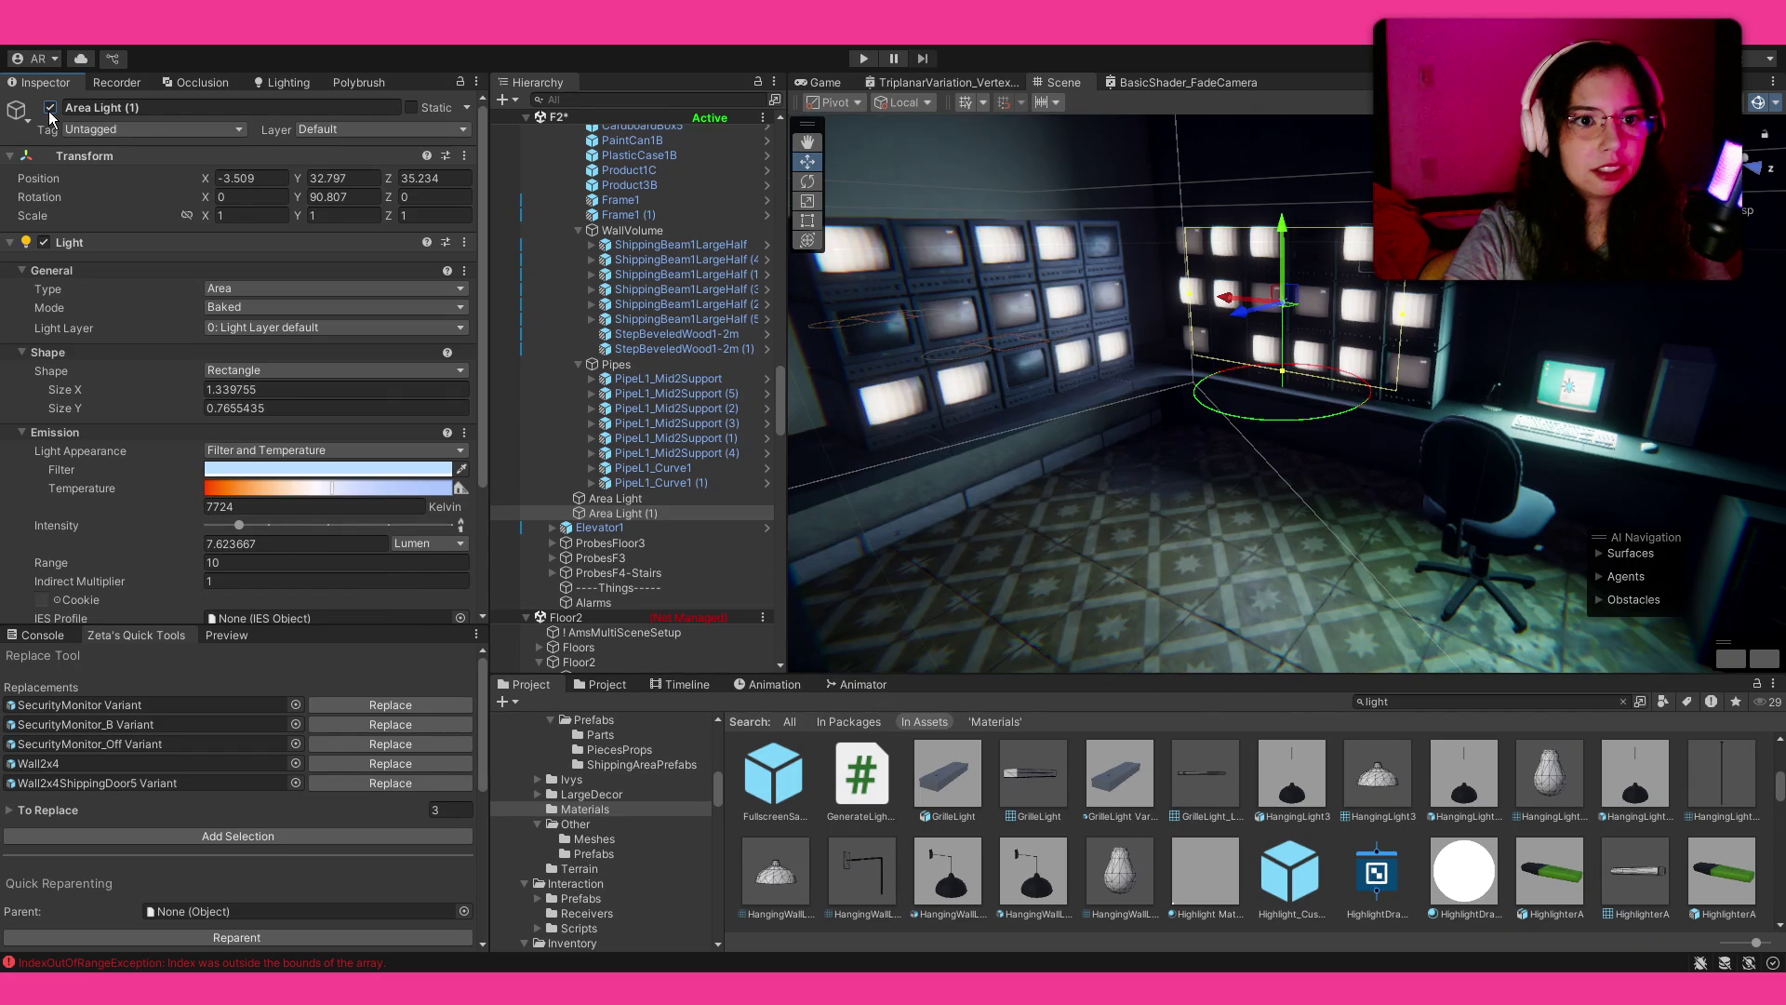
drag(232, 528, 220, 528)
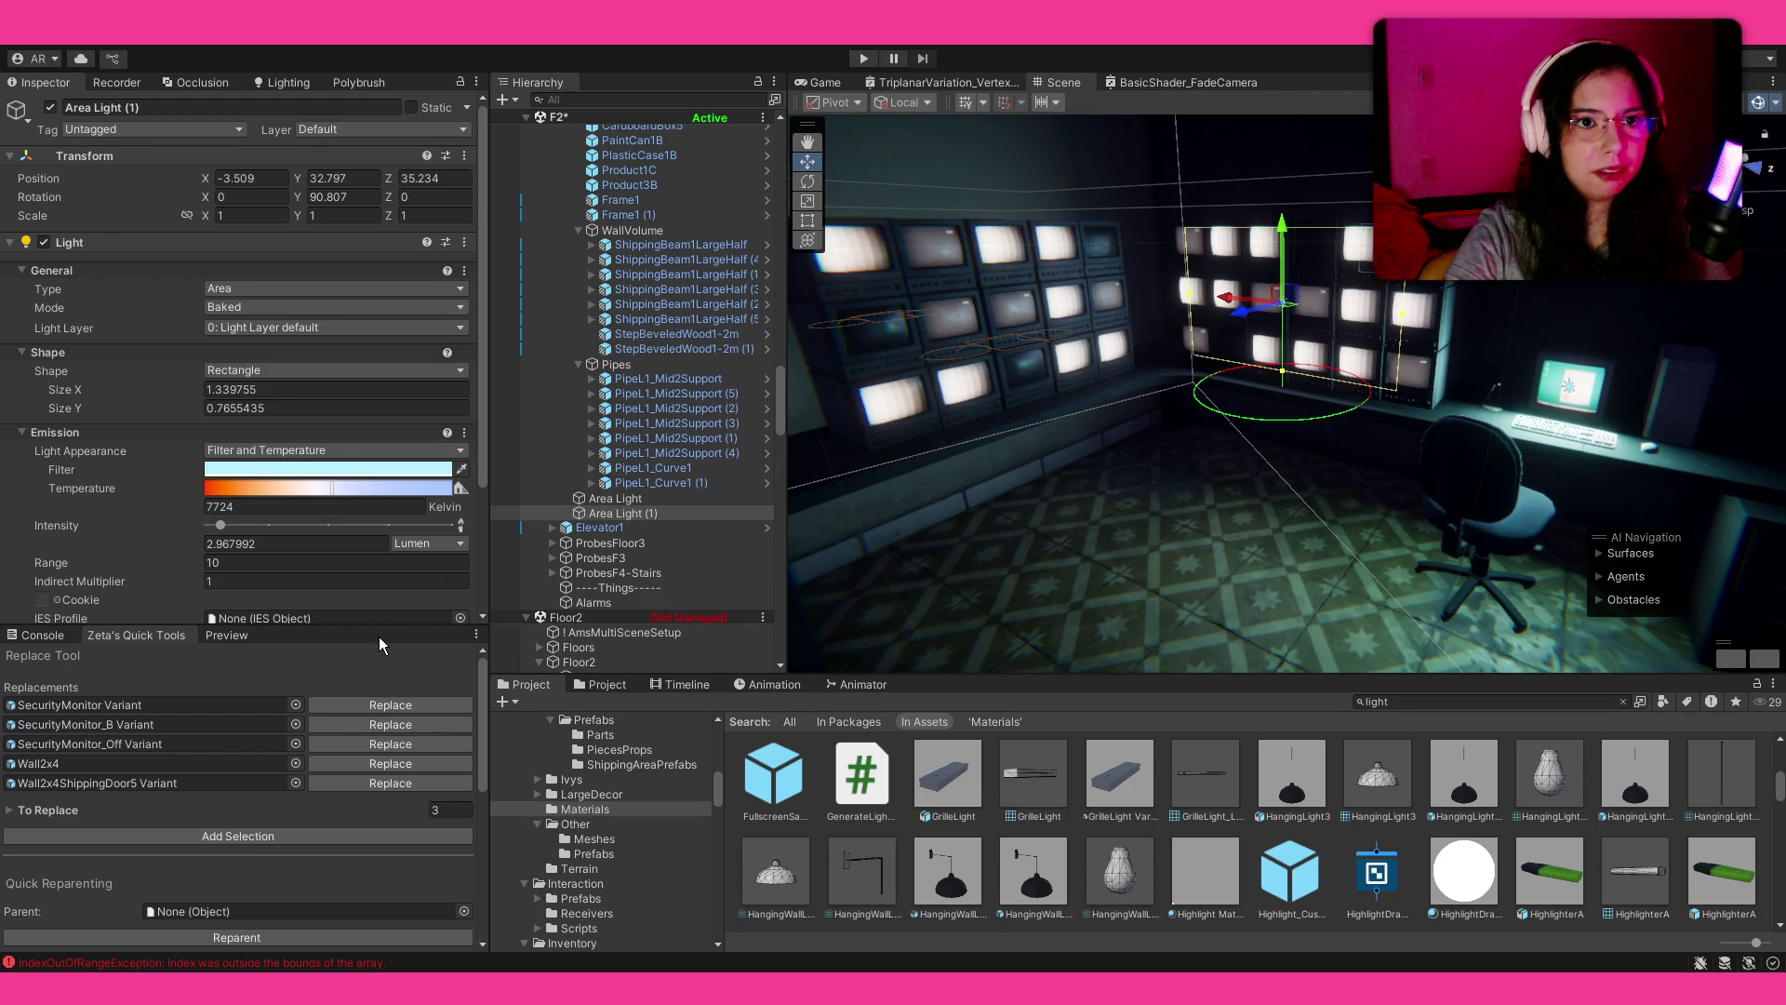
Step: Duplicate the area light again and rotate Area Light (2) toward the other wall
mouse_move(1038, 499)
mouse_down()
mouse_move(943, 482)
mouse_move(1266, 400)
mouse_move(1237, 428)
mouse_move(1409, 406)
mouse_move(1499, 417)
mouse_up()
key(ctrl+d)
key(e)
drag(1102, 534, 1237, 600)
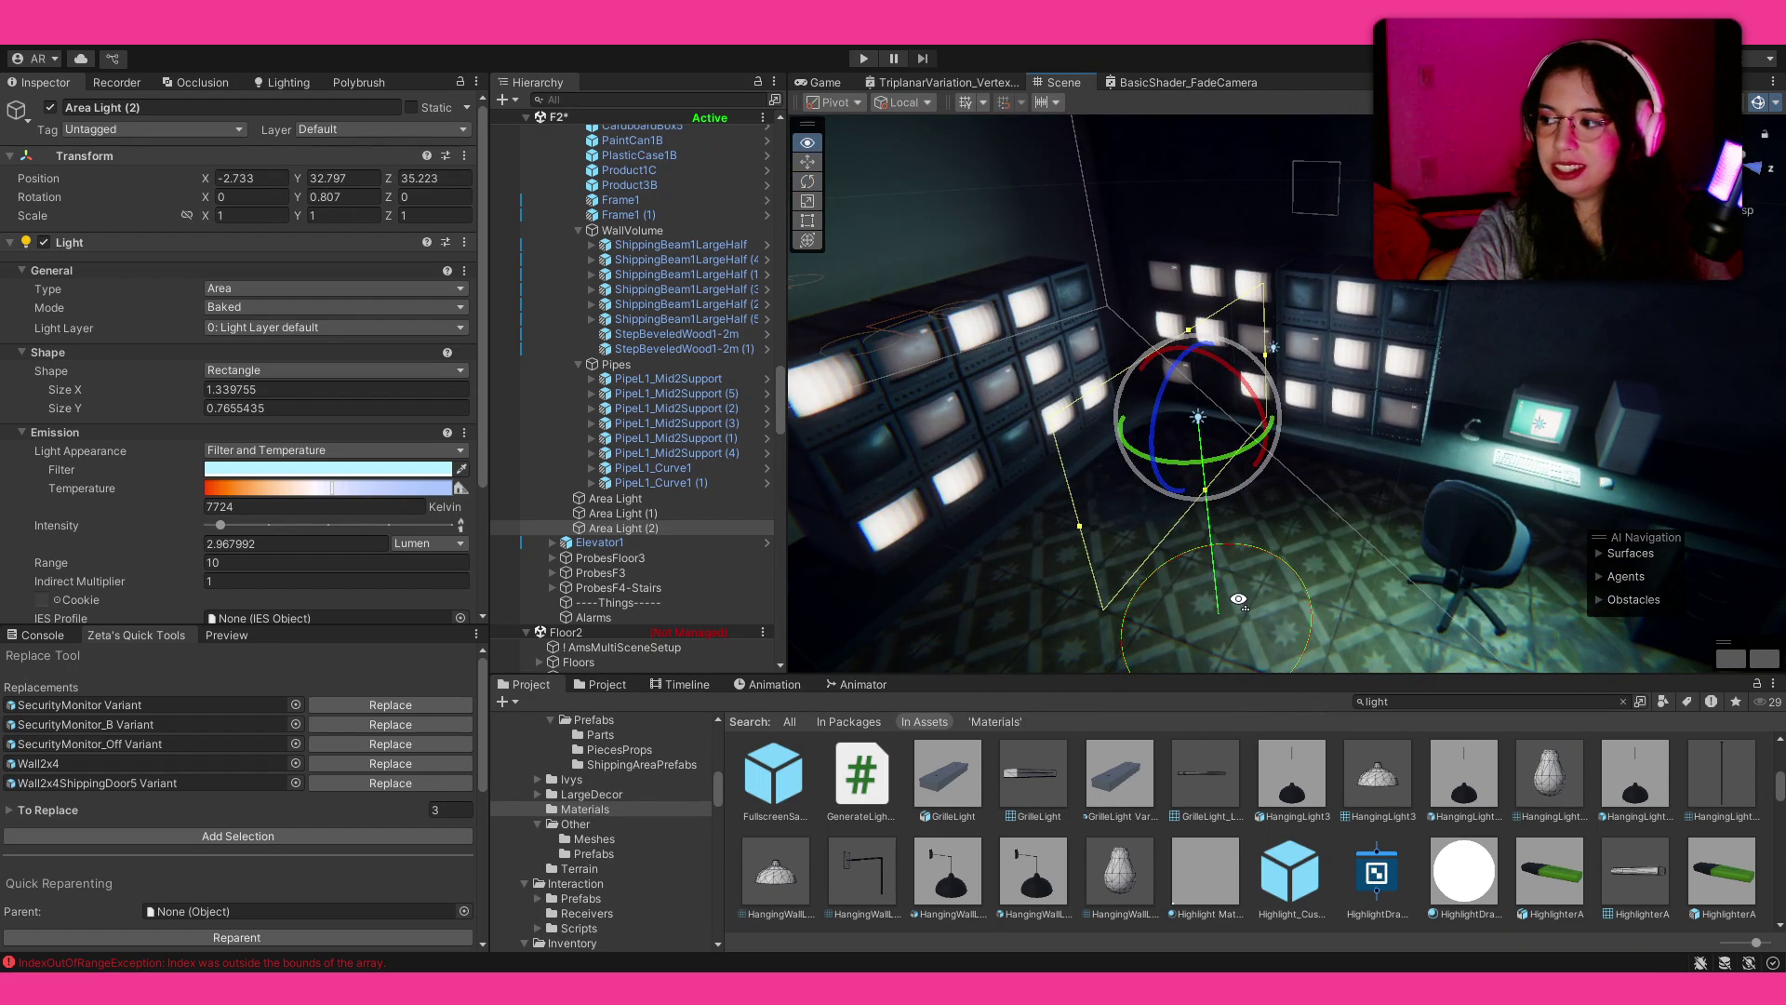
mouse_move(1238, 600)
mouse_down()
mouse_move(1364, 537)
mouse_move(1142, 538)
mouse_move(1116, 451)
mouse_move(1079, 469)
mouse_move(1341, 740)
mouse_up()
key(w)
click(1378, 777)
mouse_move(1302, 466)
mouse_down()
mouse_move(1272, 412)
mouse_move(1284, 399)
mouse_move(1596, 390)
mouse_move(1065, 321)
mouse_move(395, 415)
mouse_move(974, 265)
mouse_move(946, 392)
mouse_move(1475, 385)
mouse_move(748, 433)
mouse_move(101, 431)
mouse_move(87, 413)
mouse_move(633, 415)
mouse_move(1213, 659)
mouse_up()
Step: Filter the Project window by 'trash' to list the trash assets
click(1433, 703)
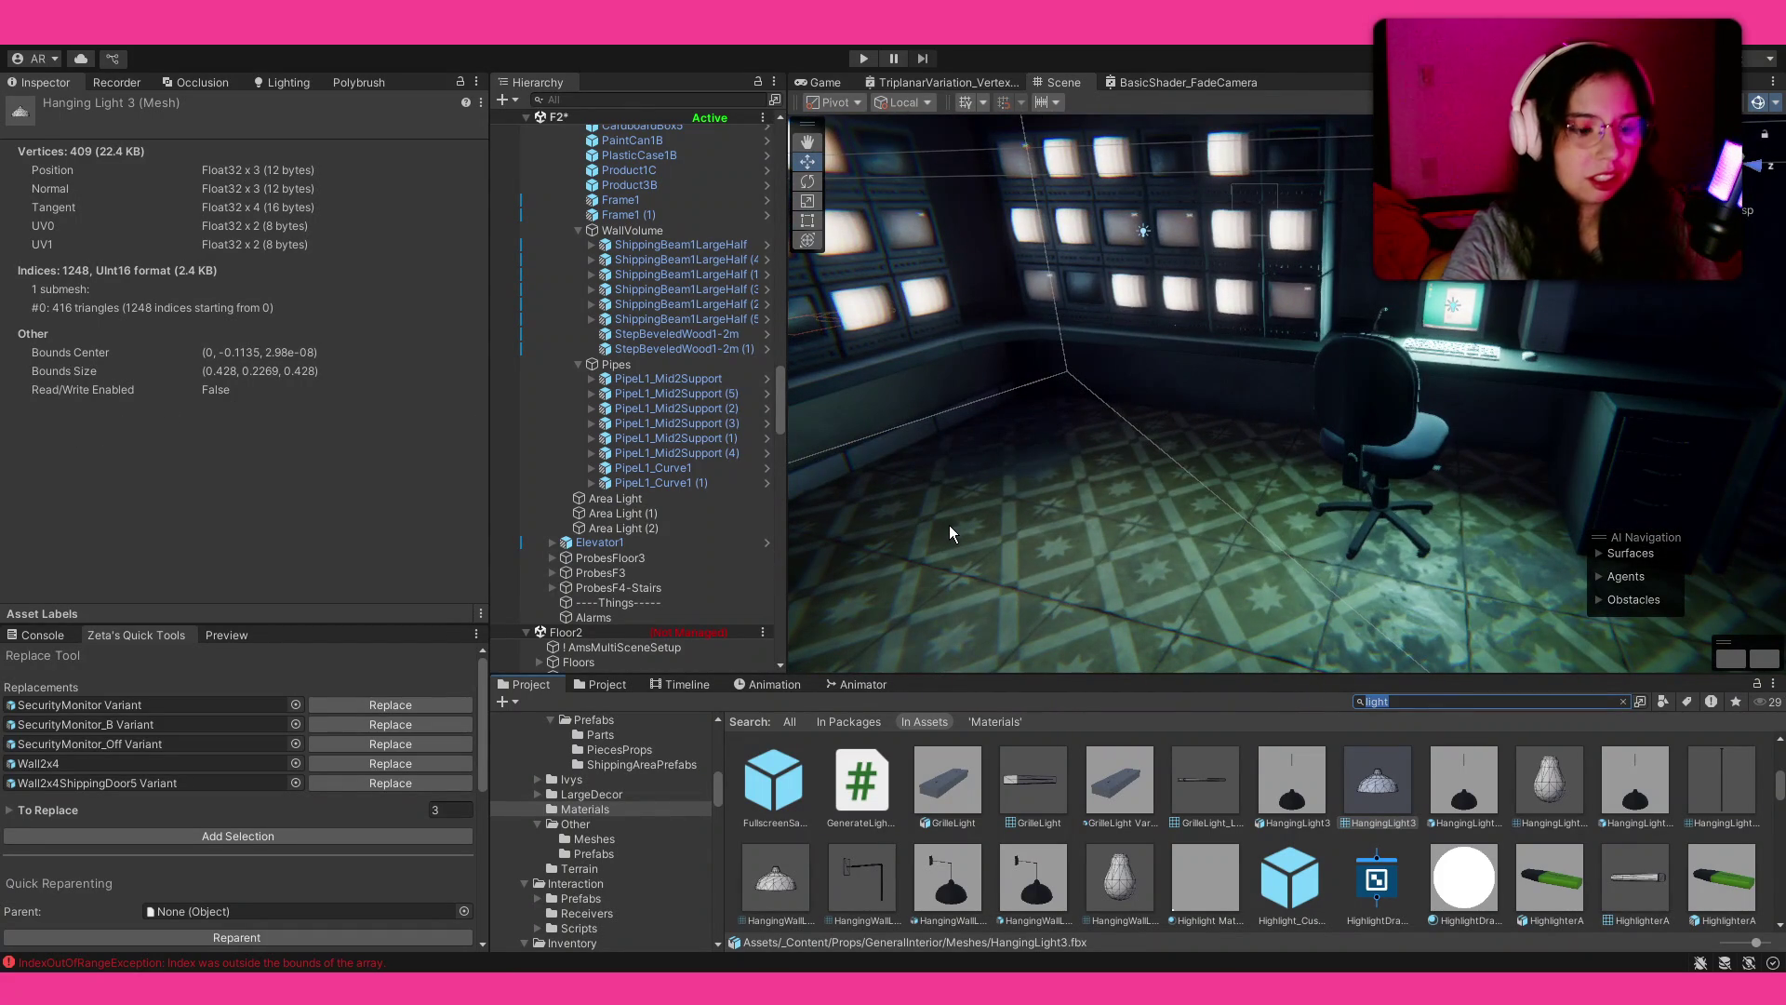
text(rash)
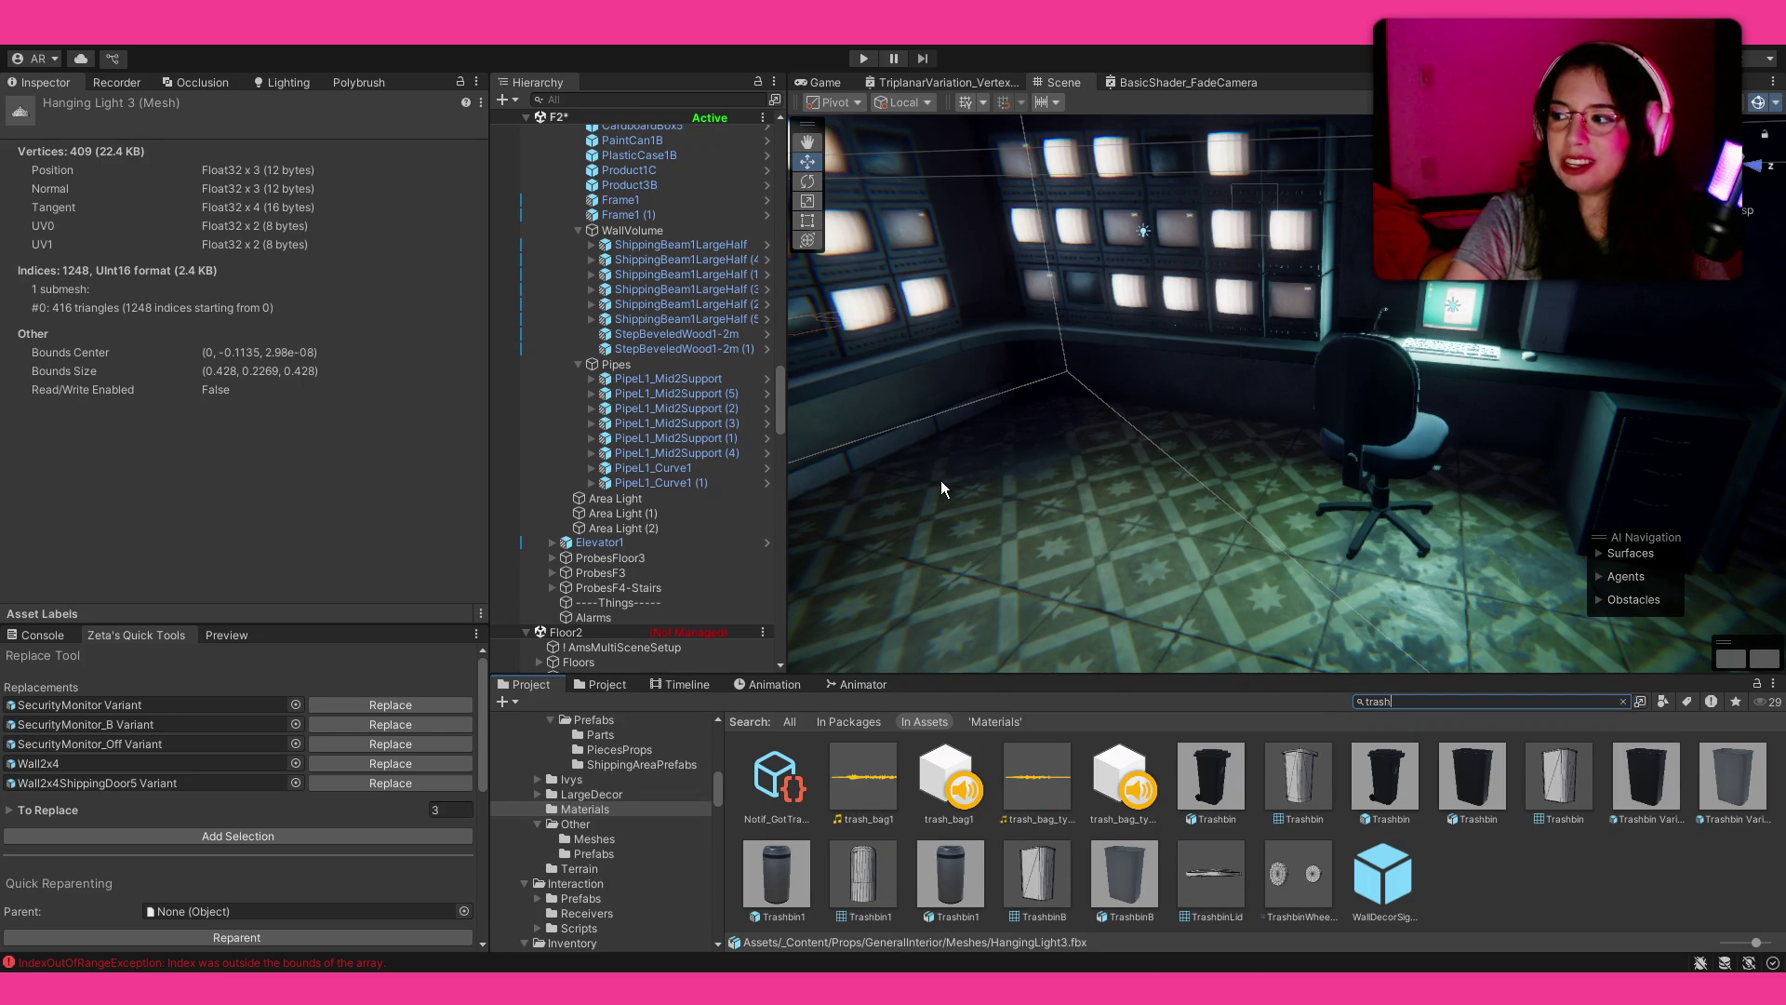
mouse_move(1274, 640)
mouse_down()
mouse_move(1101, 534)
mouse_move(1088, 586)
mouse_up()
mouse_move(1088, 586)
mouse_down()
mouse_move(1045, 623)
mouse_move(1060, 633)
mouse_up()
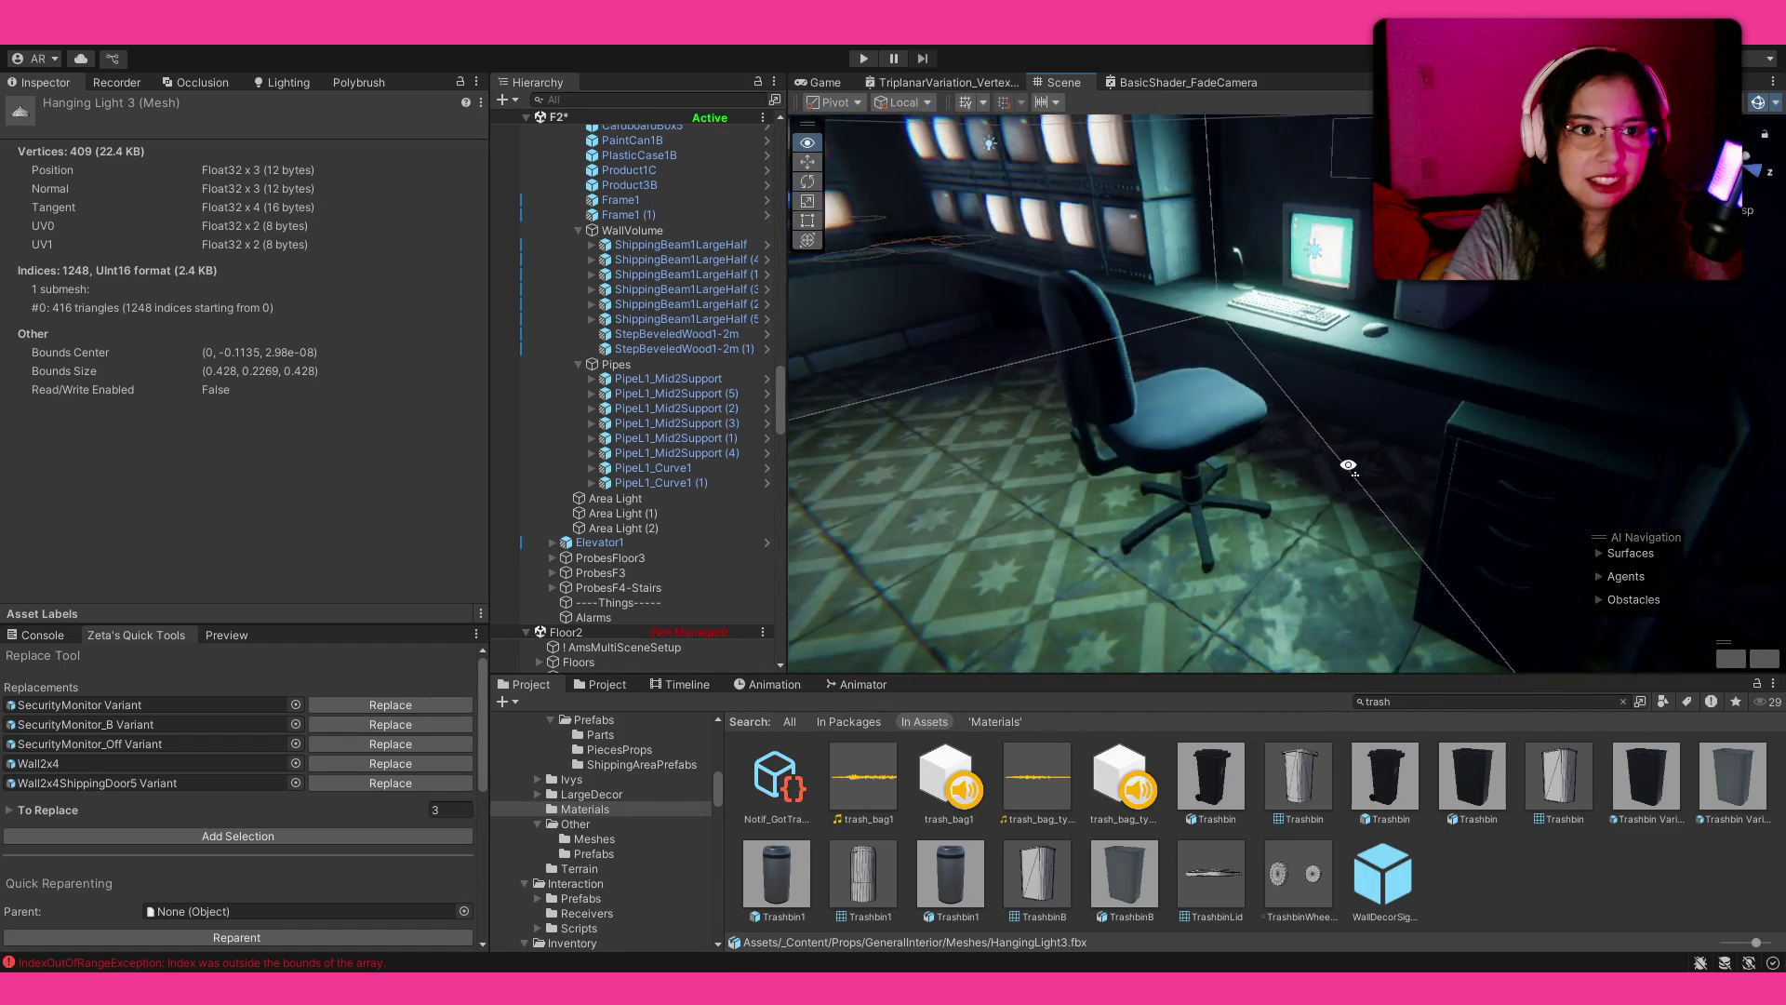
Step: Place a Trashbin Variant on the floor below the monitor wall, turned slightly
mouse_move(1633, 802)
mouse_down()
mouse_move(1288, 484)
mouse_move(1447, 546)
mouse_move(881, 538)
mouse_move(823, 488)
mouse_up()
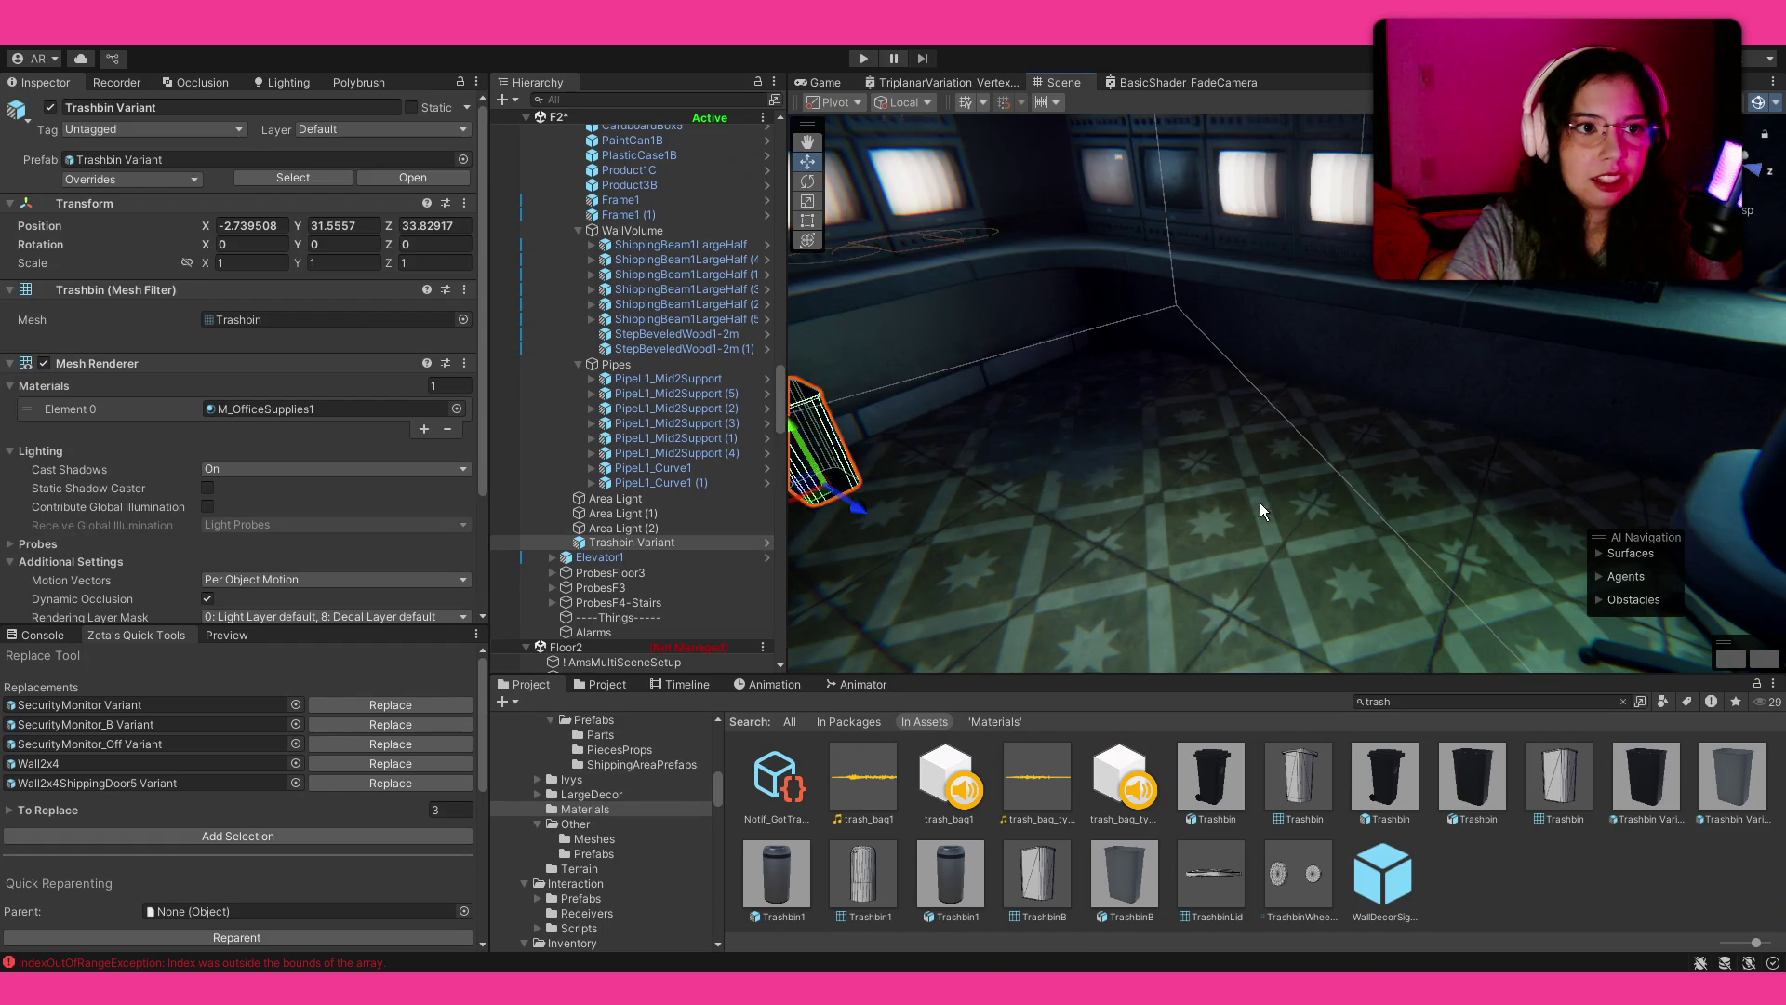
key(f)
mouse_move(1310, 433)
mouse_down()
mouse_move(1130, 517)
mouse_move(1112, 498)
mouse_move(1121, 569)
mouse_move(1157, 566)
mouse_up()
key(e)
key(w)
mouse_move(1353, 583)
mouse_down()
mouse_move(1321, 568)
mouse_move(1456, 557)
mouse_up()
click(1397, 564)
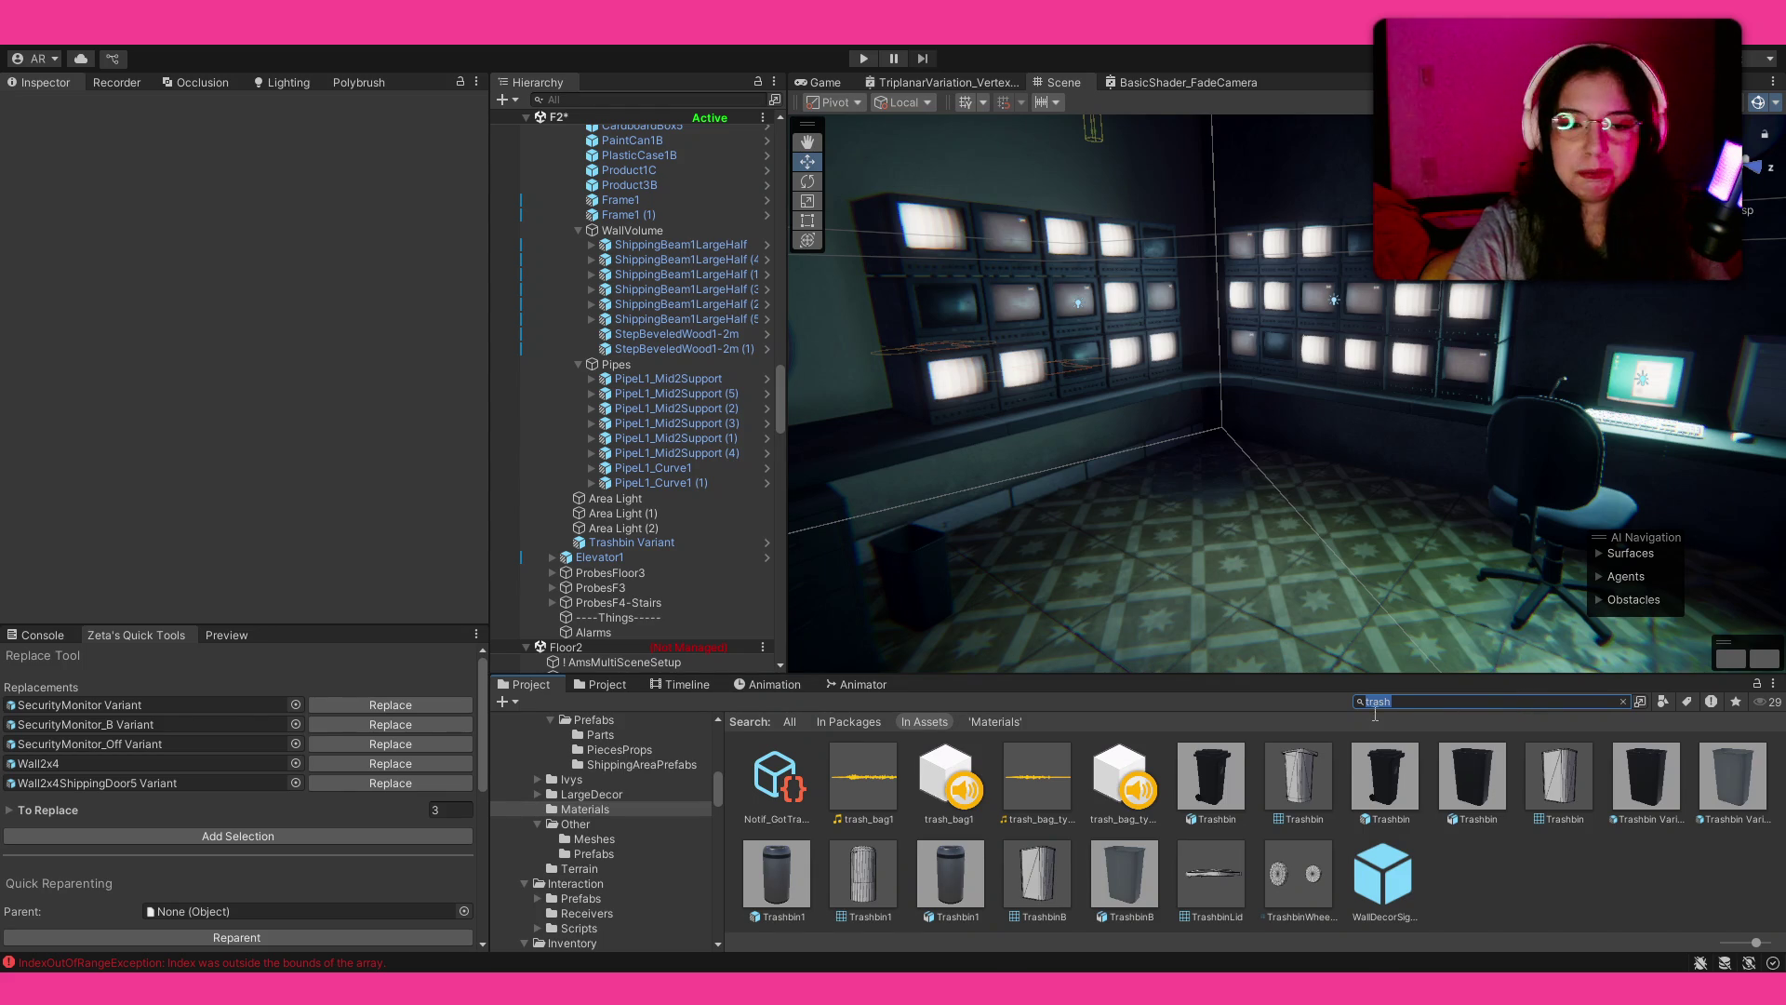
drag(1267, 603, 1368, 595)
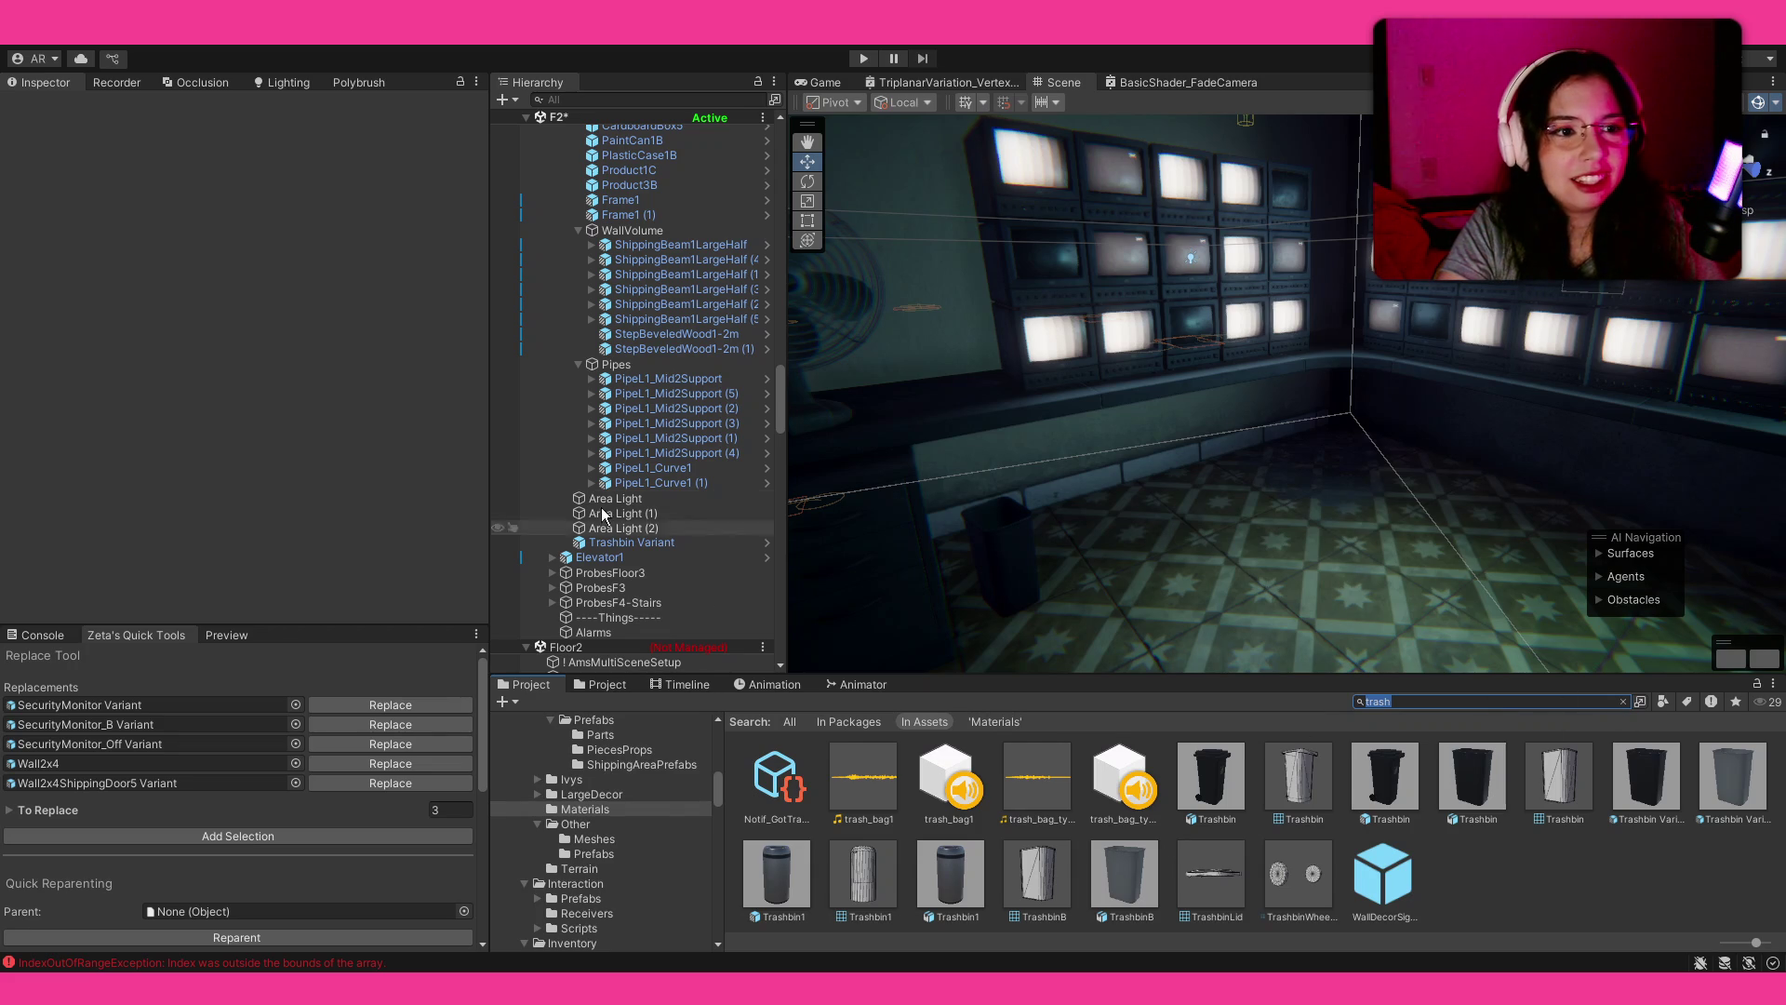
Step: Review the SecurityRoom hierarchy, selecting the Area Light through the Trashbin Variant
scroll(556, 216, up, 7)
scroll(563, 221, up, 1)
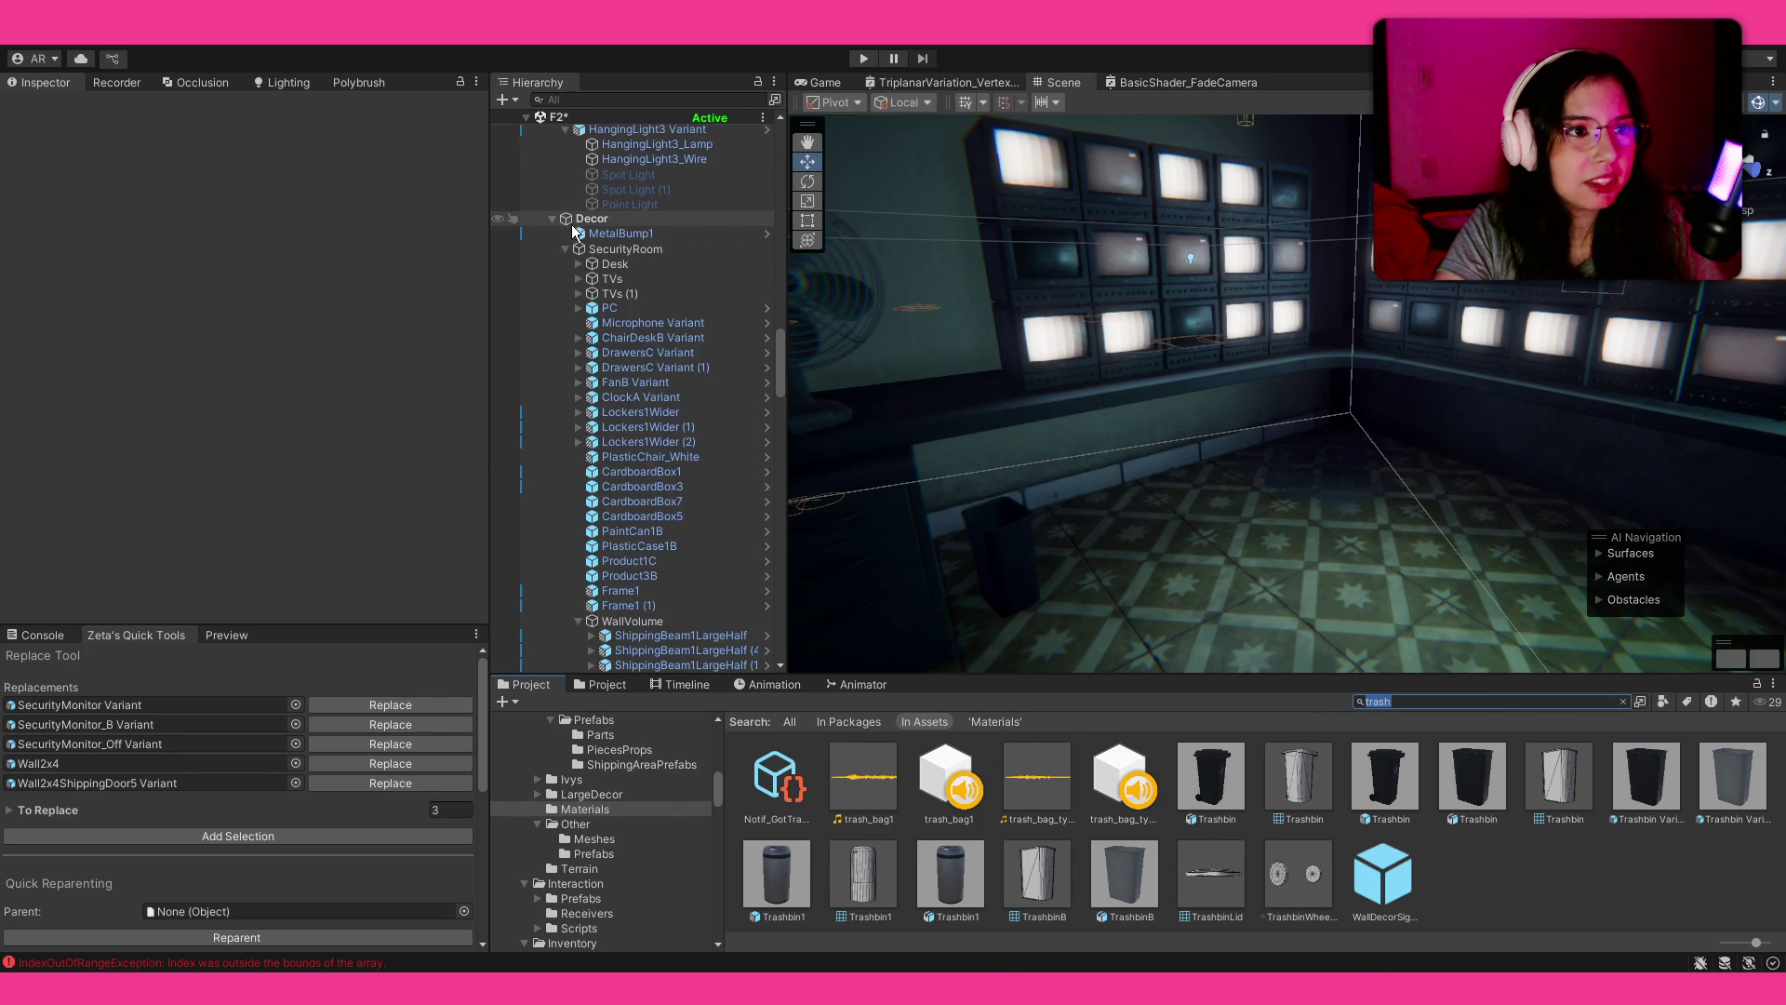
scroll(556, 279, up, 6)
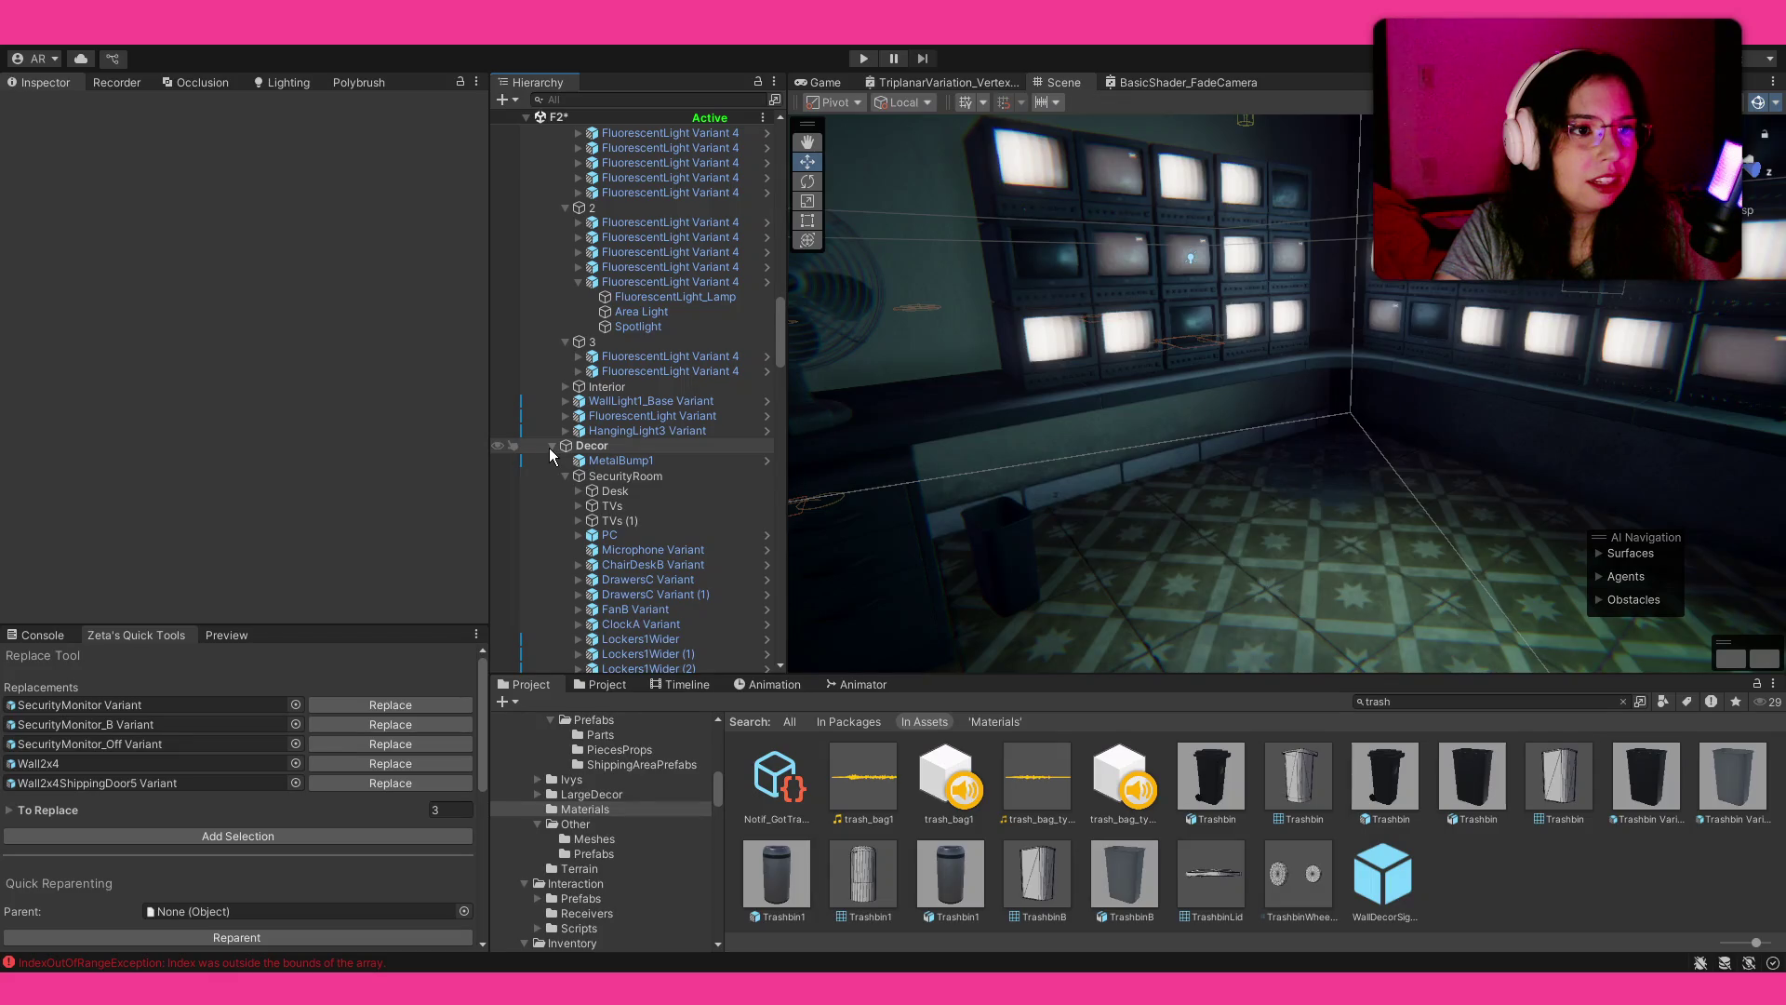
click(568, 476)
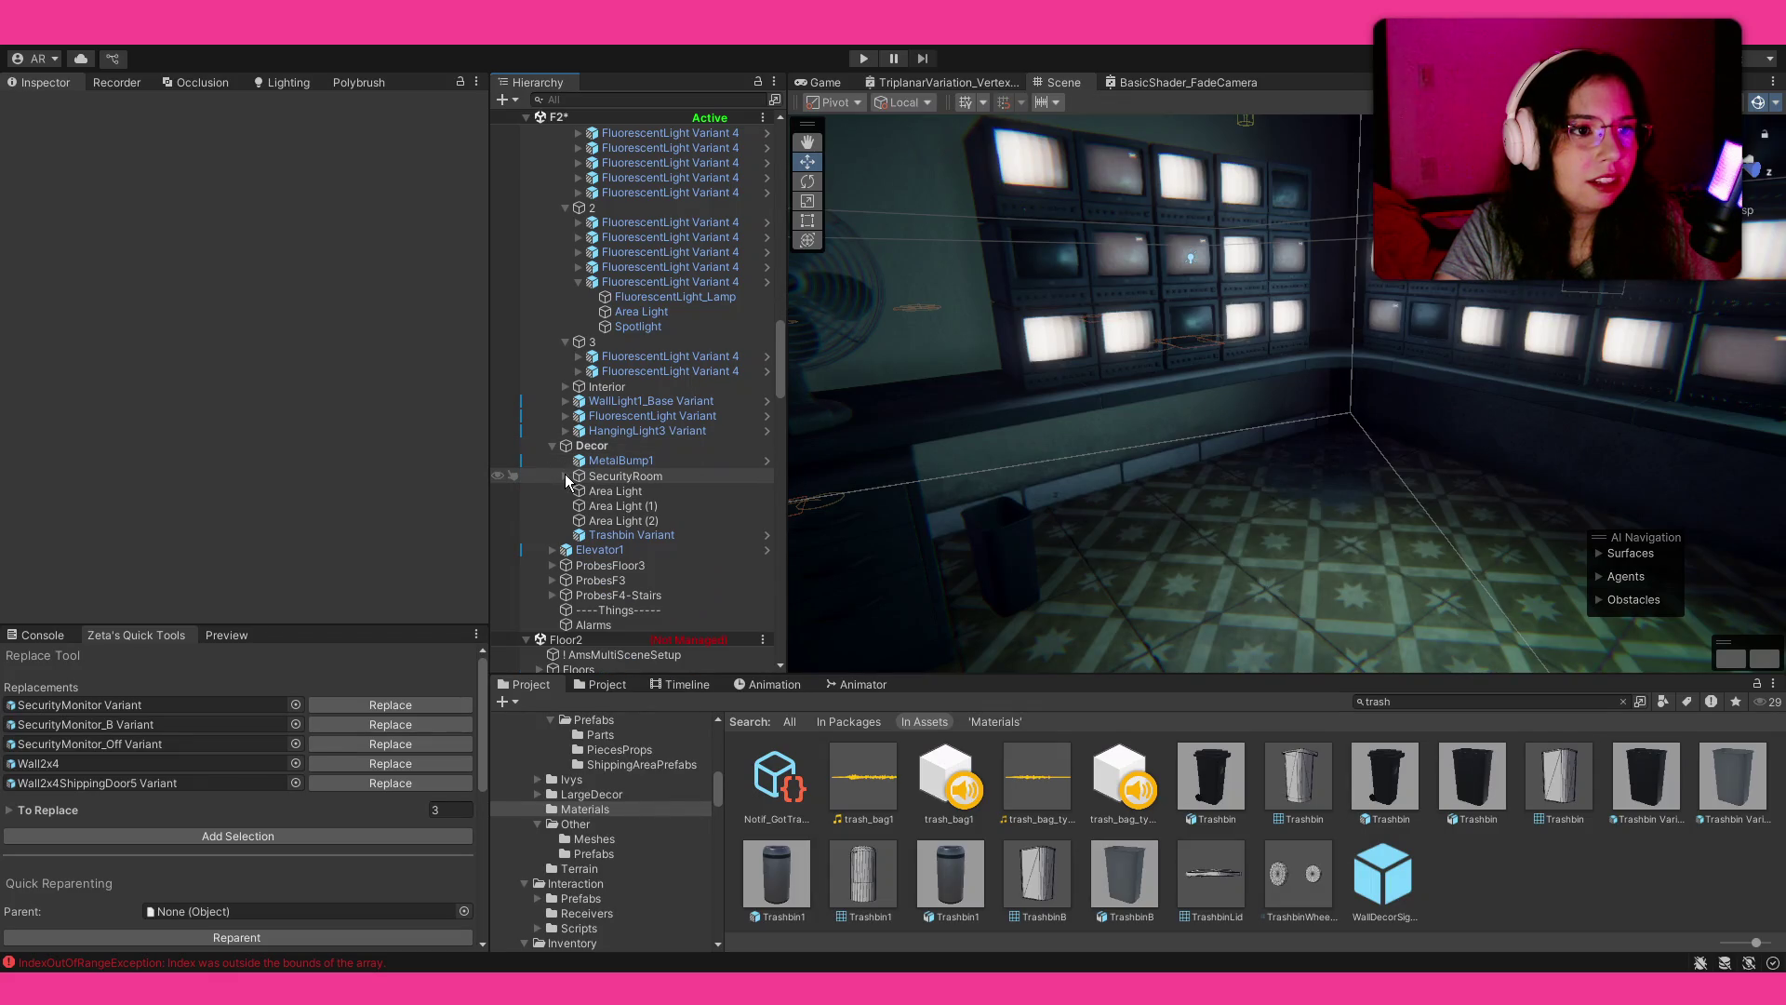
click(615, 491)
shift+click(631, 535)
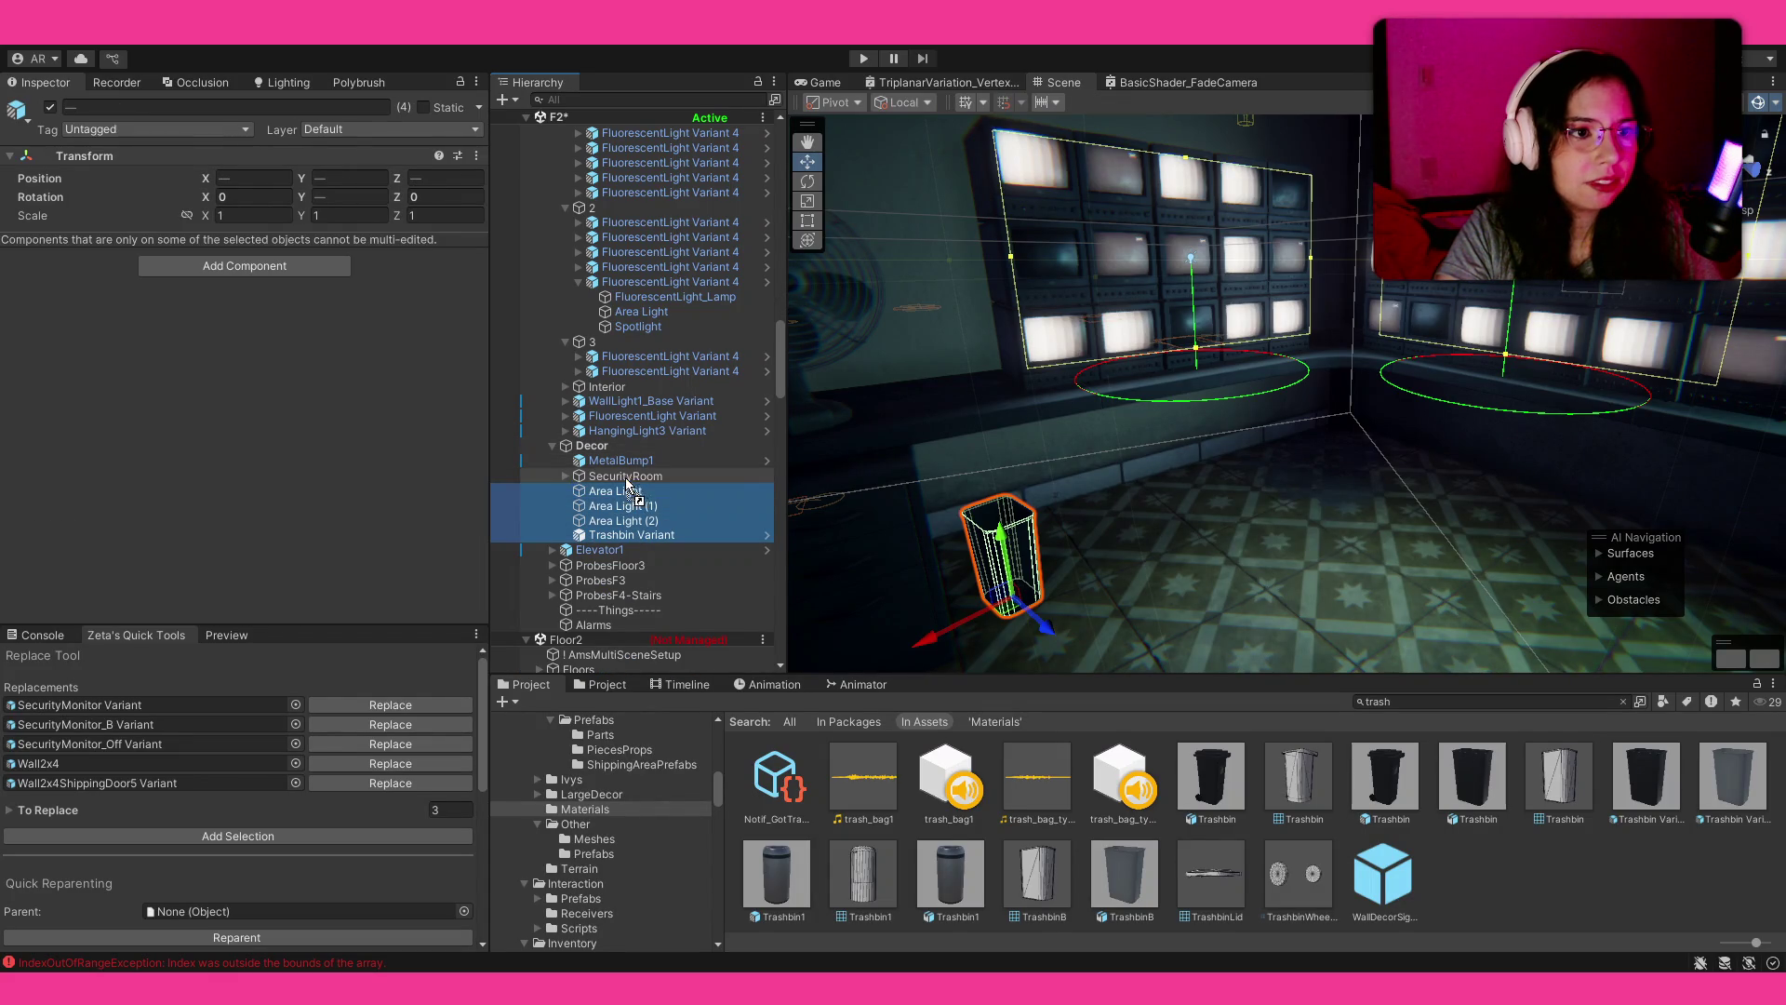
click(565, 475)
scroll(562, 333, down, 3)
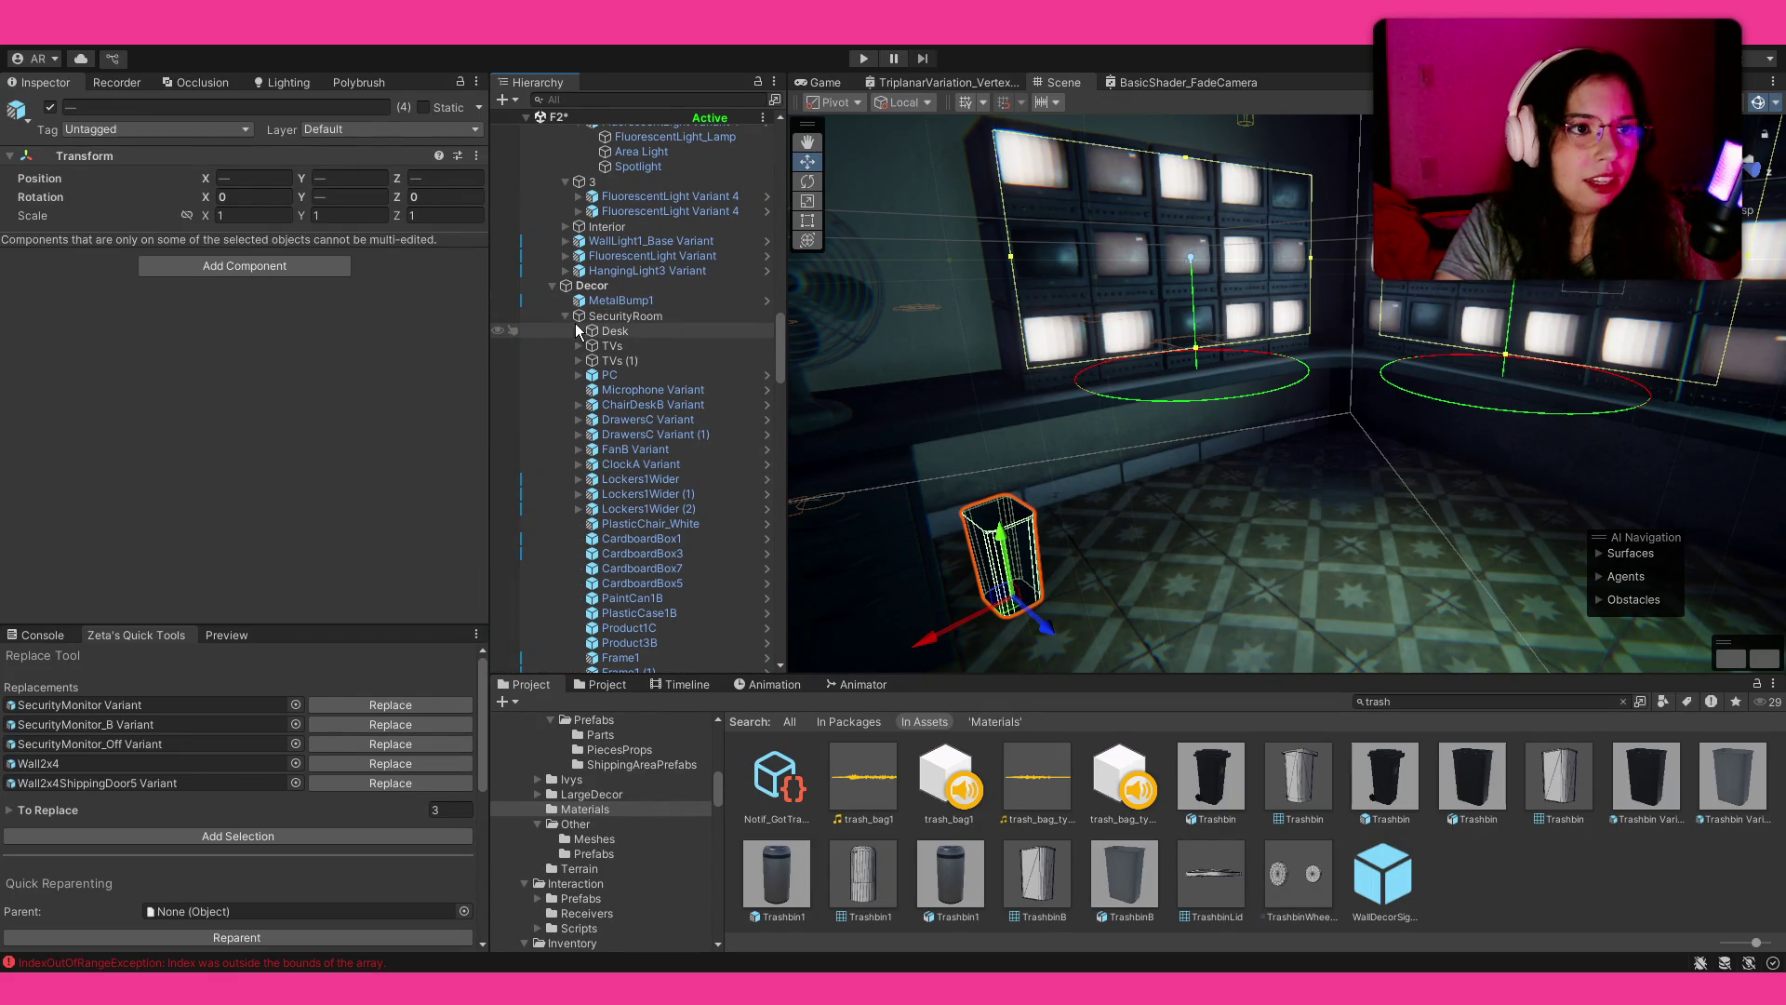
click(565, 317)
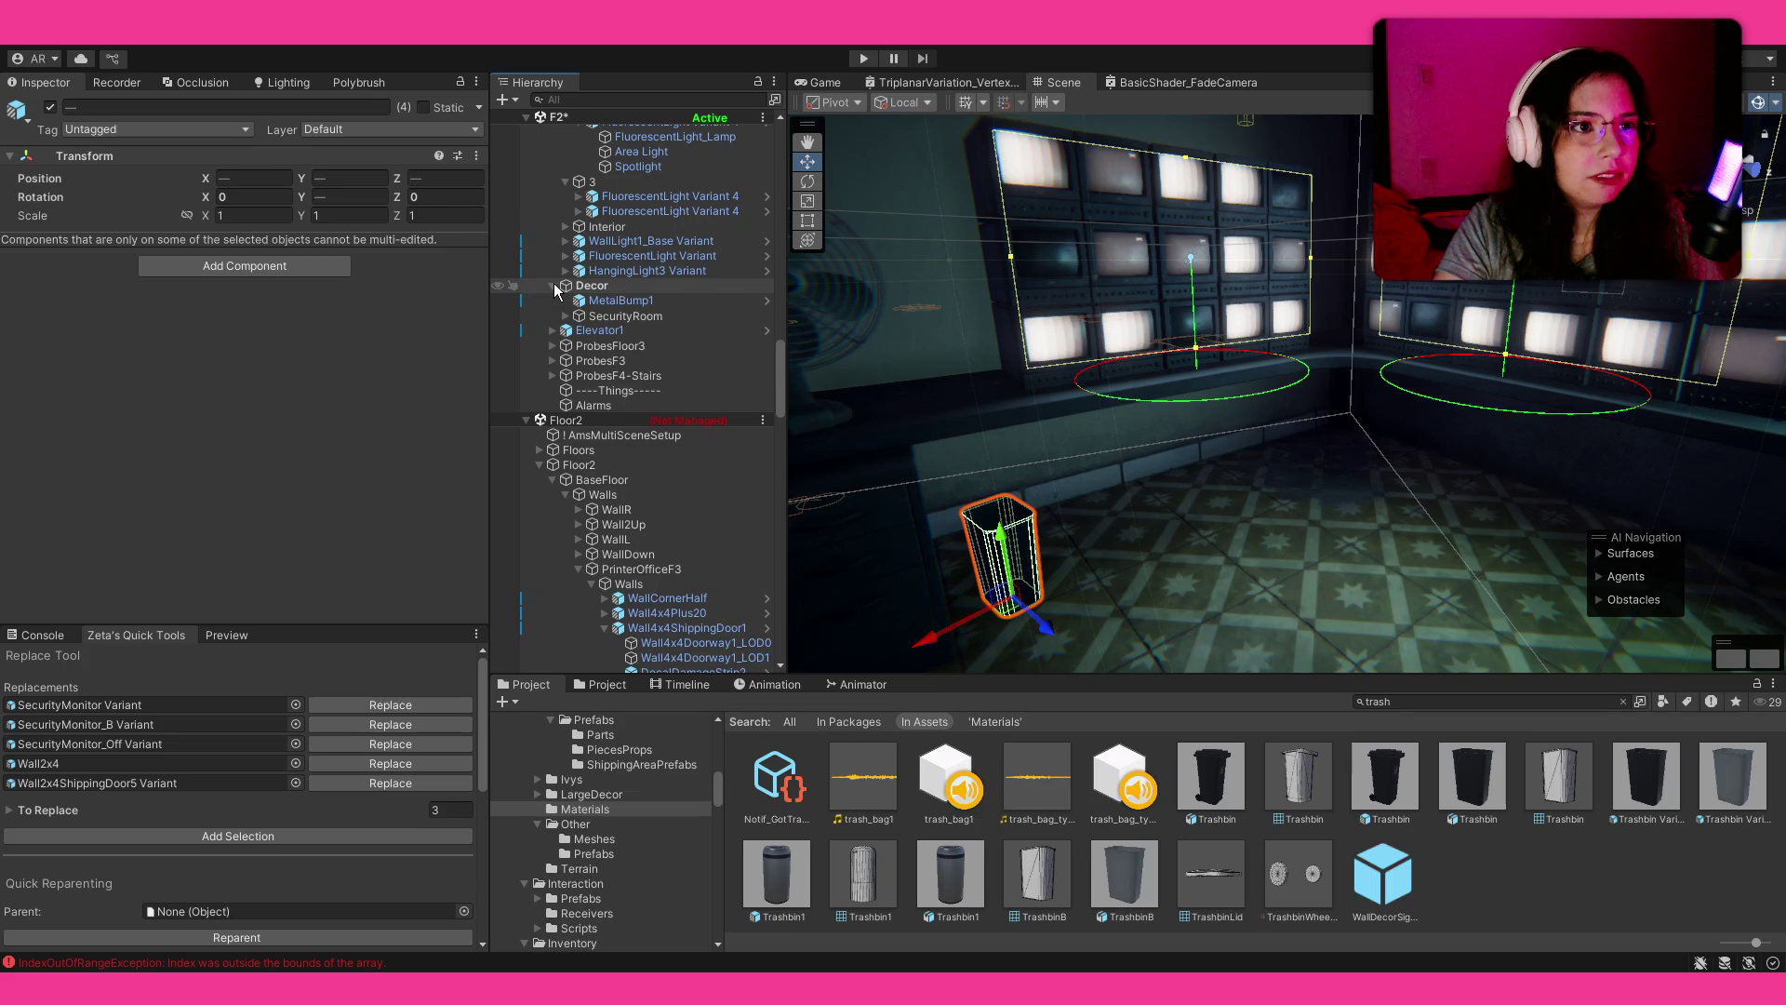
Step: Create an empty GameObject named Decals under SecurityRoom
click(591, 317)
key(alt+shift+n)
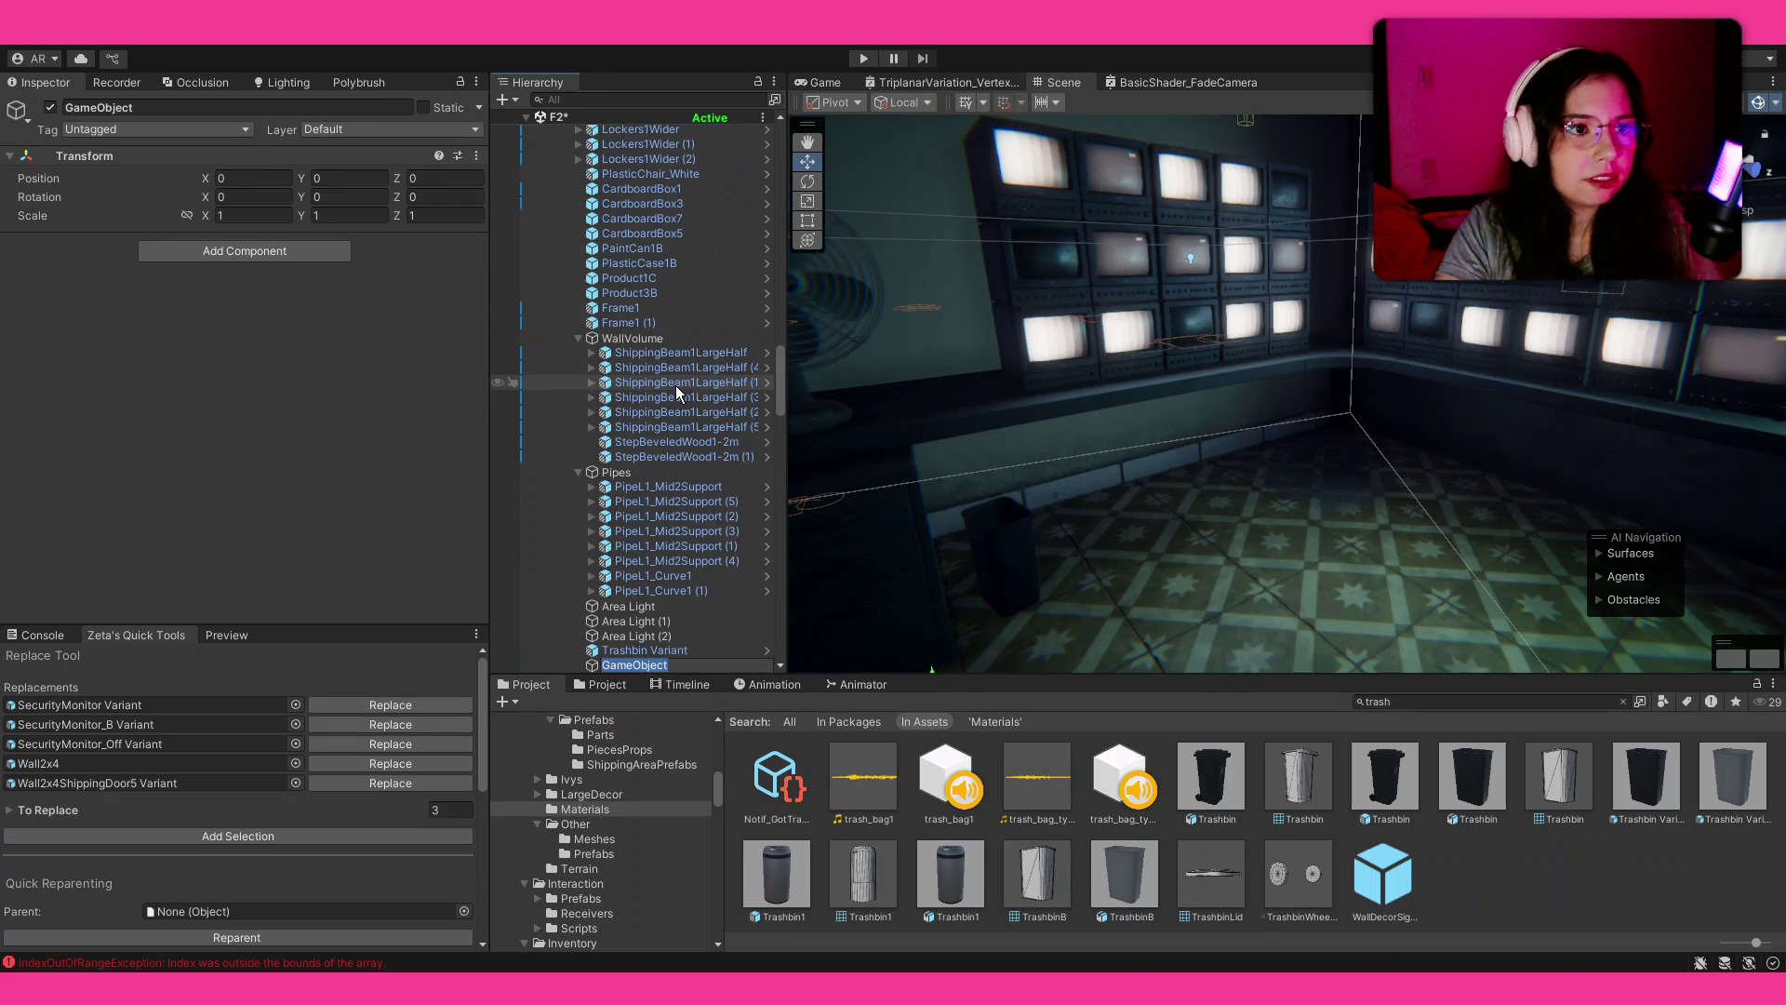
text(De)
key(Return)
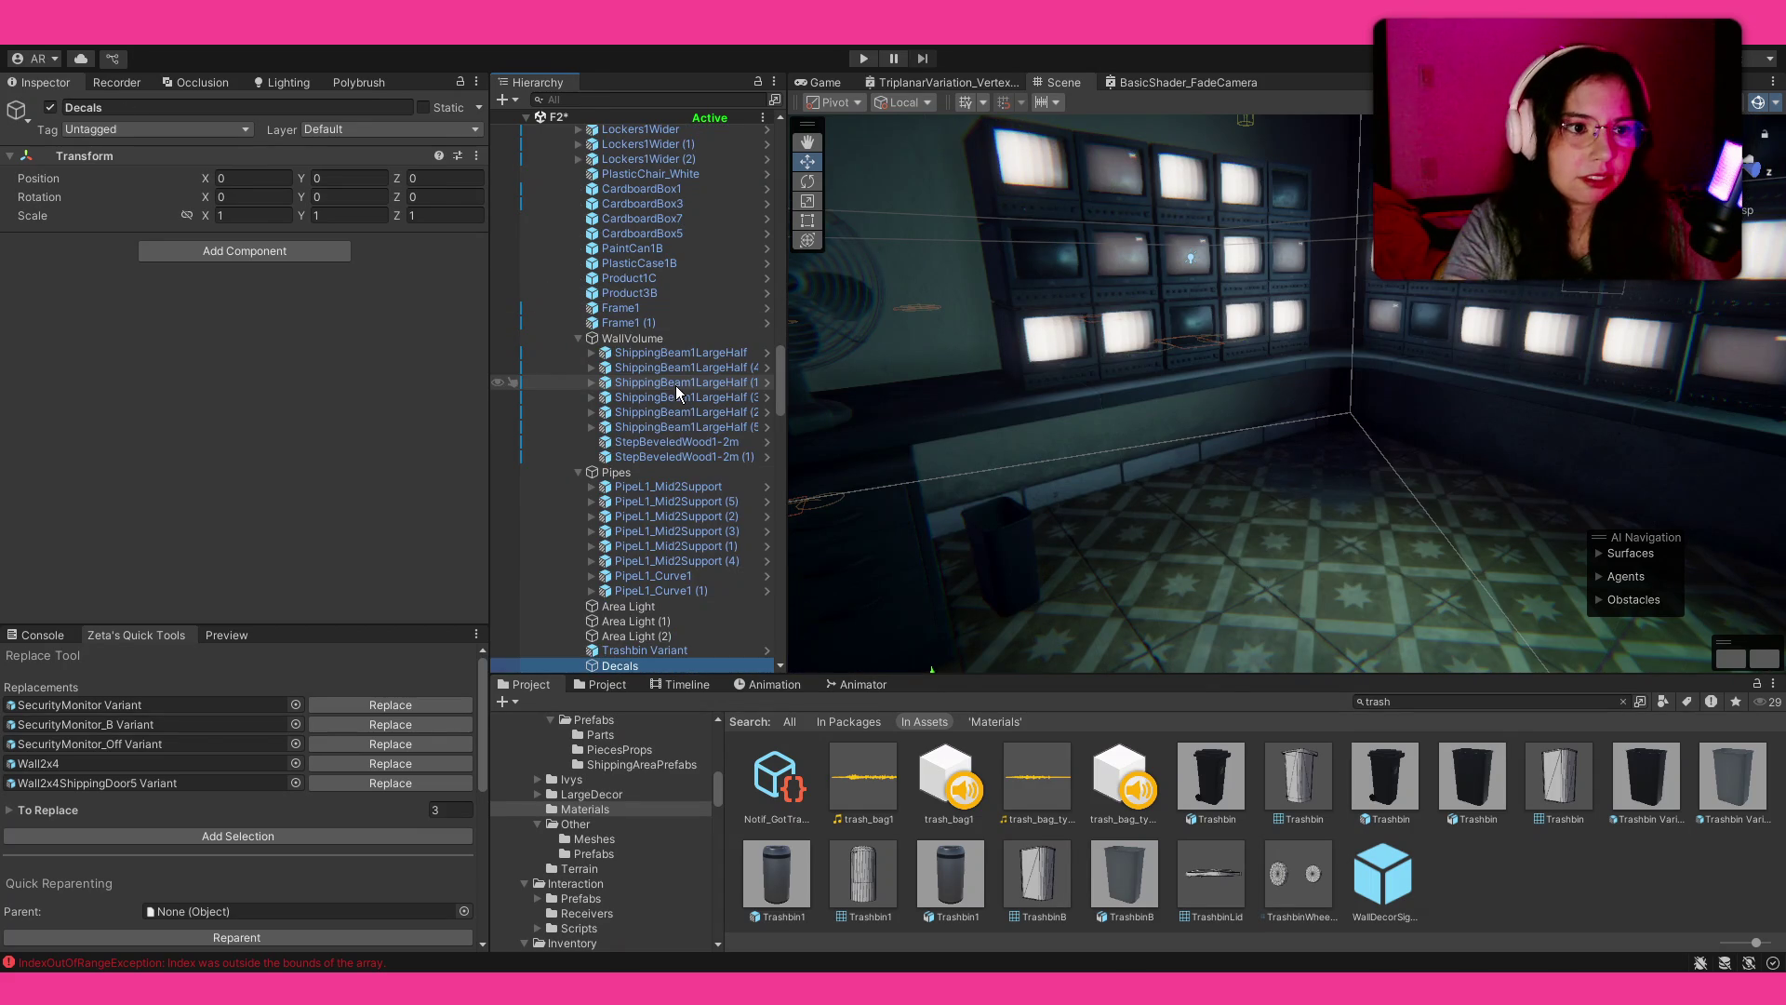
scroll(677, 401, down, 3)
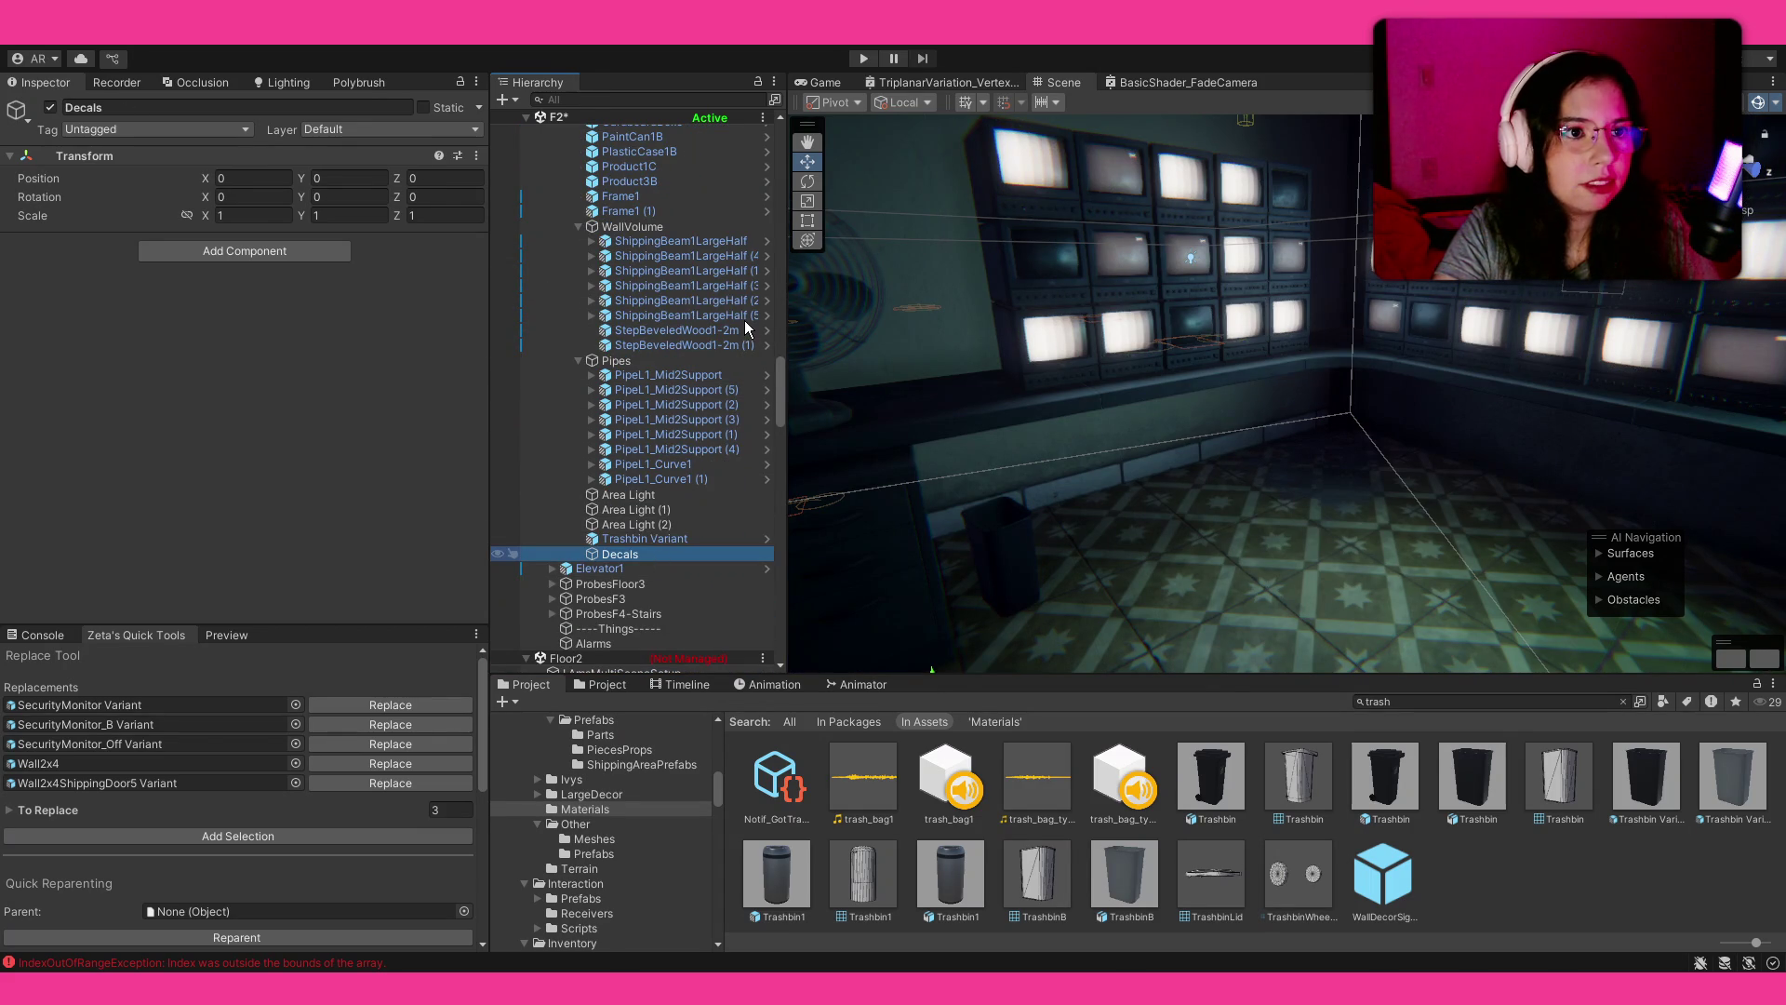
Step: Search assets for 'decal' and show the Environment folder
click(1395, 700)
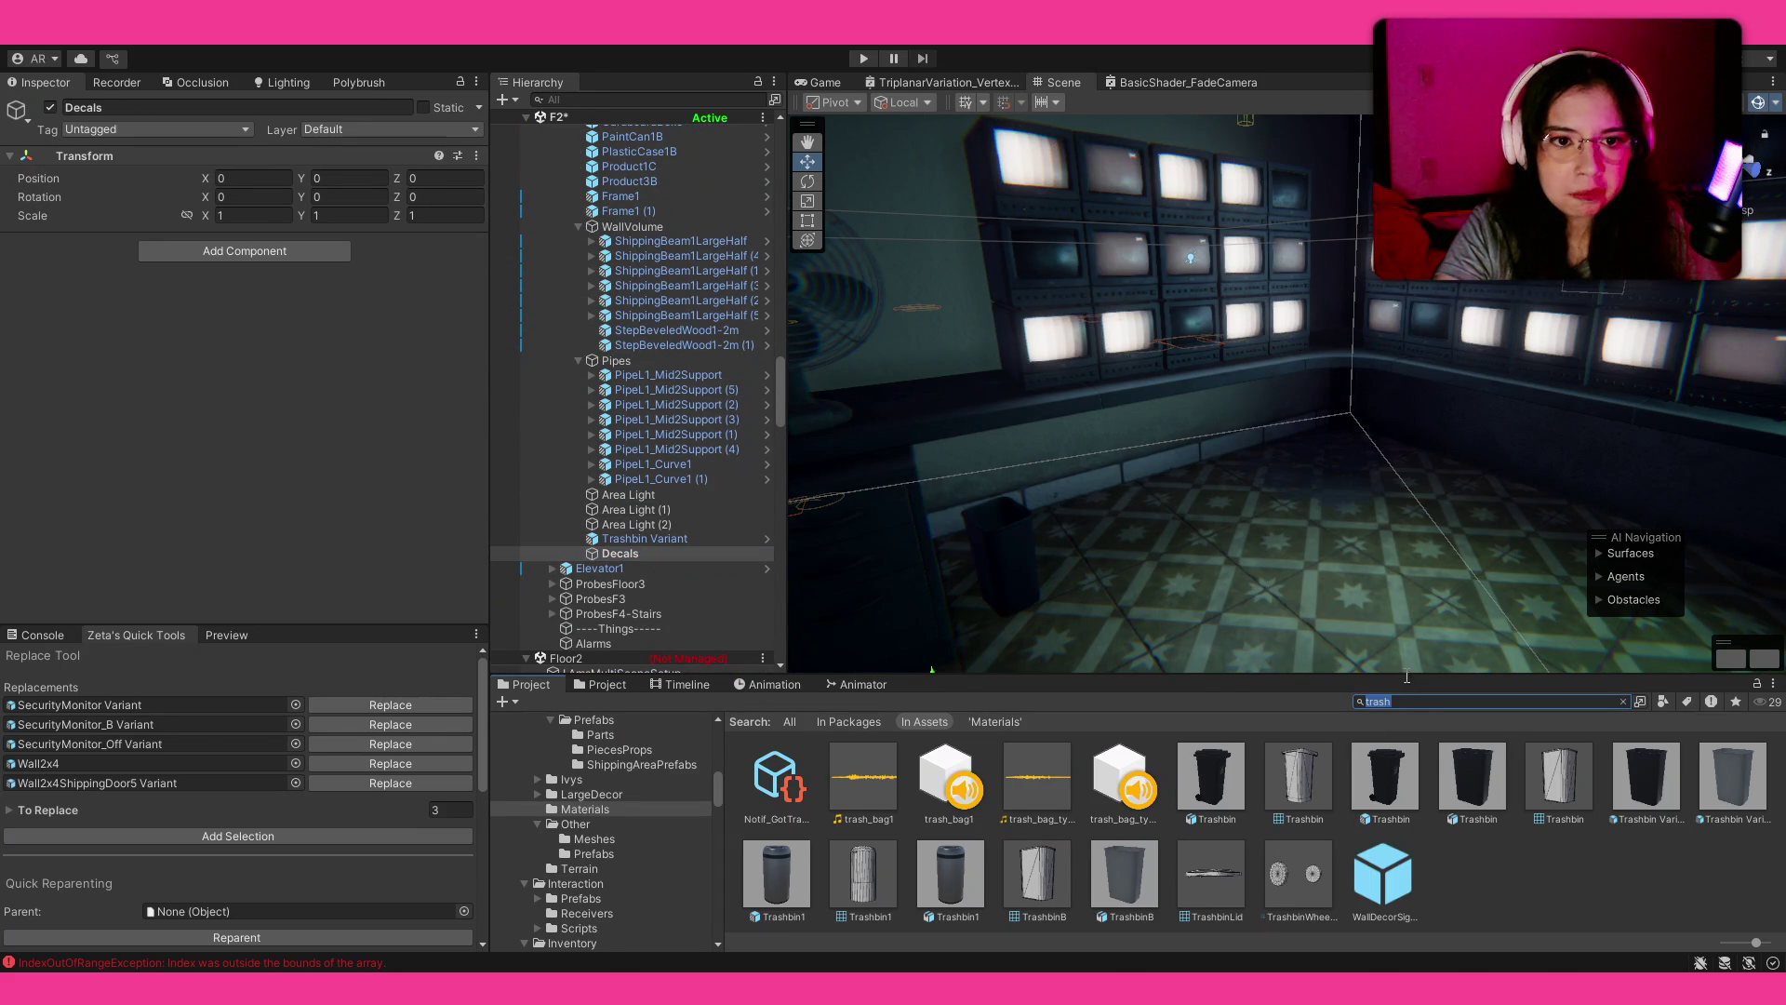
text(deca)
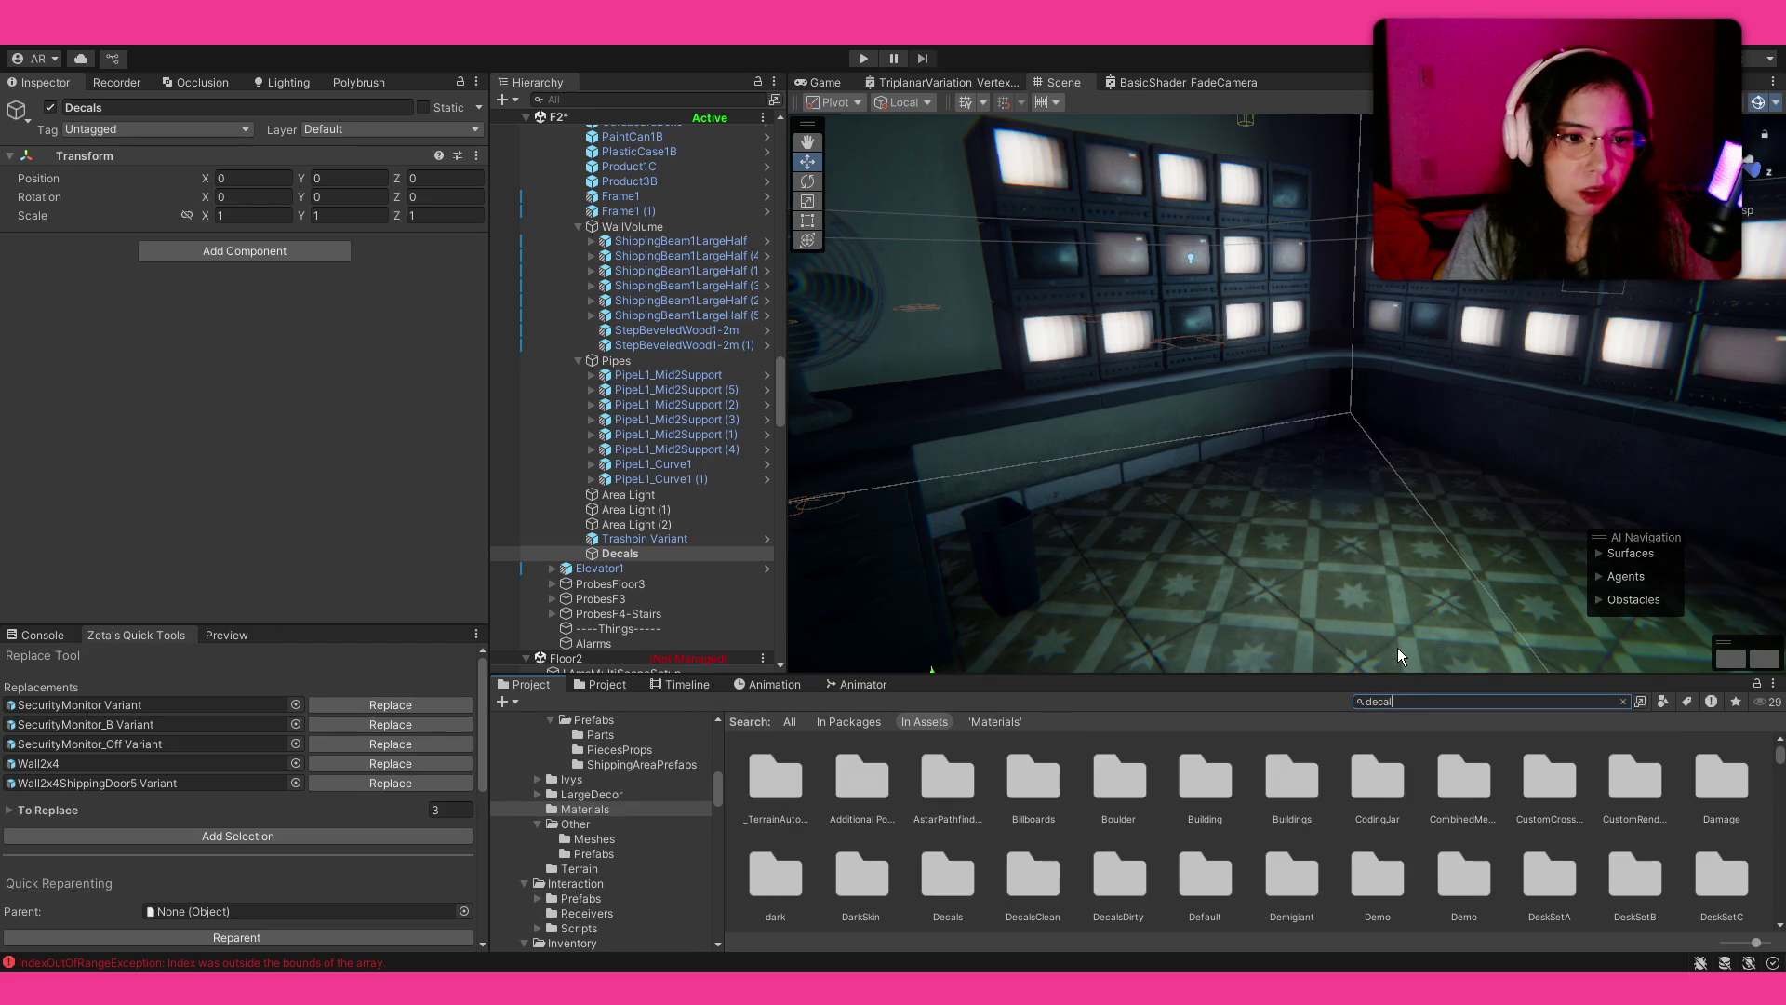
text(l)
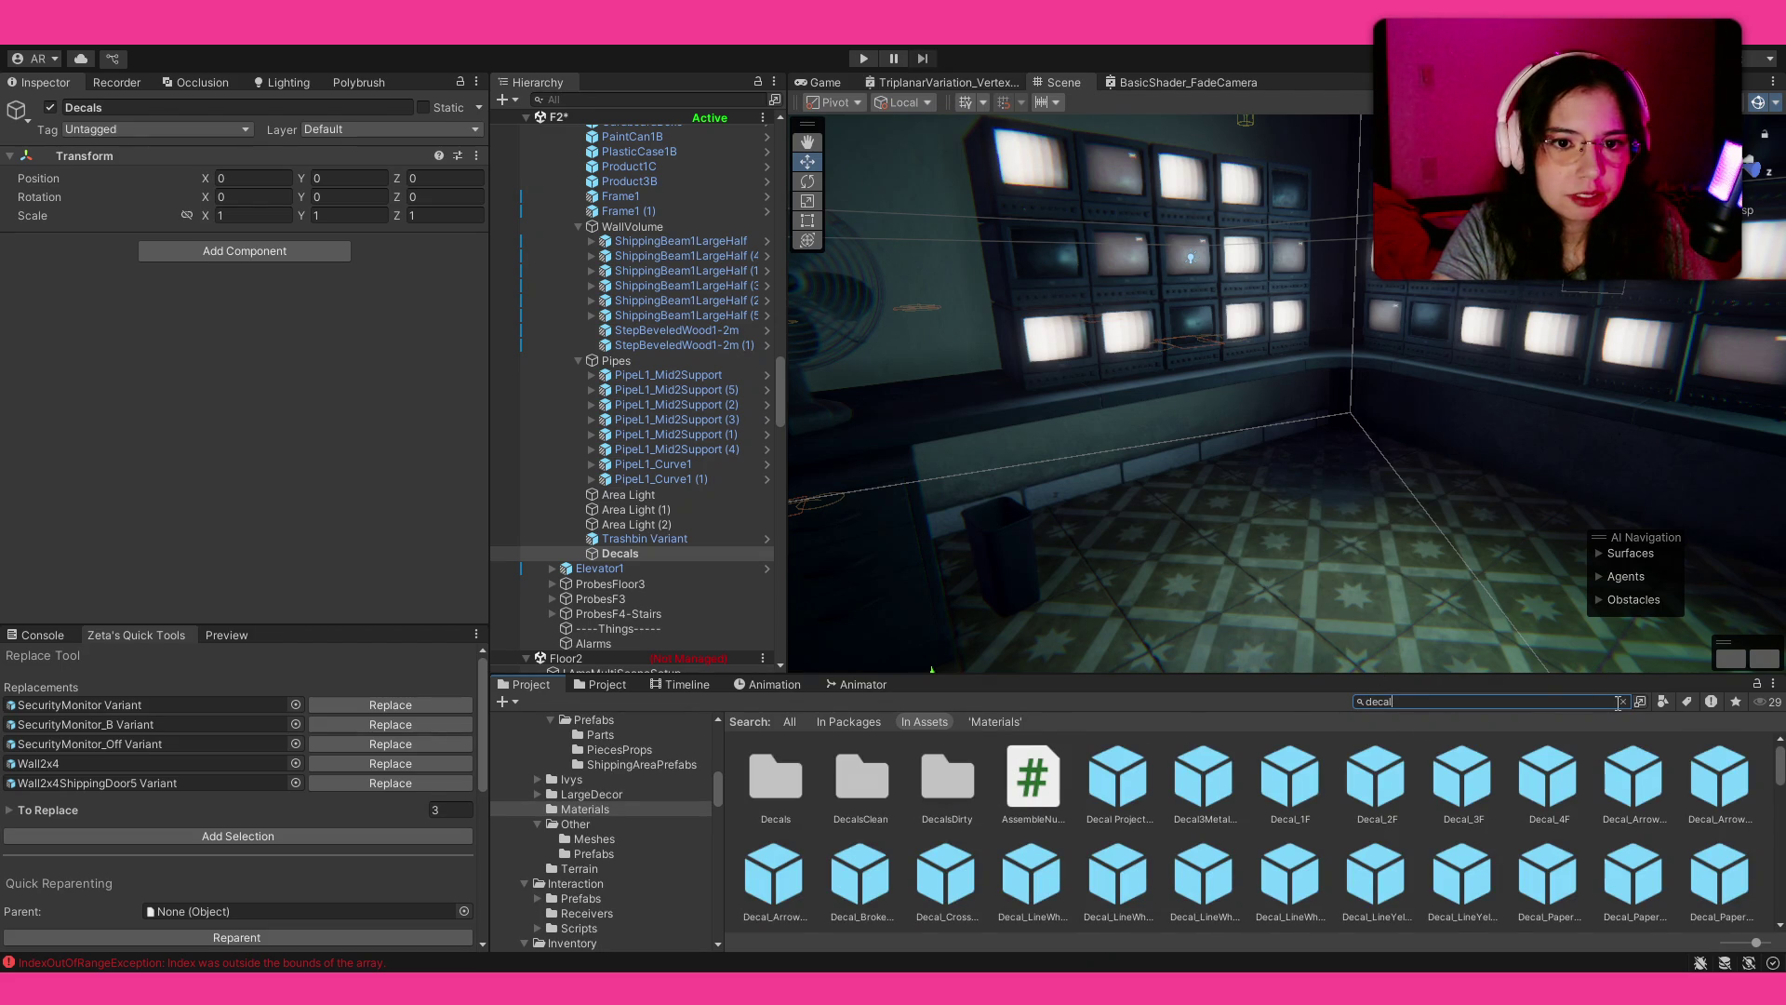
click(849, 727)
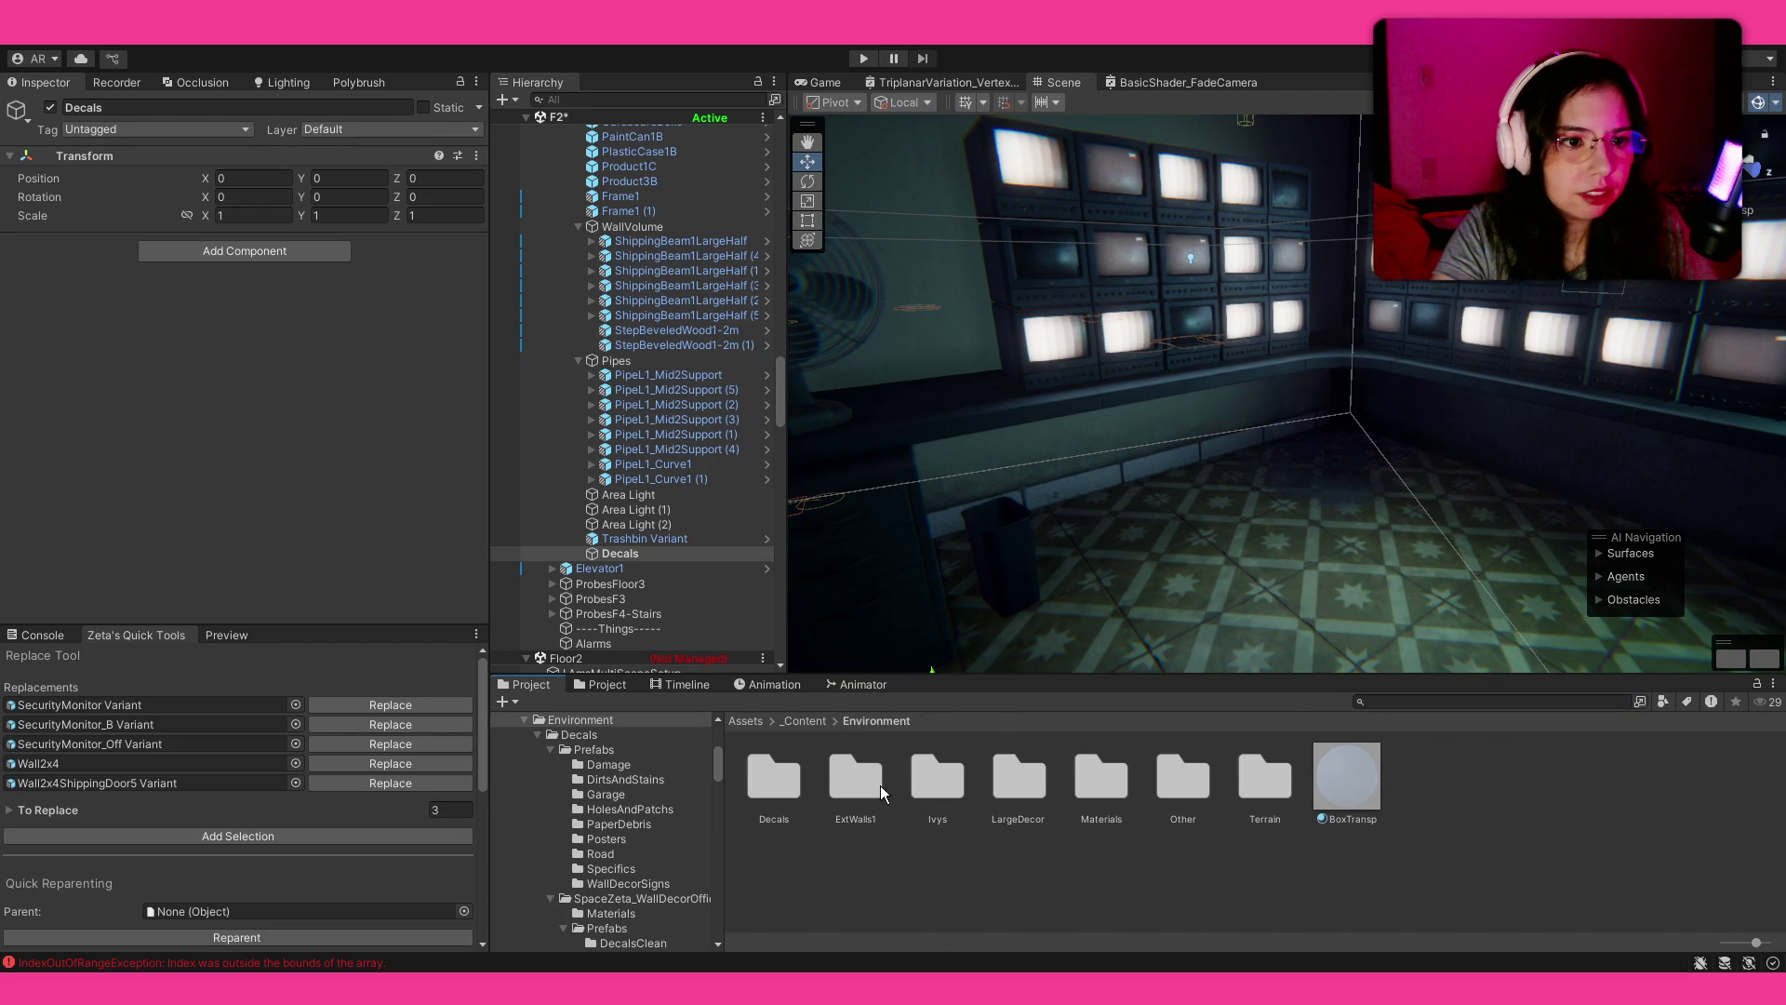
Step: Browse into the Decals/Prefabs/PaperDebris asset folder
double_click(774, 785)
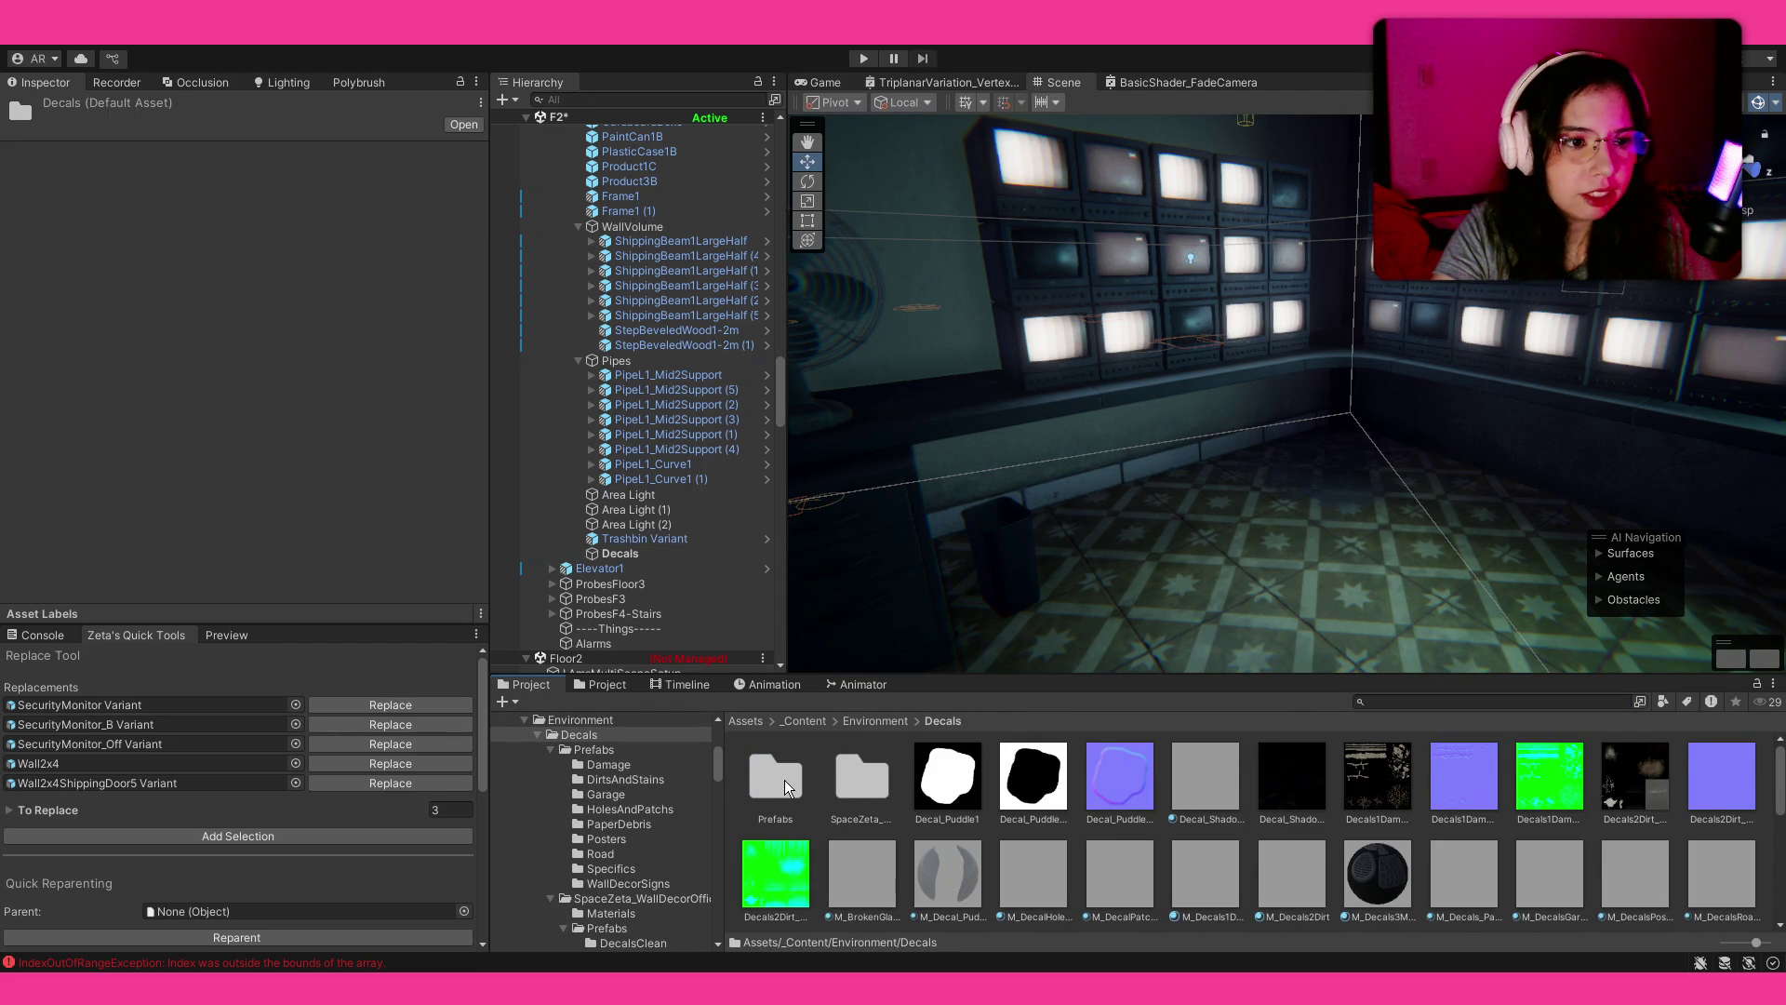
double_click(784, 780)
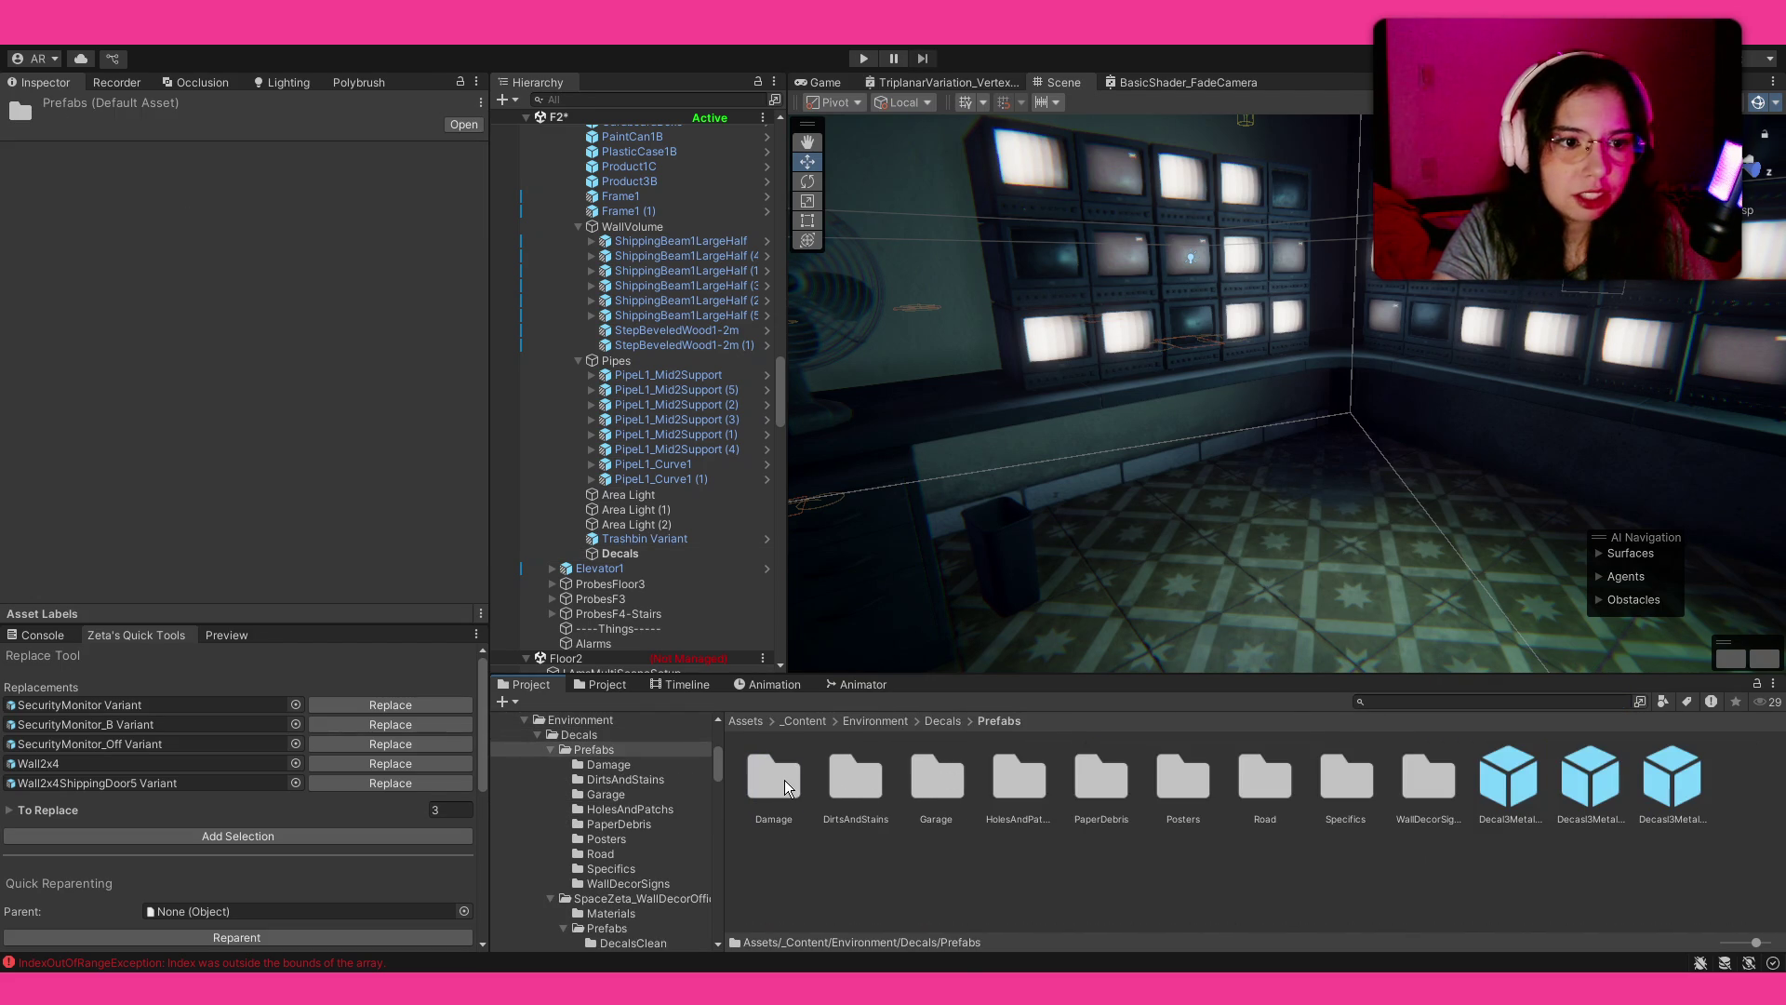
double_click(1118, 780)
scroll(1047, 606, up, 5)
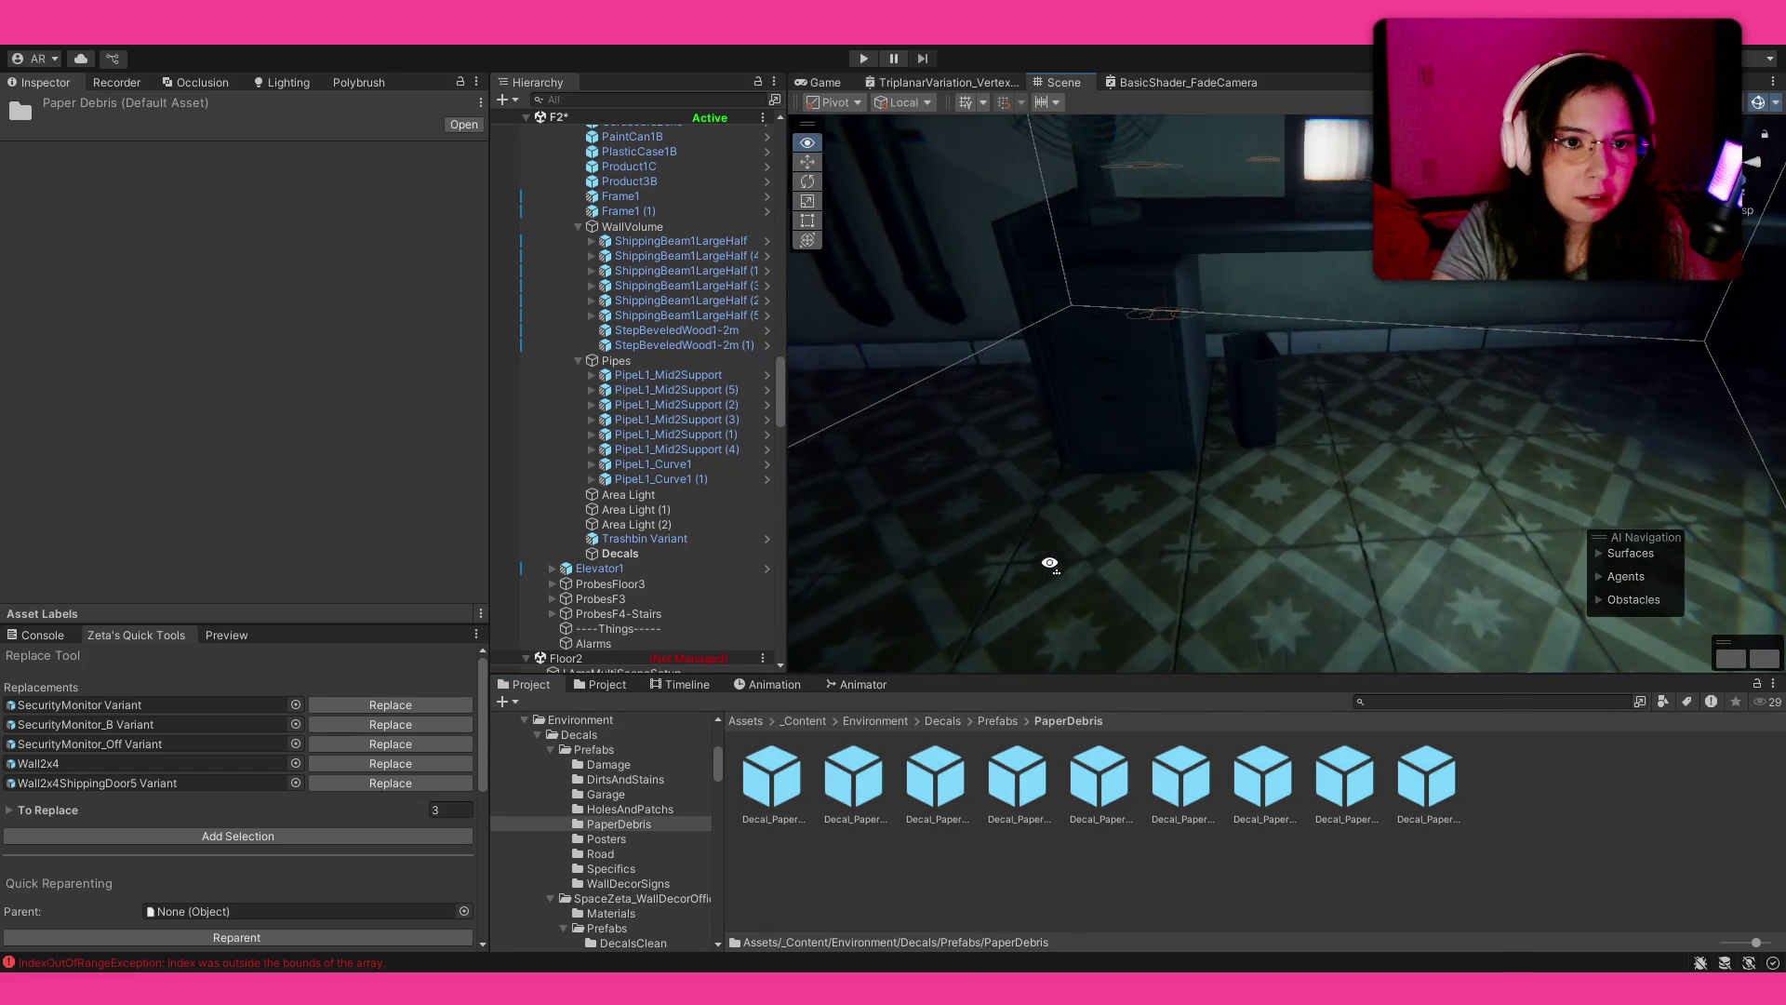
Step: Lay a paper debris decal on the floor, rotated about 60° and scaled to about 1.86
mouse_move(1018, 777)
mouse_down()
mouse_move(1267, 563)
mouse_move(1220, 556)
mouse_move(1223, 585)
mouse_up()
key(e)
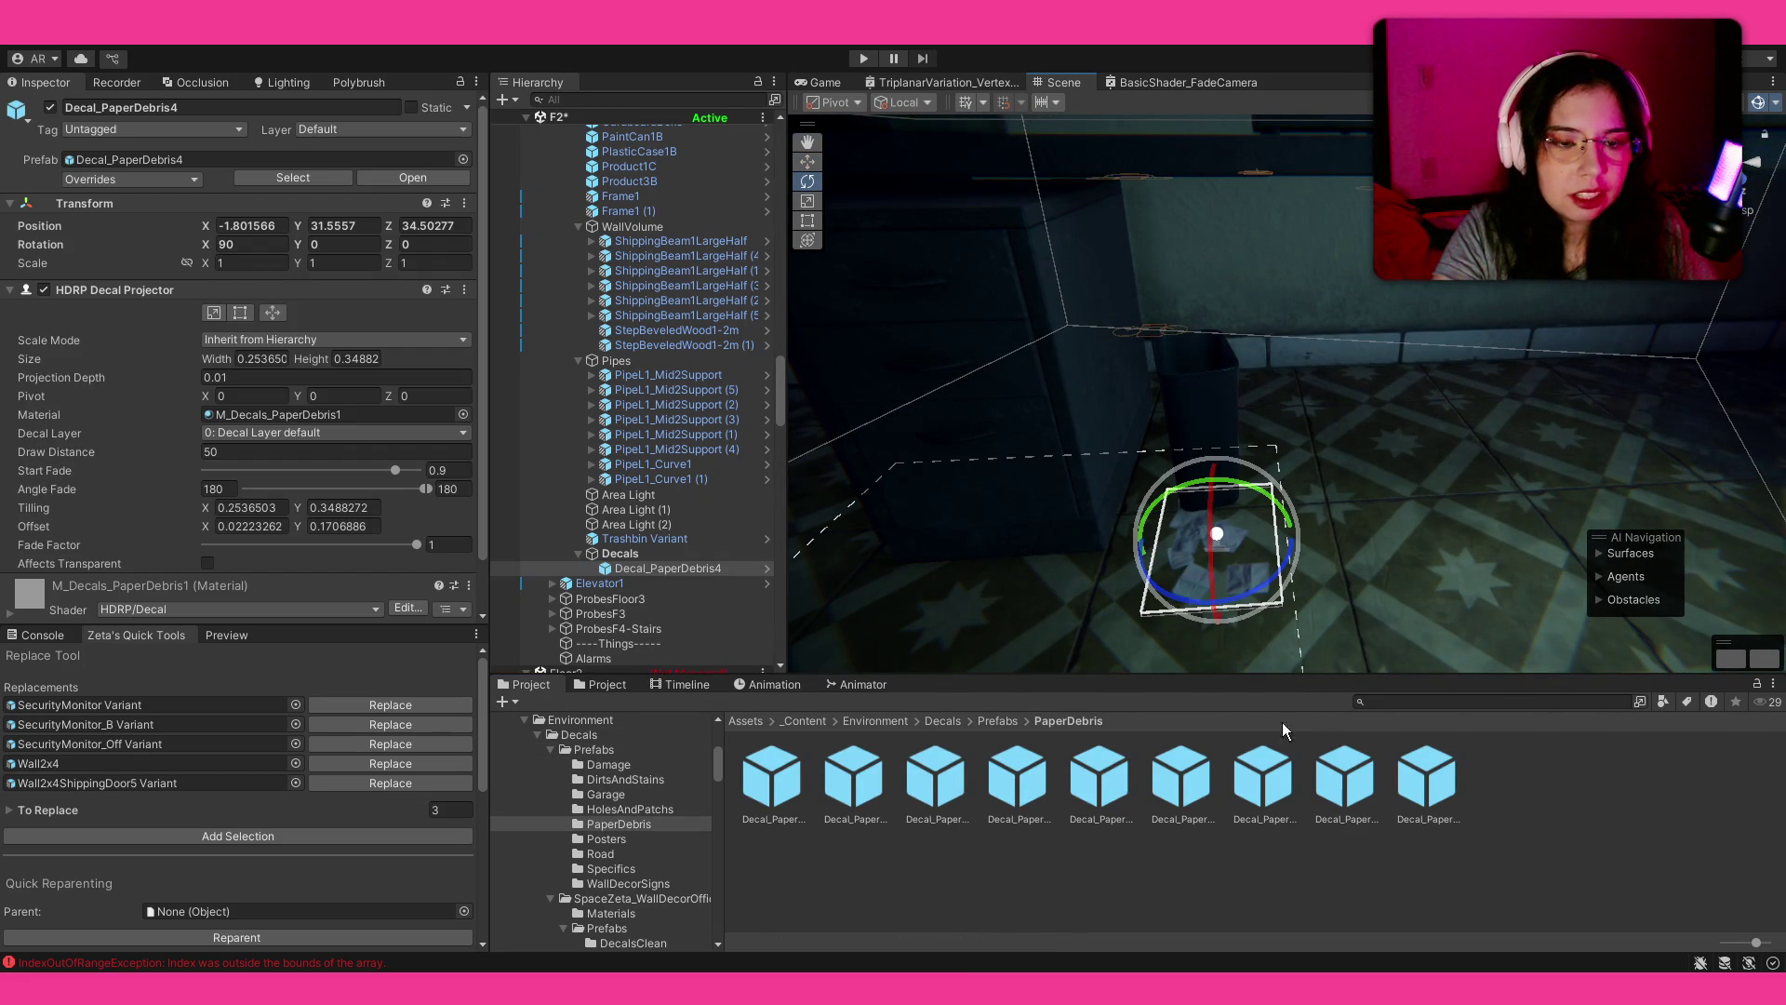
key(Delete)
drag(1265, 772, 1185, 512)
drag(1301, 545, 1288, 530)
key(r)
mouse_move(1183, 511)
mouse_down()
mouse_move(1263, 507)
mouse_move(1171, 541)
mouse_move(1147, 574)
mouse_up()
Step: Add two more paper debris decals, one near the chair, rotated and resized
mouse_move(1443, 754)
mouse_down()
mouse_move(1302, 521)
mouse_move(1279, 535)
mouse_move(1145, 500)
mouse_move(1552, 347)
mouse_move(1396, 428)
mouse_up()
mouse_move(1300, 503)
mouse_down()
mouse_move(1352, 661)
mouse_move(1303, 499)
mouse_move(1300, 529)
mouse_move(1339, 519)
mouse_move(1364, 538)
mouse_up()
key(e)
key(r)
key(w)
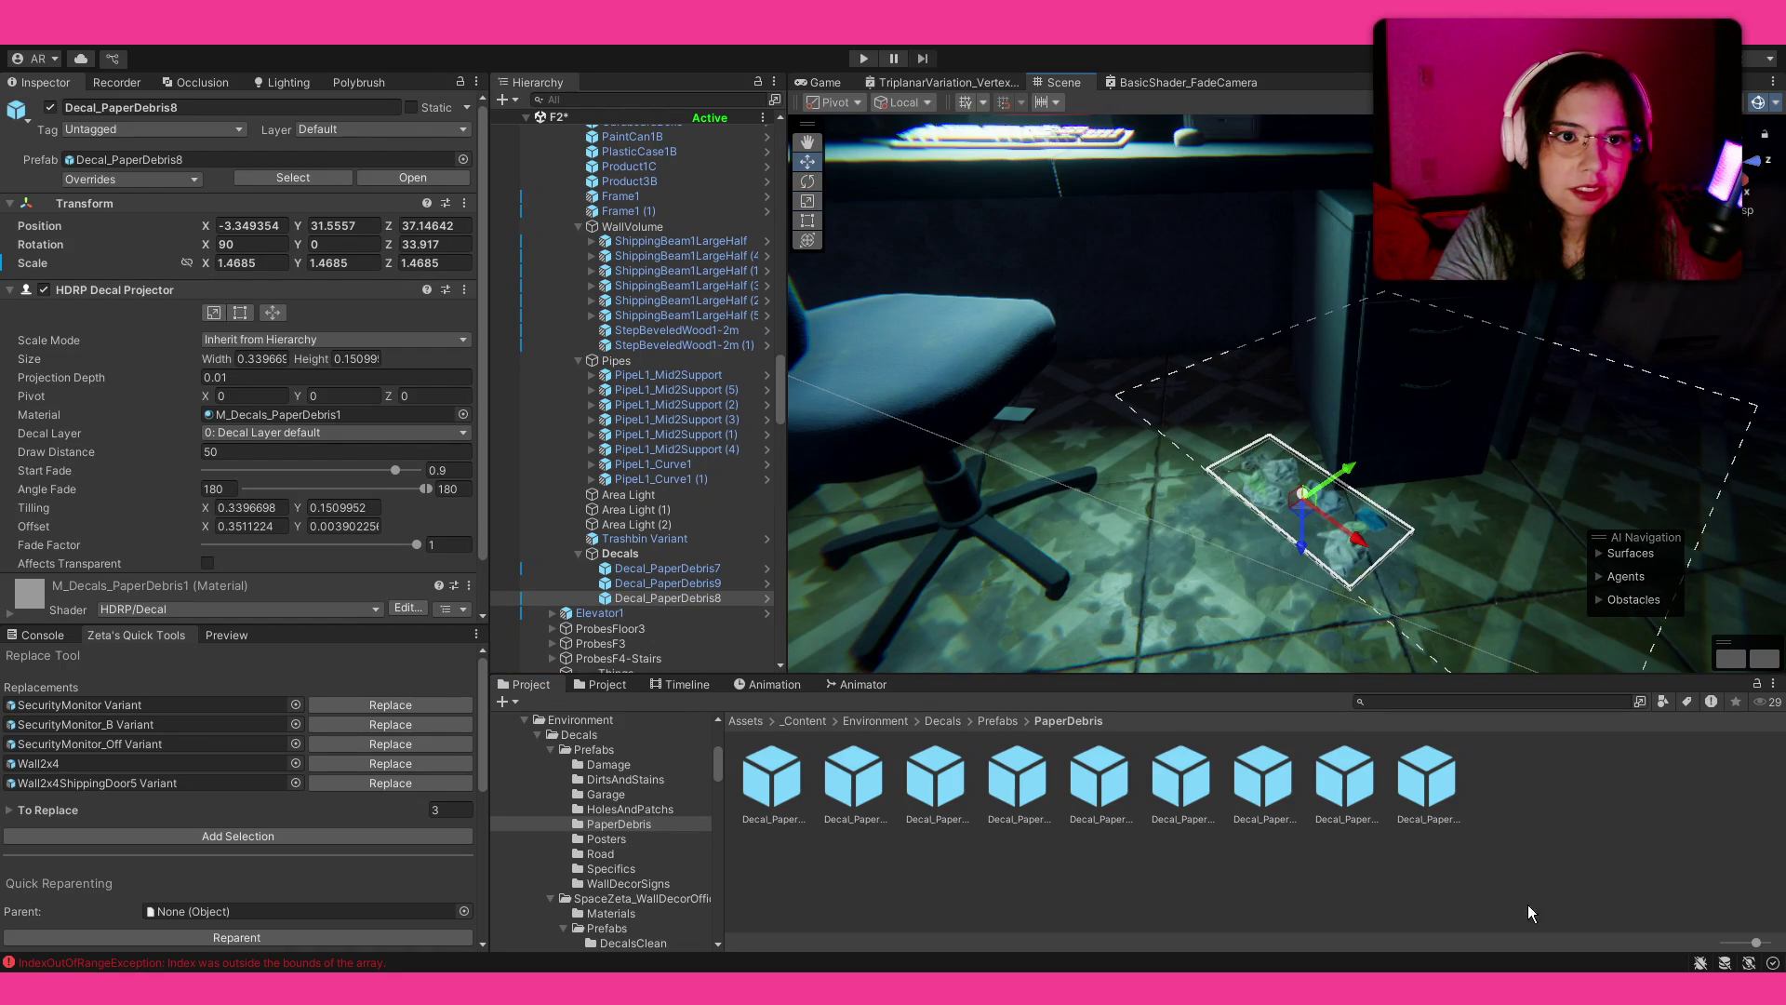
click(1176, 482)
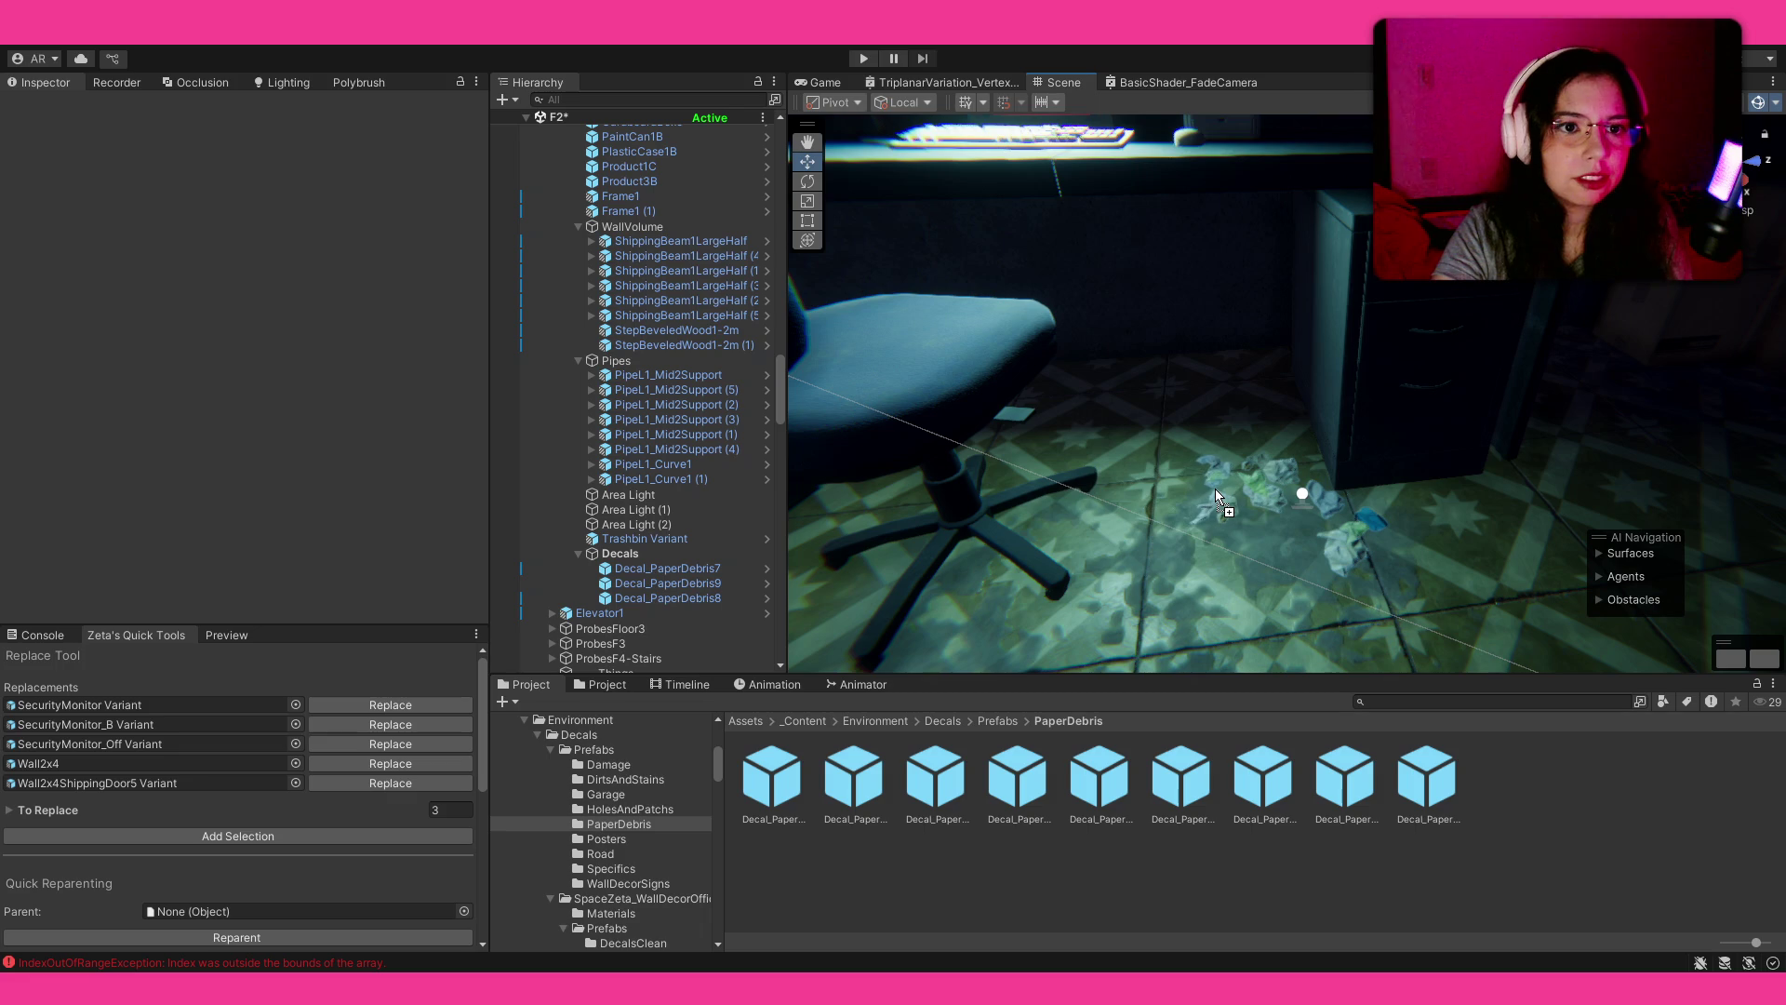
Step: Drop another paper debris decal on the floor, scaled and rotated
mouse_move(1187, 482)
mouse_down()
mouse_move(1202, 521)
mouse_move(1308, 511)
mouse_up()
key(r)
key(e)
click(1606, 848)
mouse_move(1451, 558)
mouse_down()
mouse_move(1418, 483)
mouse_move(1386, 513)
mouse_up()
key(s)
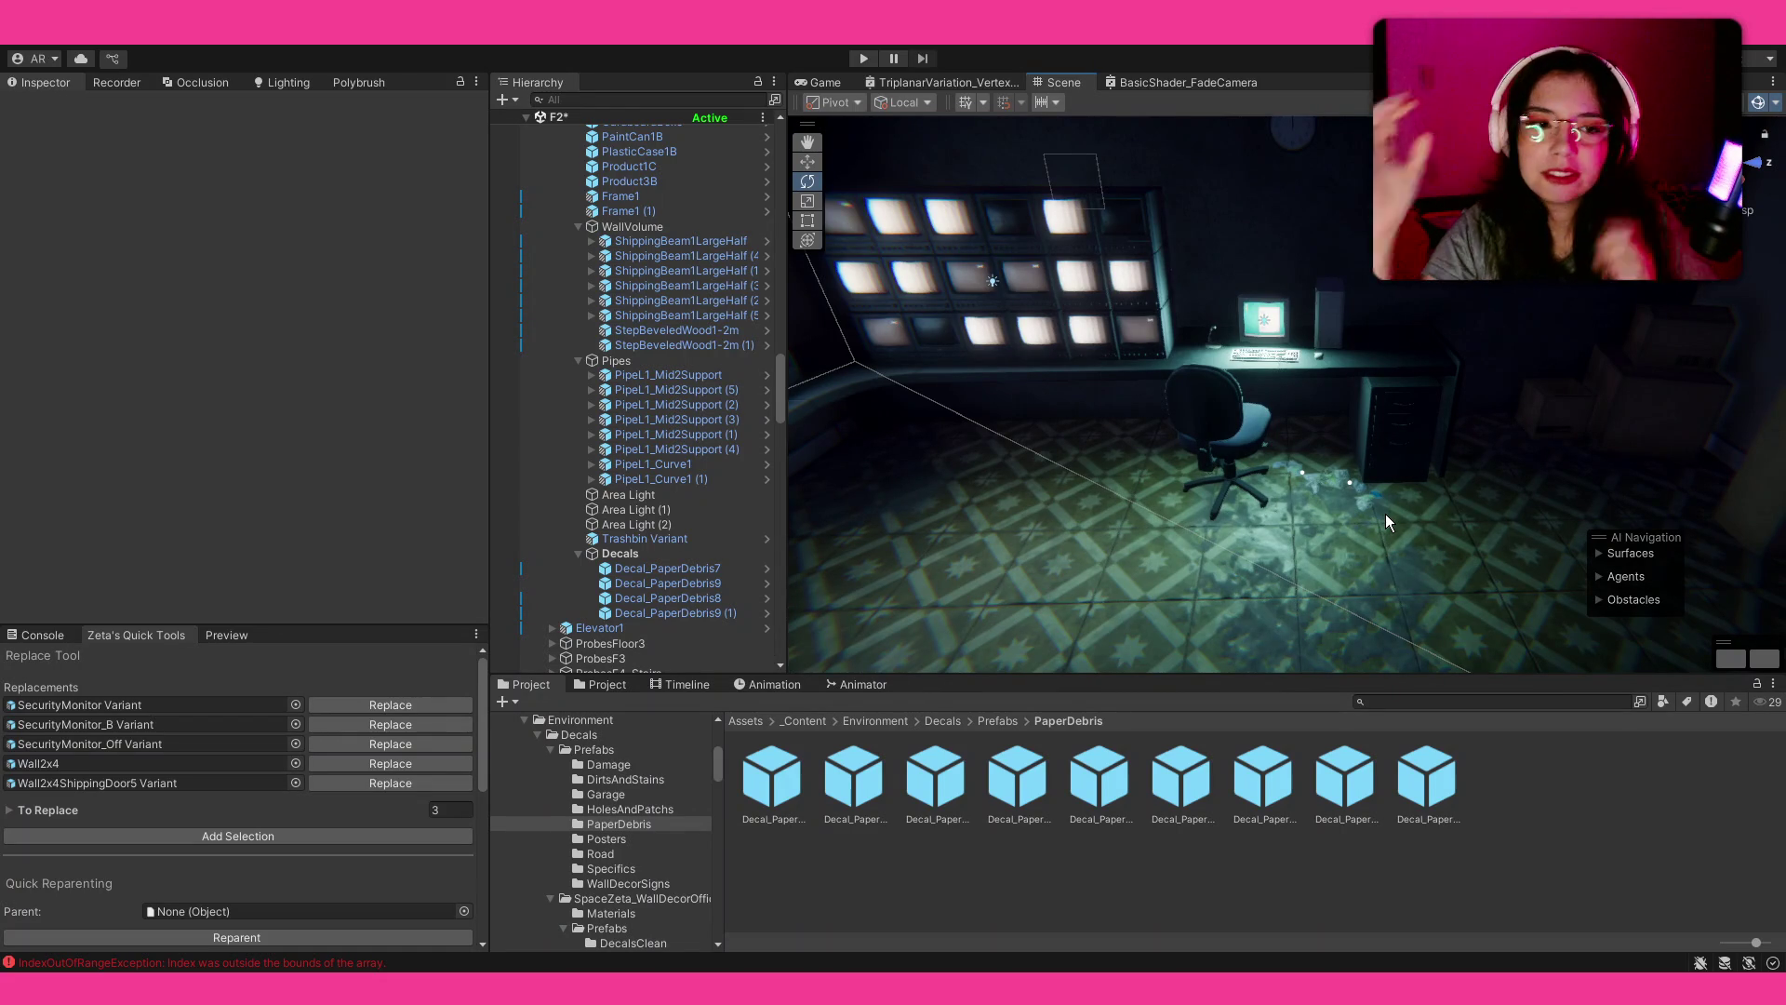
mouse_move(1383, 497)
mouse_down()
mouse_move(877, 587)
mouse_move(1240, 502)
mouse_move(1588, 505)
mouse_move(964, 746)
mouse_move(813, 774)
mouse_up()
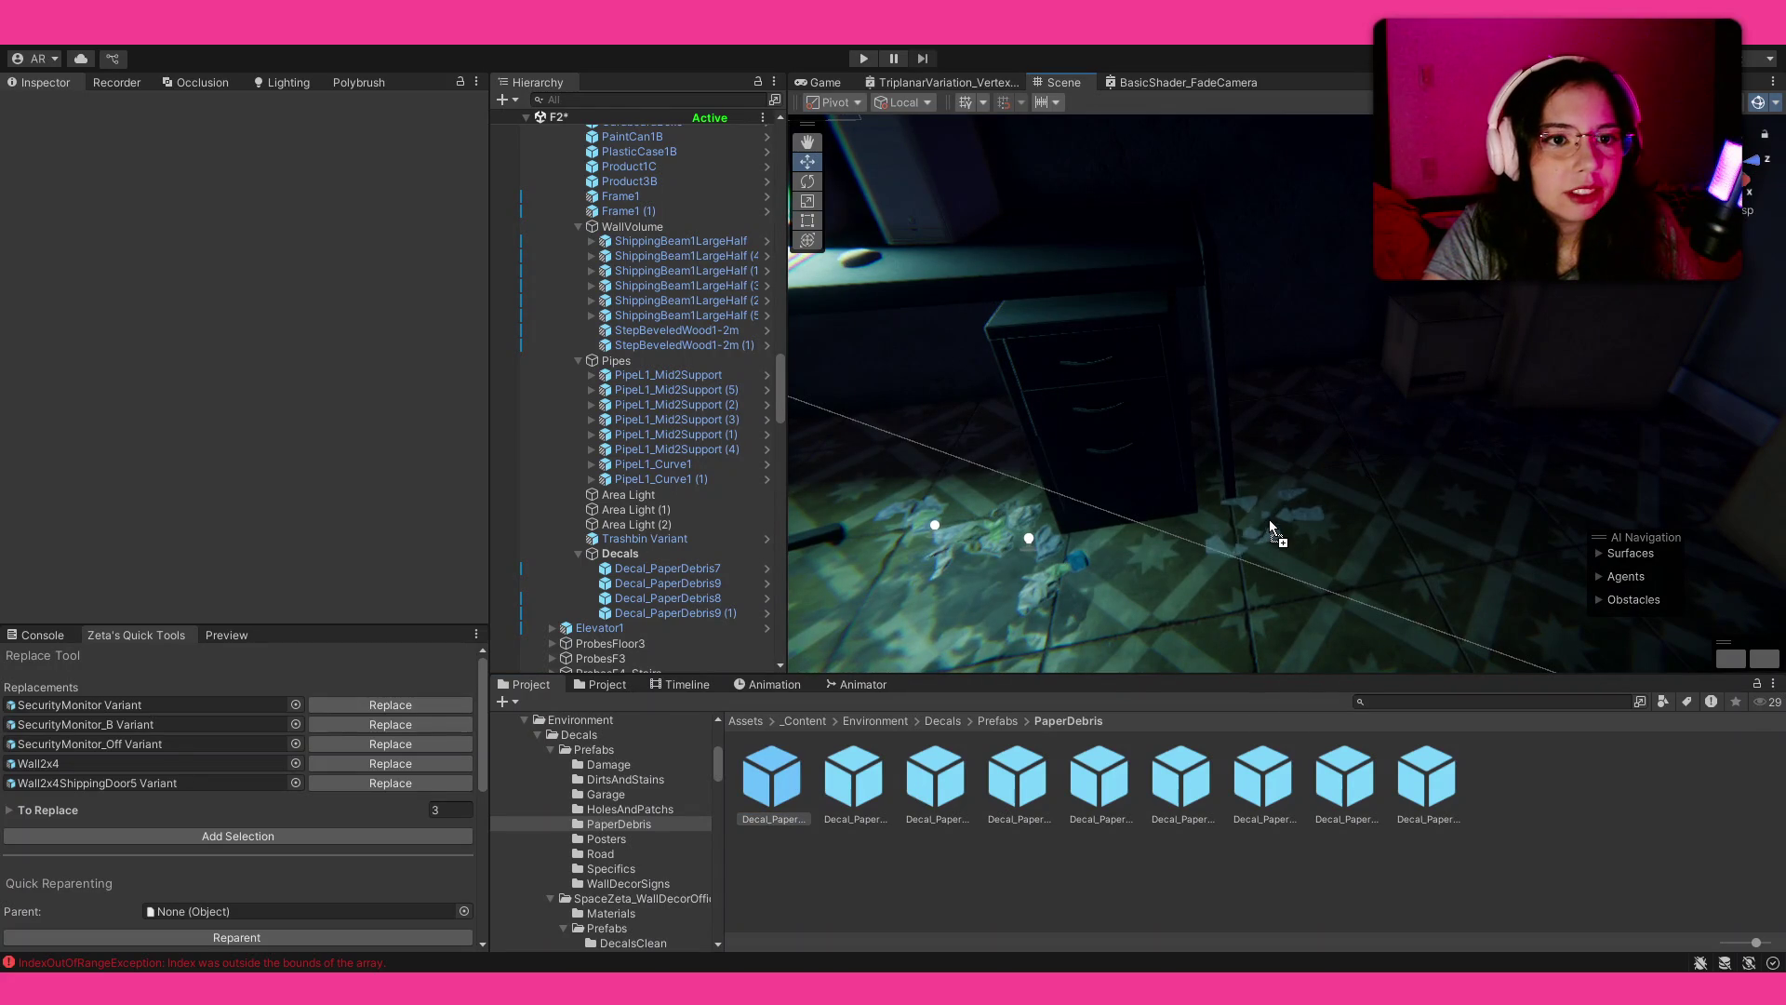
Step: Place a paper debris decal beside the drawers, turned about 22 degrees
drag(1277, 510, 1276, 507)
key(e)
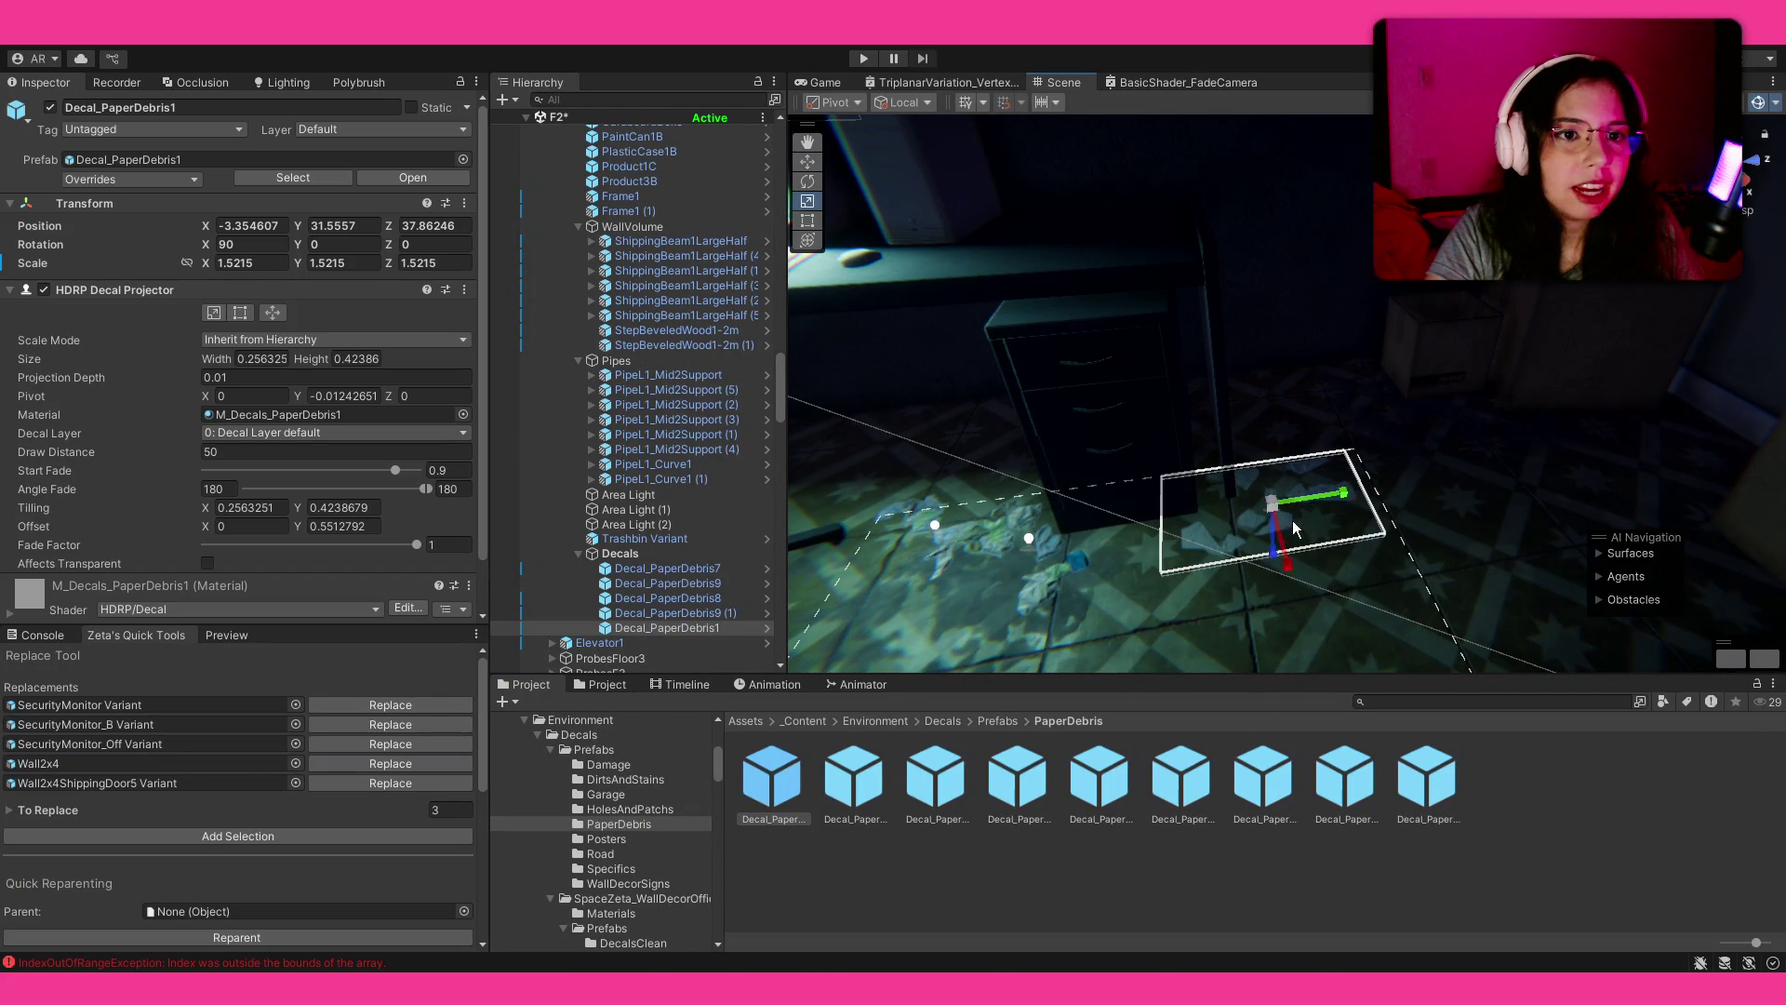
mouse_move(1277, 575)
mouse_down()
mouse_move(1337, 584)
mouse_move(1303, 549)
mouse_up()
key(w)
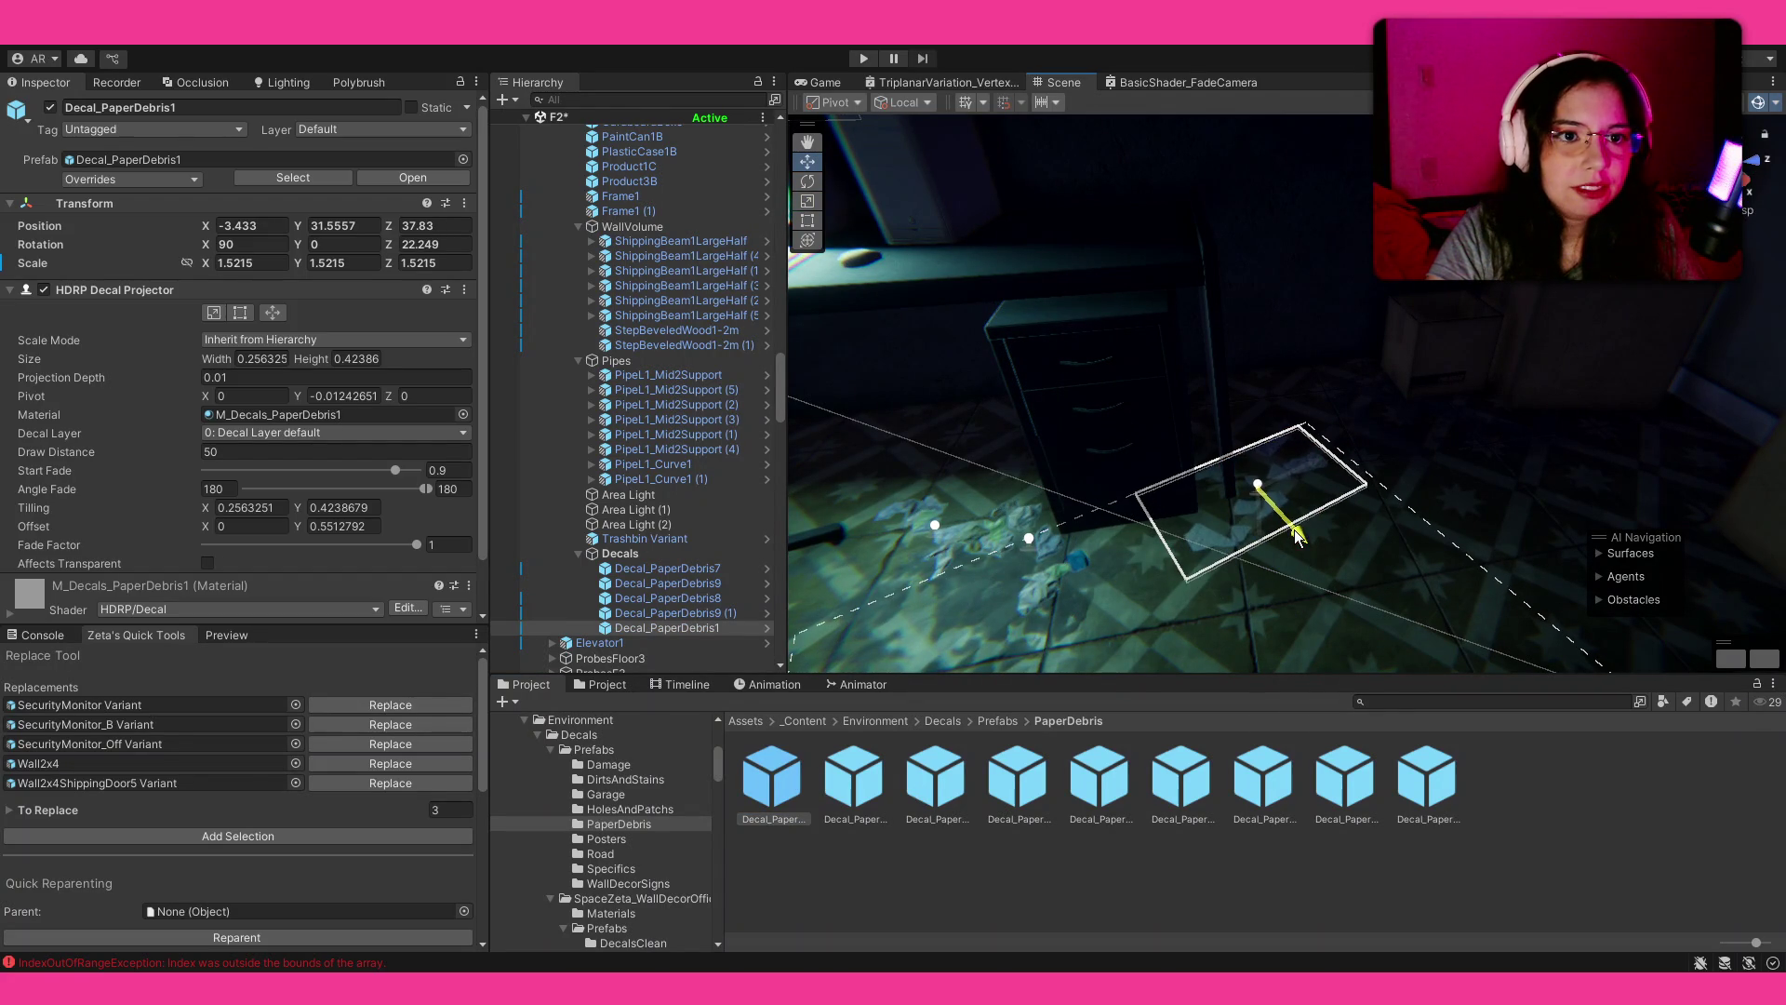
click(1486, 891)
mouse_move(1256, 478)
mouse_down()
mouse_move(1523, 461)
mouse_move(1535, 477)
mouse_move(1009, 506)
mouse_move(947, 471)
mouse_move(931, 521)
mouse_up()
drag(883, 793, 1133, 437)
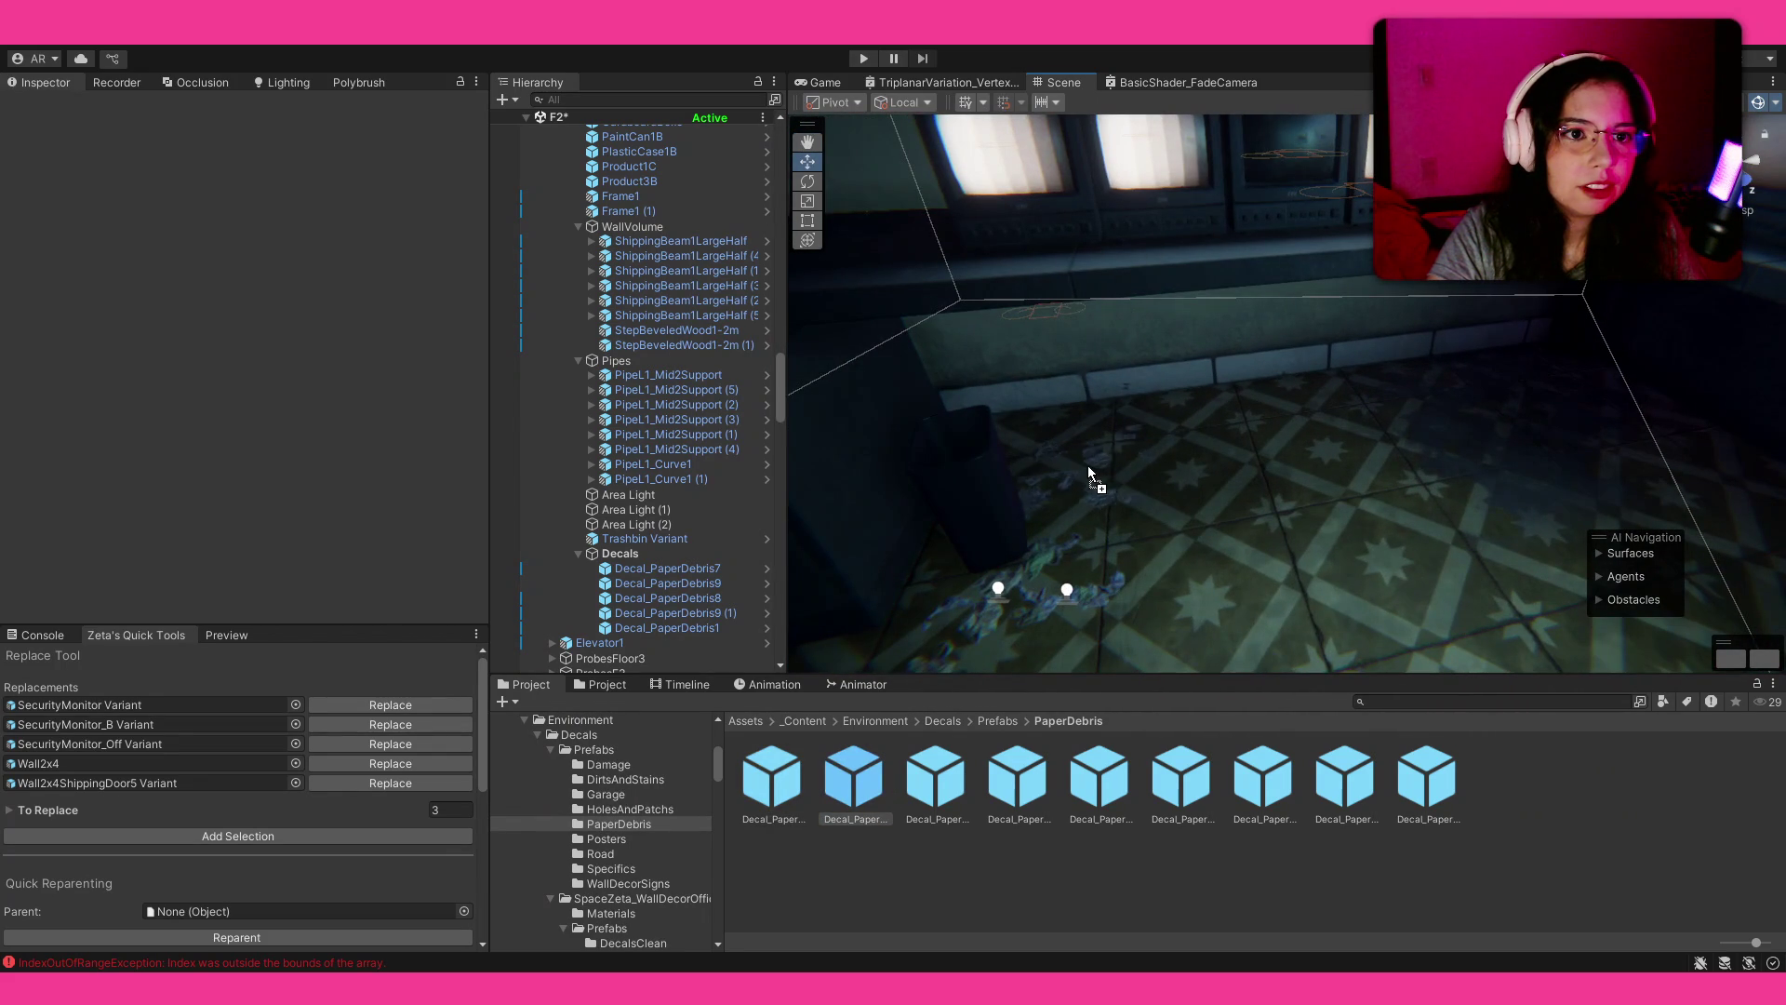
Step: Place a paper debris decal on the tiled floor and enlarge it
mouse_move(1046, 489)
mouse_down()
mouse_move(1298, 540)
mouse_move(87, 519)
mouse_move(64, 490)
mouse_move(1759, 456)
mouse_move(1664, 439)
mouse_move(1334, 456)
mouse_move(1232, 499)
mouse_move(1268, 609)
mouse_move(1237, 649)
mouse_move(1295, 645)
mouse_move(1305, 610)
mouse_move(1240, 546)
mouse_move(1600, 481)
mouse_move(1251, 479)
mouse_move(1316, 507)
mouse_move(1322, 535)
mouse_move(996, 518)
mouse_move(1361, 566)
mouse_move(1448, 599)
mouse_move(1417, 633)
mouse_move(1247, 493)
mouse_move(958, 546)
mouse_move(897, 518)
mouse_move(1252, 489)
mouse_up()
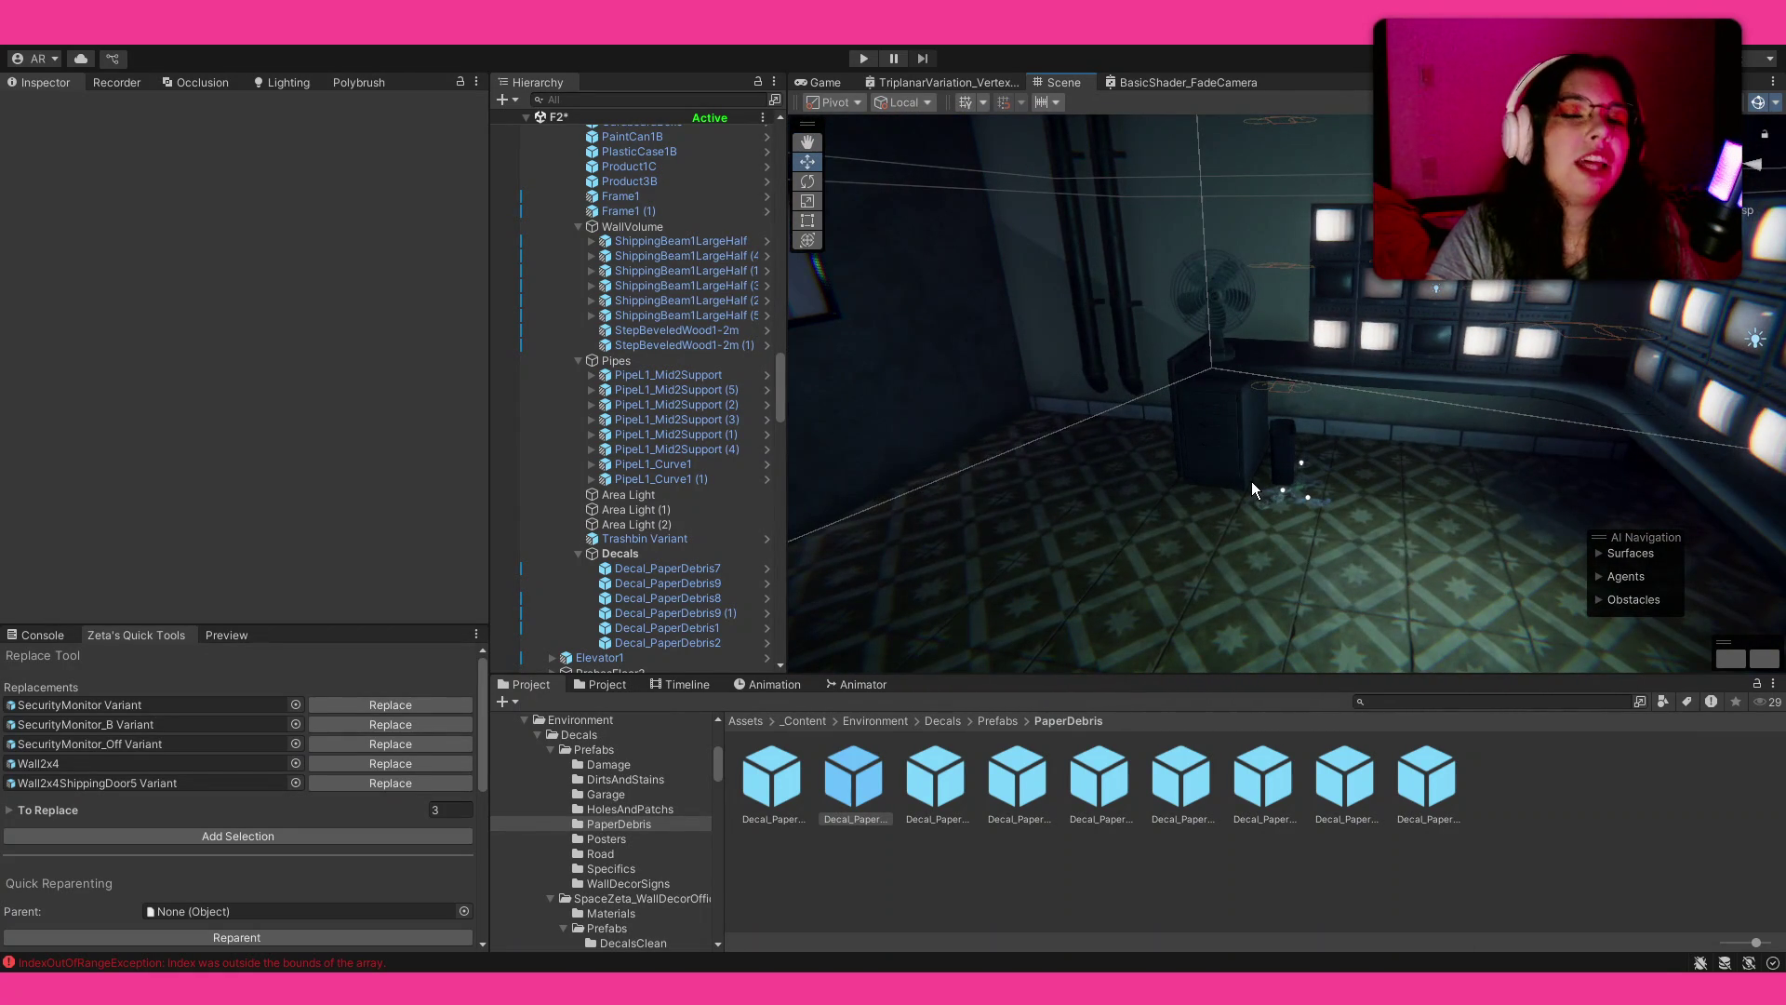
mouse_move(1237, 508)
mouse_down()
mouse_move(897, 629)
mouse_move(549, 647)
mouse_move(657, 517)
mouse_move(572, 534)
mouse_move(966, 810)
mouse_move(1109, 516)
mouse_move(1343, 586)
mouse_move(1051, 552)
mouse_move(1182, 491)
mouse_up()
key(r)
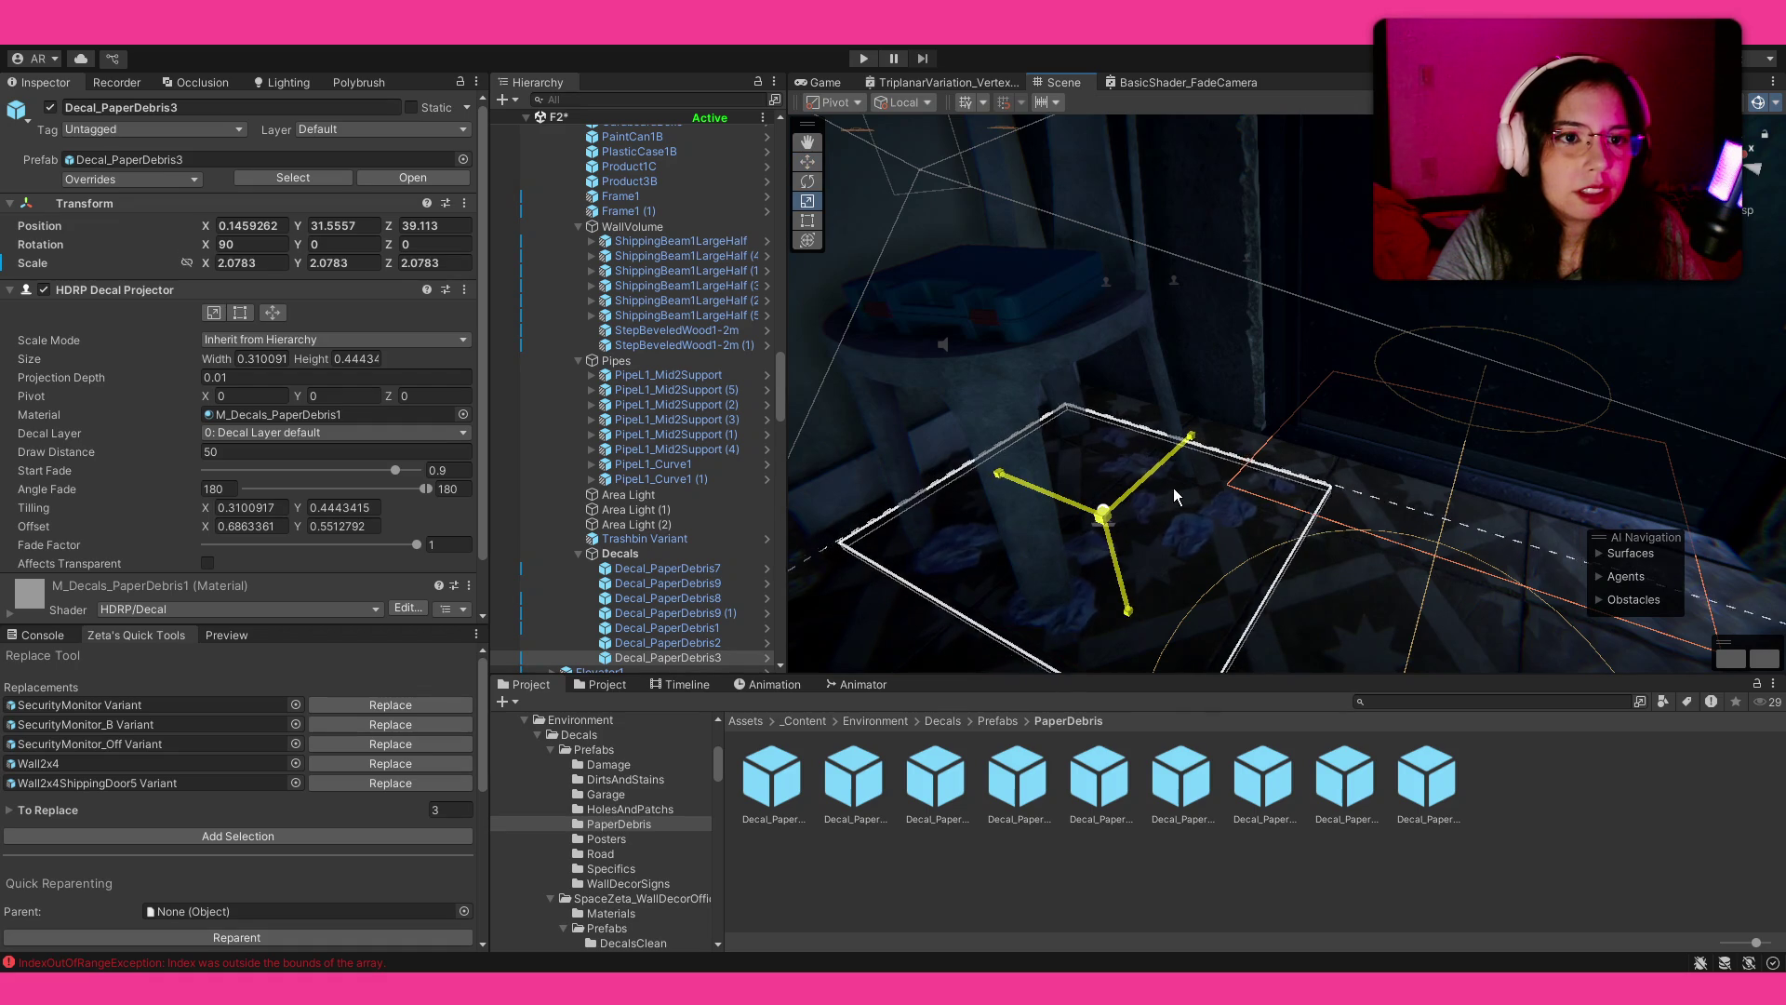
key(w)
click(1064, 515)
mouse_move(1064, 515)
mouse_down()
mouse_move(1266, 488)
mouse_move(873, 448)
mouse_move(758, 471)
mouse_move(866, 493)
mouse_up()
Step: Add another scaled paper debris decal, removing the unwanted duplicate
mouse_move(795, 792)
mouse_down()
mouse_move(1392, 564)
mouse_move(1321, 527)
mouse_move(1340, 537)
mouse_up()
key(Delete)
key(r)
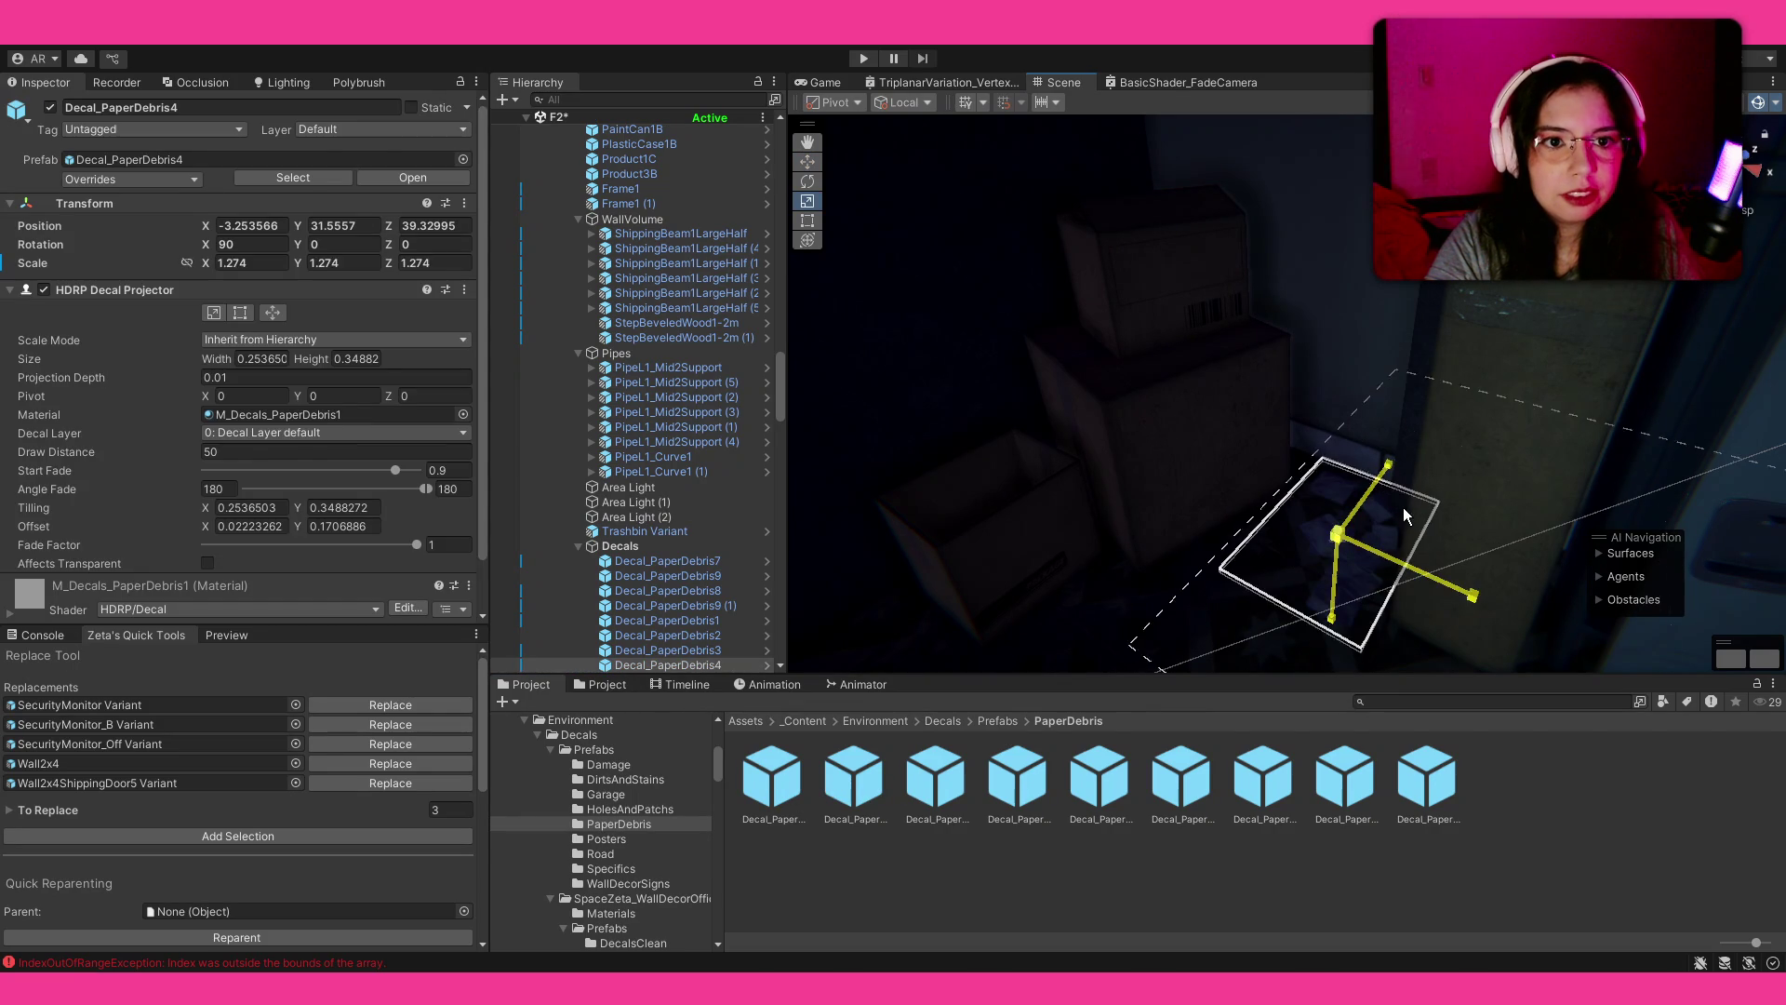
click(1266, 482)
mouse_move(1265, 478)
mouse_down()
mouse_move(1287, 488)
mouse_move(1248, 484)
mouse_up()
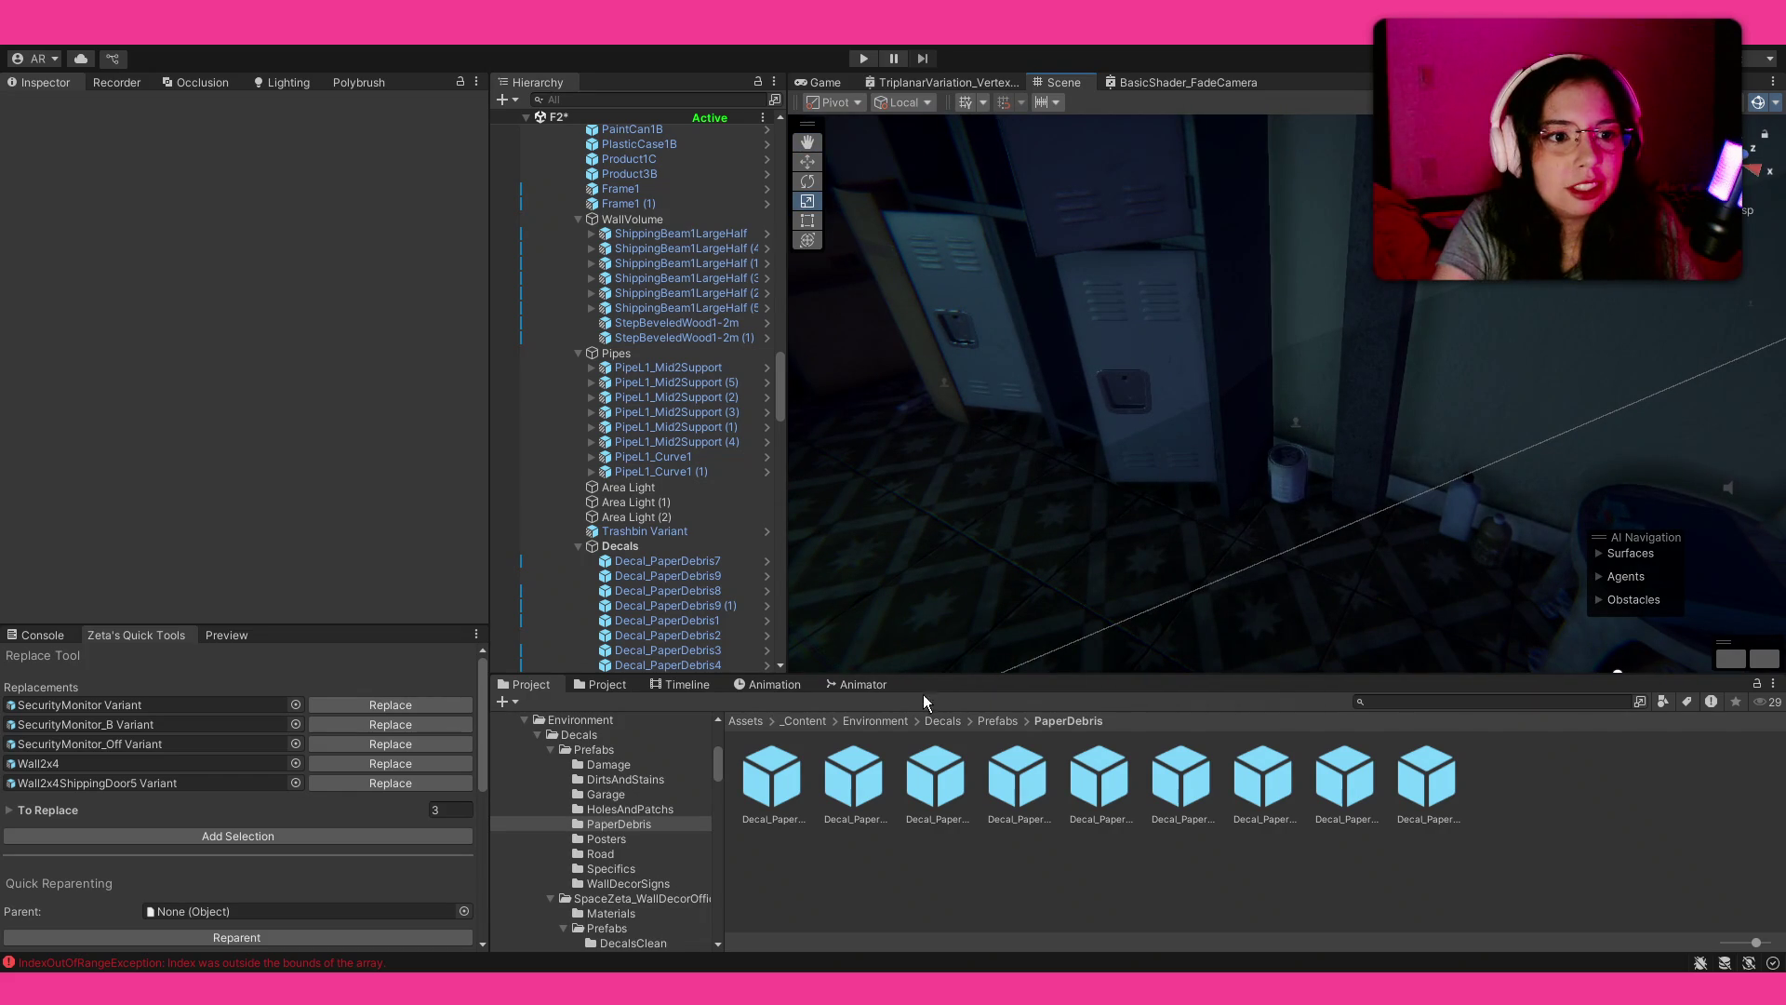
Step: Place a rotated paper debris decal on the floor by the lockers
mouse_move(1241, 536)
mouse_down()
mouse_move(1559, 512)
mouse_move(1274, 501)
mouse_move(1387, 518)
mouse_move(826, 554)
mouse_move(934, 535)
mouse_move(982, 617)
mouse_move(800, 484)
mouse_move(498, 418)
mouse_move(370, 430)
mouse_move(892, 421)
mouse_up()
key(e)
click(1509, 783)
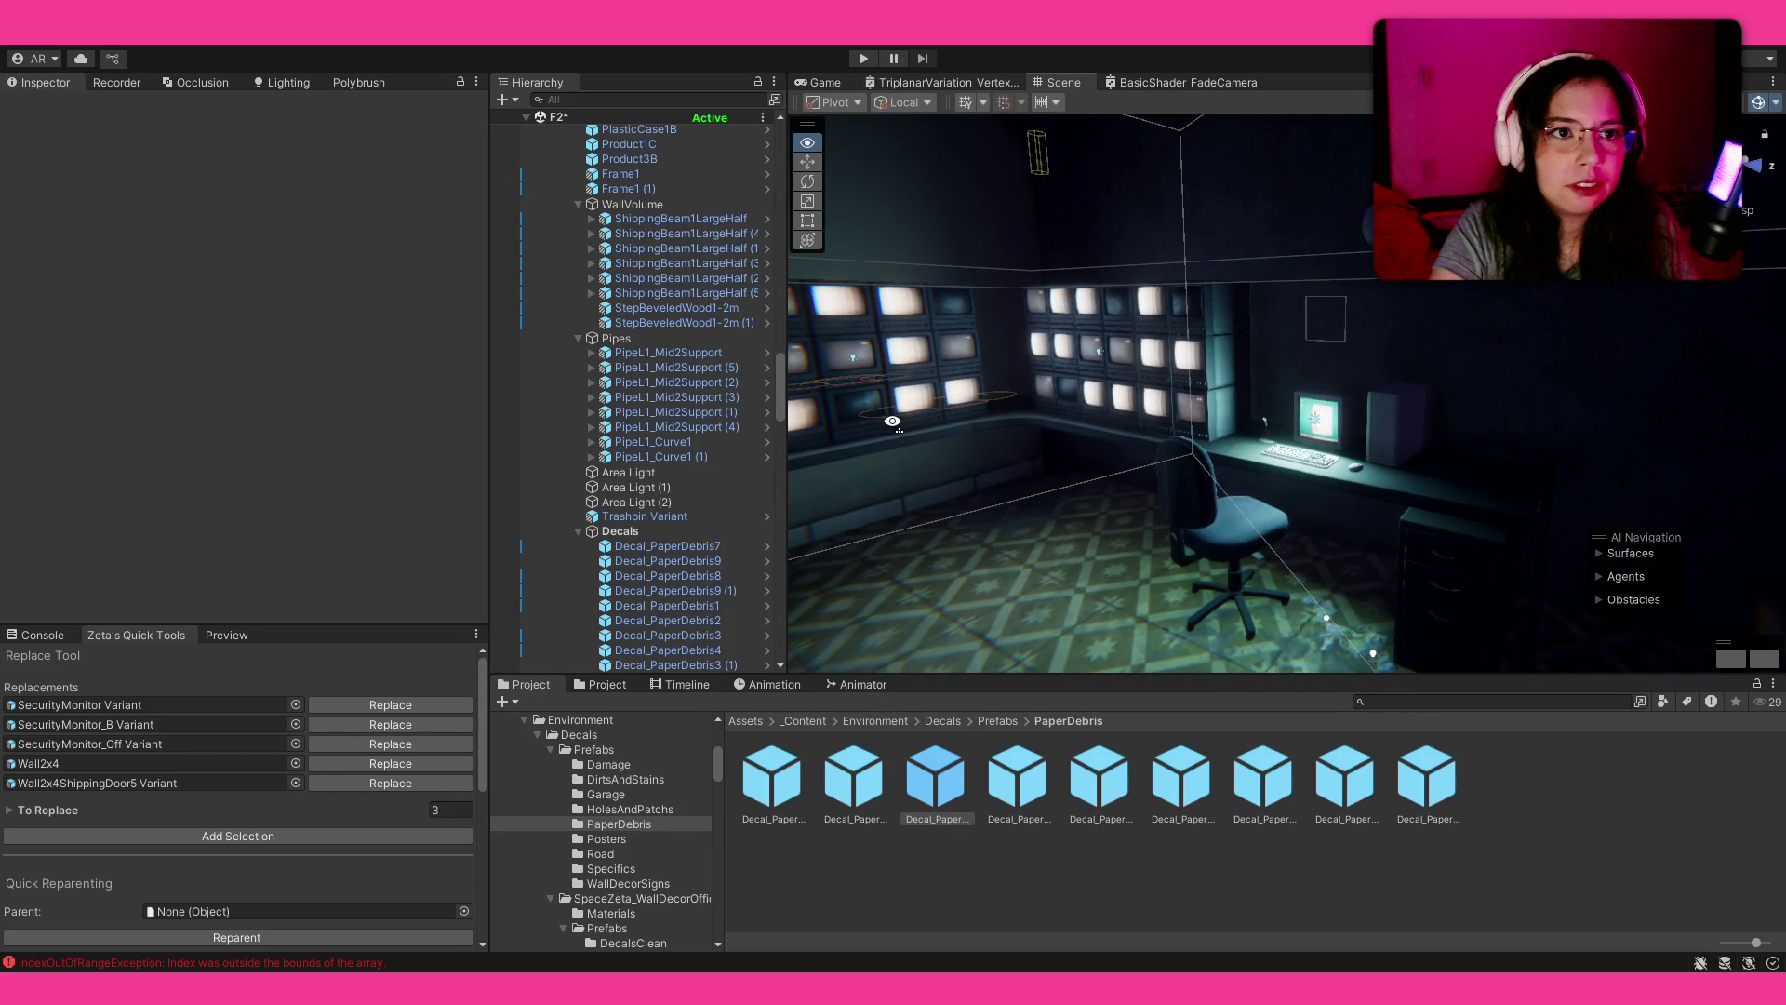
mouse_move(937, 415)
mouse_down()
mouse_move(1067, 414)
mouse_move(1240, 590)
mouse_up()
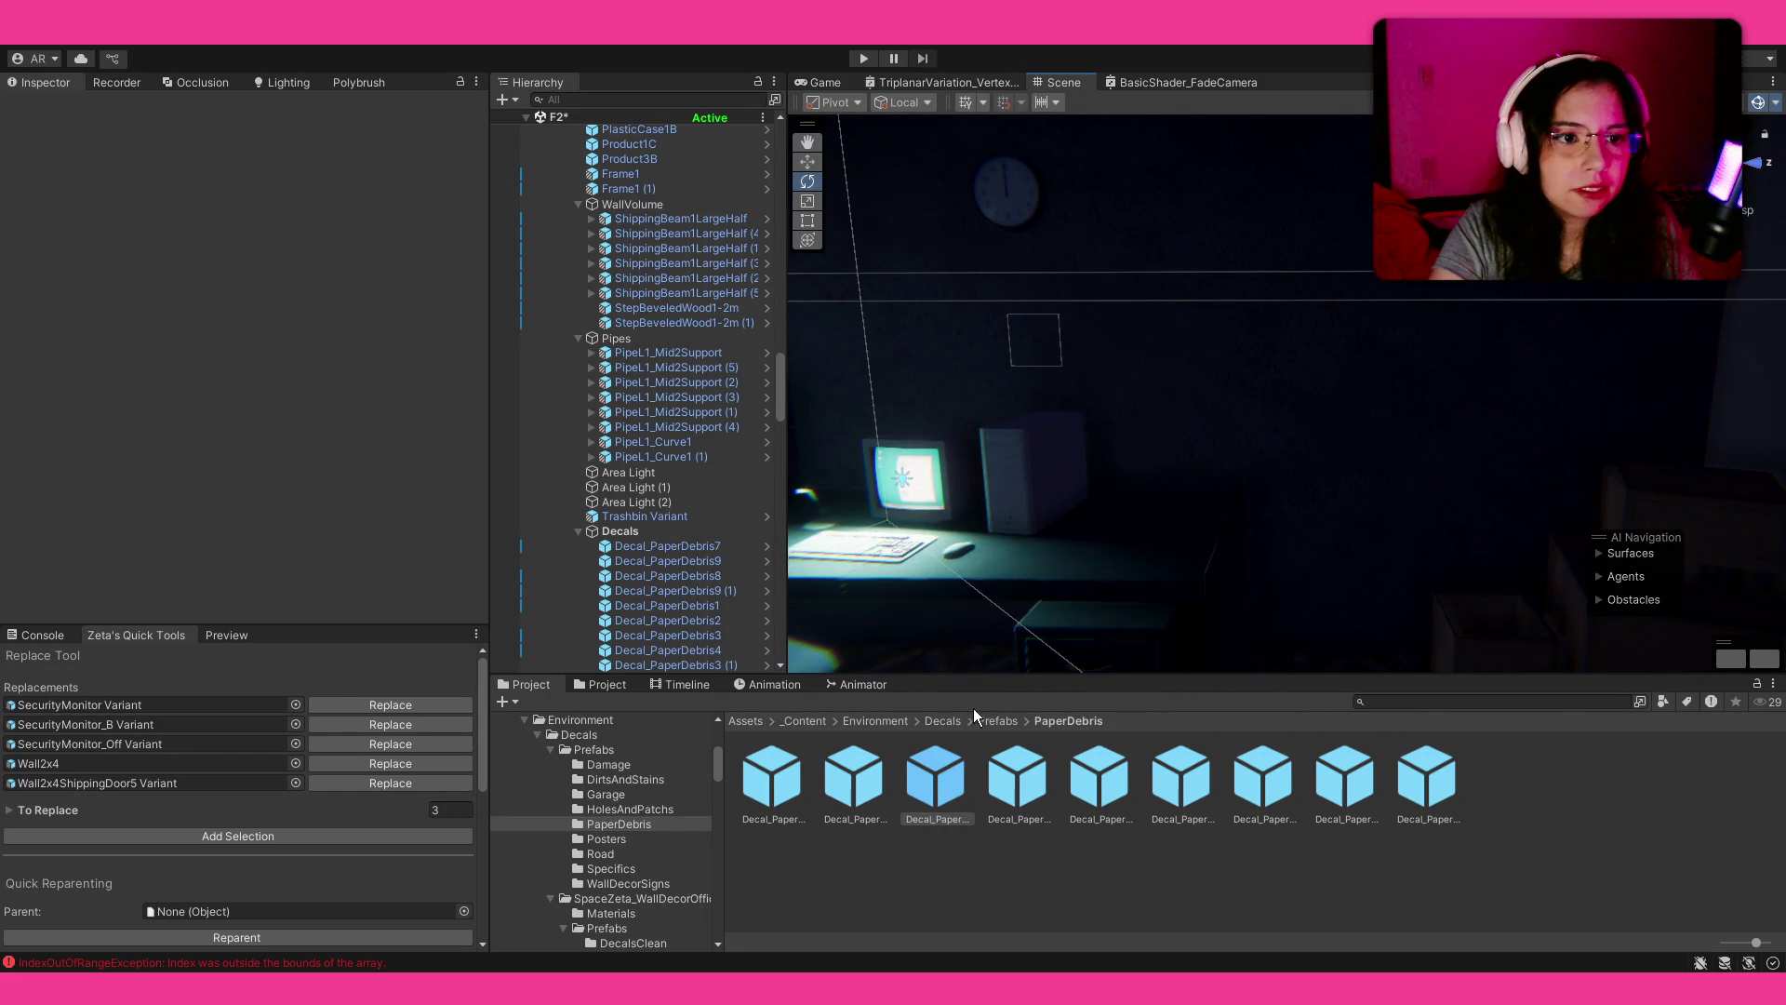
click(1011, 725)
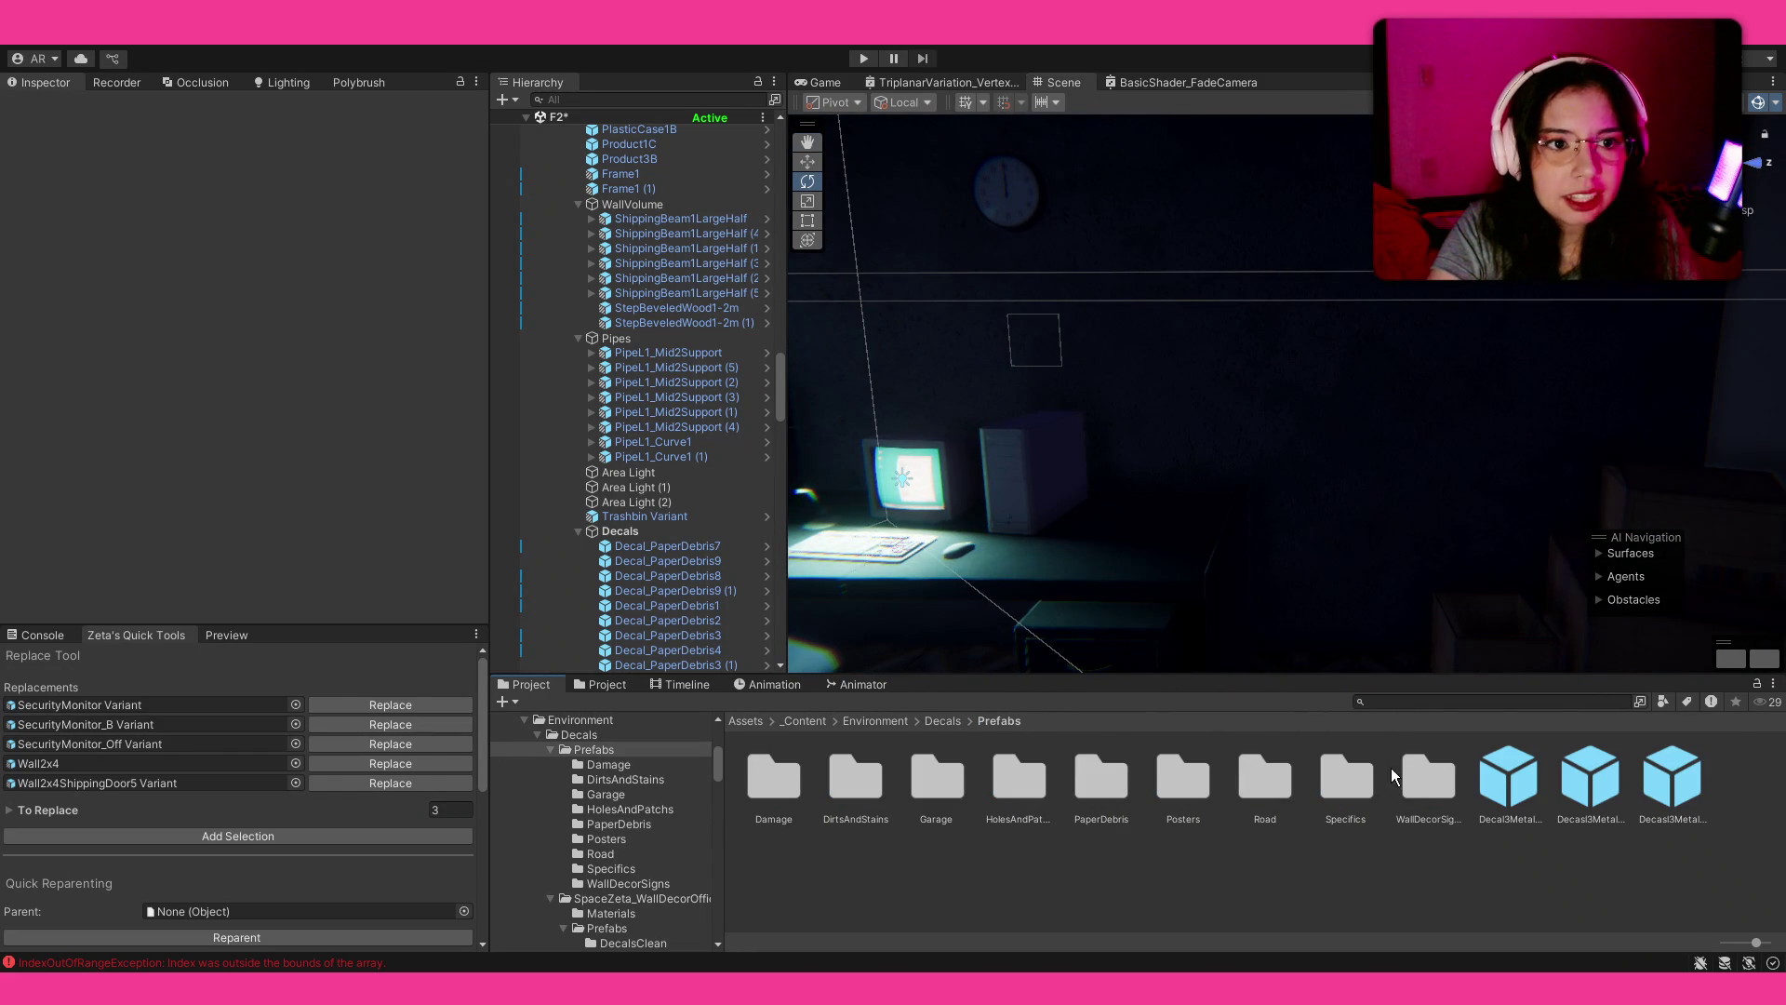
Step: Open the WallDecorSigns folder and show its prefabs as a name list
double_click(1423, 789)
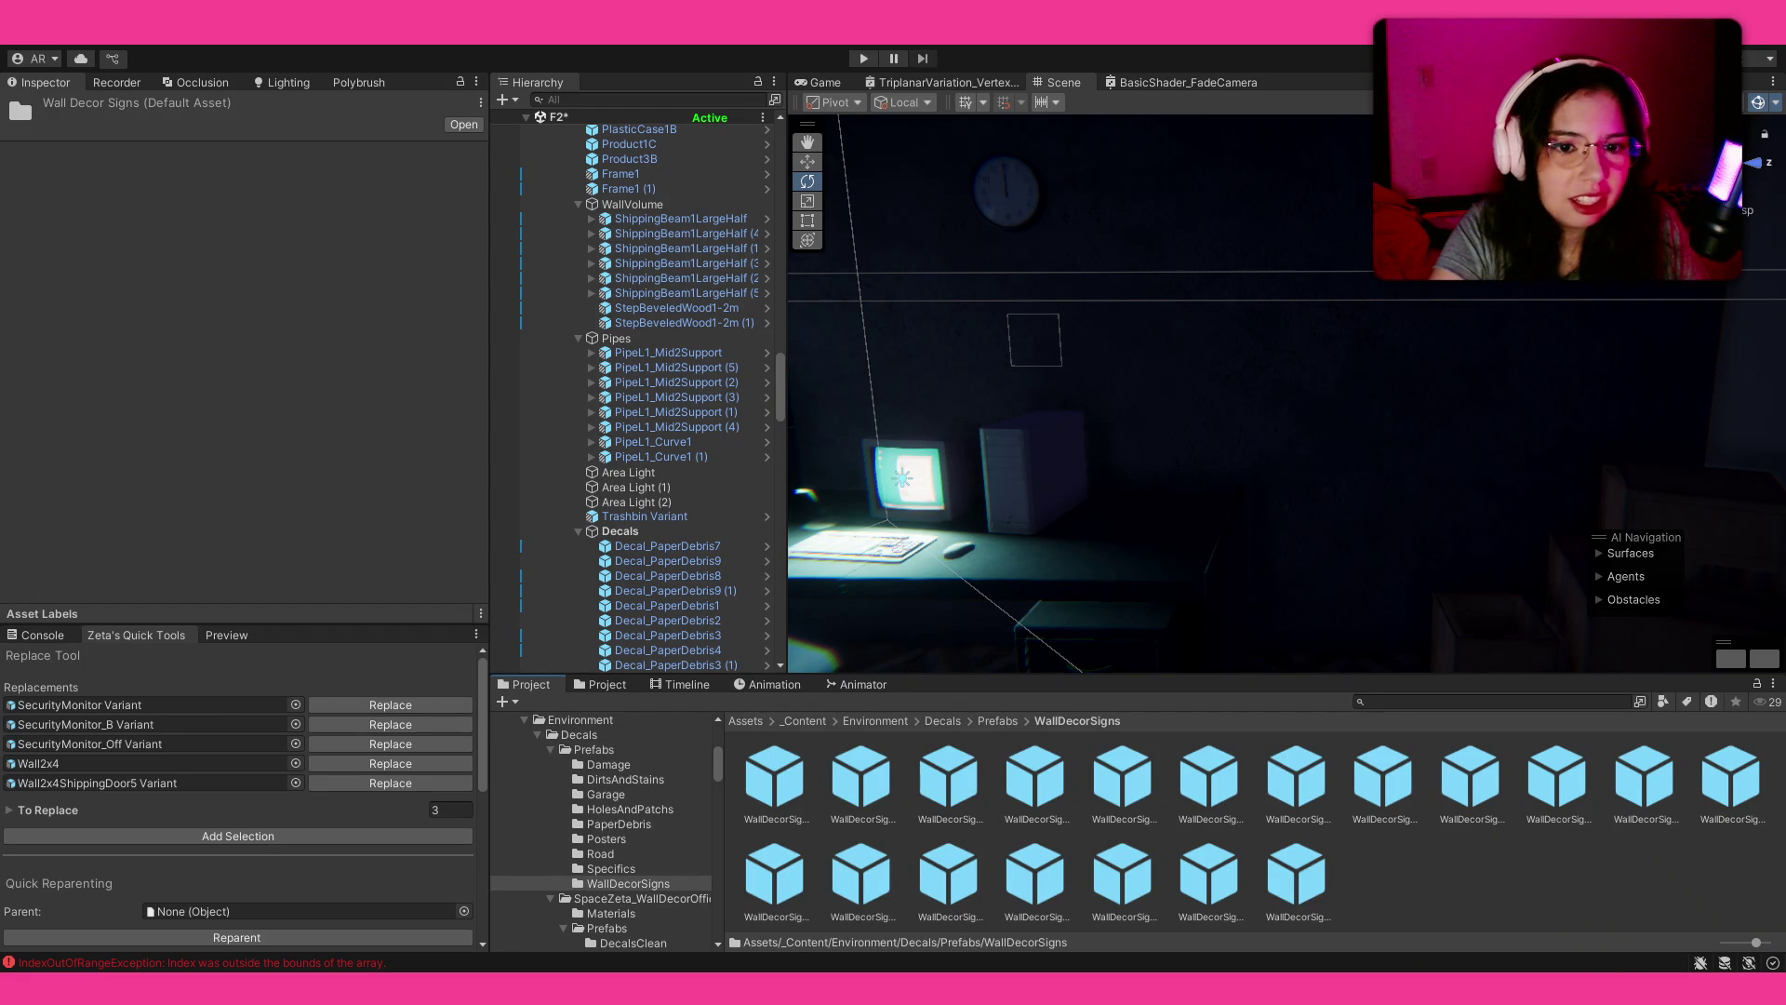
drag(1733, 947, 1755, 950)
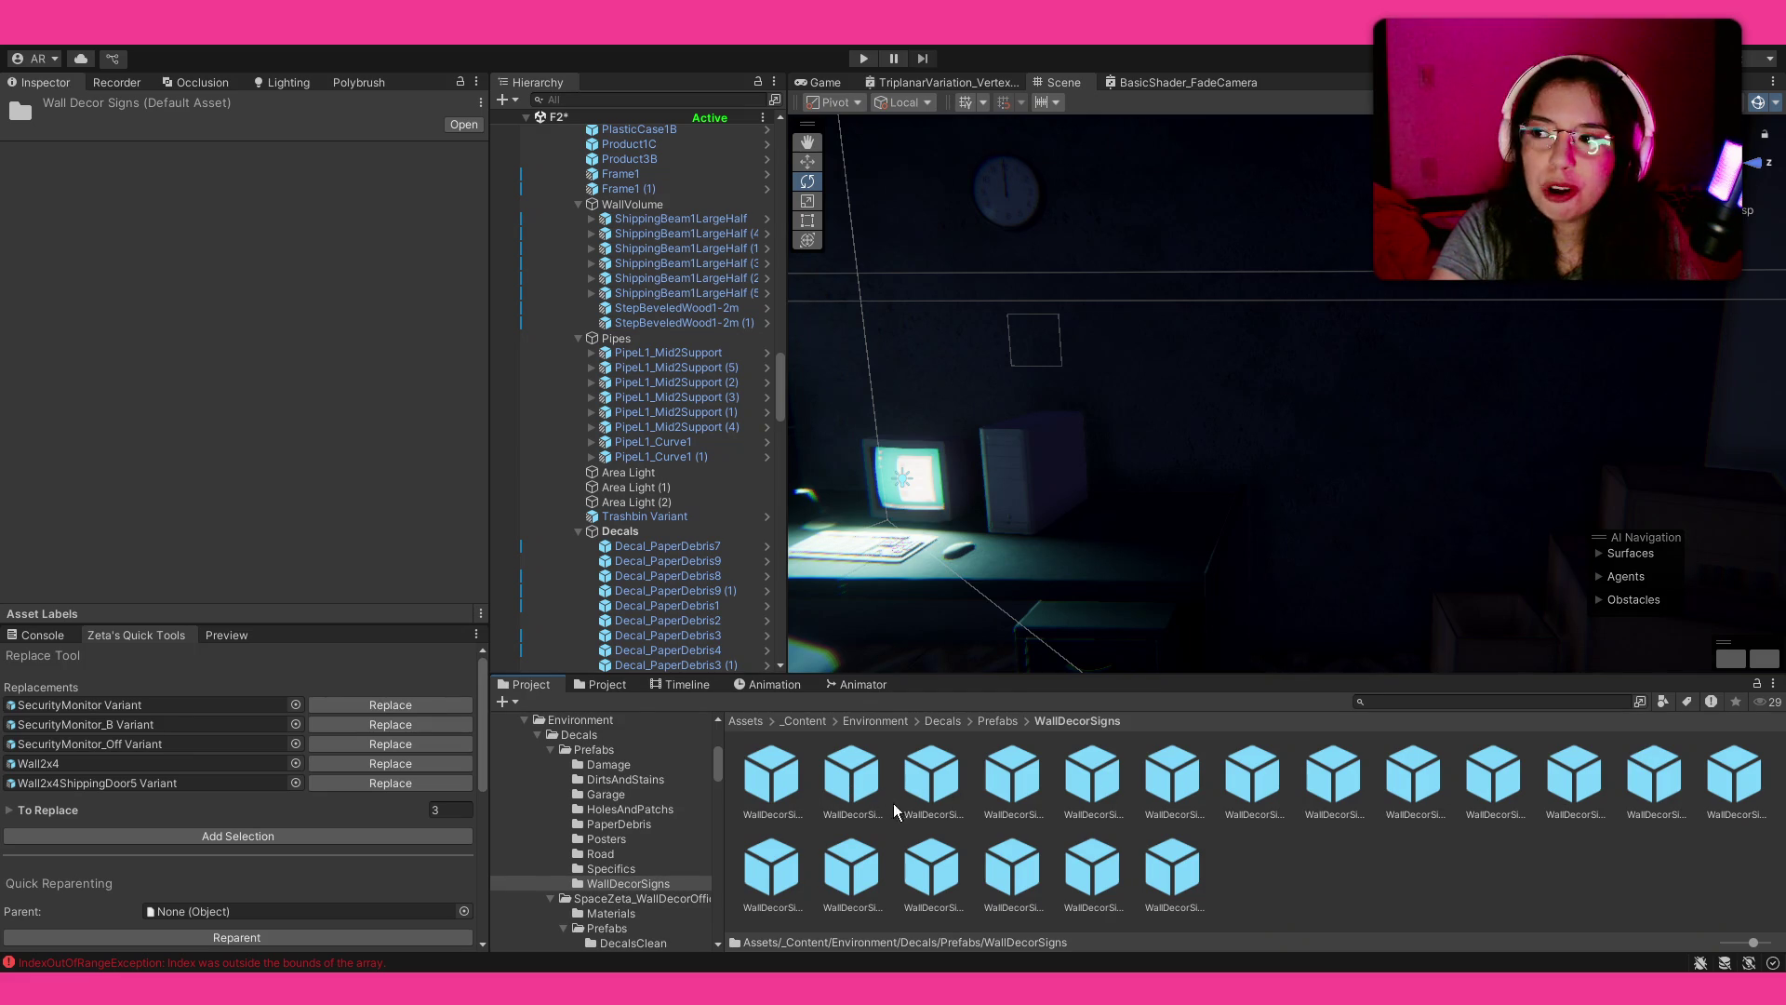
drag(1749, 945, 1726, 945)
Step: Place WallDecorSigns1_Camera 1 on the wall above the desk, scaled to about 2.77
mouse_move(935, 740)
mouse_down()
mouse_move(1172, 377)
mouse_move(1392, 404)
mouse_up()
key(r)
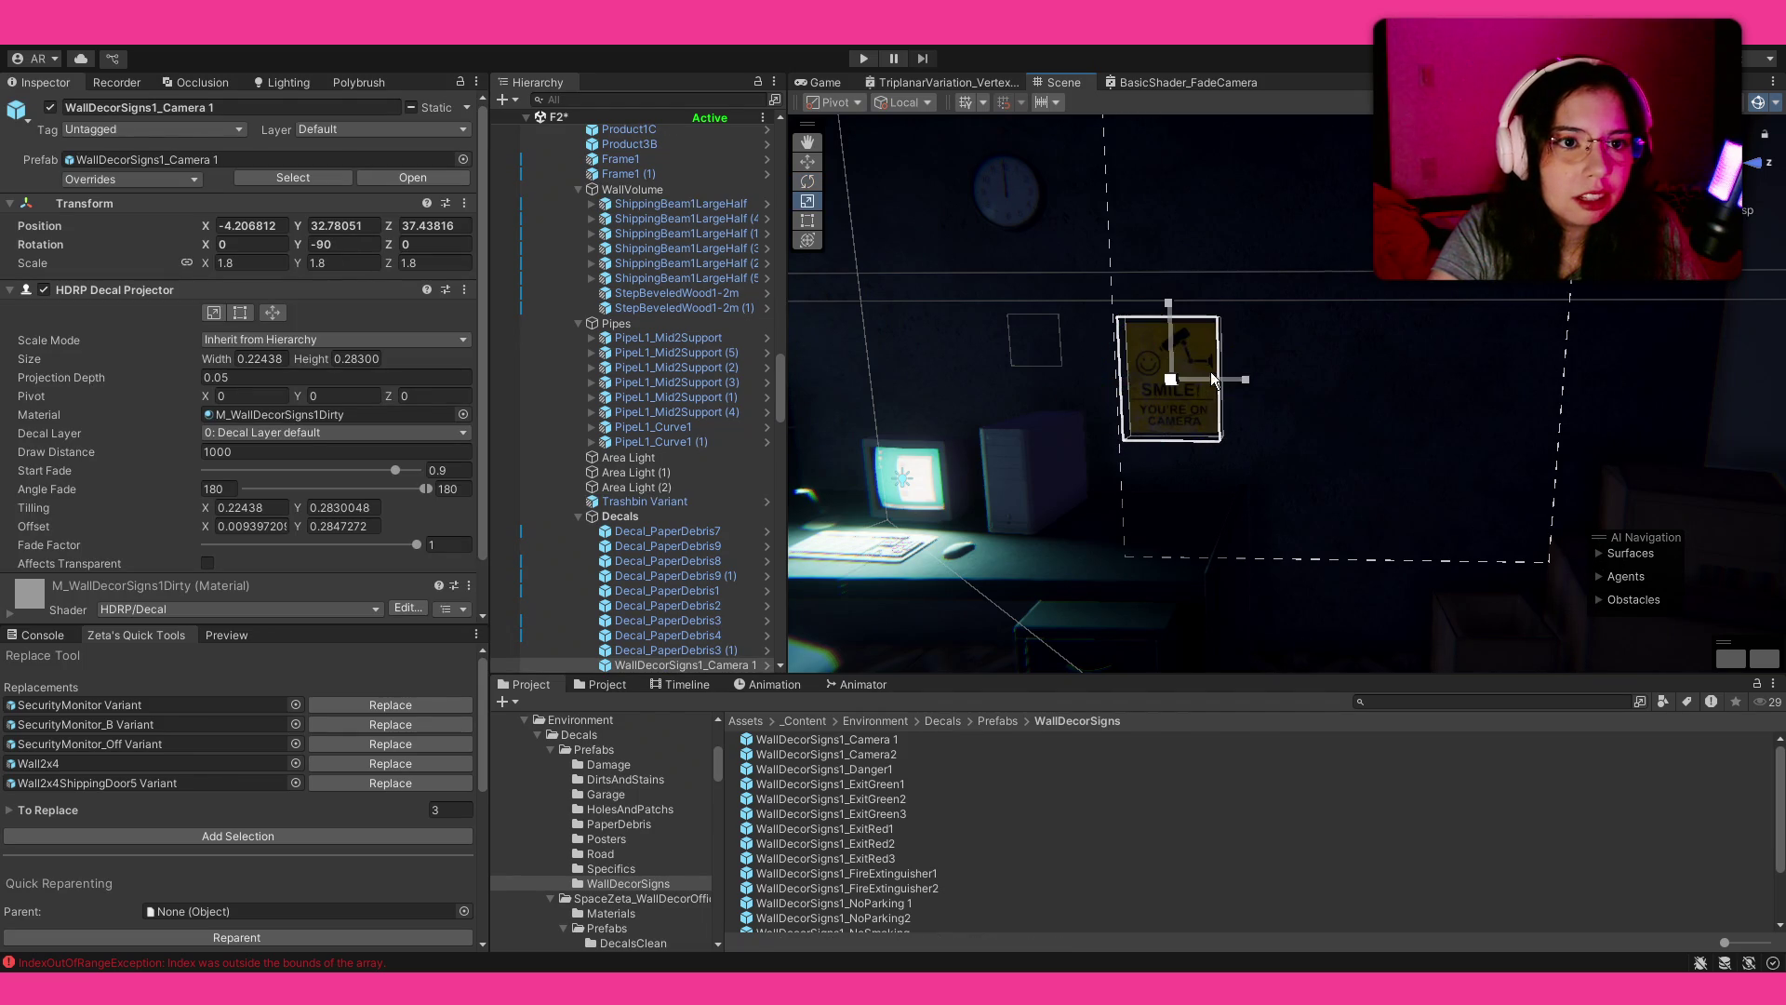
mouse_move(1170, 384)
mouse_down()
mouse_move(1196, 359)
mouse_move(1448, 434)
mouse_move(1415, 433)
mouse_up()
key(w)
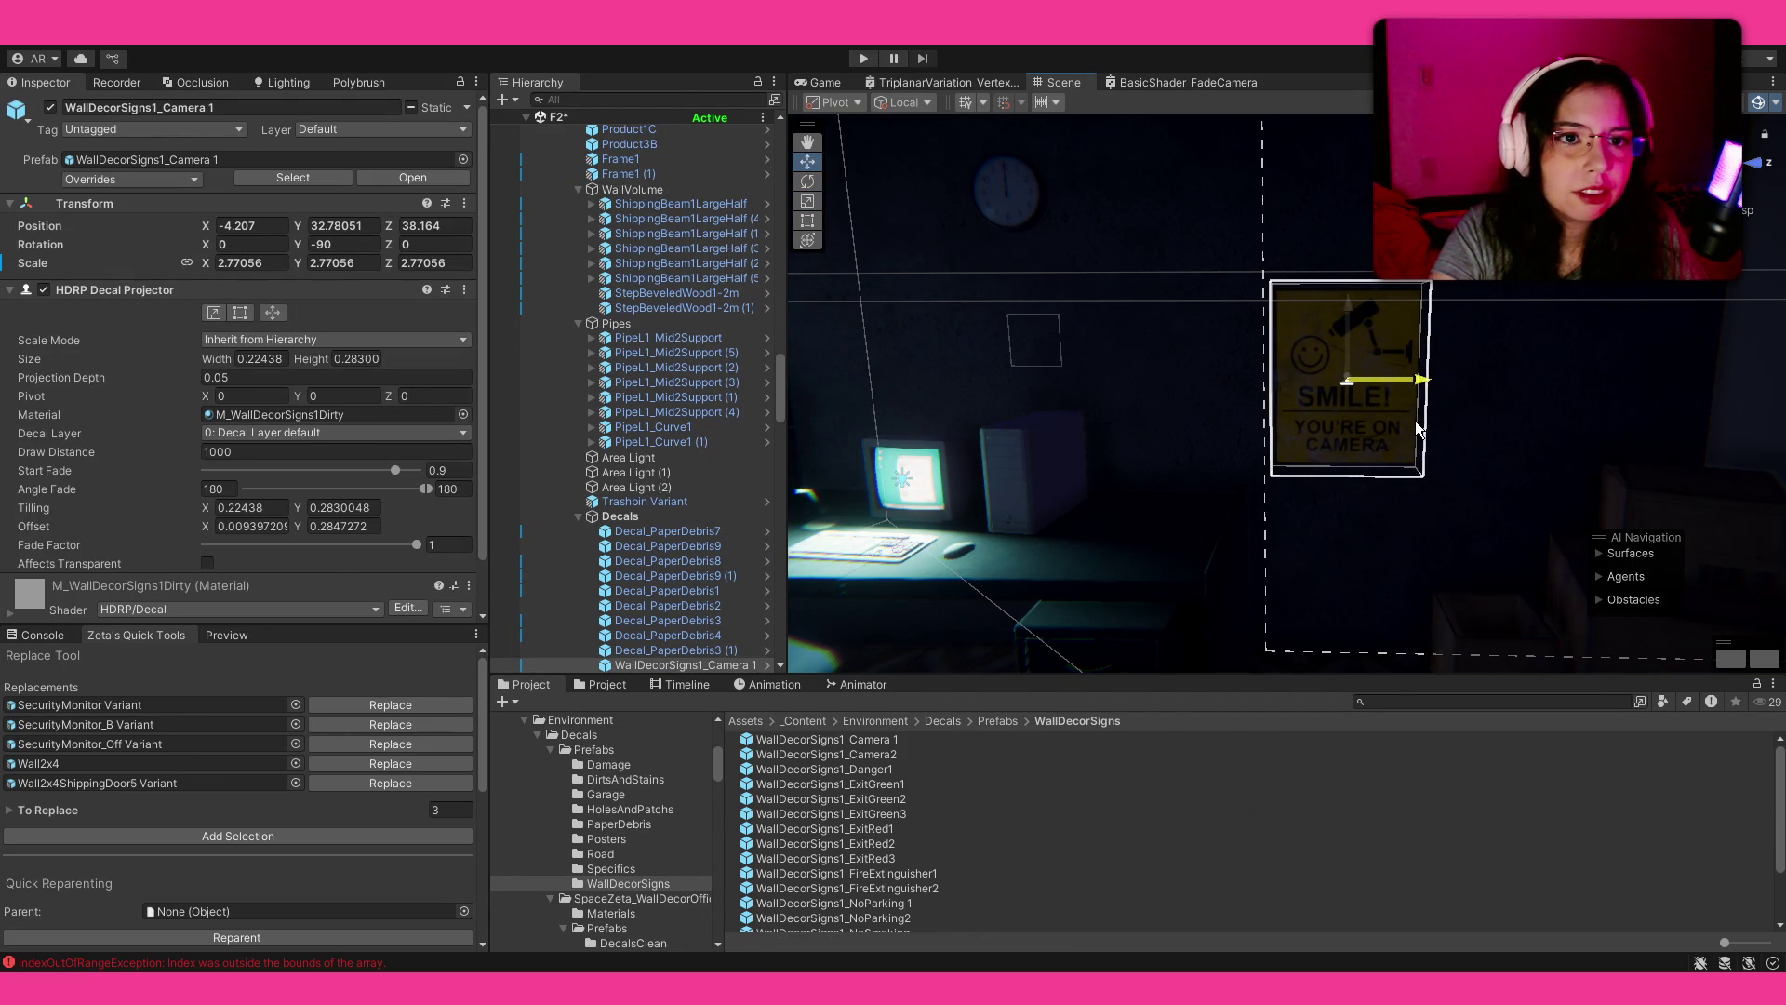
click(1196, 519)
mouse_move(1196, 519)
mouse_down()
mouse_move(1360, 398)
mouse_move(1224, 385)
mouse_move(1233, 322)
mouse_up()
click(1224, 385)
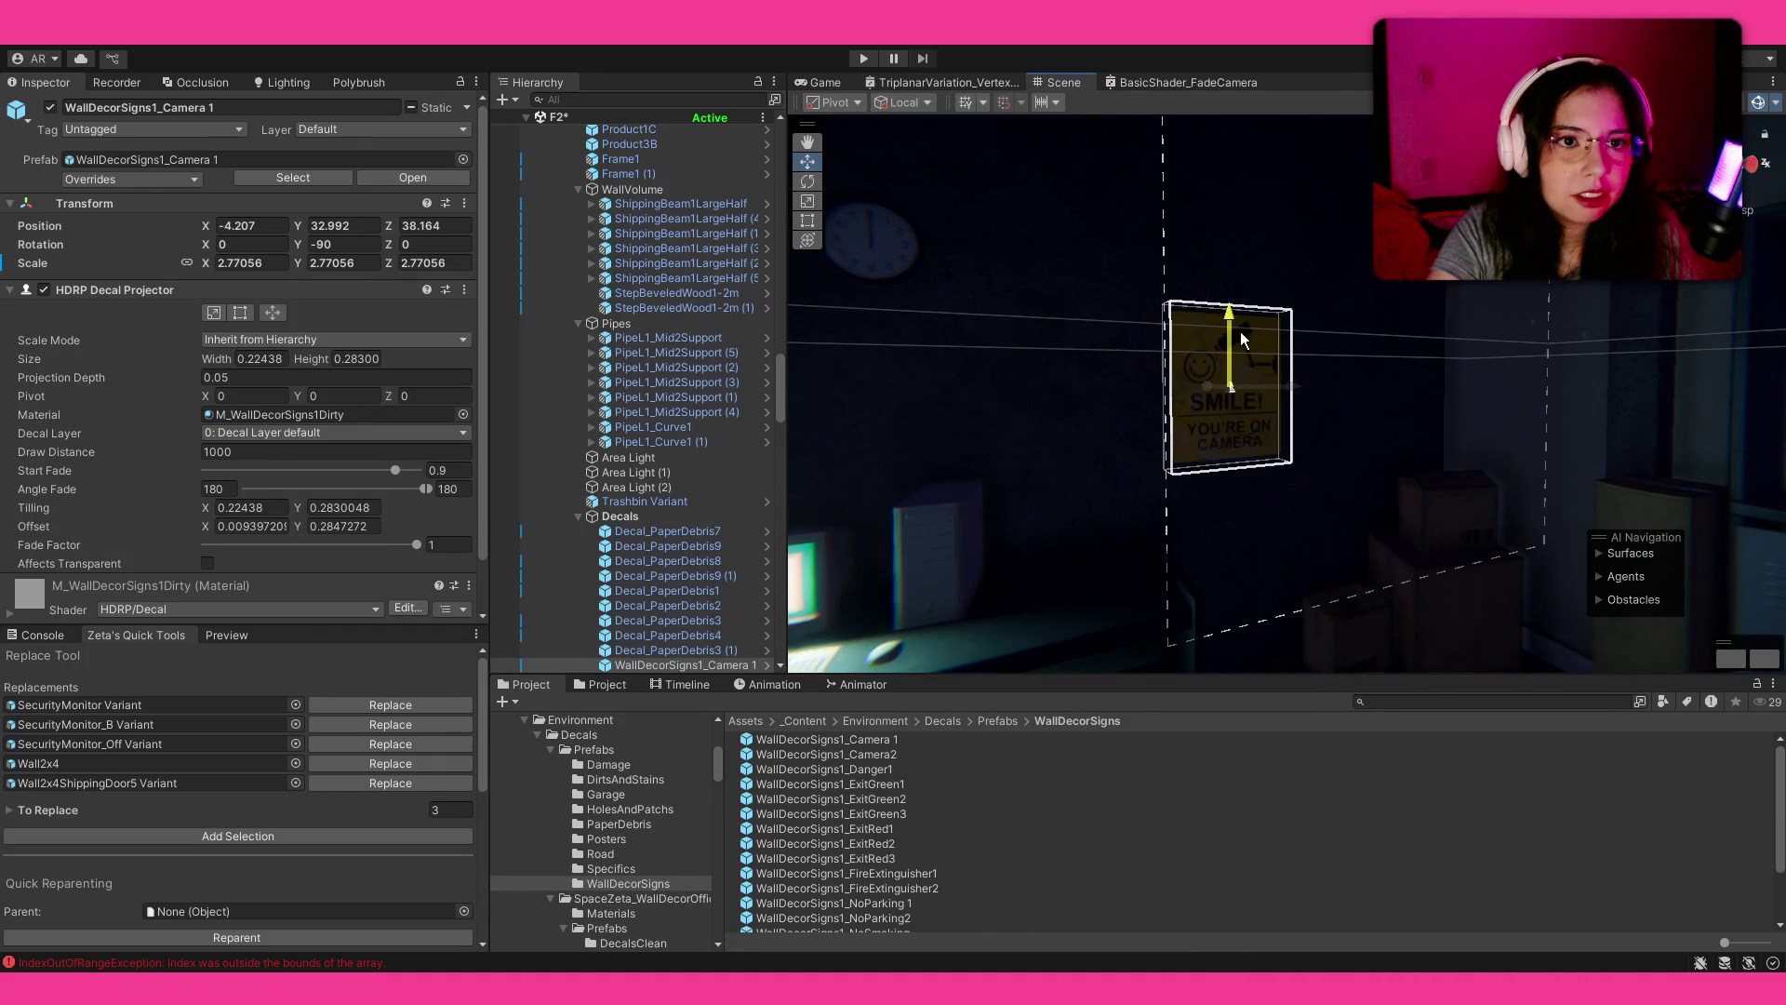
drag(1286, 389, 1301, 389)
Step: Try a second WallDecorSigns1_Camera2 sign, then delete it from the scene
mouse_move(878, 753)
mouse_down()
mouse_move(1066, 493)
mouse_move(1307, 495)
mouse_move(1292, 499)
mouse_up()
key(e)
click(1310, 873)
key(ctrl+z)
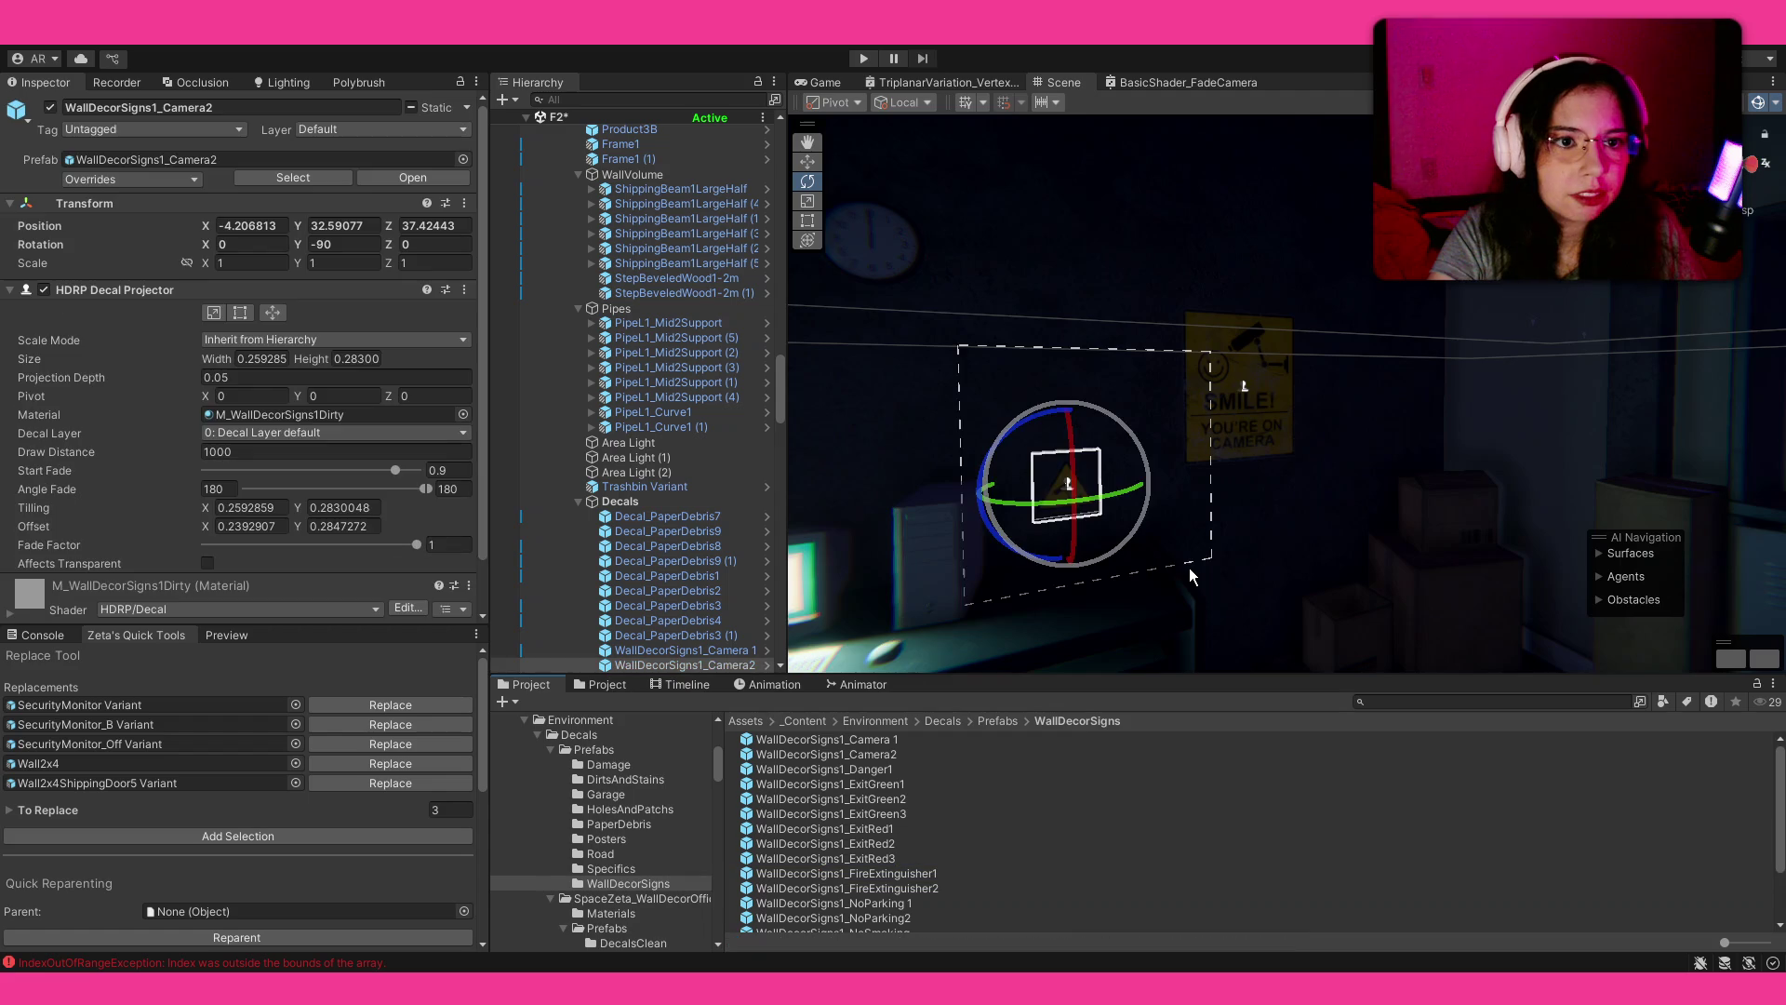
key(Delete)
scroll(927, 846, down, 2)
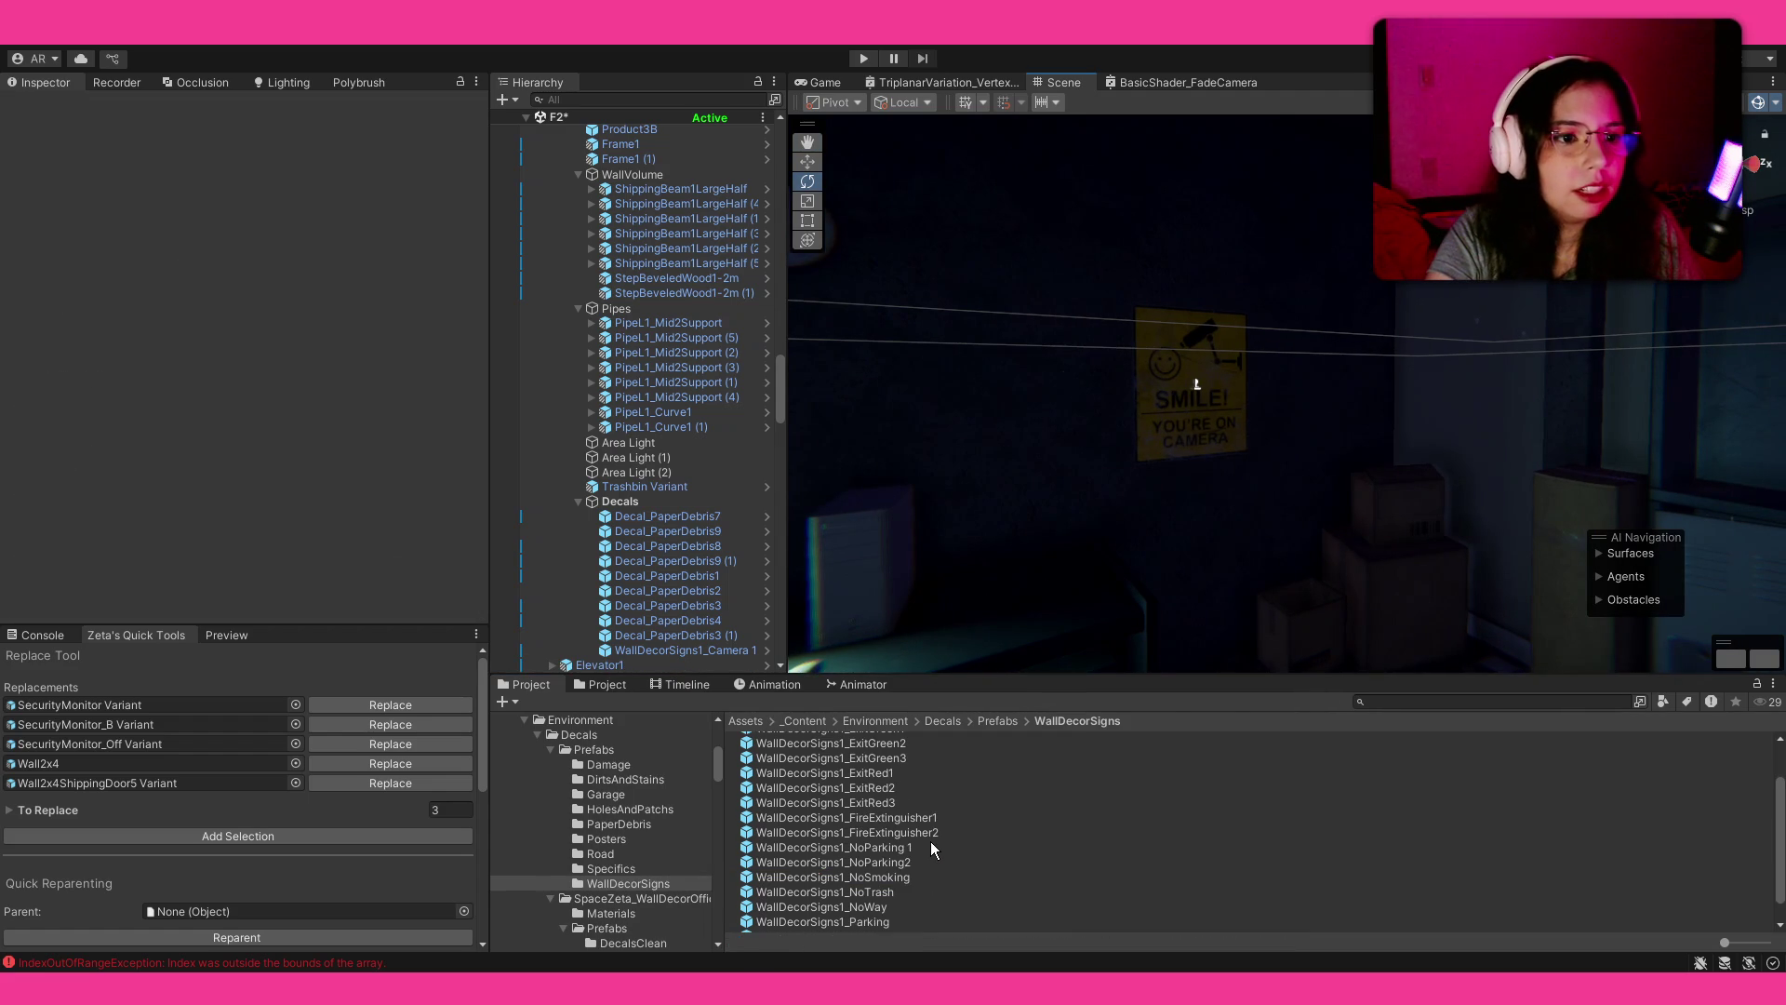
Step: Place WallDecorSigns1_NoSmoking by the dark door, scaled to about 1.78 and turned flat to the wall
scroll(932, 833, down, 2)
drag(976, 511, 5, 502)
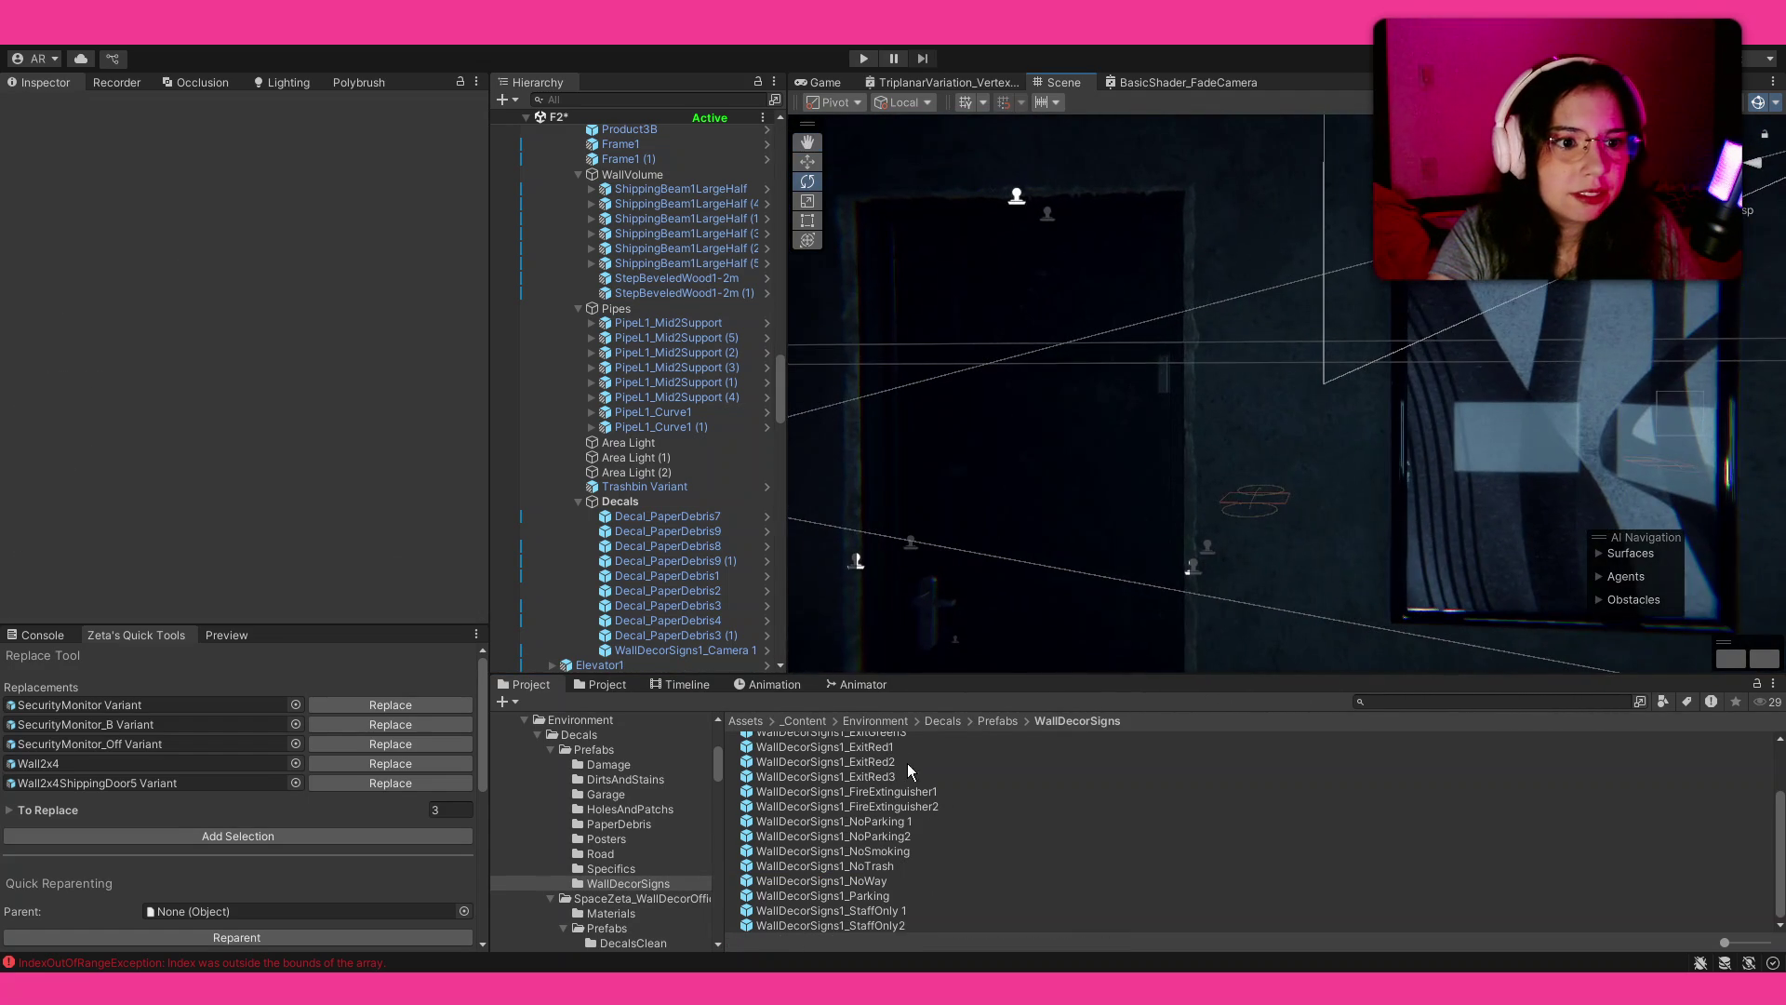
mouse_move(887, 849)
mouse_down()
mouse_move(1271, 388)
mouse_move(1196, 406)
mouse_move(1354, 422)
mouse_move(1143, 443)
mouse_up()
key(r)
mouse_move(1269, 387)
mouse_down()
mouse_move(1320, 354)
mouse_move(1284, 400)
mouse_move(1192, 412)
mouse_move(1112, 455)
mouse_move(1133, 444)
mouse_move(1085, 444)
mouse_move(1257, 454)
mouse_move(1179, 455)
mouse_up()
key(f)
key(e)
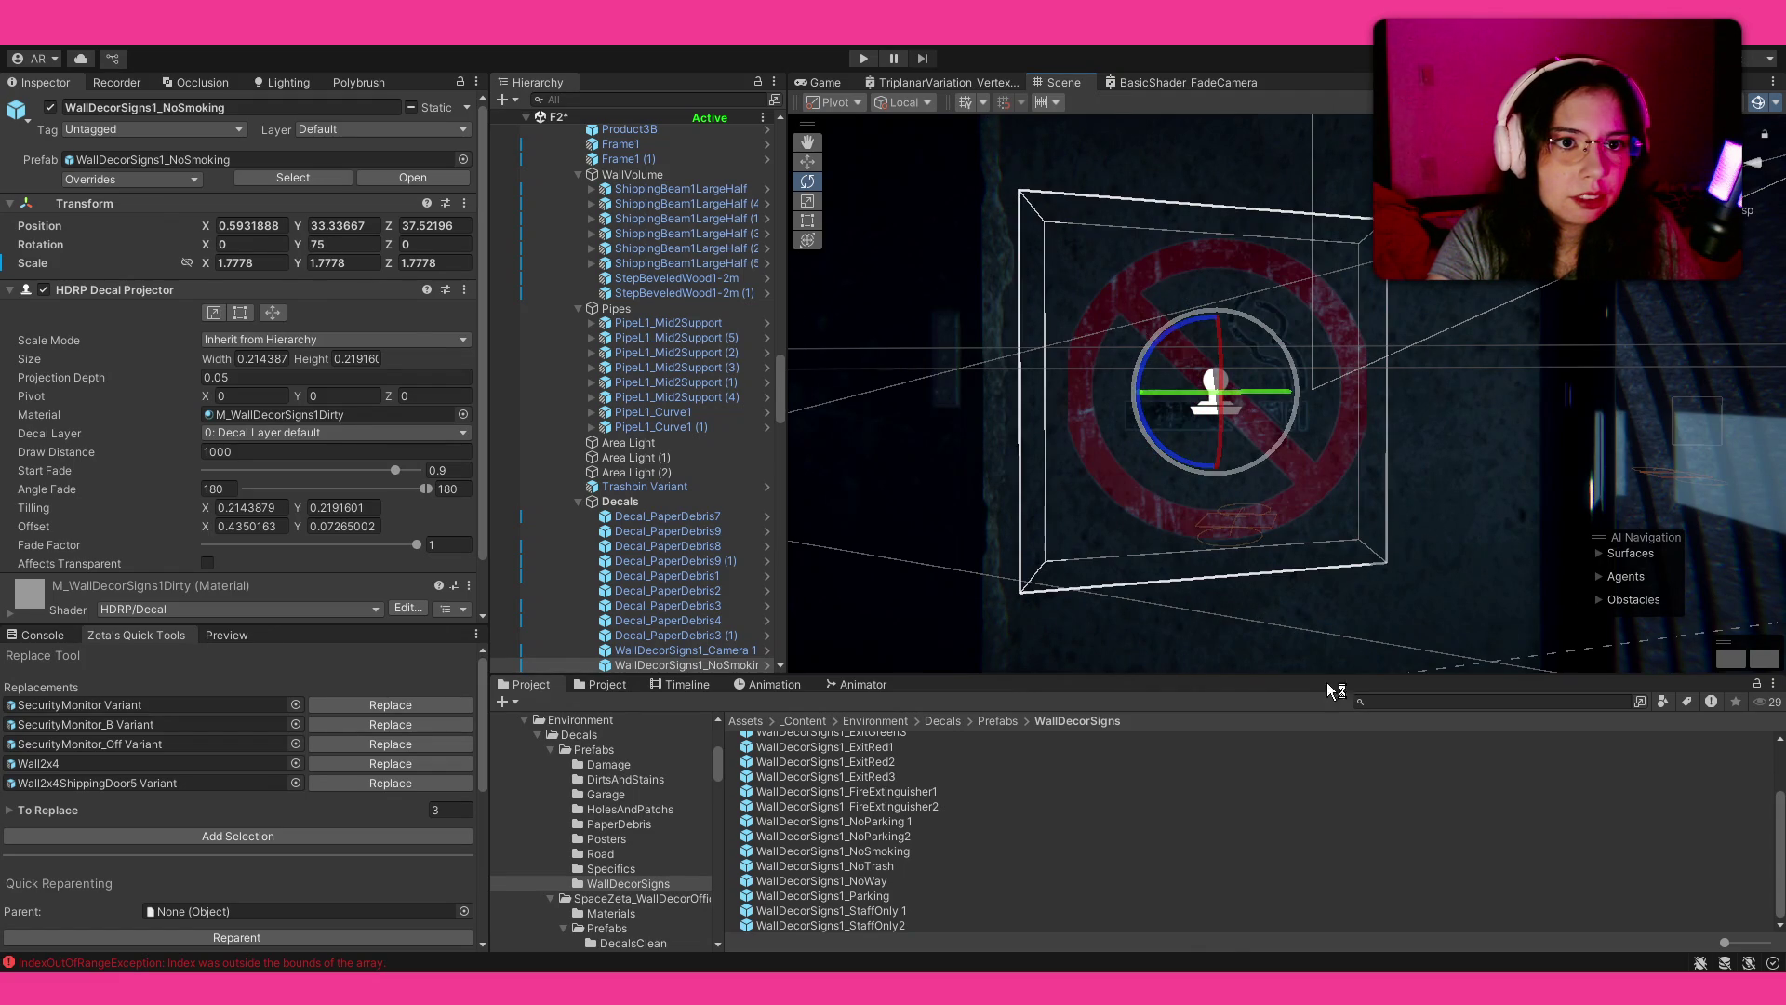
click(1394, 880)
drag(1312, 502, 1185, 543)
mouse_move(1023, 391)
mouse_down()
mouse_move(1079, 283)
mouse_move(960, 439)
mouse_move(289, 439)
mouse_move(1425, 460)
mouse_up()
click(1393, 384)
Step: Frame the shipping door and try a StaffOnly 1 sign on it, then delete it
click(1392, 383)
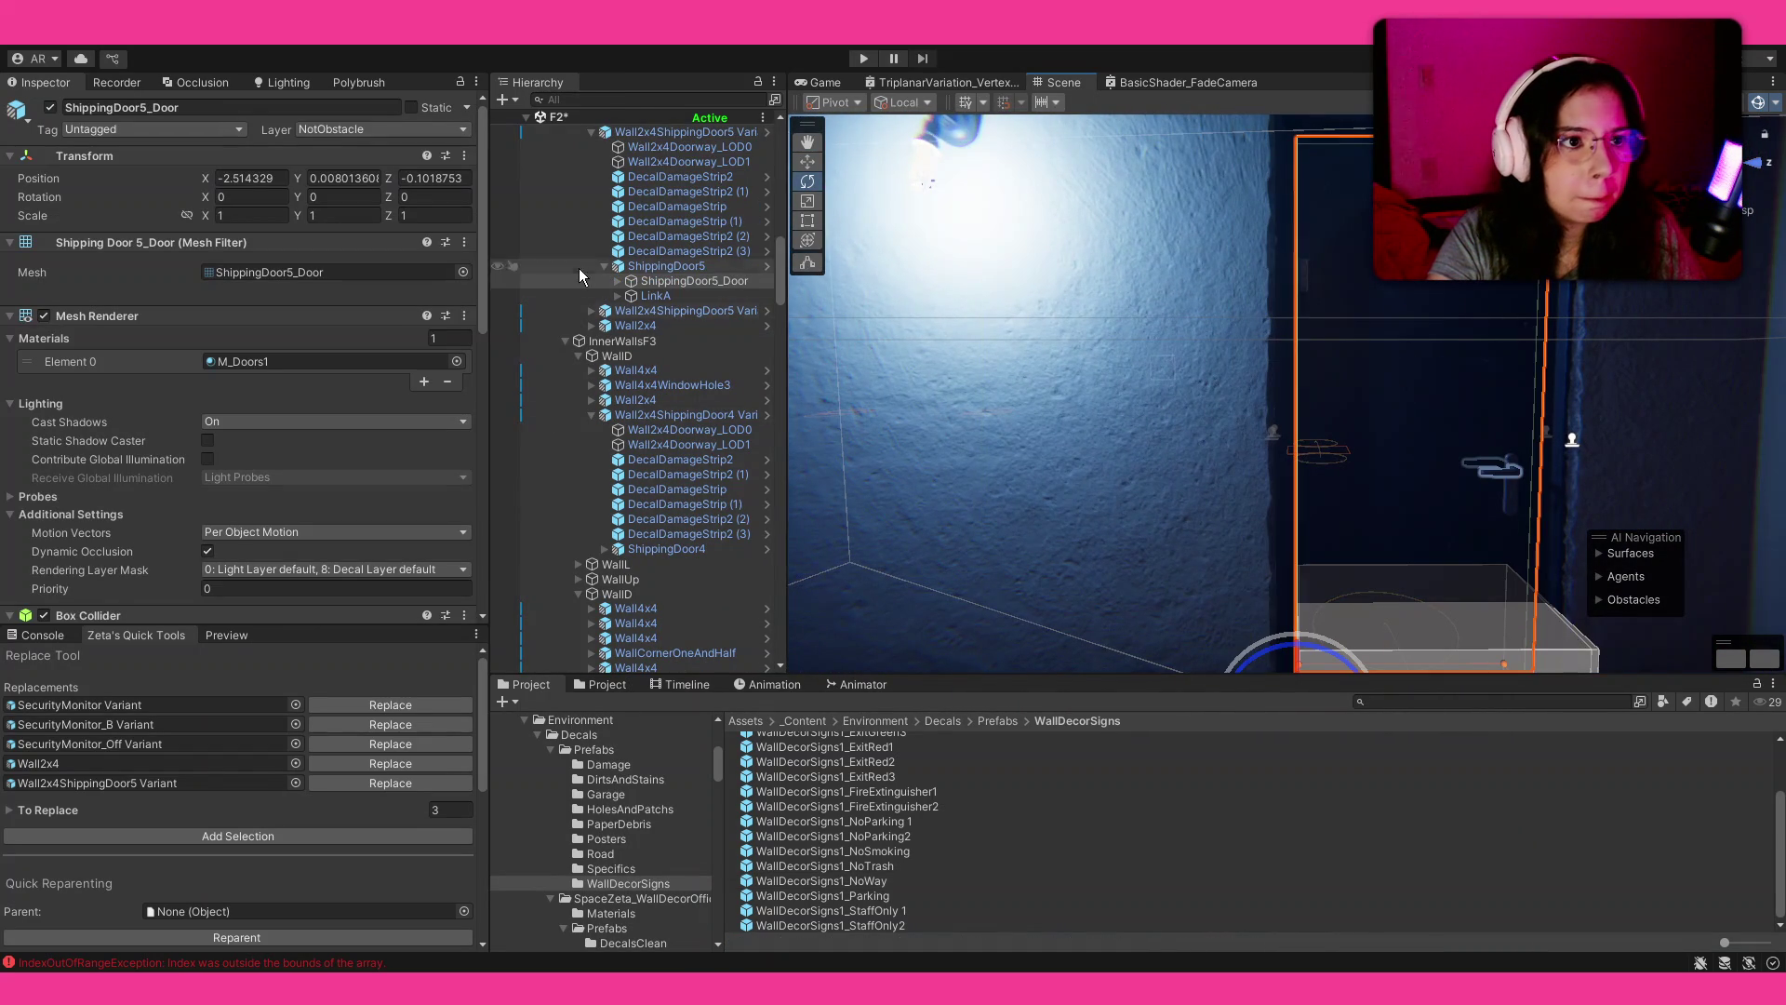
click(620, 280)
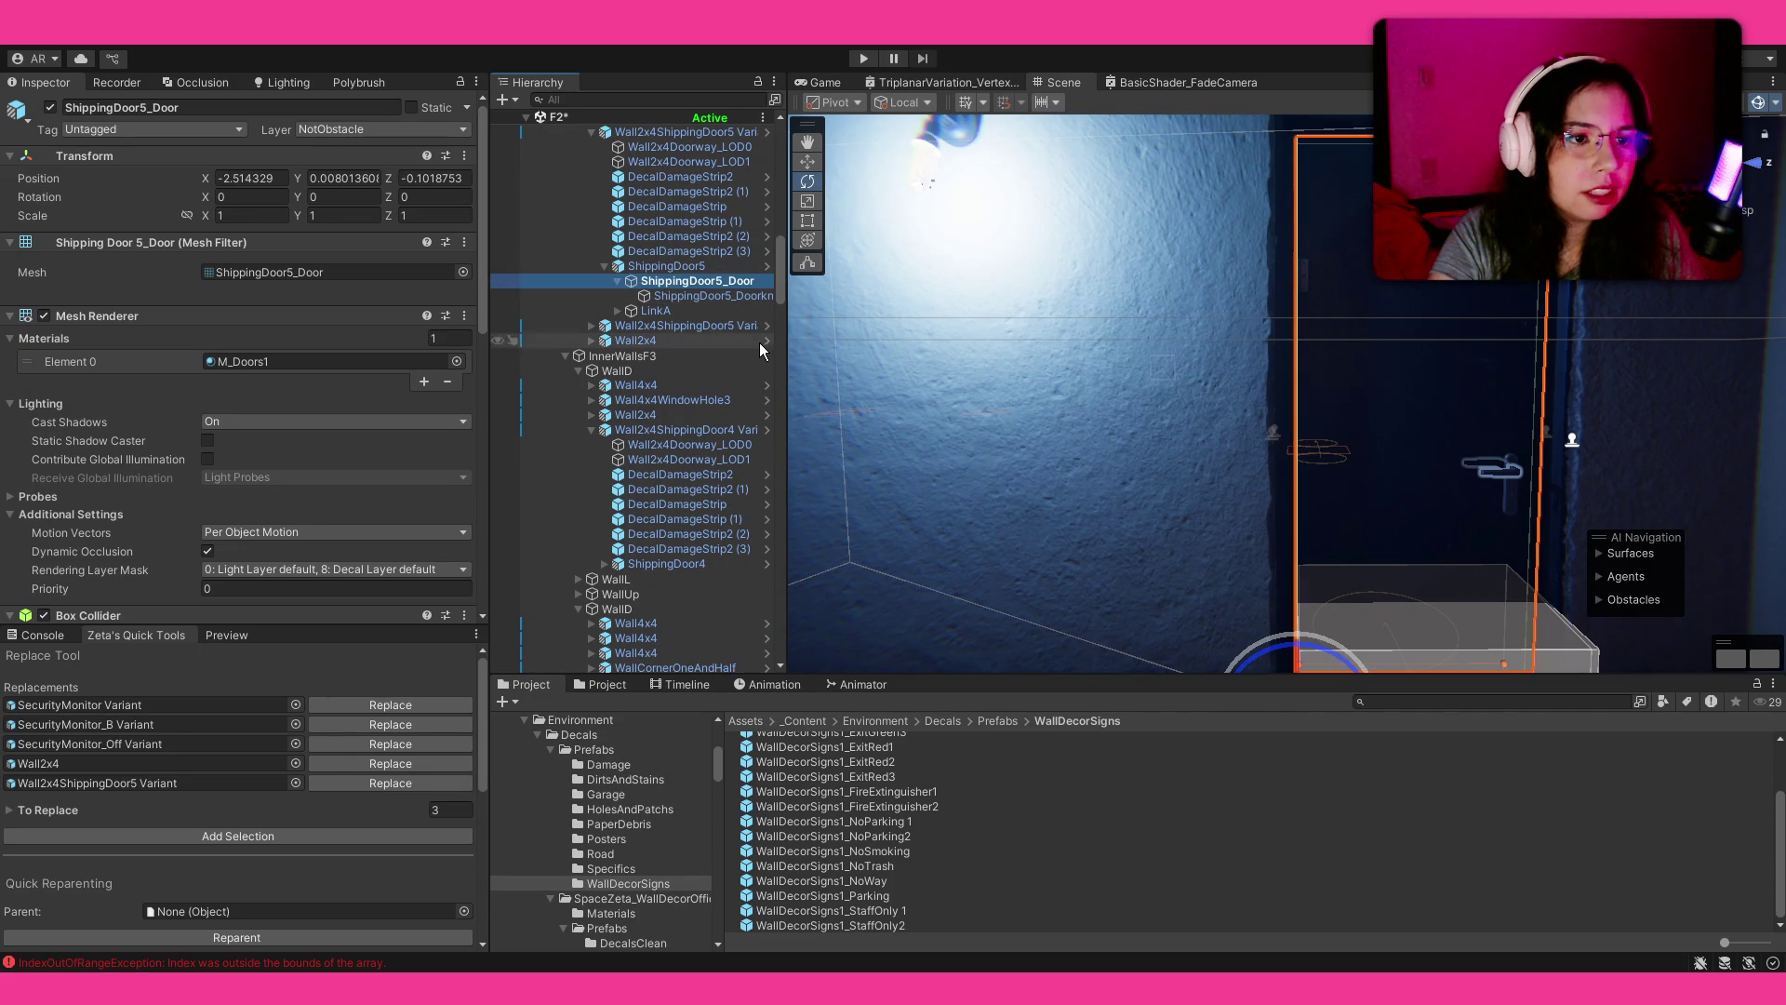
key(f)
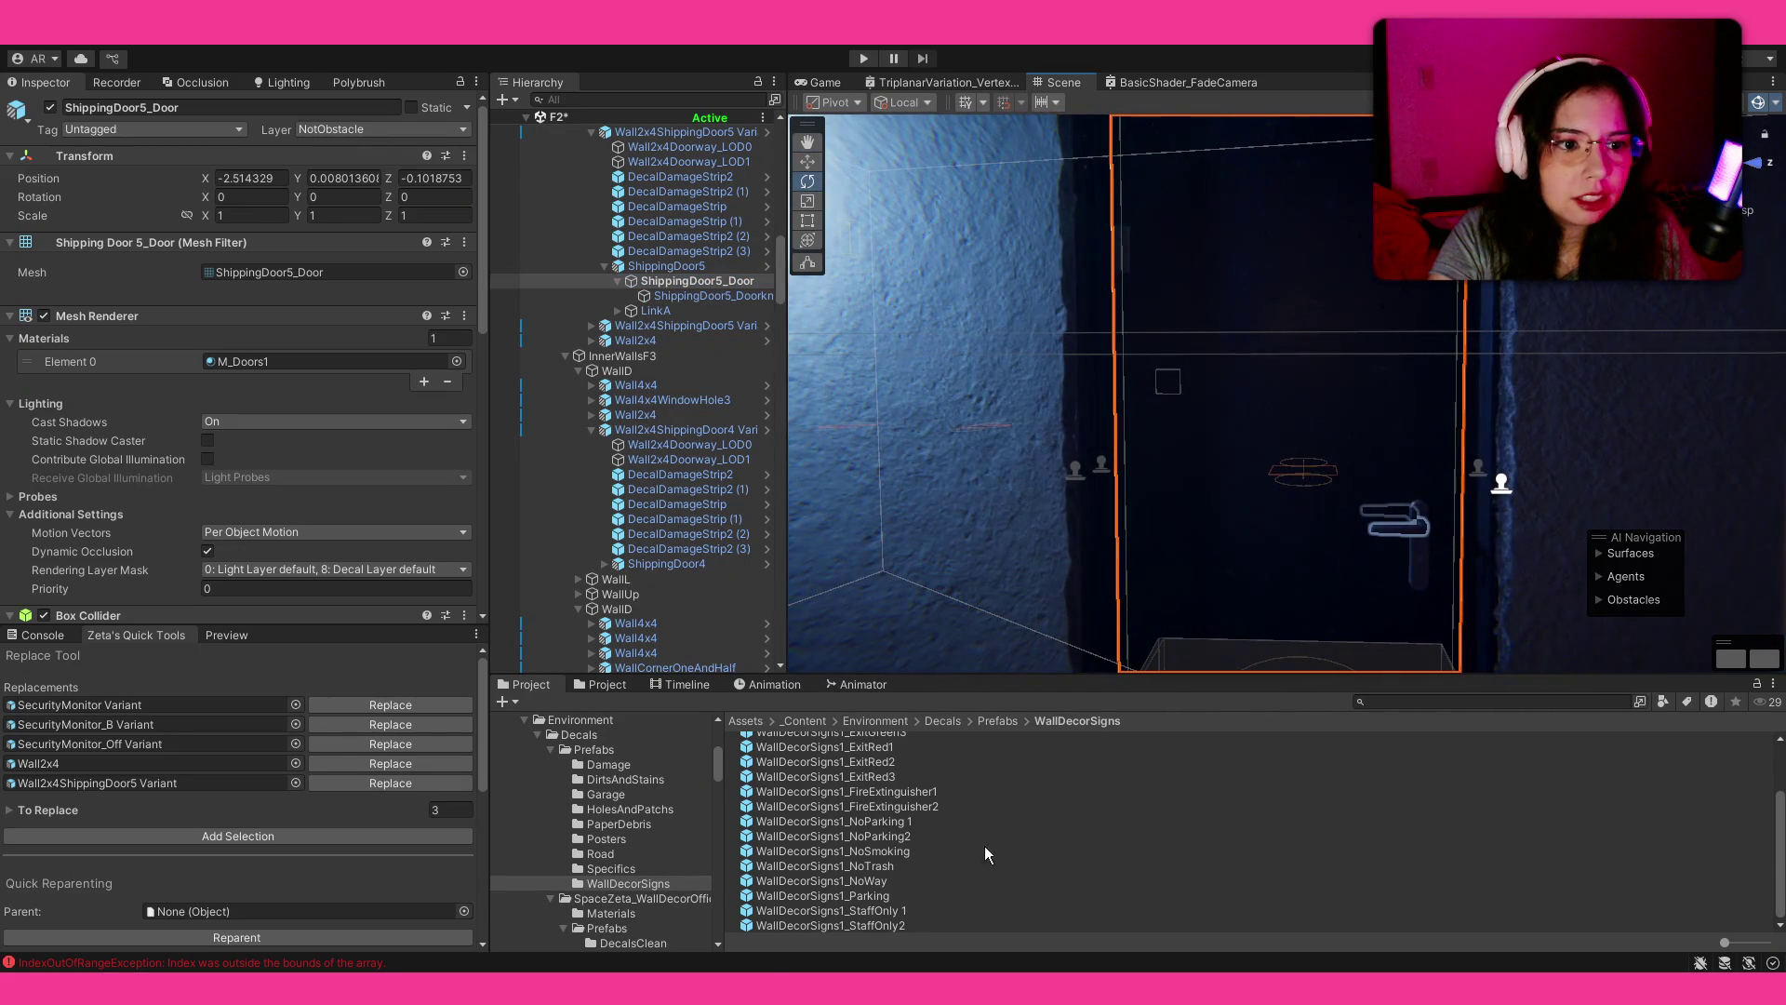
mouse_move(984, 846)
mouse_down()
mouse_move(1274, 465)
mouse_move(1089, 516)
mouse_move(1503, 538)
mouse_up()
key(f)
scroll(1288, 528, down, 3)
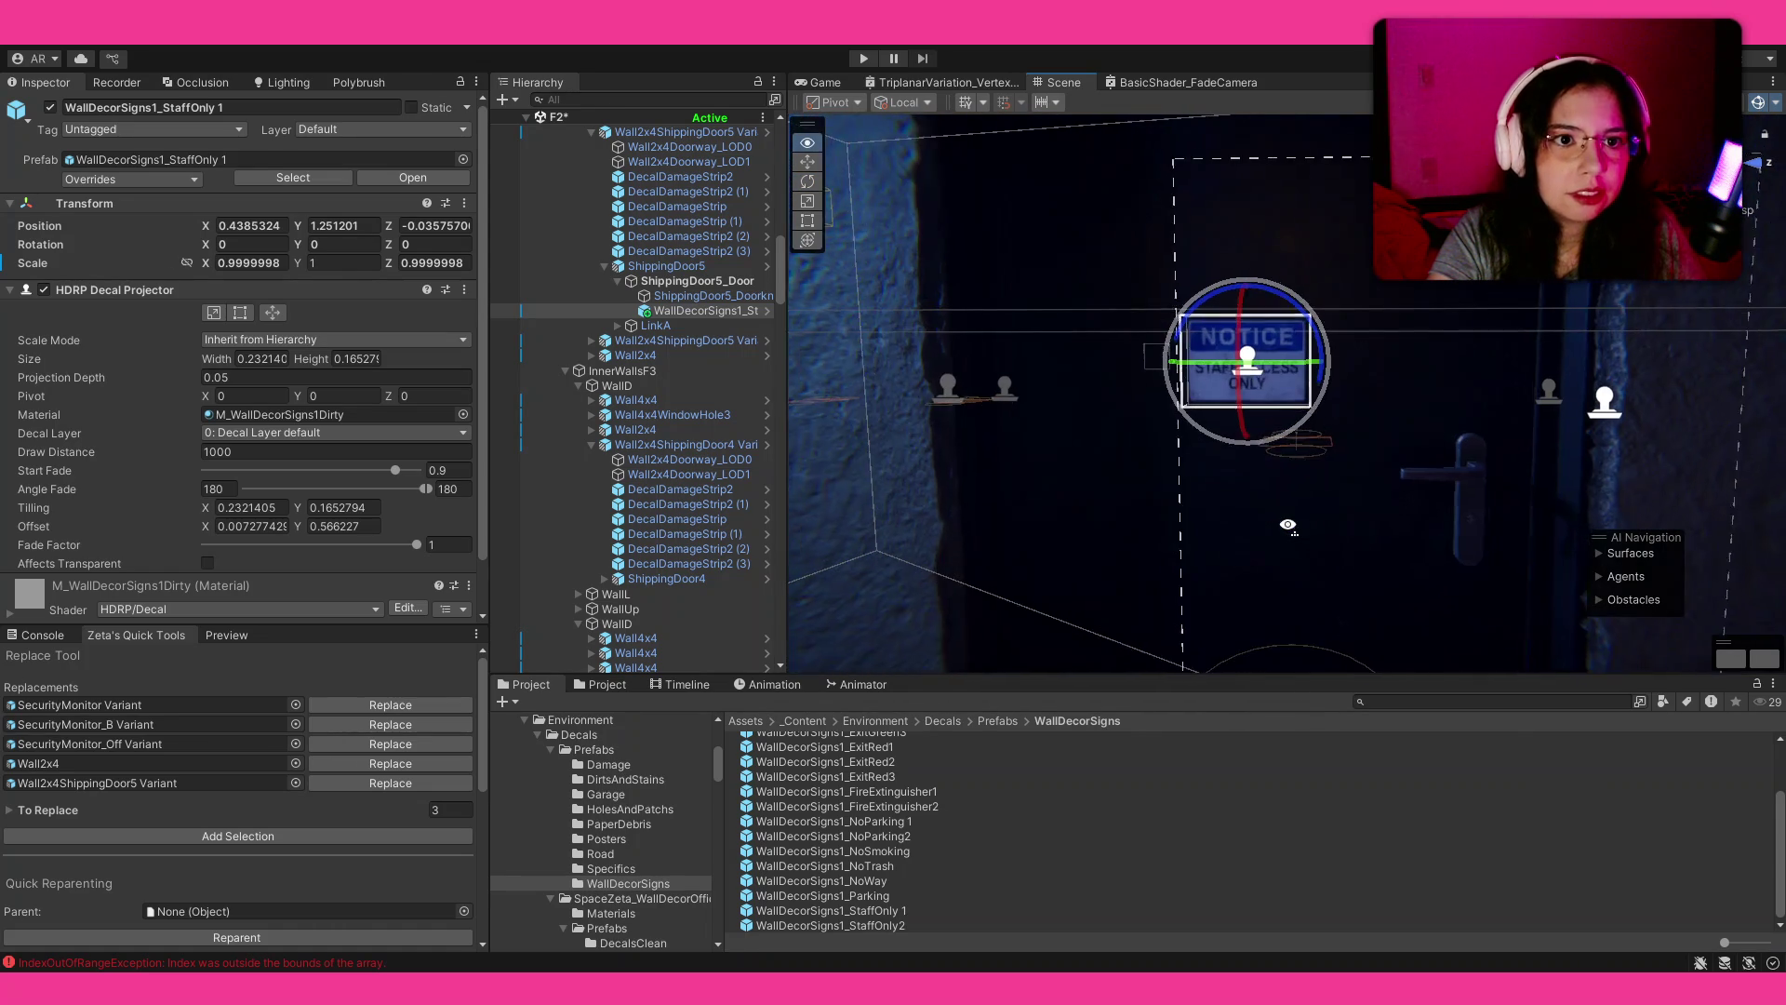
key(Delete)
Step: Place WallDecorSigns1_StaffOnly2 on the shipping door, straightened to face it
mouse_move(879, 919)
mouse_down()
mouse_move(1236, 400)
mouse_move(1228, 421)
mouse_move(1263, 396)
mouse_move(1393, 381)
mouse_move(1376, 376)
mouse_up()
key(ctrl+z)
key(w)
key(w)
drag(1271, 414, 1264, 368)
click(1066, 822)
scroll(1314, 441, down, 10)
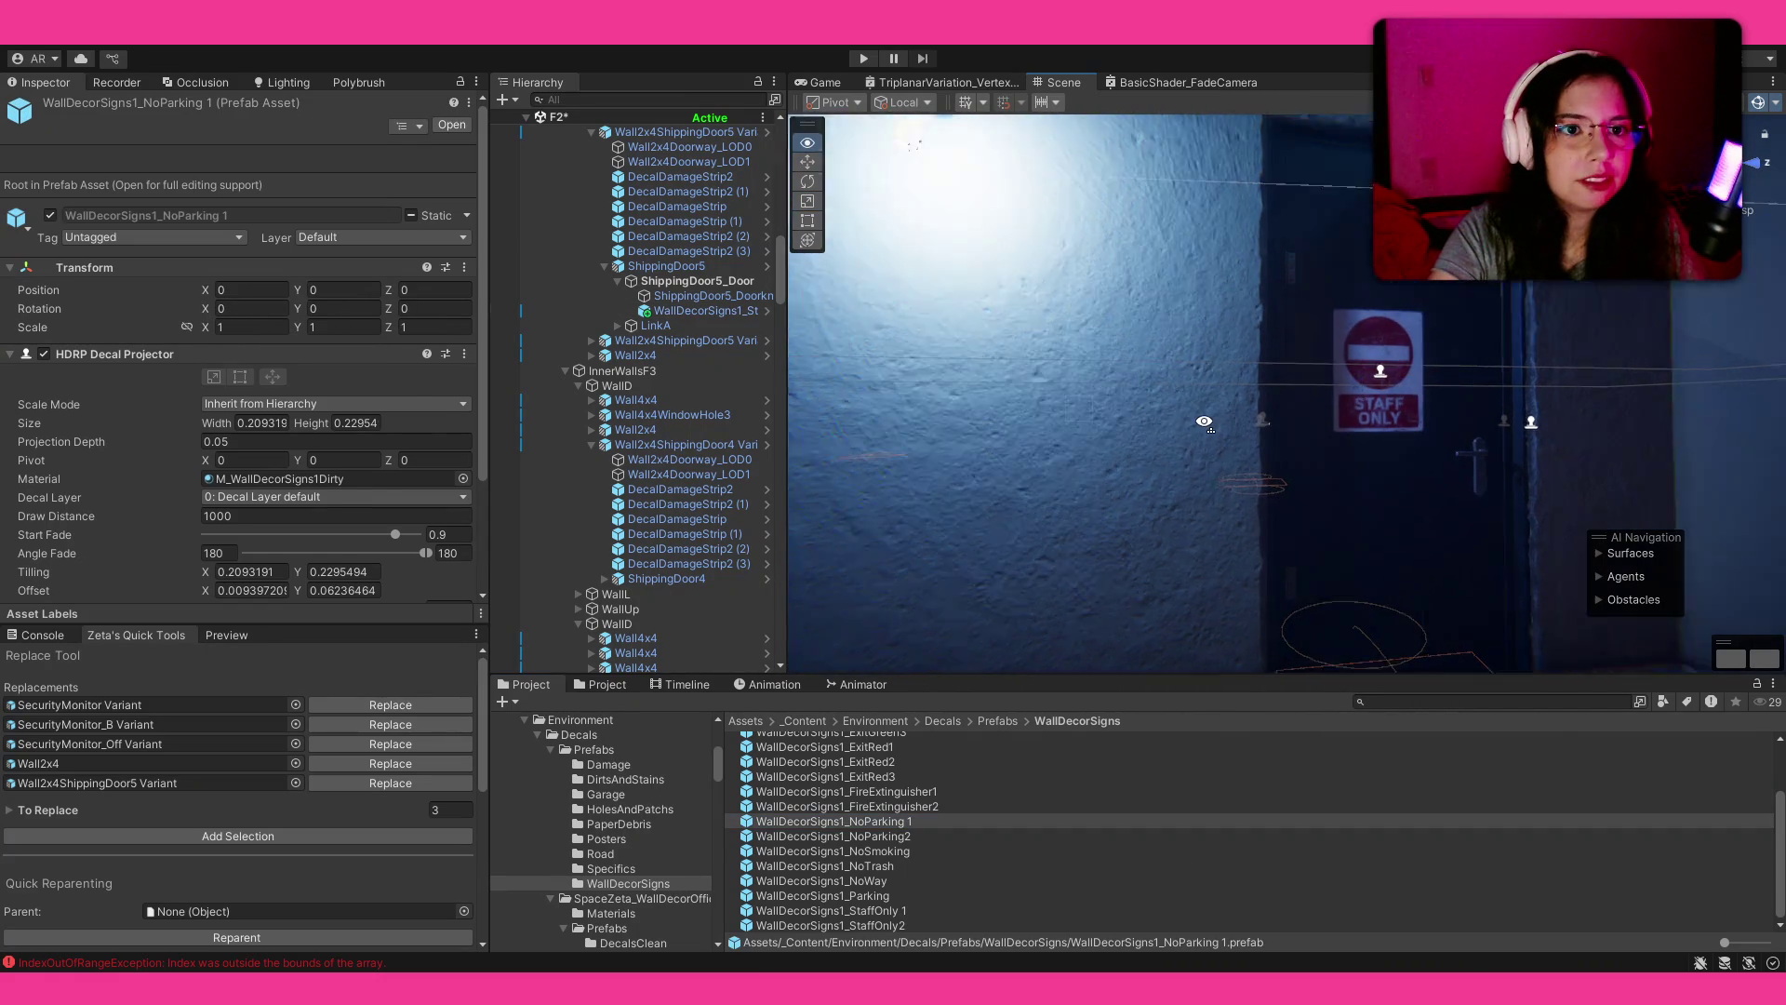
Step: Raise the STAFF ONLY sign to about head height (Y 1.603) on the door
click(1314, 434)
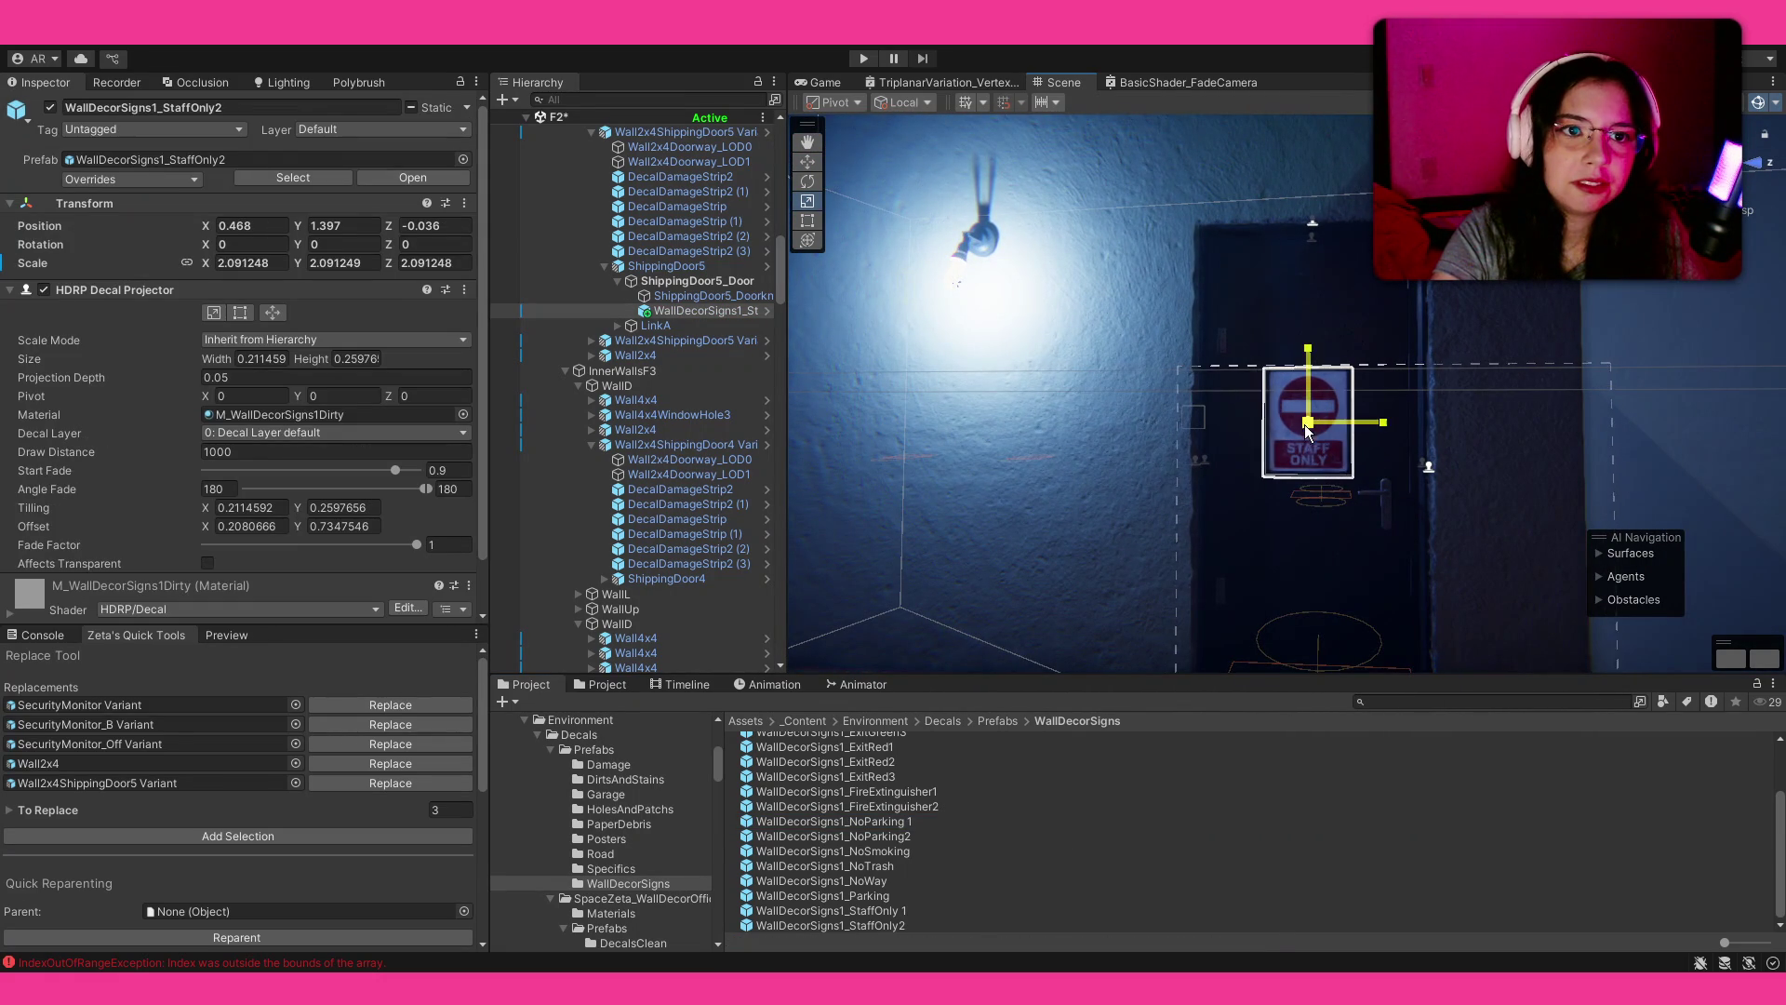
click(1230, 895)
drag(1288, 392, 1342, 418)
click(1270, 396)
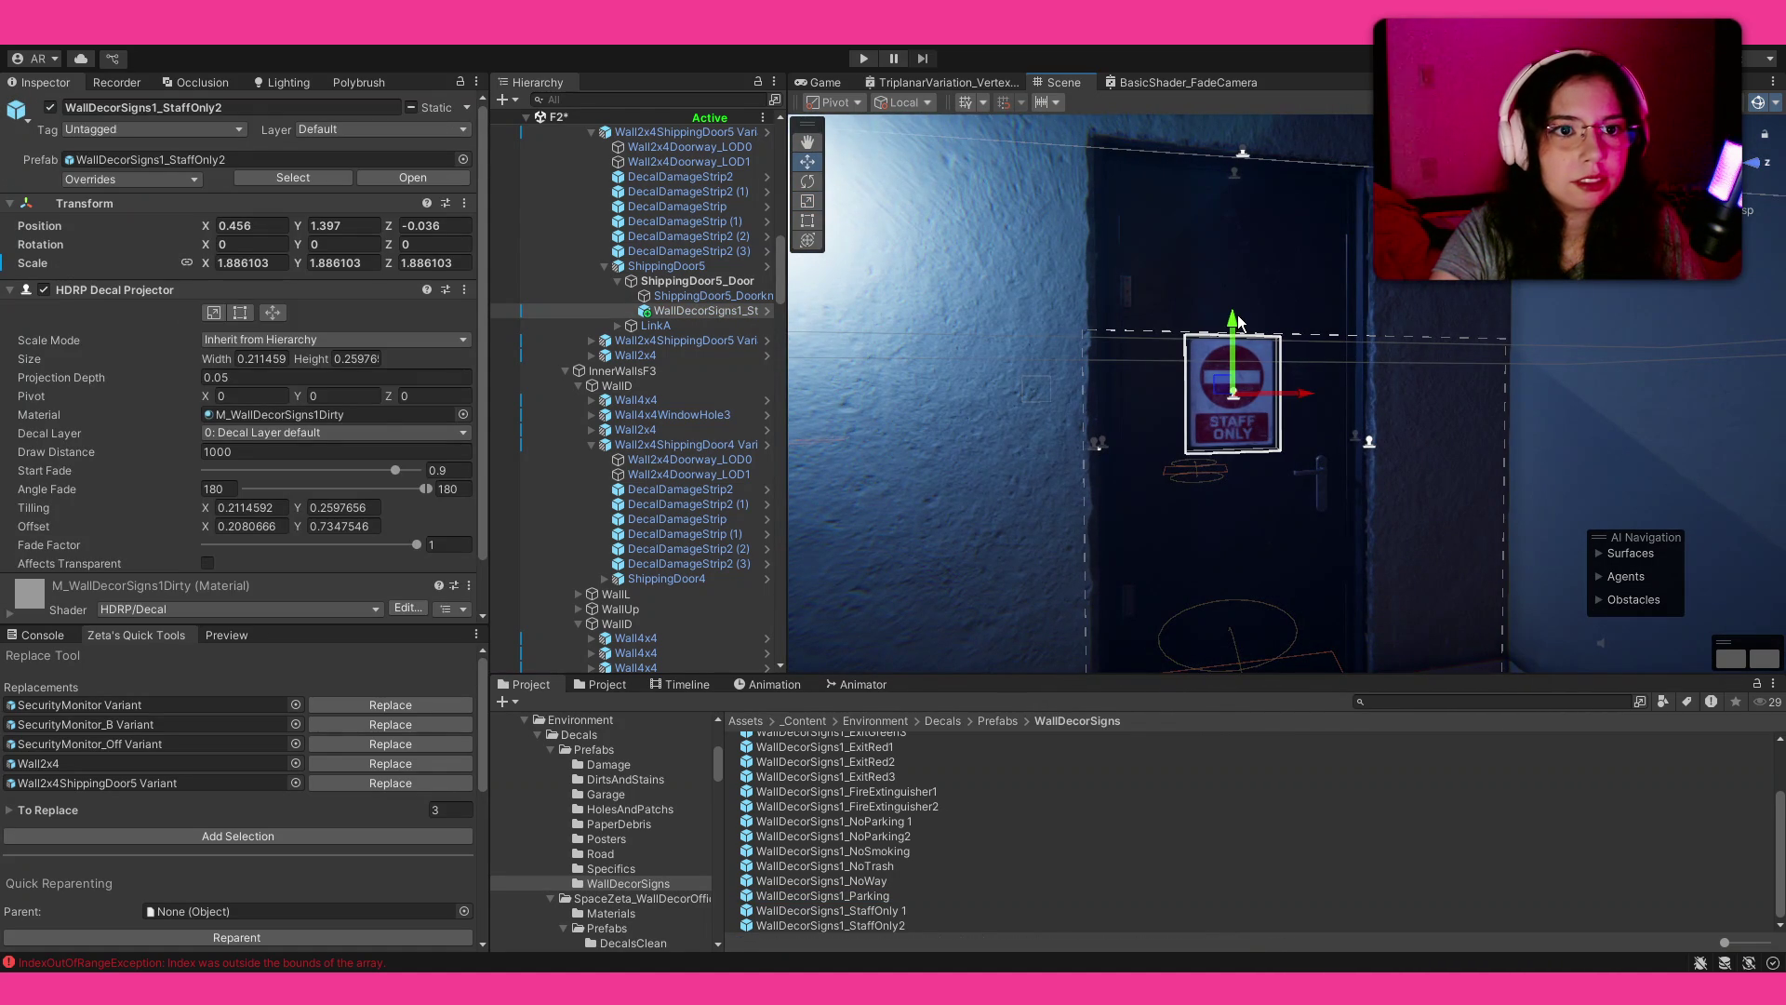
drag(1238, 321, 1243, 280)
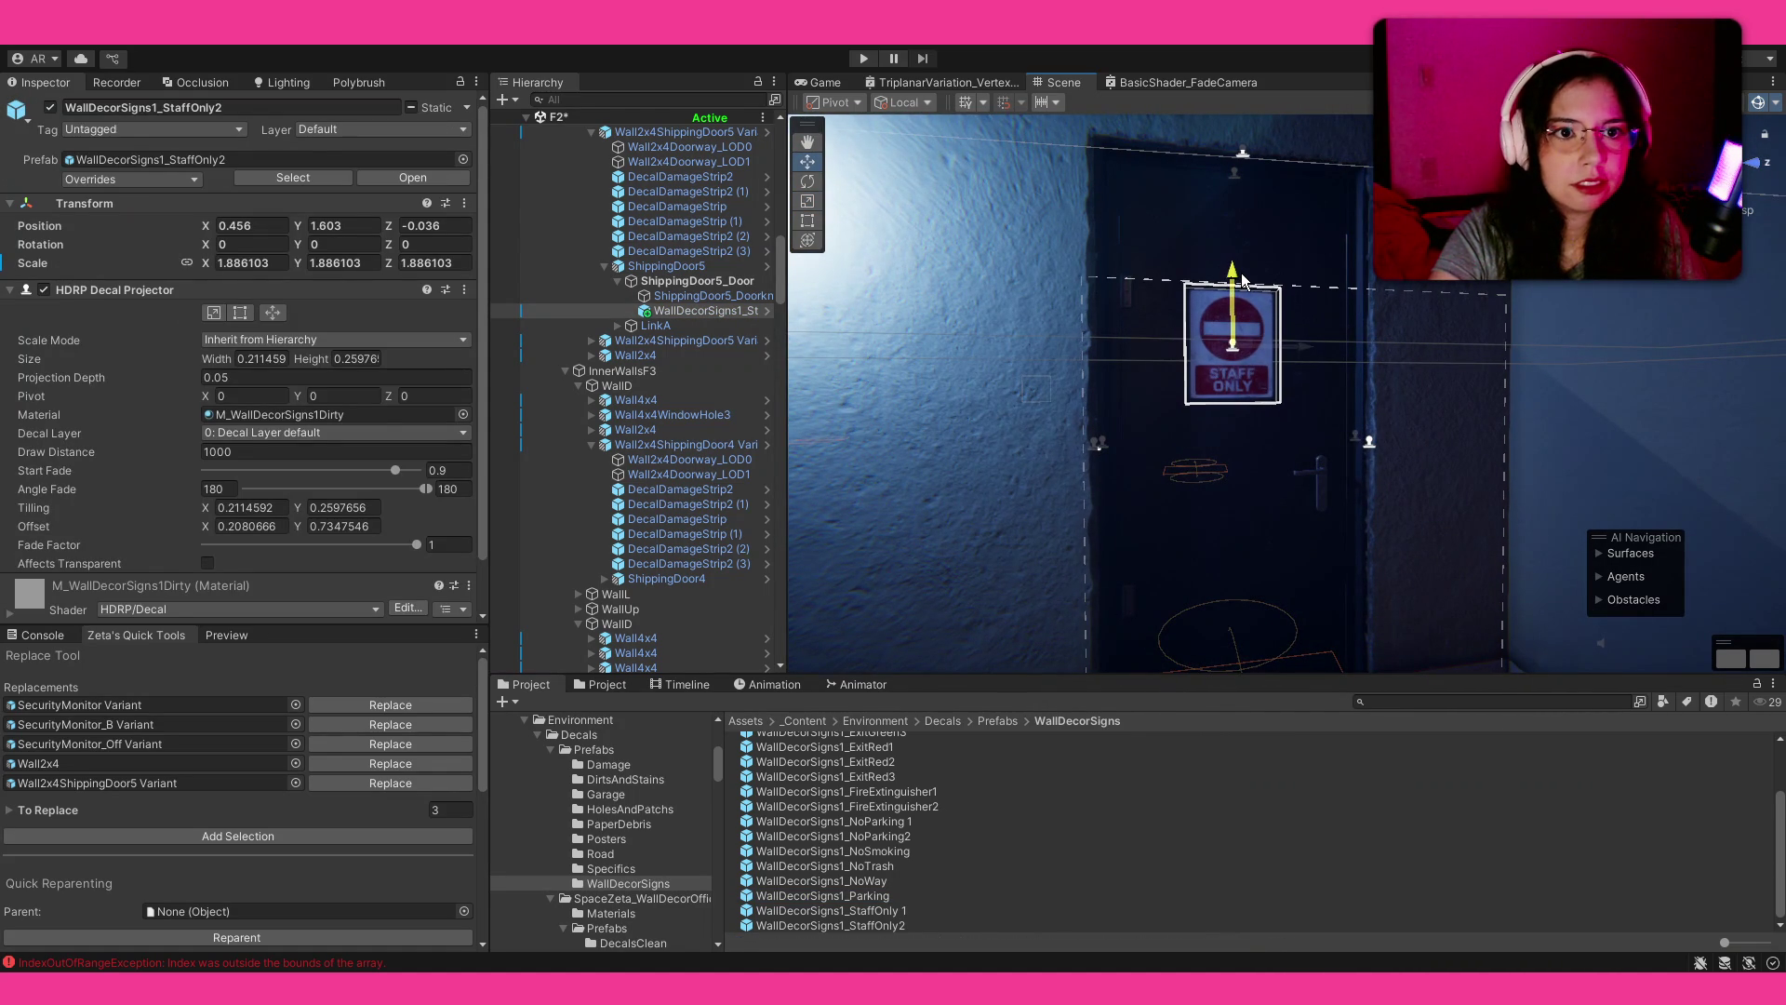
mouse_move(1365, 475)
mouse_down()
mouse_move(1061, 499)
mouse_move(1341, 442)
mouse_move(1307, 466)
mouse_move(1022, 498)
mouse_move(717, 474)
mouse_up()
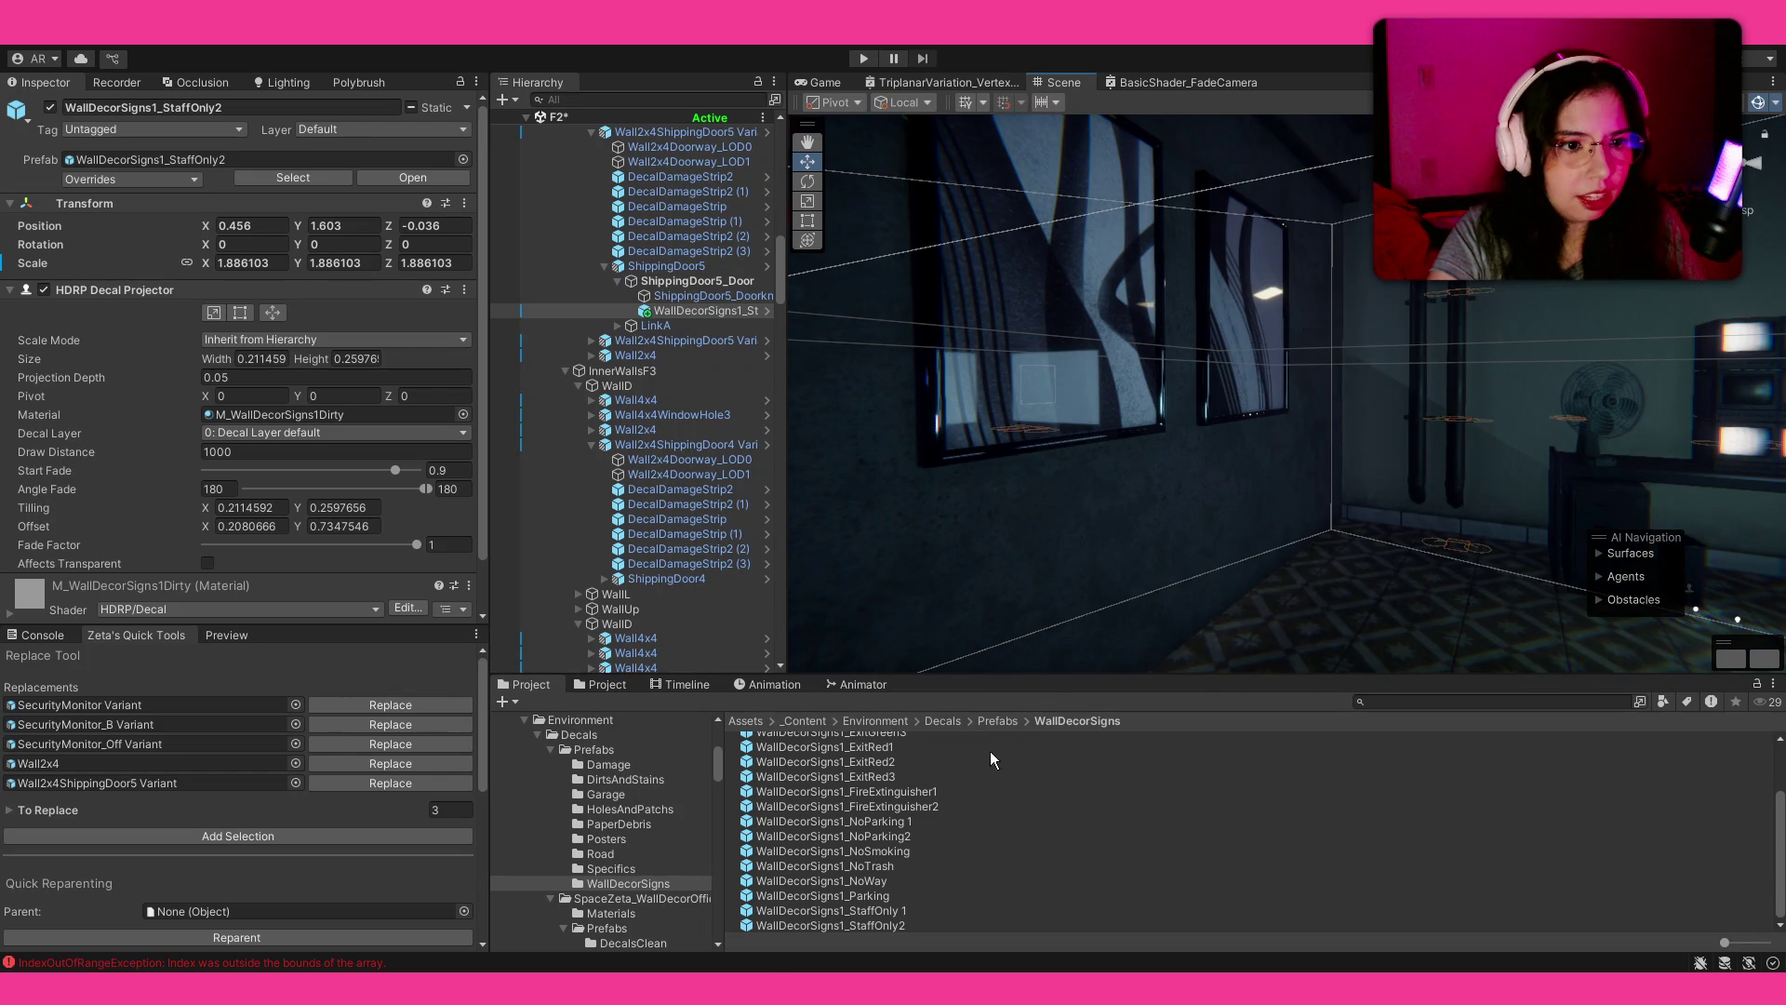
click(995, 721)
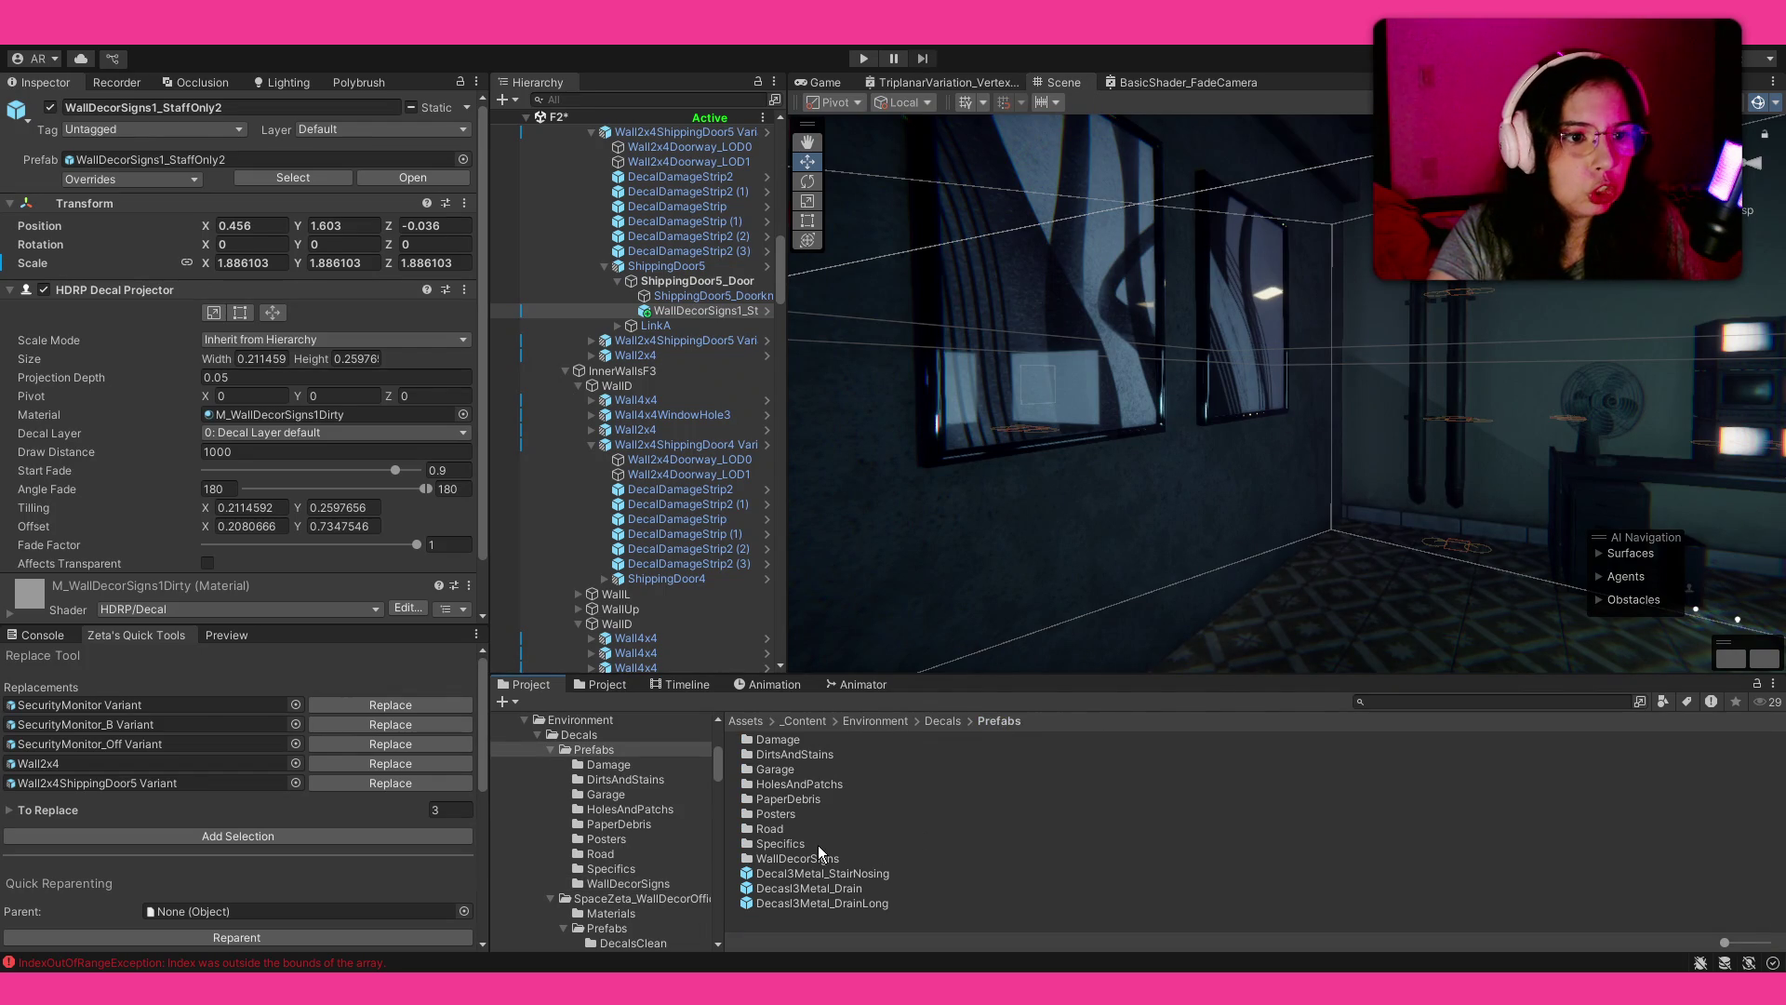
Step: Open the Posters folder and place the Poster_Massages decal on the wall
double_click(813, 815)
mouse_move(930, 577)
mouse_down()
mouse_move(1435, 570)
mouse_move(849, 563)
mouse_move(970, 556)
mouse_move(1013, 586)
mouse_move(968, 651)
mouse_up()
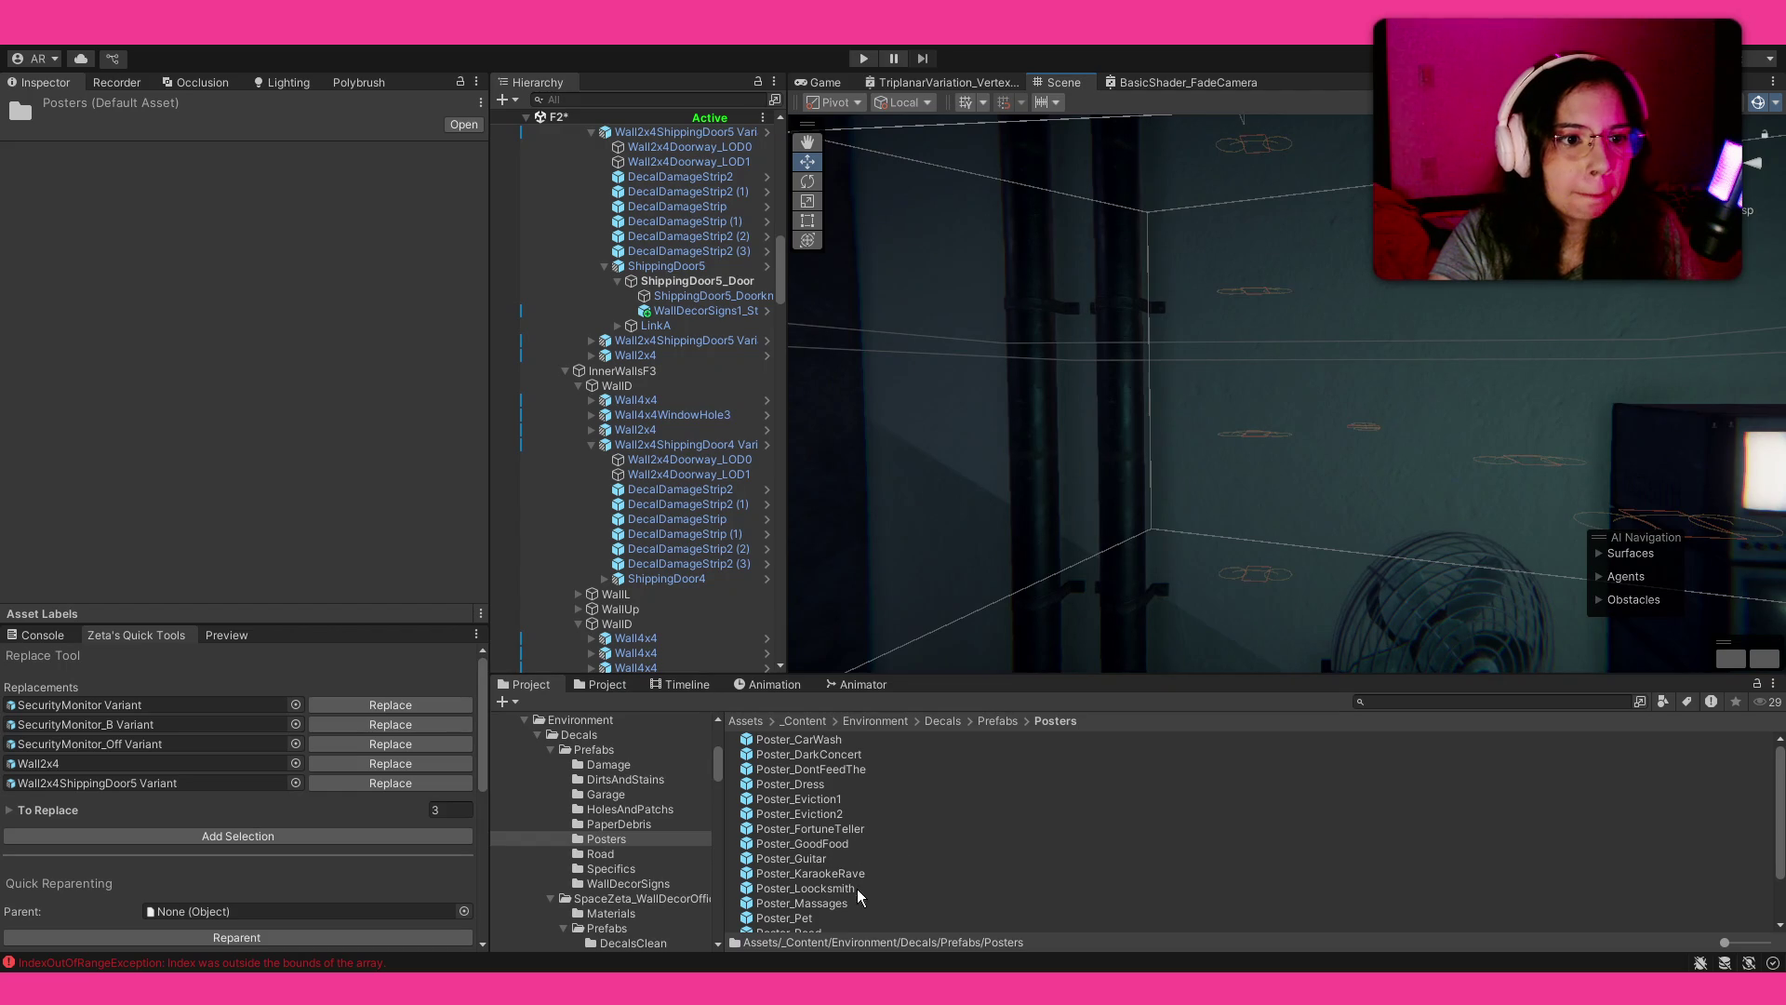
scroll(850, 897, down, 2)
mouse_move(837, 848)
mouse_down()
mouse_move(1167, 644)
mouse_move(1299, 462)
mouse_move(1368, 415)
mouse_move(1349, 521)
mouse_move(1270, 535)
mouse_move(1321, 494)
mouse_move(1045, 567)
mouse_move(1063, 560)
mouse_move(1057, 673)
mouse_move(969, 812)
mouse_up()
key(e)
Step: Place Poster_GoodFood beside it and scale it to about 1.38
mouse_move(837, 788)
mouse_down()
mouse_move(1443, 454)
mouse_move(1431, 371)
mouse_move(59, 428)
mouse_up()
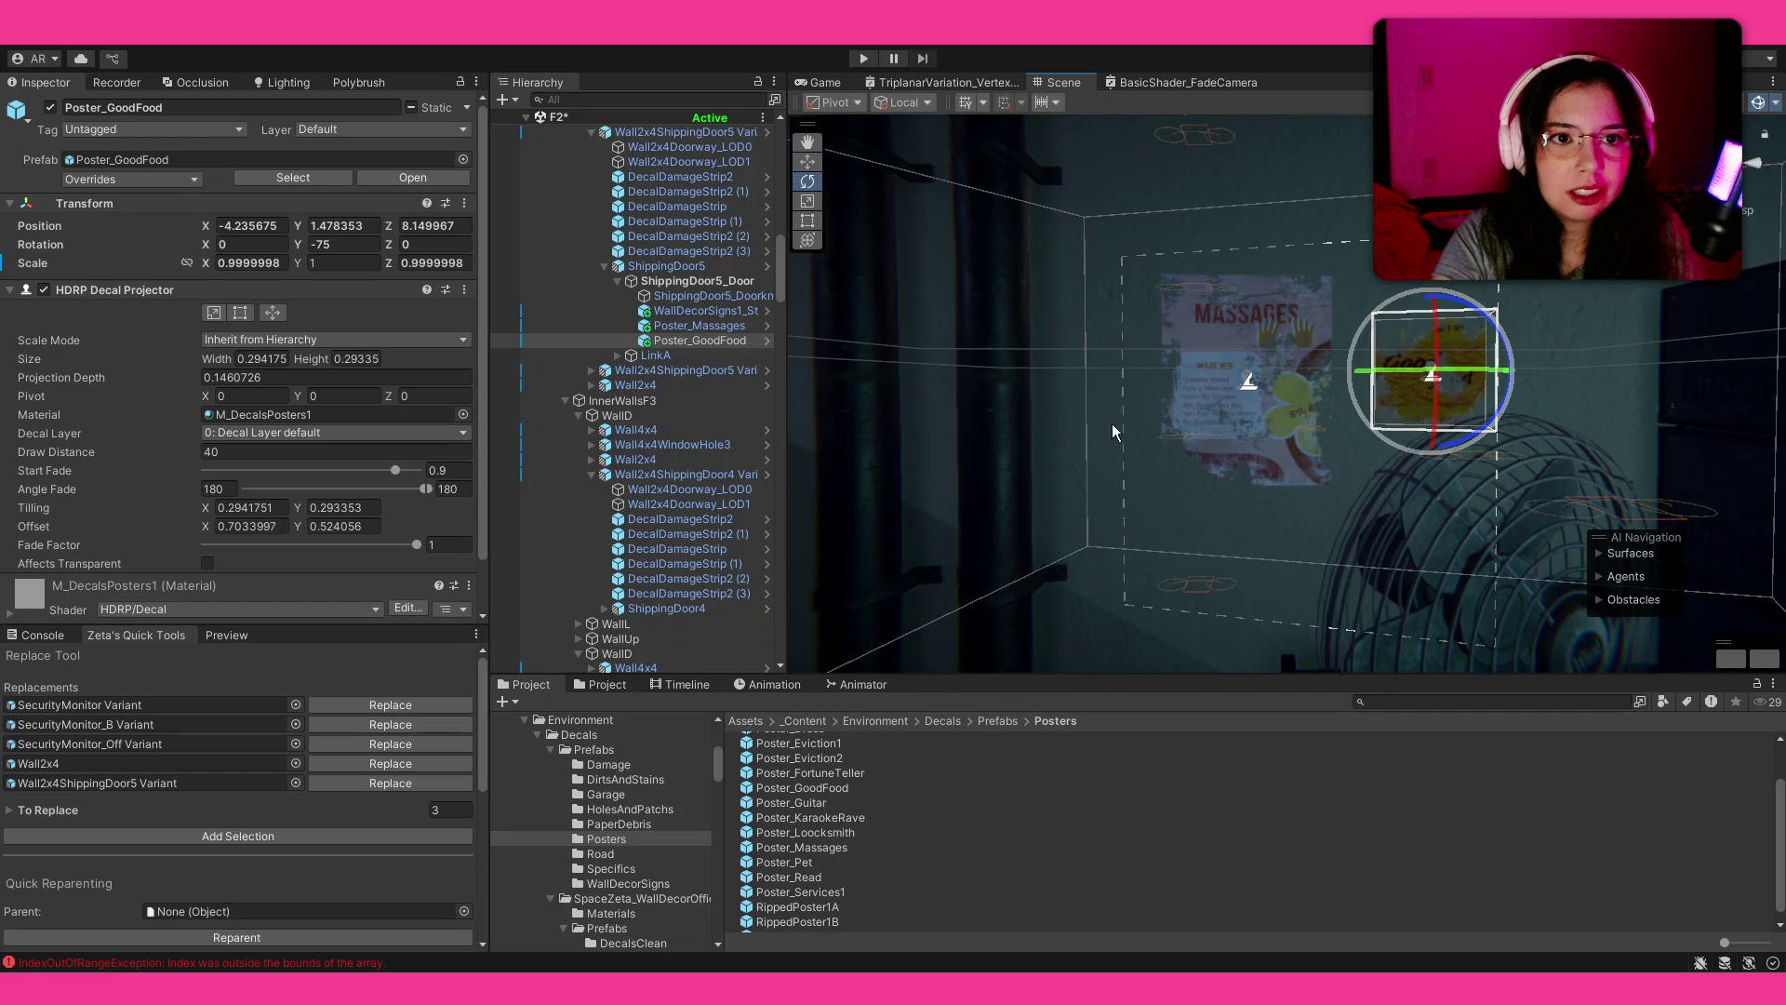
key(r)
mouse_move(1369, 411)
alt+mouse_down()
mouse_move(1358, 534)
mouse_move(1332, 427)
mouse_move(1374, 514)
alt+mouse_up()
key(e)
key(r)
key(w)
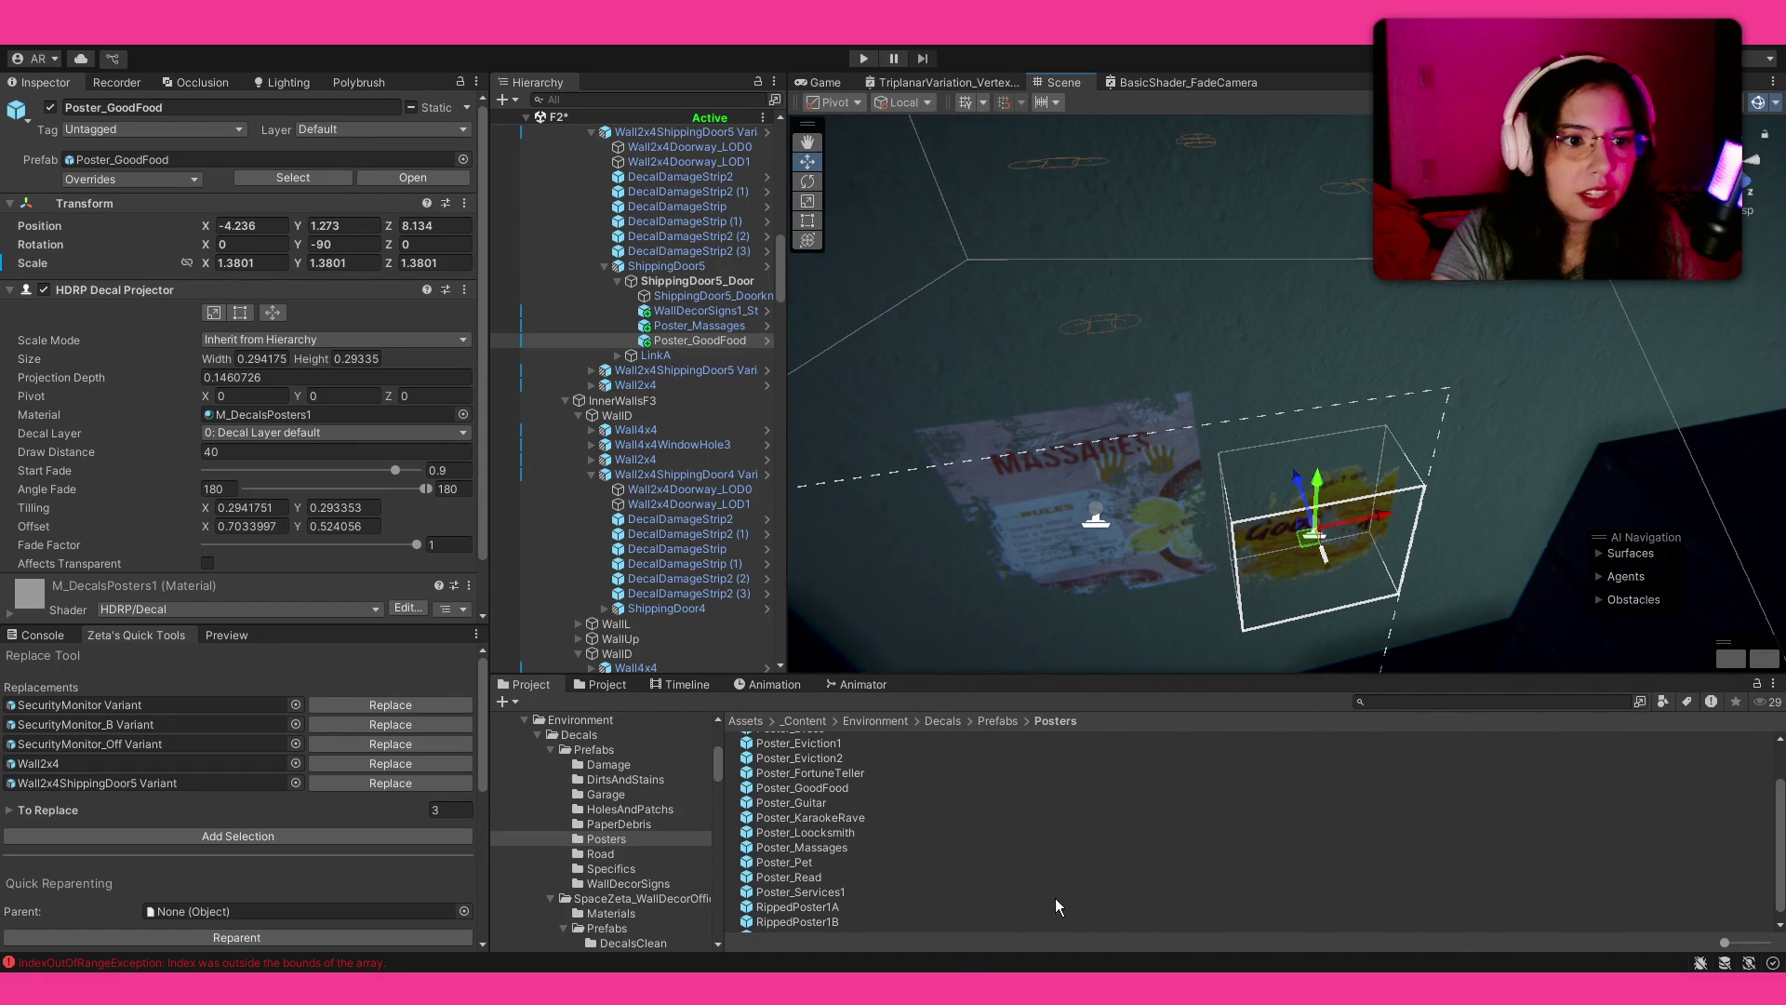
Step: Place RippedPoster1B above the posters and enlarge it to about 1.42
scroll(871, 891, down, 1)
mouse_move(1267, 433)
mouse_down()
mouse_move(1254, 398)
mouse_move(1286, 400)
mouse_move(1135, 540)
mouse_move(1039, 552)
mouse_move(1062, 560)
mouse_up()
key(e)
key(r)
mouse_move(1285, 407)
mouse_down()
mouse_move(1321, 389)
mouse_move(1237, 396)
mouse_move(1212, 341)
mouse_up()
key(w)
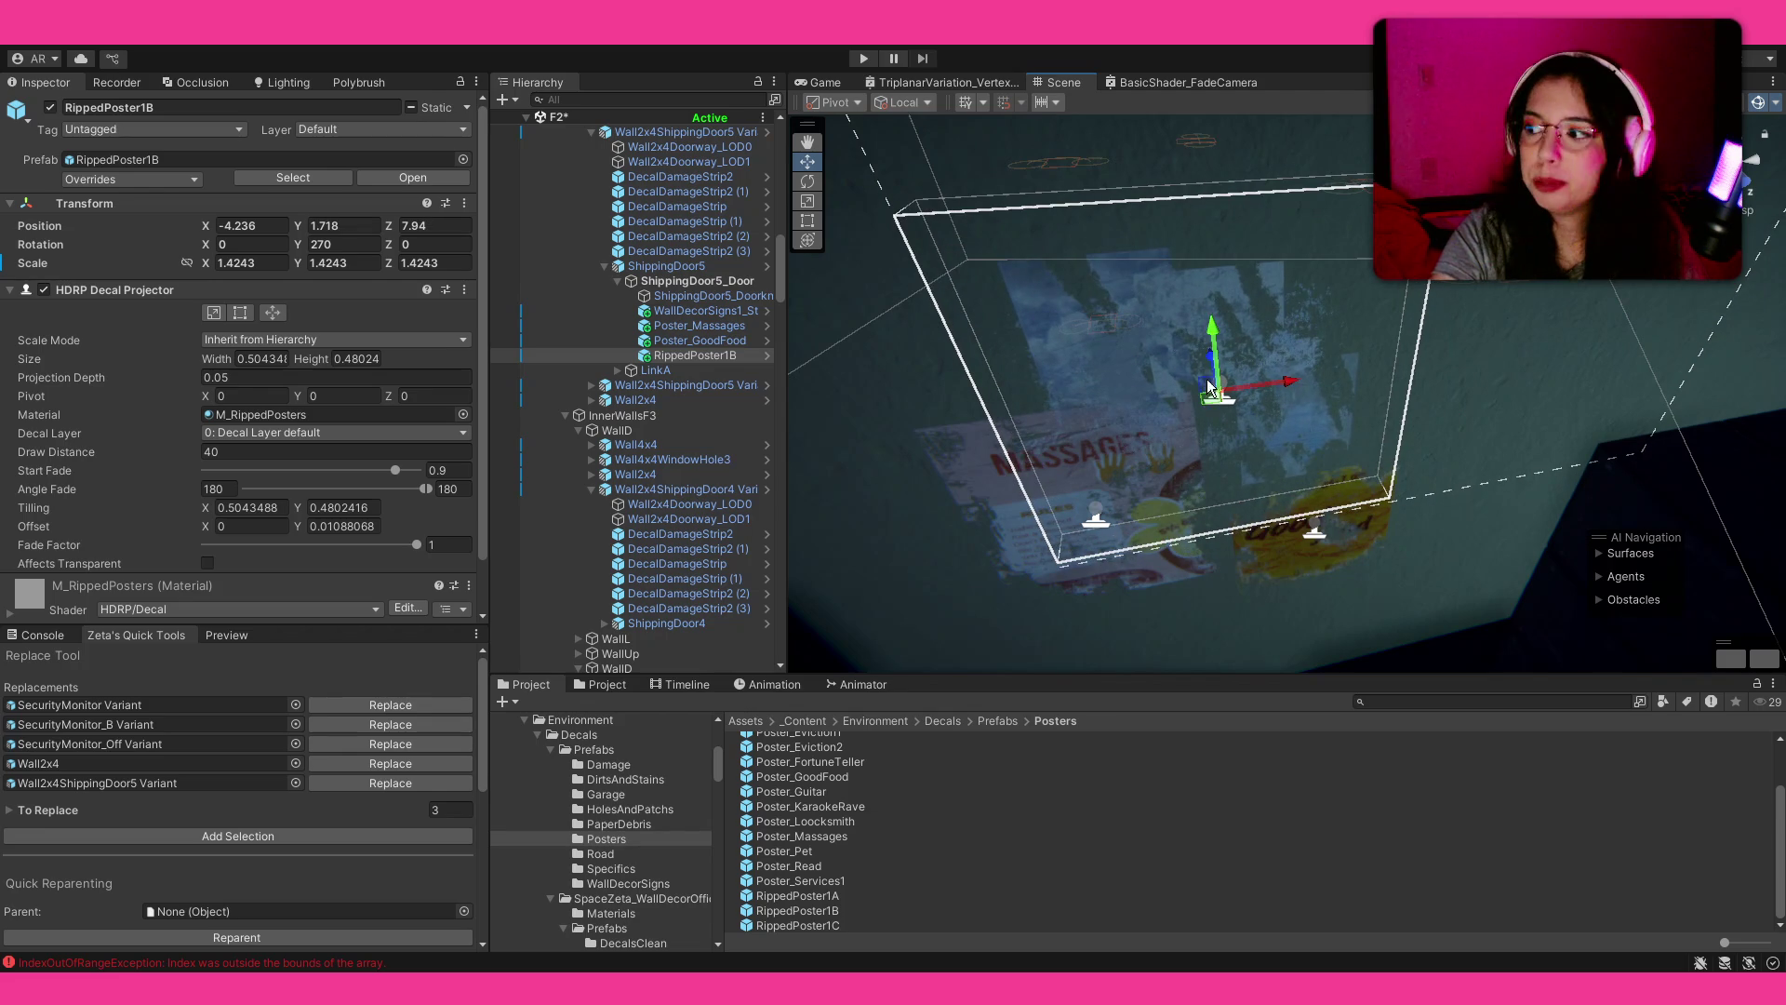
Step: Drop RippedPoster1C on the wall and enlarge it to about 1.98
click(1265, 880)
mouse_move(1224, 601)
mouse_down()
mouse_move(1340, 298)
mouse_move(1587, 294)
mouse_up()
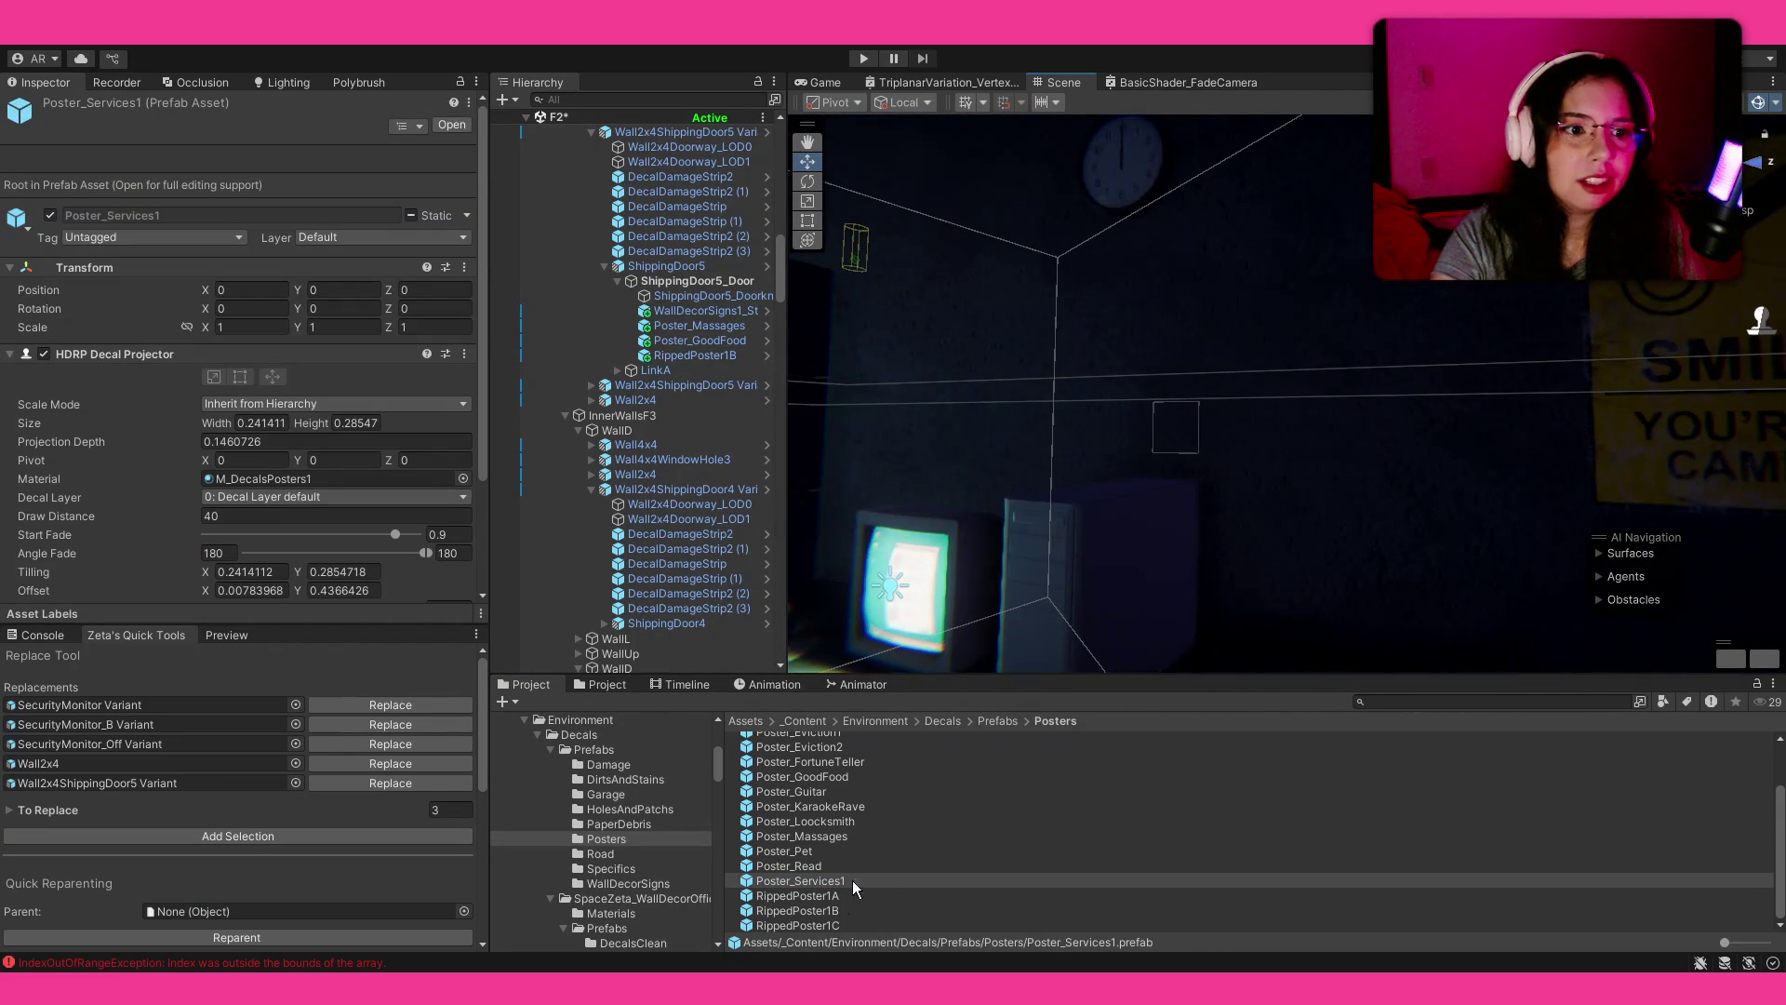
mouse_move(824, 926)
mouse_down()
mouse_move(1504, 470)
mouse_move(1447, 470)
mouse_move(1719, 483)
mouse_up()
key(e)
key(r)
mouse_move(1448, 468)
mouse_down()
mouse_move(1501, 416)
mouse_move(1535, 468)
mouse_up()
key(w)
Step: Place the Poster_Services1 decal on the wall facing the TV monitors
click(784, 850)
drag(1280, 518, 1606, 521)
mouse_move(1617, 523)
mouse_down()
mouse_move(820, 523)
mouse_move(516, 544)
mouse_move(271, 523)
mouse_move(1777, 546)
mouse_up()
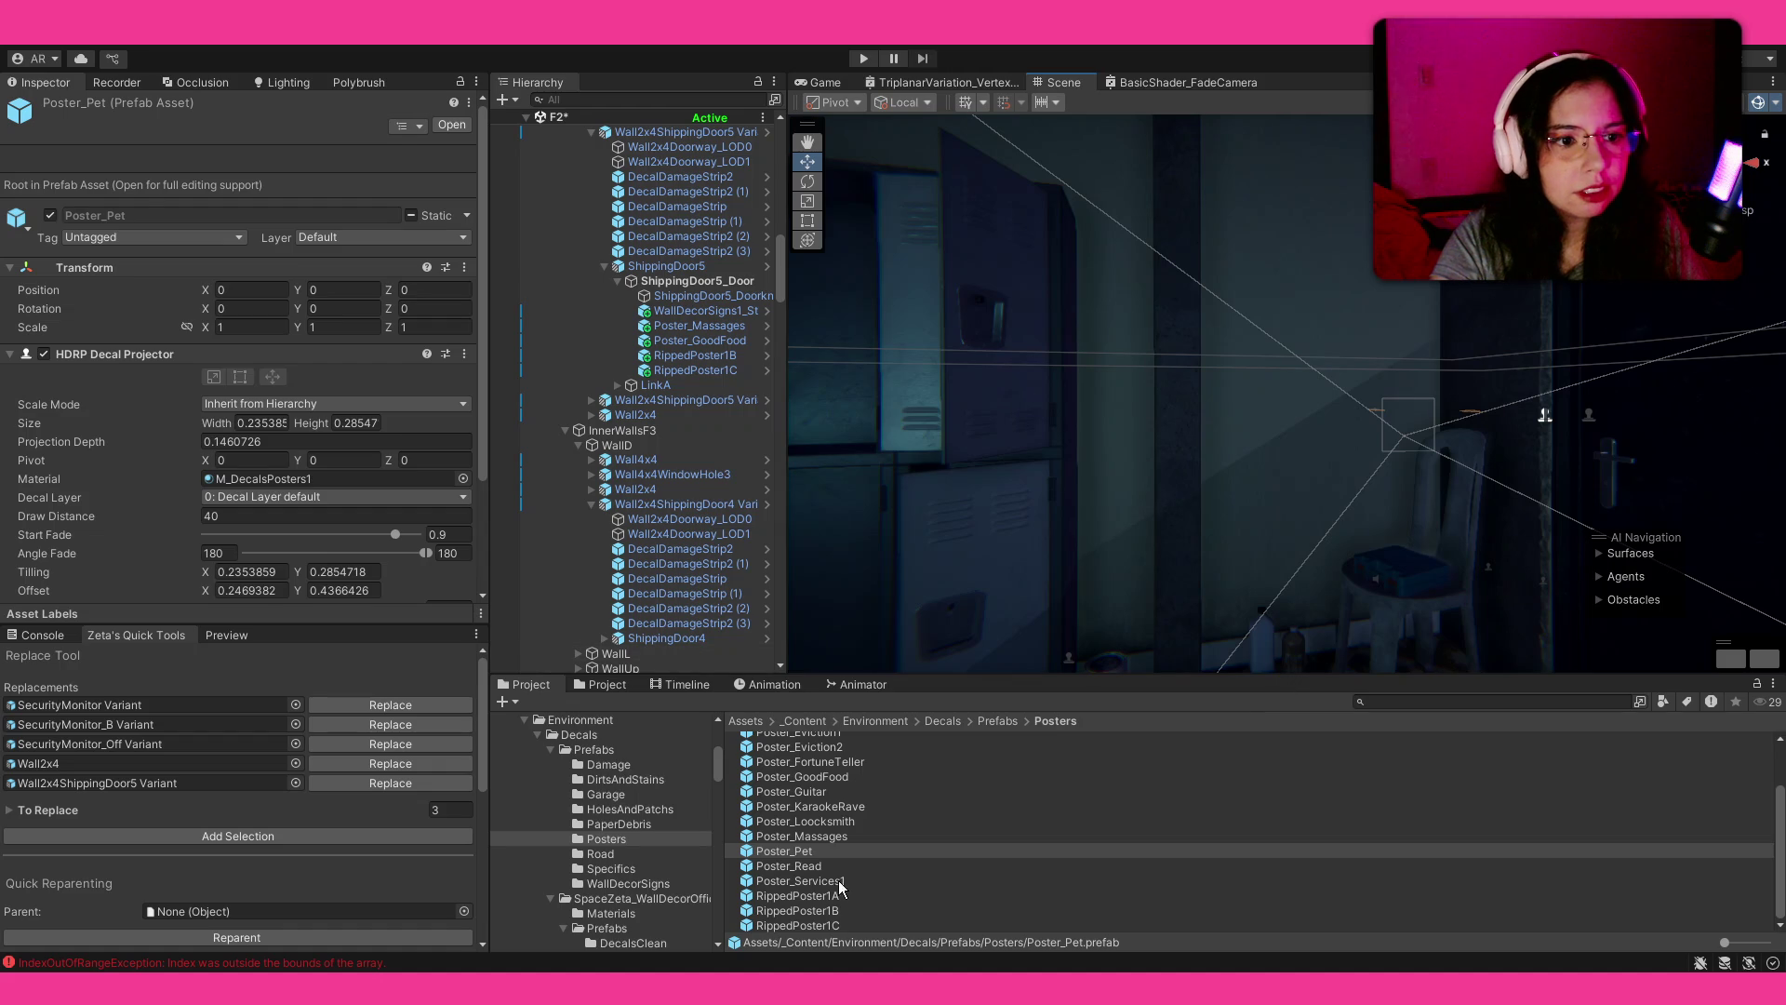
drag(1314, 398, 1315, 406)
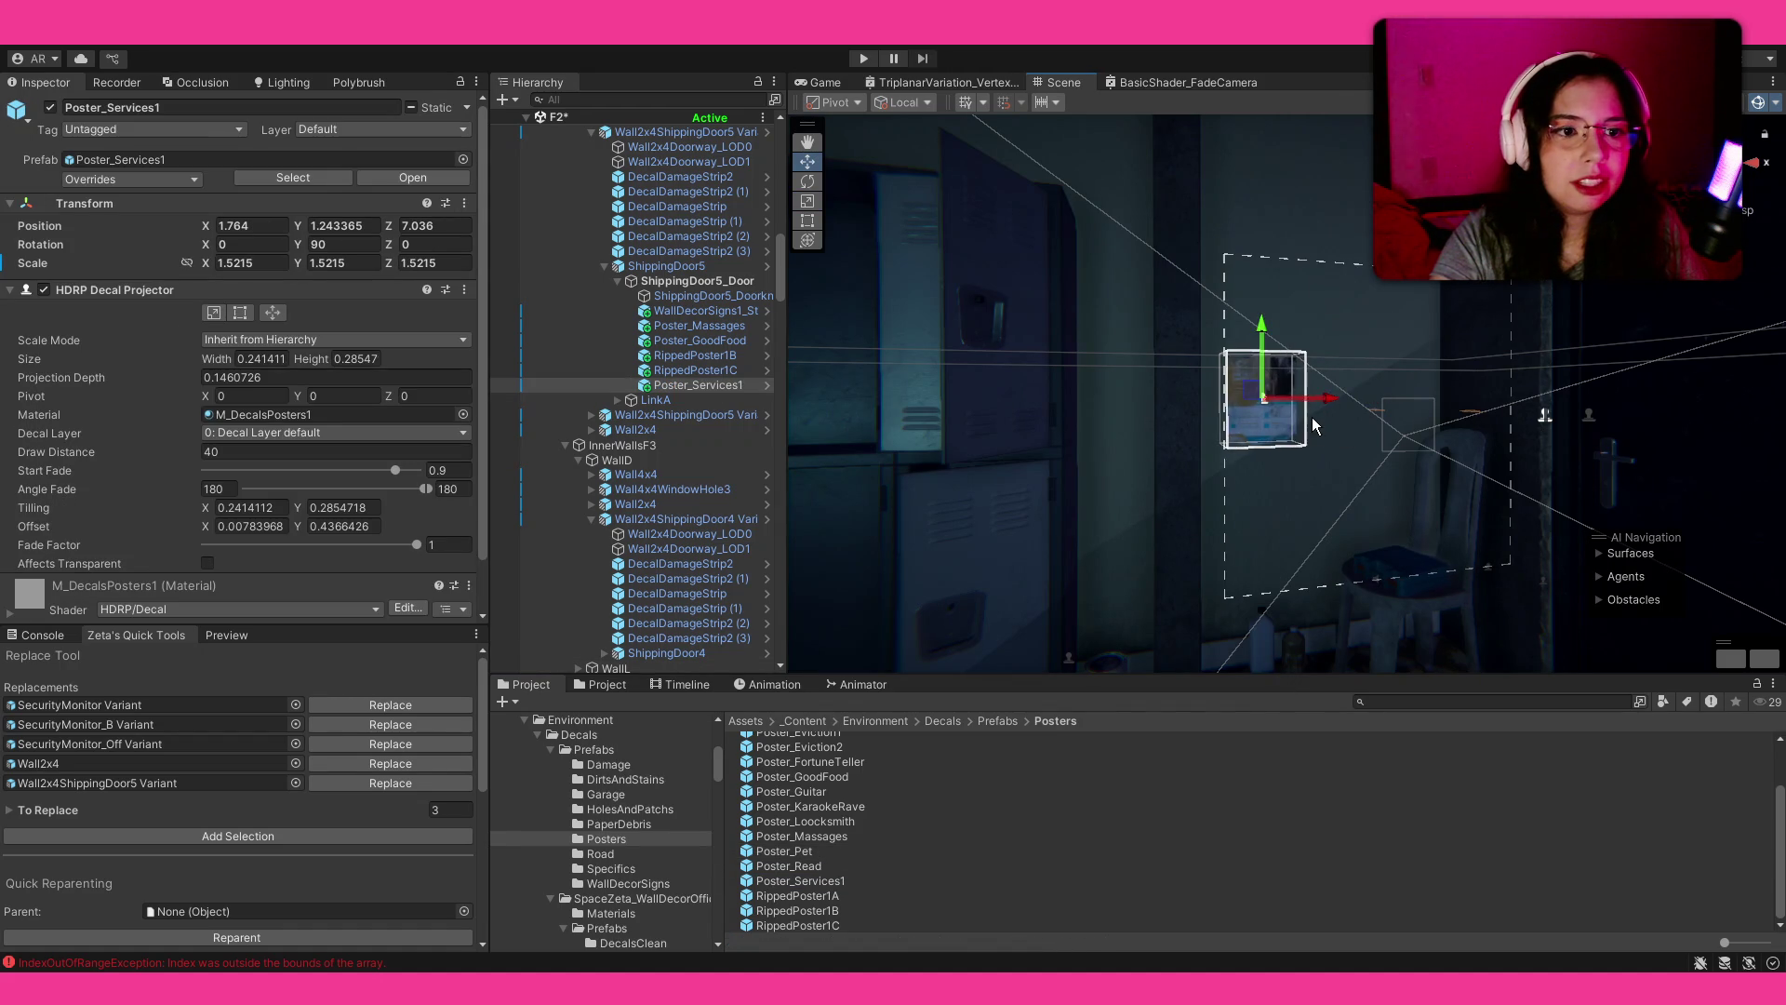
Step: Place the Poster_KaraokeRave decal beside the Services poster
scroll(1237, 662, up, 5)
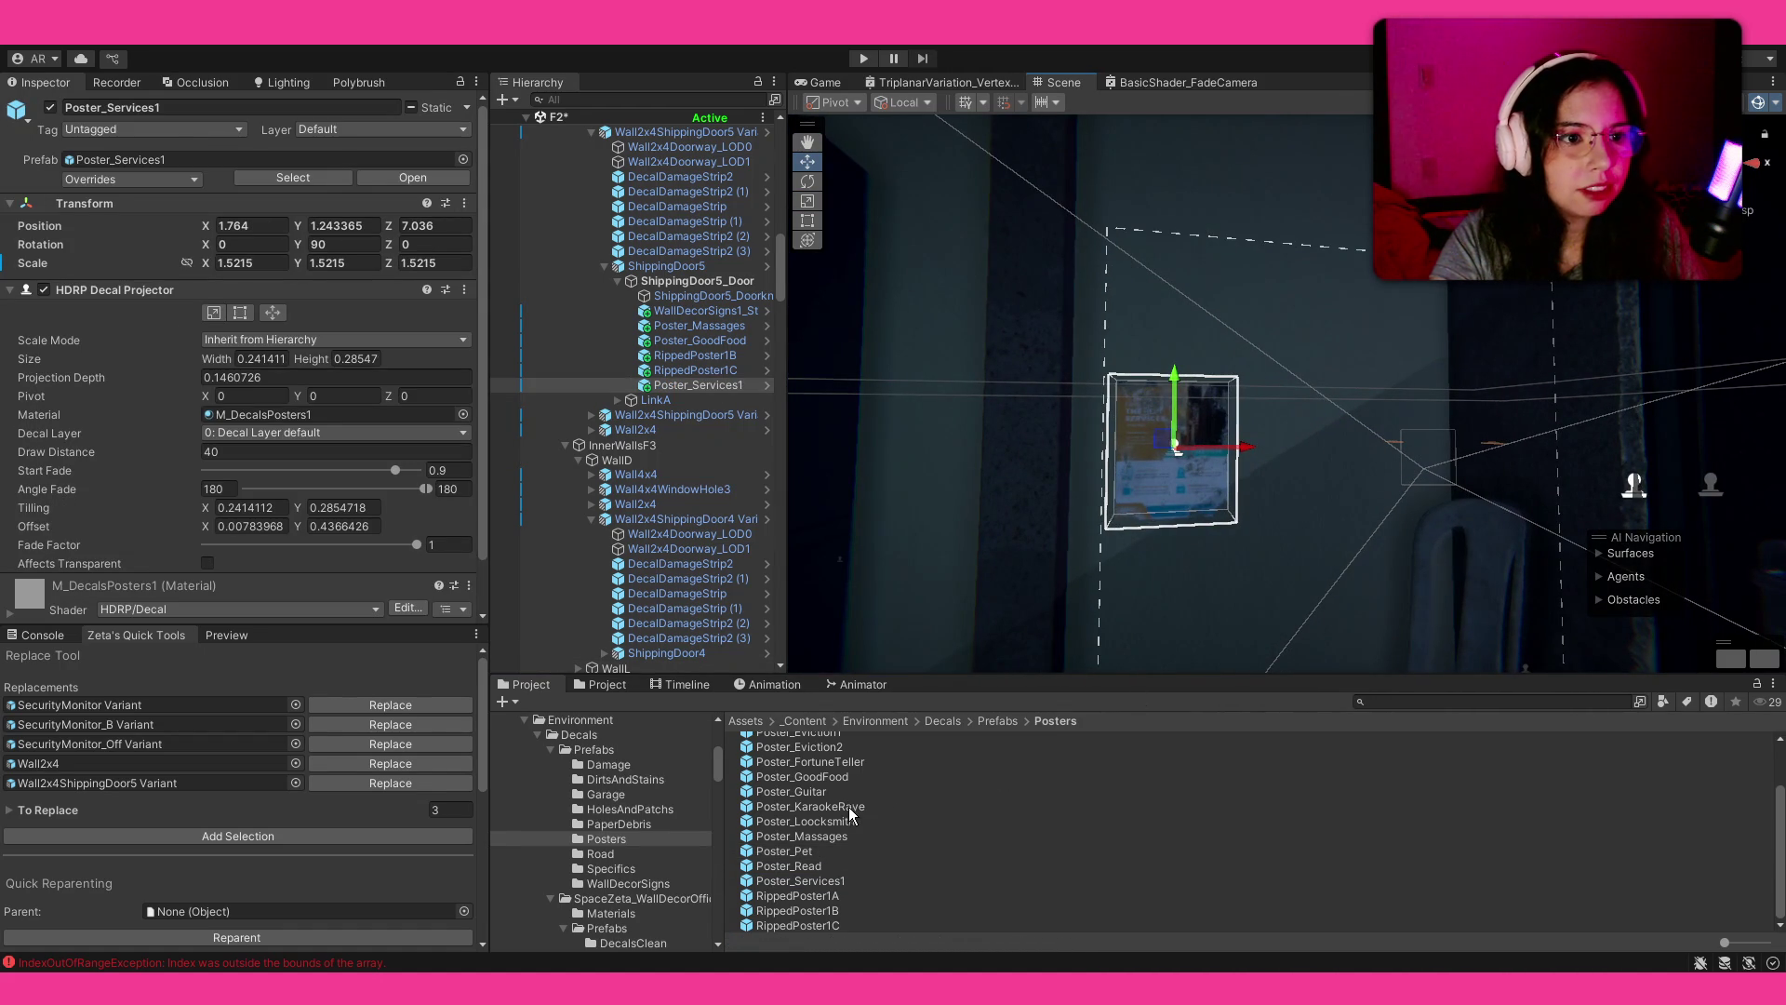
mouse_move(849, 814)
mouse_down()
mouse_move(1304, 562)
mouse_move(1284, 483)
mouse_move(1355, 454)
mouse_move(1358, 480)
mouse_move(1324, 423)
mouse_up()
key(r)
key(w)
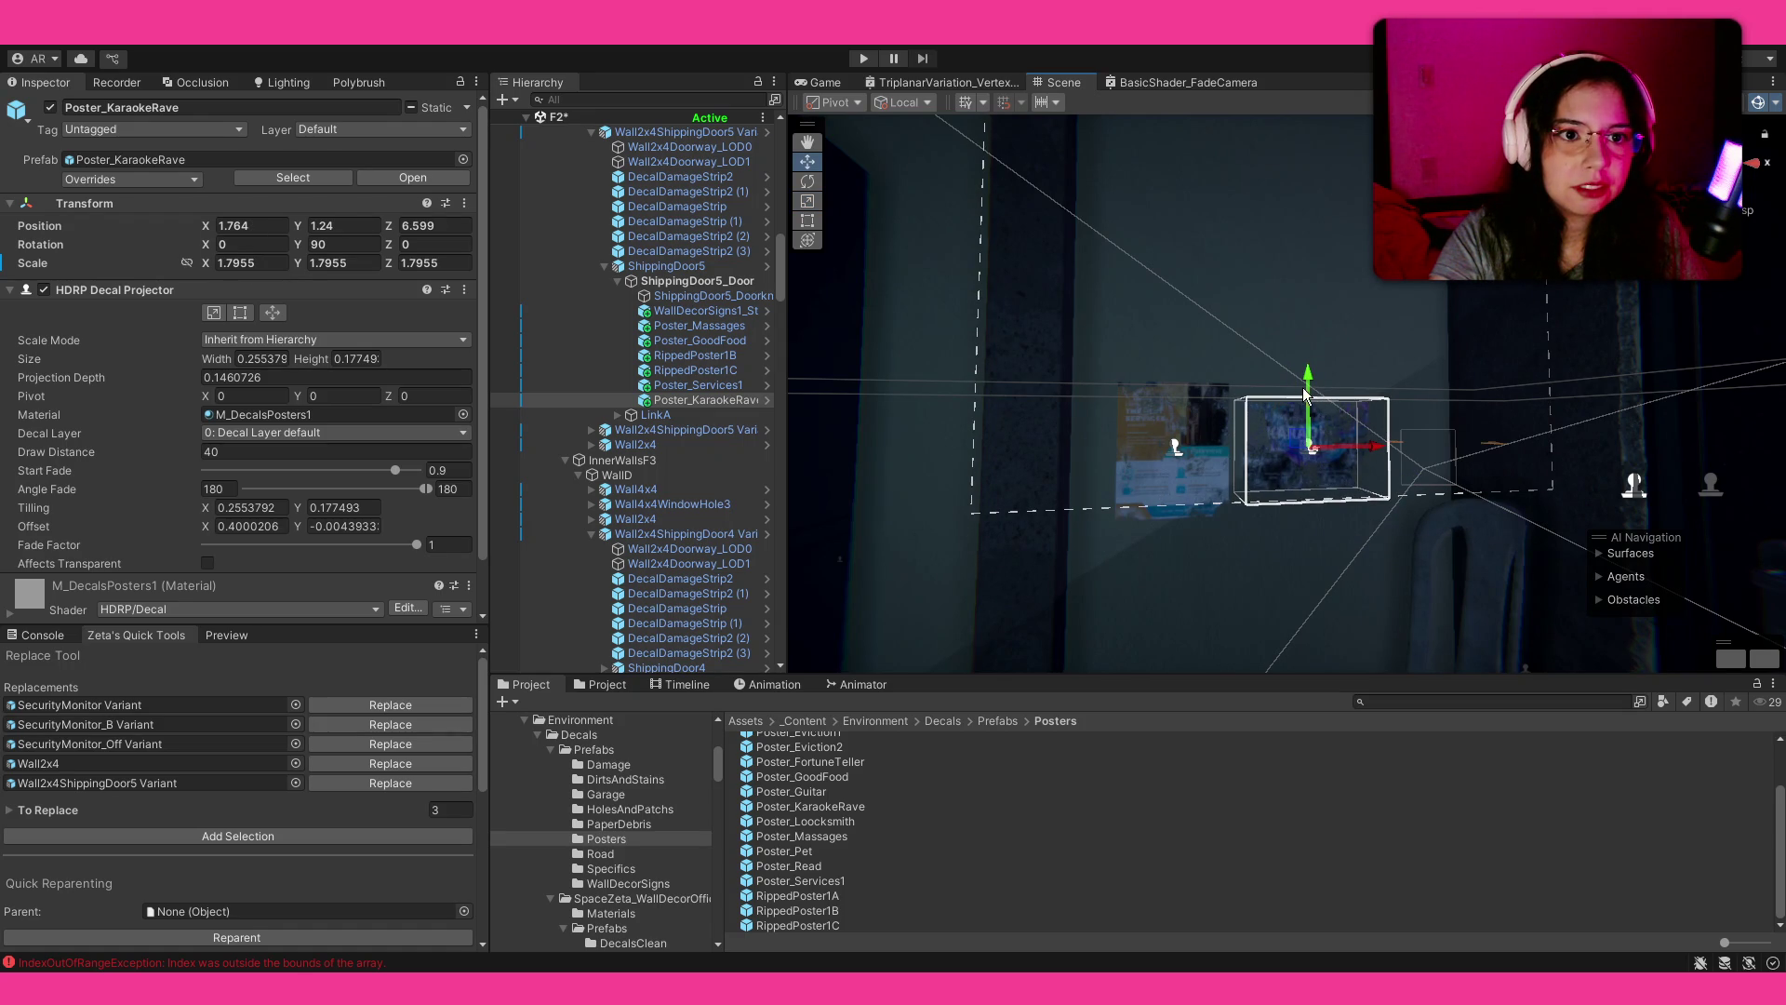
click(1291, 244)
Step: Add a second RippedPoster1B to the poster wall
mouse_move(1166, 472)
mouse_down()
mouse_move(1135, 437)
mouse_move(1207, 450)
mouse_move(1152, 436)
mouse_up()
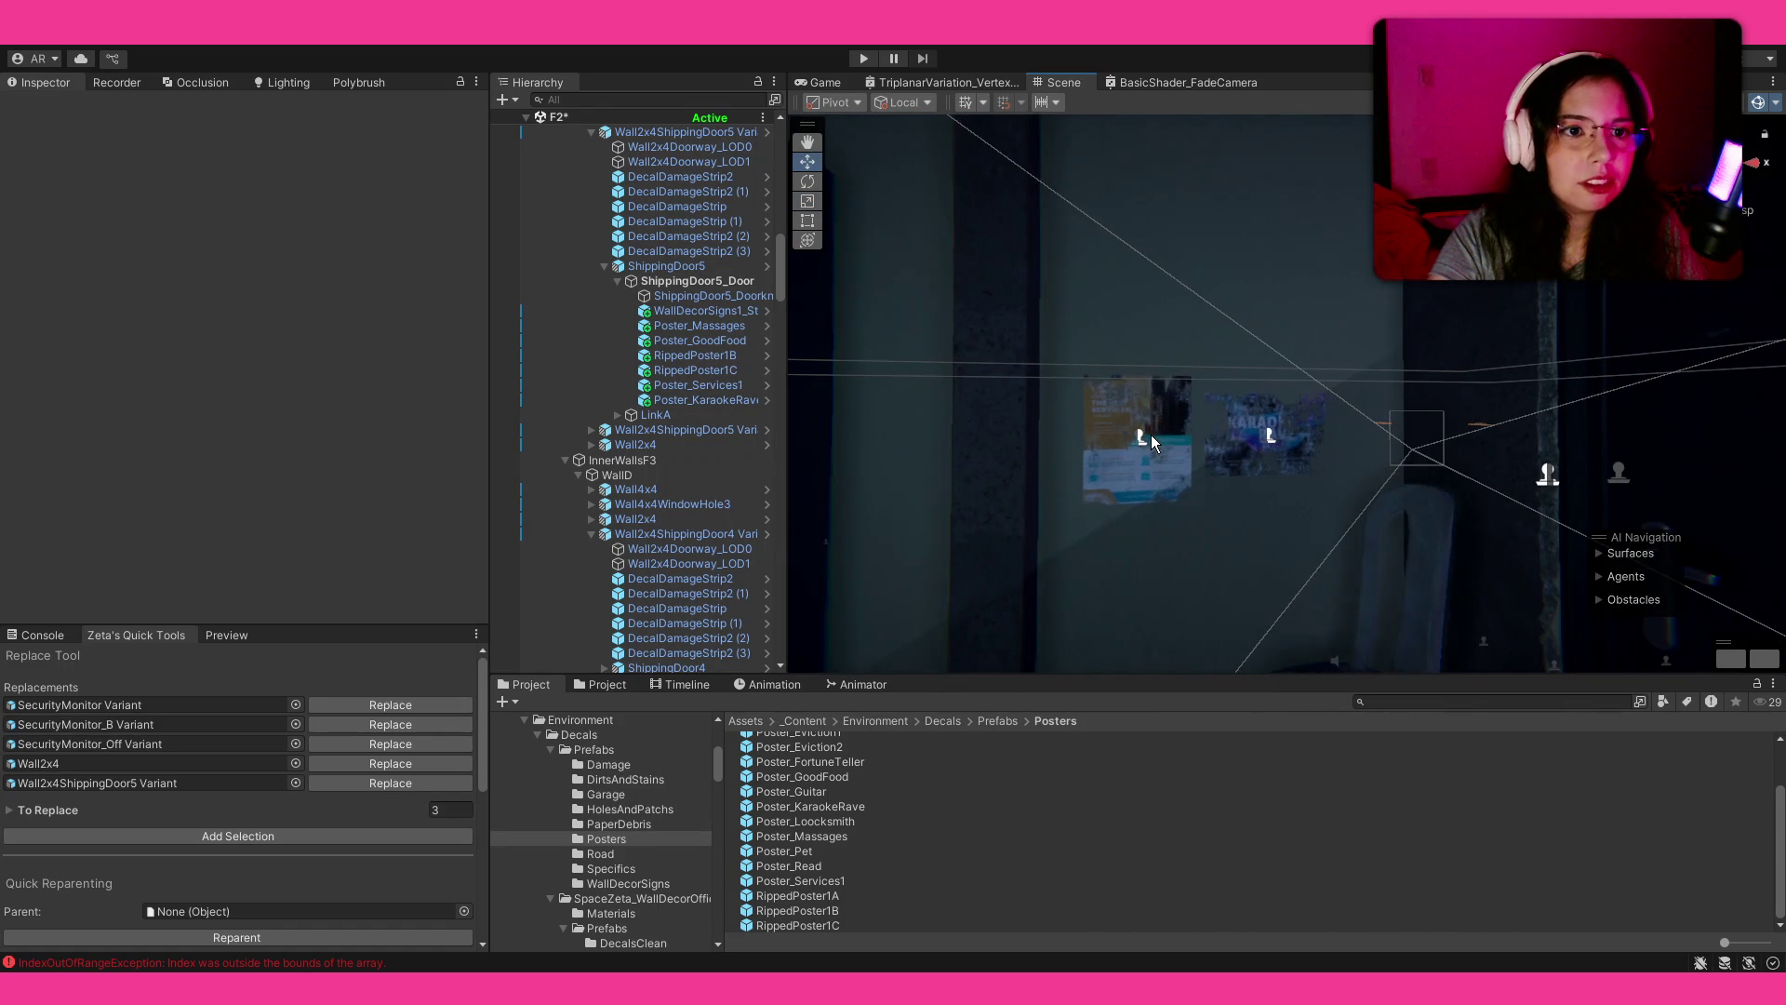
click(1139, 441)
mouse_move(1225, 367)
mouse_down()
mouse_move(738, 352)
mouse_move(1648, 321)
mouse_up()
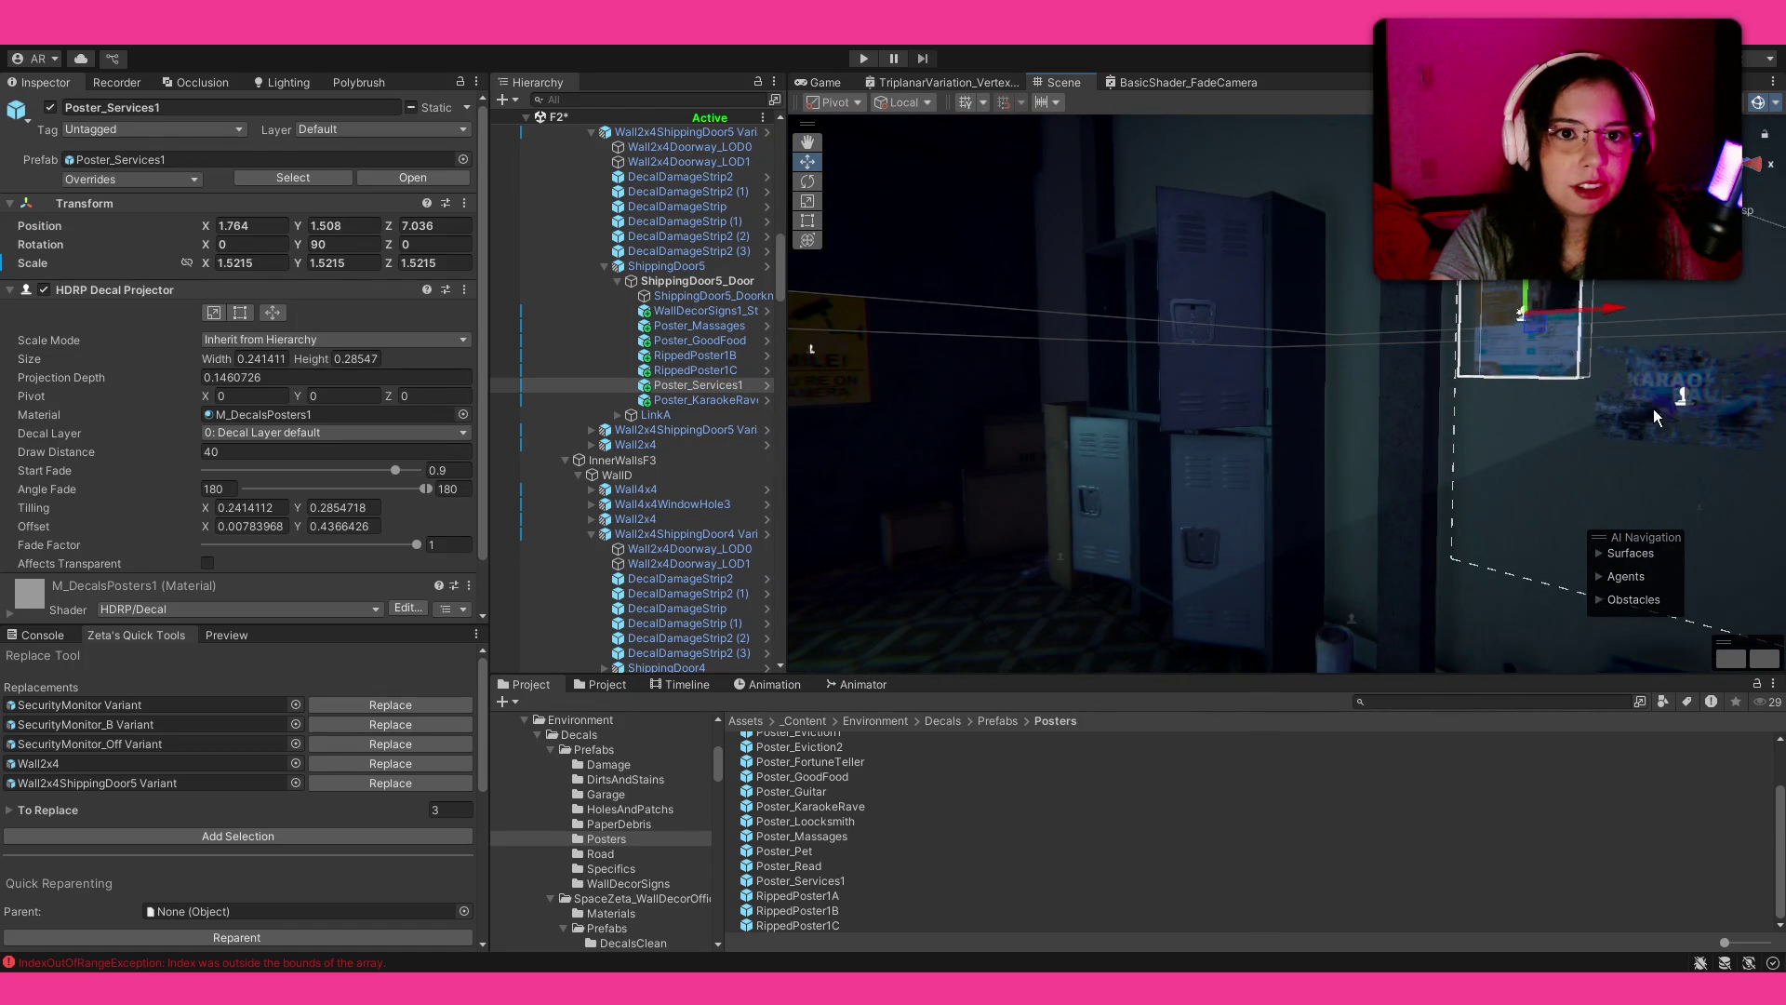
mouse_move(858, 921)
mouse_down()
mouse_move(1721, 462)
mouse_move(1584, 441)
mouse_move(1582, 423)
mouse_up()
click(1451, 865)
mouse_move(1302, 586)
mouse_down()
mouse_move(1550, 301)
mouse_move(1573, 338)
mouse_move(1277, 324)
mouse_move(1252, 366)
mouse_up()
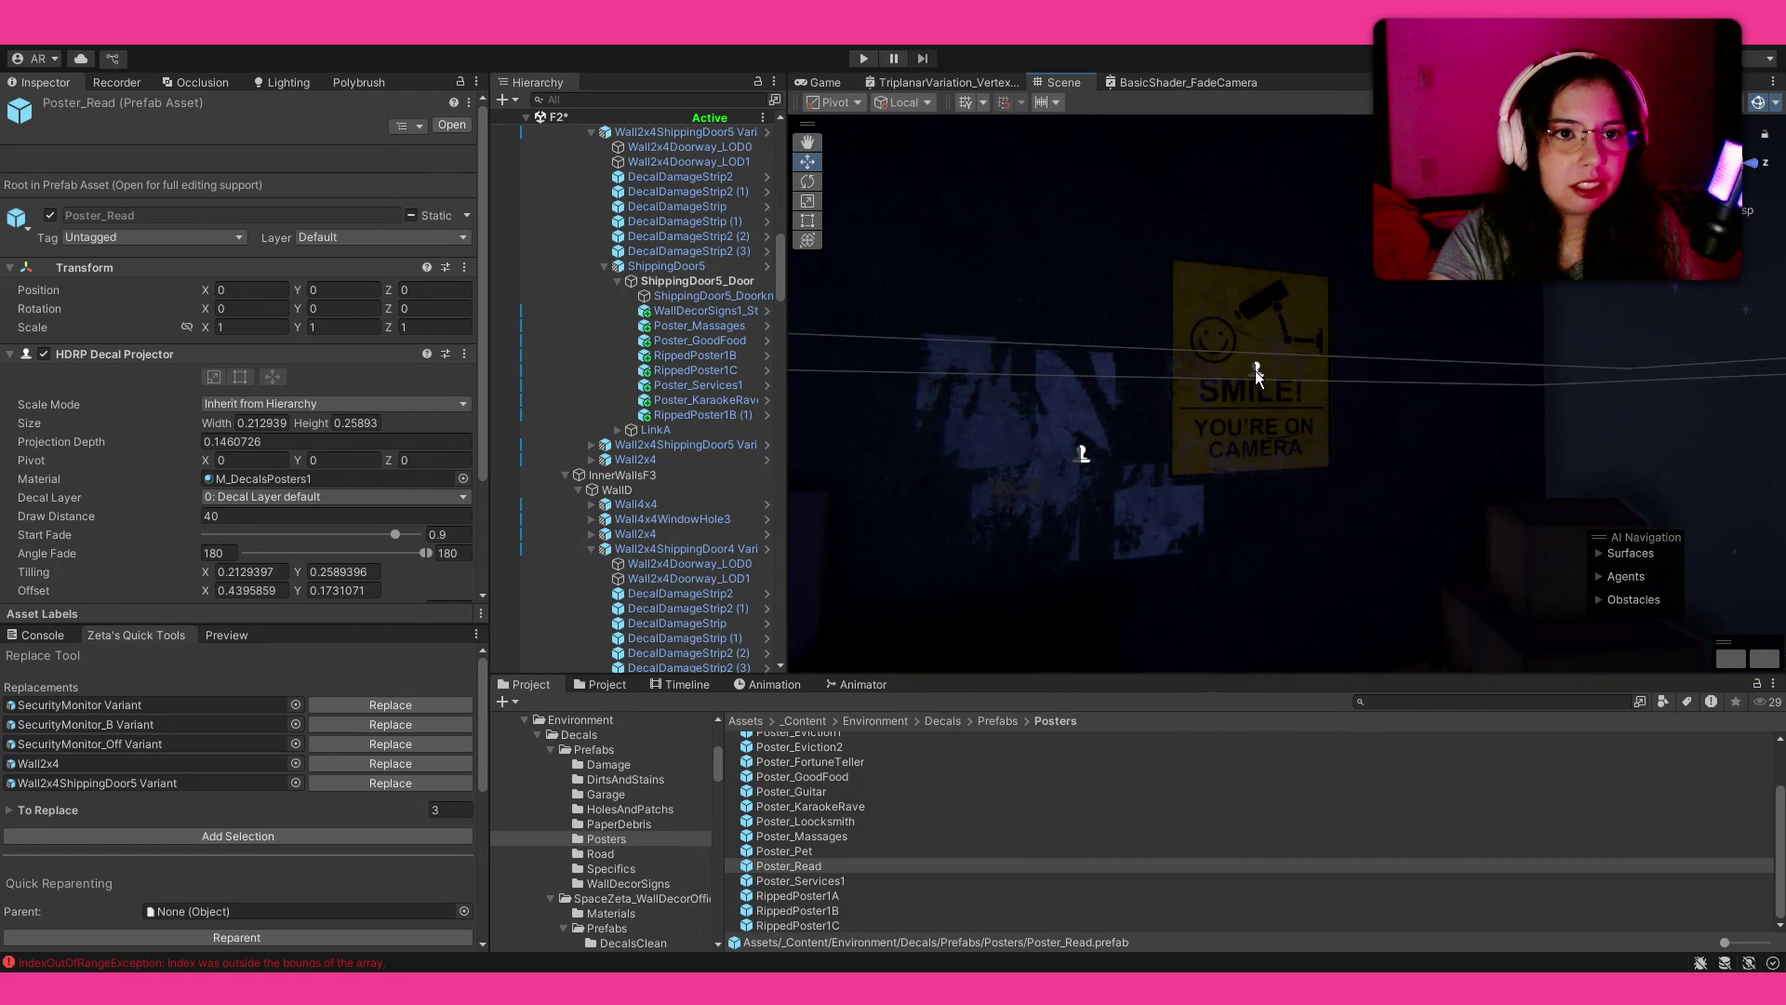
Step: Try repositioning the SMILE! YOU'RE ON CAMERA sign, then undo the move
click(1254, 370)
key(r)
key(w)
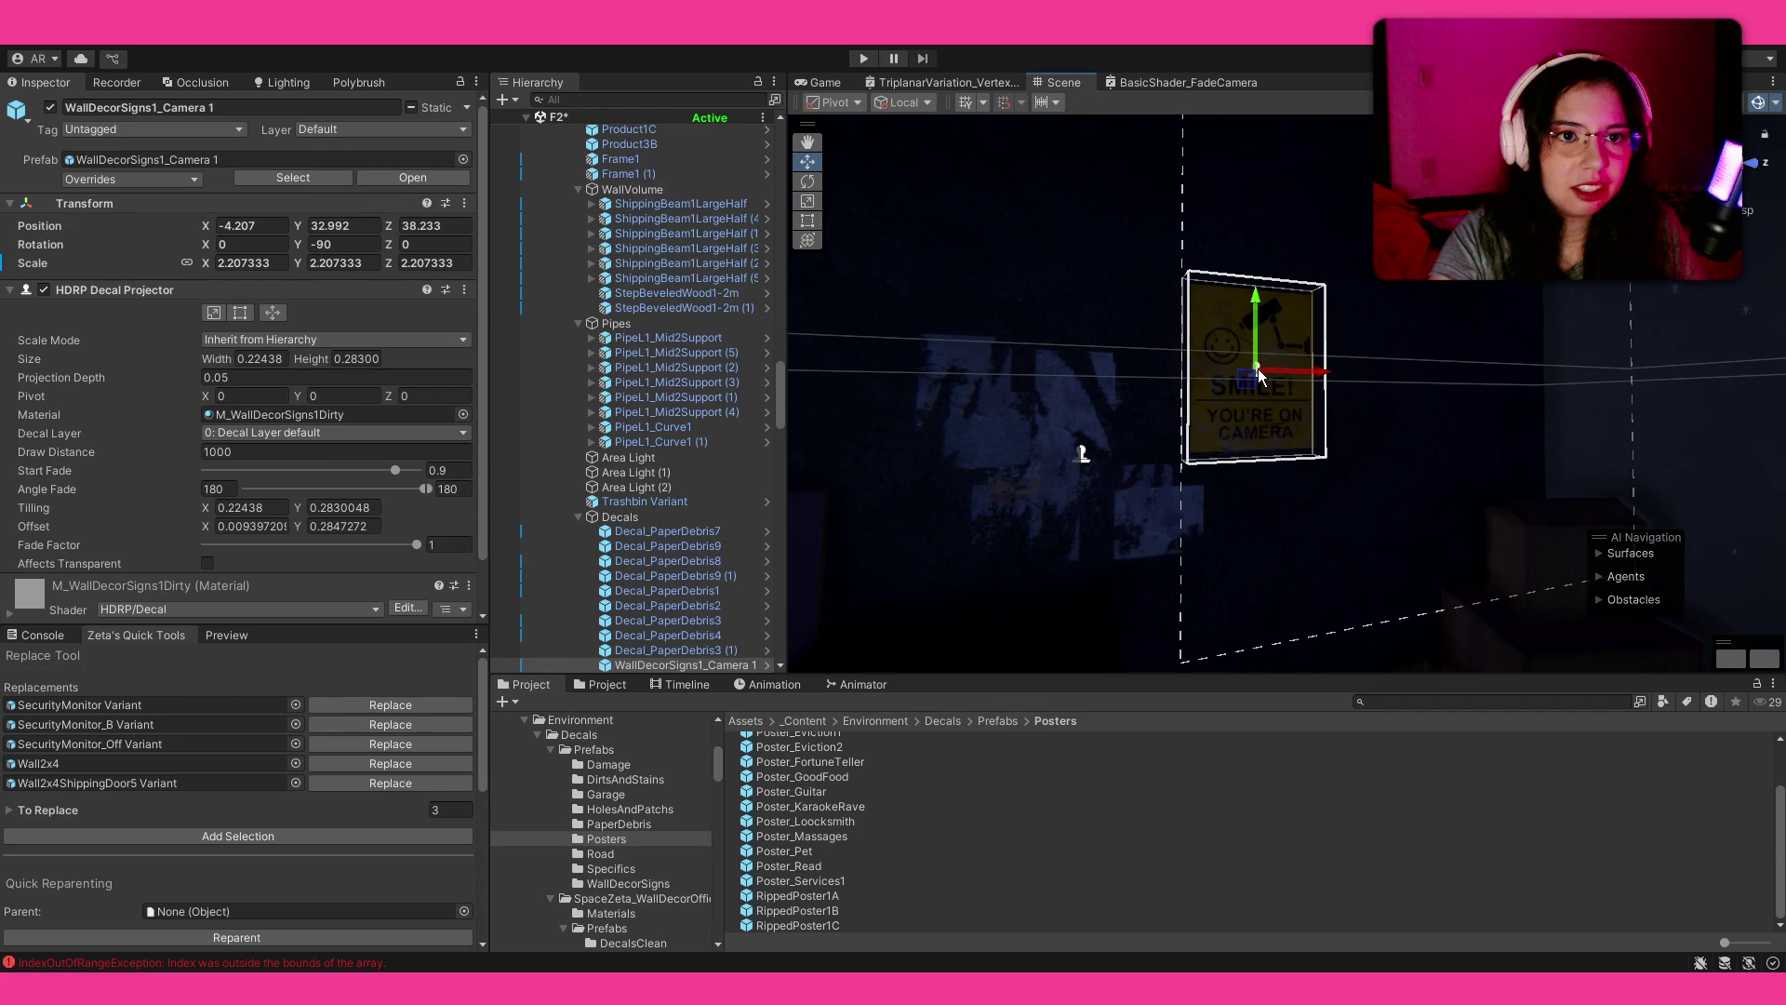
drag(1248, 389, 1241, 402)
key(ctrl+z)
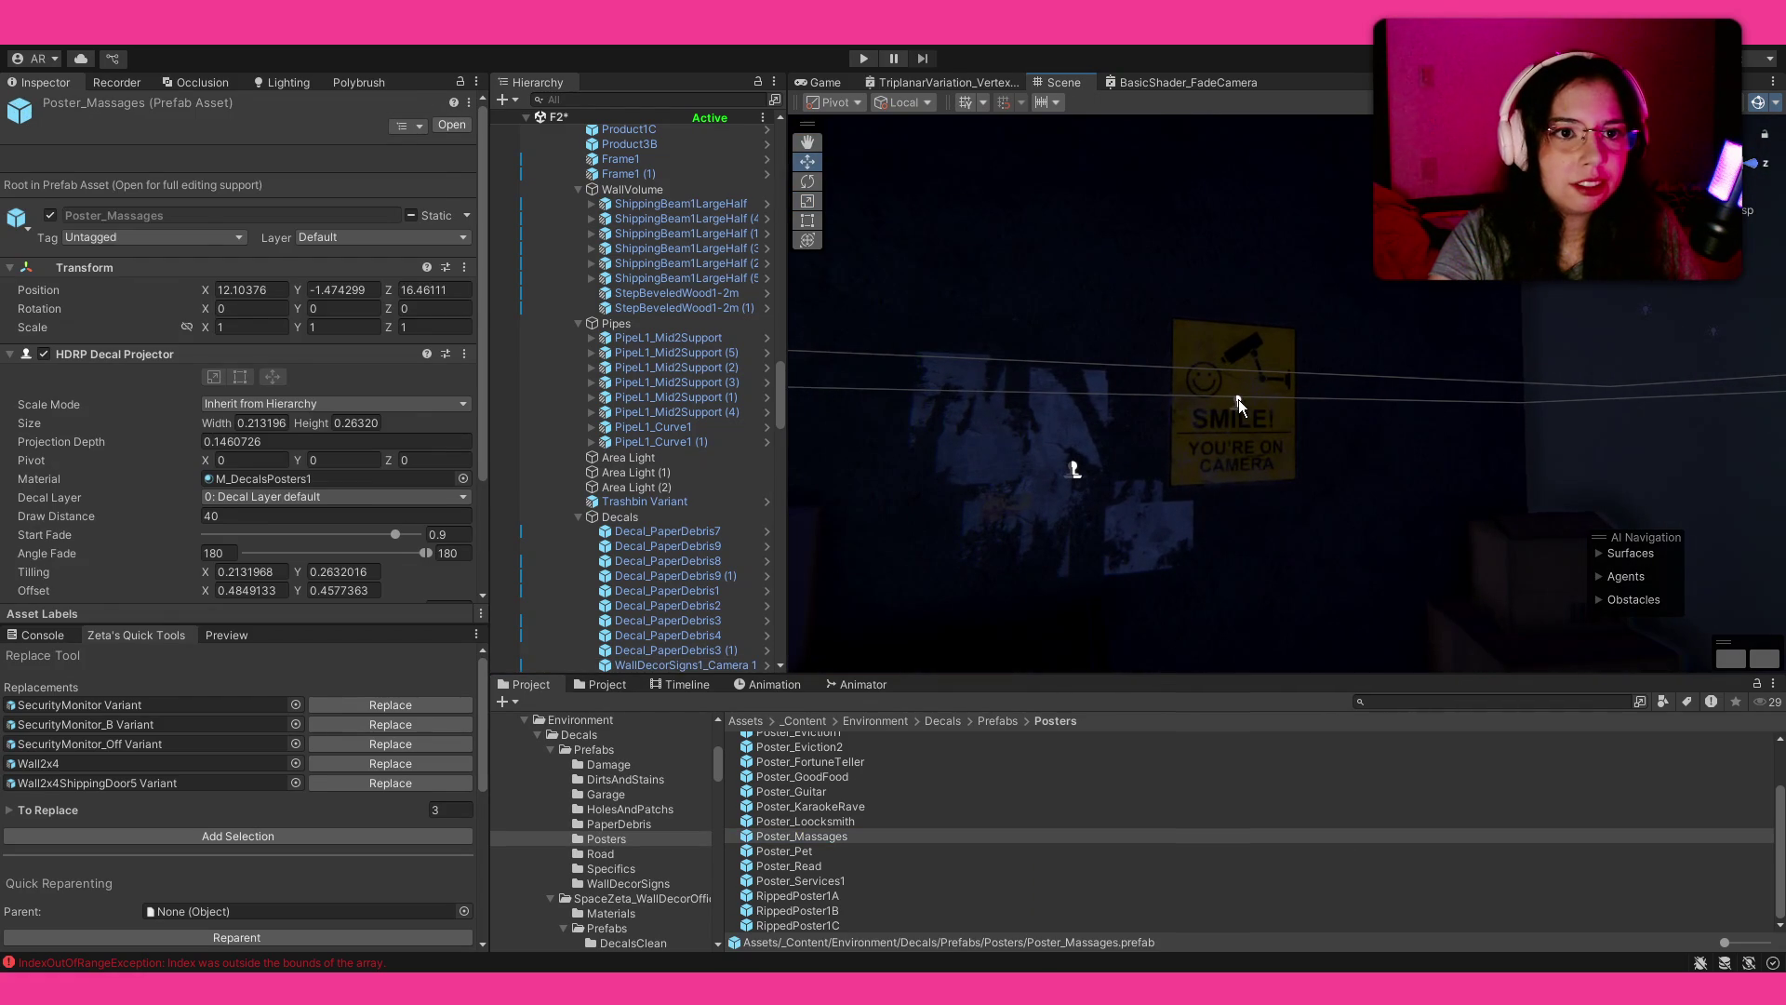
click(1238, 399)
key(ctrl+z)
mouse_move(1224, 519)
mouse_down()
mouse_move(1209, 493)
mouse_move(1085, 537)
mouse_move(1302, 499)
mouse_move(1226, 511)
mouse_move(1114, 446)
mouse_move(1134, 558)
mouse_up()
scroll(1247, 515, up, 3)
click(1247, 516)
Step: Preview Poster_Locksmith, then go back up to the _Content folder
click(1118, 820)
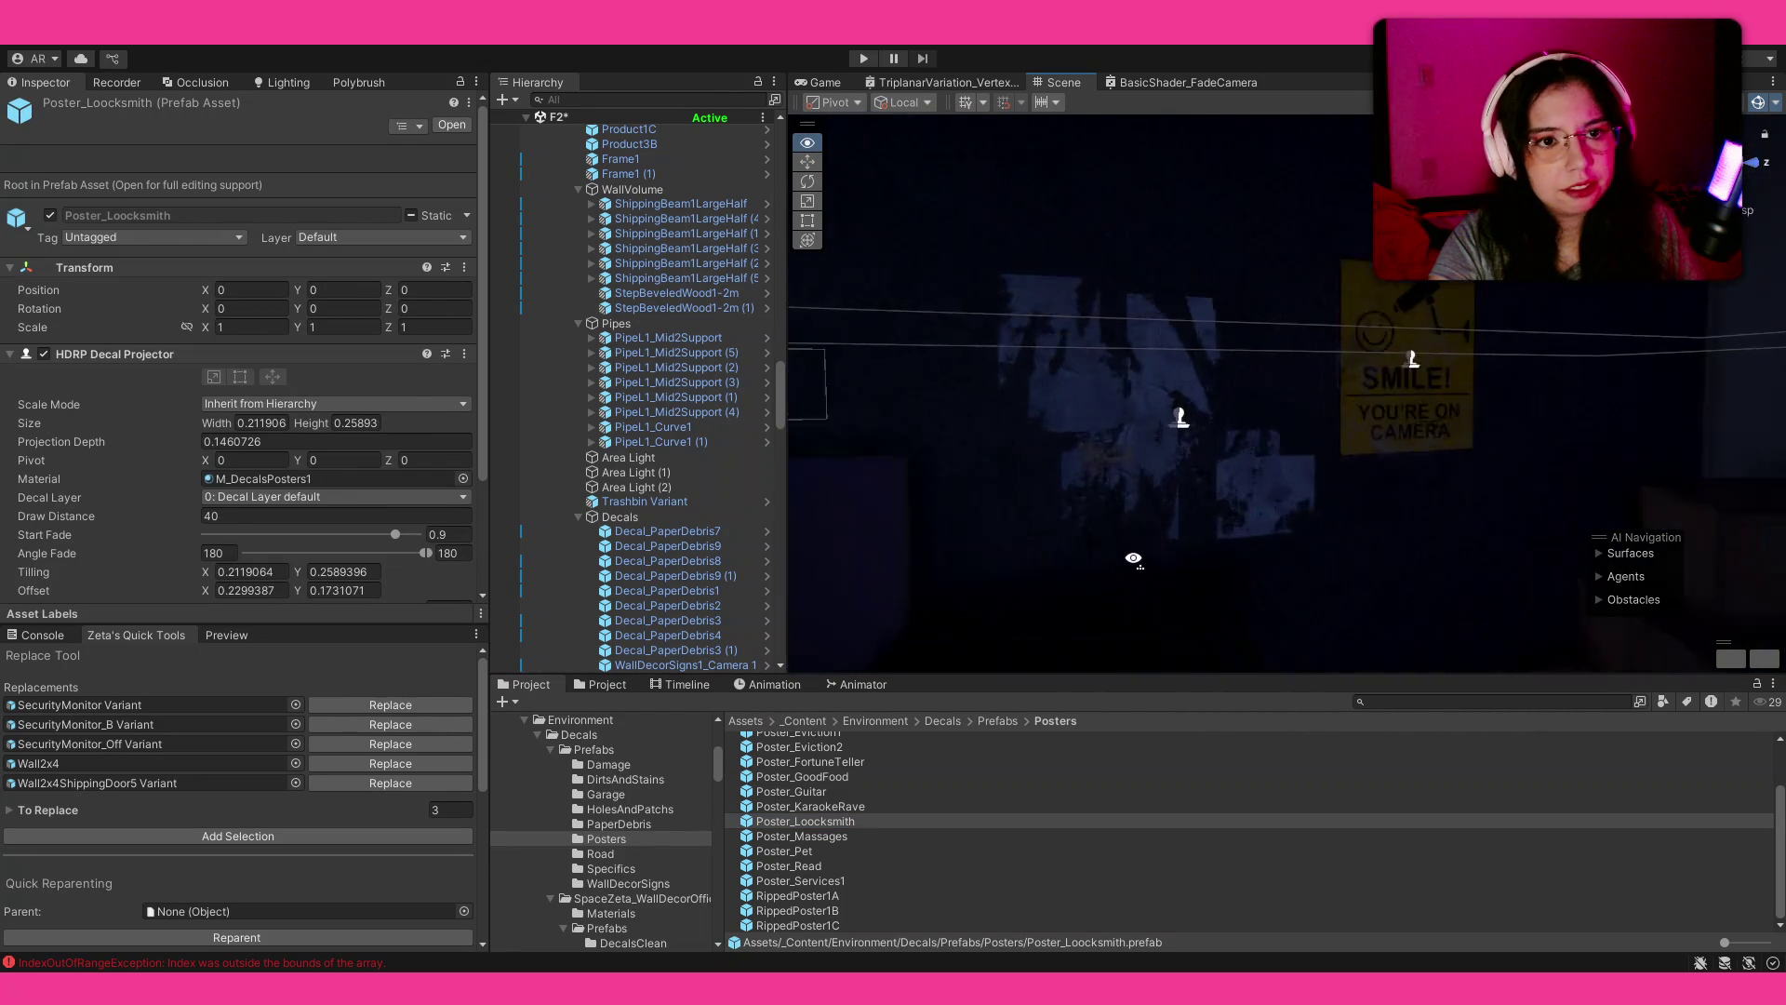
scroll(1133, 558, up, 3)
scroll(1134, 558, down, 10)
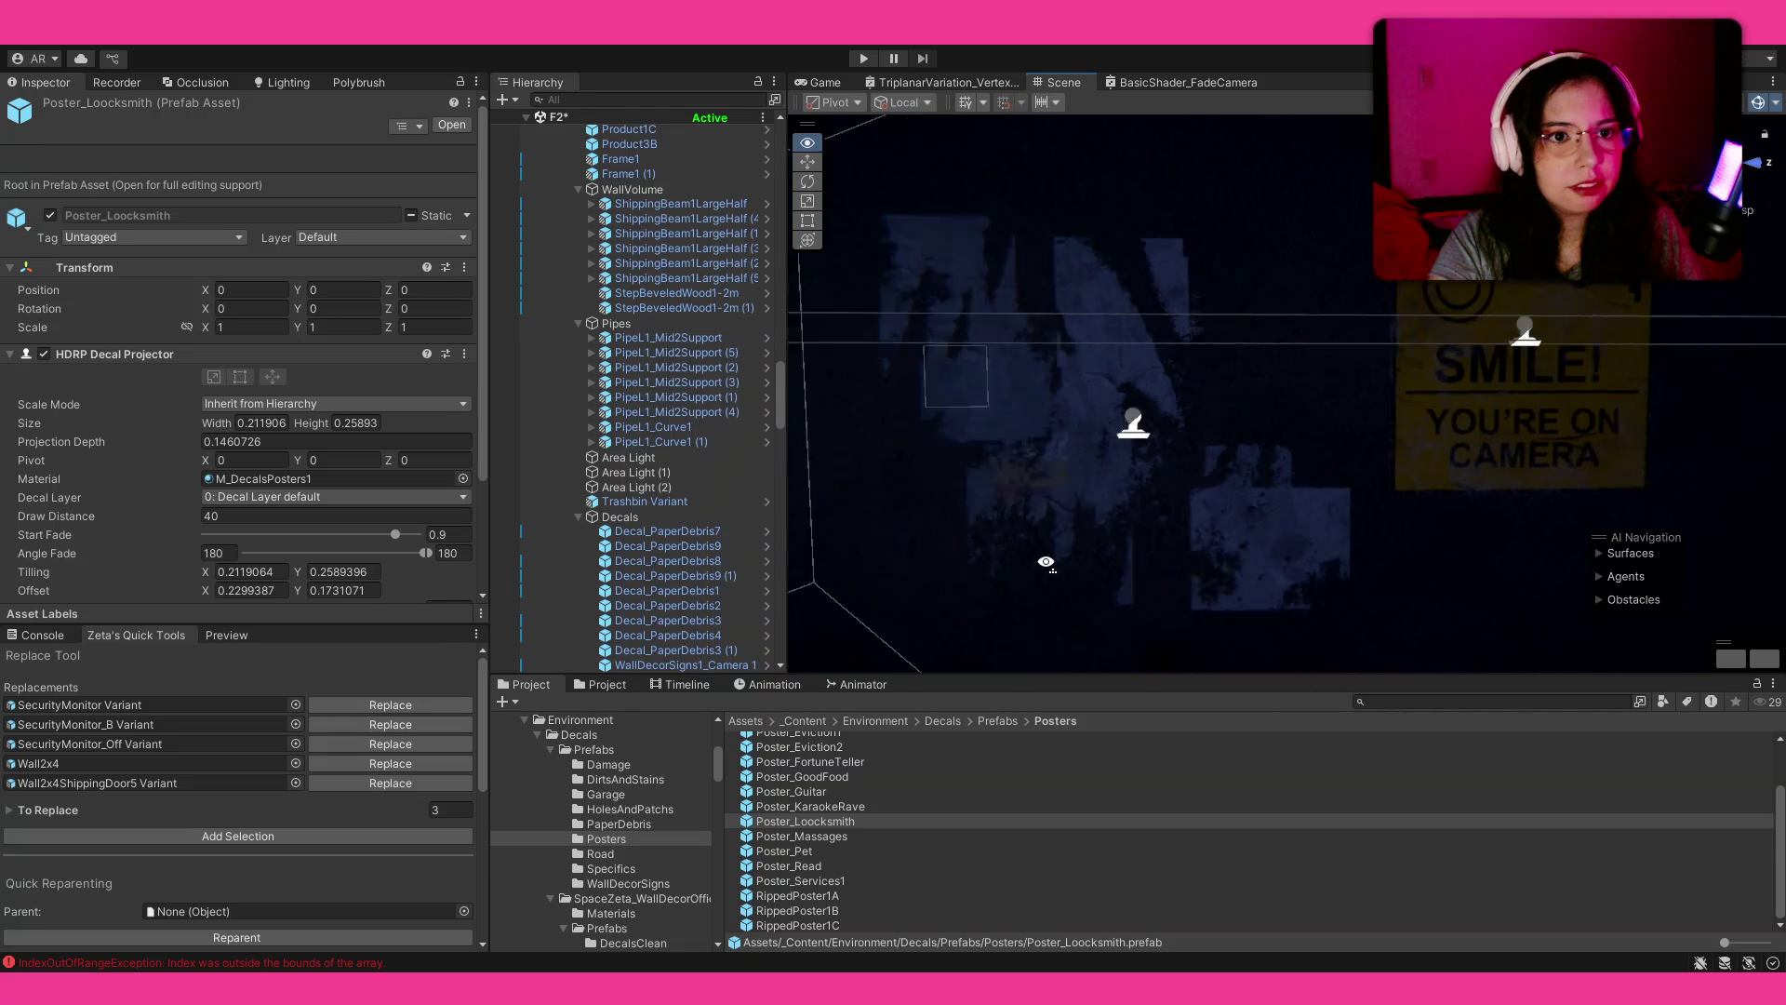
mouse_move(1133, 550)
mouse_down()
mouse_move(1014, 572)
mouse_move(889, 722)
mouse_up()
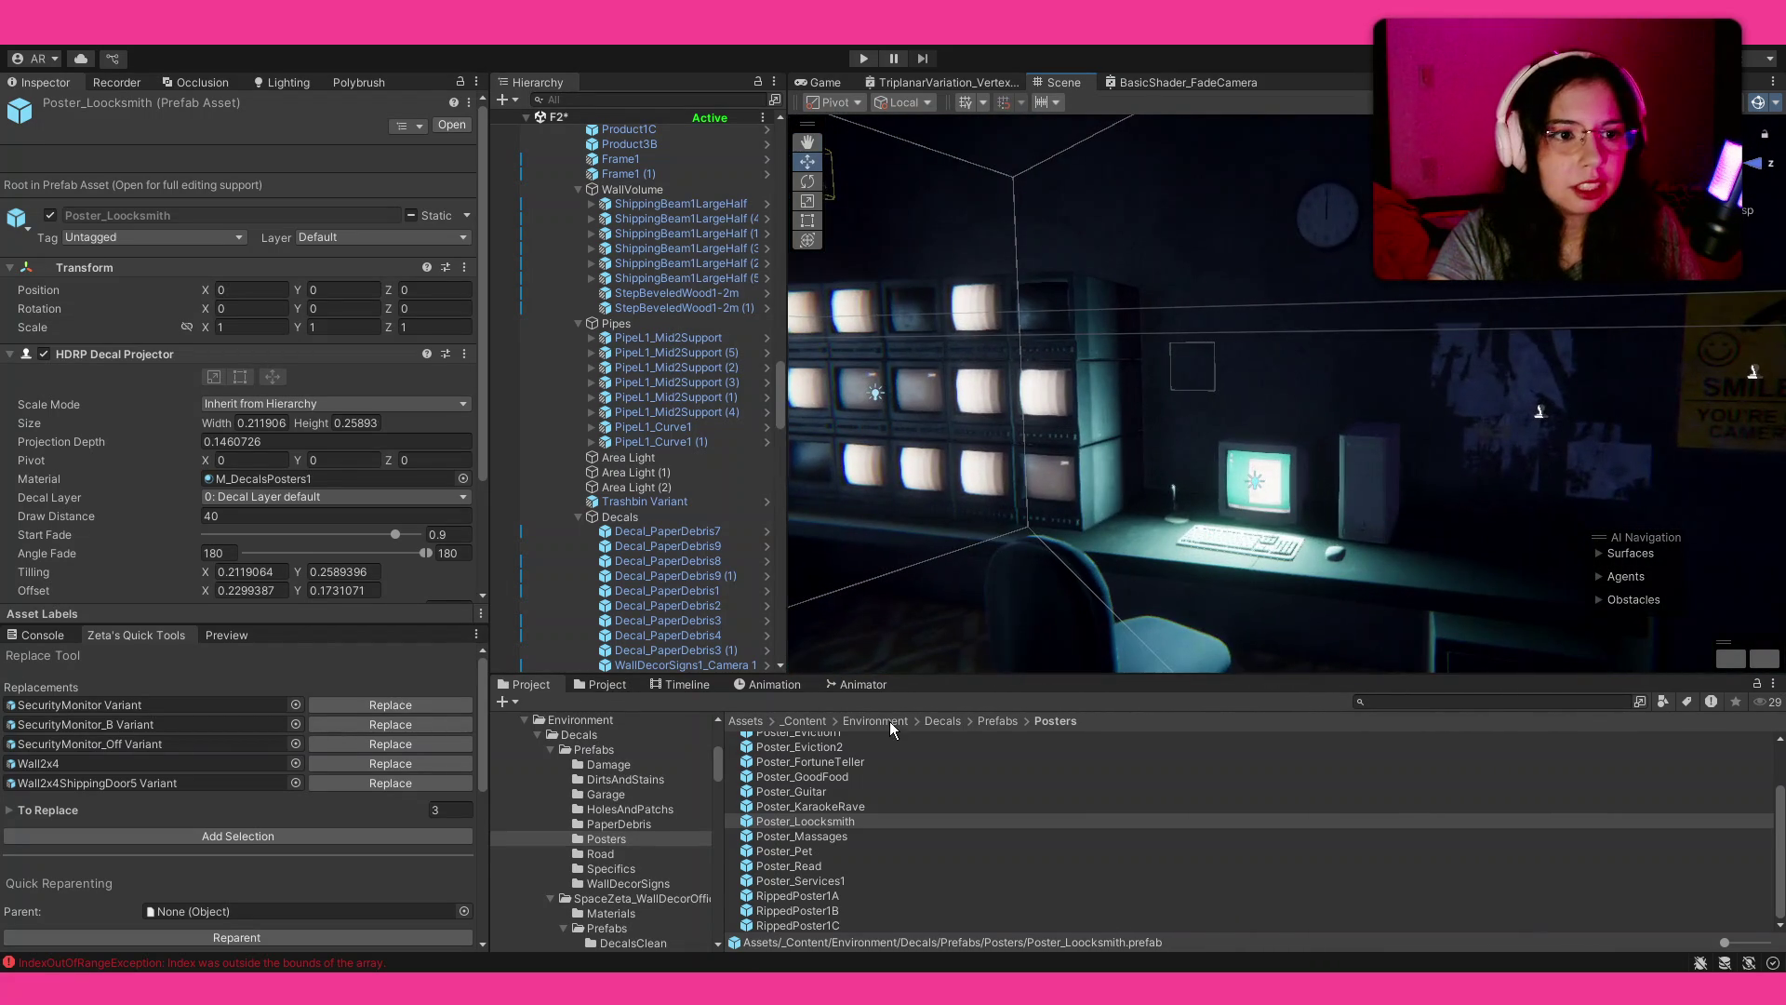
click(824, 720)
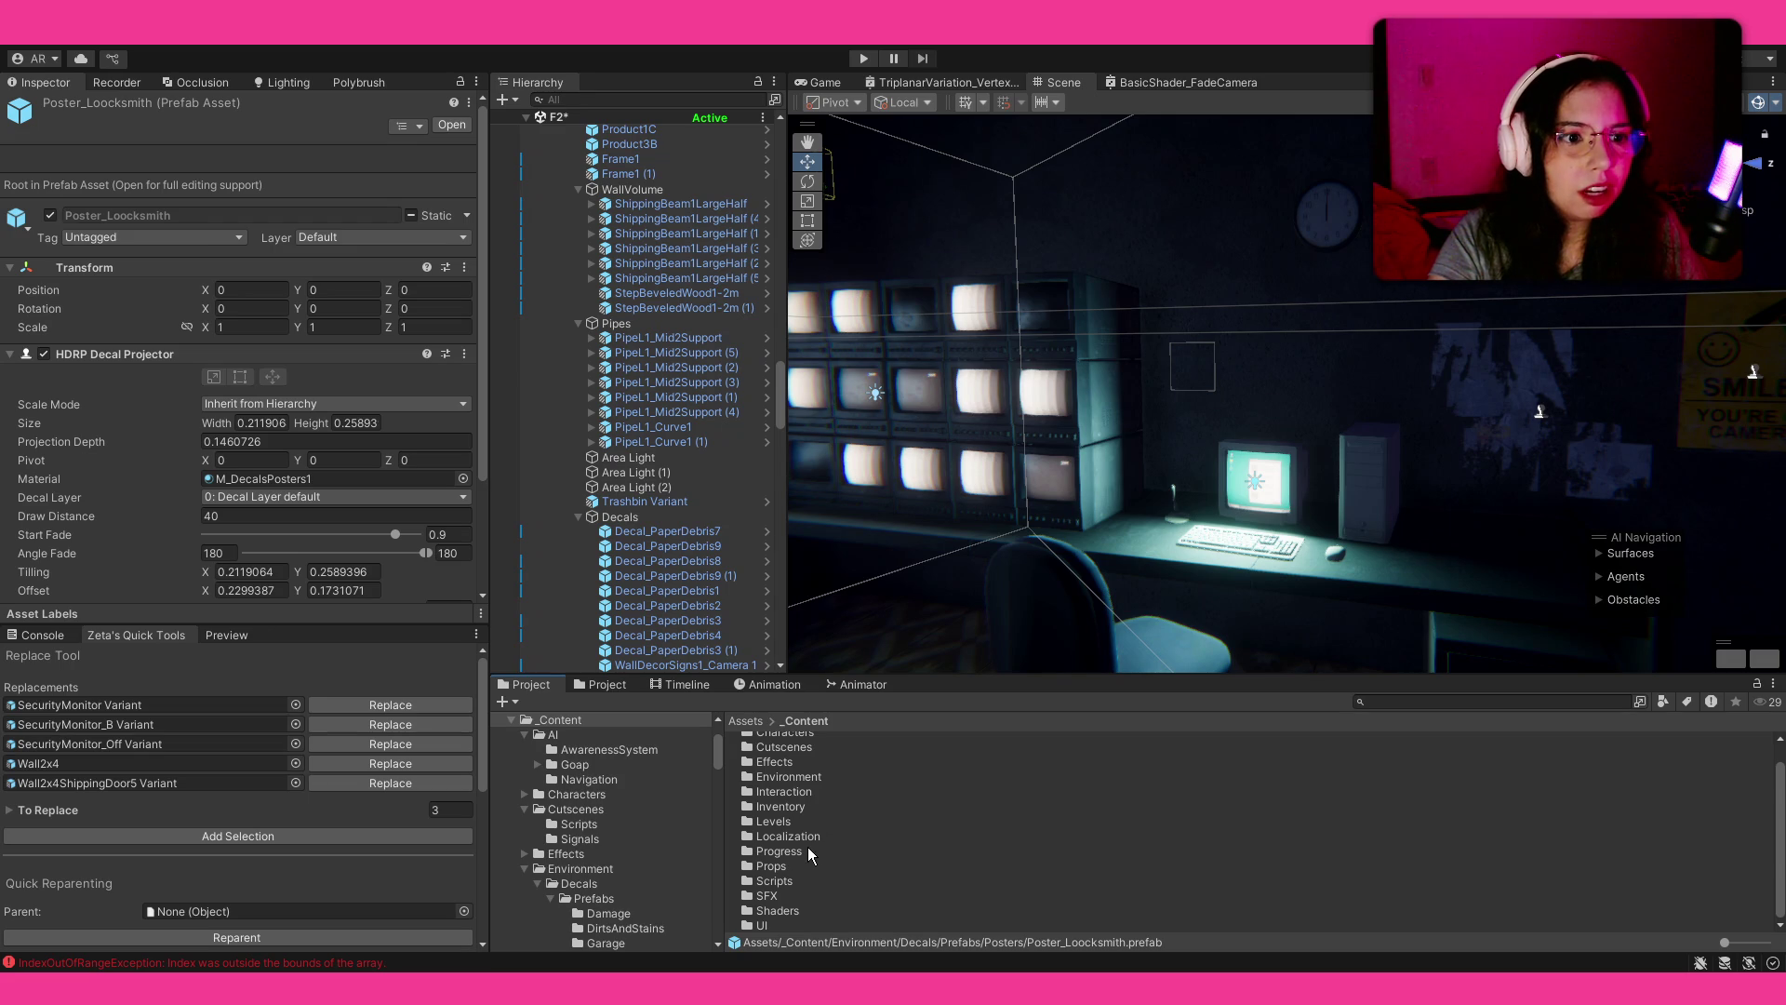
Step: Navigate to SpaceZeta_WallDecorOfficeHDRP/Prefabs/DecalsDirty and drop BusinessPoster1A above the monitor
scroll(787, 744, up, 1)
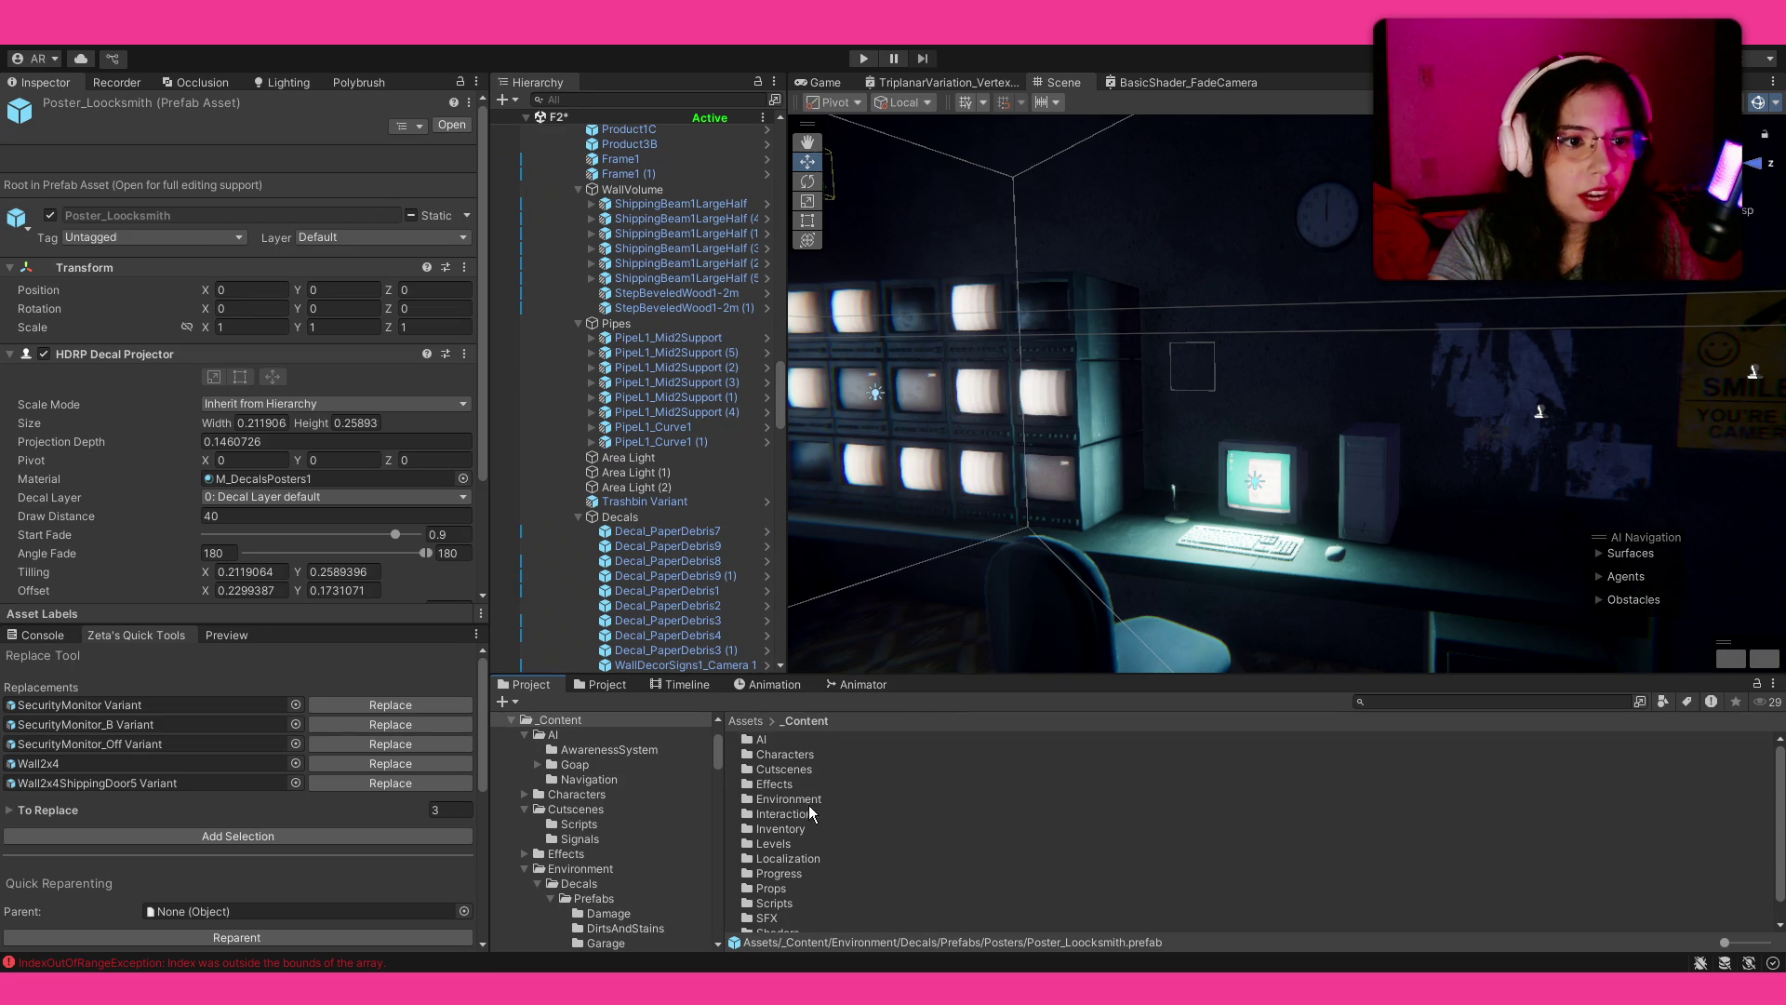
double_click(813, 800)
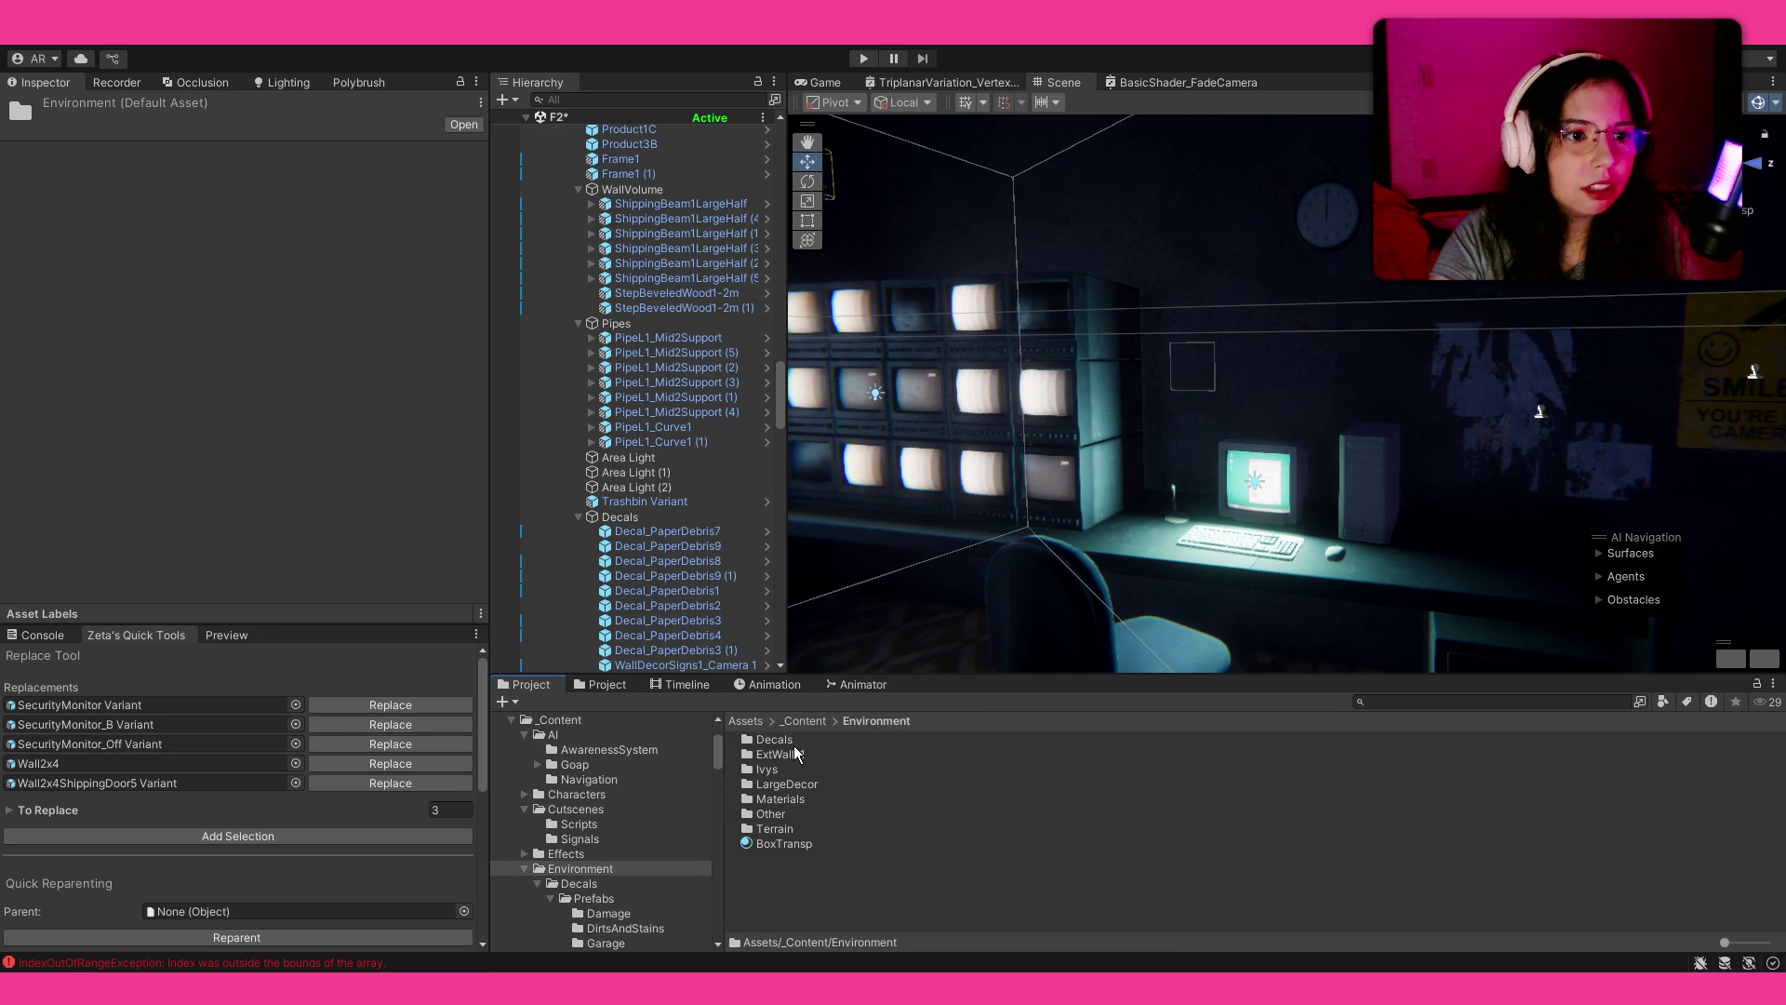
double_click(795, 738)
double_click(824, 753)
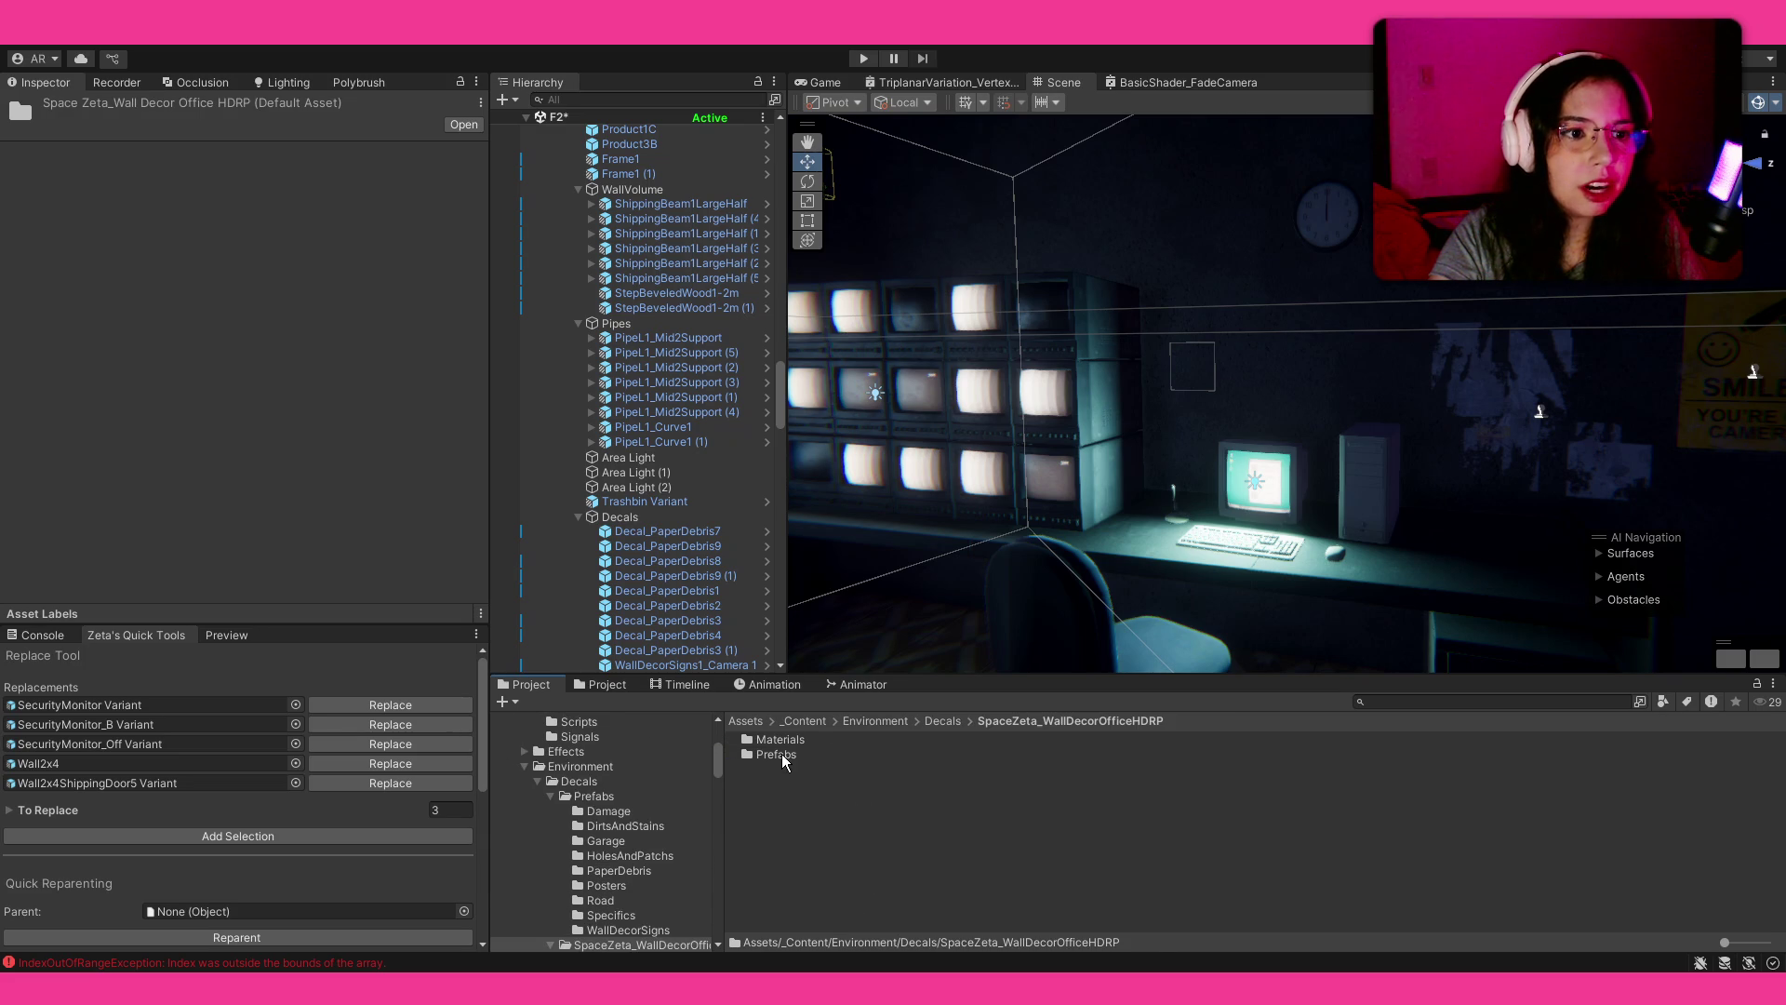
double_click(783, 753)
double_click(805, 756)
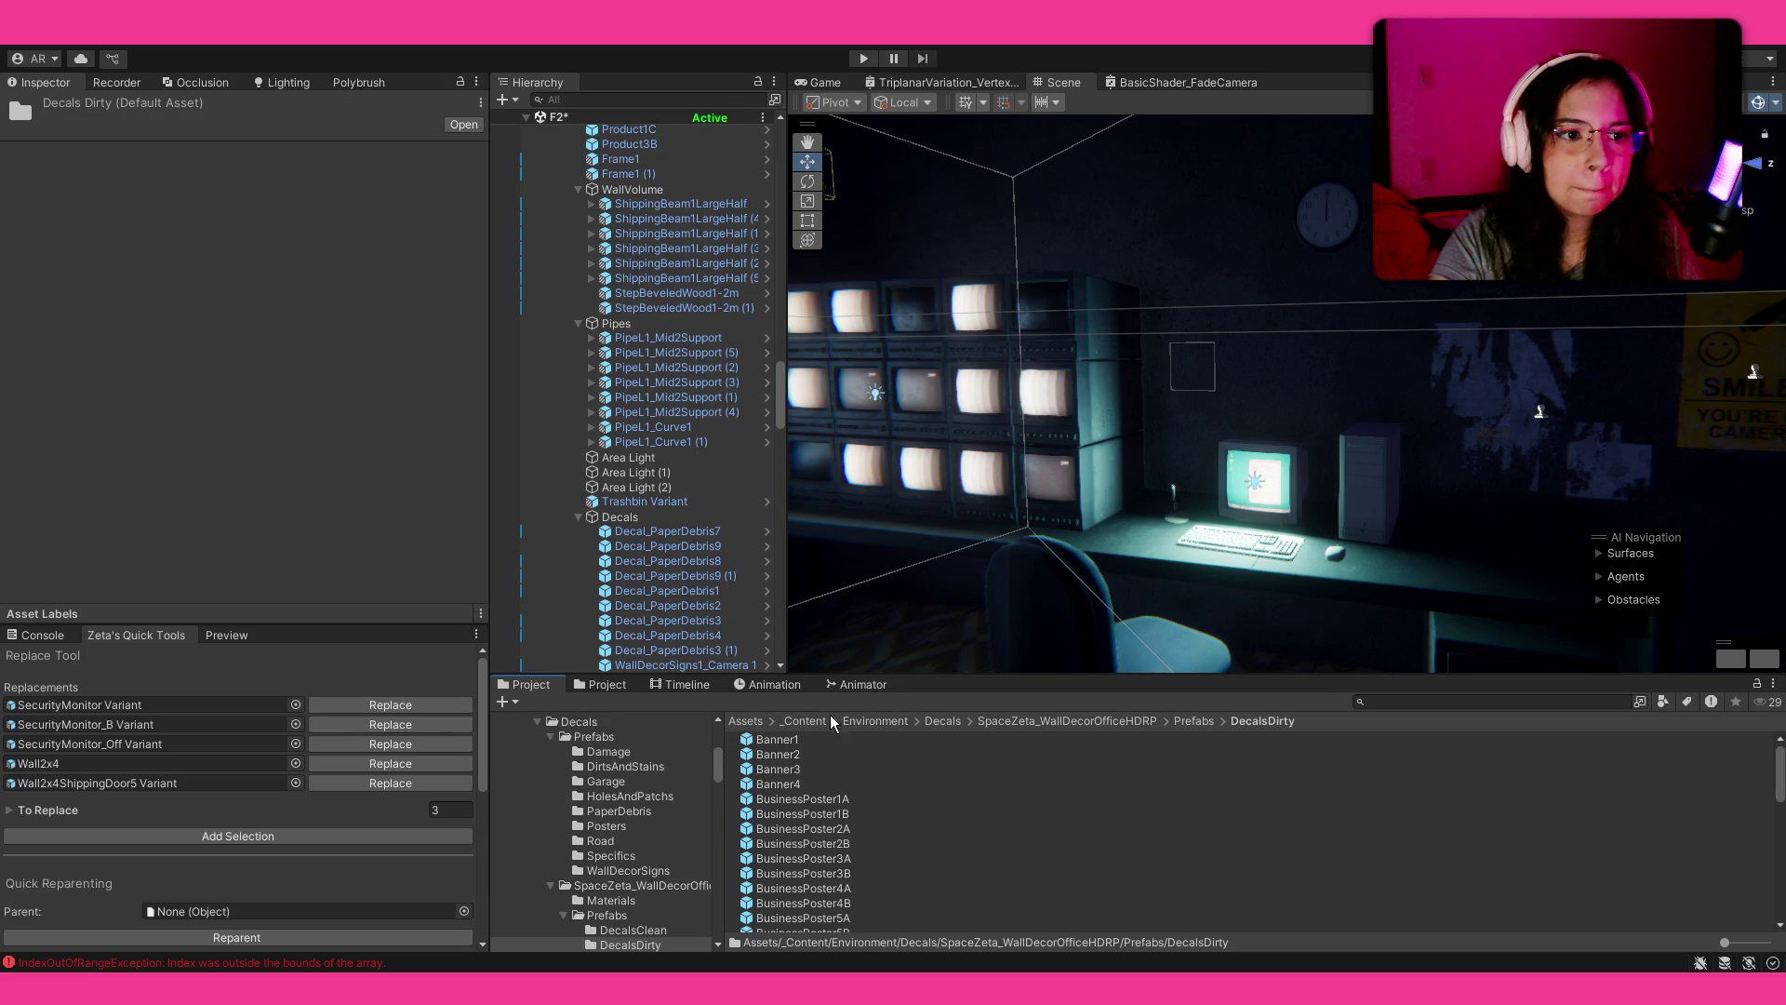
scroll(1061, 552, up, 5)
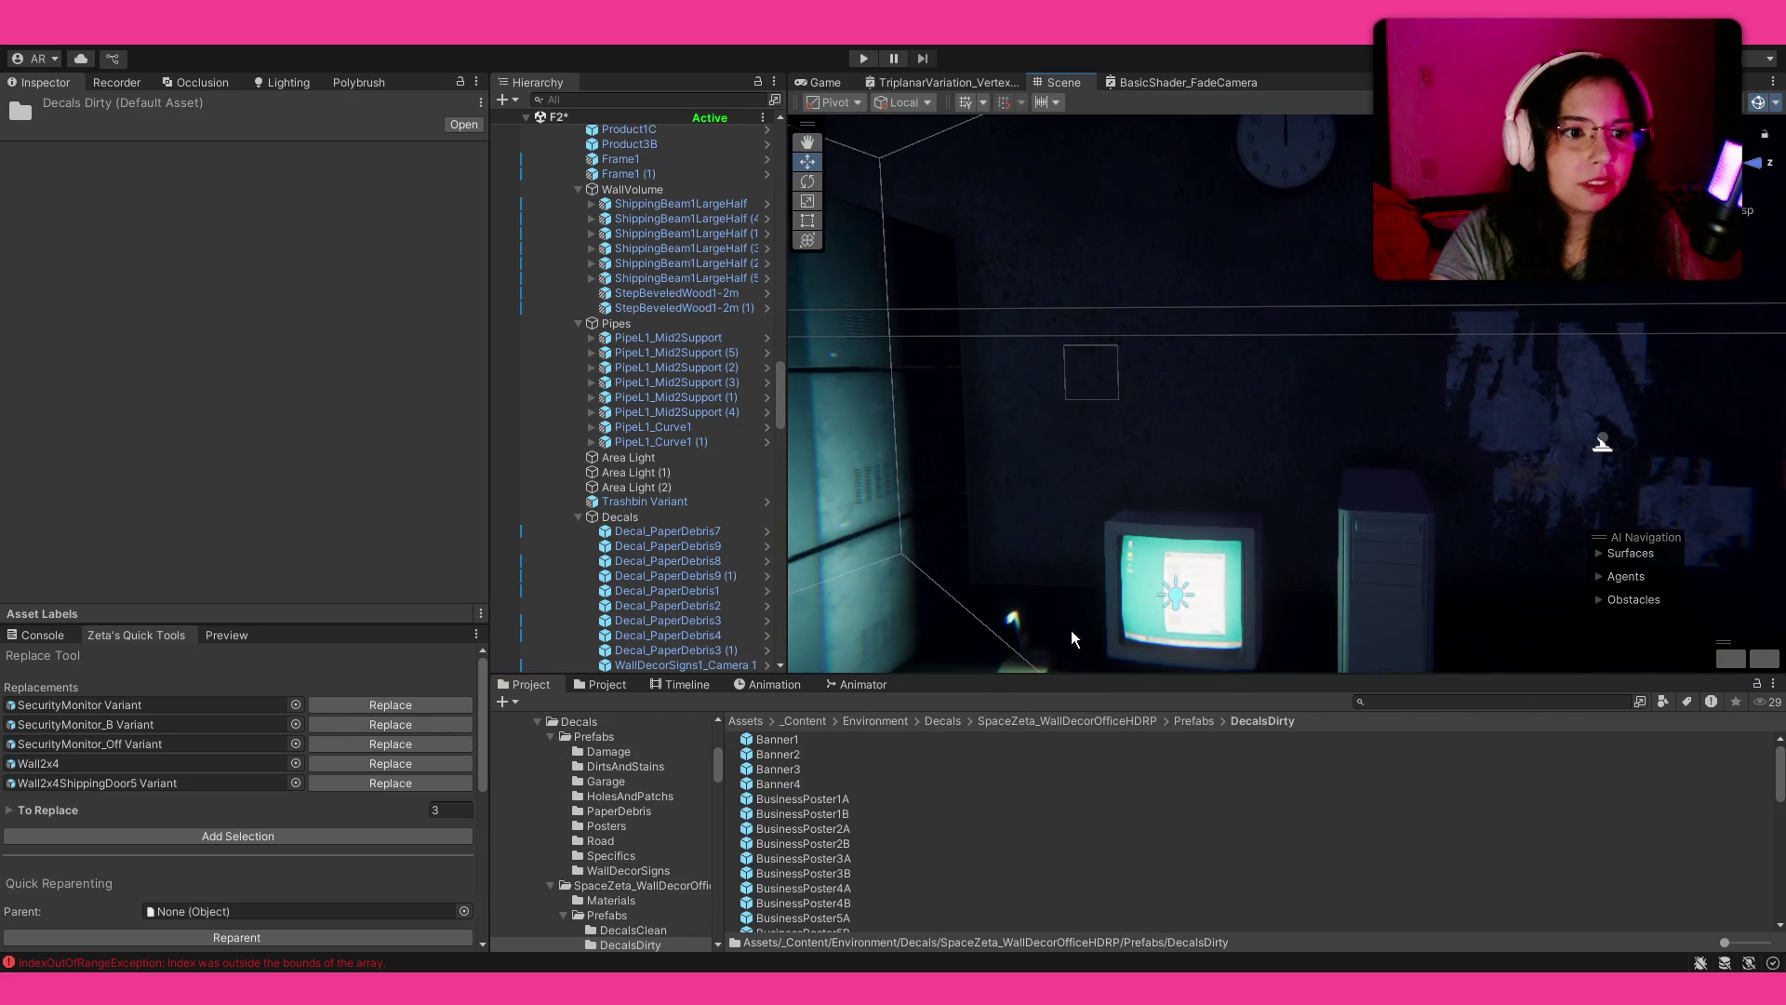
drag(1107, 376, 1133, 402)
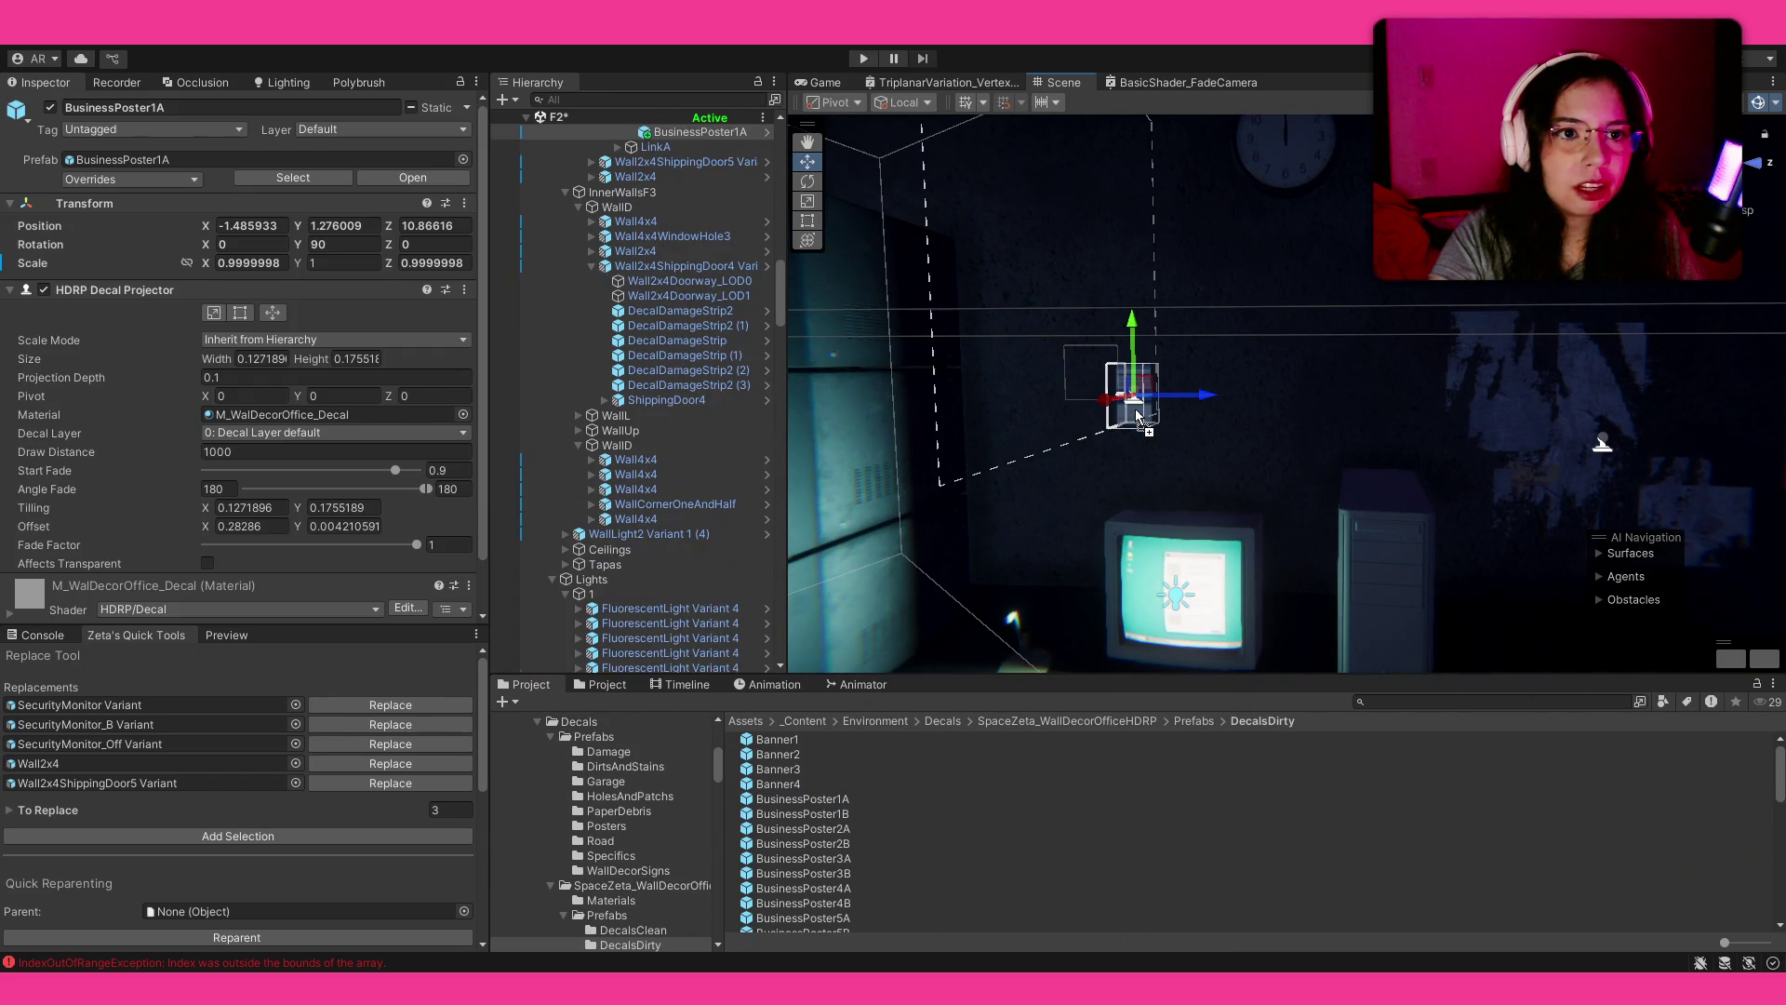
Step: Rotate the FRESH poster decal to about 30 degrees and enlarge it about 2.4 times
key(e)
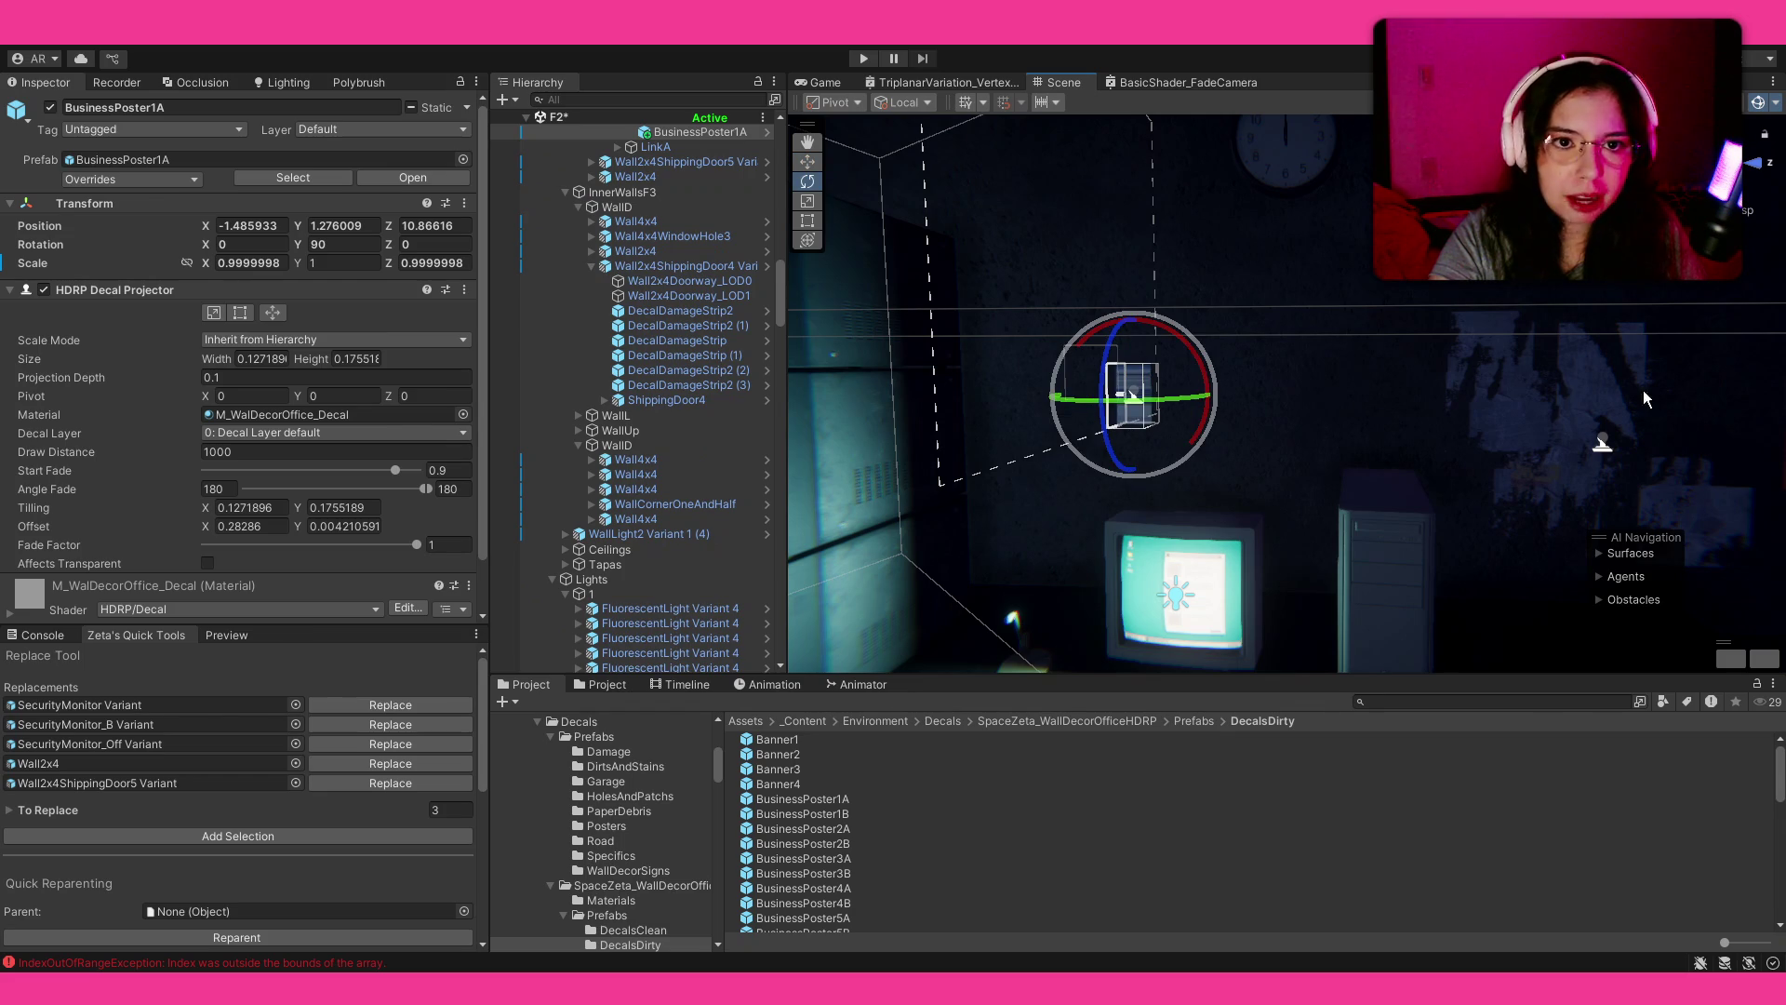
drag(1129, 412, 1295, 423)
key(f)
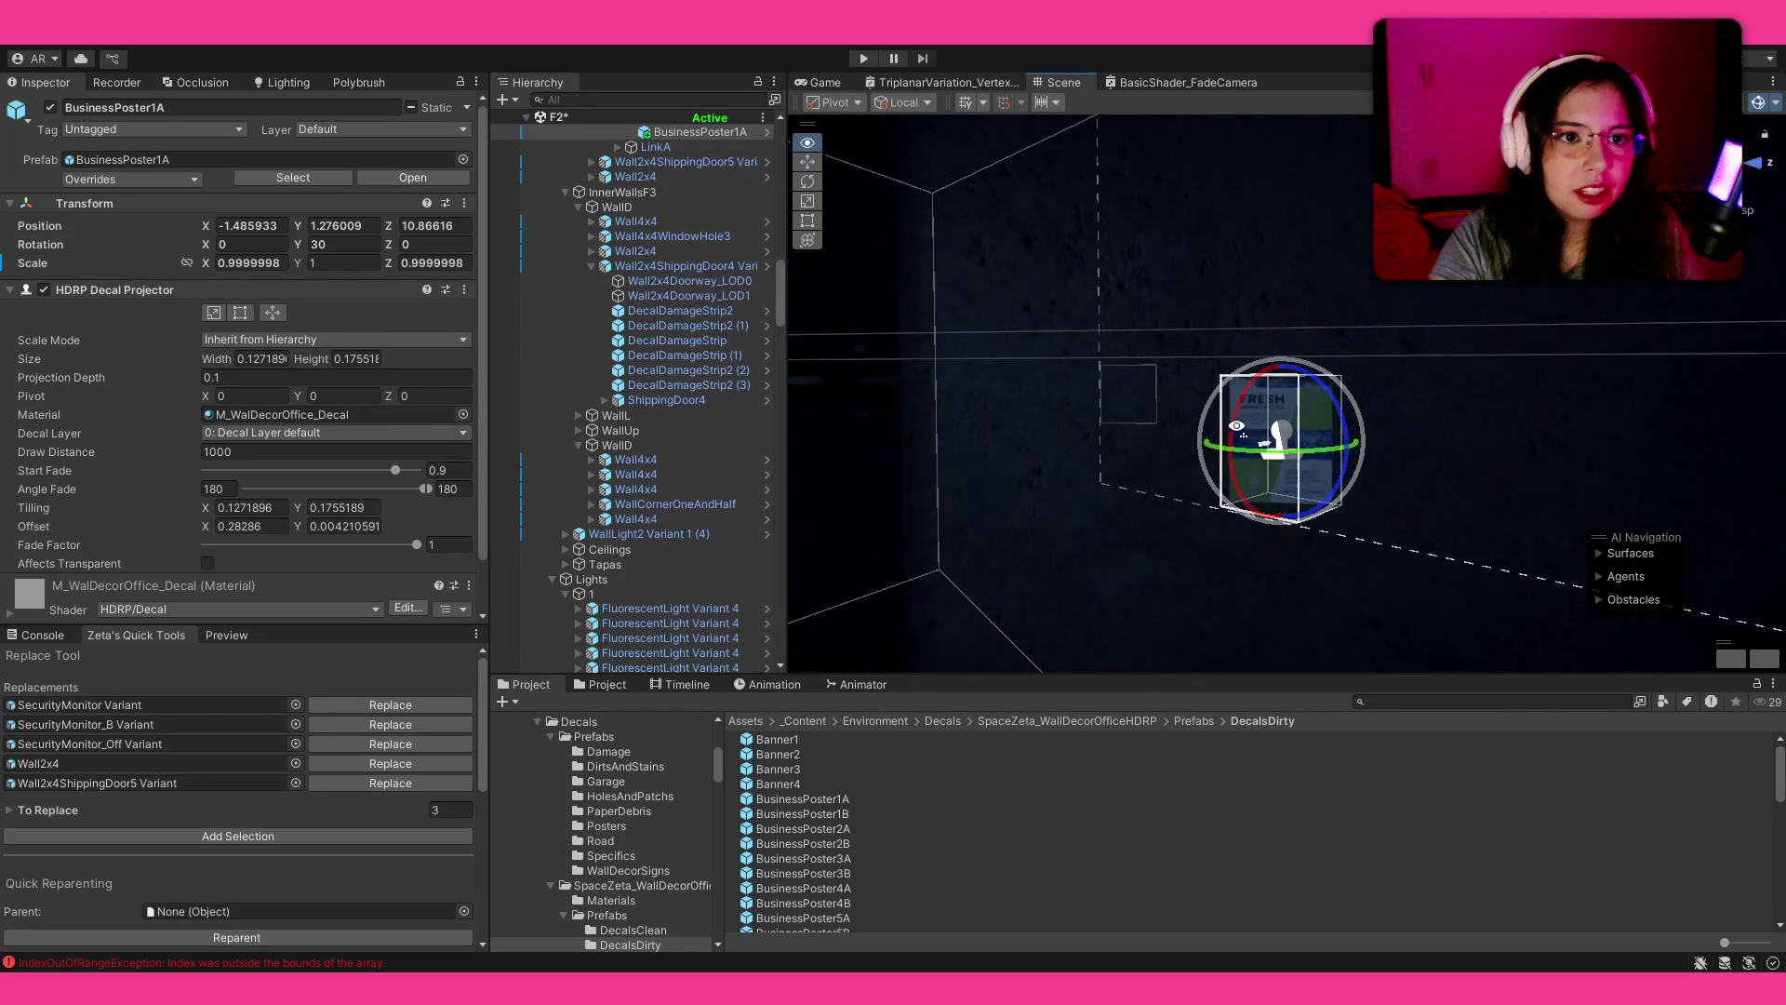
key(r)
drag(1278, 438, 1364, 378)
key(e)
drag(1350, 445, 1349, 453)
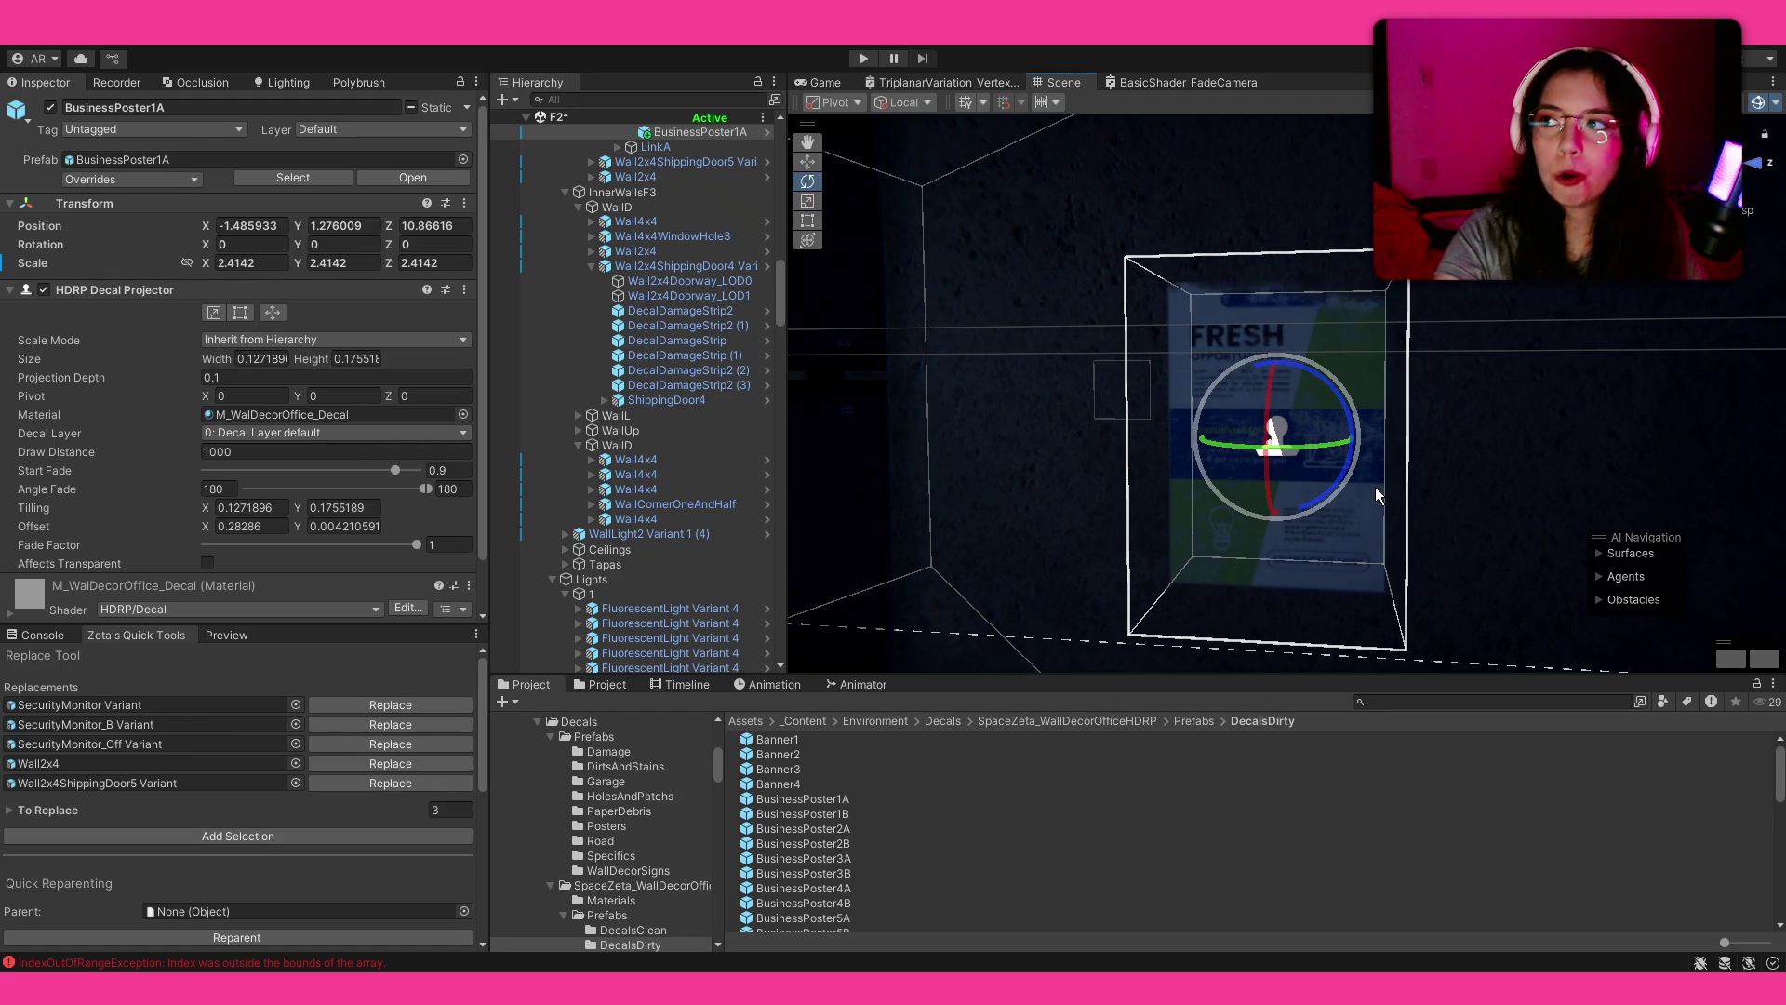
Step: Place BusinessPoster2A beside the FRESH poster with zero rotation
mouse_move(1364, 498)
mouse_down()
mouse_move(1379, 462)
mouse_move(1321, 558)
mouse_up()
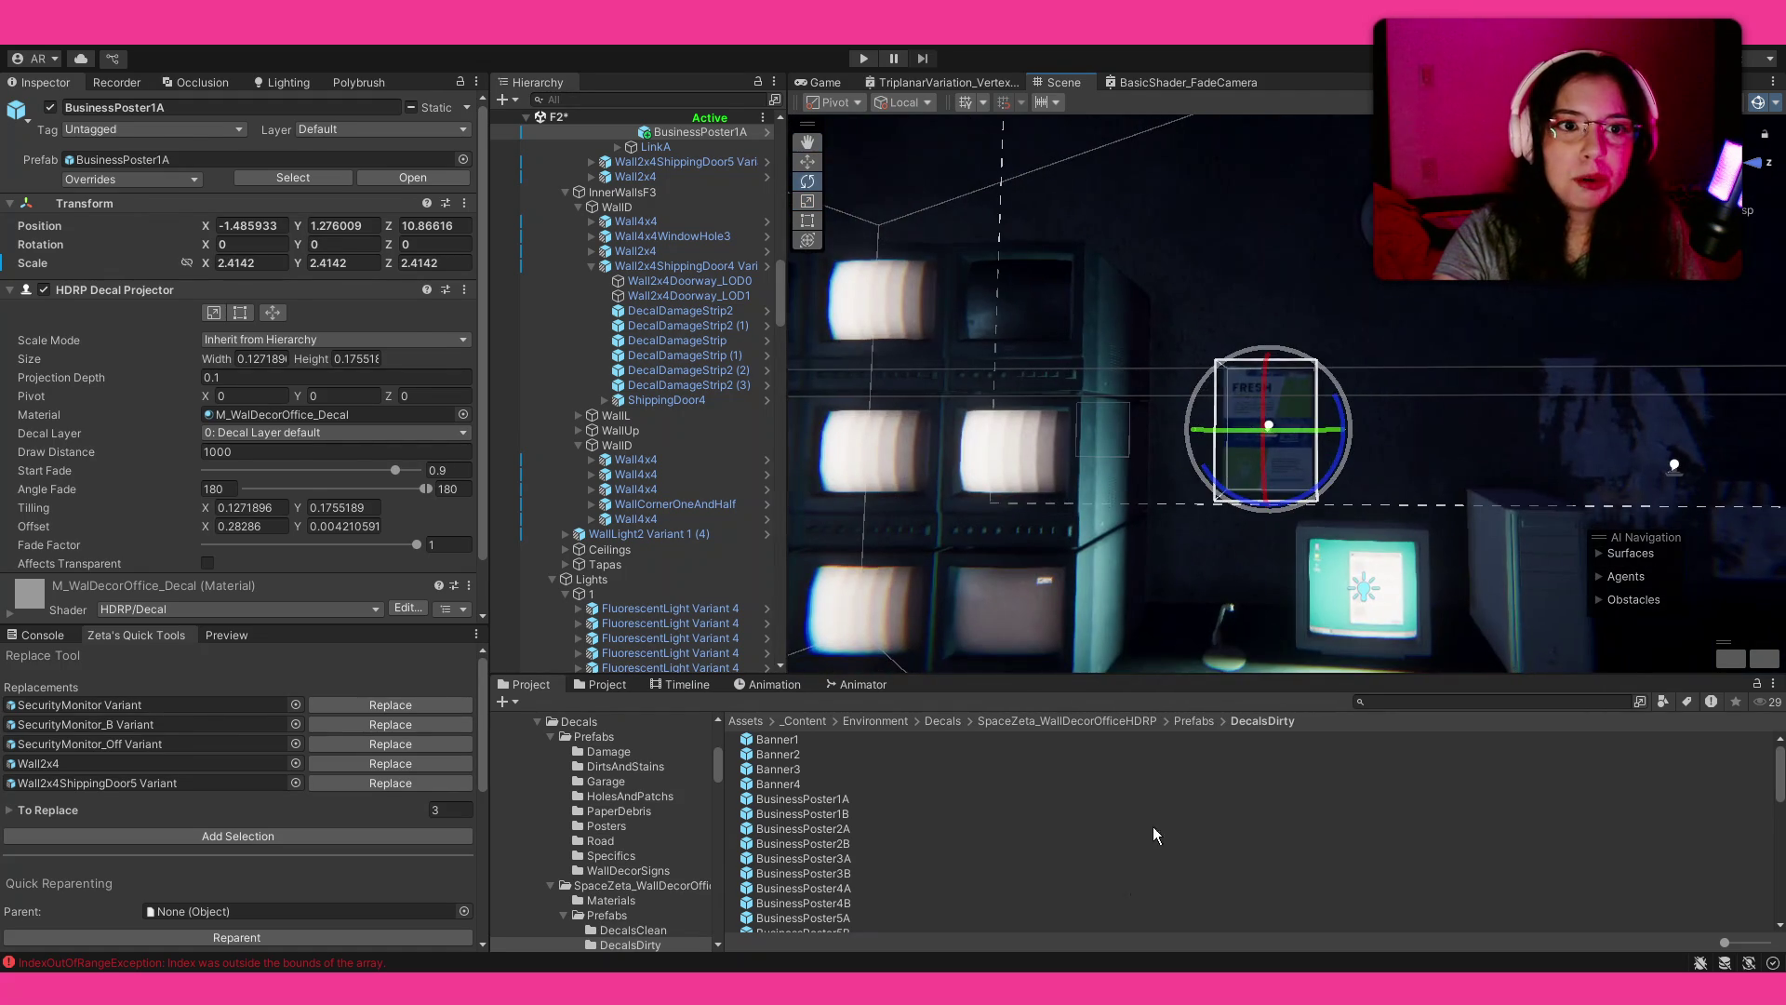
click(1128, 886)
mouse_move(1451, 521)
mouse_down()
mouse_move(1502, 510)
mouse_move(1393, 512)
mouse_move(1256, 577)
mouse_move(1063, 716)
mouse_up()
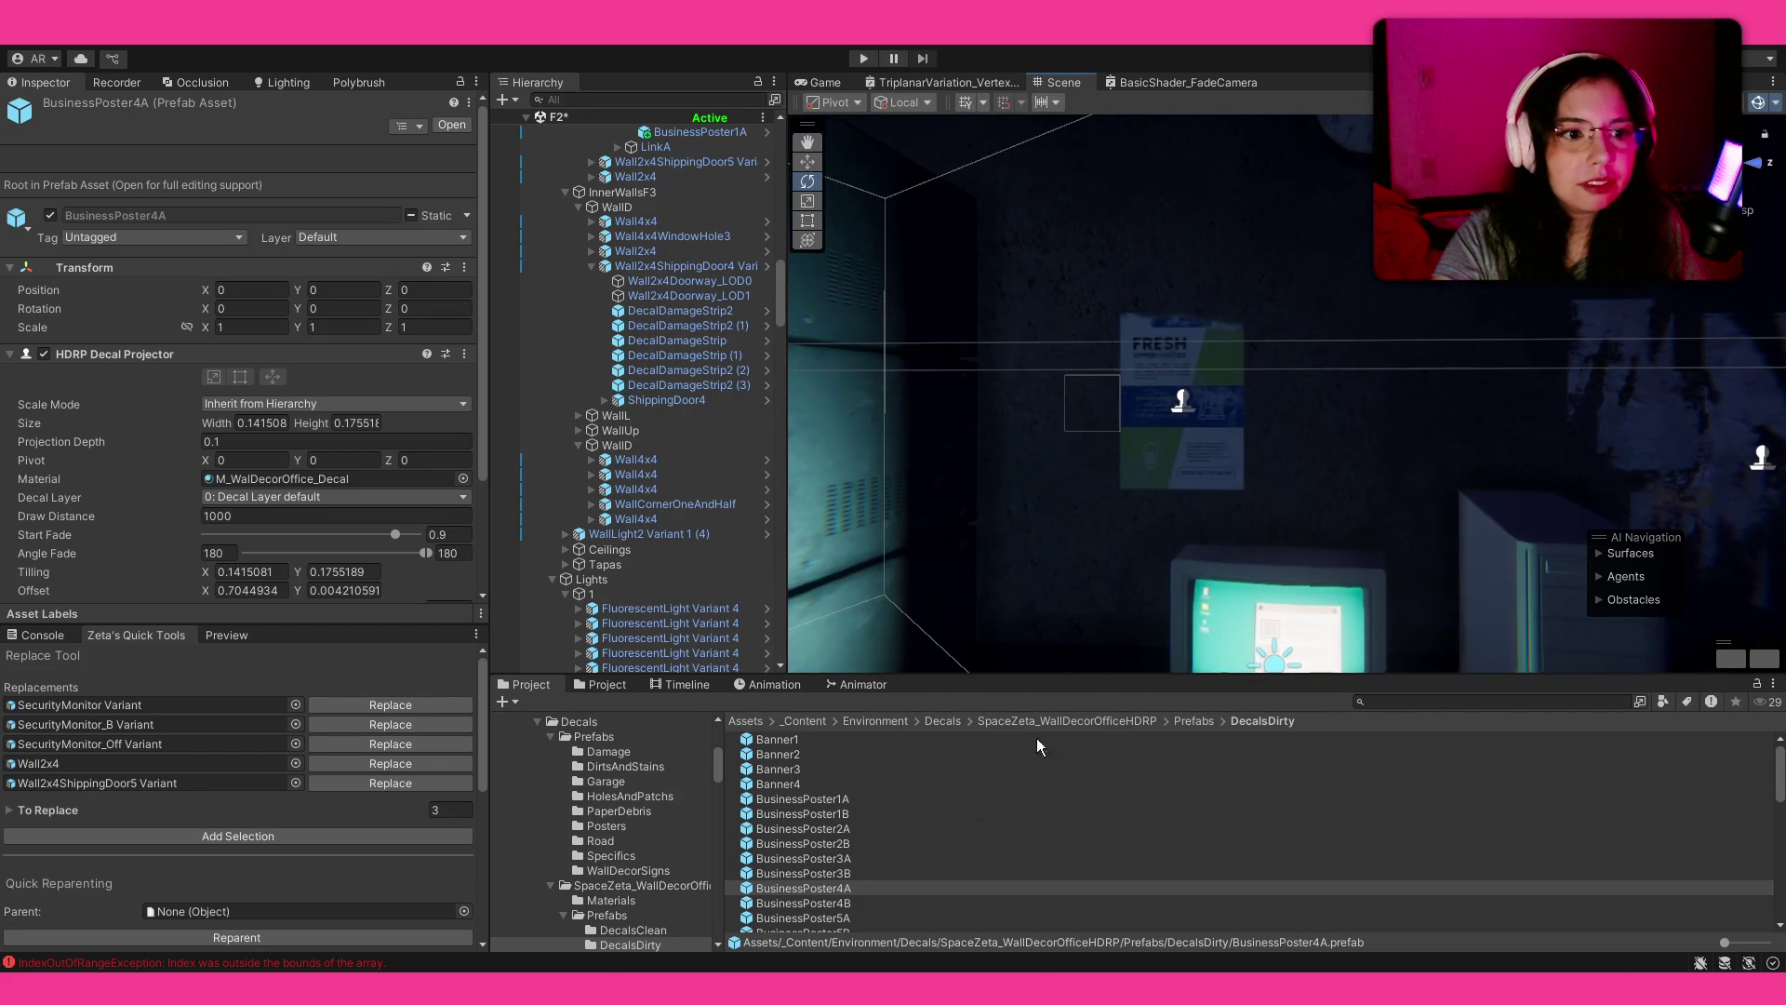
click(859, 813)
mouse_move(850, 828)
mouse_down()
mouse_move(1256, 433)
mouse_move(1511, 437)
mouse_up()
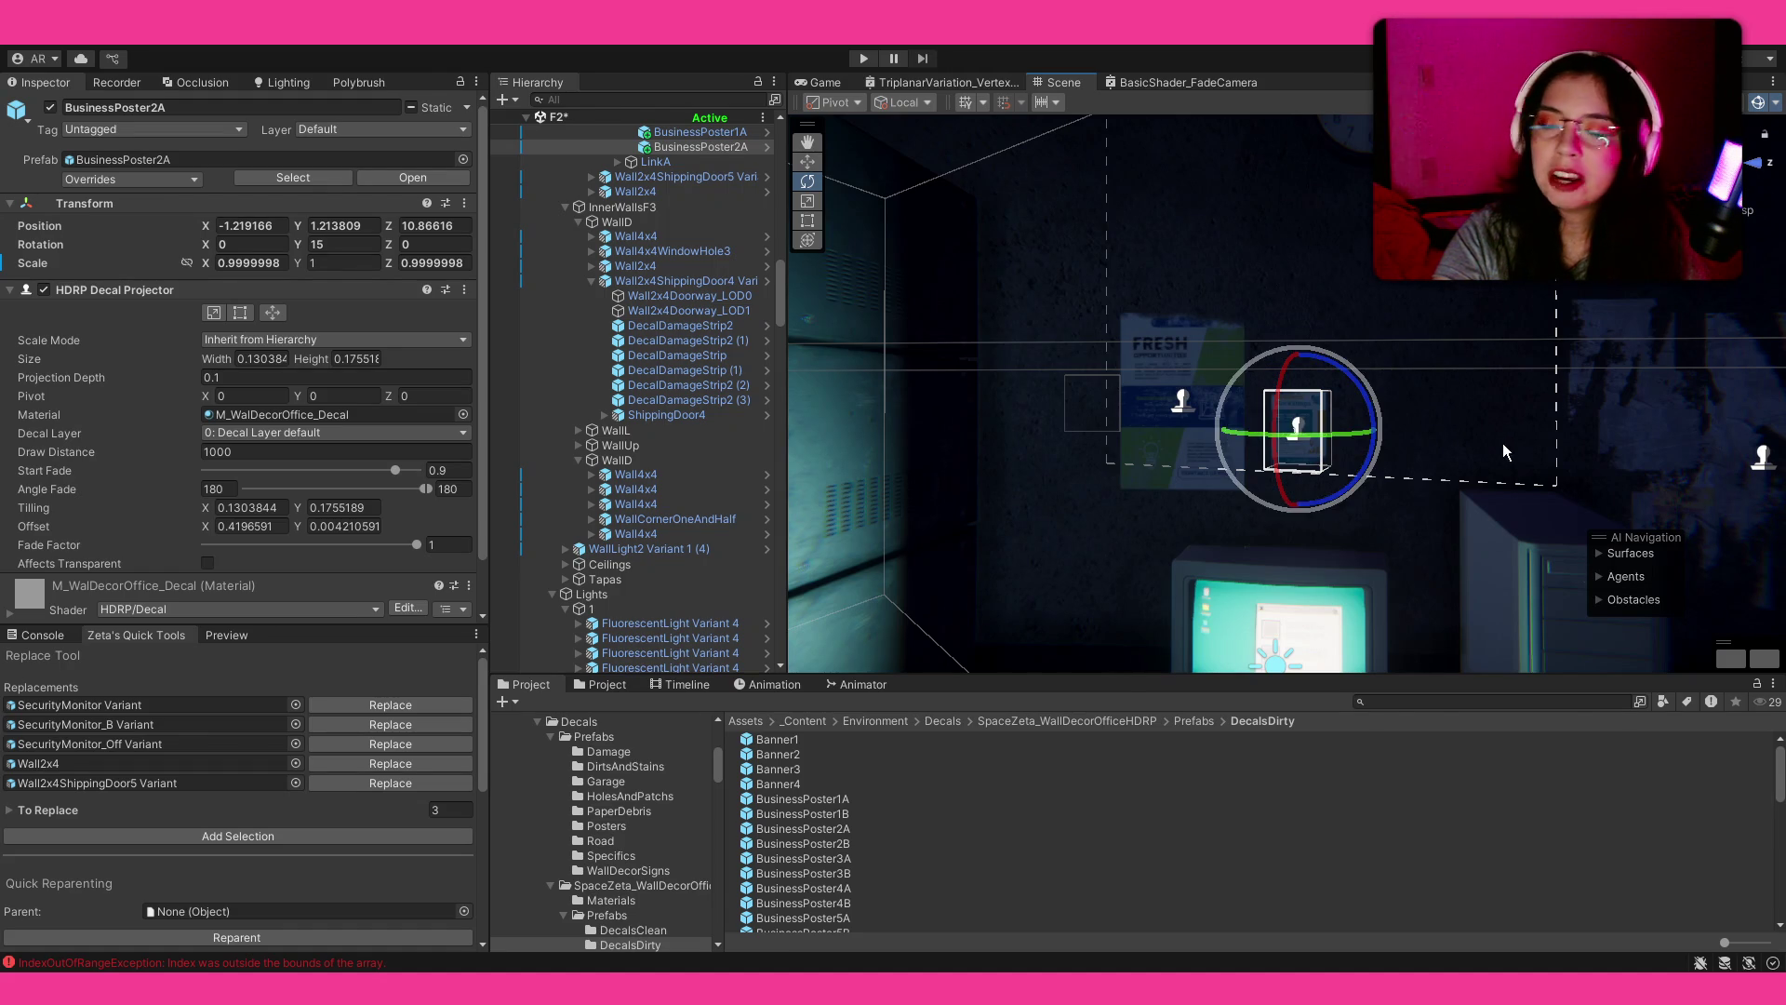
key(f)
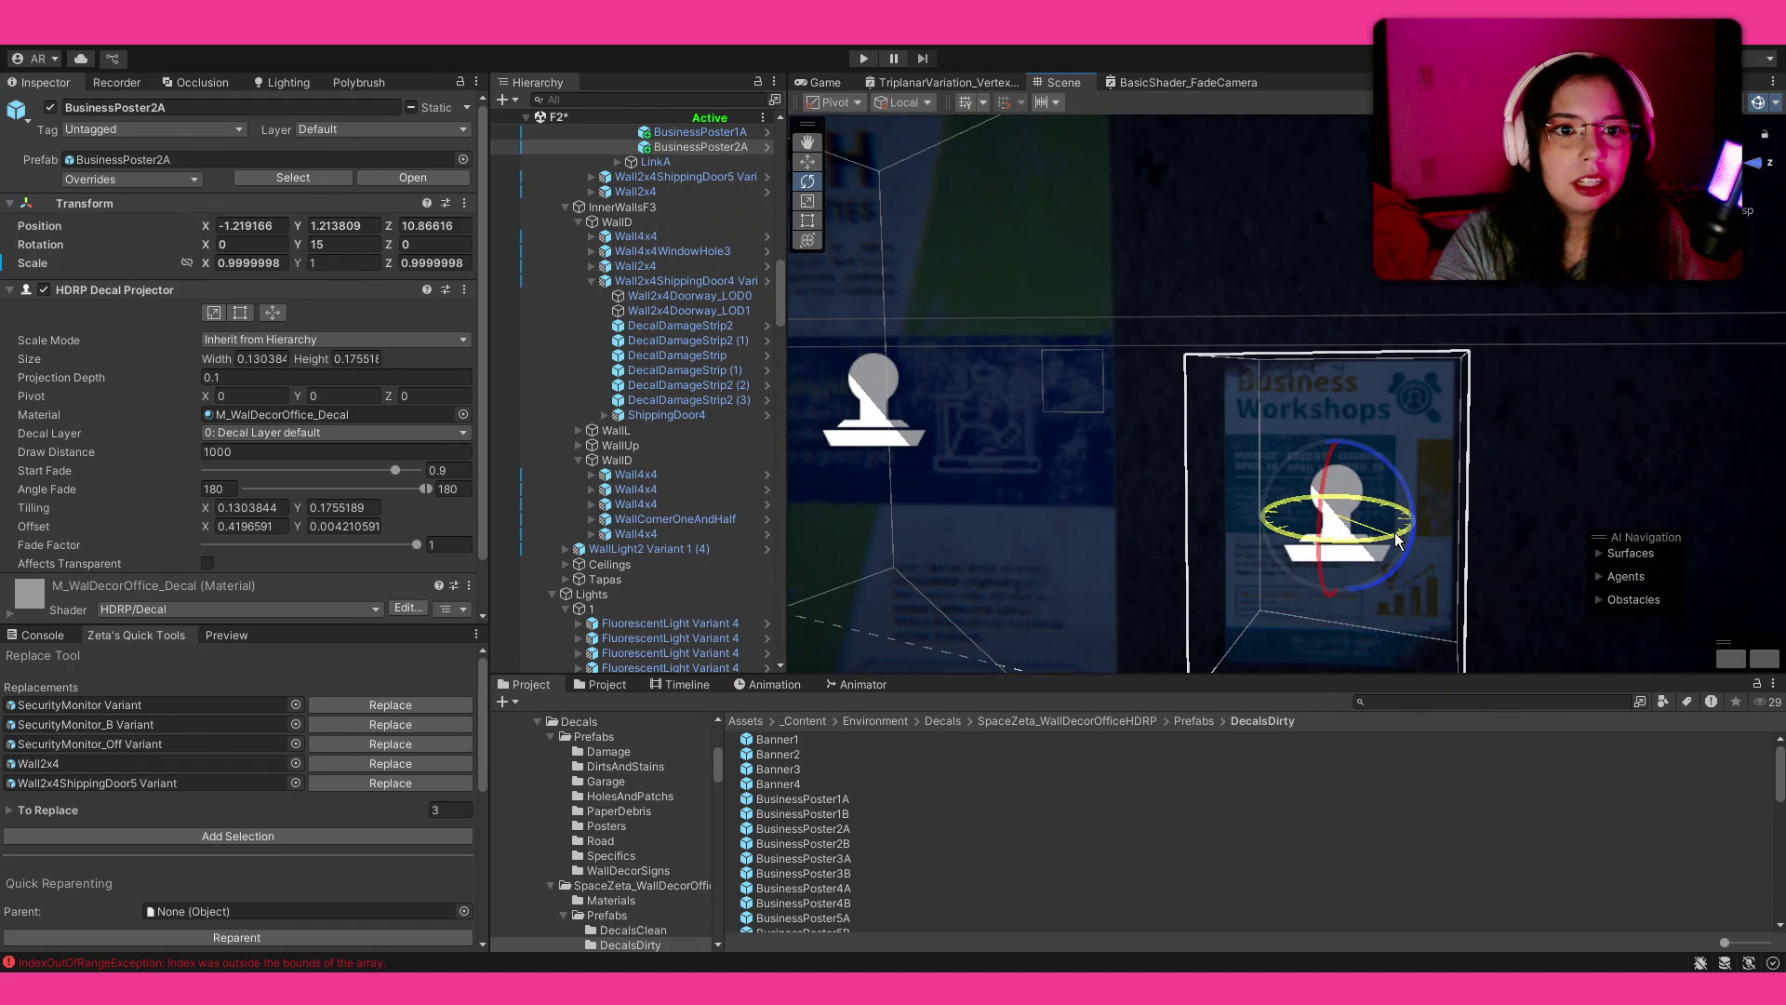
key(ctrl+z)
scroll(1163, 407, down, 5)
mouse_move(1163, 408)
mouse_down()
mouse_move(768, 437)
mouse_move(1098, 481)
mouse_move(1037, 498)
mouse_move(1157, 465)
mouse_up()
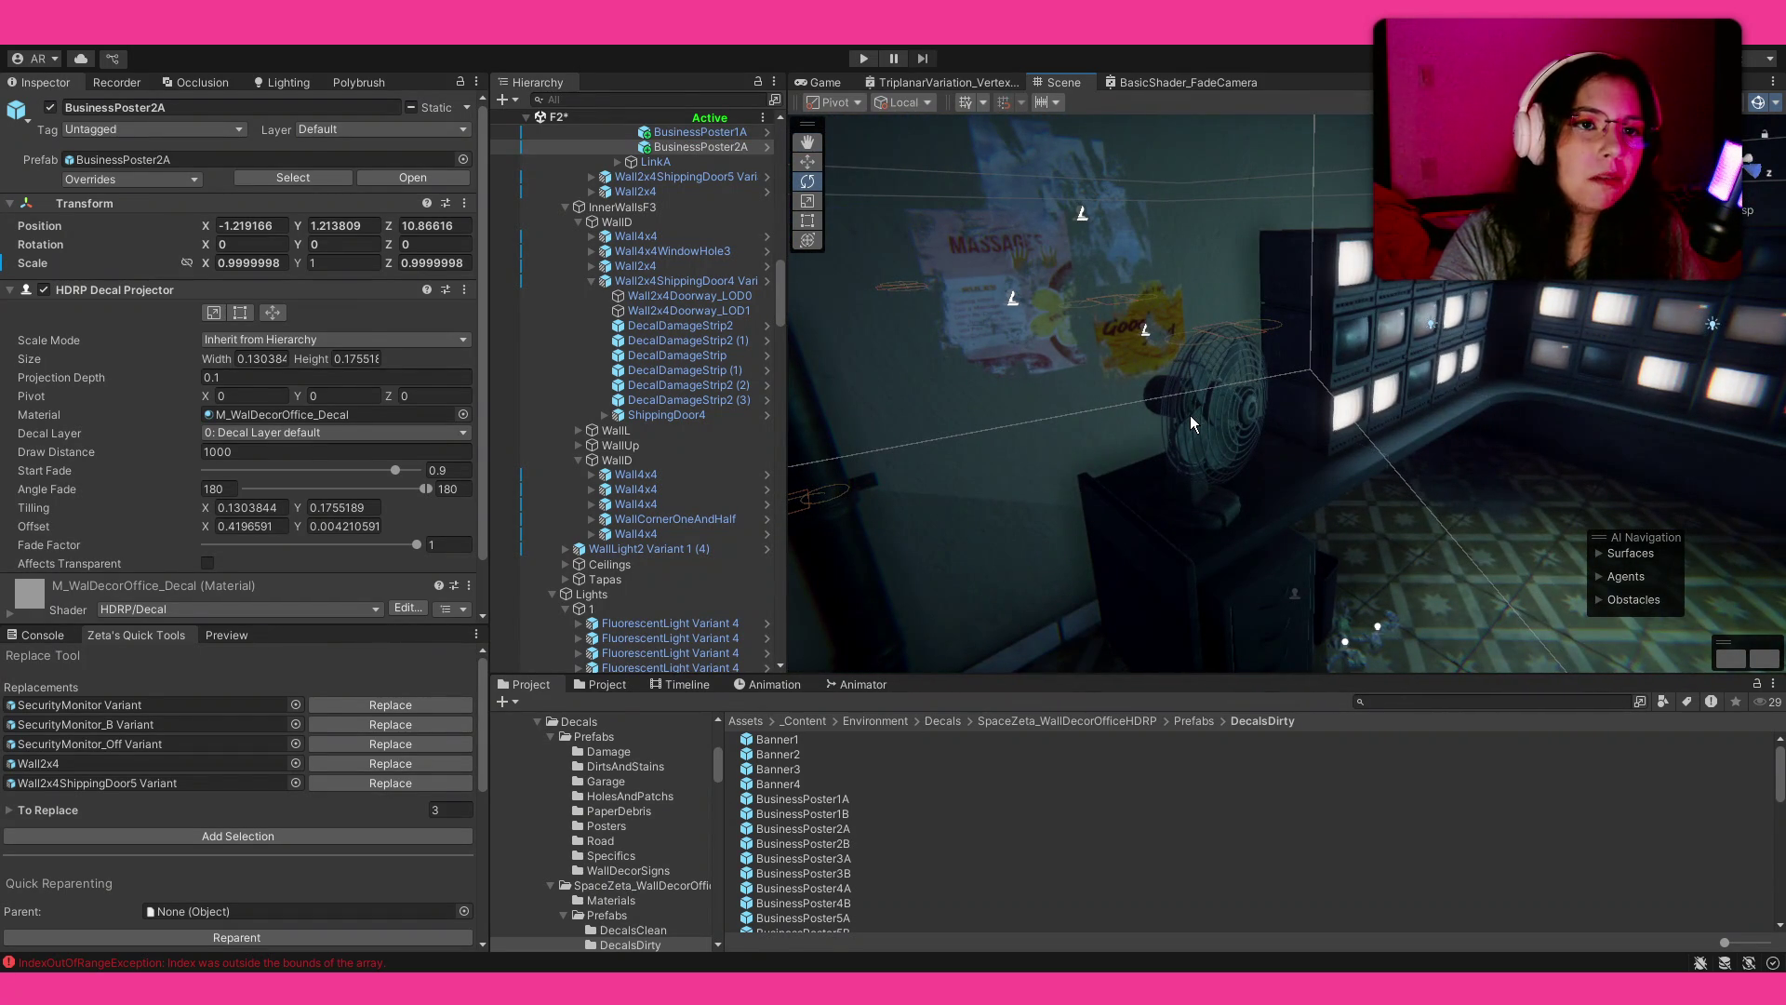
mouse_move(1153, 462)
mouse_down()
mouse_move(1485, 459)
mouse_move(1247, 387)
mouse_move(954, 385)
mouse_up()
Step: Place BusinessPoster3A at zero rotation and delete the FRESH poster decal
mouse_move(845, 861)
mouse_down()
mouse_move(1246, 376)
mouse_move(1373, 384)
mouse_up()
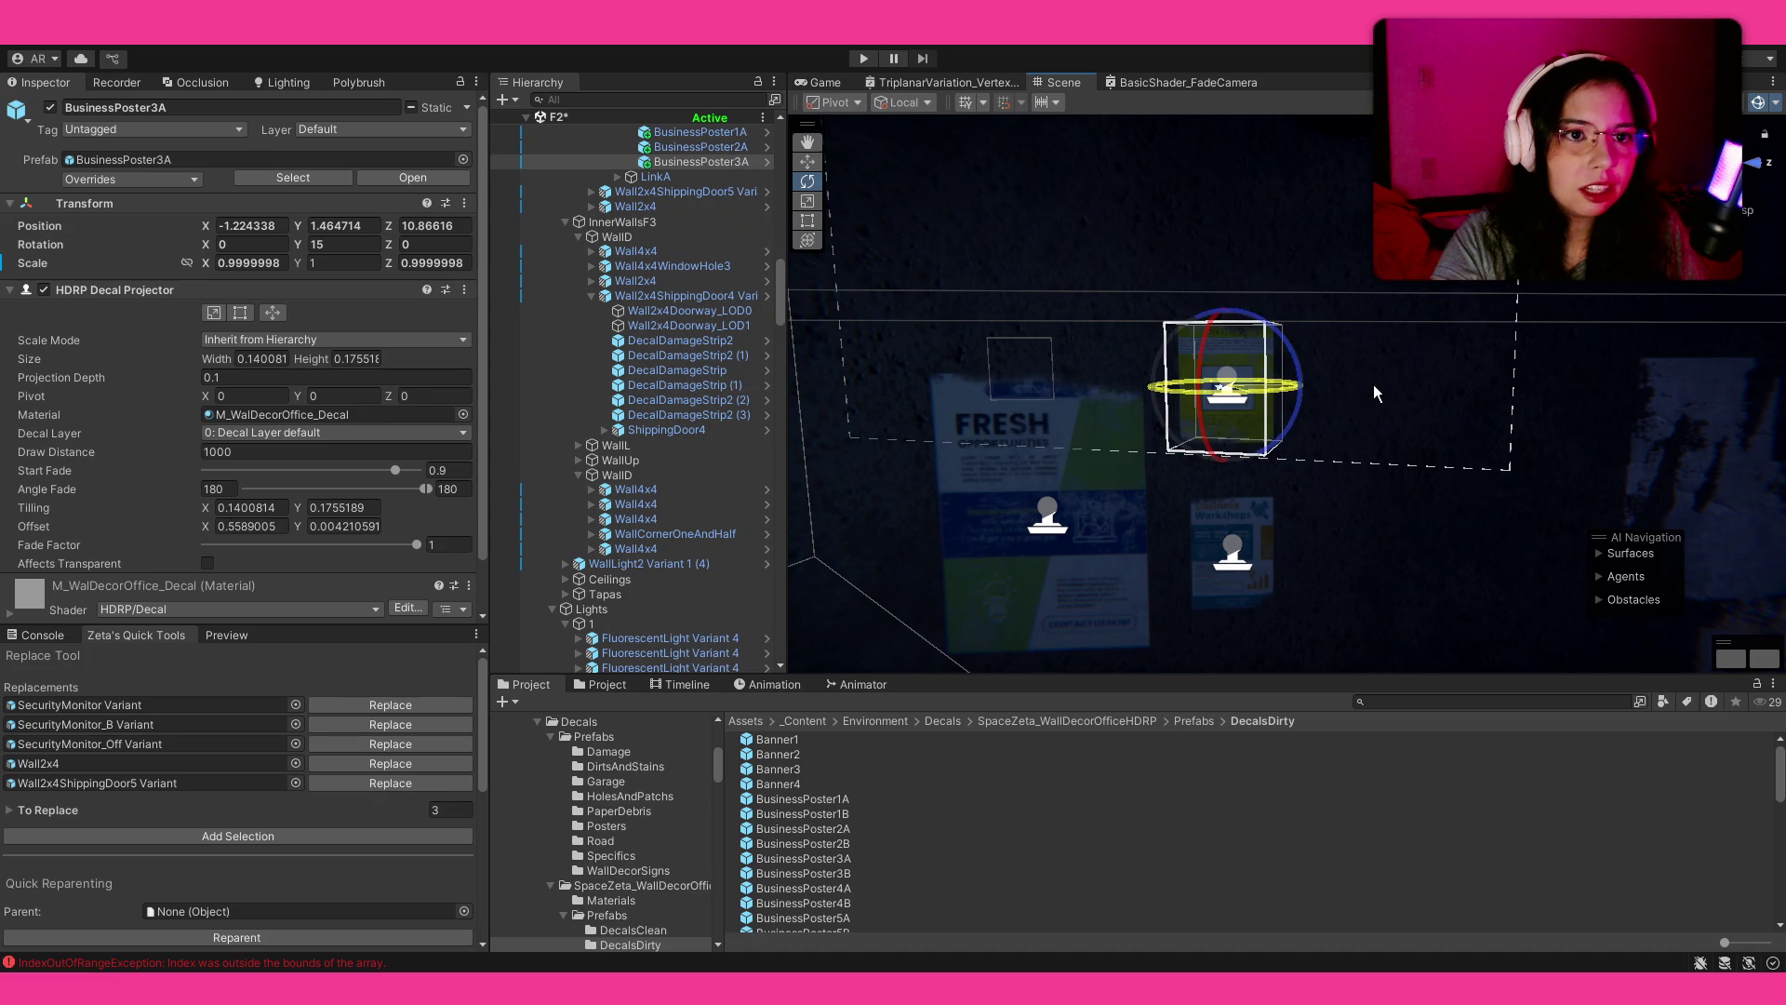
key(ctrl+z)
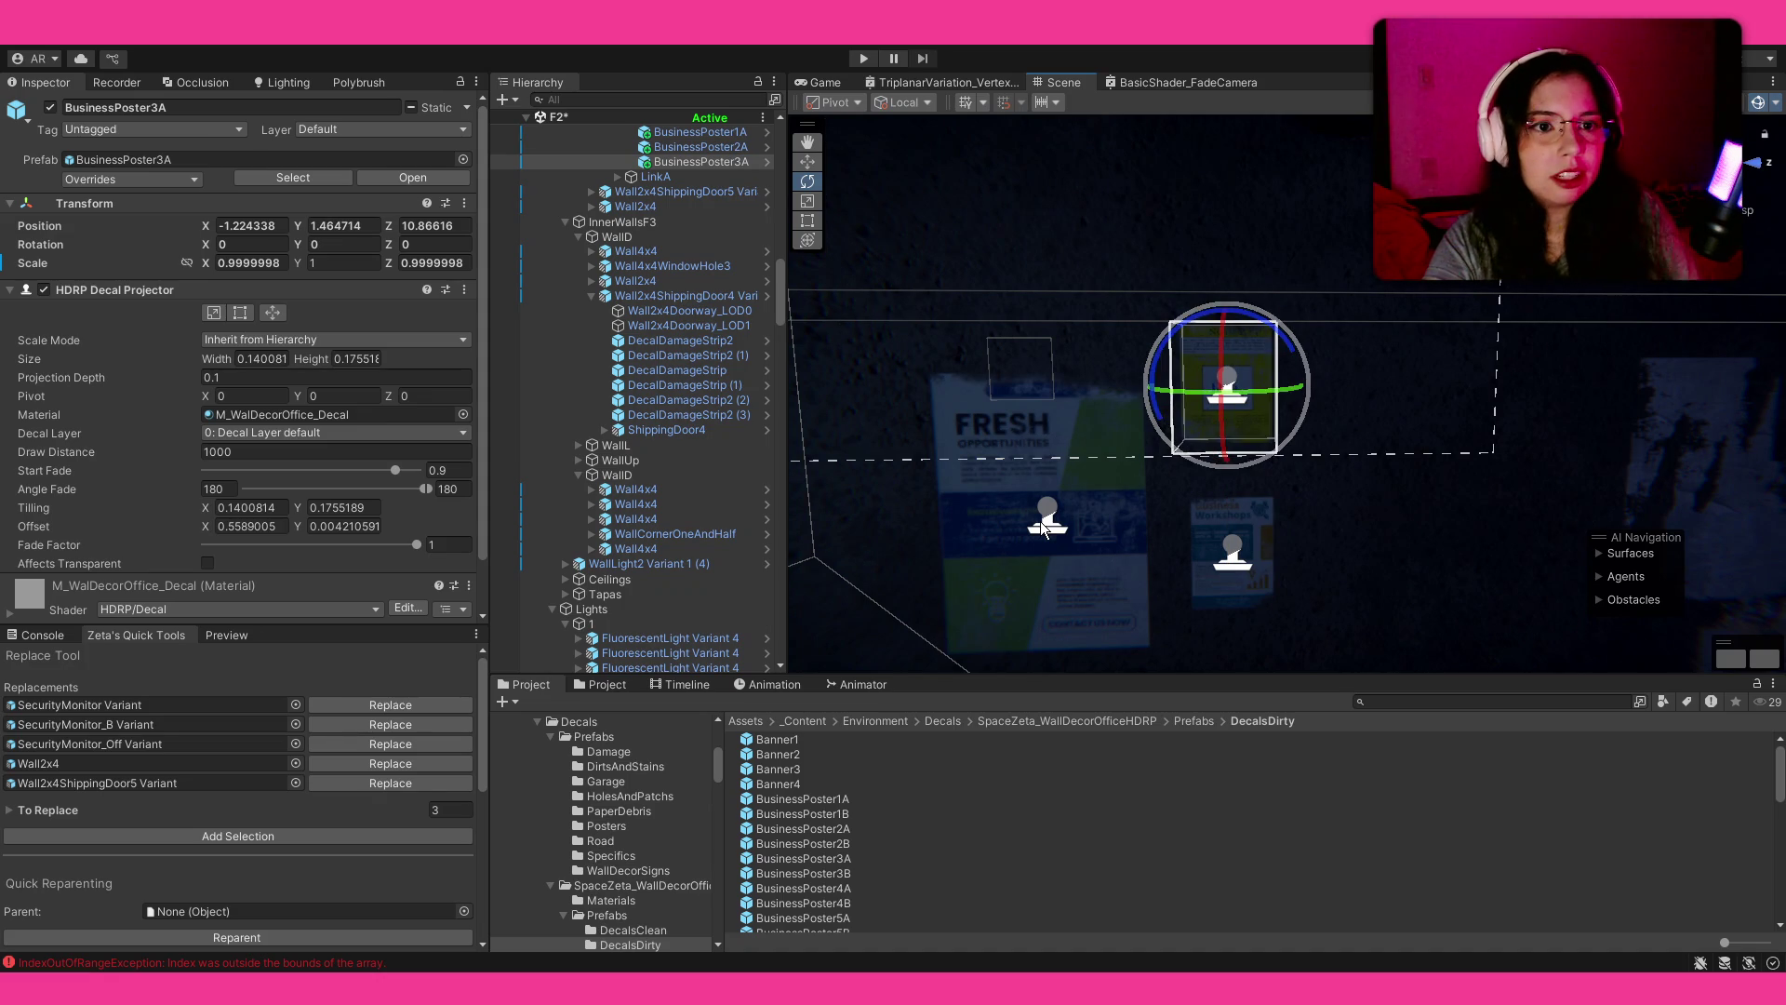
click(1044, 526)
key(Delete)
Step: Enlarge BusinessPoster3A to about 1.8 times and move it into place
click(1226, 399)
key(r)
drag(1235, 381, 1257, 377)
key(w)
drag(1083, 514, 1061, 497)
scroll(1162, 419, down, 3)
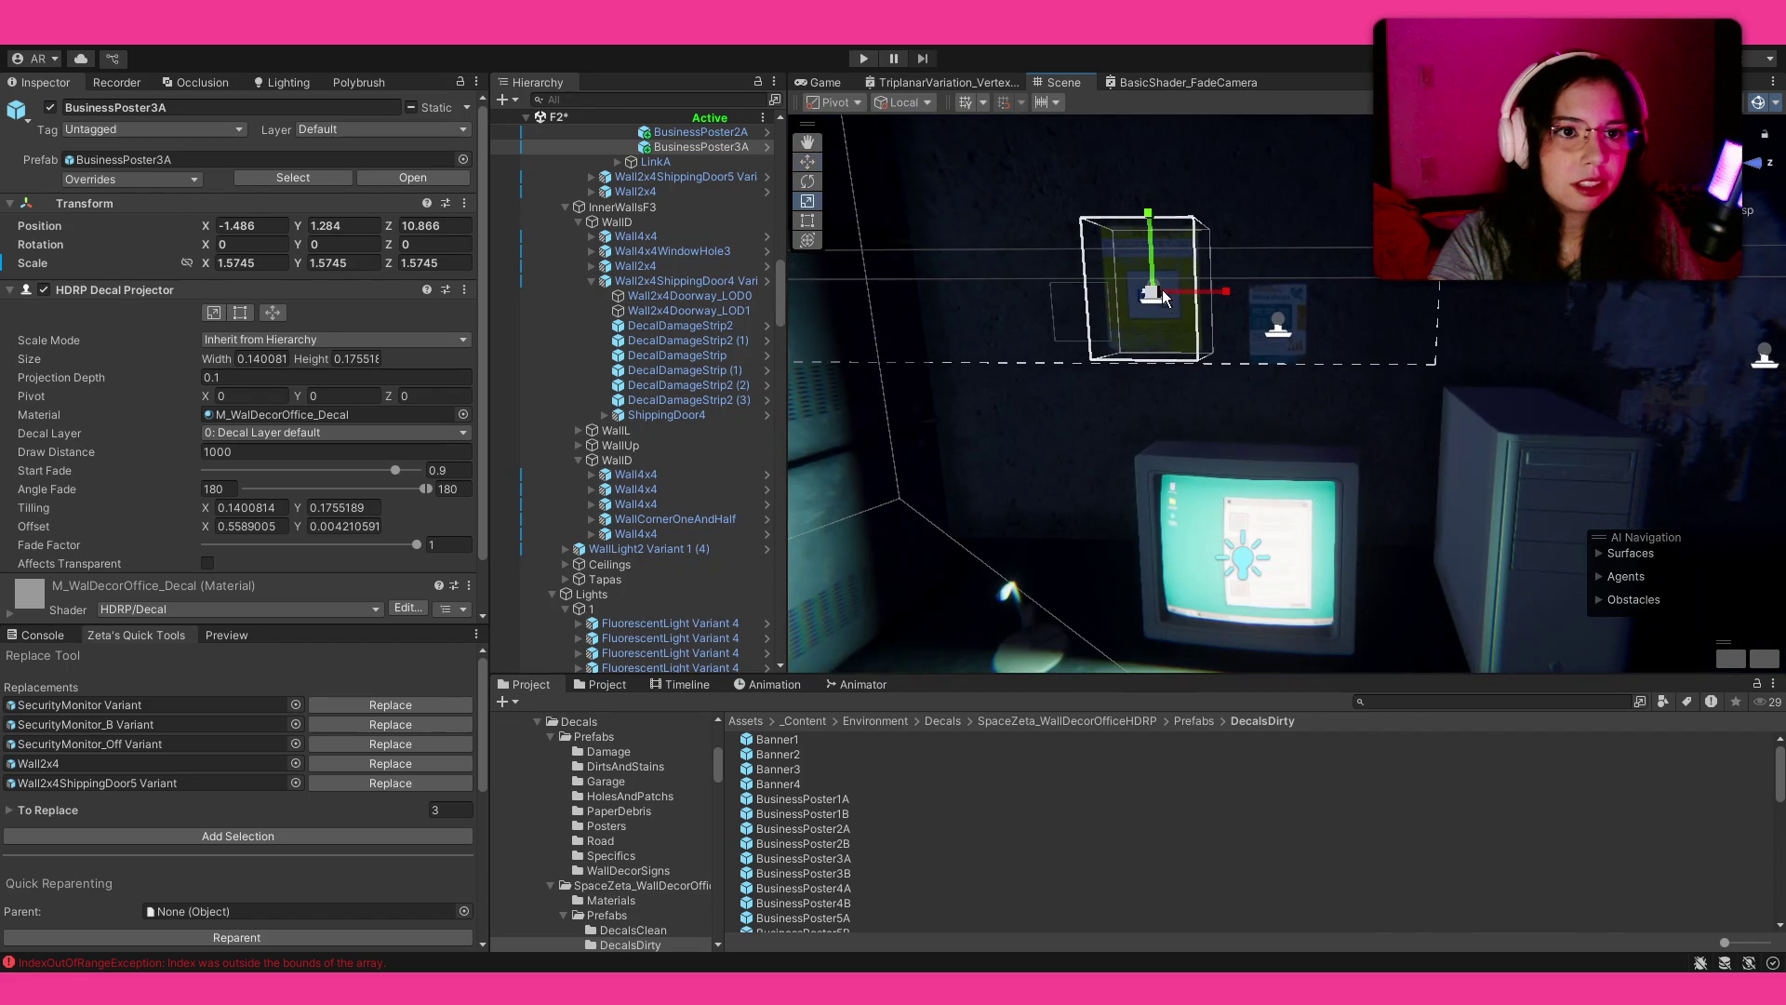
mouse_move(1166, 307)
mouse_down()
mouse_move(1178, 294)
mouse_move(1218, 335)
mouse_up()
click(1177, 287)
click(1185, 307)
key(r)
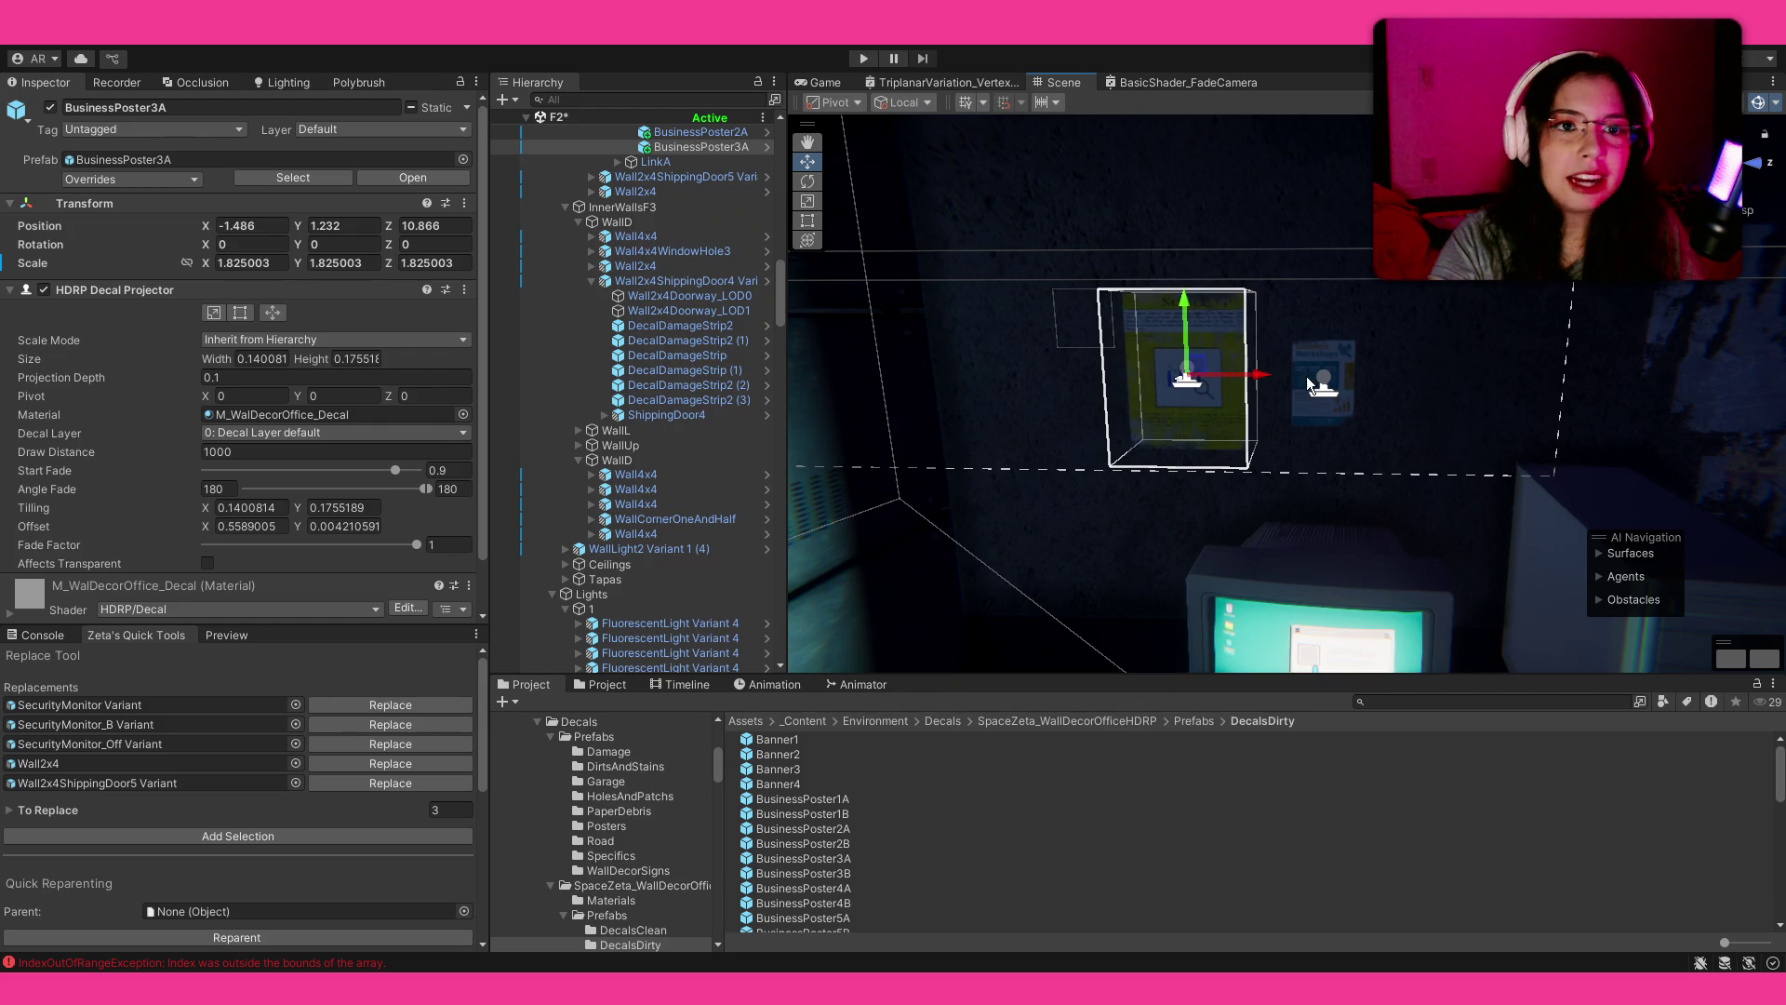
Step: Enlarge BusinessPoster2A to about 1.7 times
click(1320, 387)
drag(1319, 387, 1345, 326)
key(w)
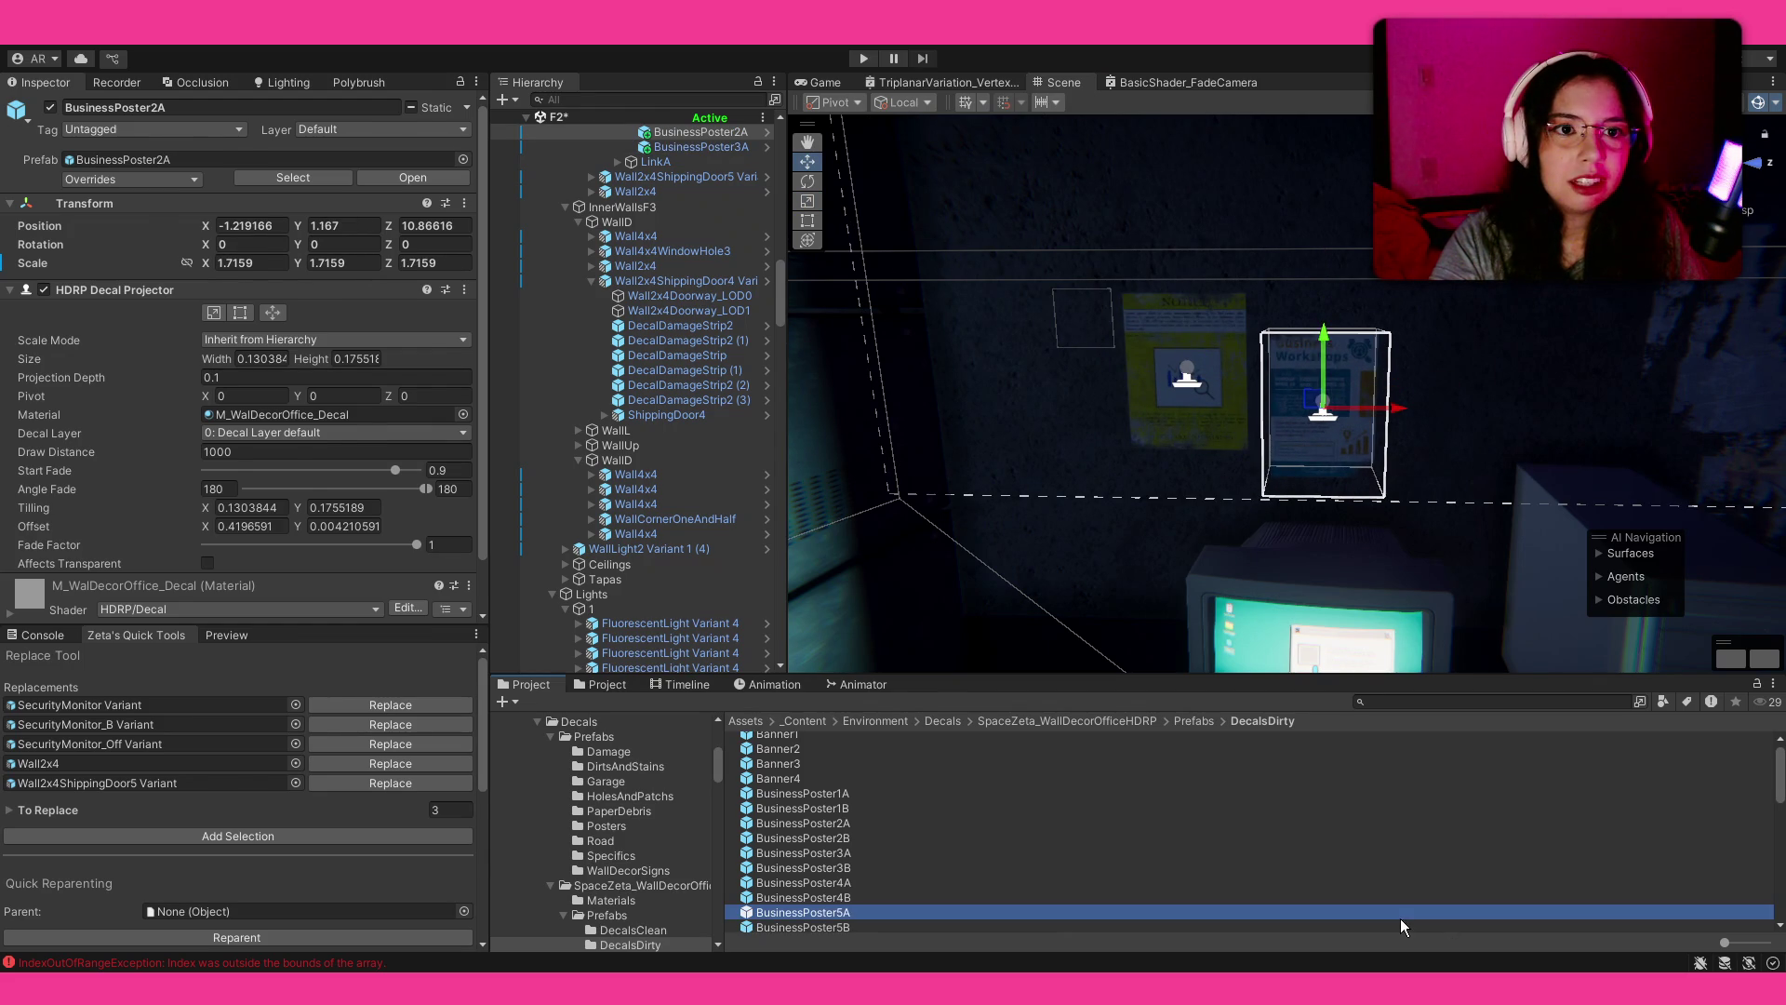
click(1399, 917)
mouse_move(1394, 533)
mouse_down()
mouse_move(1368, 454)
mouse_move(1072, 334)
mouse_up()
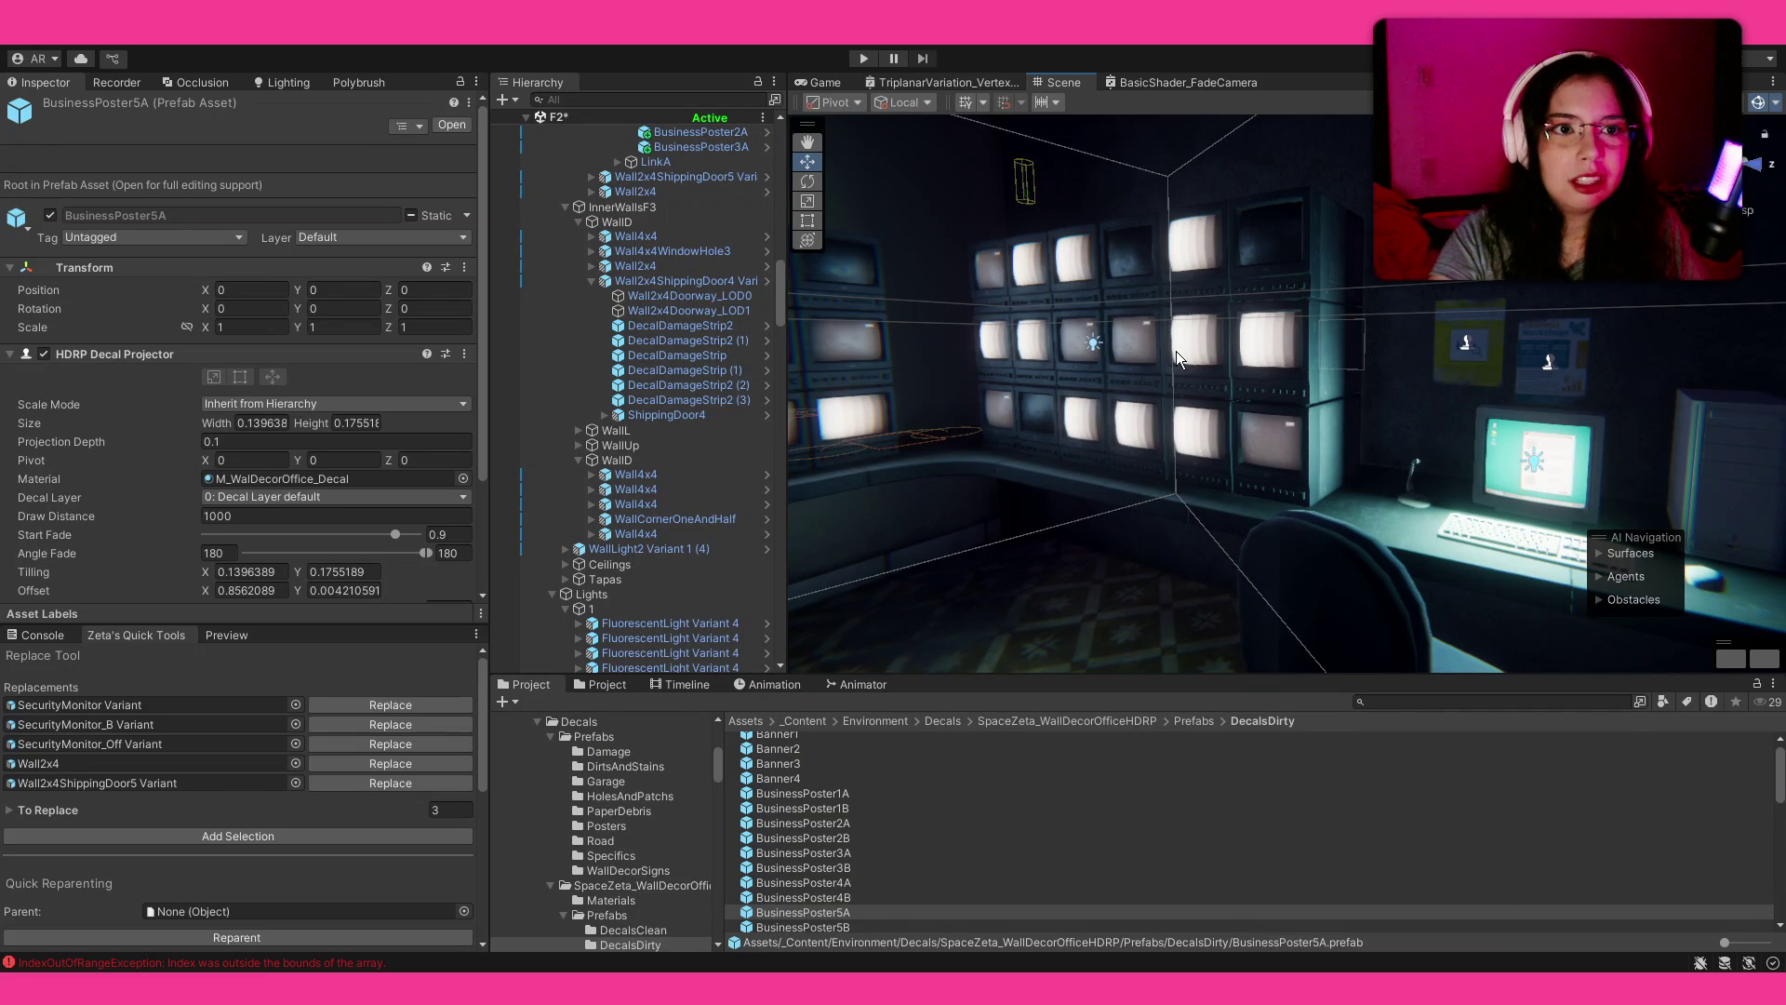
mouse_move(1090, 320)
mouse_down()
mouse_move(947, 328)
mouse_move(1036, 356)
mouse_move(1187, 344)
mouse_up()
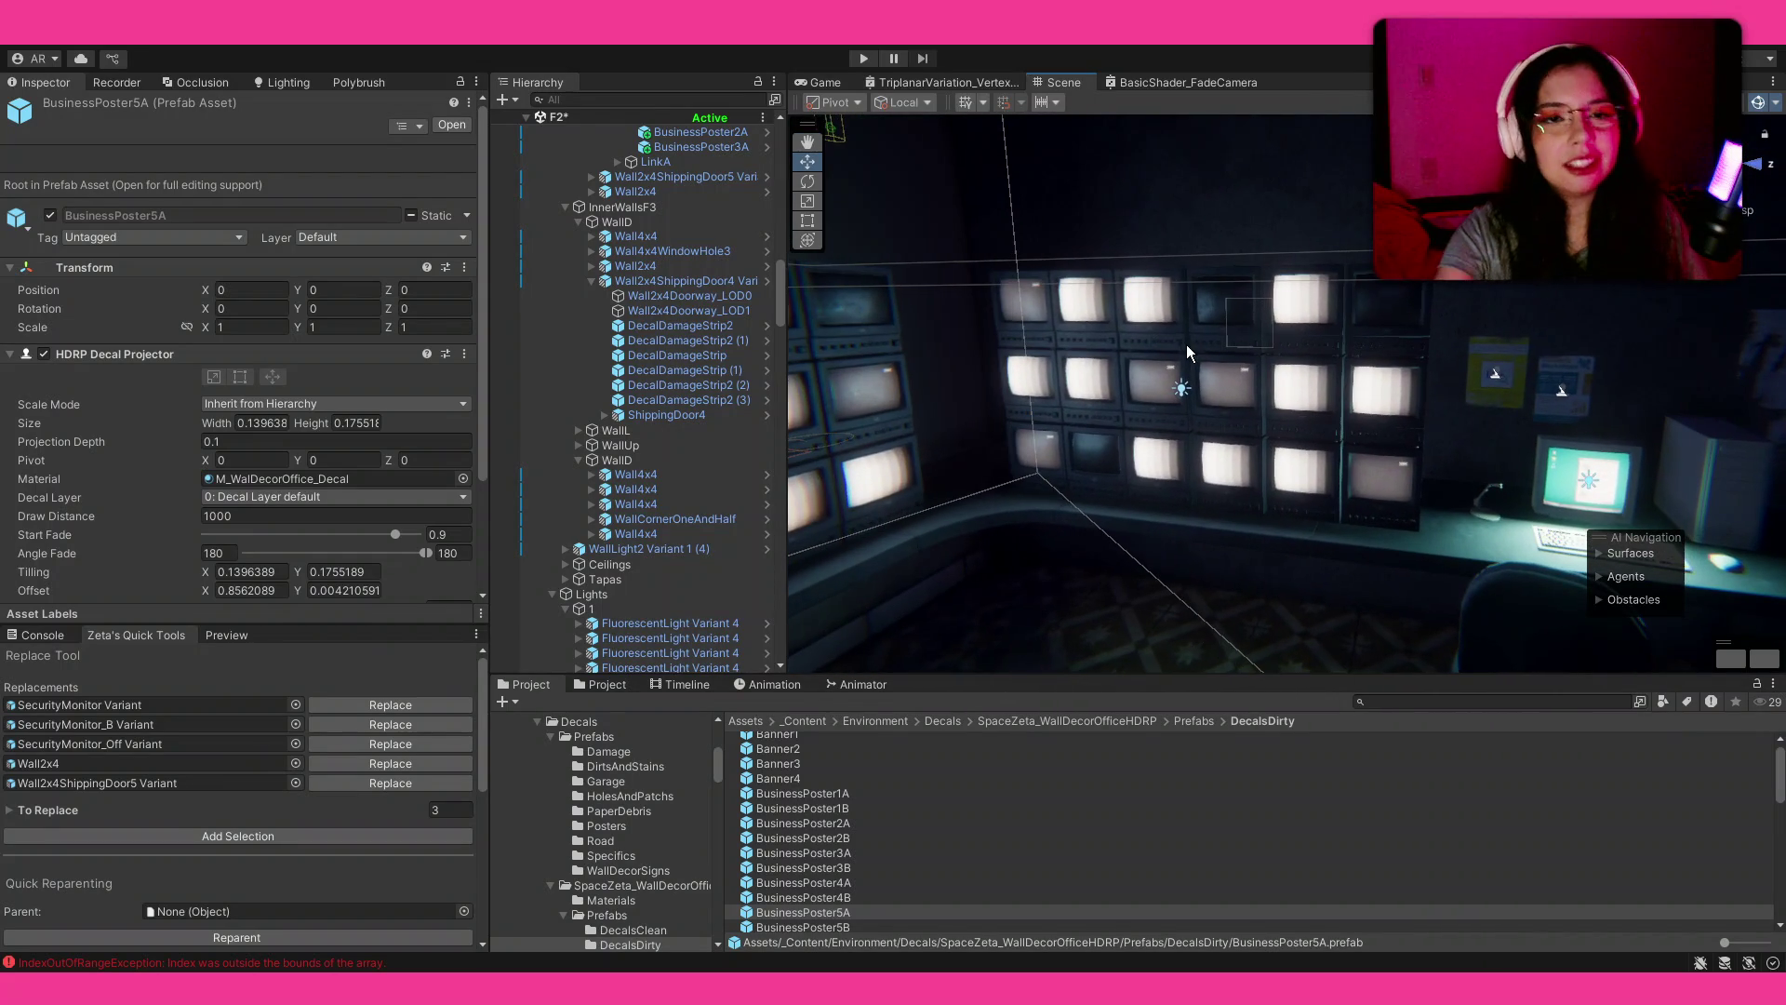
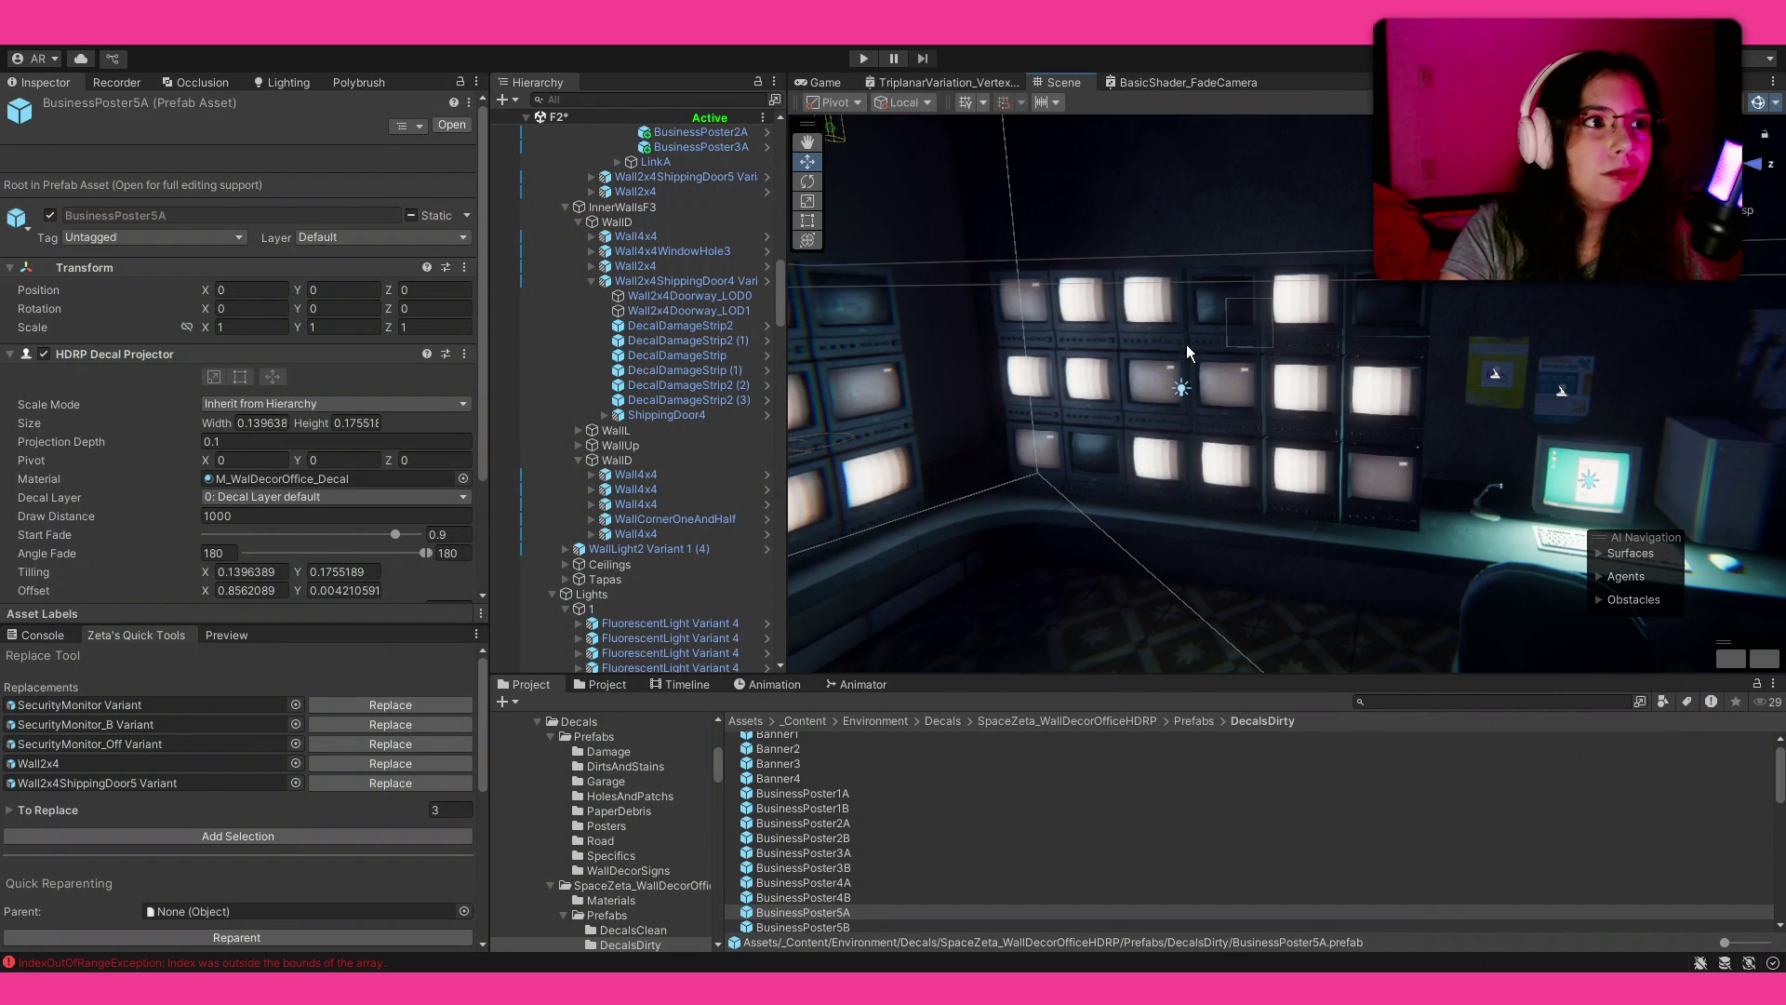
Step: Reposition the BusinessPoster2A decal higher and a little to the right on the wall
drag(1202, 356, 1247, 324)
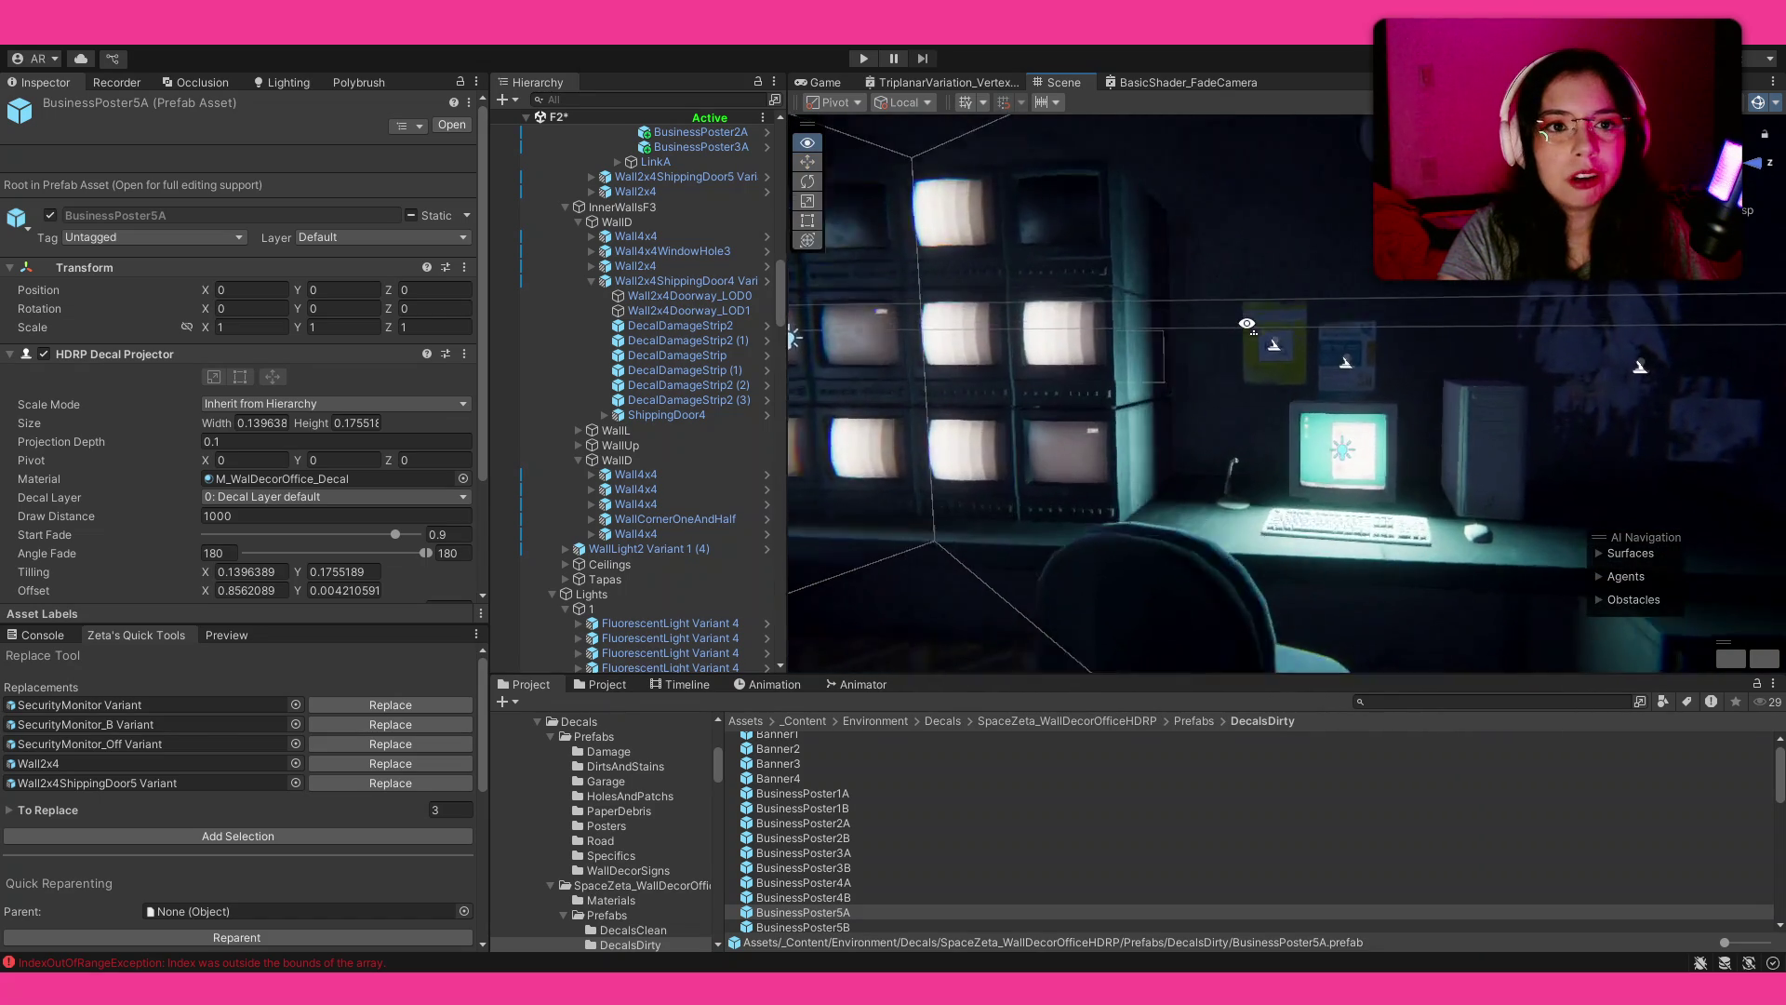
scroll(1247, 324, up, 5)
click(1321, 363)
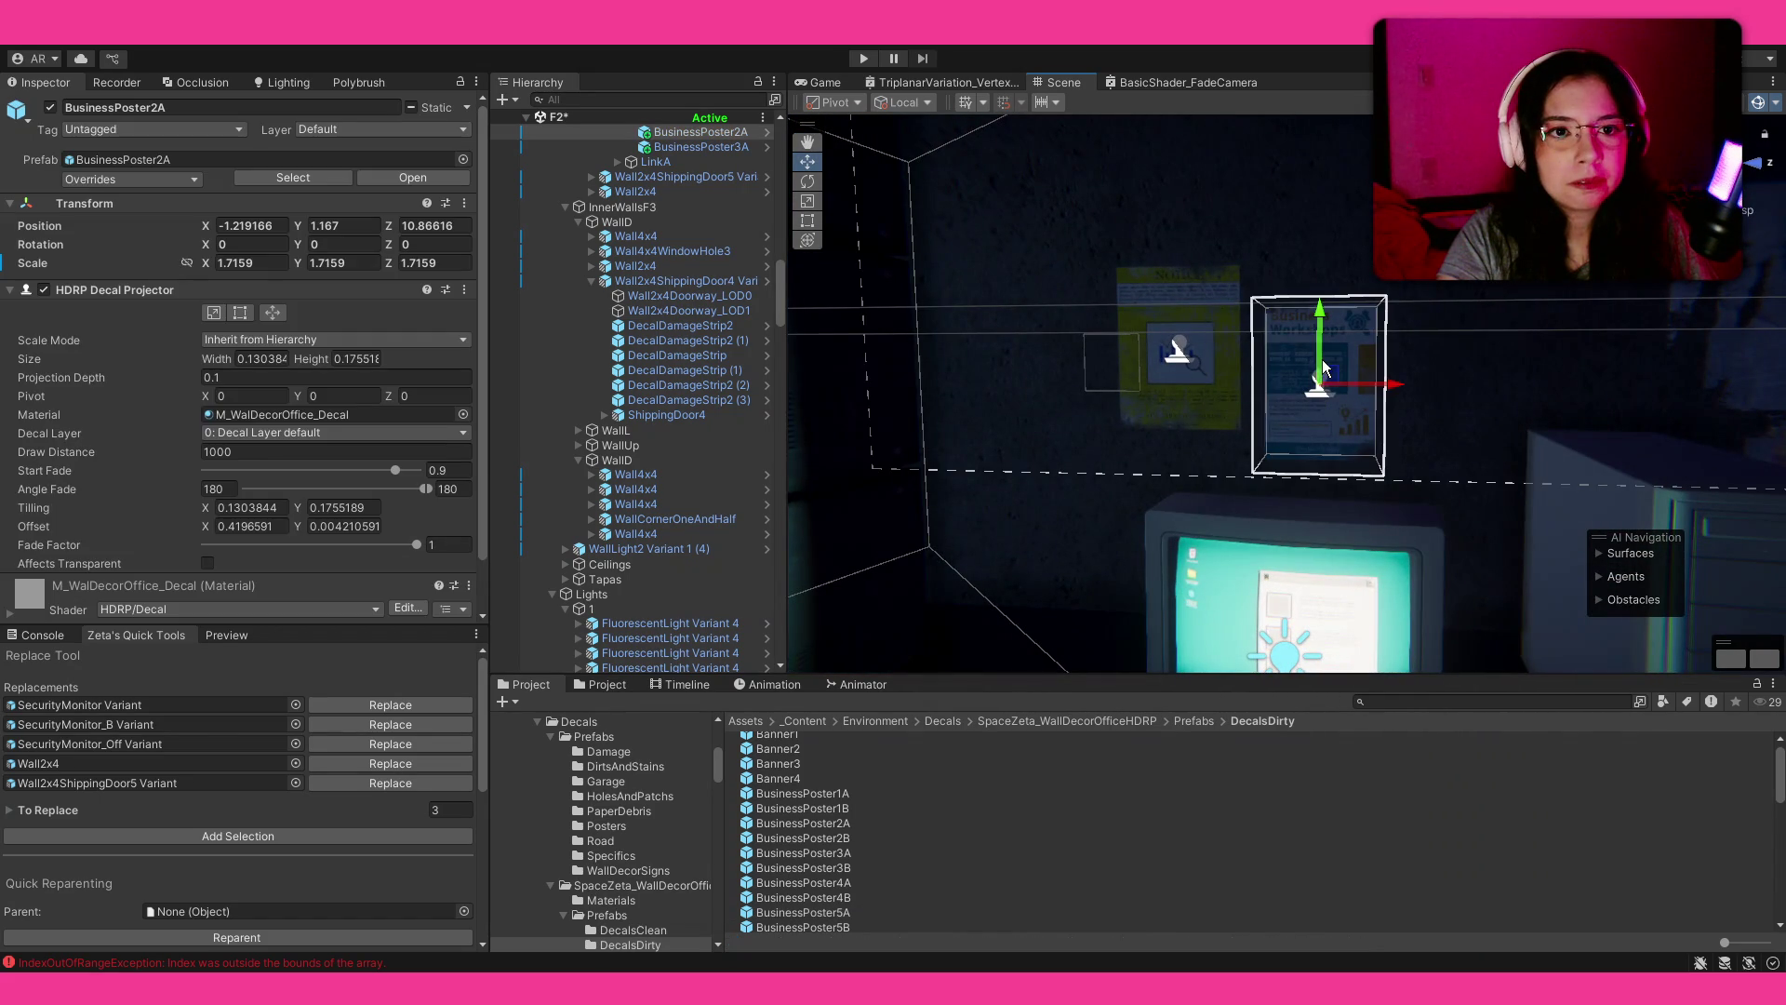
mouse_move(1321, 359)
mouse_down()
mouse_move(1400, 326)
mouse_move(1384, 343)
mouse_up()
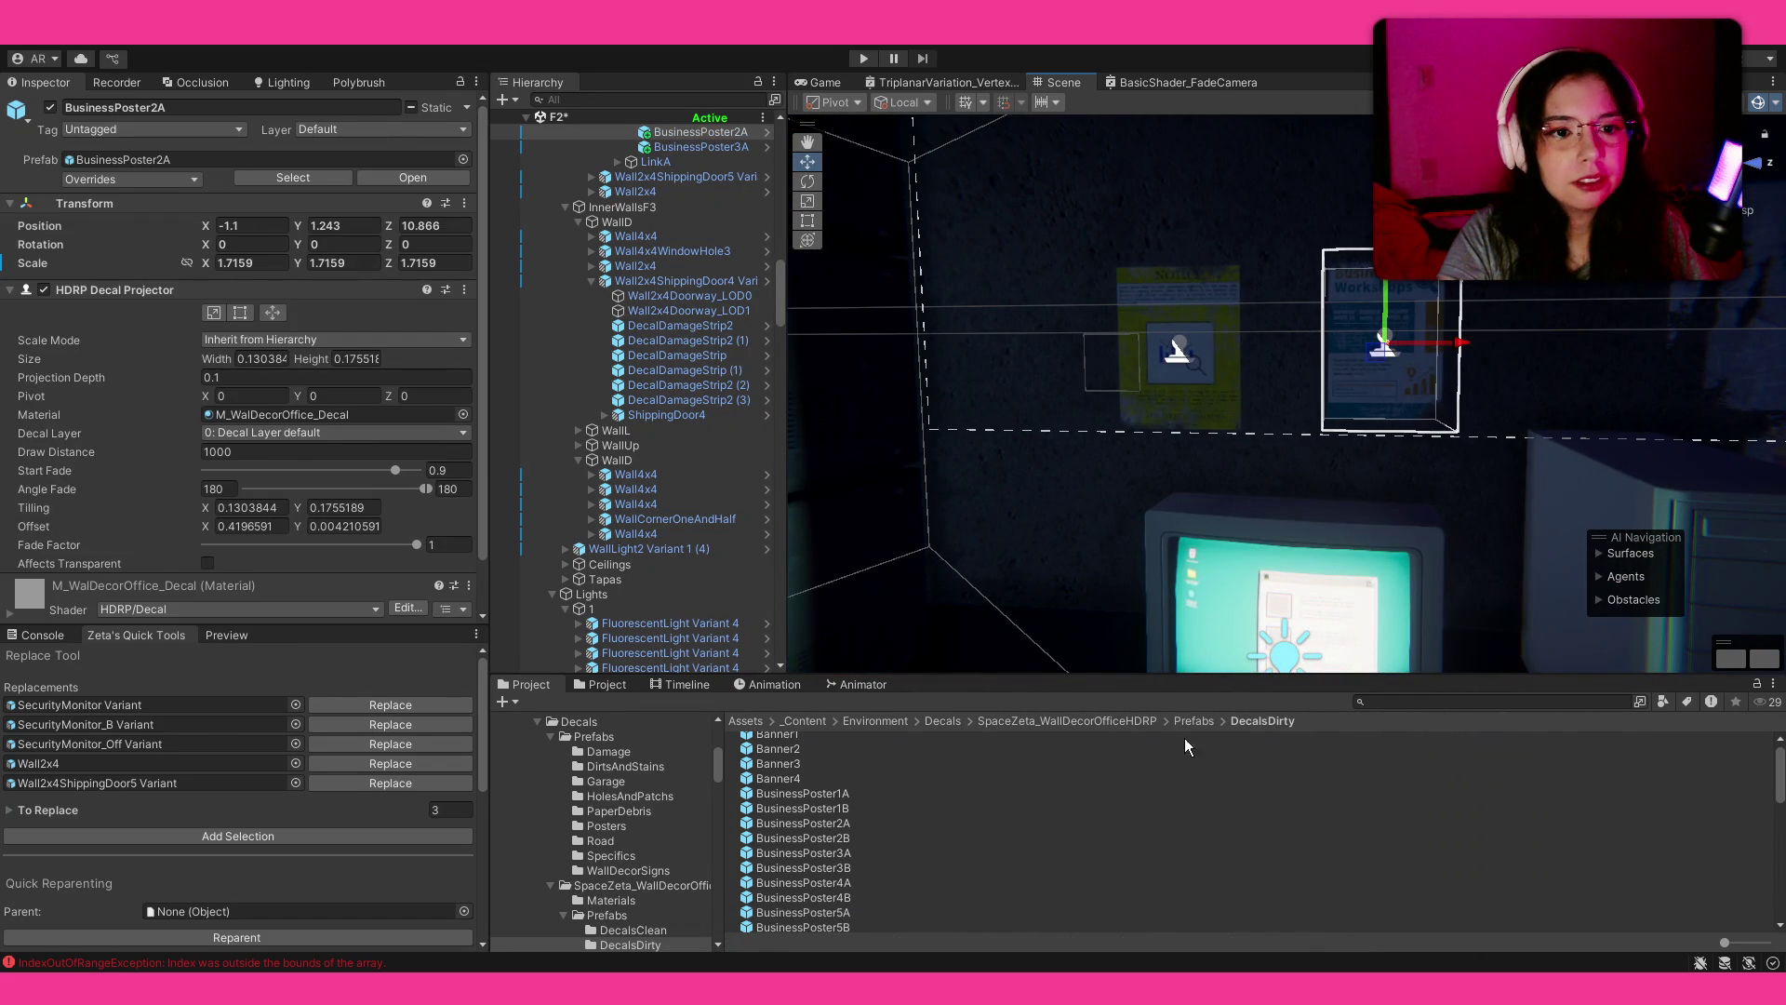
click(1113, 778)
drag(1303, 465, 1508, 402)
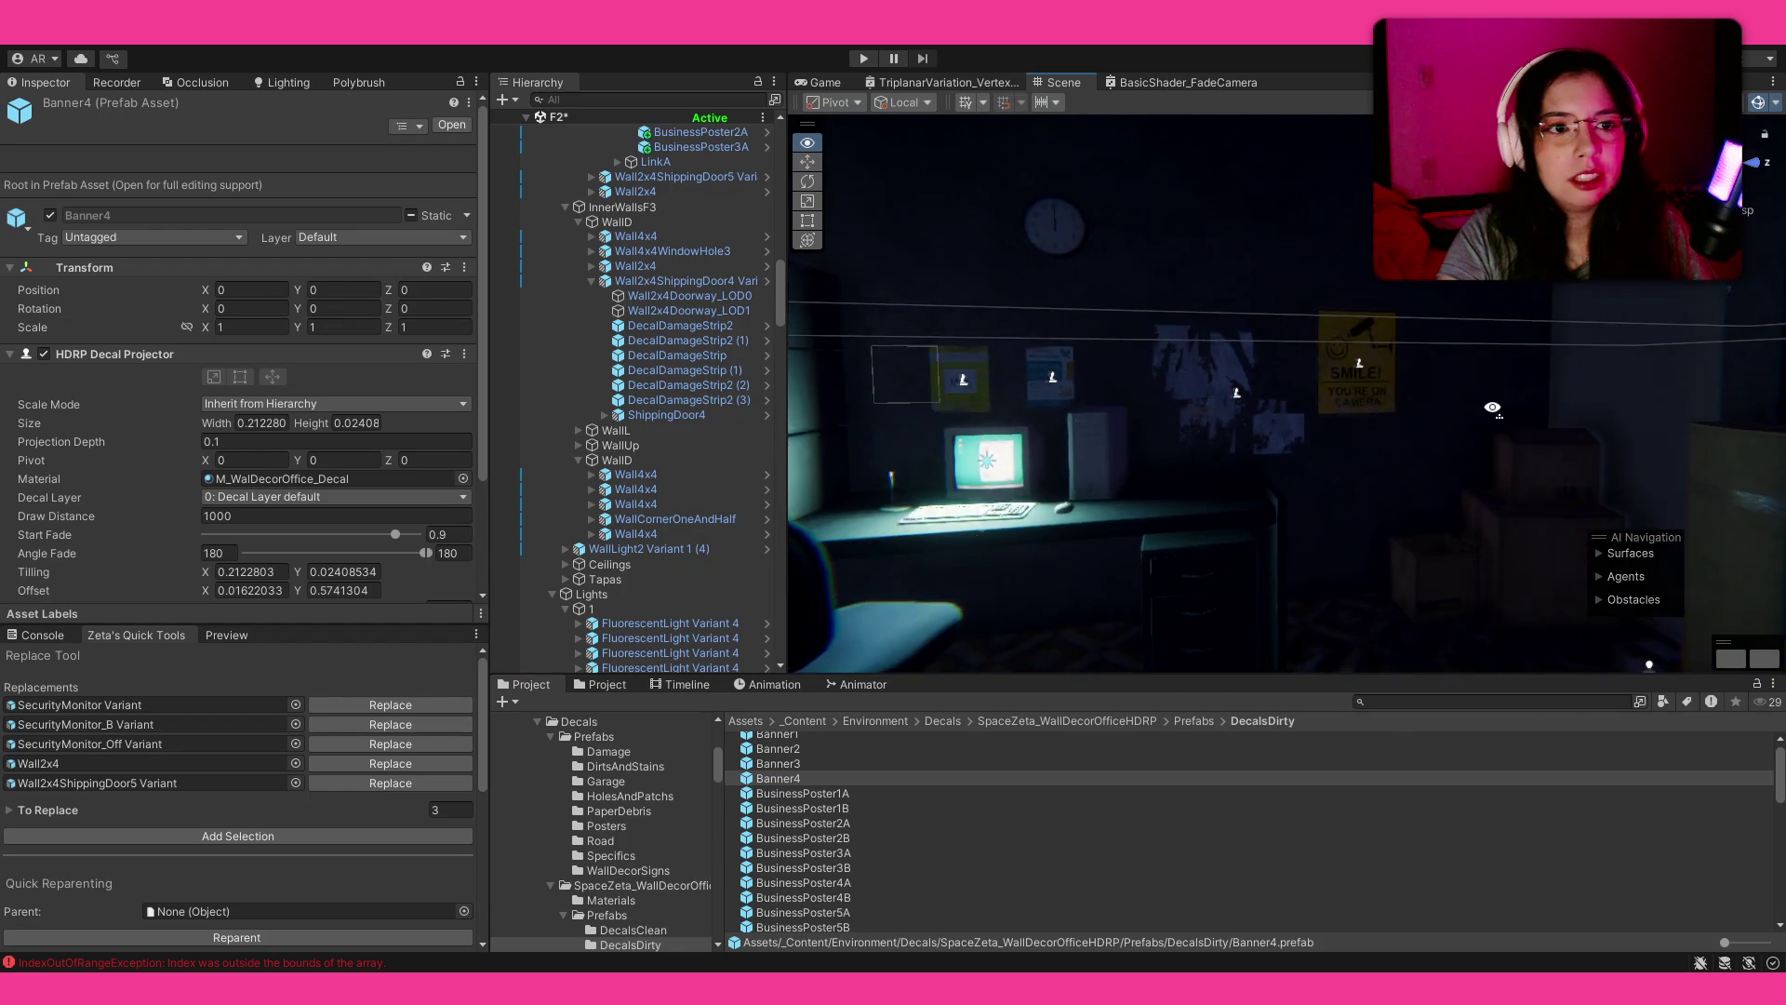
scroll(1375, 392, up, 5)
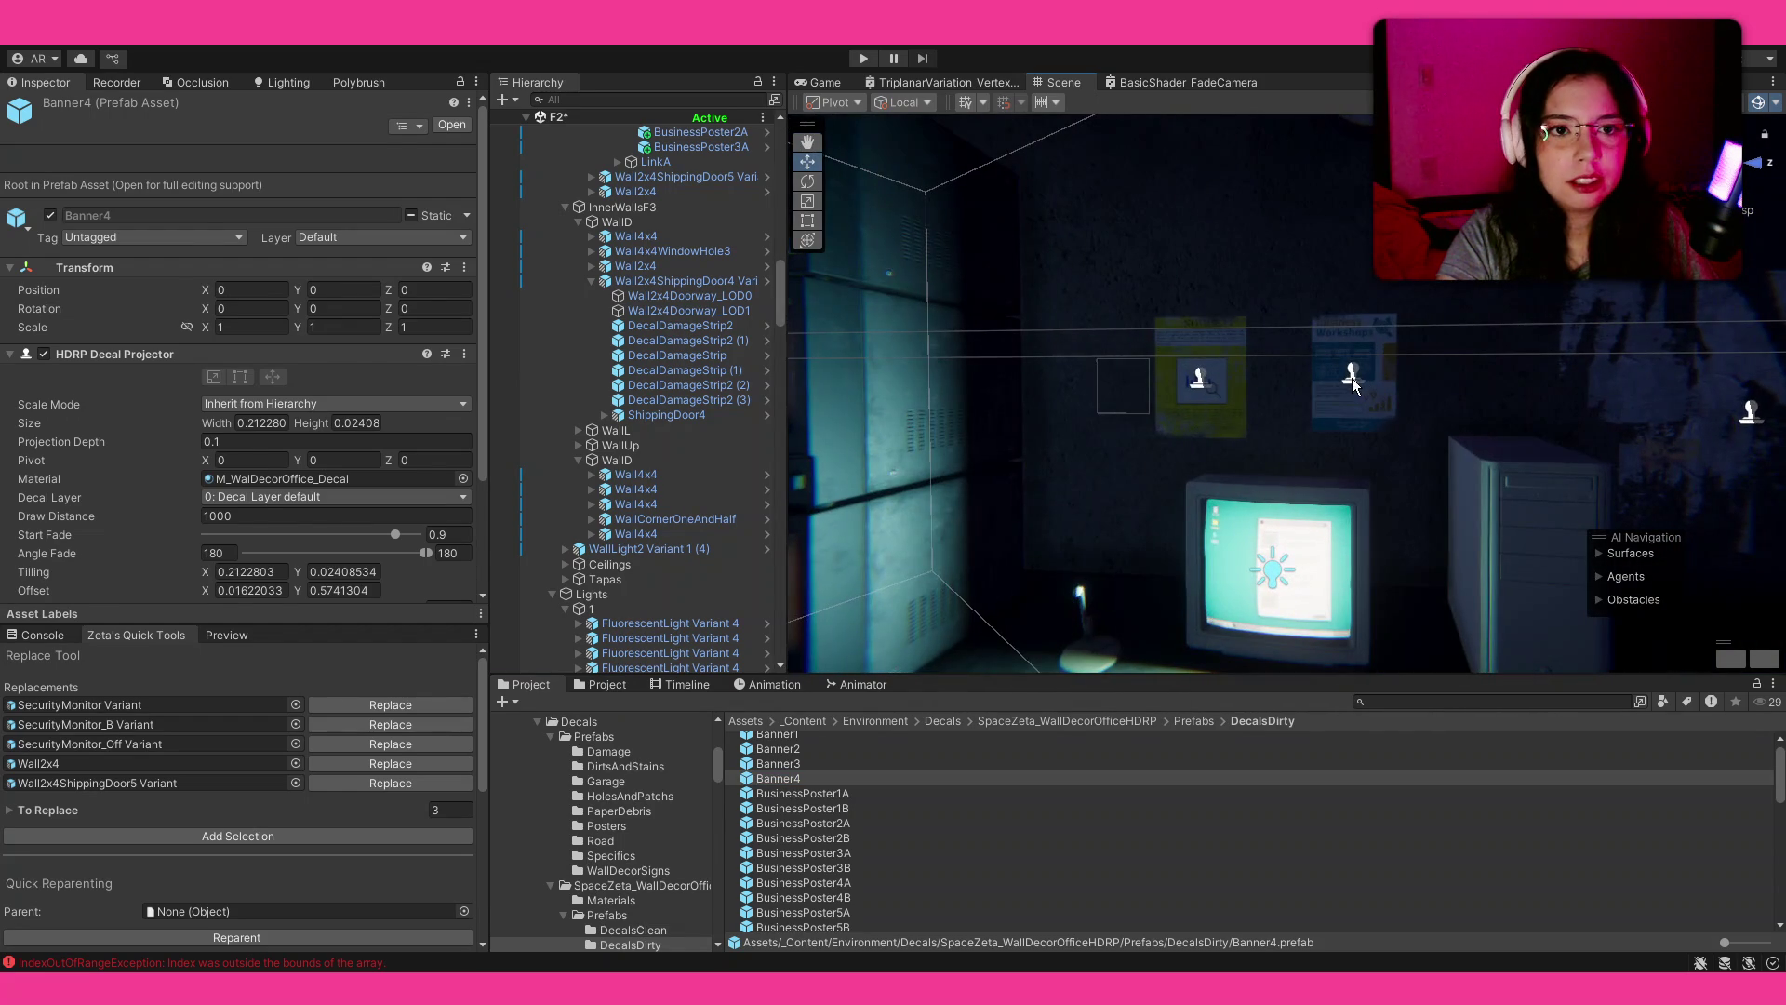
click(1353, 377)
drag(1411, 372, 1380, 384)
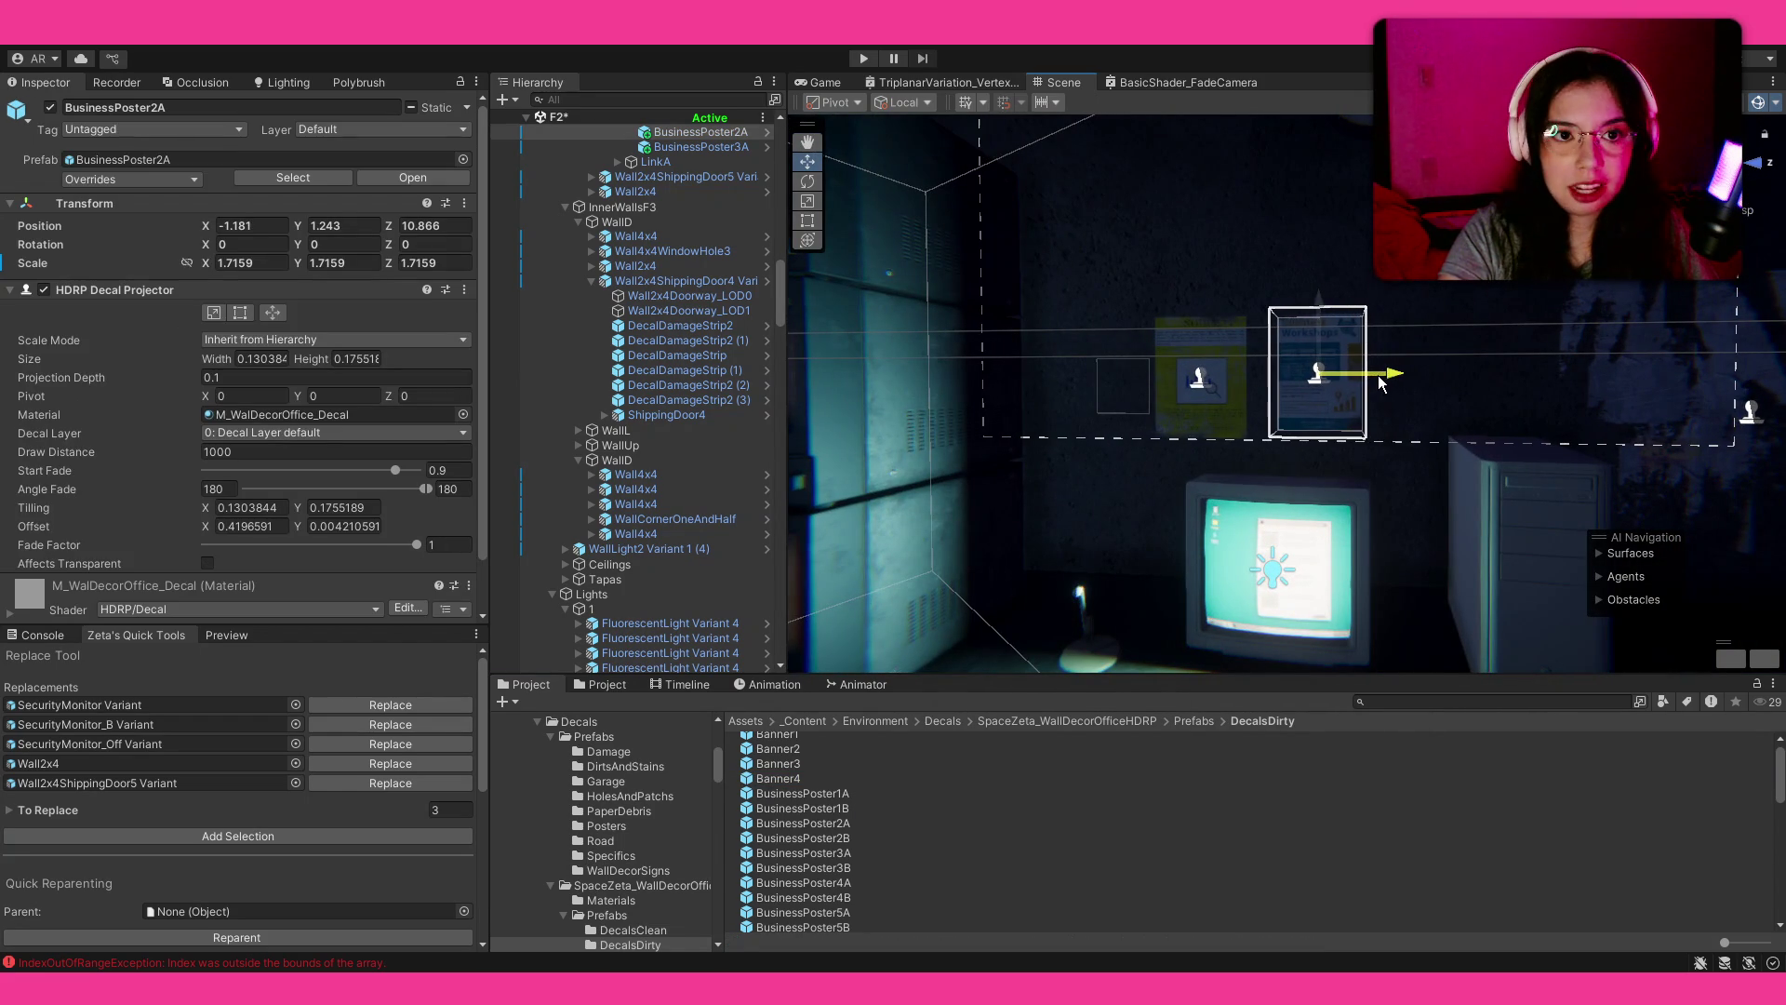
drag(1325, 319, 1321, 277)
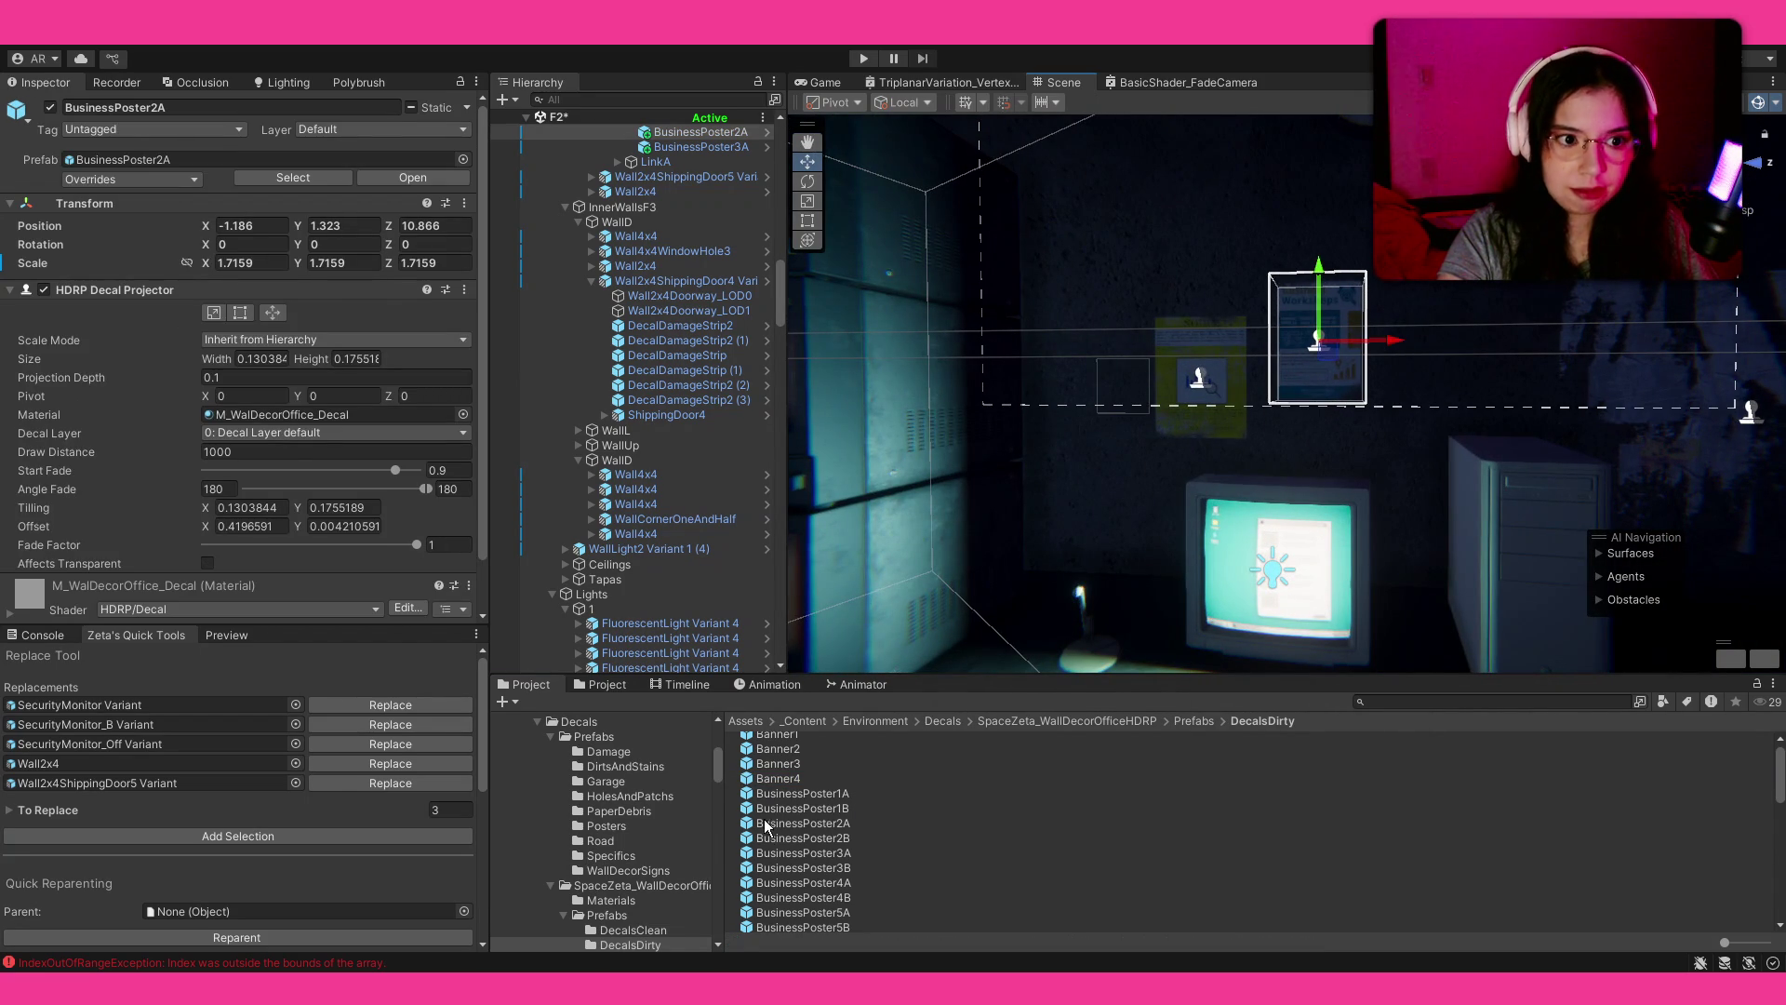
Step: Shift the two selected business poster decals to the right along the wall
click(770, 838)
scroll(1207, 441, down, 5)
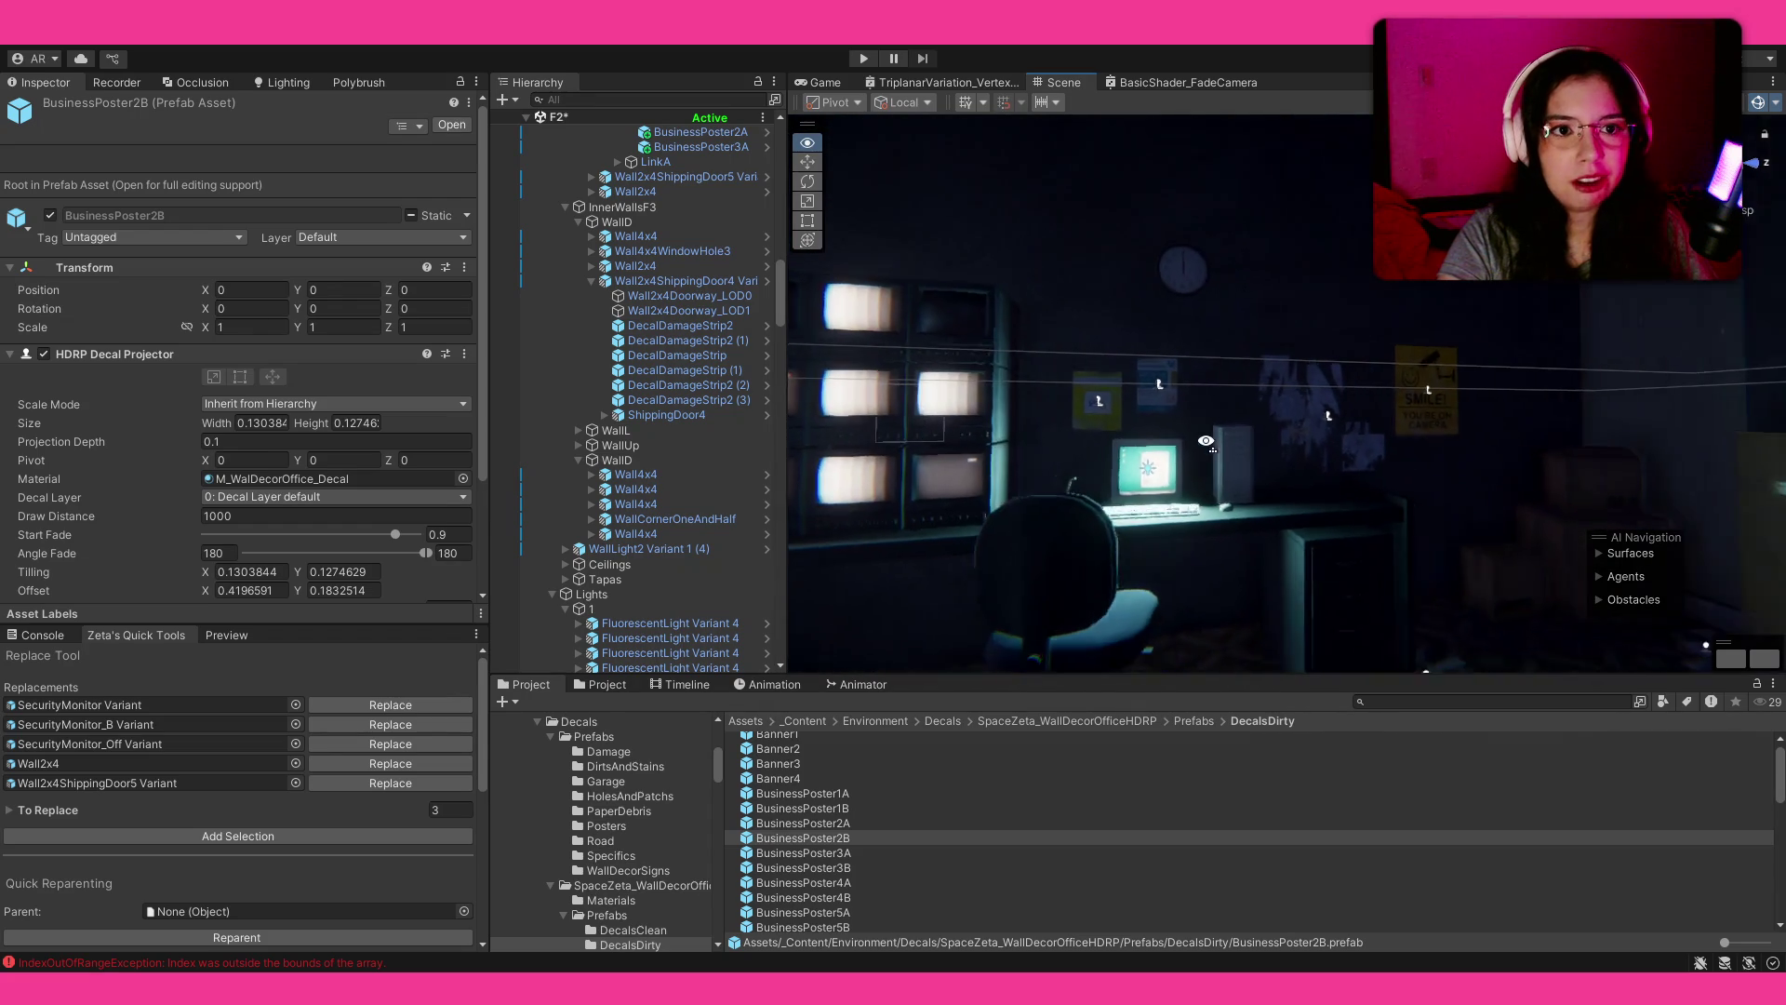
scroll(1206, 441, down, 3)
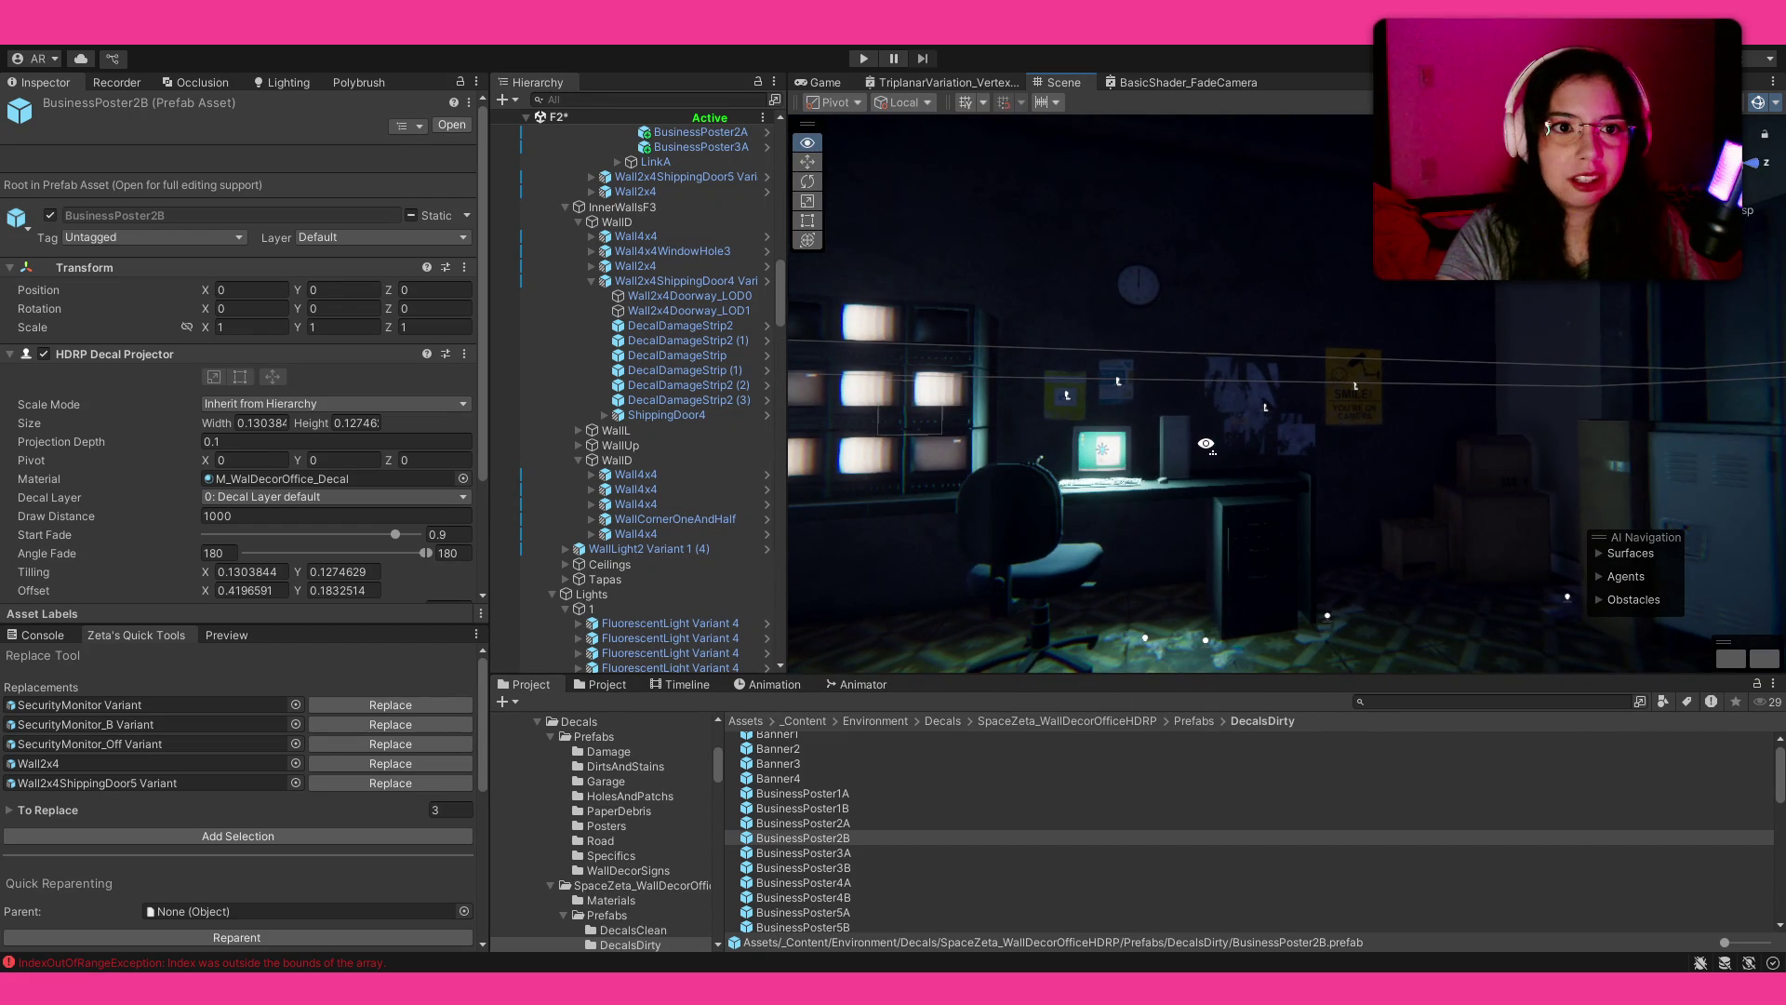
scroll(1206, 444, up, 6)
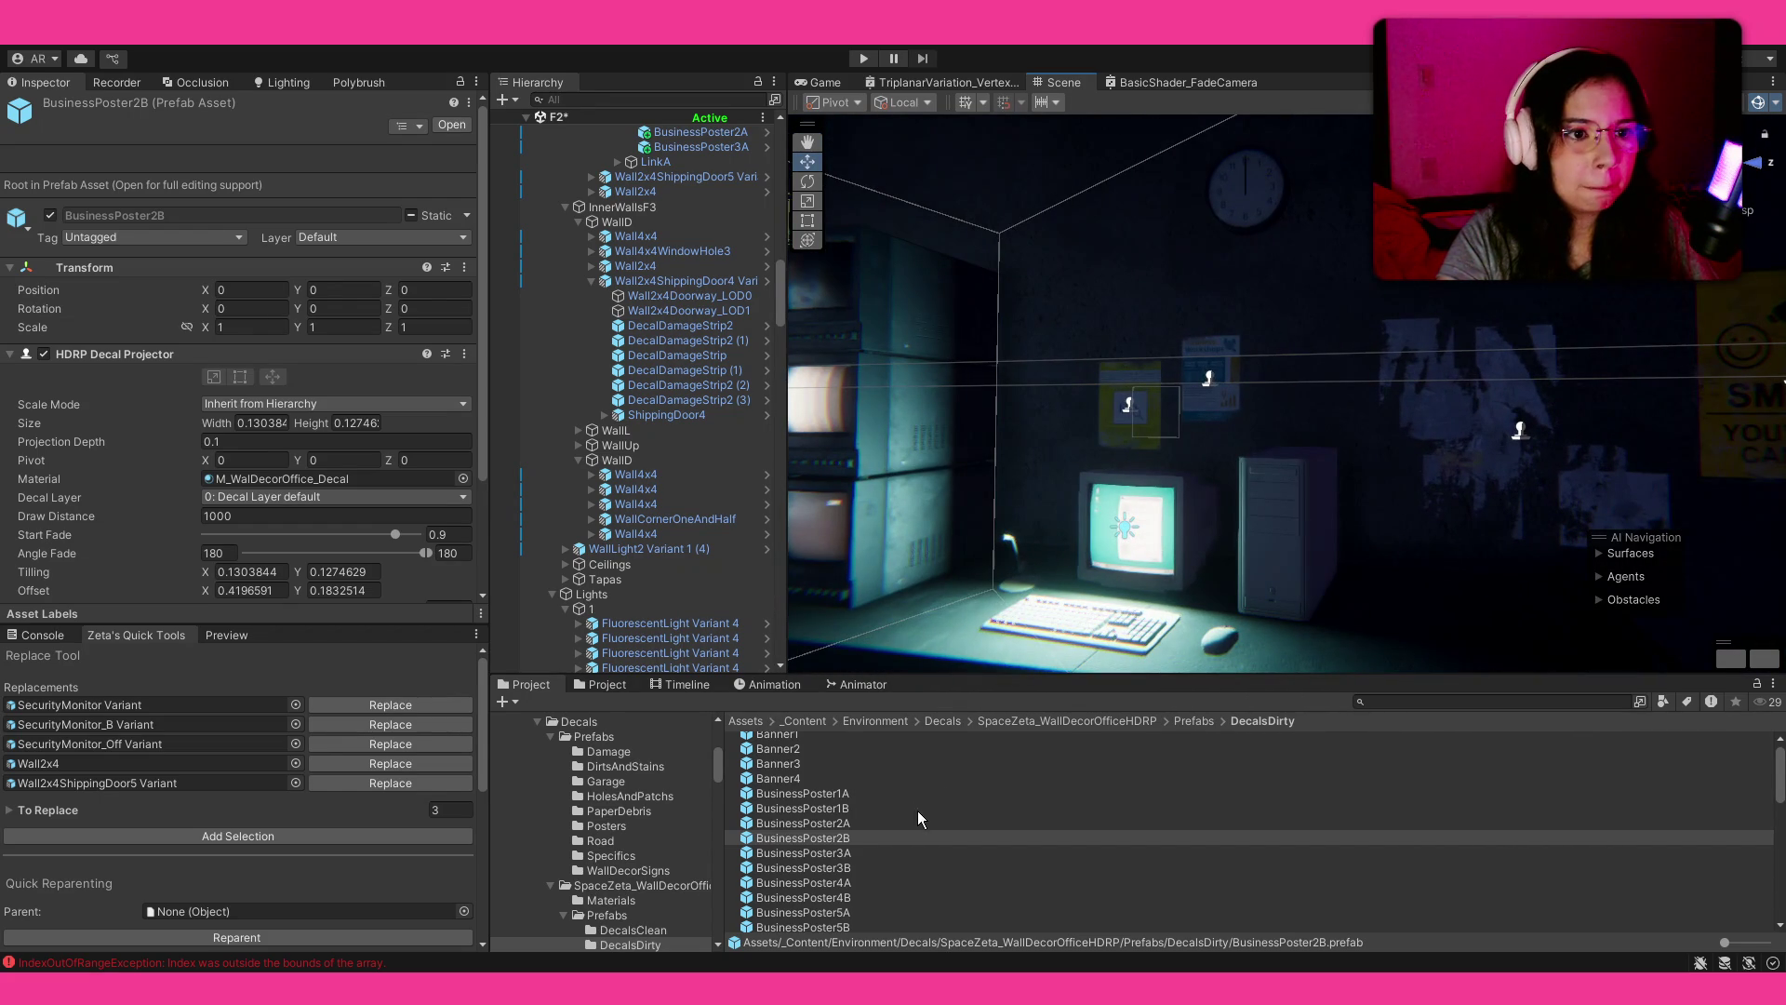
scroll(921, 823, down, 3)
key(w)
drag(1131, 481, 1282, 451)
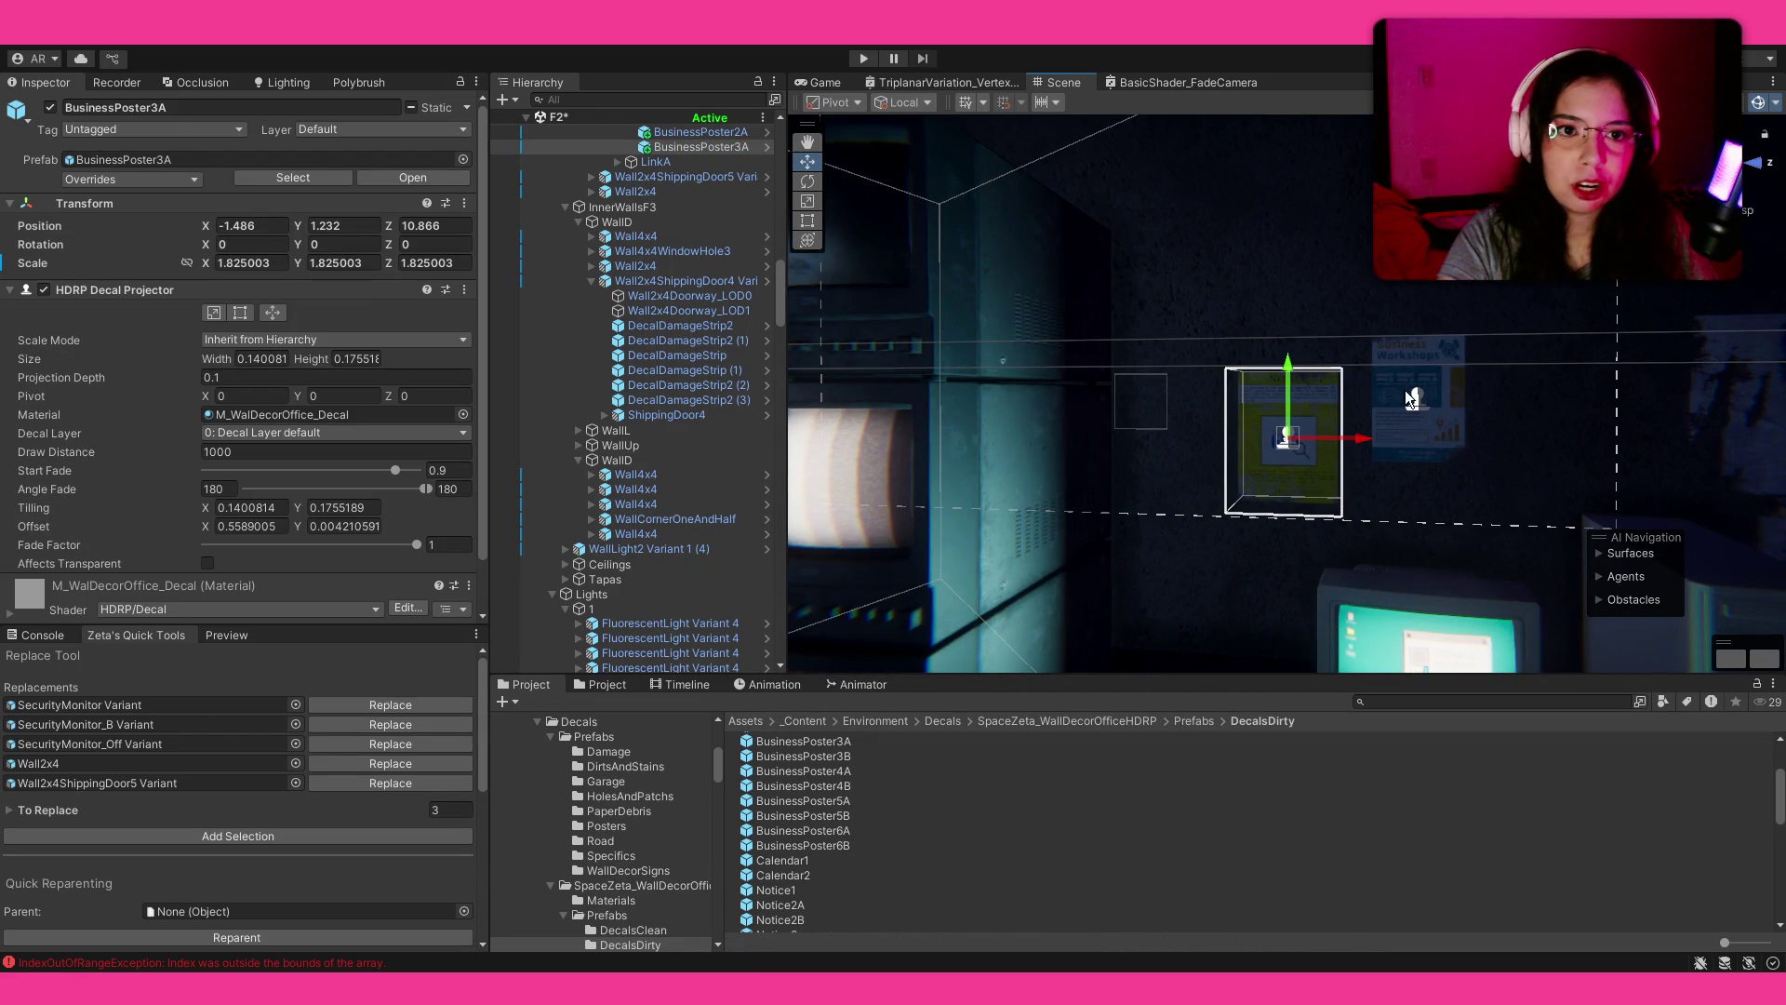
shift+click(1416, 400)
drag(1486, 412, 1602, 411)
Step: Place a Calendar1 decal on the wall and scale it up to about 1.9
mouse_move(786, 859)
mouse_down()
mouse_move(1230, 406)
mouse_move(1433, 394)
mouse_up()
key(e)
key(r)
mouse_move(1230, 415)
mouse_down()
mouse_move(1291, 371)
mouse_move(1222, 385)
mouse_move(1246, 466)
mouse_move(1229, 486)
mouse_up()
key(w)
Step: Raise the BusinessPoster3A decal slightly, to Y position 1.323
click(1278, 800)
scroll(1229, 486, up, 10)
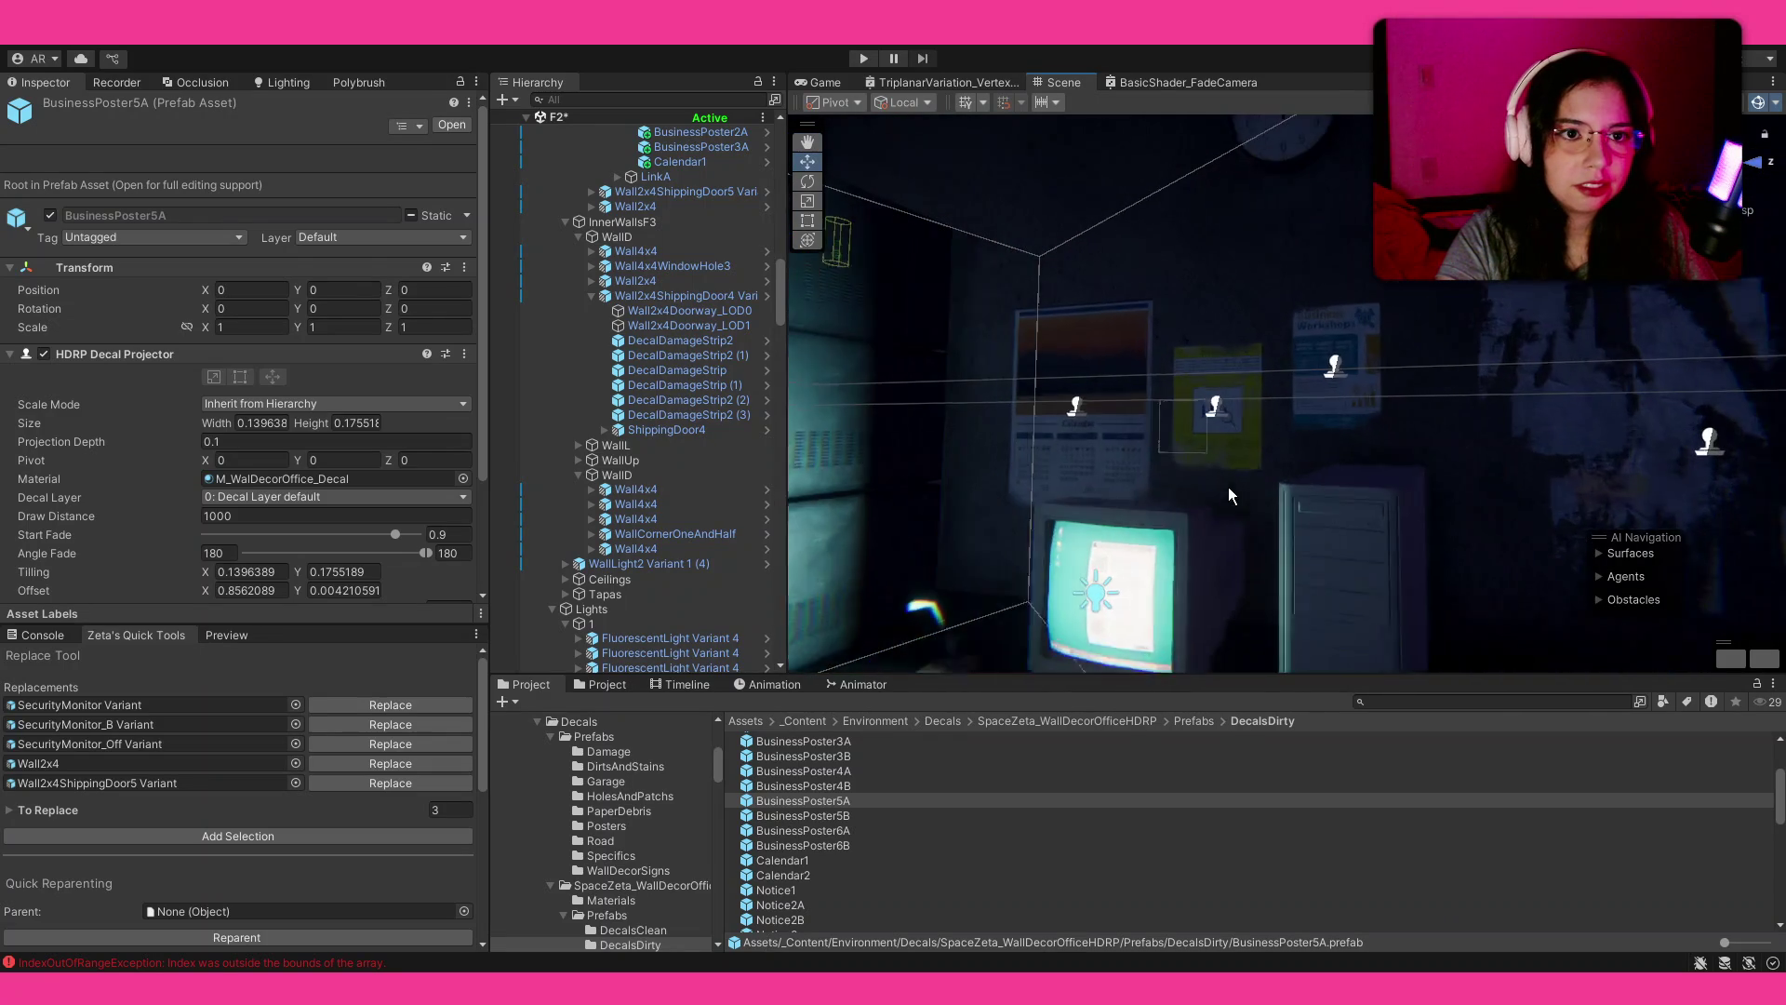
click(1209, 396)
drag(1211, 370, 1215, 318)
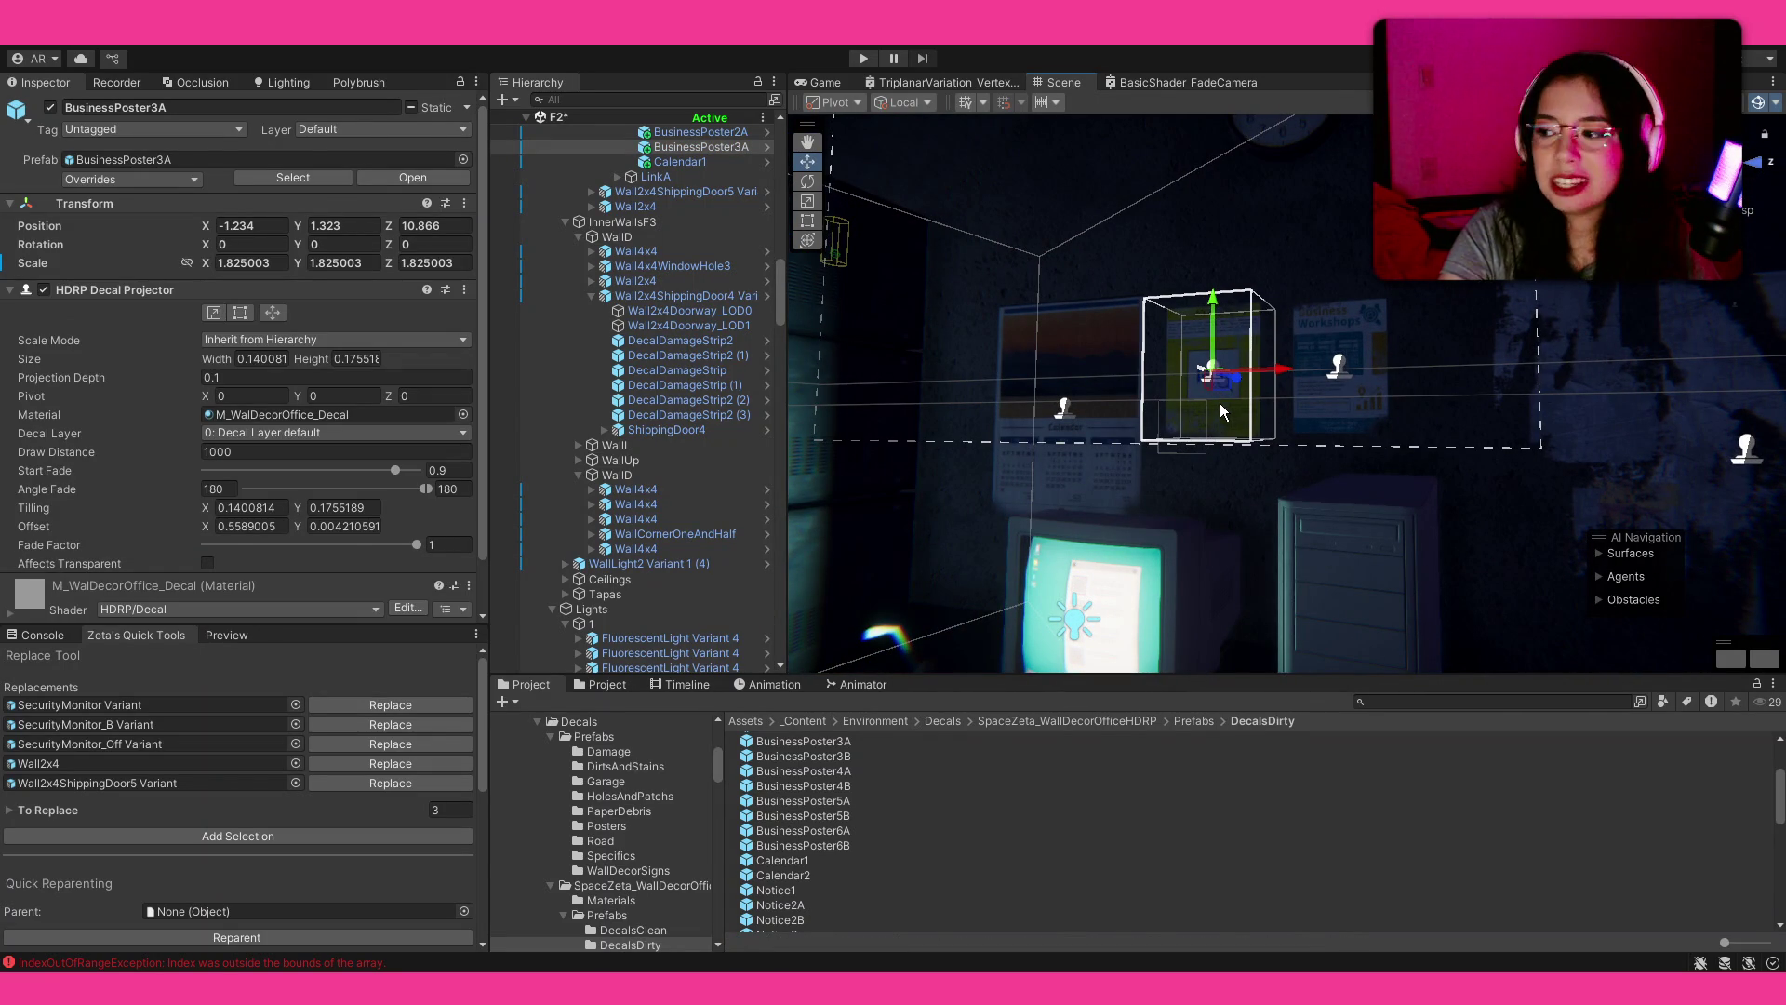
scroll(859, 819, down, 10)
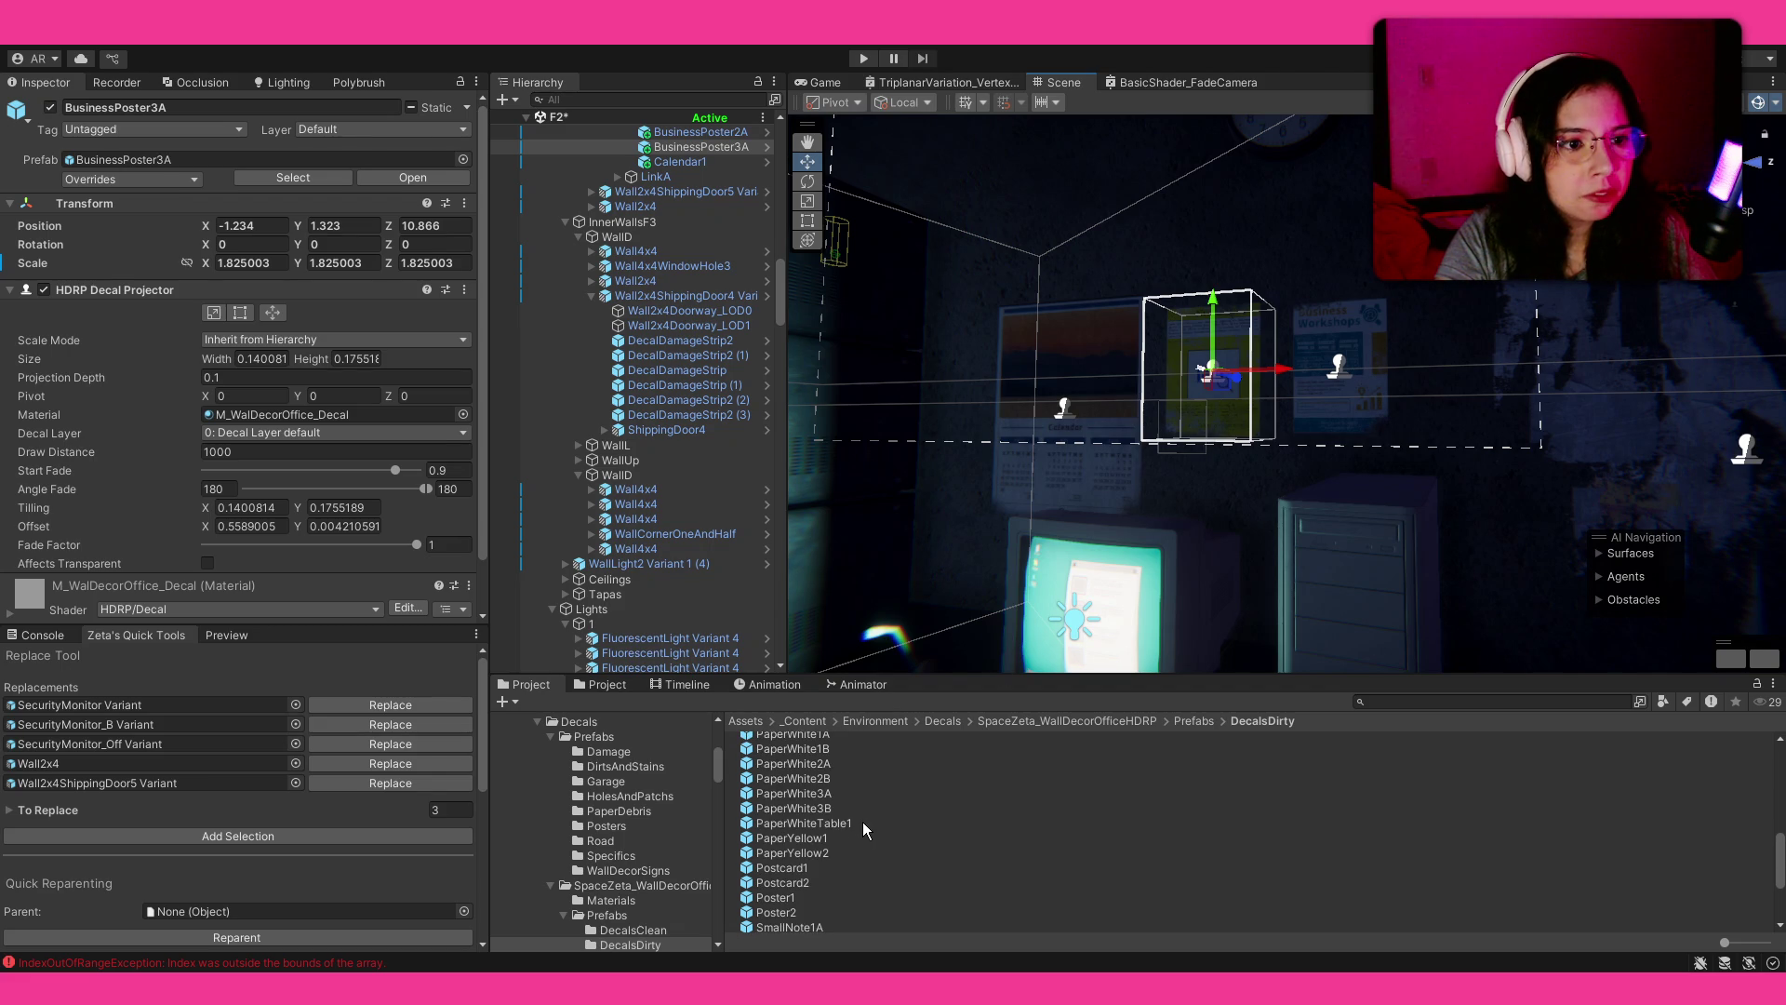
alt+drag(985, 421, 988, 510)
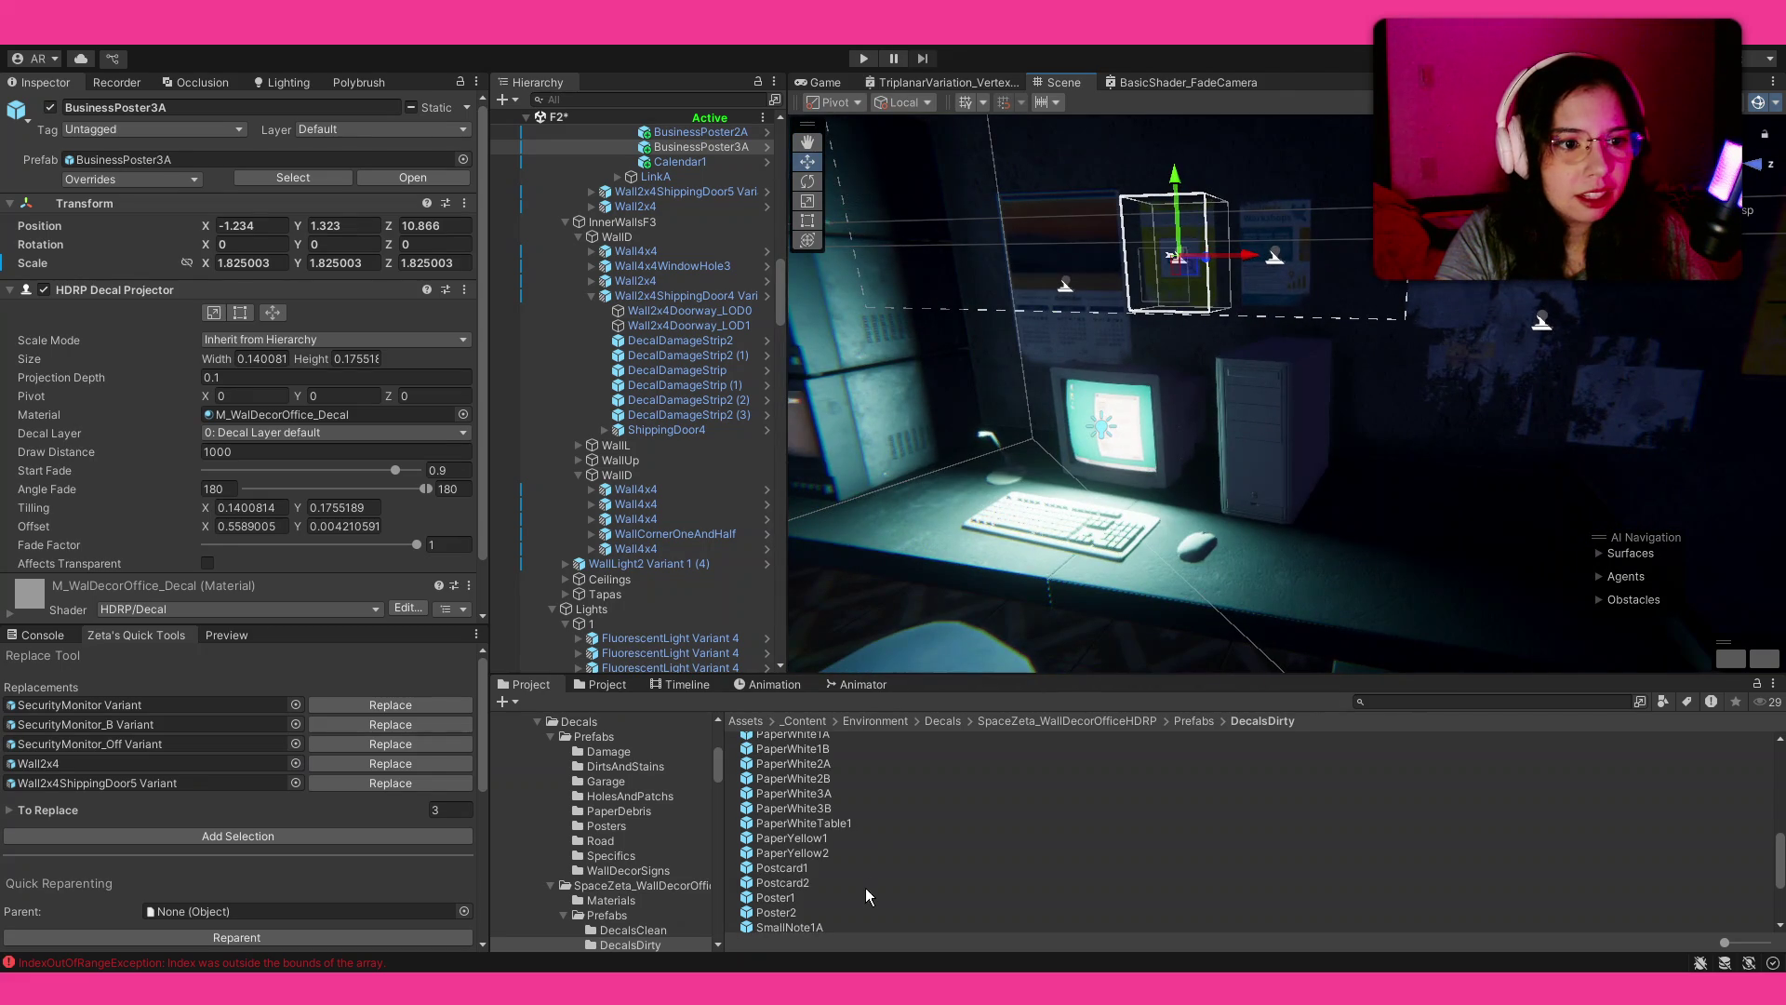
Step: Place a Postcard1 decal on the locker wall, resize it and move it higher
mouse_move(1115, 493)
alt+mouse_down()
mouse_move(686, 431)
mouse_move(1489, 438)
mouse_move(1132, 248)
mouse_move(1617, 421)
alt+mouse_up()
key(f)
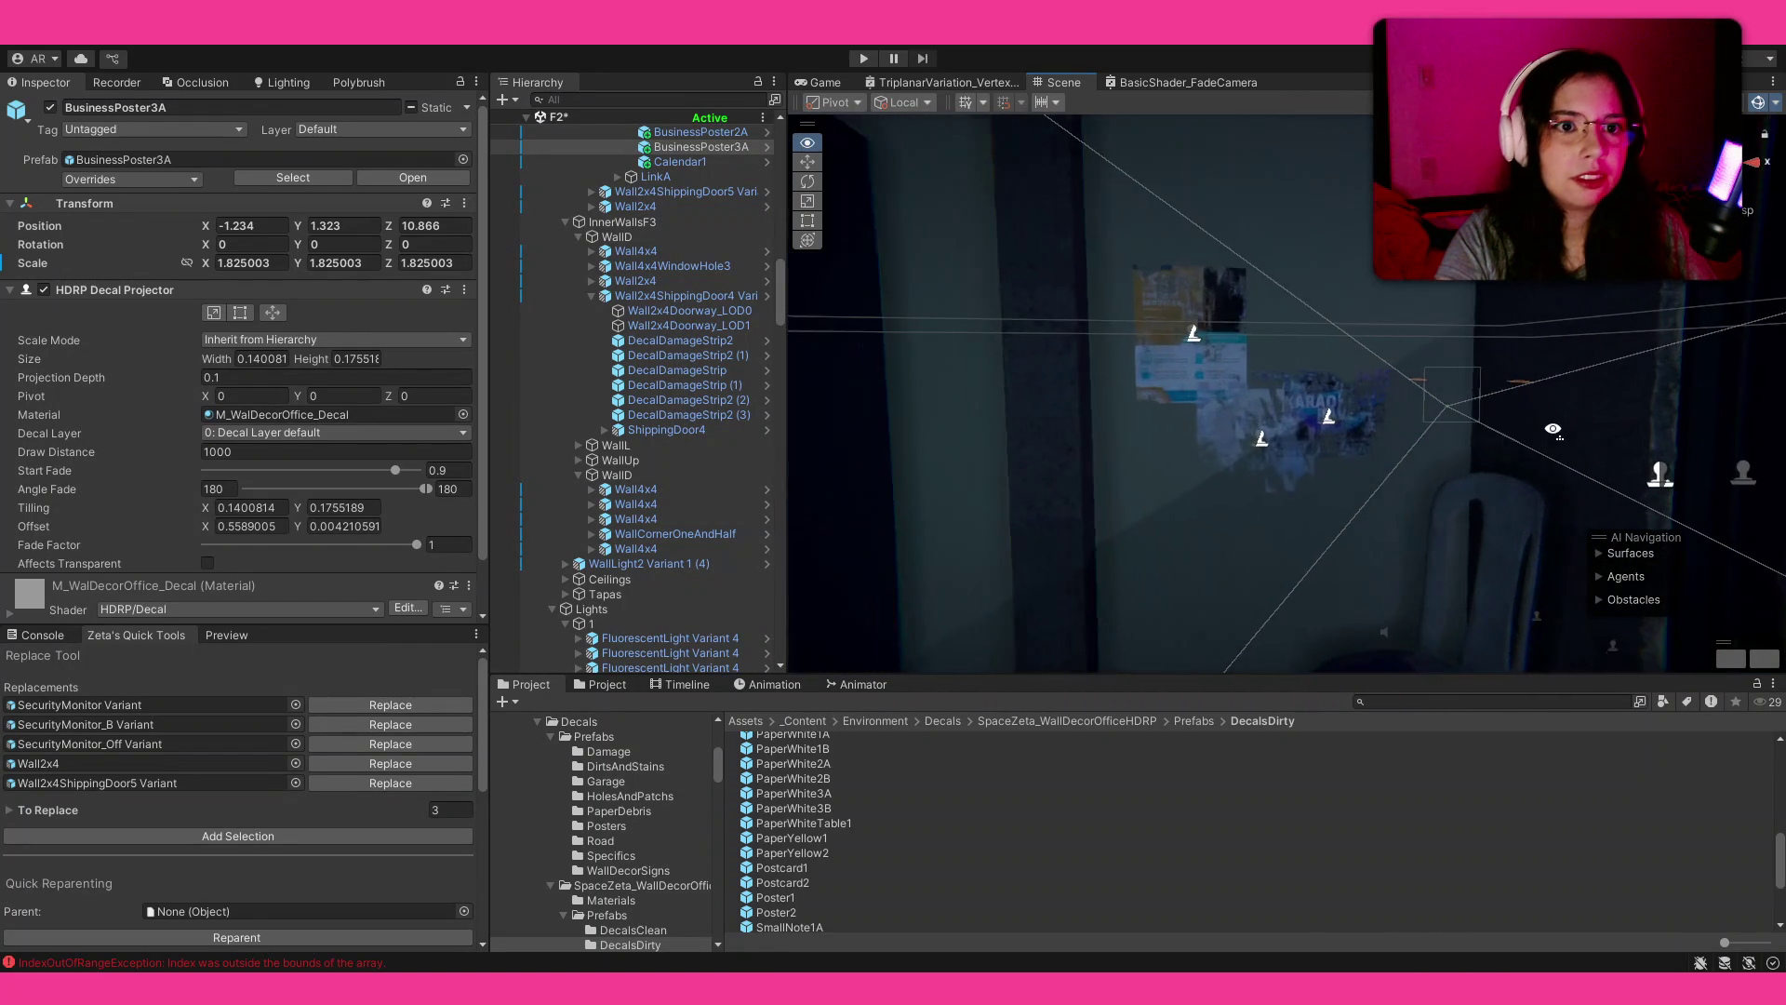
mouse_move(1023, 567)
alt+mouse_down()
mouse_move(1038, 530)
mouse_move(1102, 521)
alt+mouse_up()
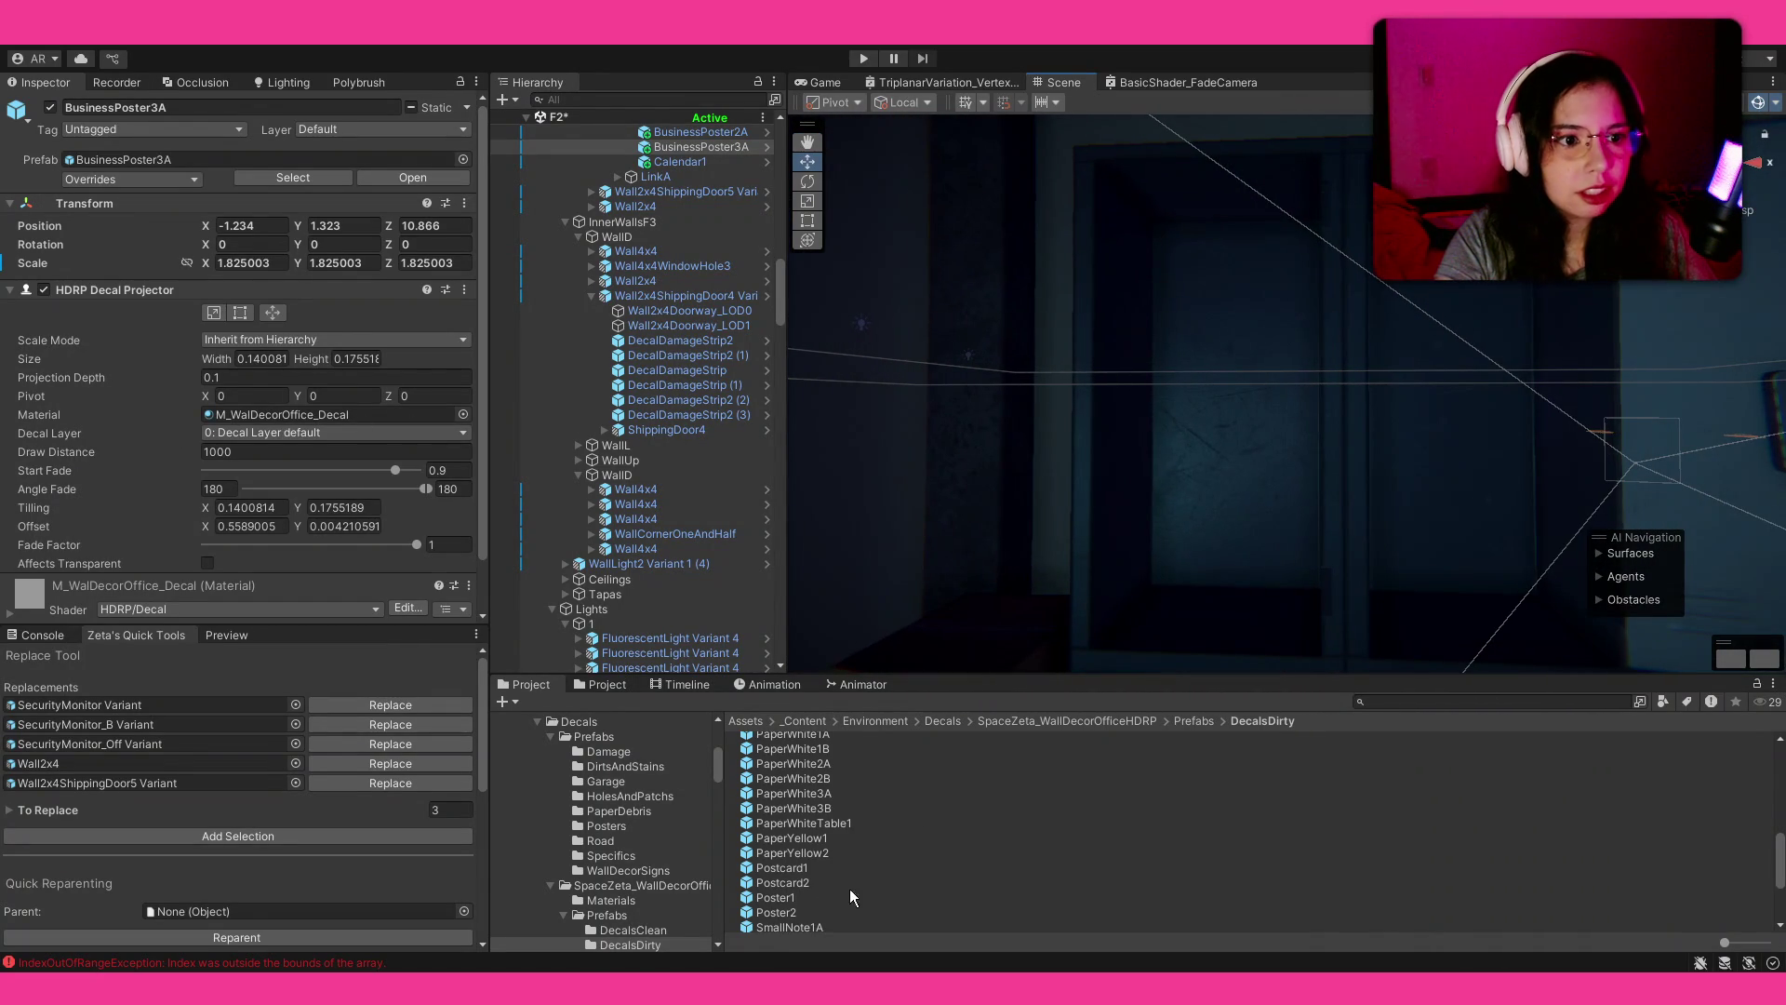
mouse_move(817, 868)
mouse_down()
mouse_move(1267, 426)
mouse_move(1247, 408)
mouse_move(1295, 366)
mouse_move(1339, 367)
mouse_up()
key(r)
mouse_move(794, 792)
mouse_down()
mouse_move(1112, 544)
mouse_move(1151, 425)
mouse_up()
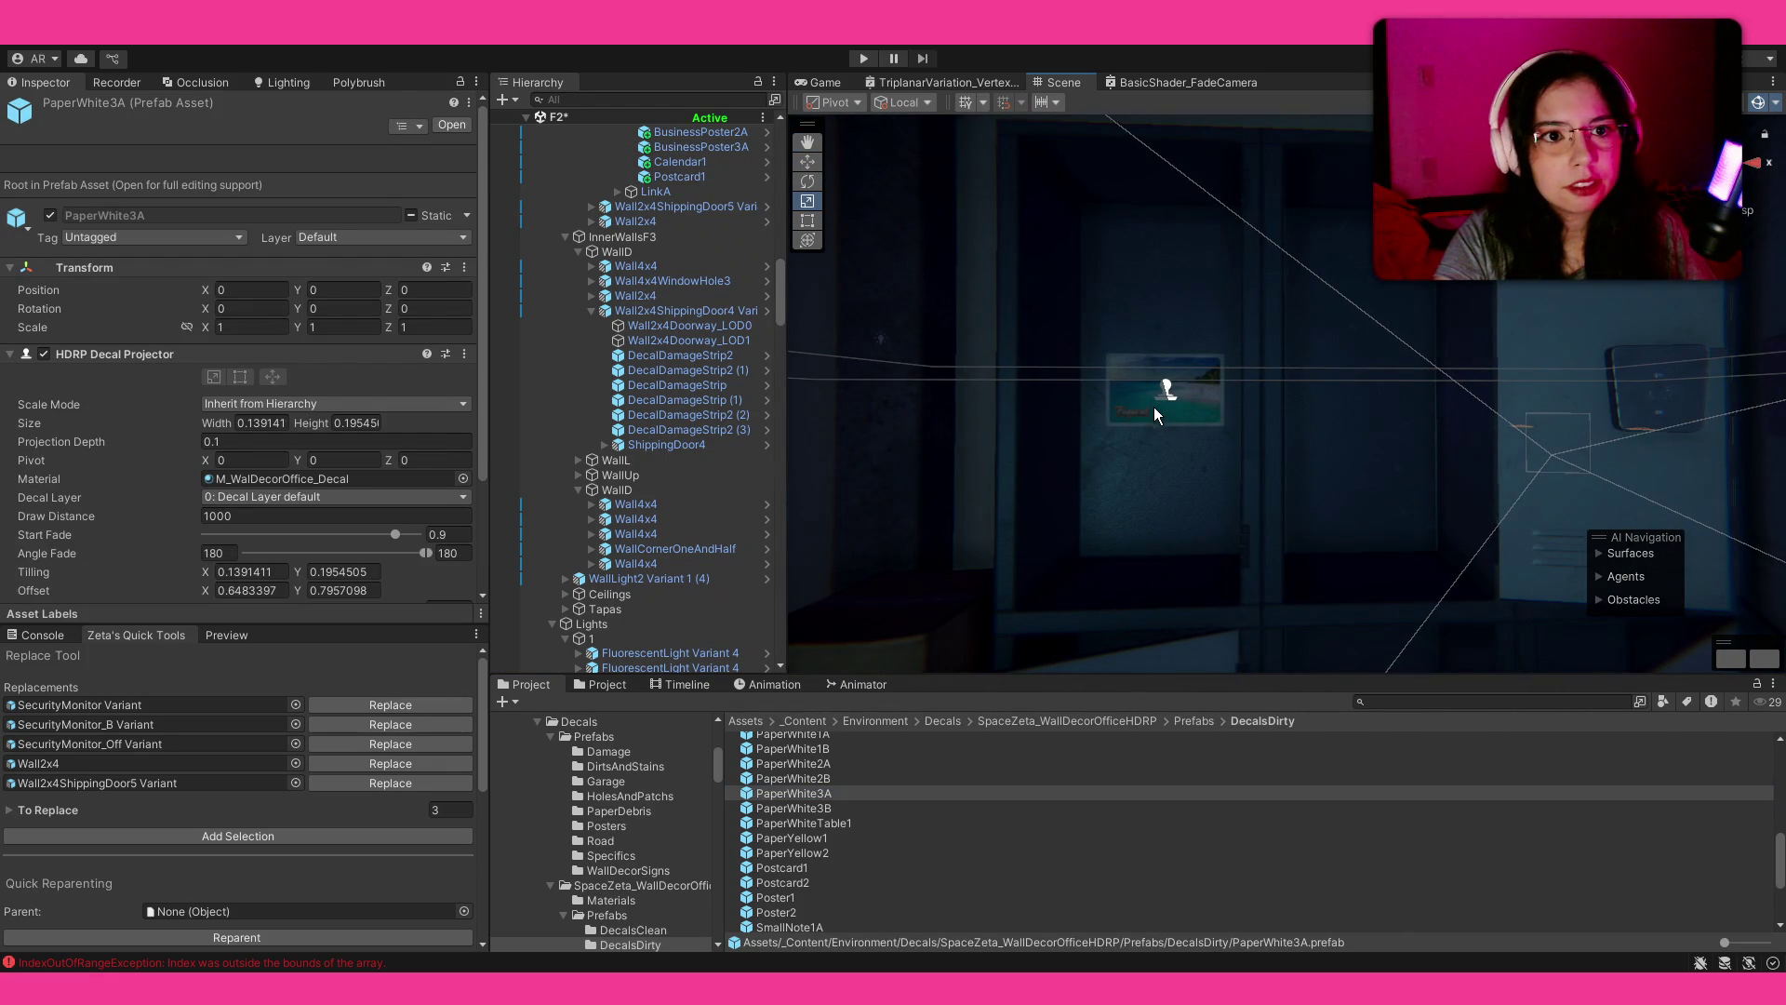
click(1165, 391)
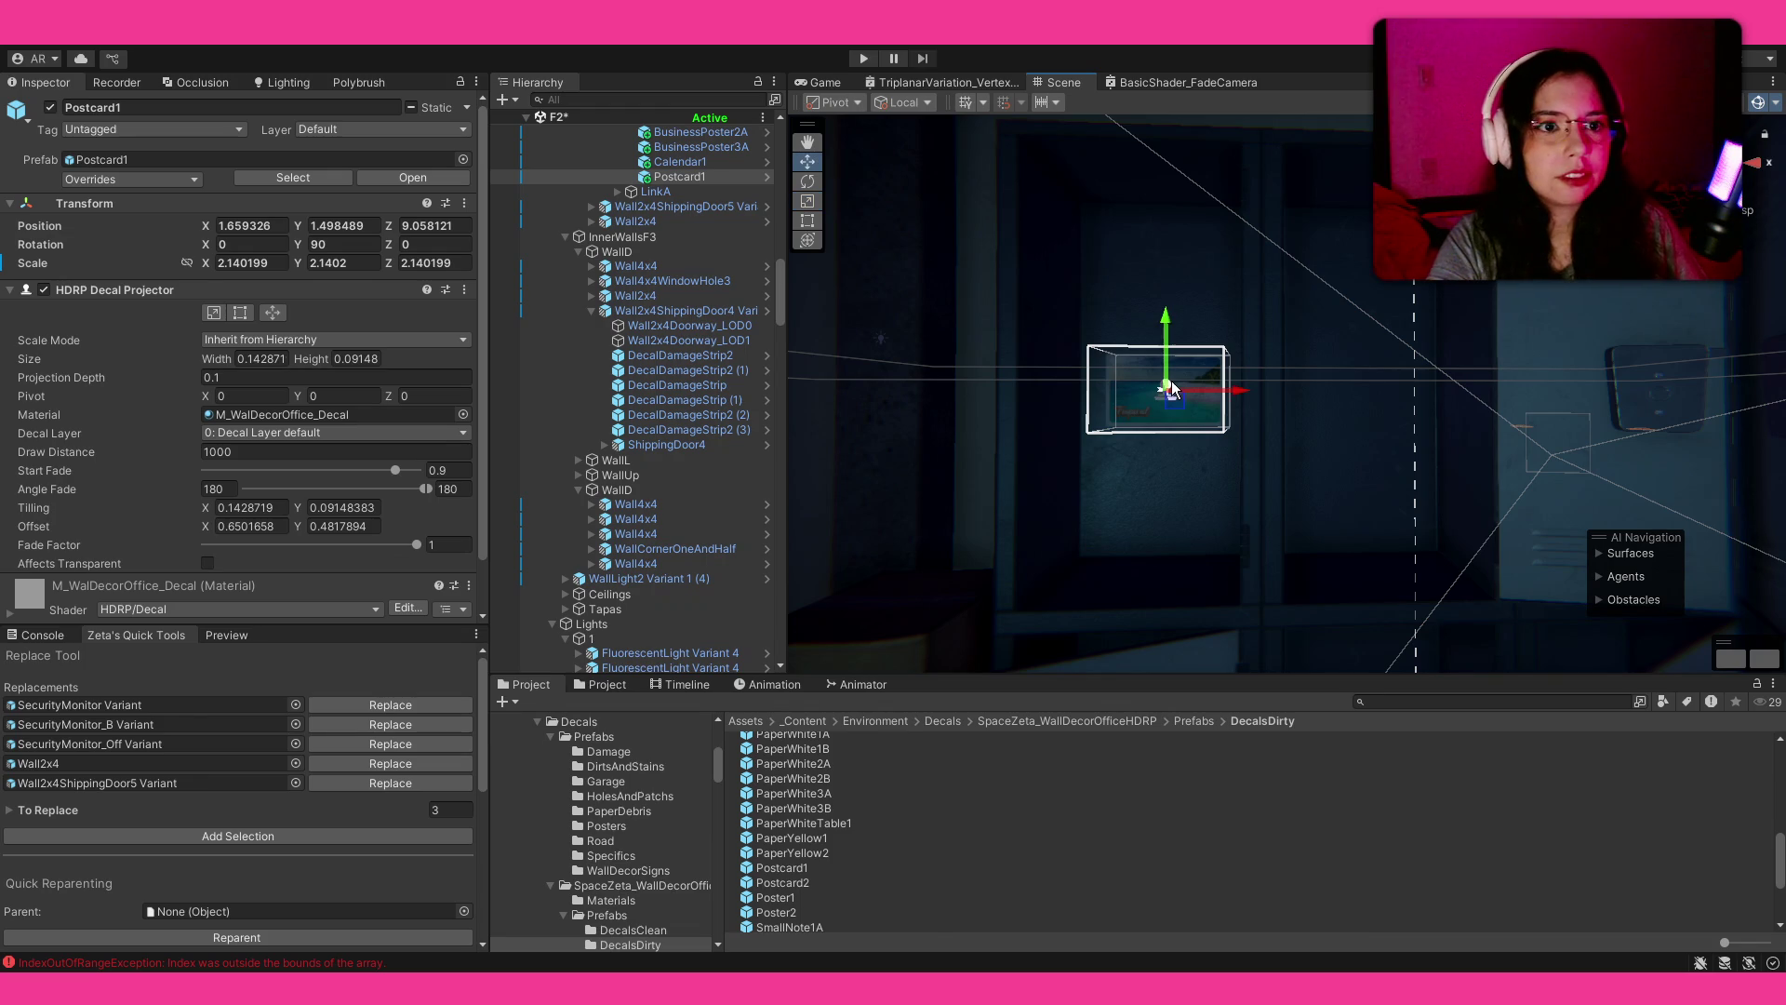
mouse_move(1165, 391)
mouse_down()
mouse_move(1158, 321)
mouse_move(1222, 321)
mouse_up()
key(w)
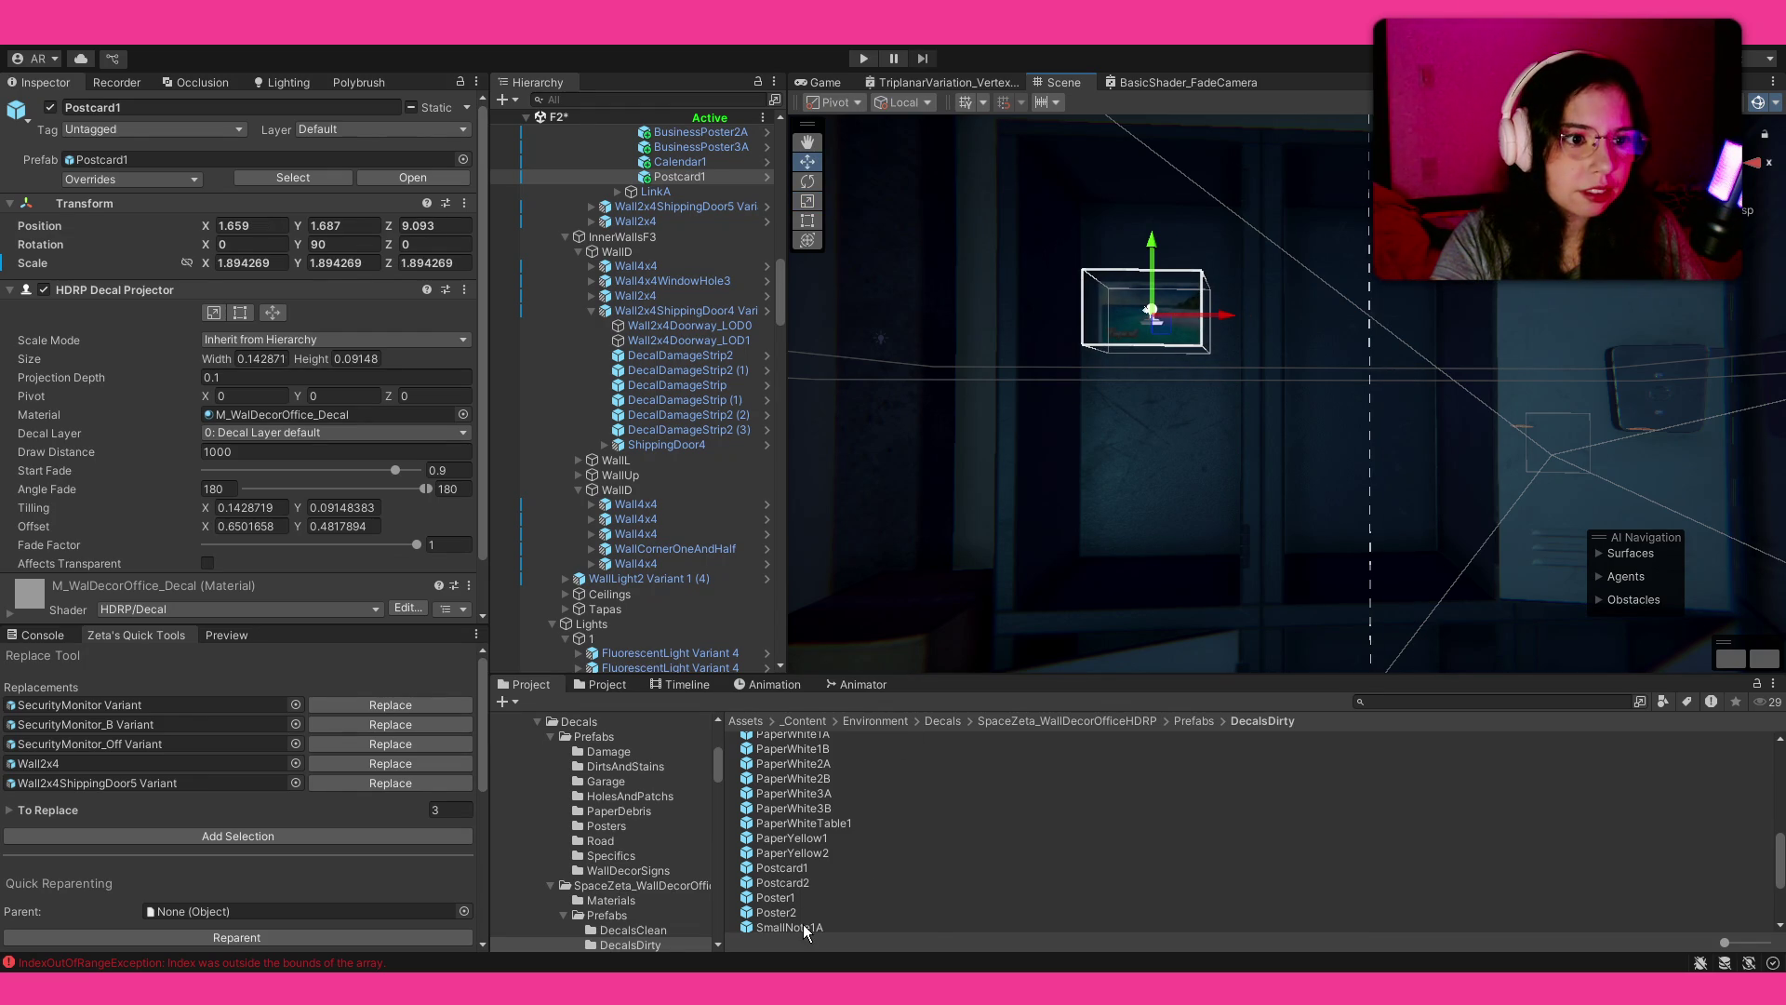
scroll(831, 851, up, 3)
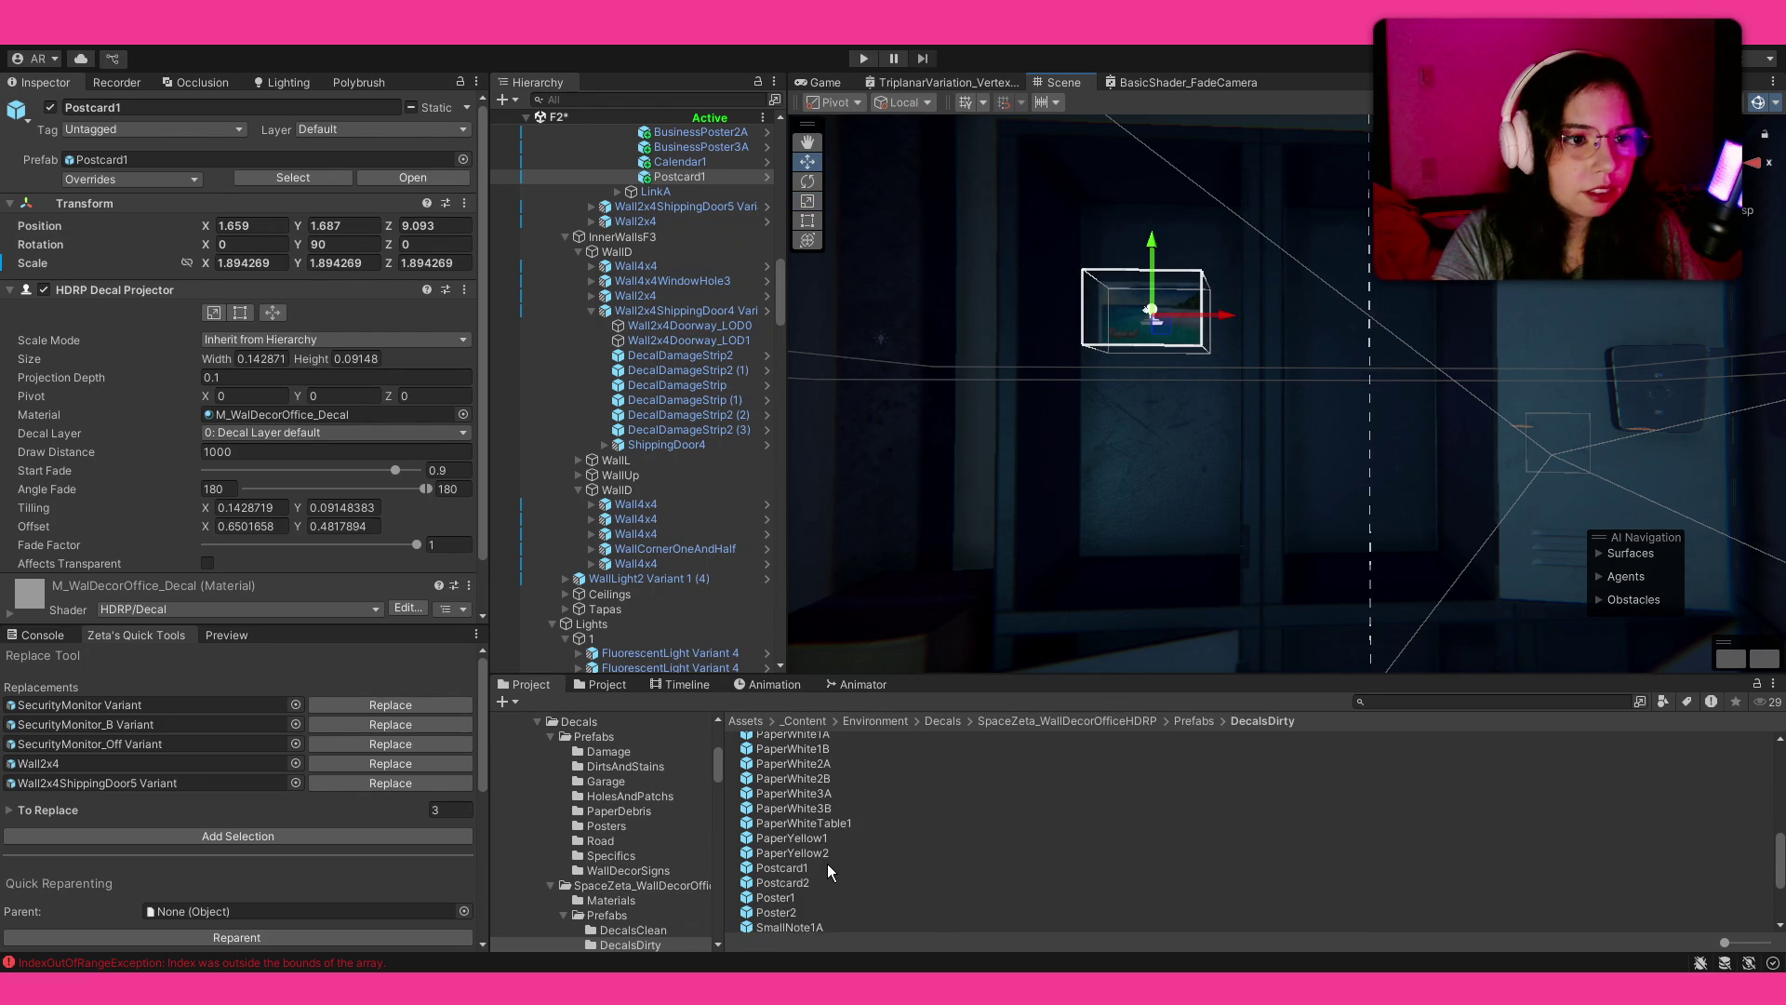
scroll(829, 892, down, 3)
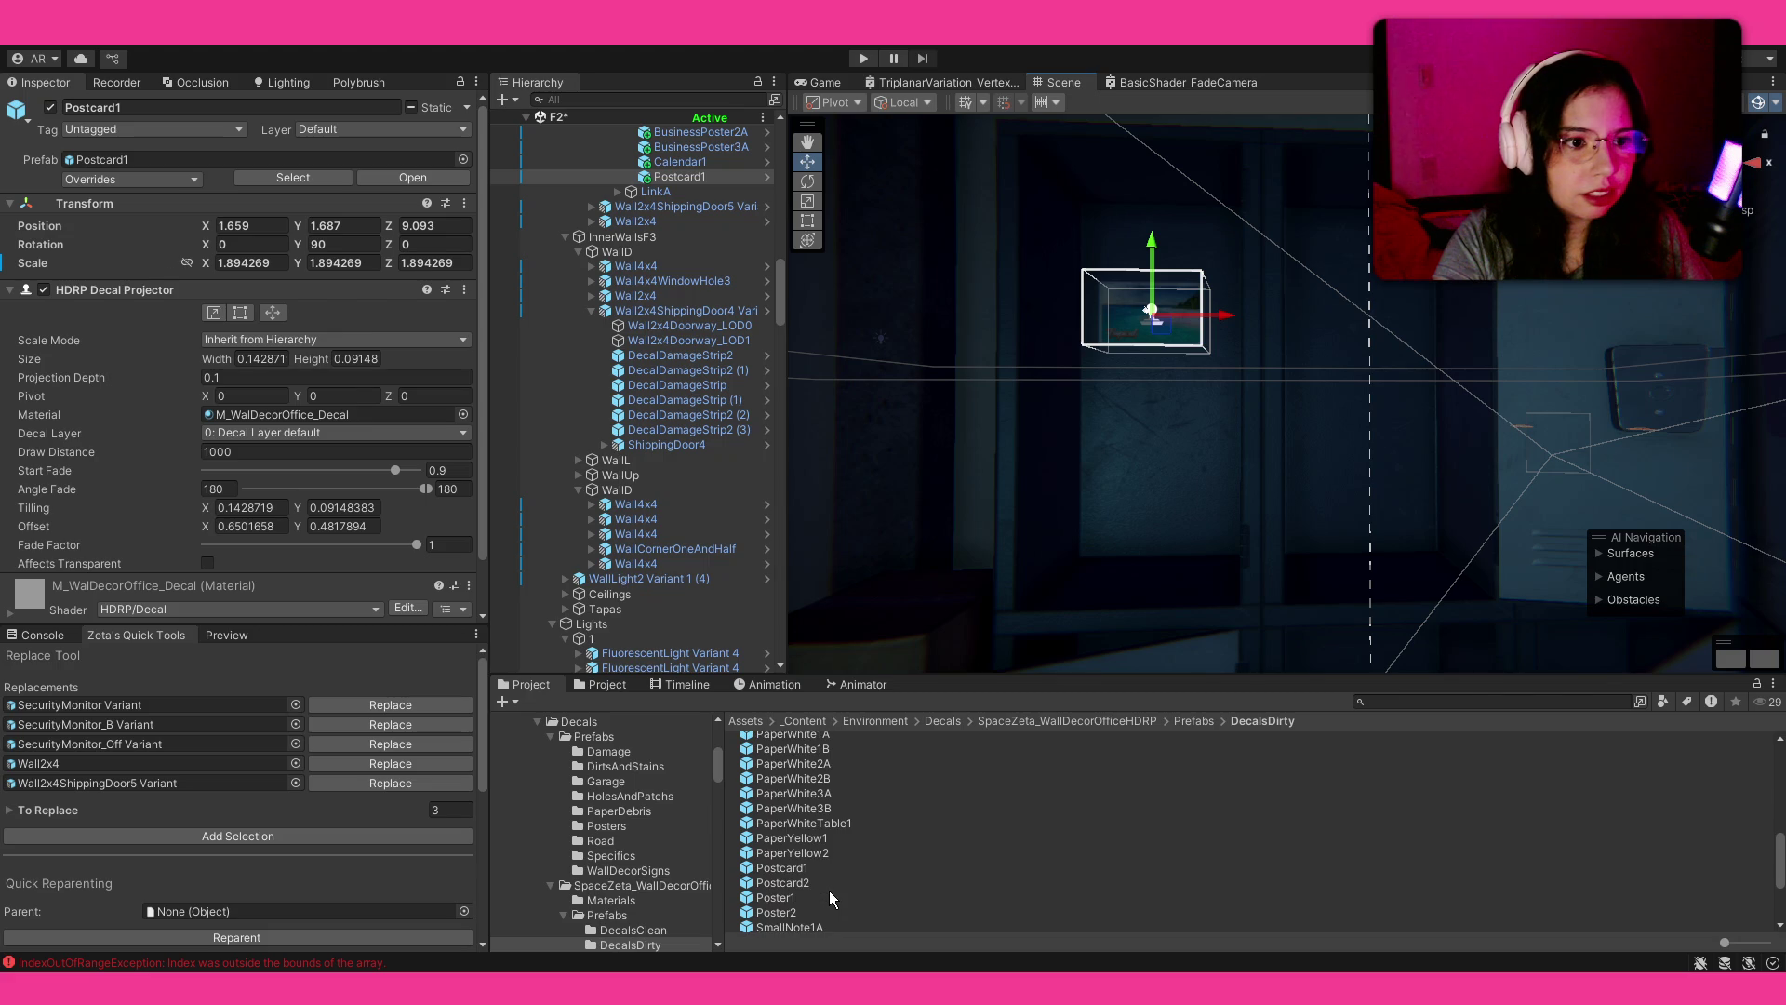
Step: Add a Postcard2 decal to the wall and resize it
drag(1181, 405, 1202, 375)
key(r)
click(965, 911)
mouse_move(1457, 335)
mouse_down()
mouse_move(1304, 387)
mouse_move(1330, 354)
mouse_up()
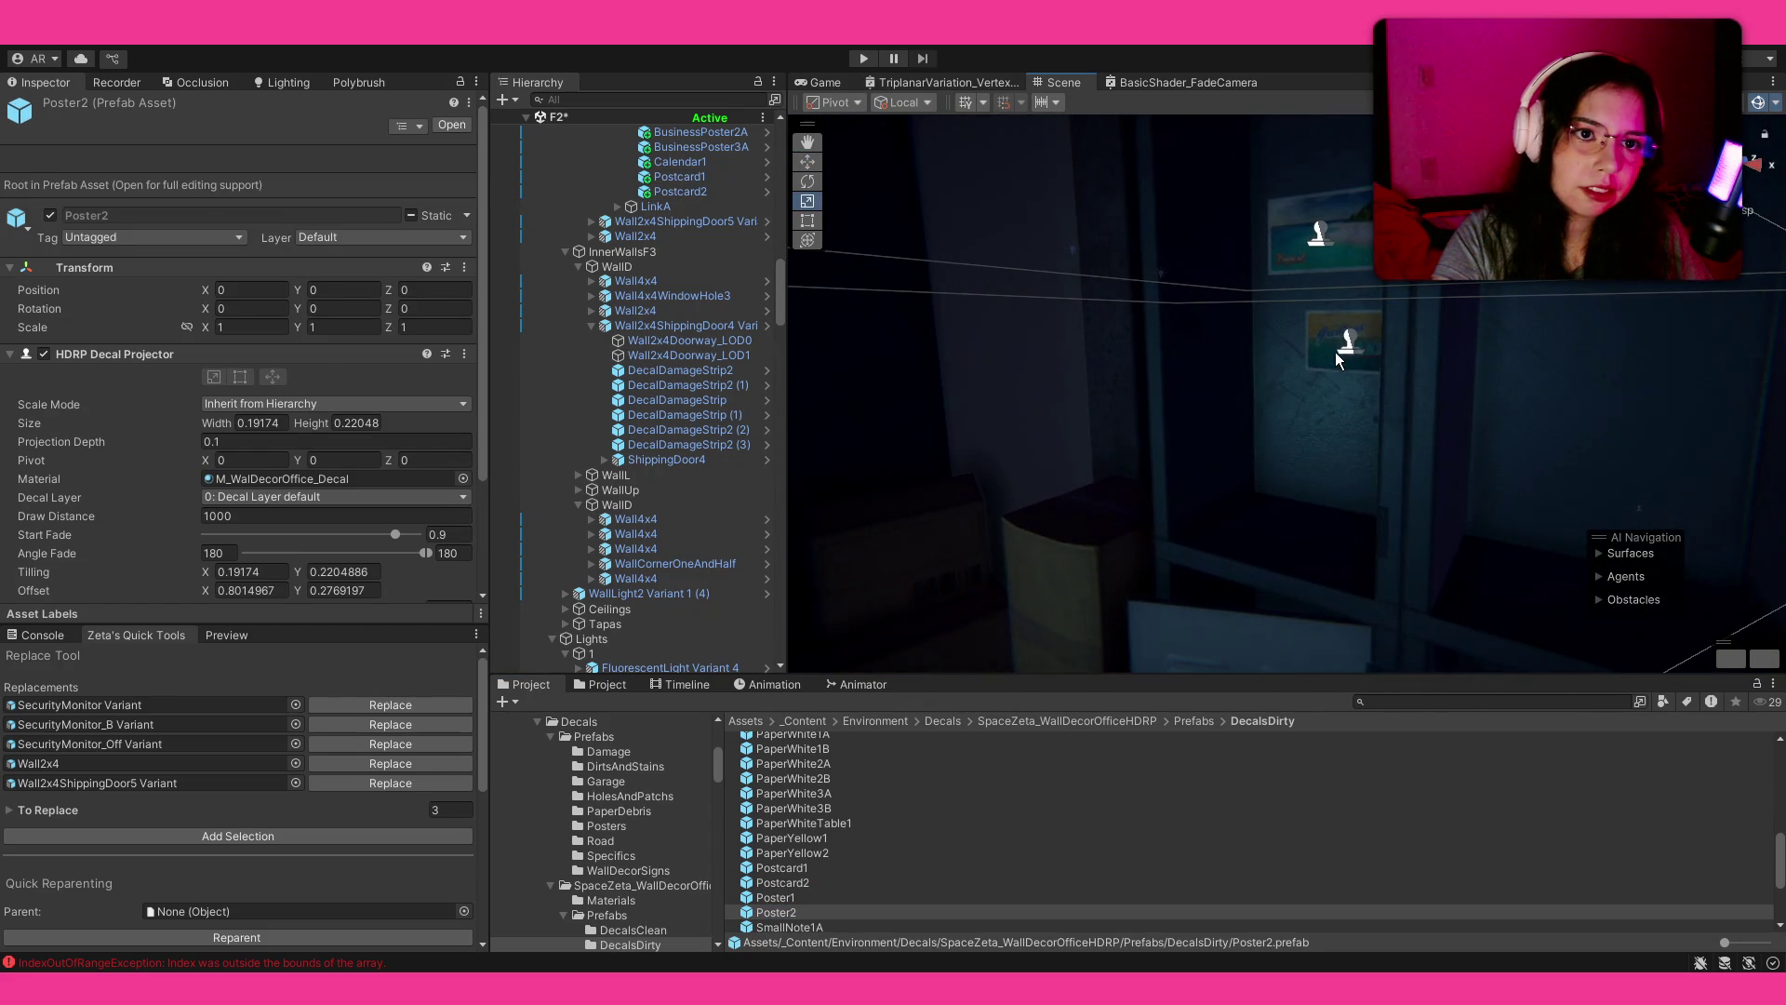
click(1349, 349)
click(895, 837)
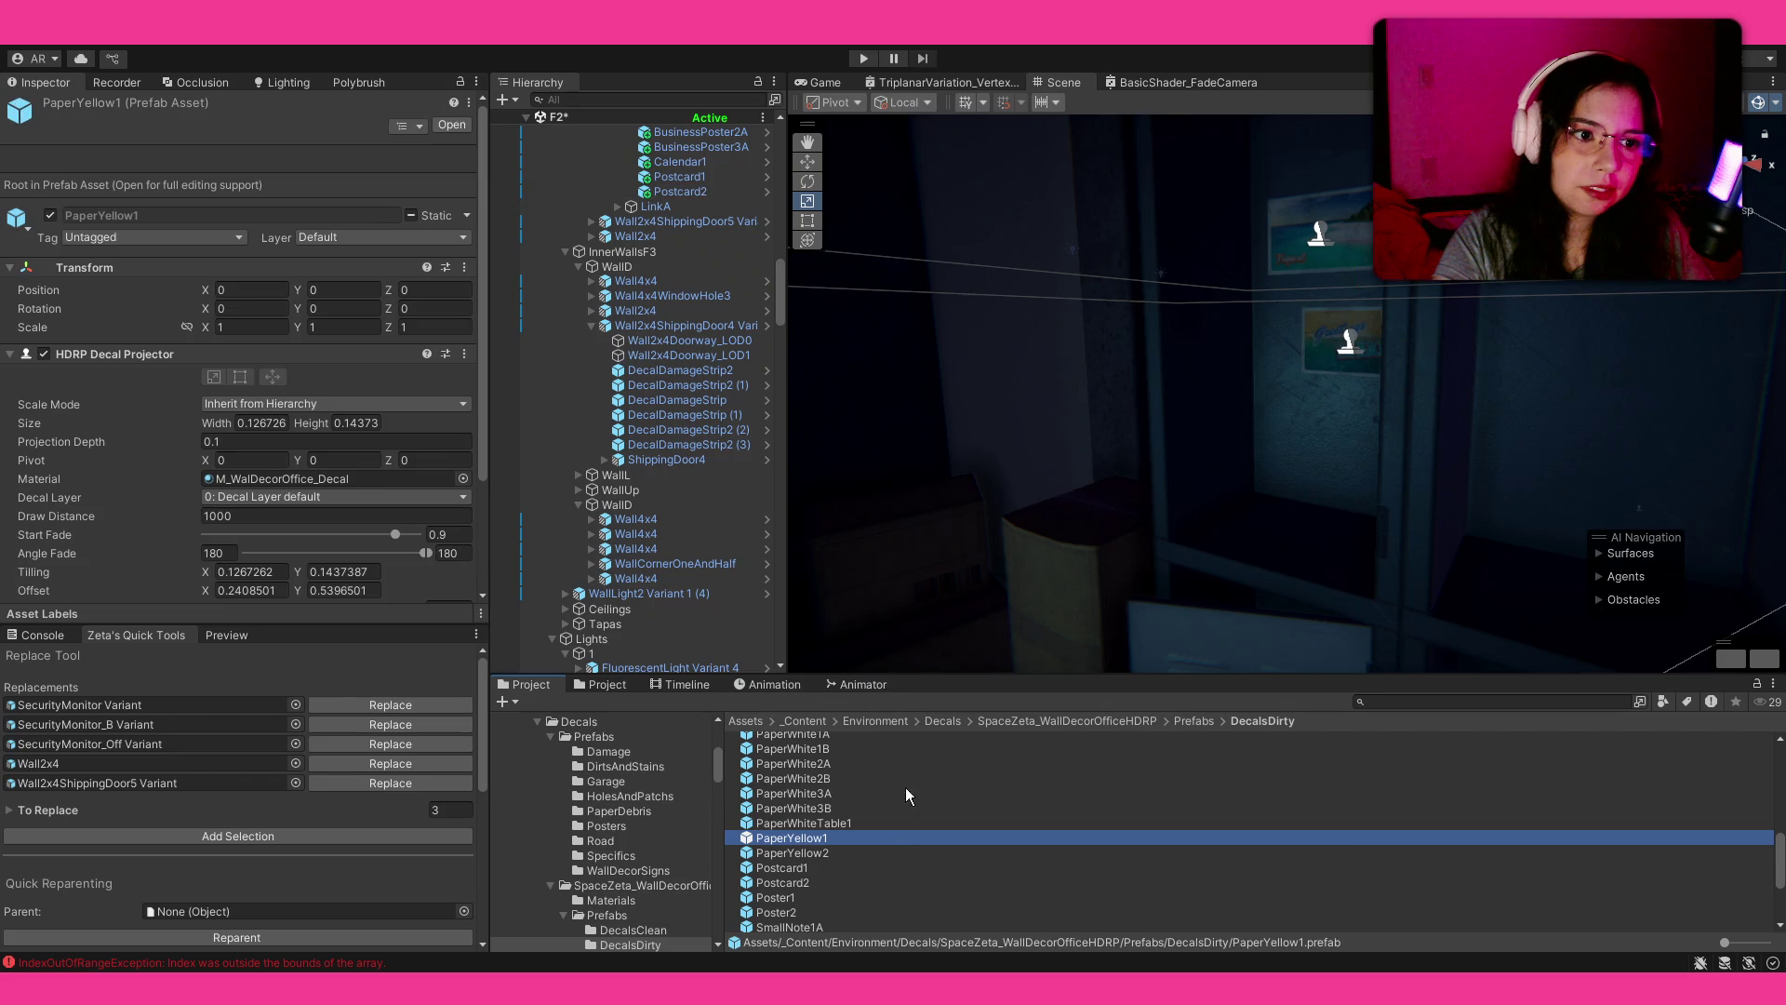
scroll(903, 802, down, 3)
Step: Place a SmallNote1A decal on the locker wall
mouse_move(819, 782)
mouse_down()
mouse_move(1529, 389)
mouse_move(1544, 406)
mouse_up()
drag(1645, 434, 1644, 434)
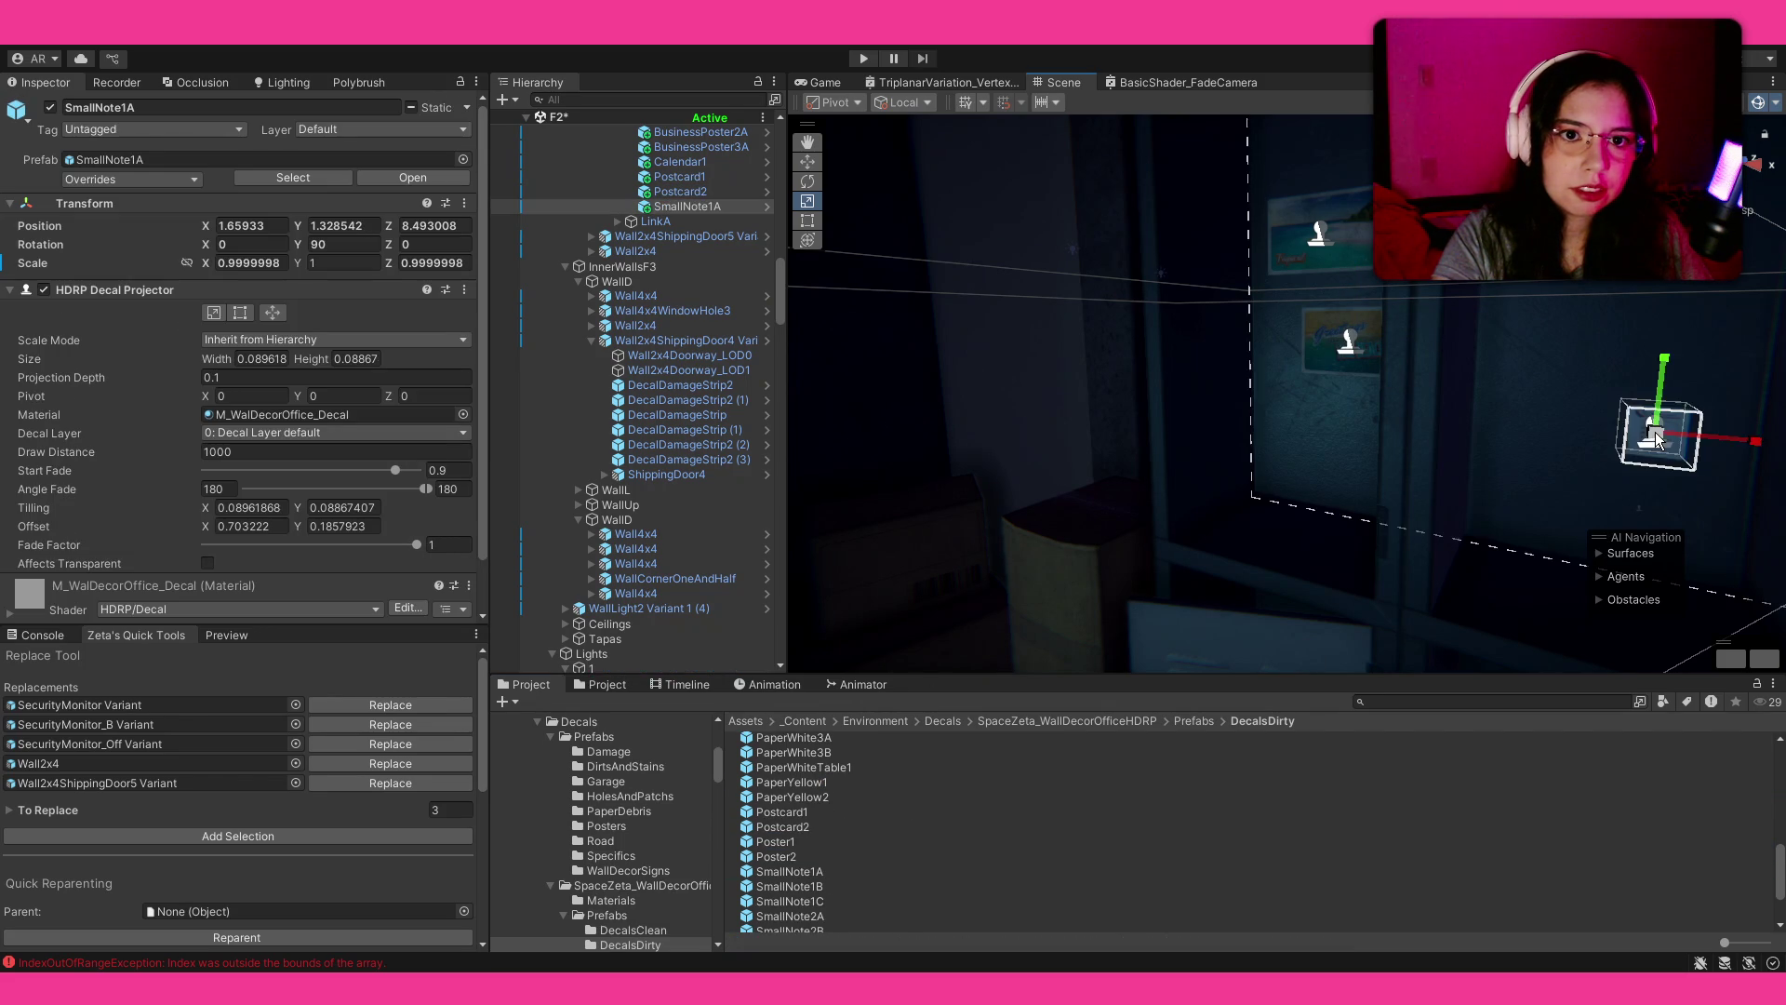
click(1070, 809)
mouse_move(1349, 391)
mouse_down()
mouse_move(1402, 341)
mouse_move(1157, 360)
mouse_up()
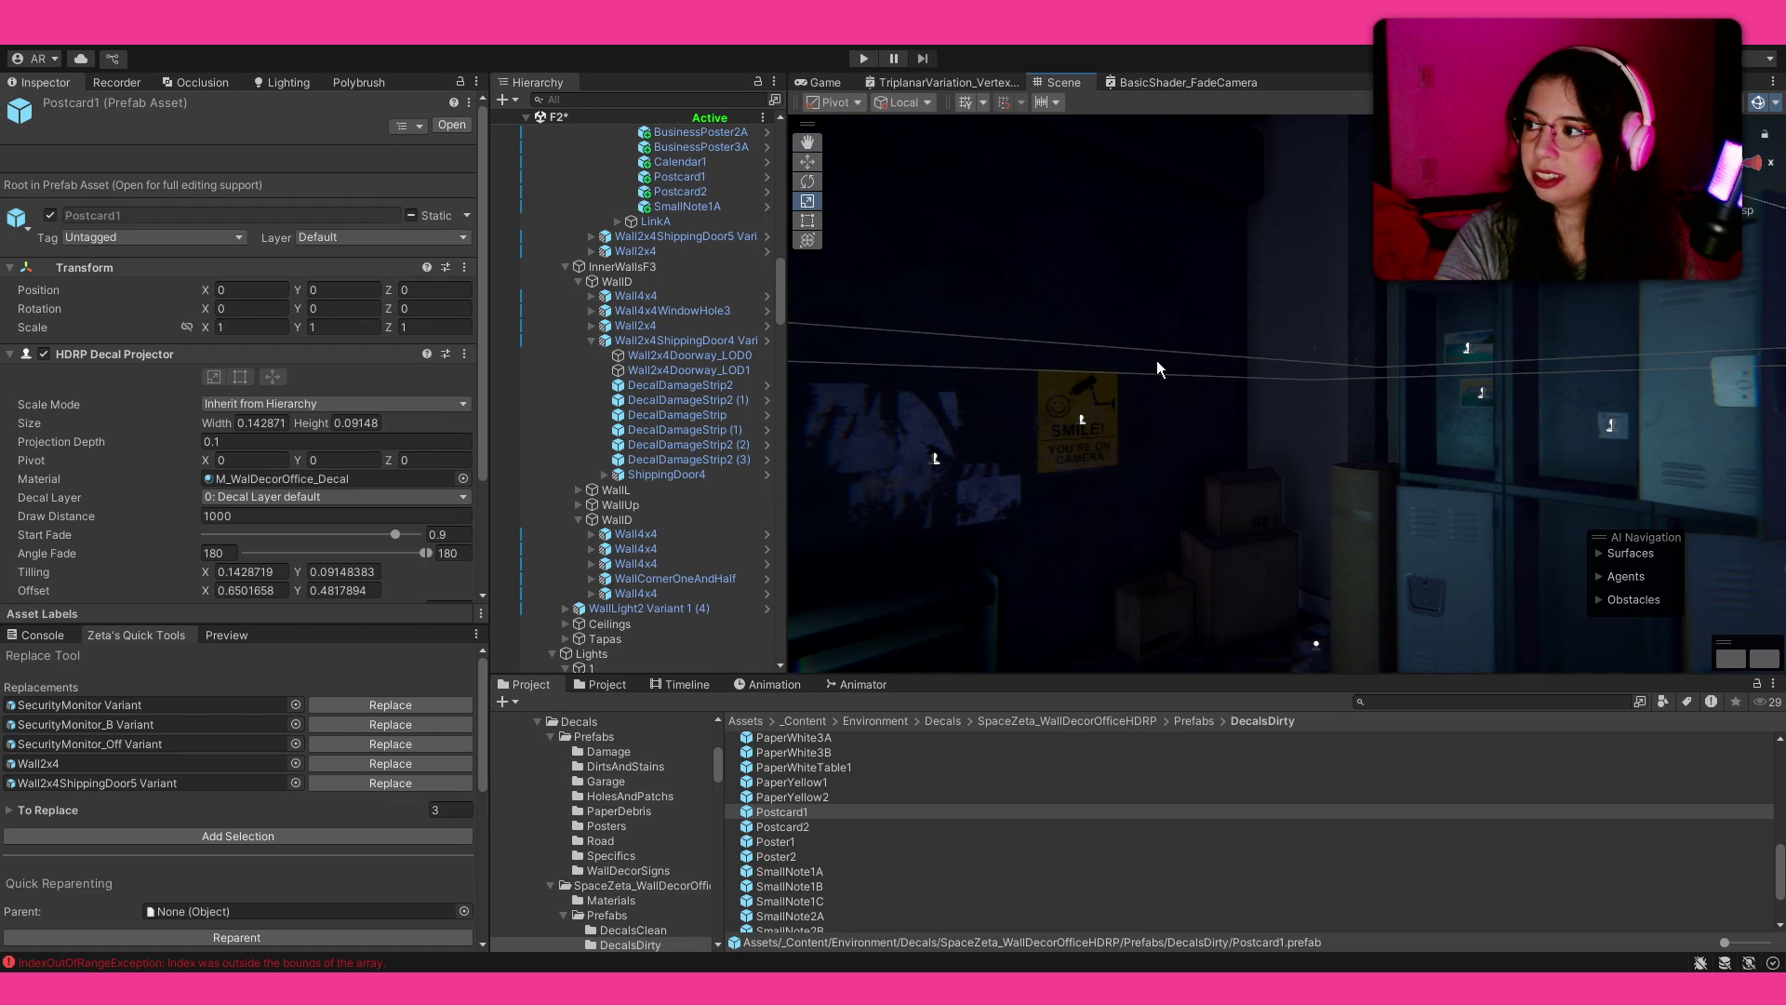
Step: Delete the stray StickyNotes1A decal that landed on the desk
mouse_move(1108, 361)
mouse_down()
mouse_move(858, 377)
mouse_move(893, 665)
mouse_up()
scroll(895, 782, down, 3)
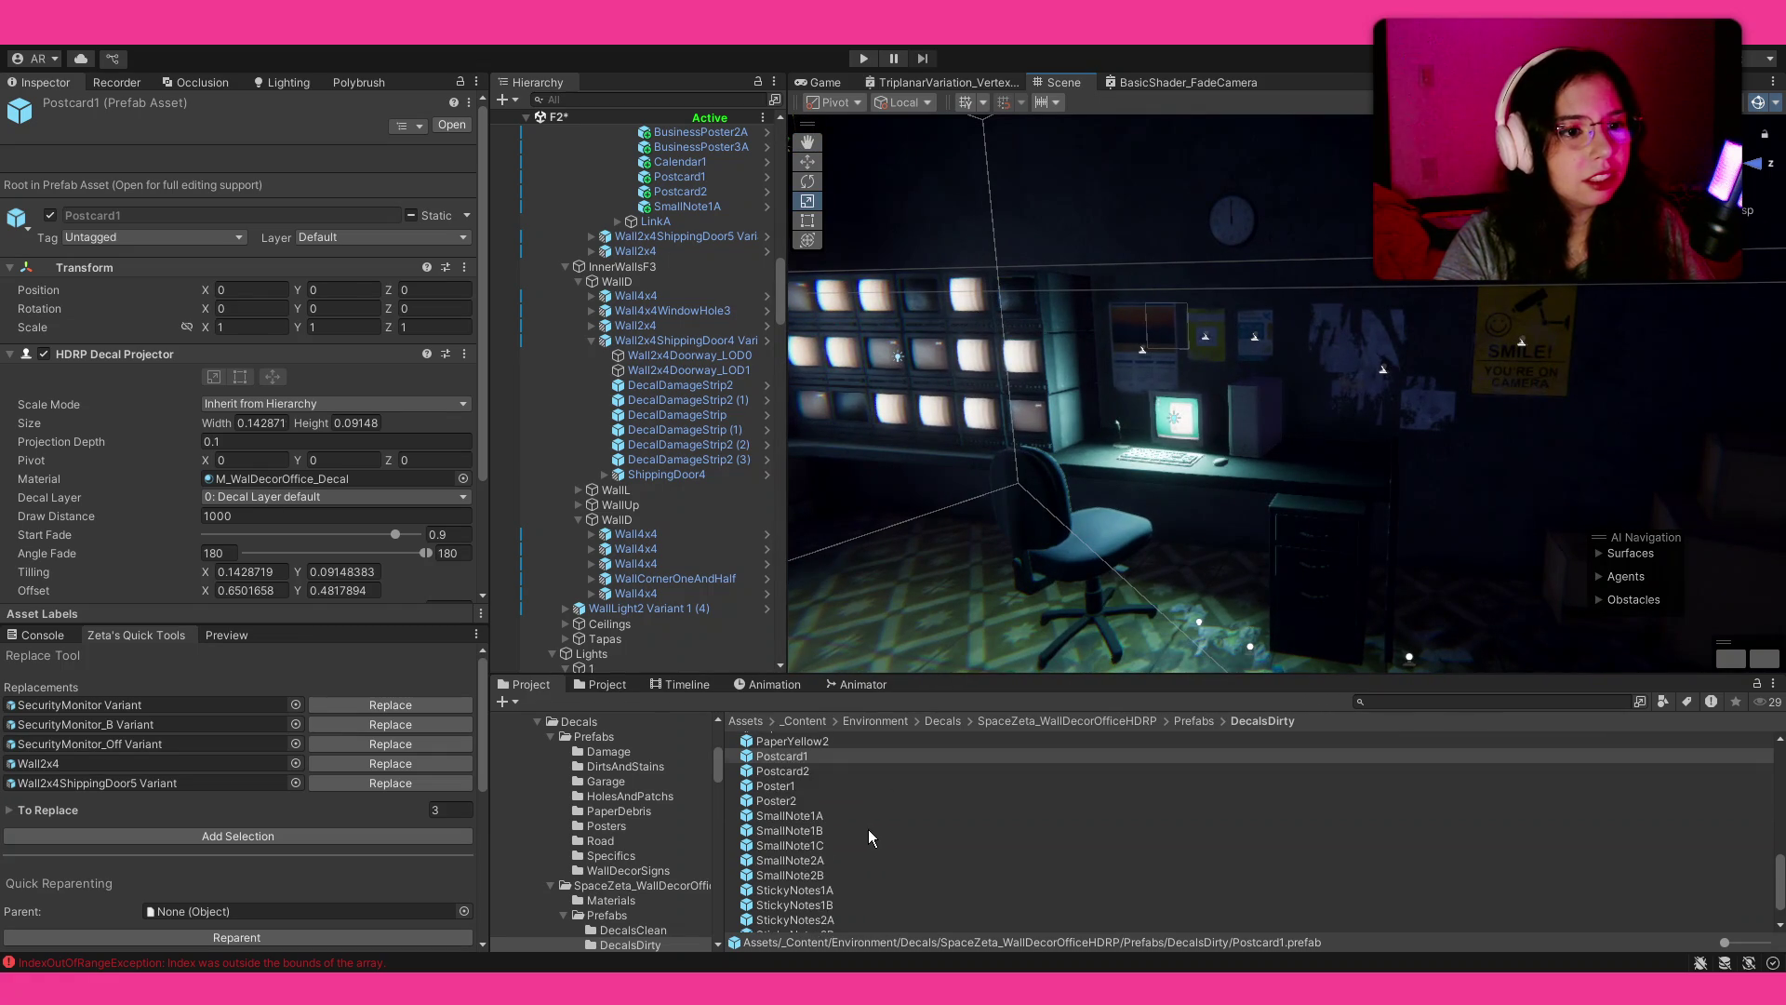
drag(1203, 369, 1196, 507)
scroll(845, 845, up, 1)
mouse_move(845, 845)
mouse_down()
mouse_move(1167, 500)
mouse_move(1193, 498)
mouse_move(1222, 581)
mouse_move(506, 422)
mouse_move(344, 444)
mouse_move(173, 393)
mouse_move(551, 438)
mouse_move(1203, 407)
mouse_move(1340, 432)
mouse_move(1174, 682)
mouse_move(1446, 600)
mouse_up()
scroll(1222, 582, down, 5)
key(Delete)
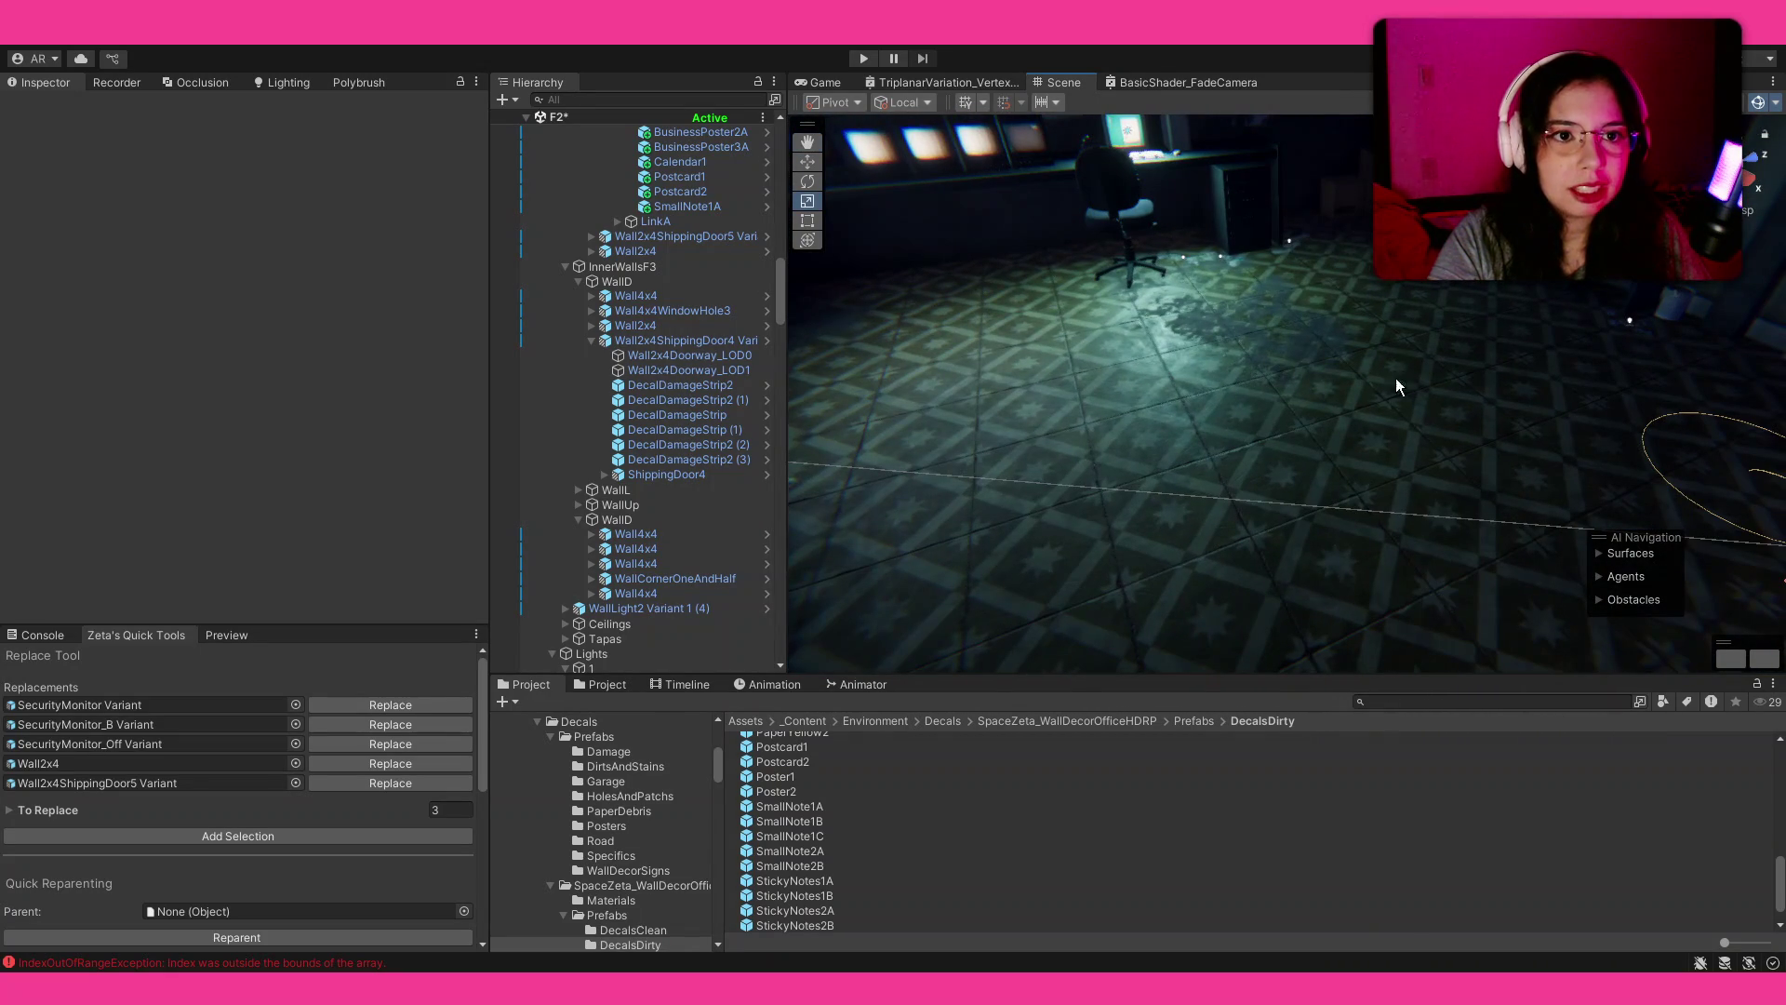
Step: Save the scene and select the desk chair
key(ctrl+s)
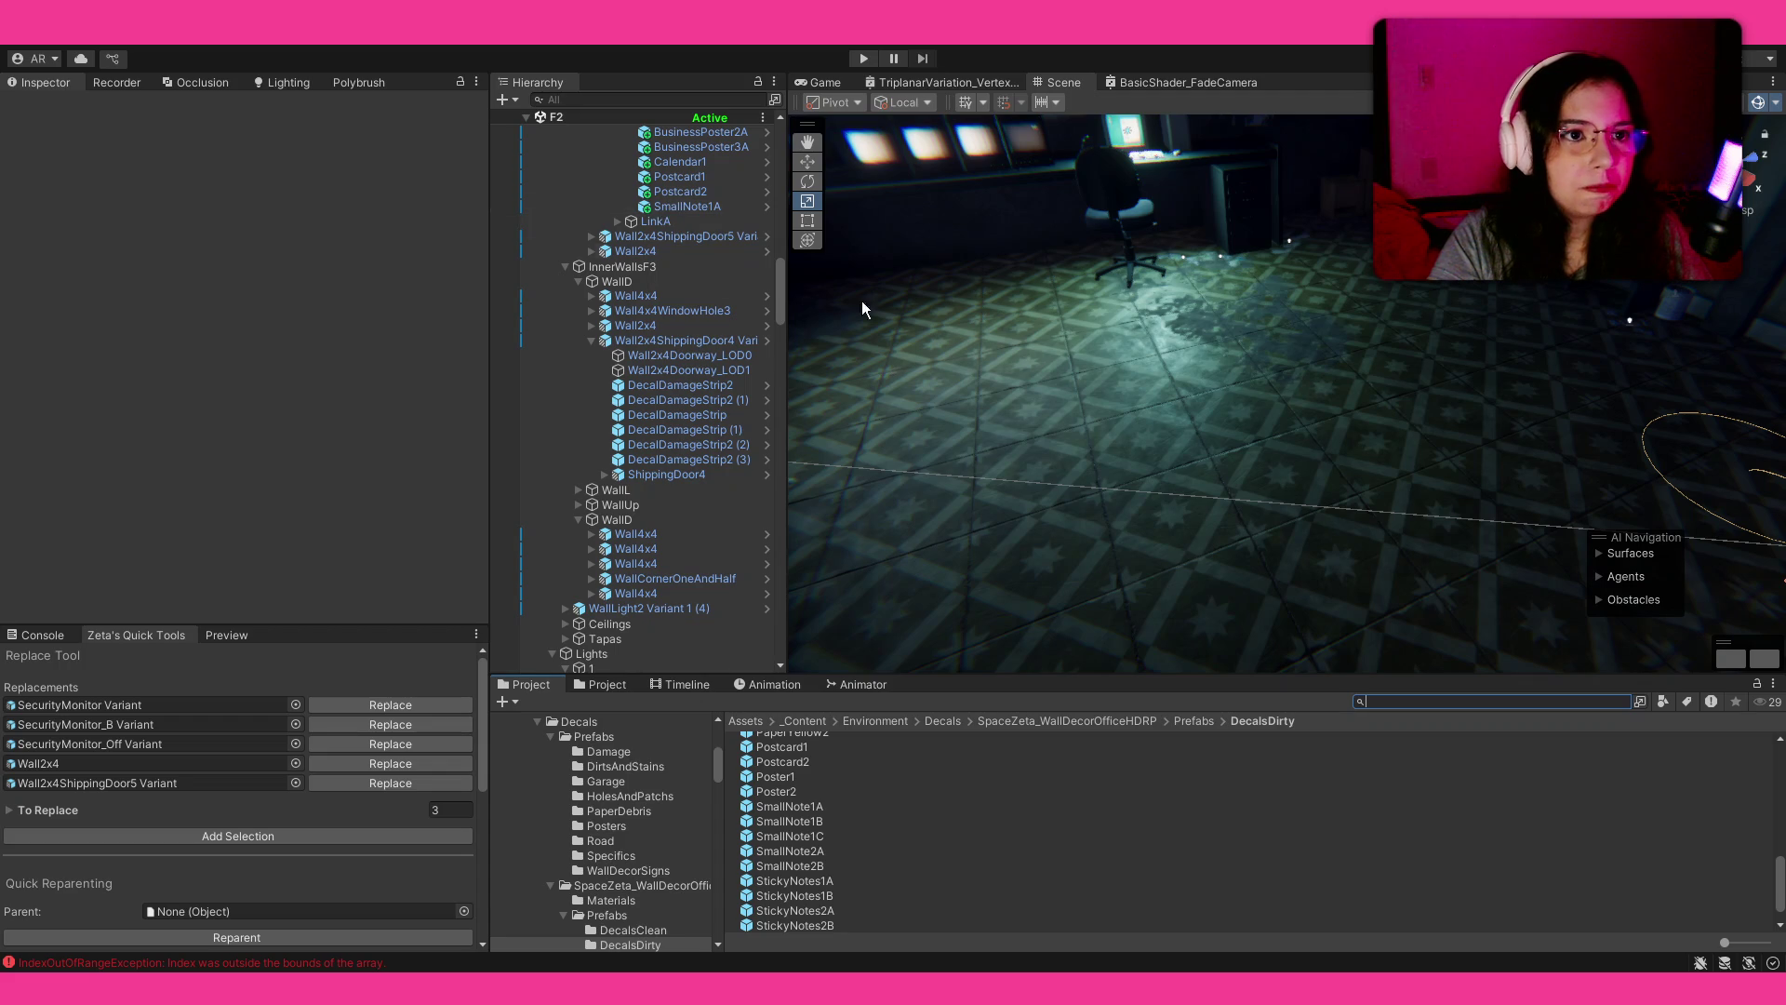
click(1109, 216)
scroll(917, 840, up, 3)
scroll(919, 832, up, 1)
mouse_move(1070, 490)
mouse_down()
mouse_move(1112, 309)
mouse_move(791, 307)
mouse_up()
Step: Rotate the PaperPinkTable1 decal on the dark wall and enlarge it to about 2.35
mouse_move(538, 313)
mouse_down()
mouse_move(251, 309)
mouse_move(76, 277)
mouse_move(749, 803)
mouse_move(1219, 443)
mouse_move(1233, 470)
mouse_move(1101, 491)
mouse_up()
scroll(1237, 474, up, 3)
key(e)
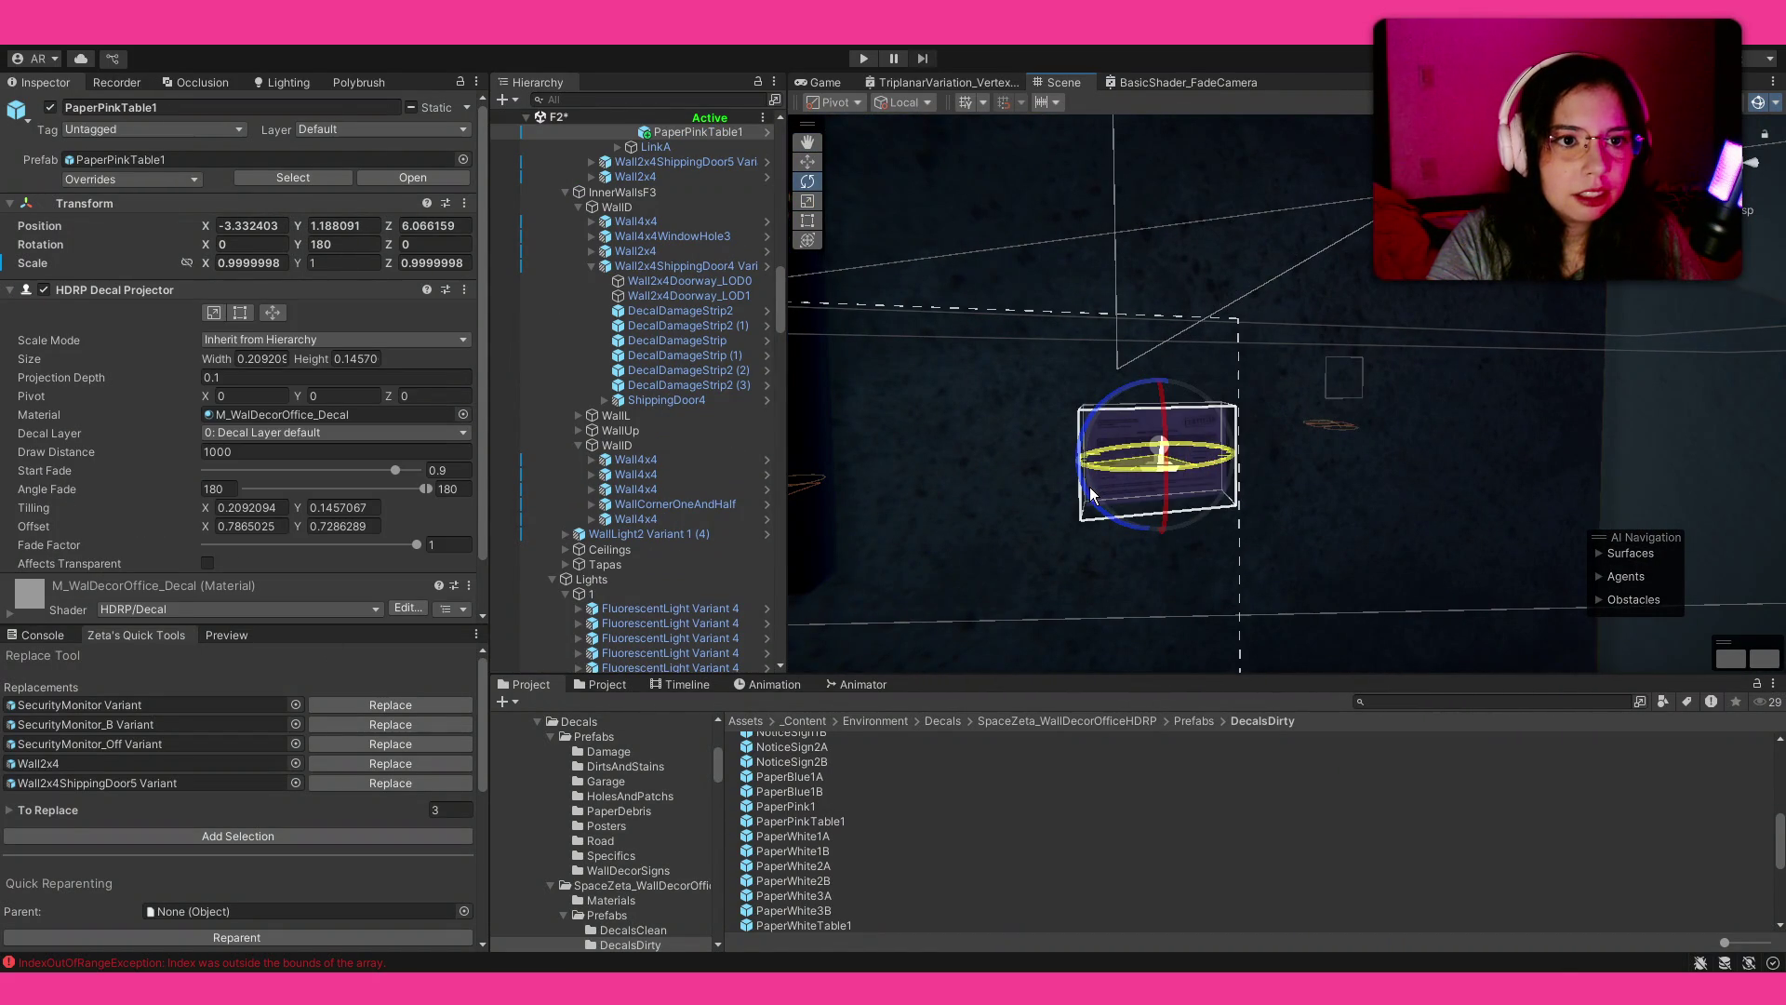
scroll(1098, 497, up, 4)
key(r)
drag(1086, 481, 1267, 425)
scroll(1186, 437, down, 3)
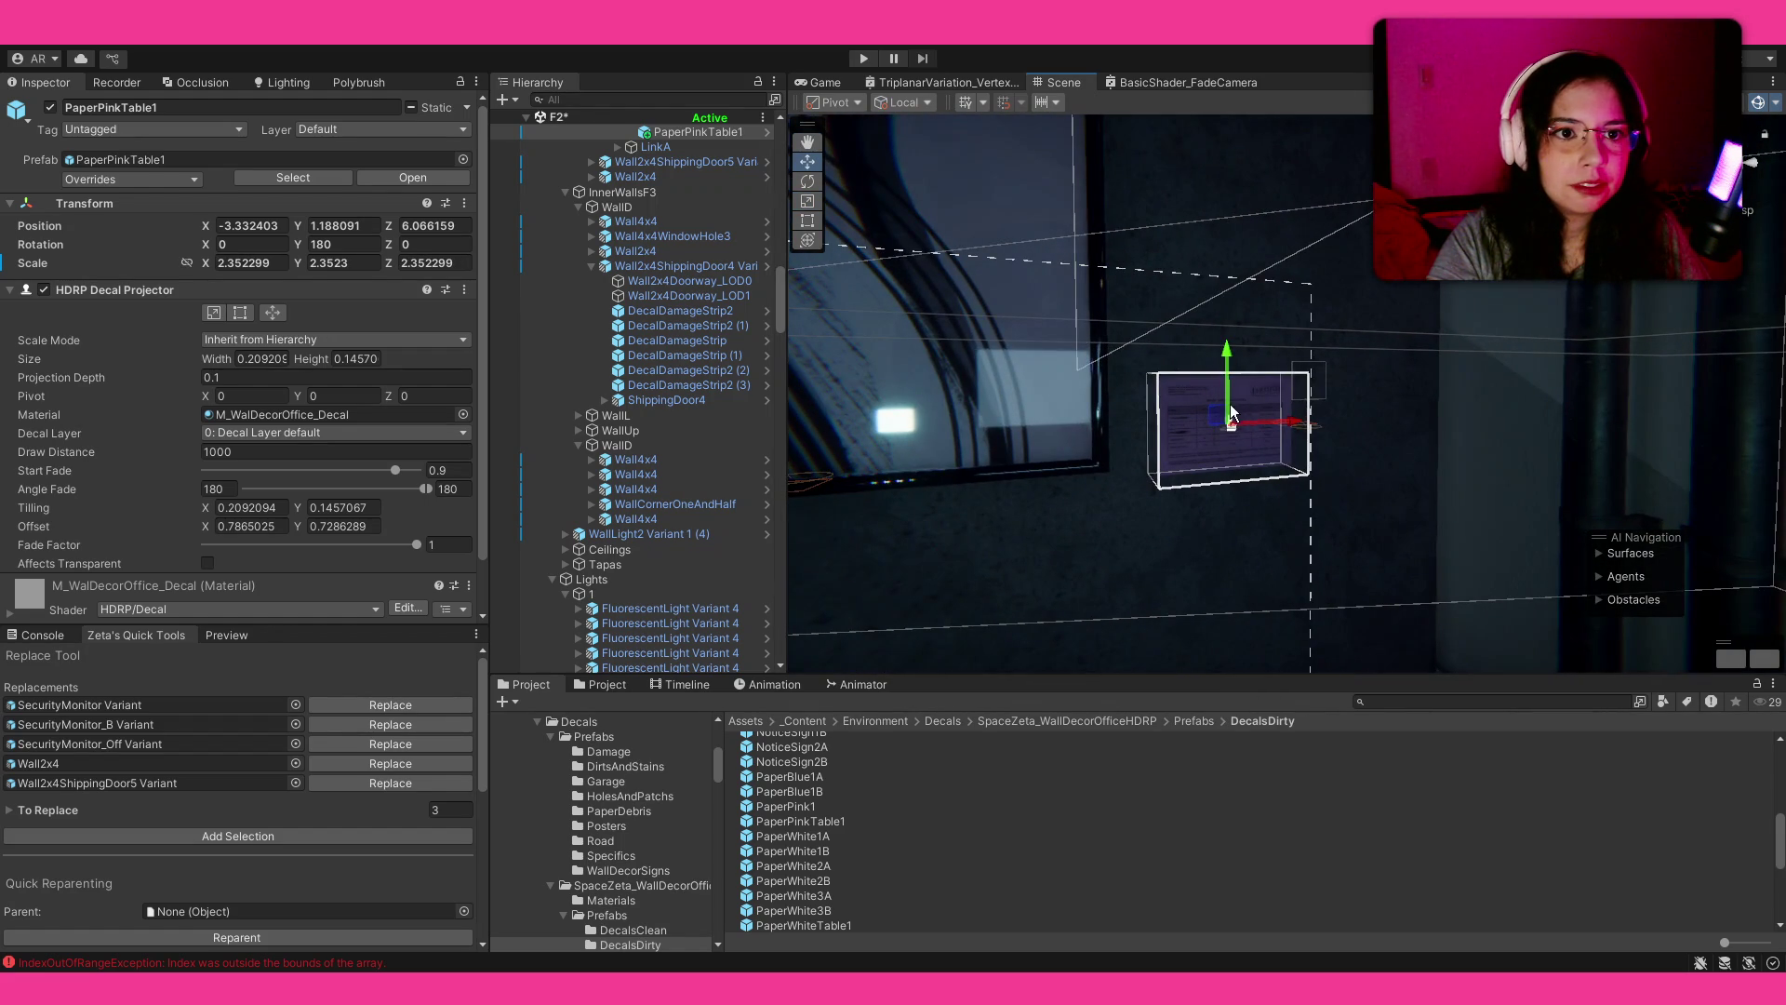
scroll(1232, 413, down, 5)
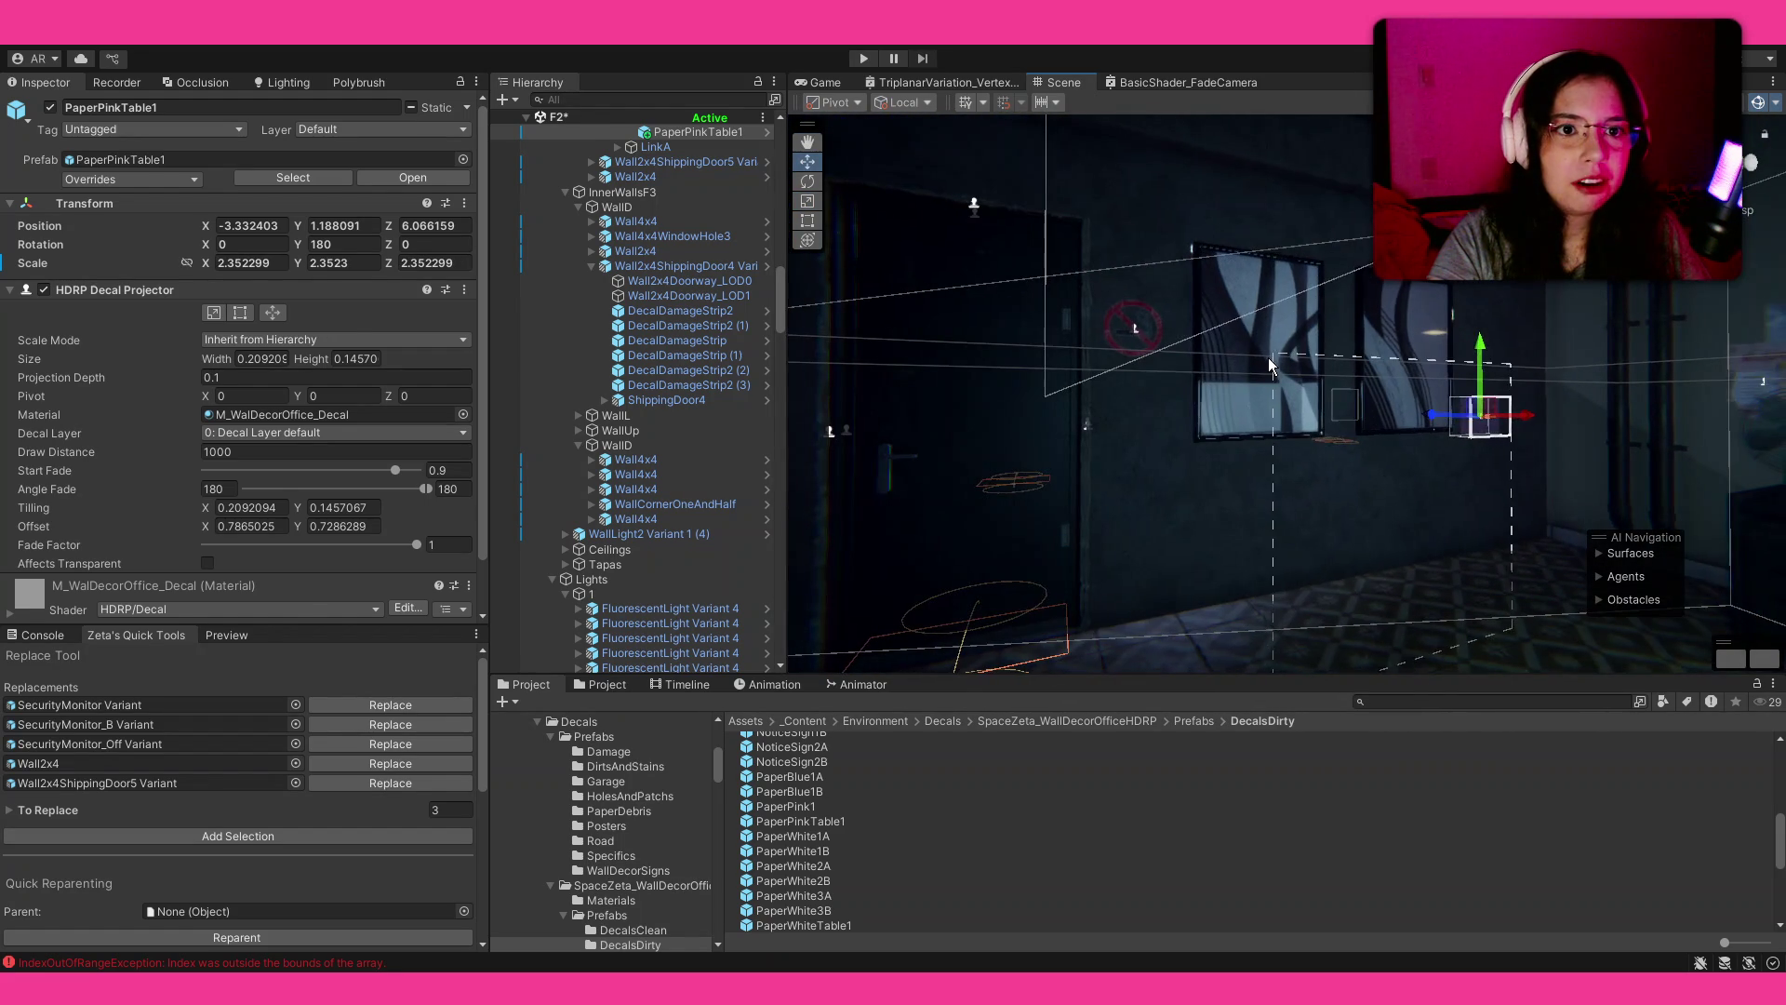
Step: Select both wall frames and lower them slightly
click(1269, 363)
shift+click(1368, 287)
drag(1405, 291, 1492, 394)
click(1483, 415)
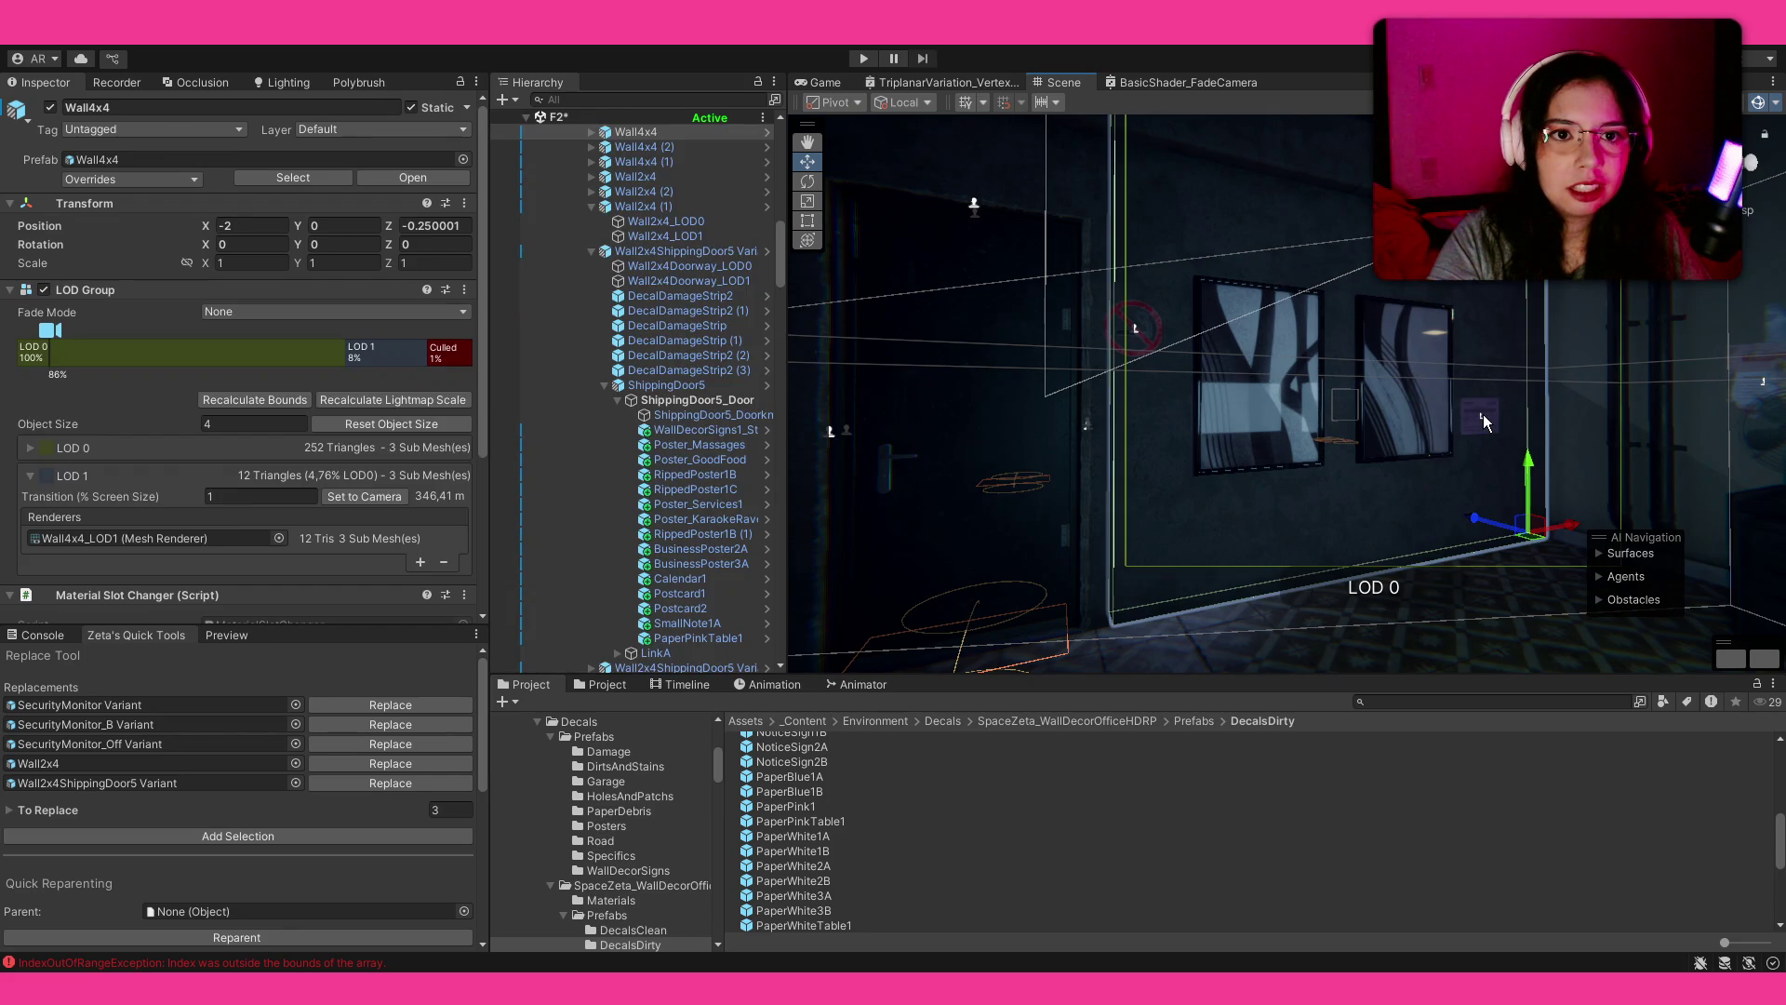
click(1483, 415)
click(1481, 416)
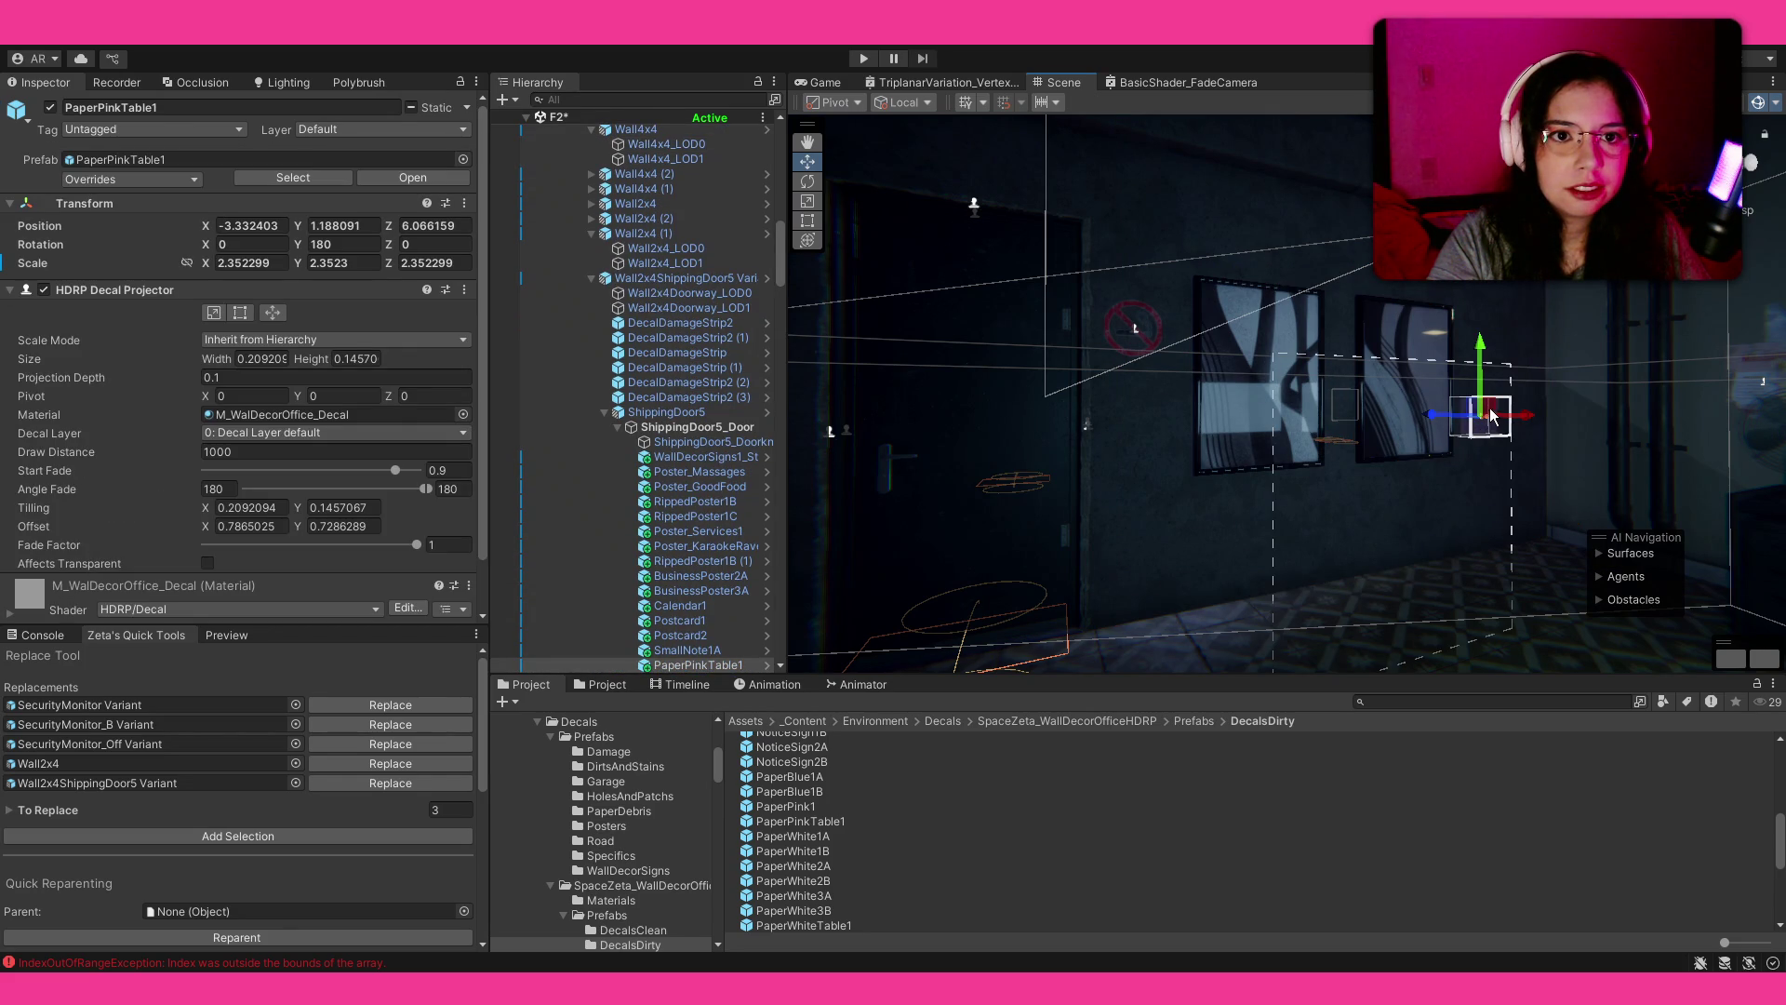
Step: Delete both wall frames and start searching the project assets
scroll(1437, 464, up, 3)
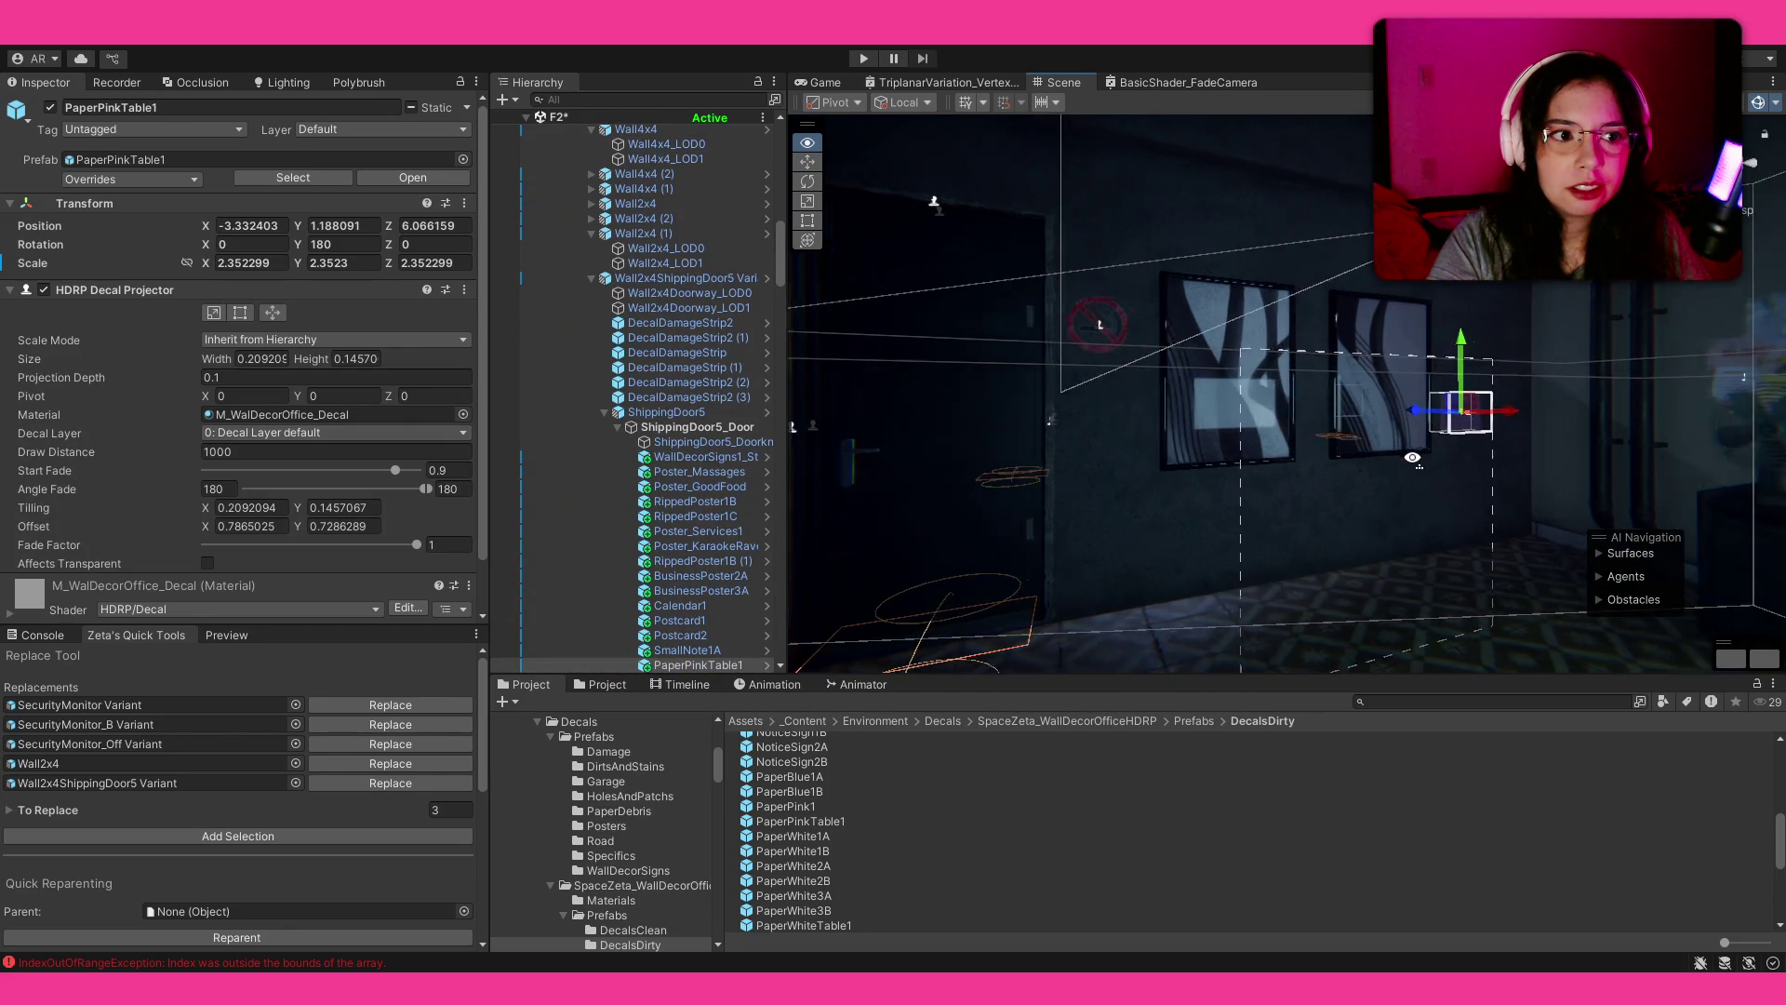
click(1202, 365)
key(Delete)
click(1362, 349)
key(Delete)
click(1361, 702)
text(ceb)
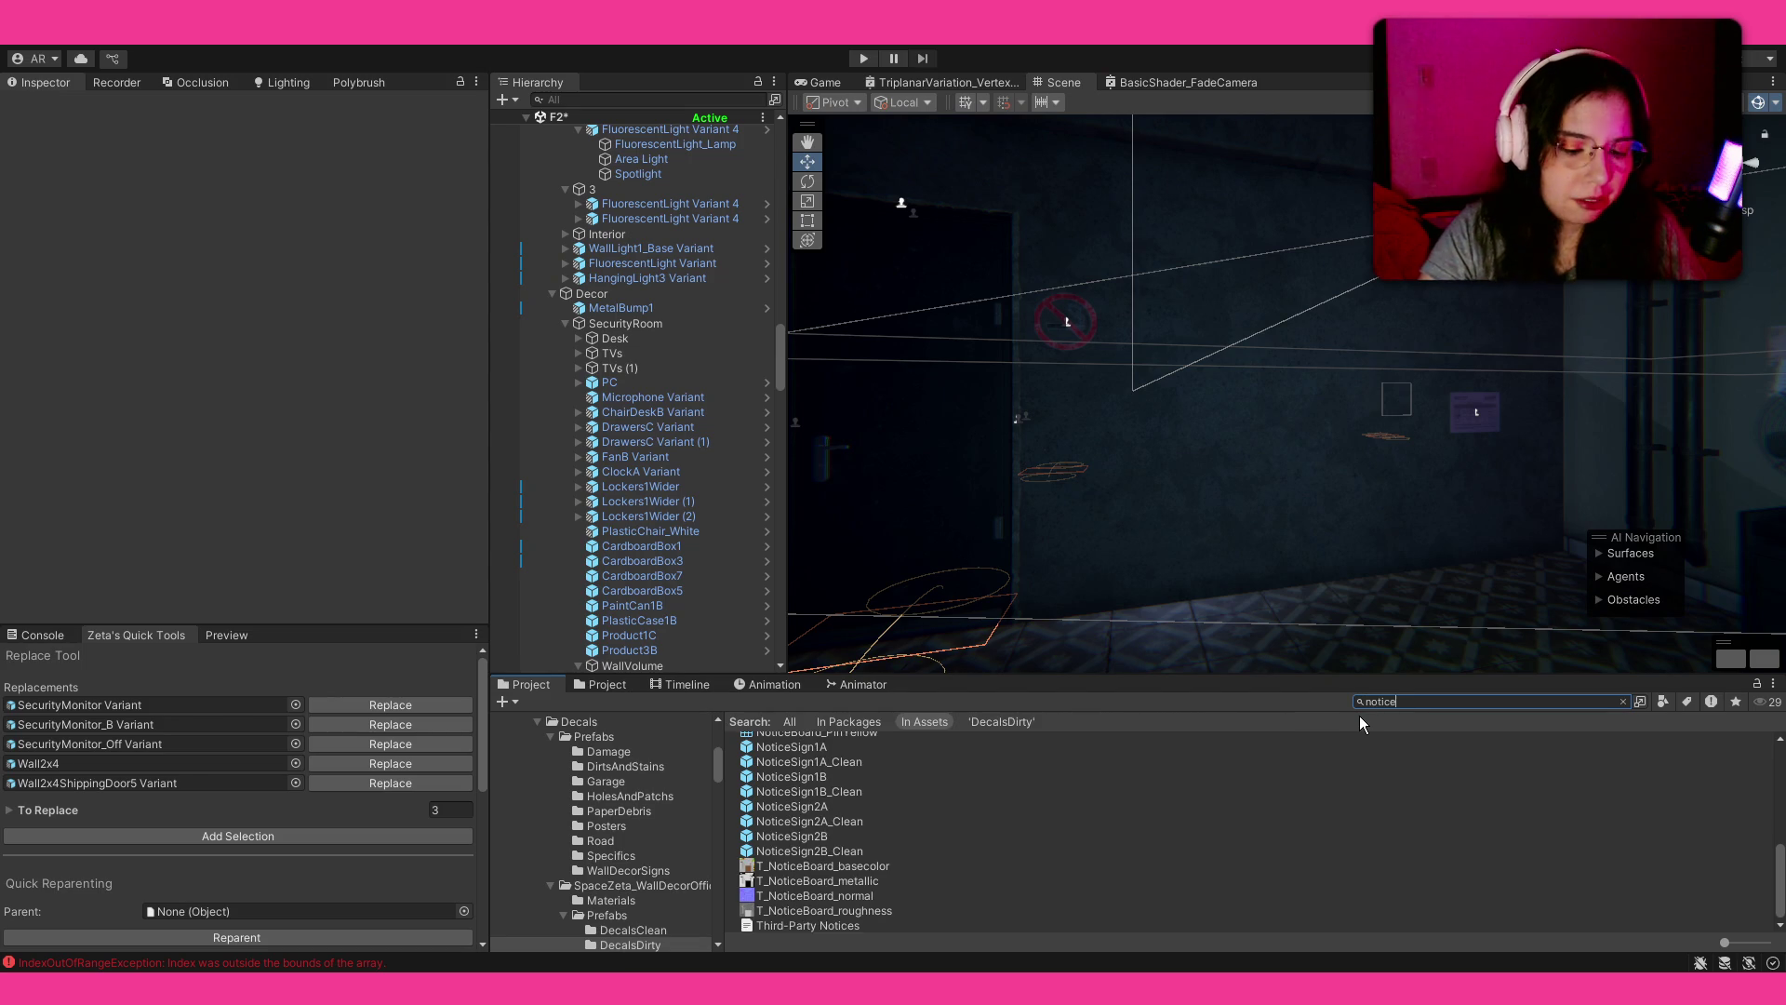
Step: Place a NoticeBoard prefab inside the SecurityRoom group
click(661, 322)
mouse_move(805, 787)
mouse_down()
mouse_move(1234, 410)
mouse_move(1489, 459)
mouse_up()
click(1266, 542)
scroll(1293, 521, up, 5)
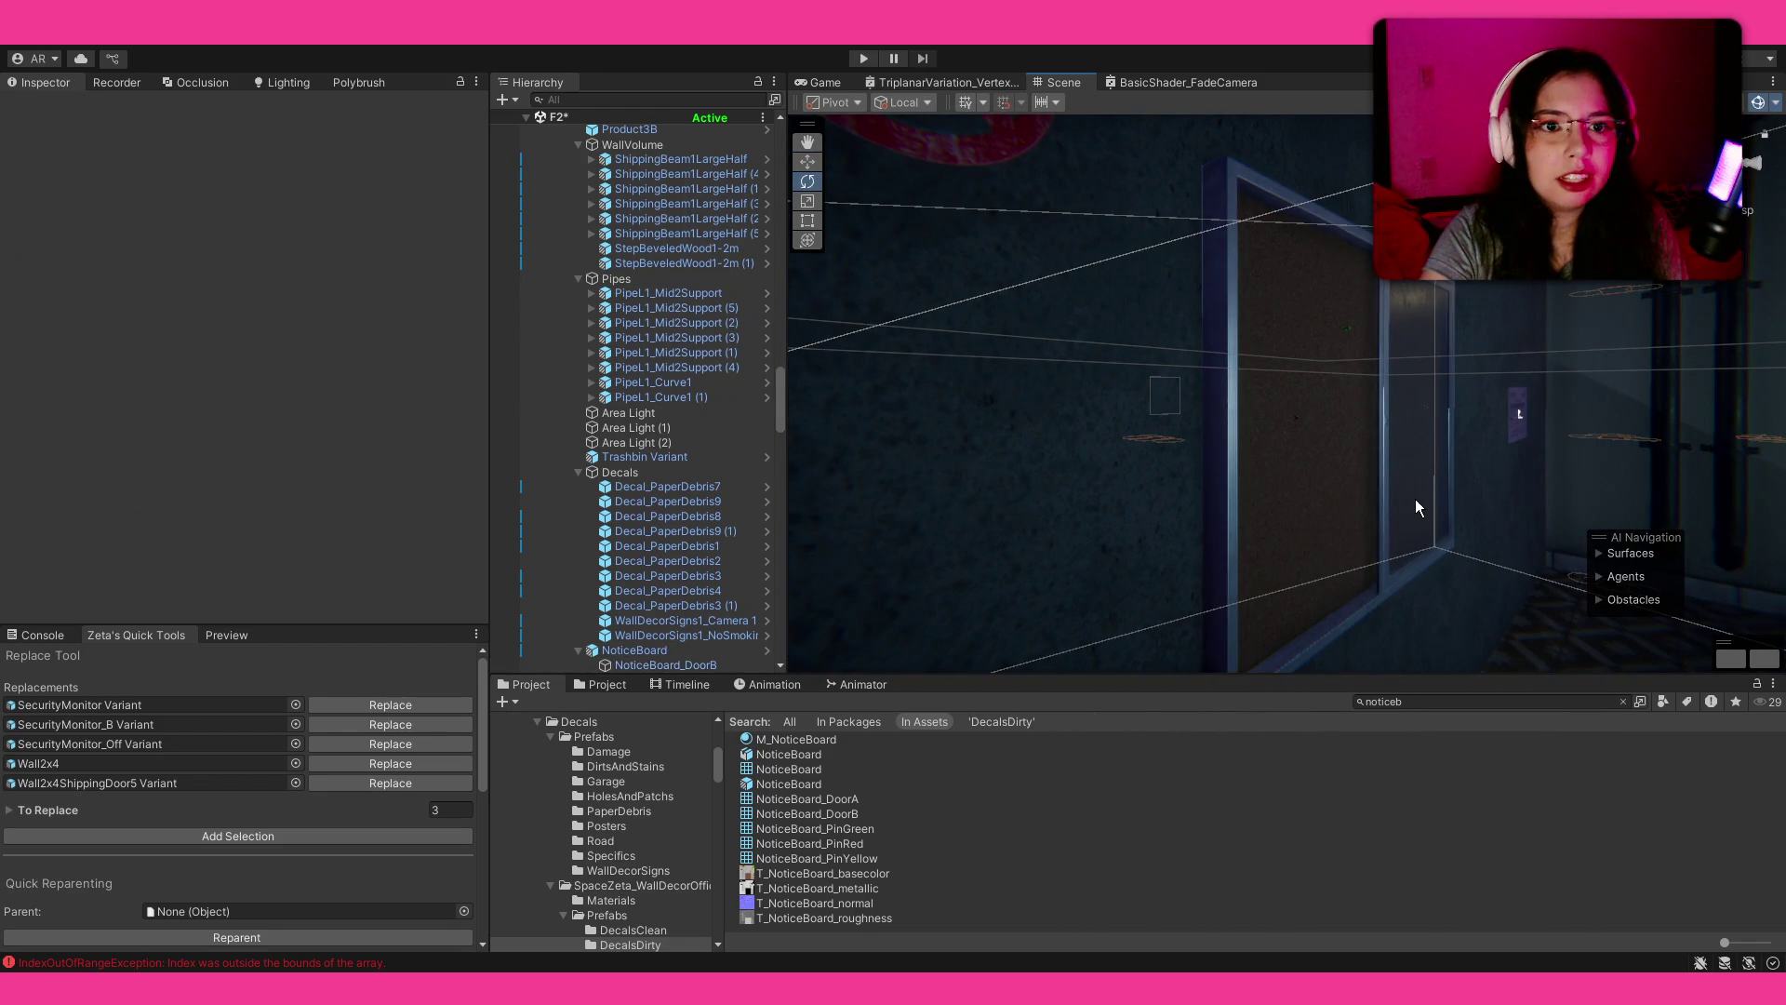
Step: Rotate NoticeBoard_DoorB on Y so the door stands slightly open
click(1415, 508)
click(1418, 493)
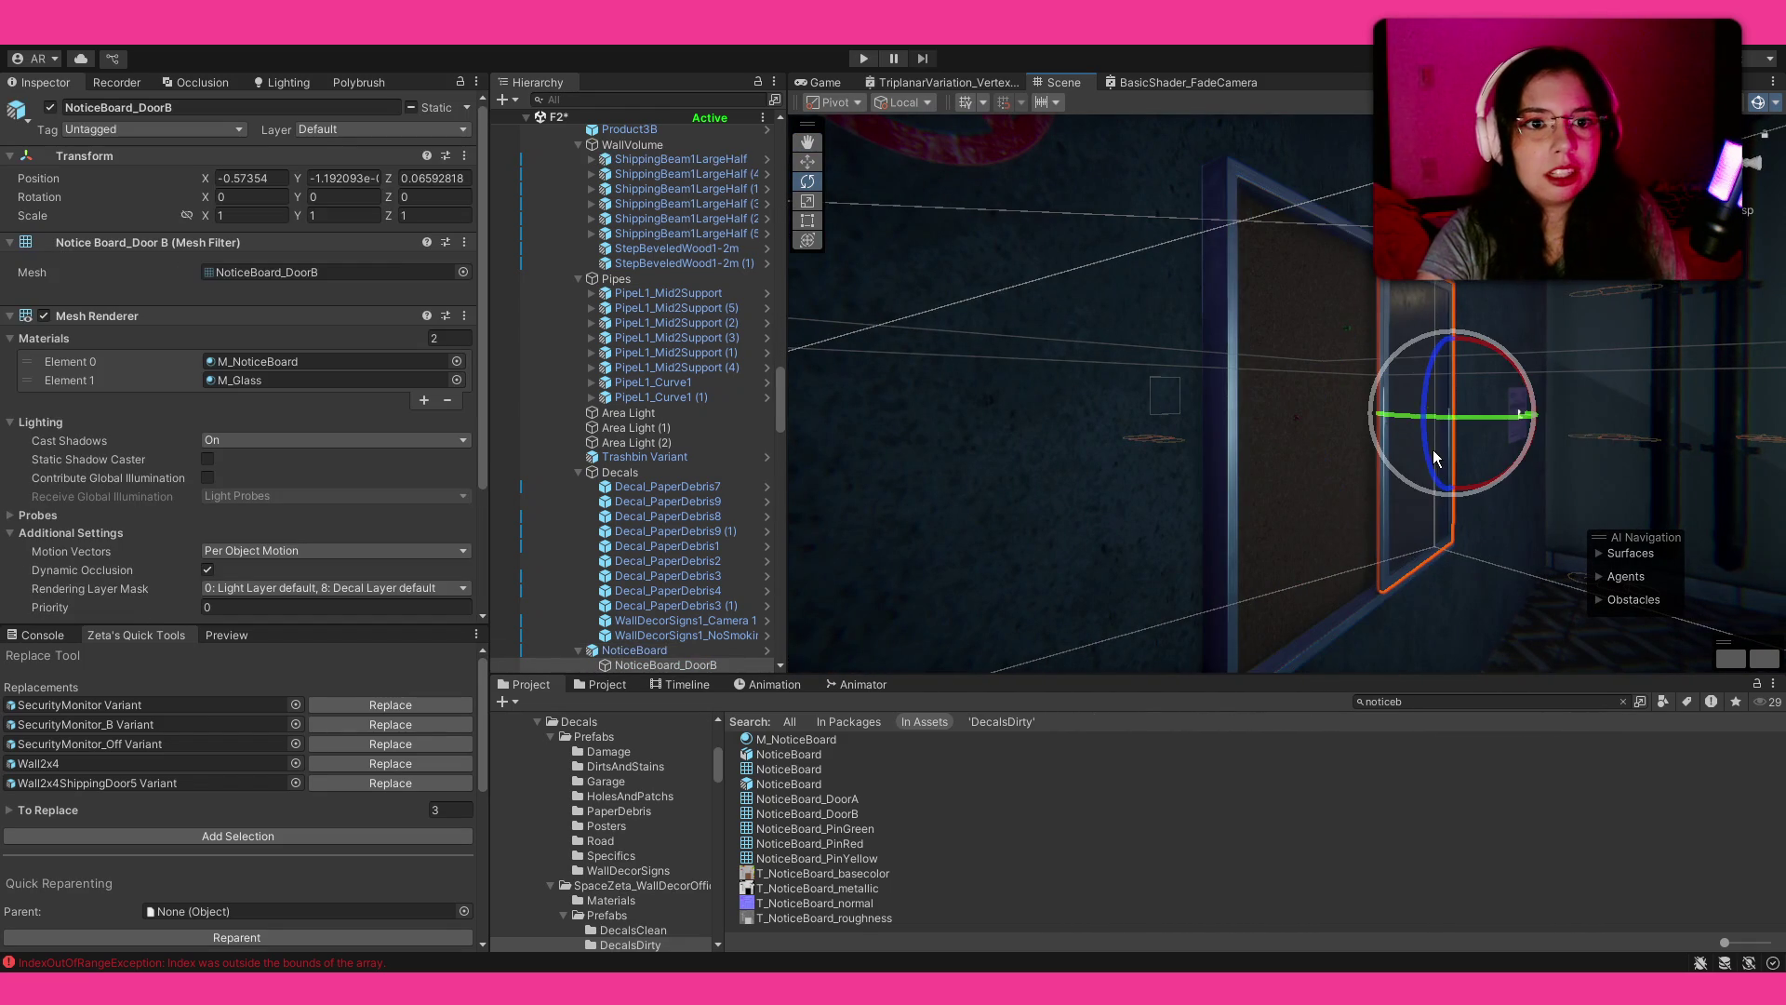
drag(1478, 415, 1494, 418)
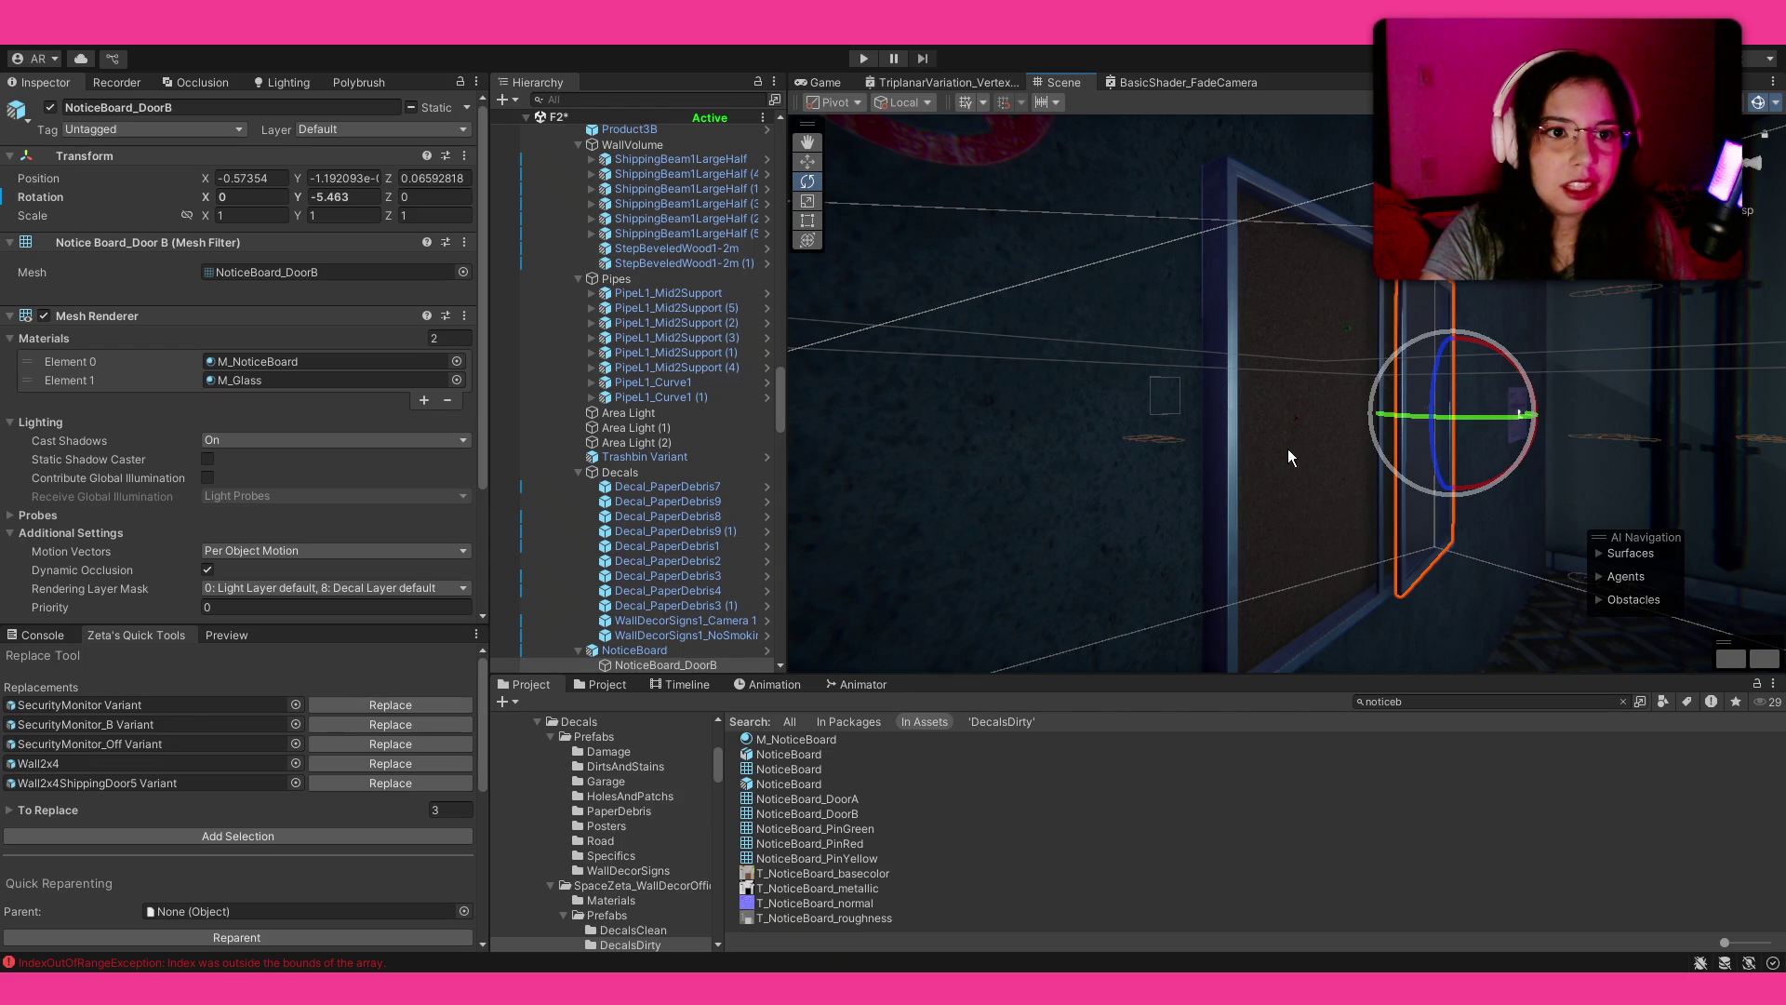
drag(1264, 465, 1162, 558)
click(1069, 813)
mouse_move(1362, 311)
mouse_down()
mouse_move(1255, 326)
mouse_move(1239, 365)
mouse_move(1671, 370)
mouse_up()
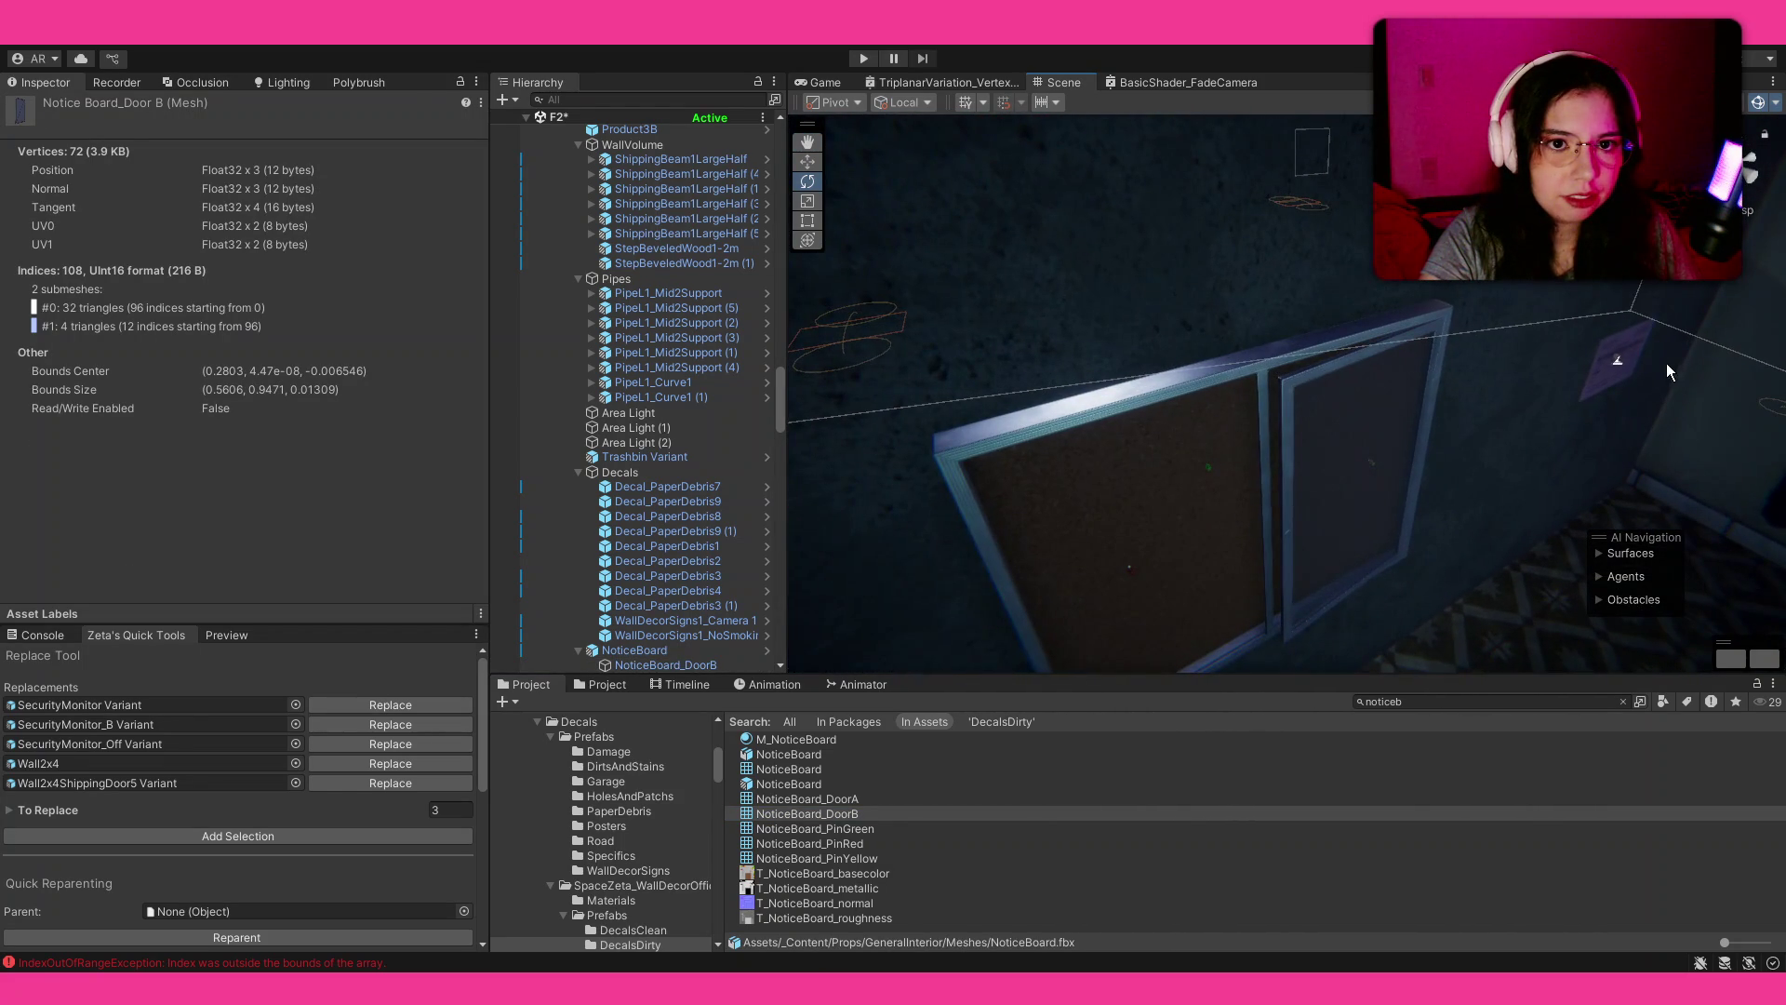
Step: Move the PaperPinkTable1 decal onto the notice board
click(1615, 360)
key(w)
drag(1571, 403, 1103, 561)
mouse_move(1335, 577)
mouse_down()
mouse_move(1275, 546)
mouse_move(1177, 283)
mouse_move(1174, 343)
mouse_up()
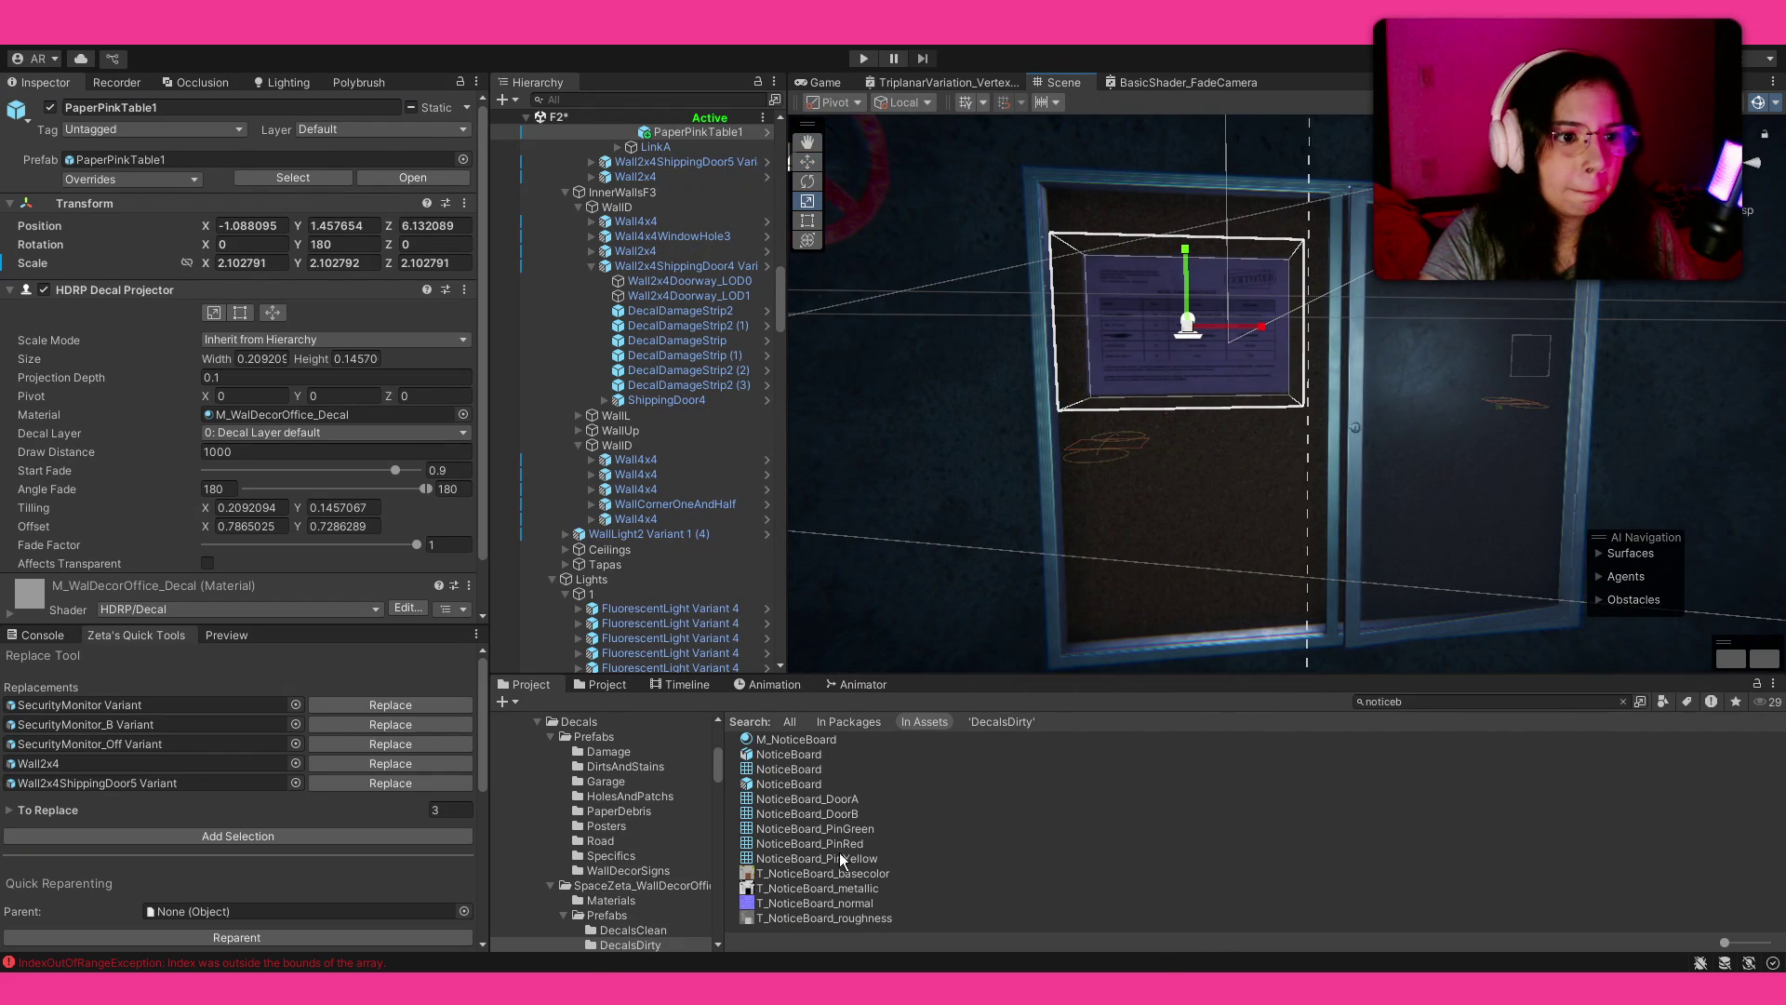
click(127, 159)
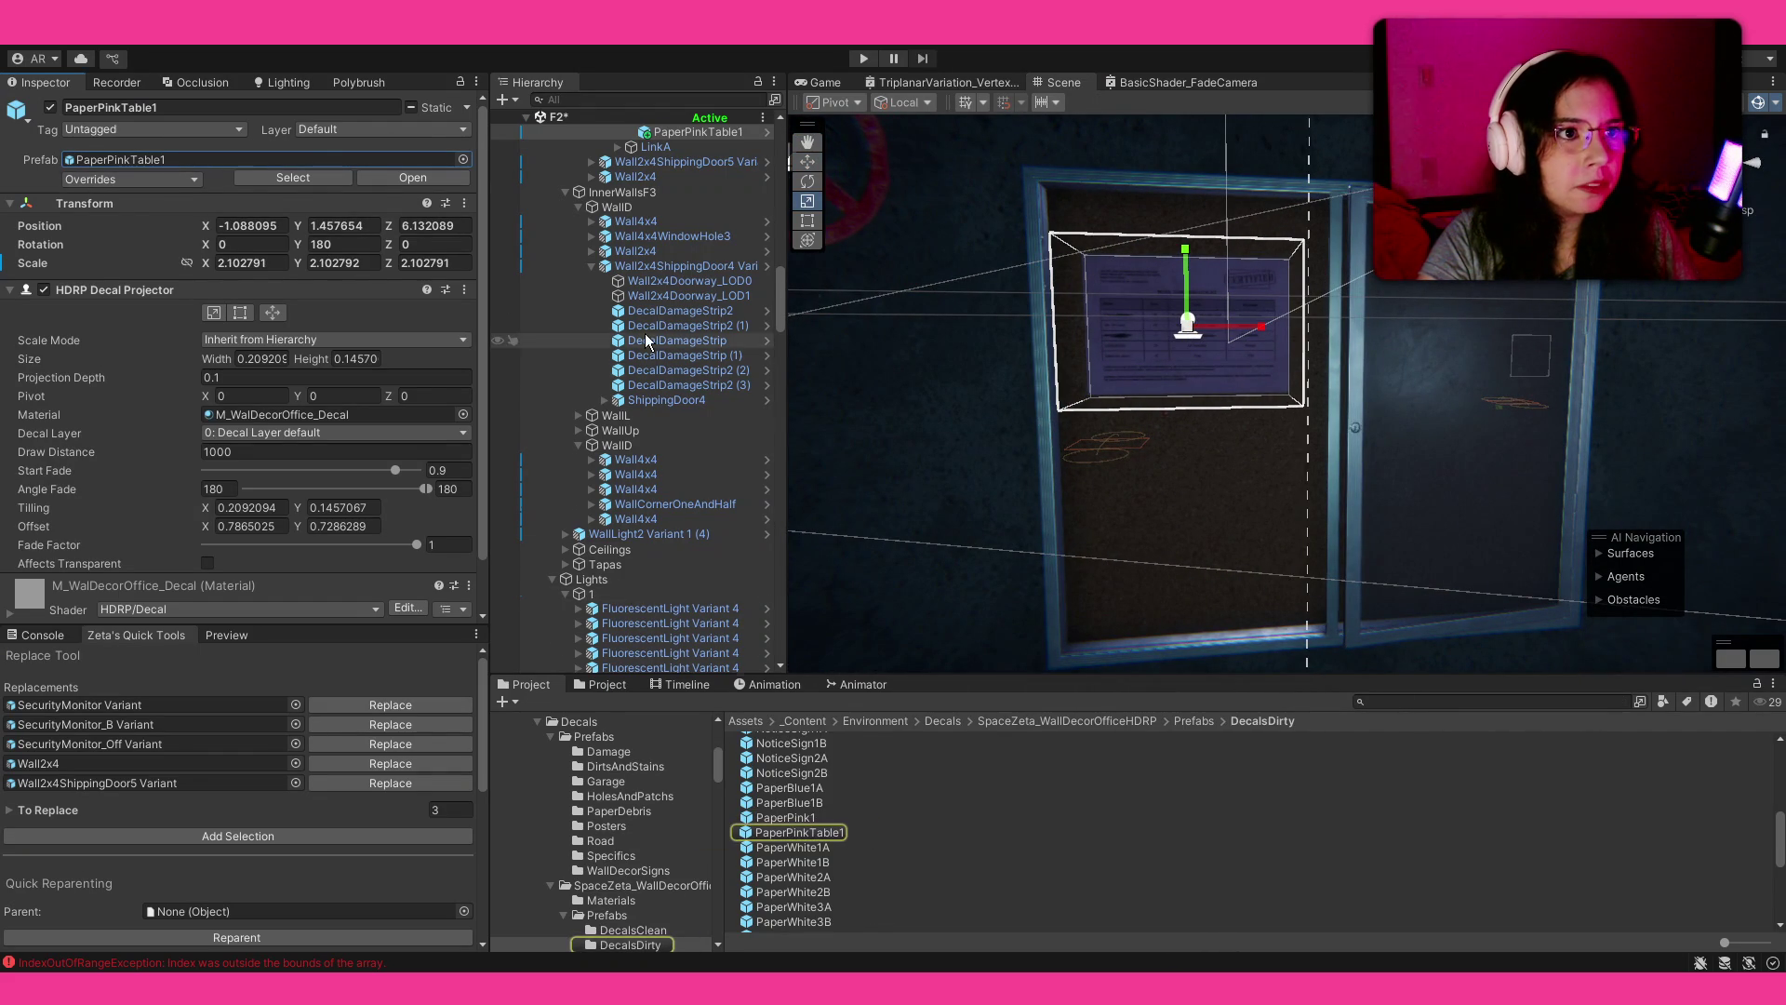
scroll(645, 333, up, 3)
scroll(647, 334, up, 6)
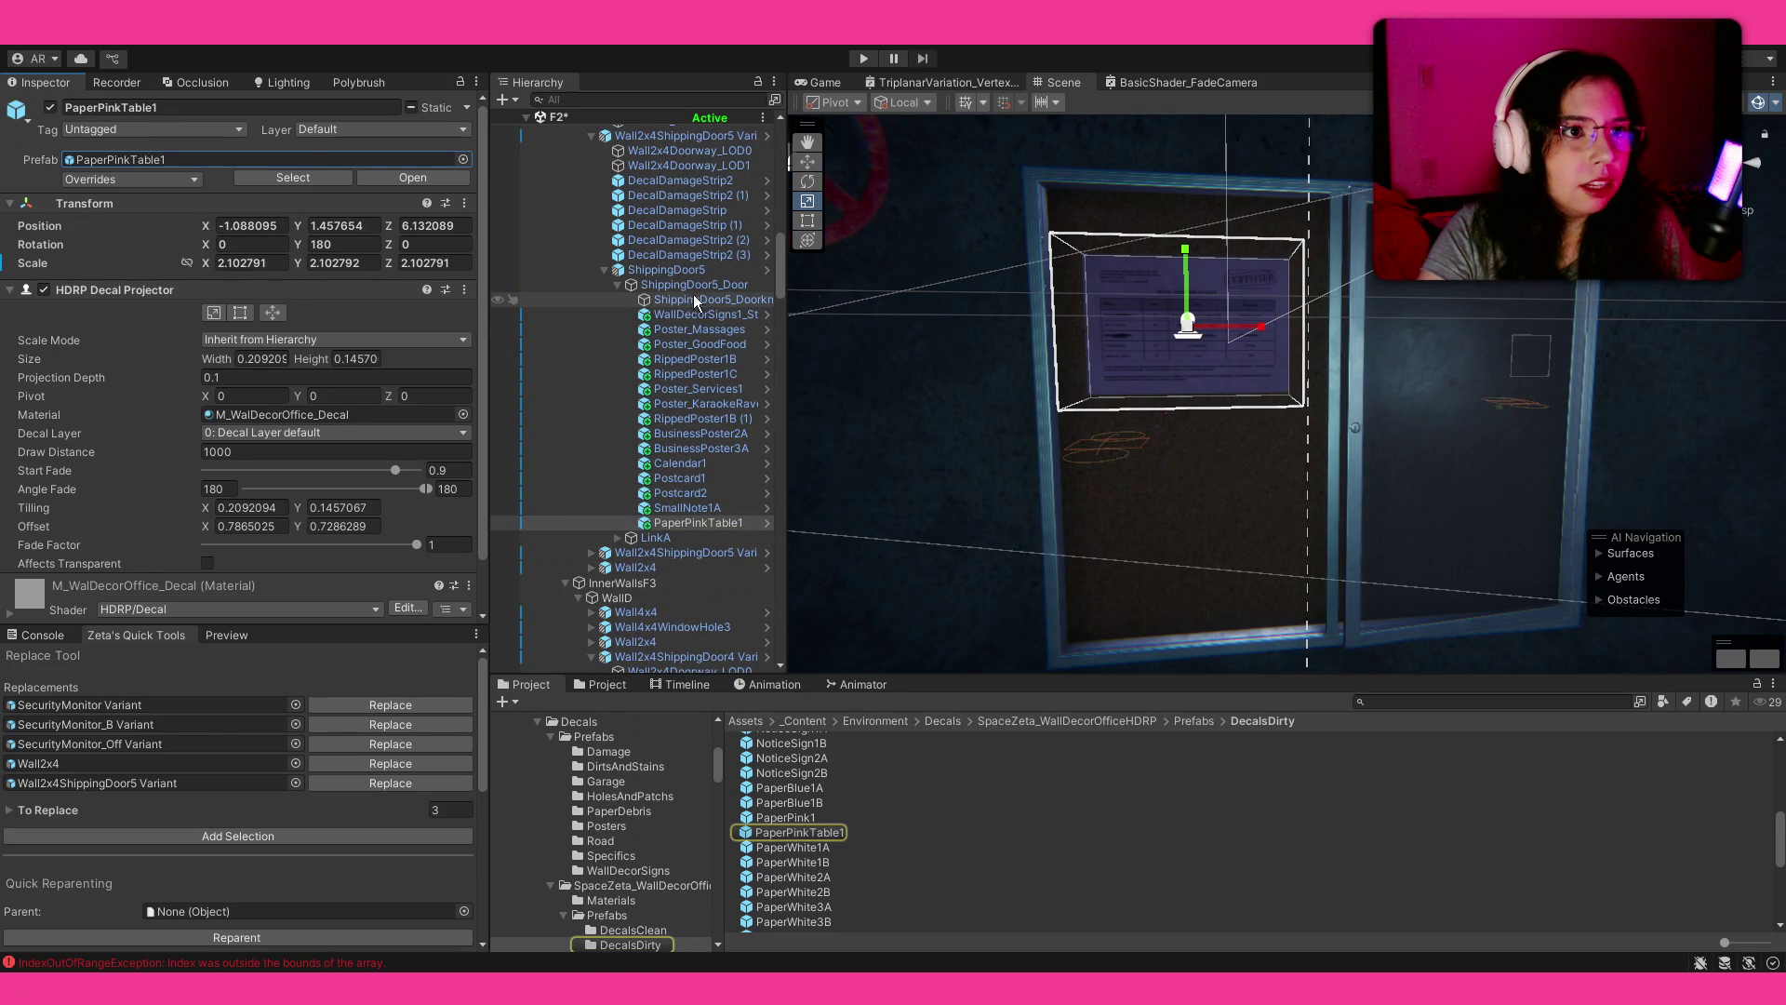
click(702, 315)
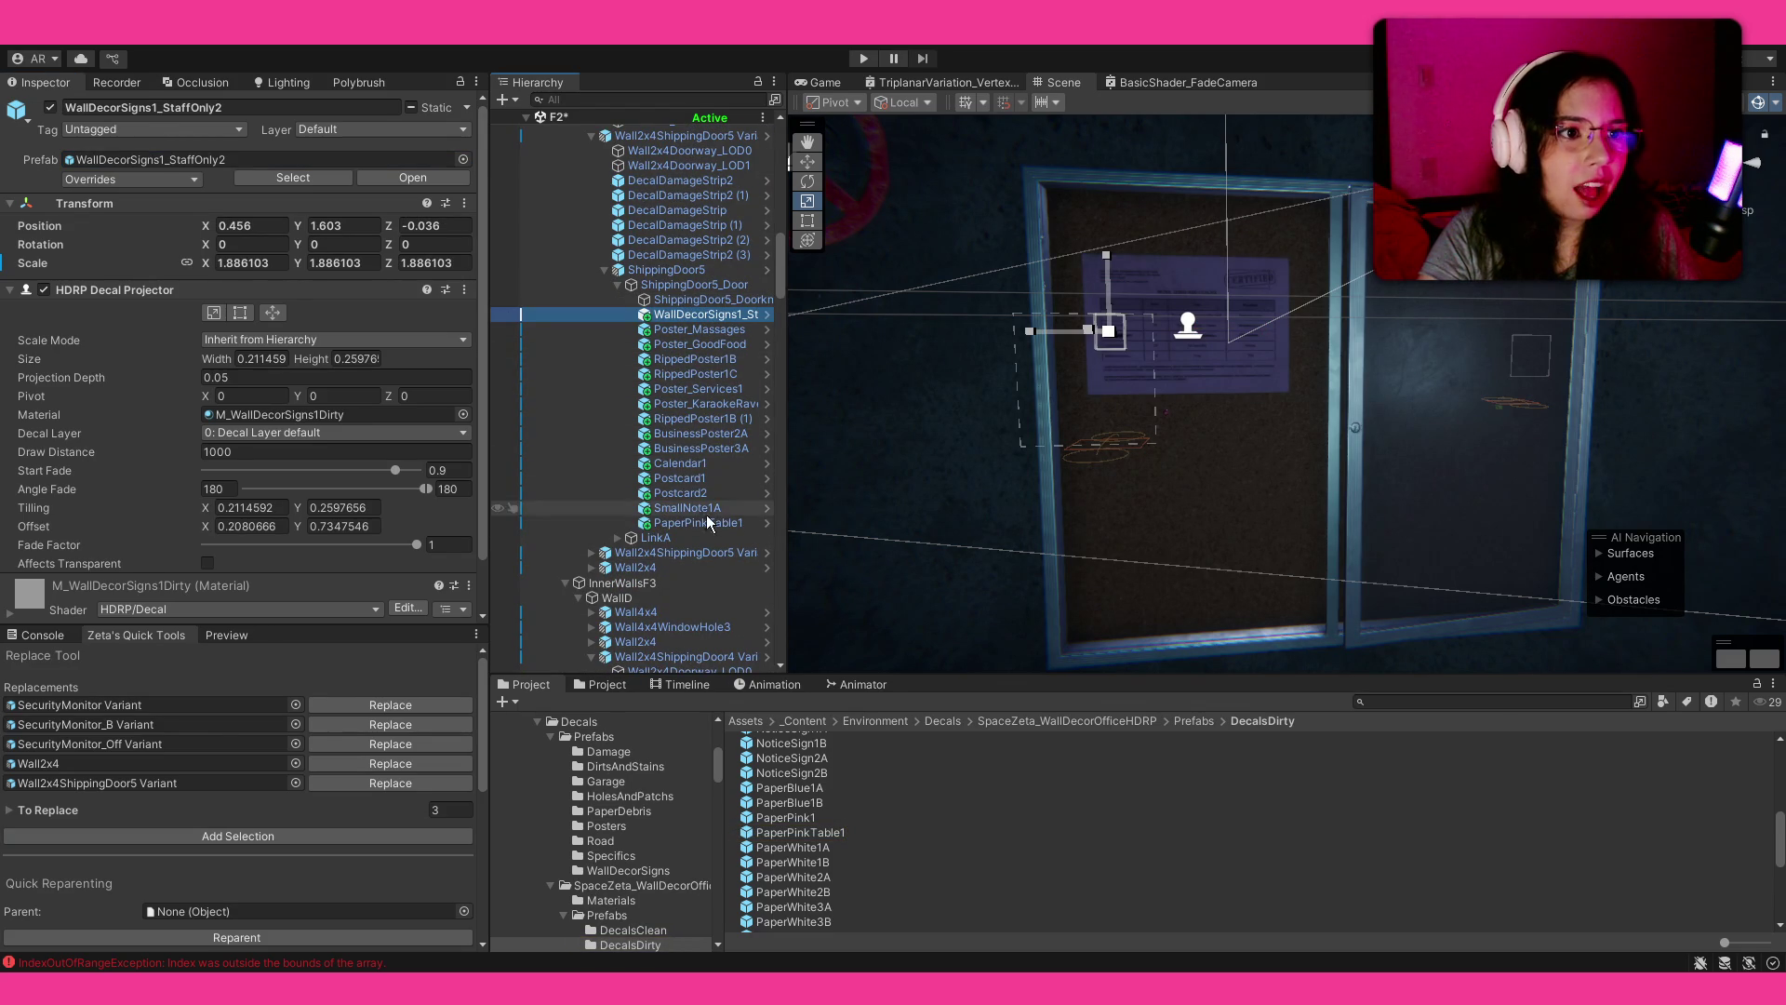
Step: Reparent decals Poster_Massages through PaperPinkTable1 under Decals using Quick Reparenting
scroll(706, 523, down, 4)
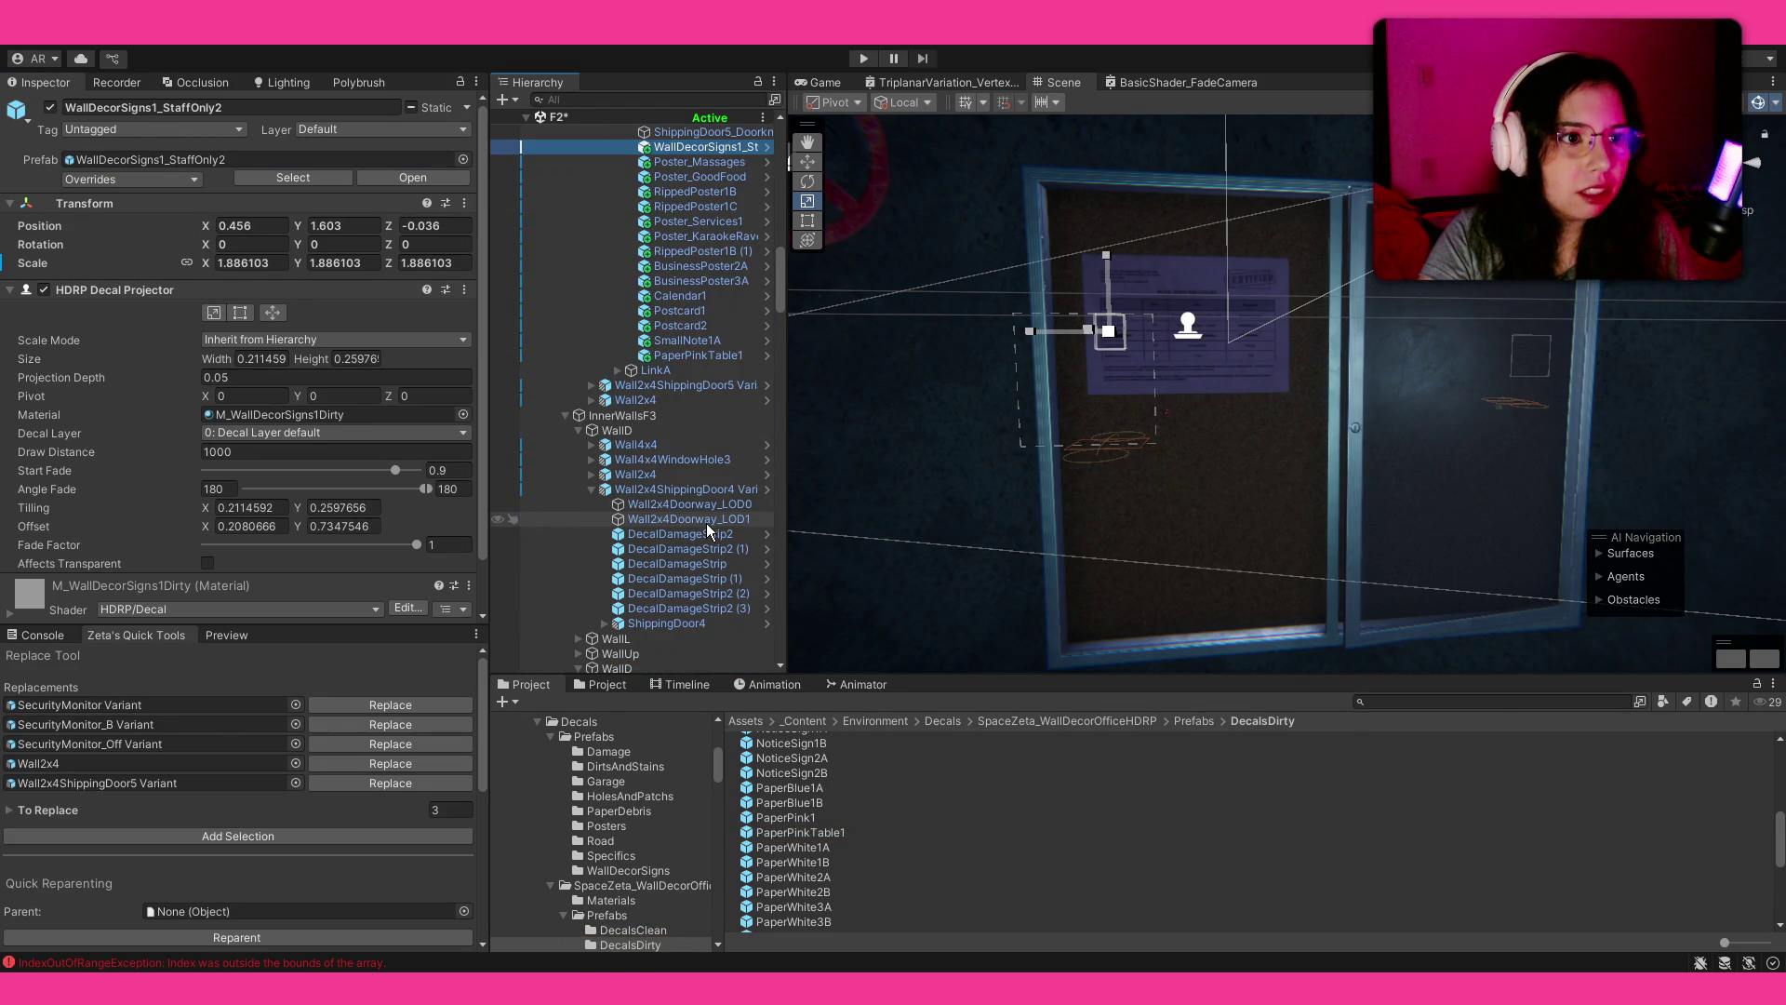
scroll(689, 535, down, 8)
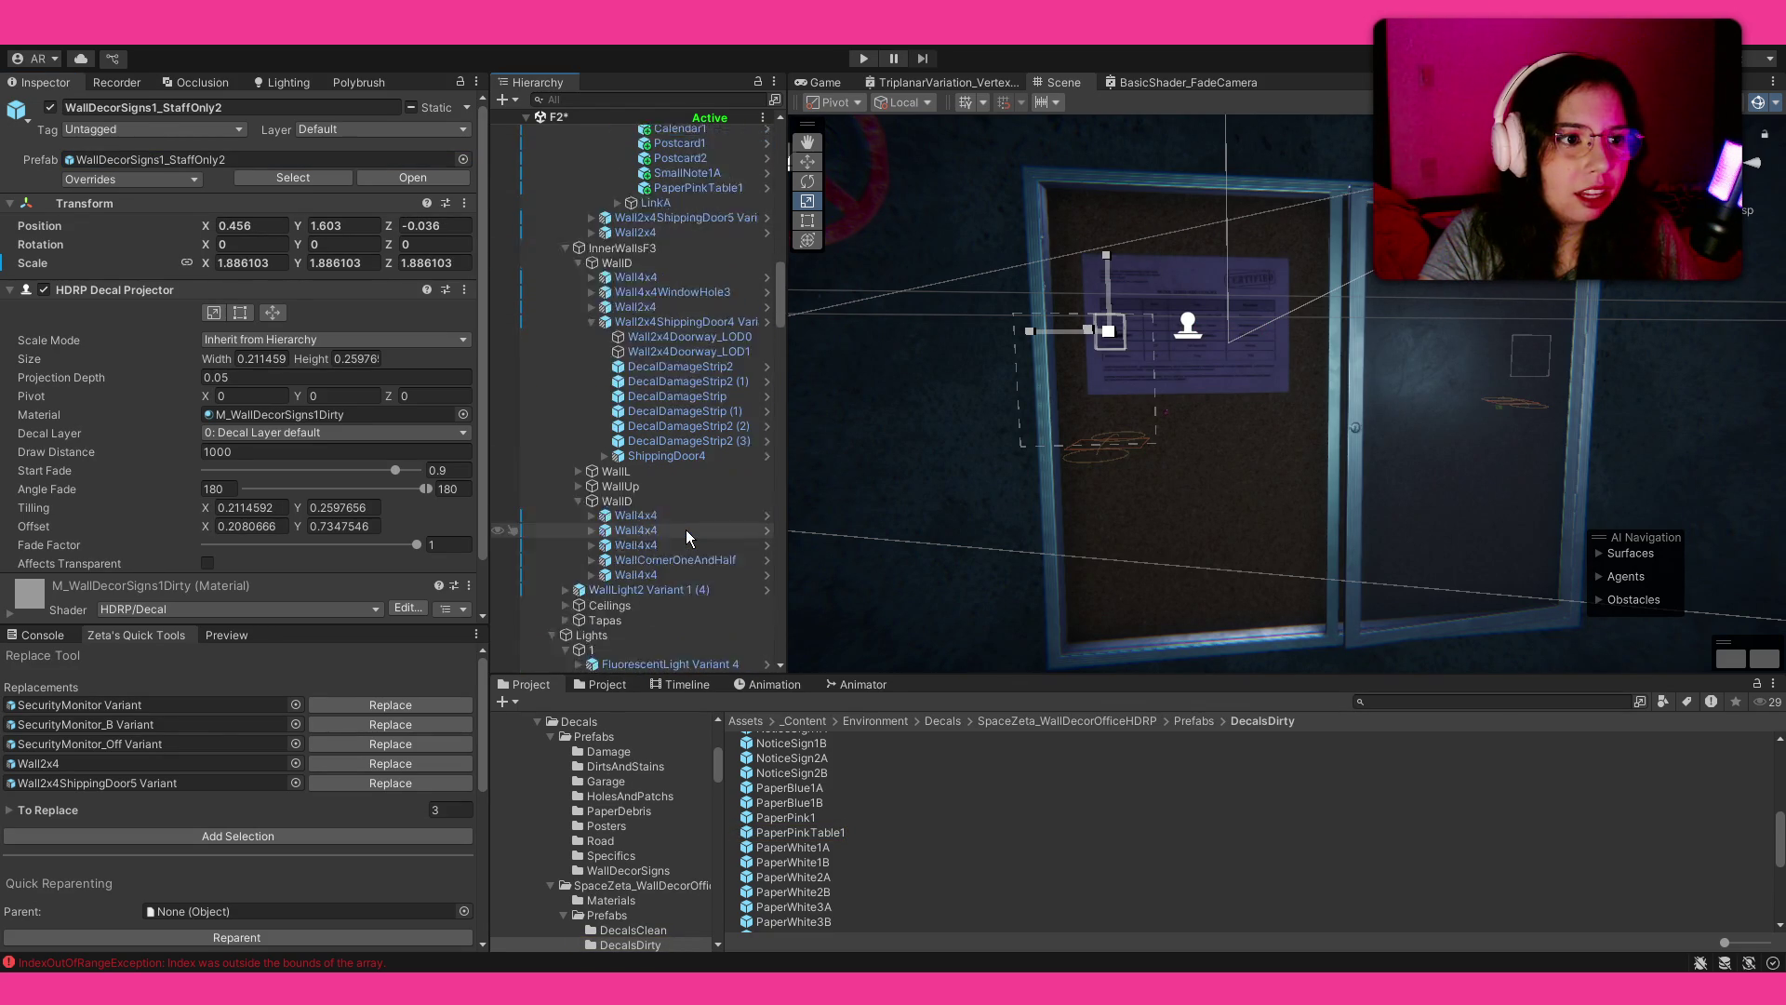
scroll(685, 528, up, 1)
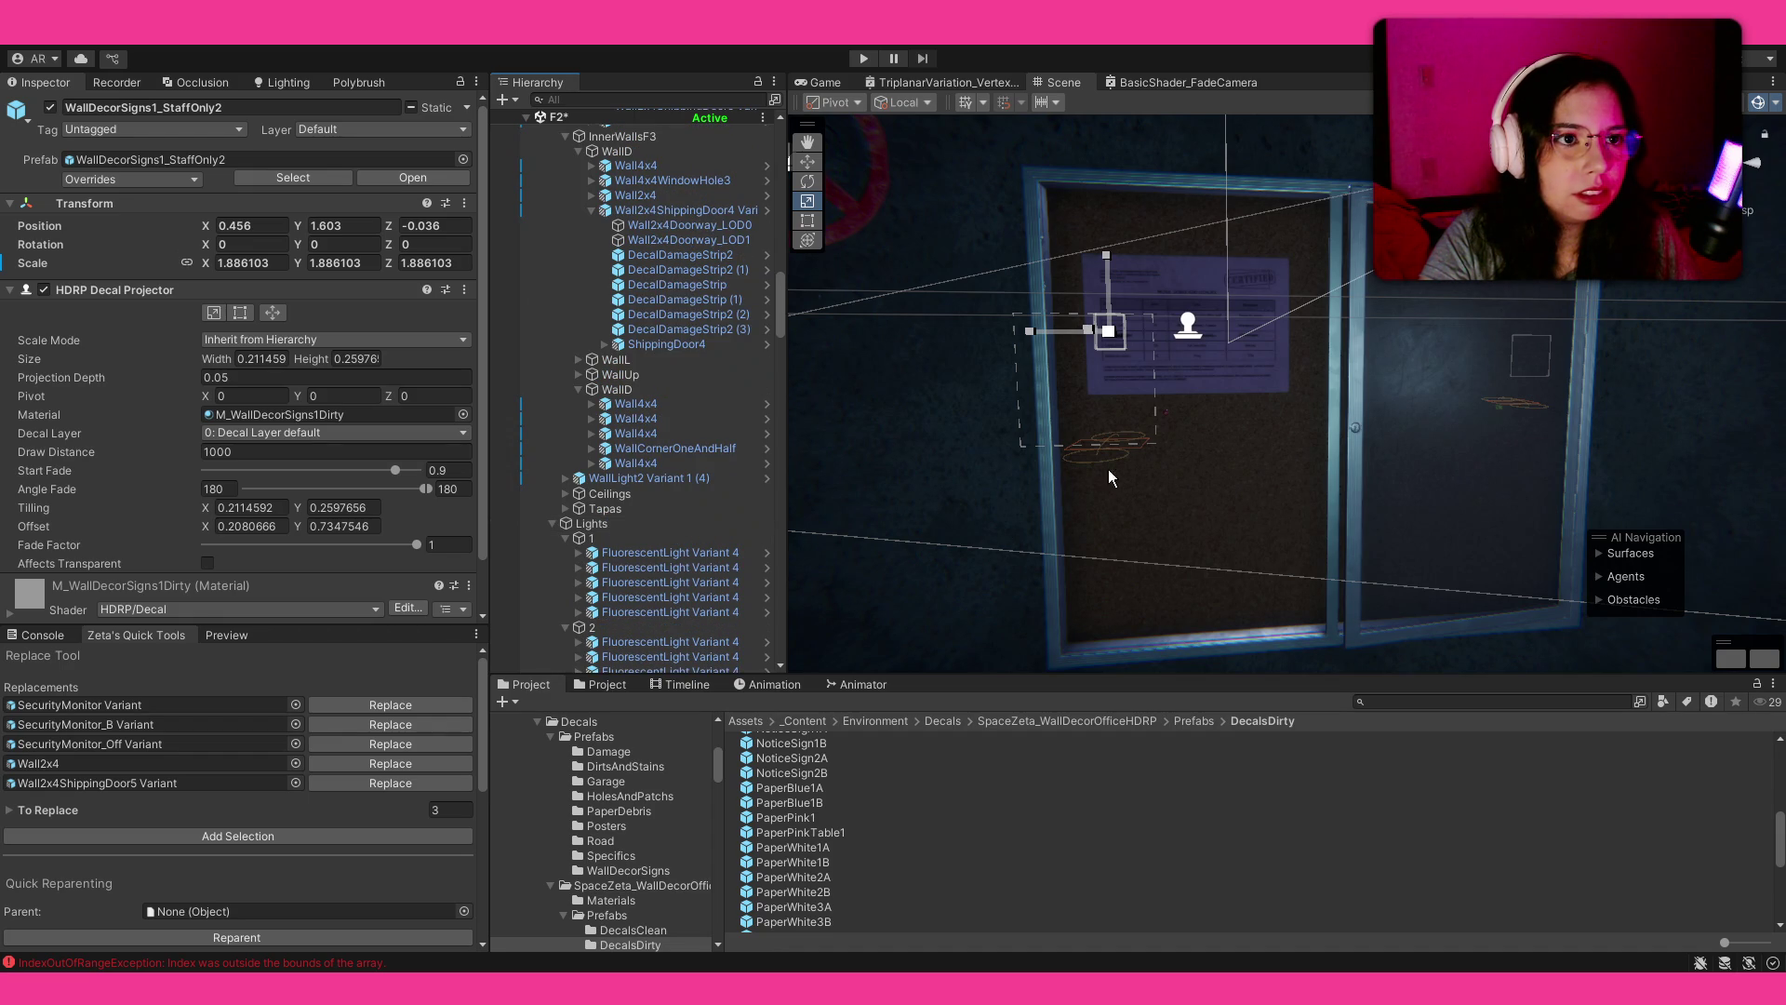
drag(1088, 485, 1051, 355)
click(1103, 264)
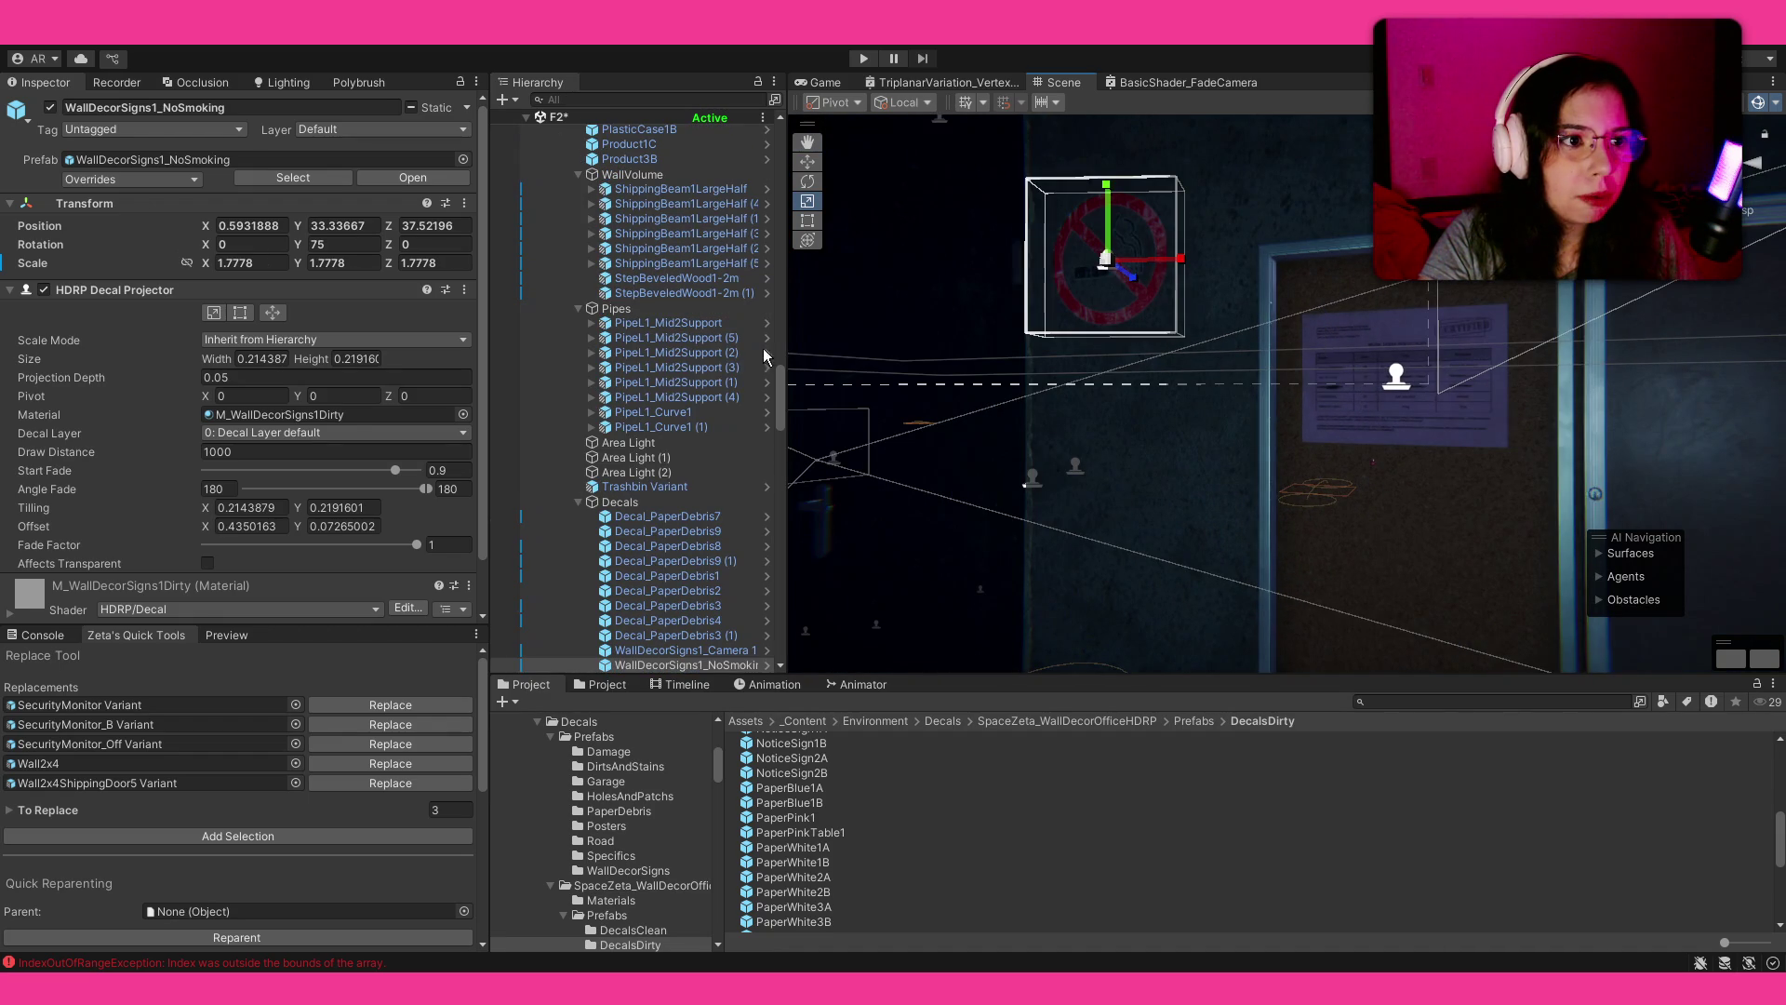
drag(662, 501, 150, 914)
click(1401, 377)
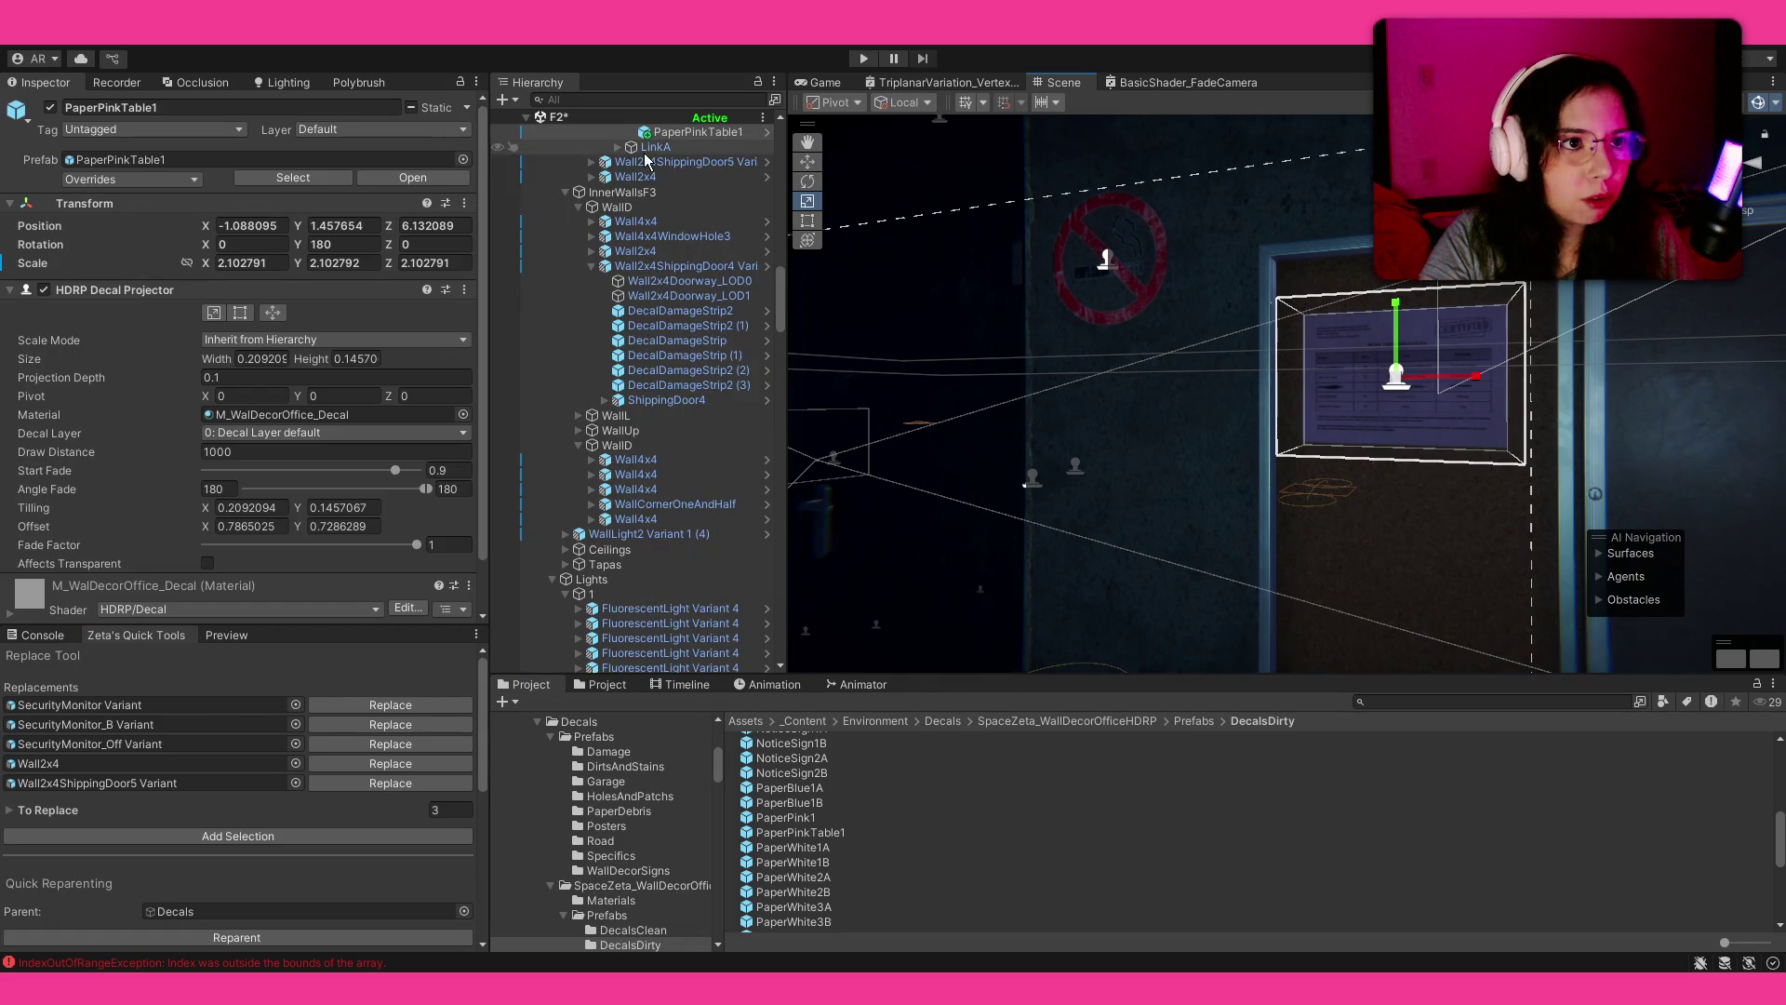
scroll(720, 237, up, 2)
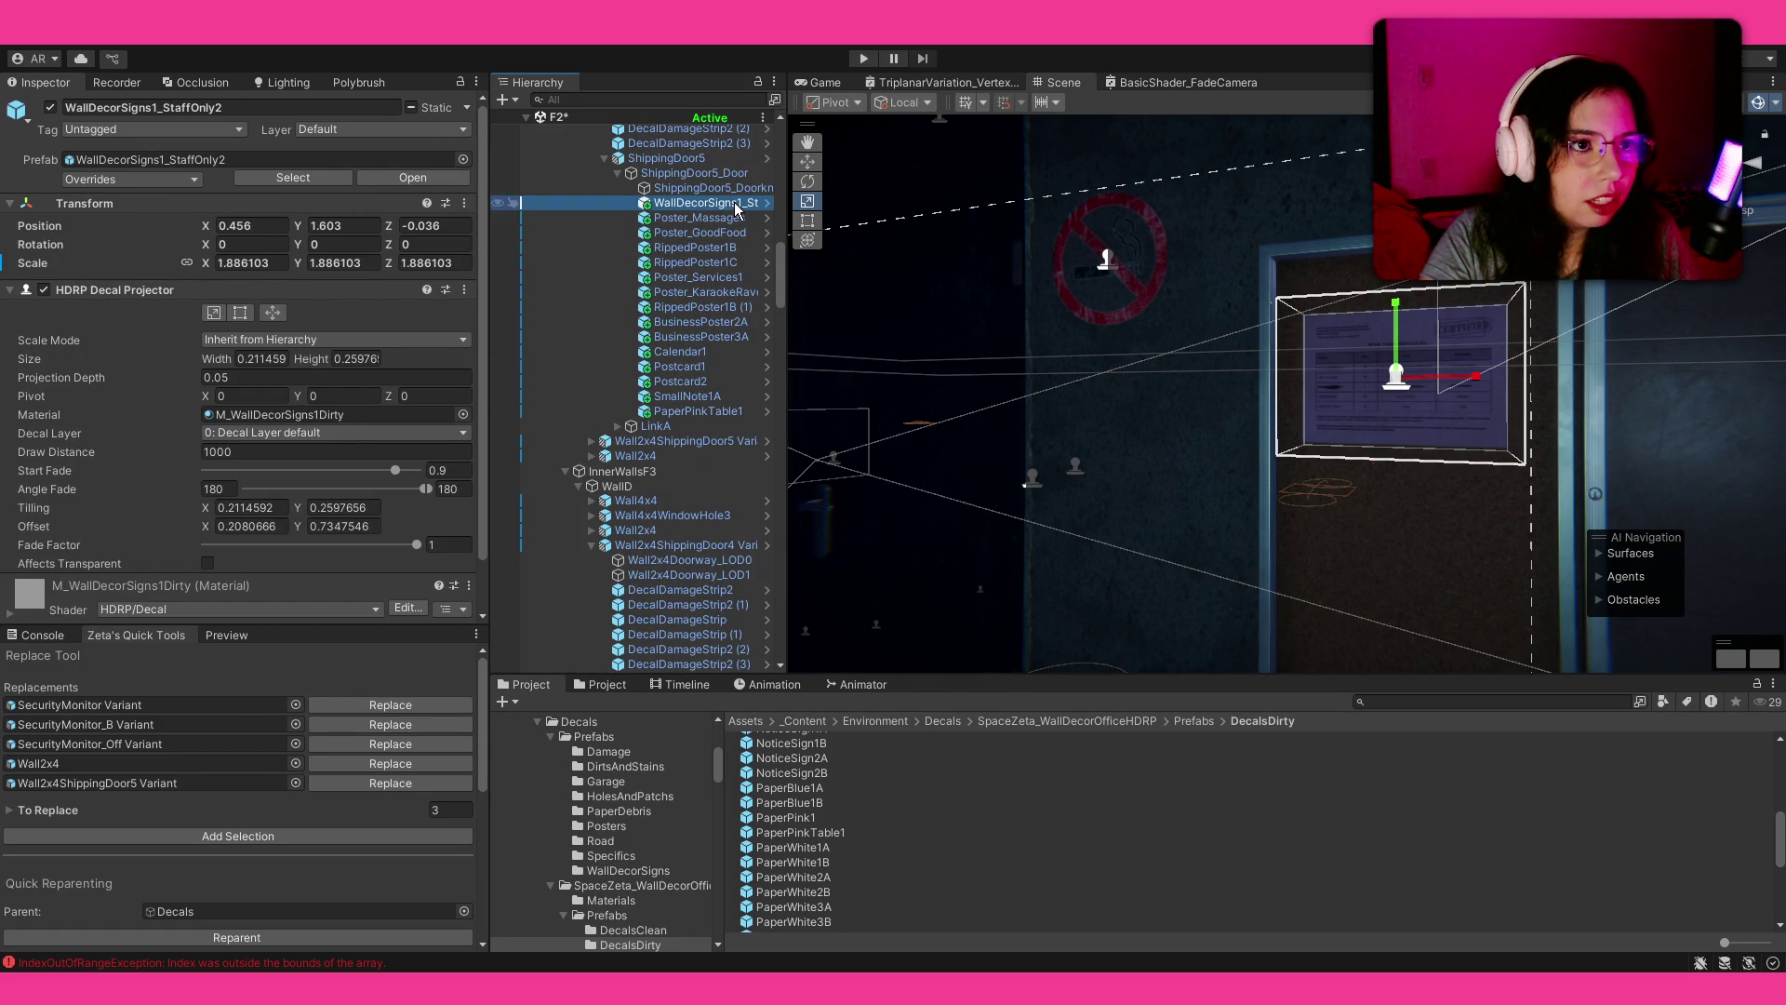
click(734, 218)
shift+click(717, 410)
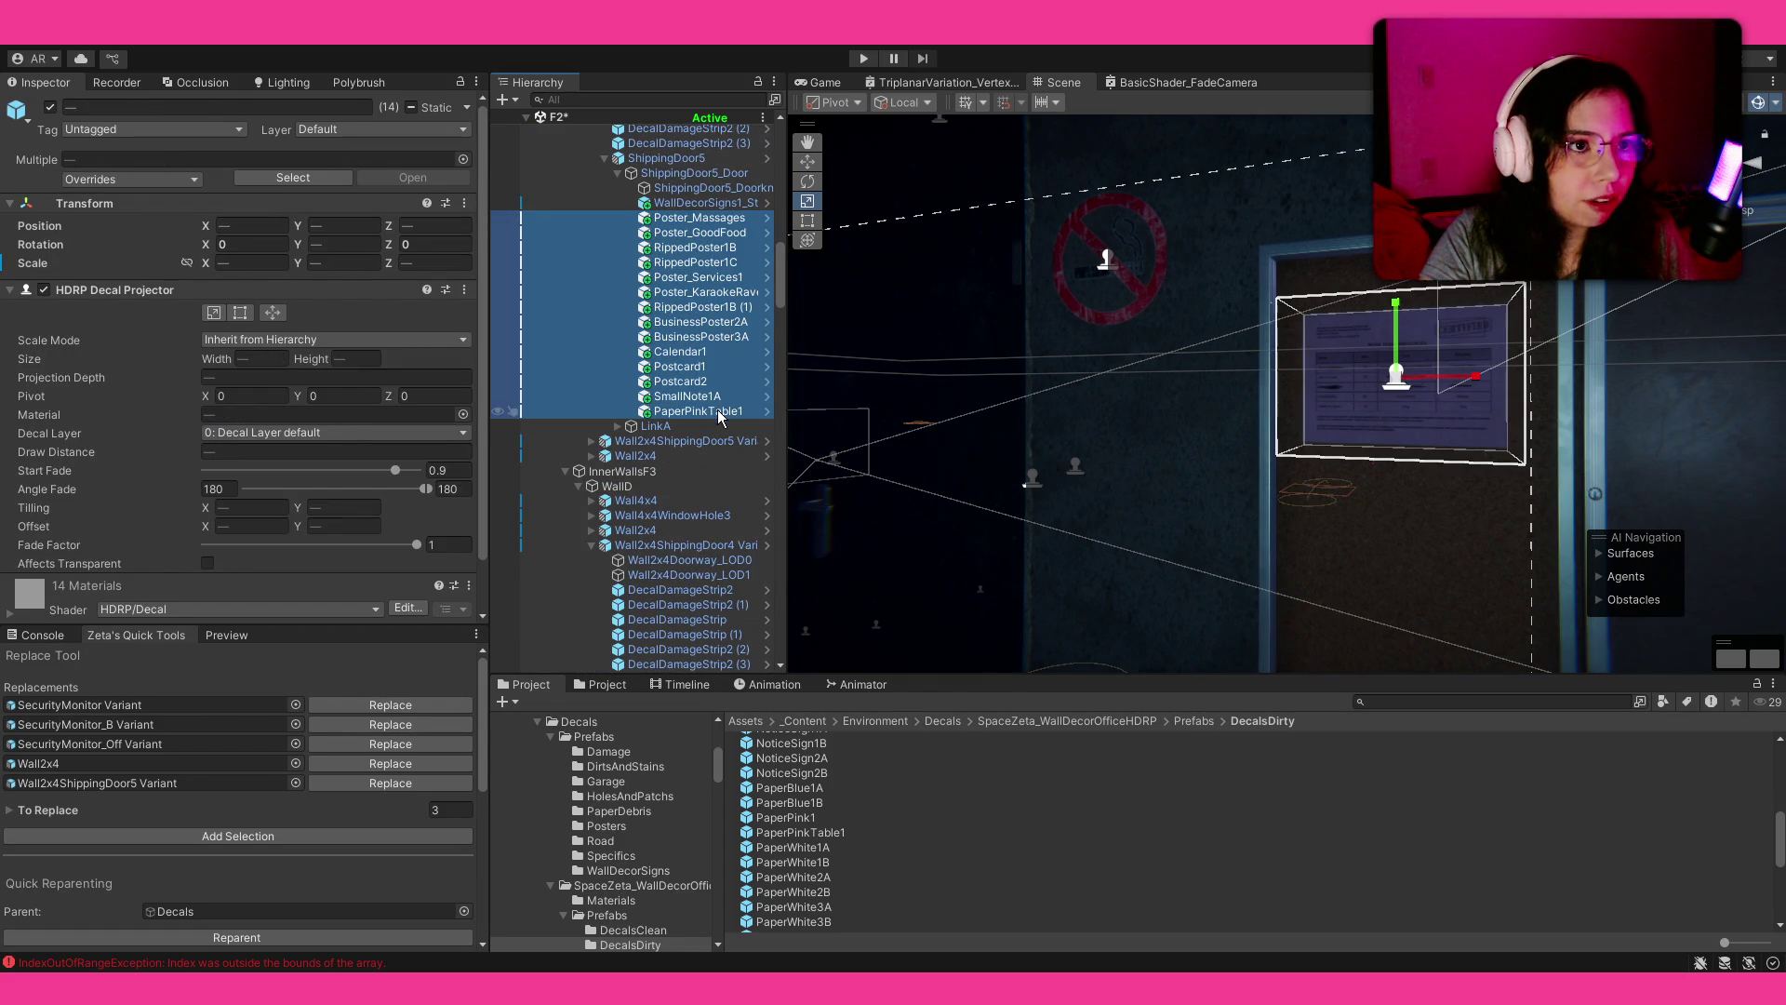
click(237, 935)
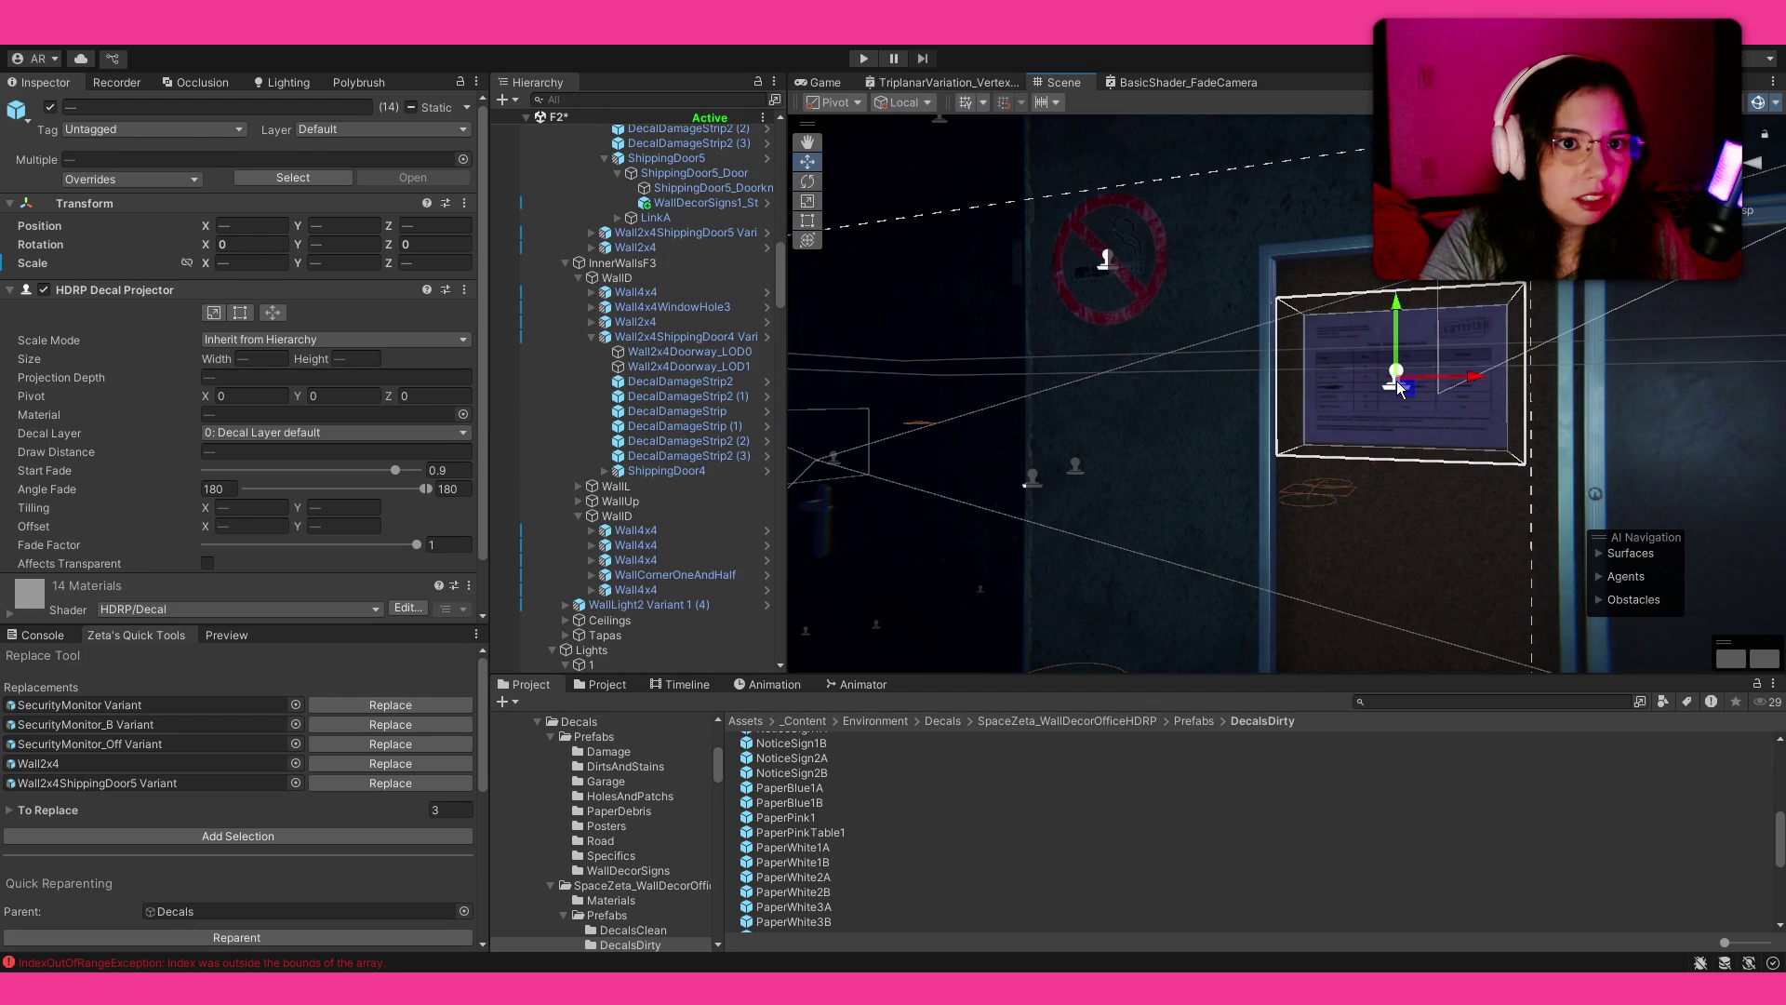
mouse_move(1387, 390)
mouse_down()
mouse_move(1256, 400)
mouse_move(1278, 406)
mouse_up()
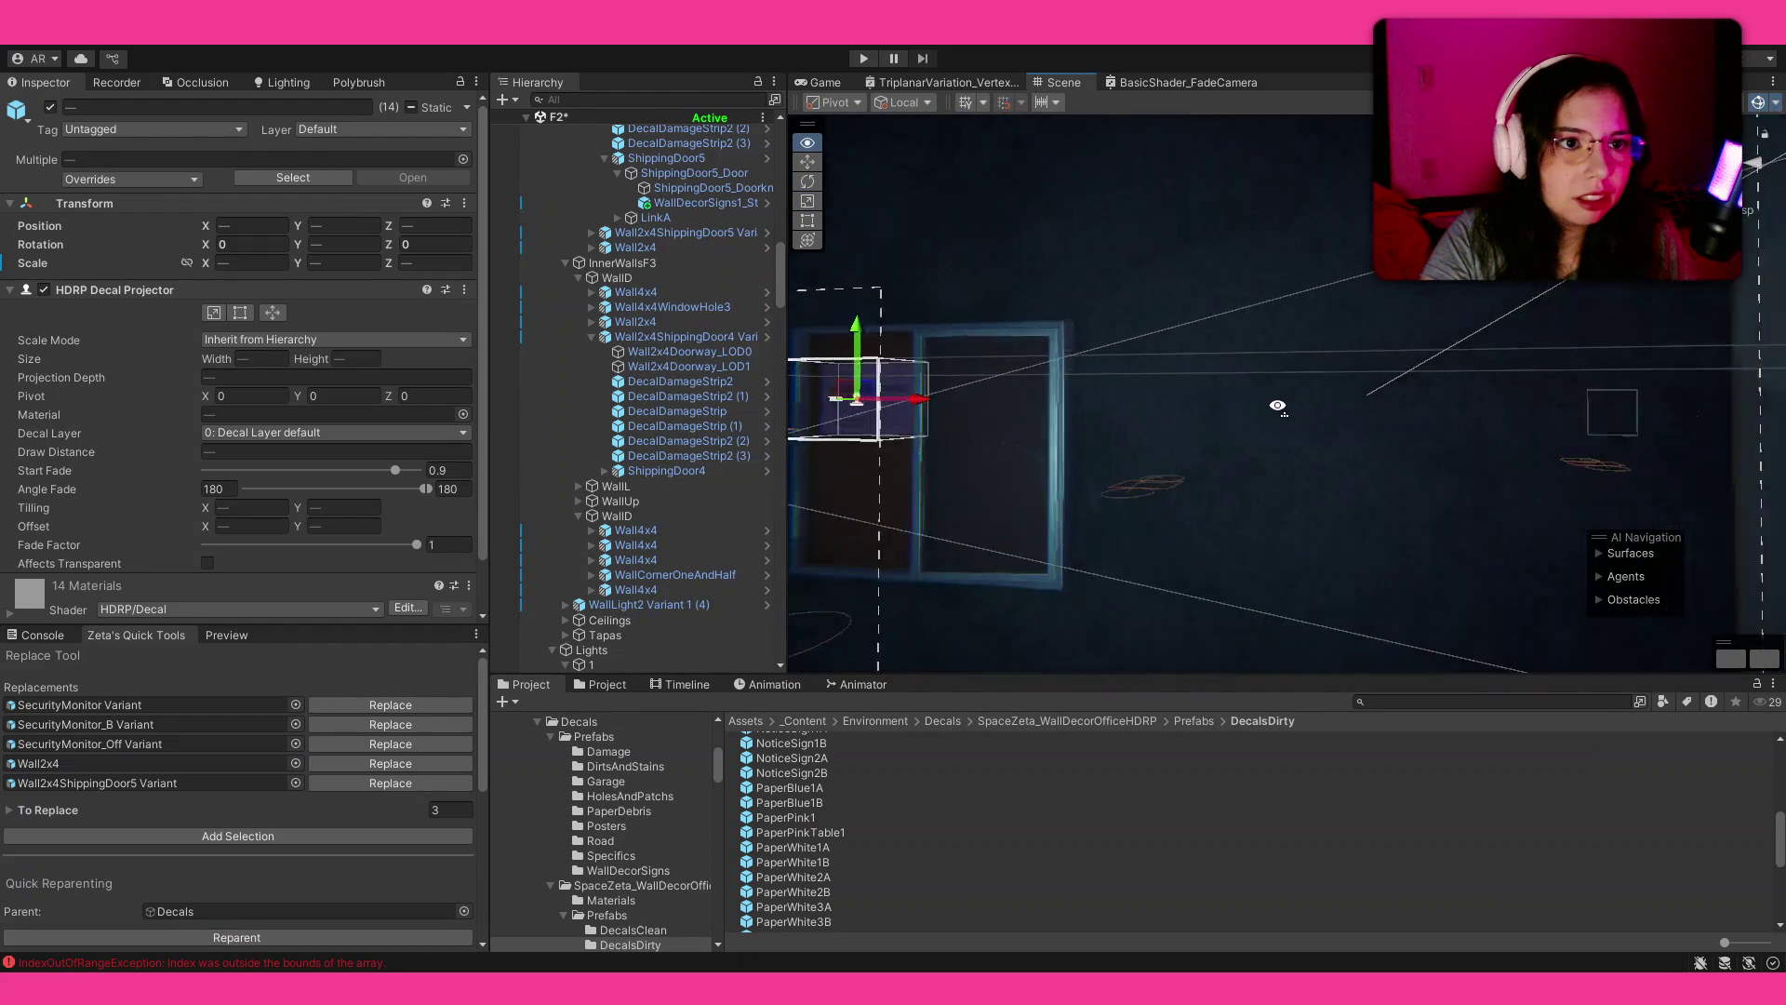
key(f)
mouse_move(831, 867)
mouse_down()
mouse_move(1076, 598)
mouse_move(1132, 575)
mouse_up()
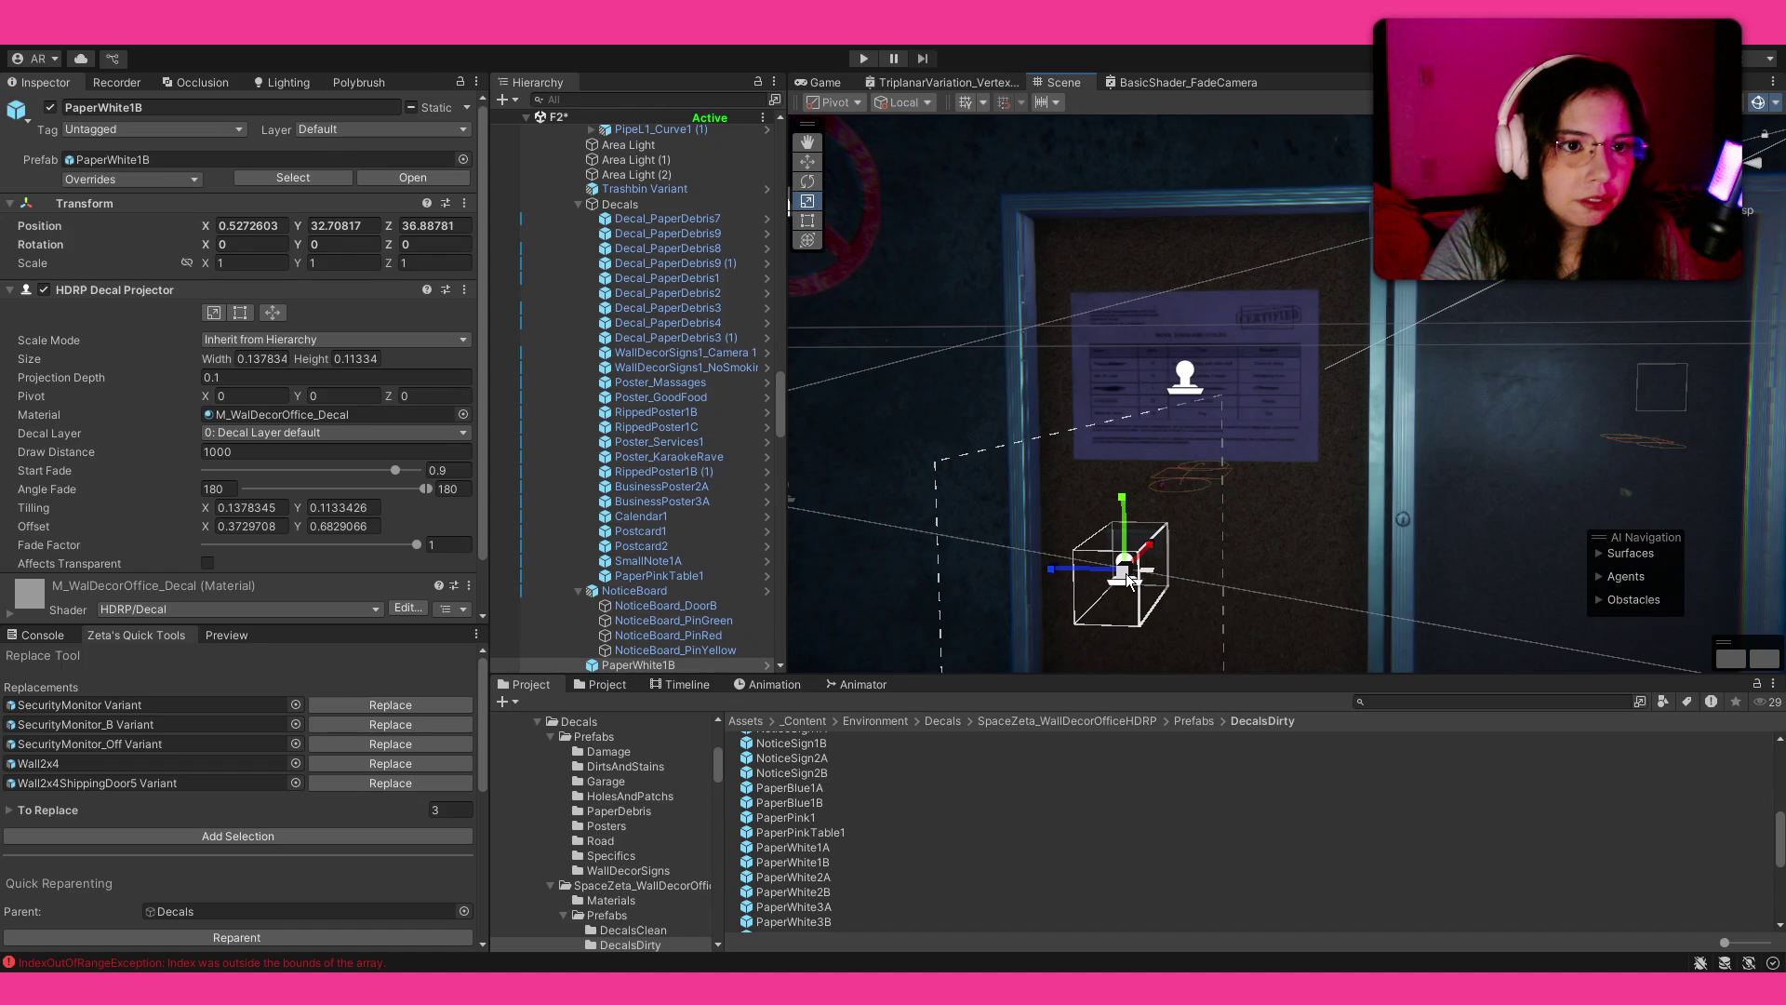
key(e)
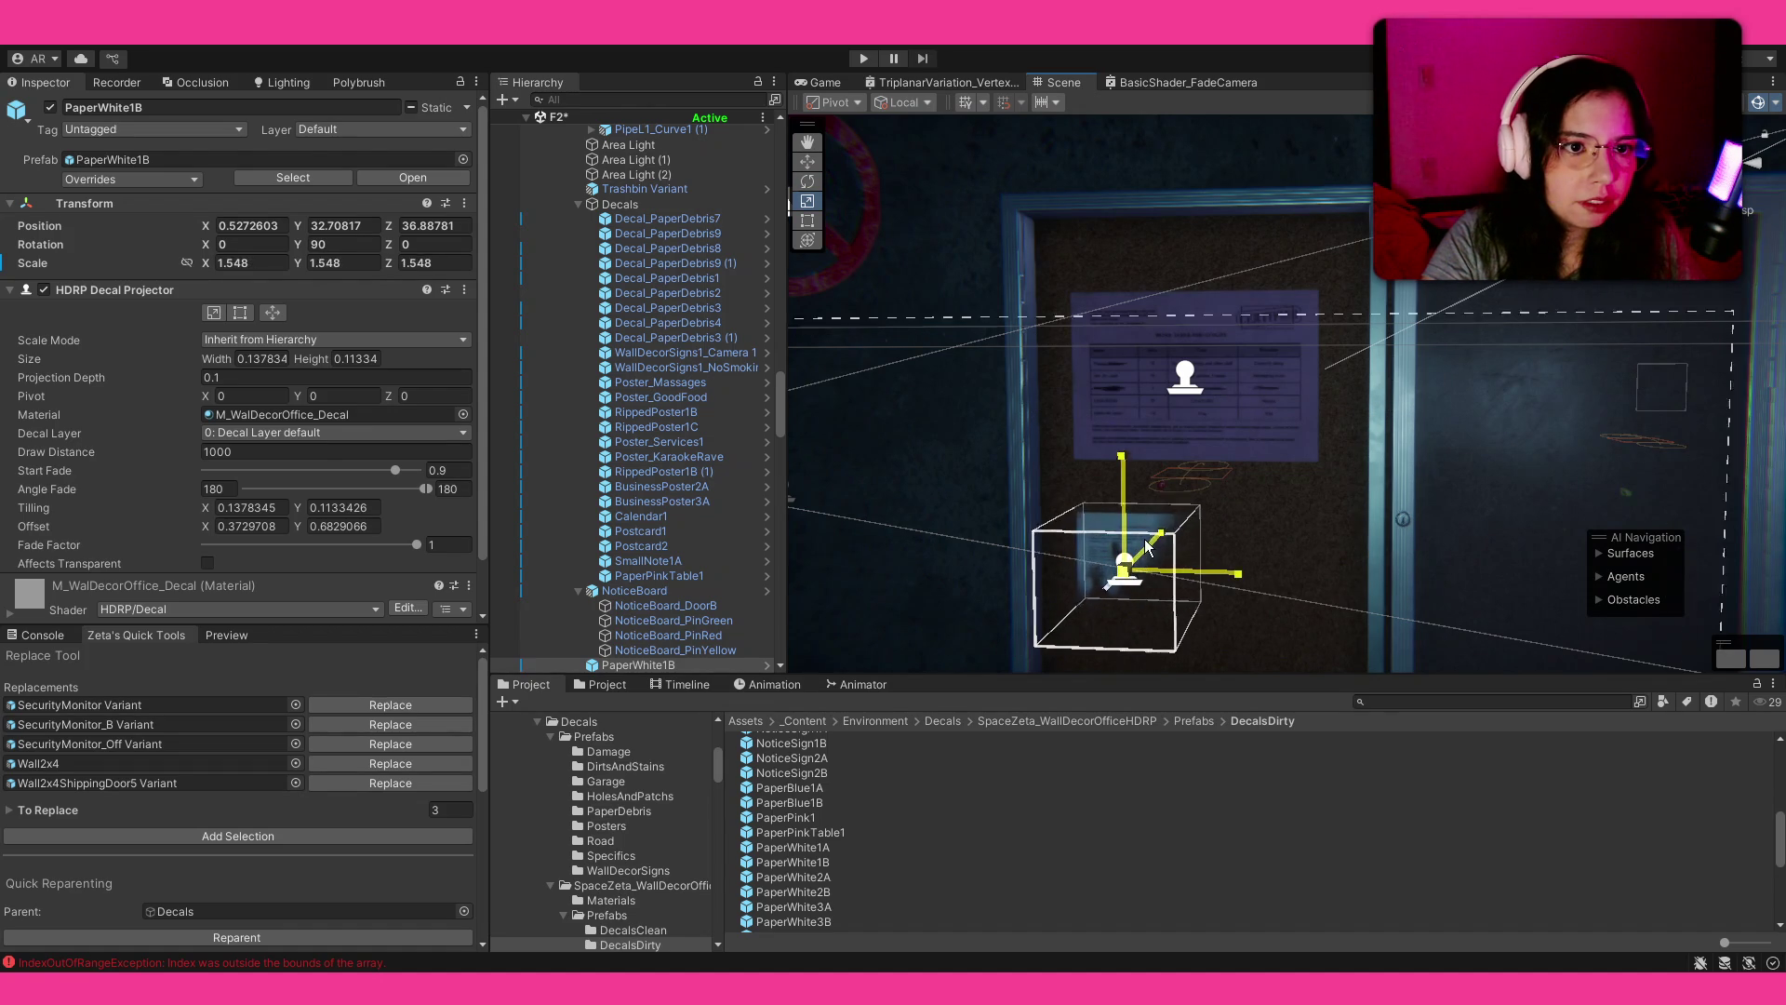
click(1041, 774)
drag(1209, 521, 1317, 511)
scroll(1317, 510, up, 3)
click(1069, 466)
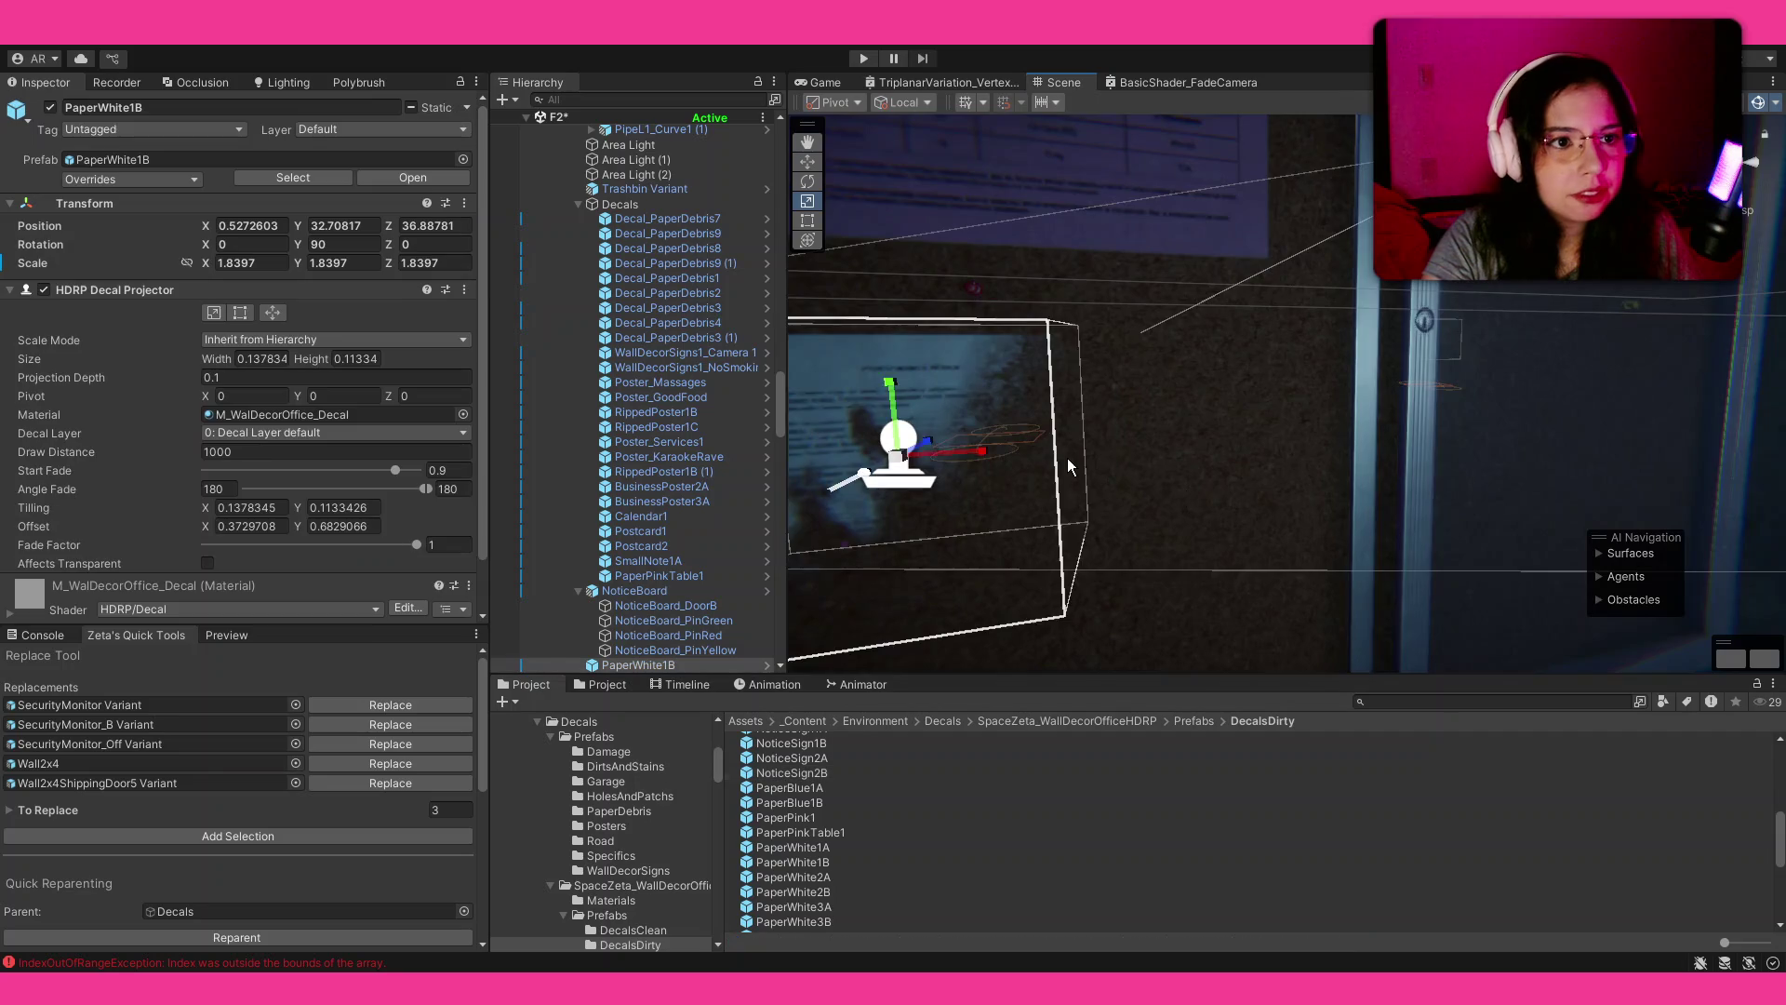
key(f)
key(Delete)
mouse_move(830, 844)
mouse_down()
mouse_move(1045, 389)
mouse_move(1018, 444)
mouse_up()
key(e)
mouse_move(961, 502)
mouse_down()
mouse_move(1049, 427)
mouse_move(1174, 528)
mouse_move(1201, 527)
mouse_up()
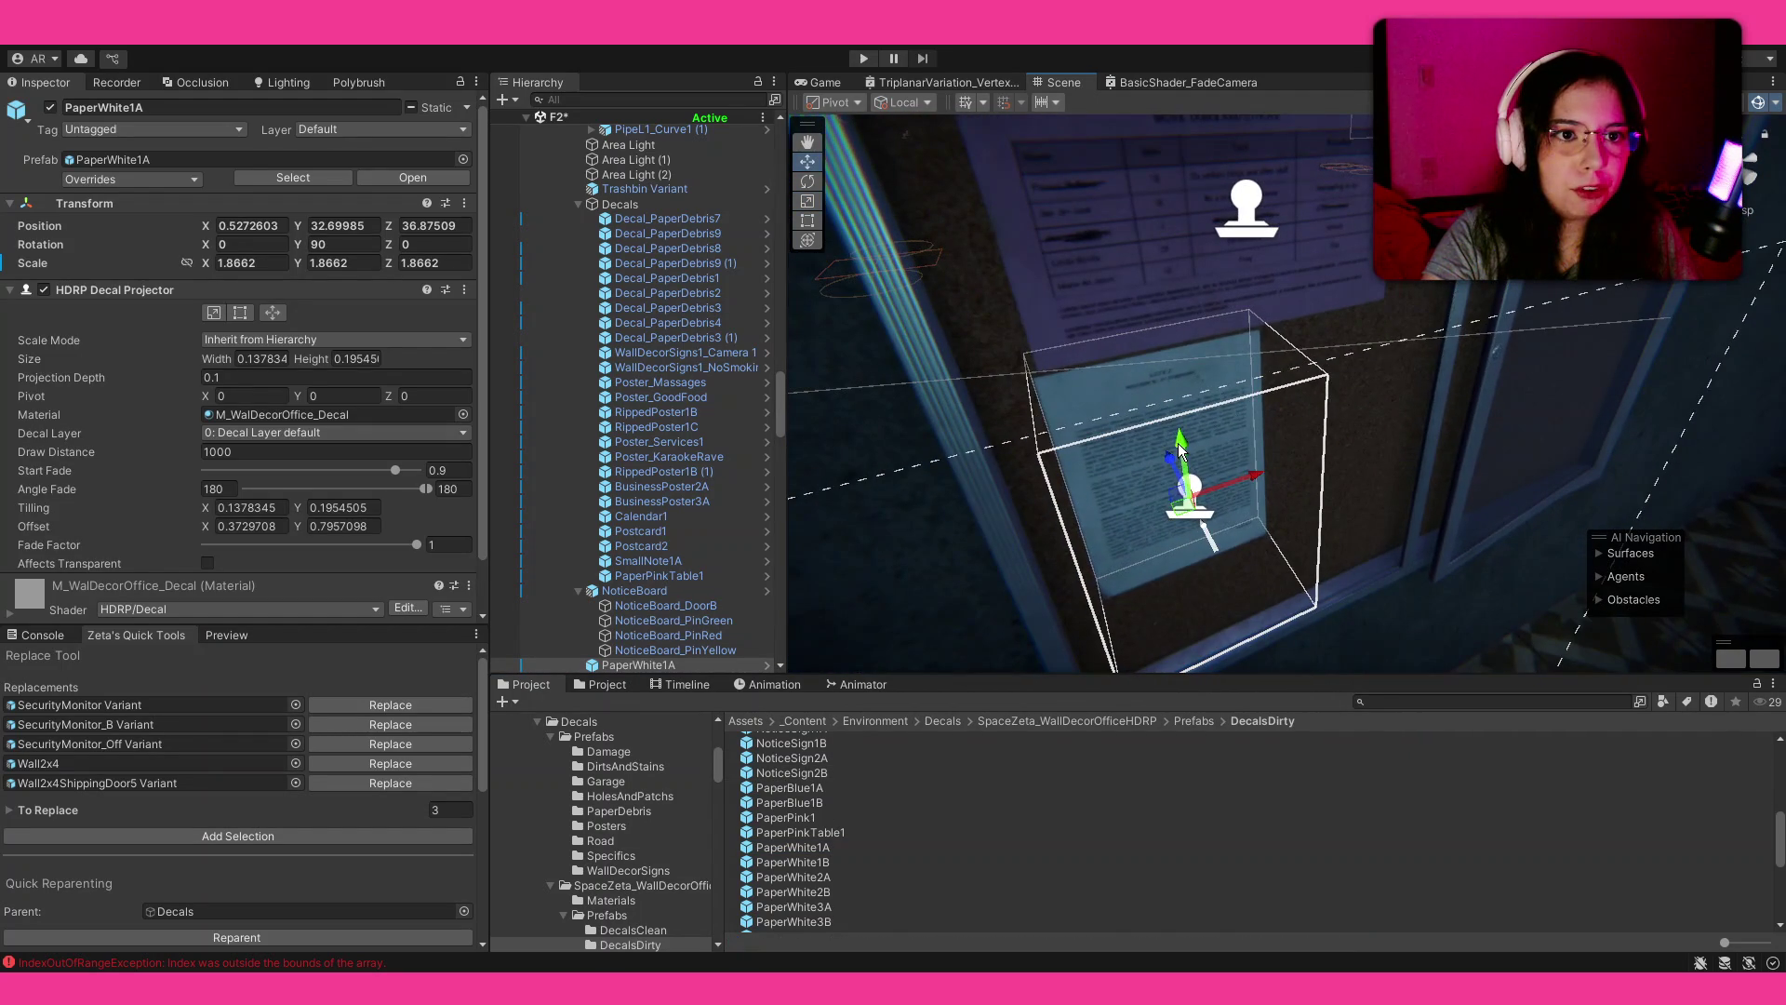
scroll(1200, 521, down, 3)
key(ctrl+z)
mouse_move(1222, 598)
mouse_down()
mouse_move(1324, 359)
mouse_move(1486, 381)
mouse_move(1422, 349)
mouse_move(1112, 349)
mouse_up()
scroll(1040, 812, up, 10)
scroll(828, 800, down, 3)
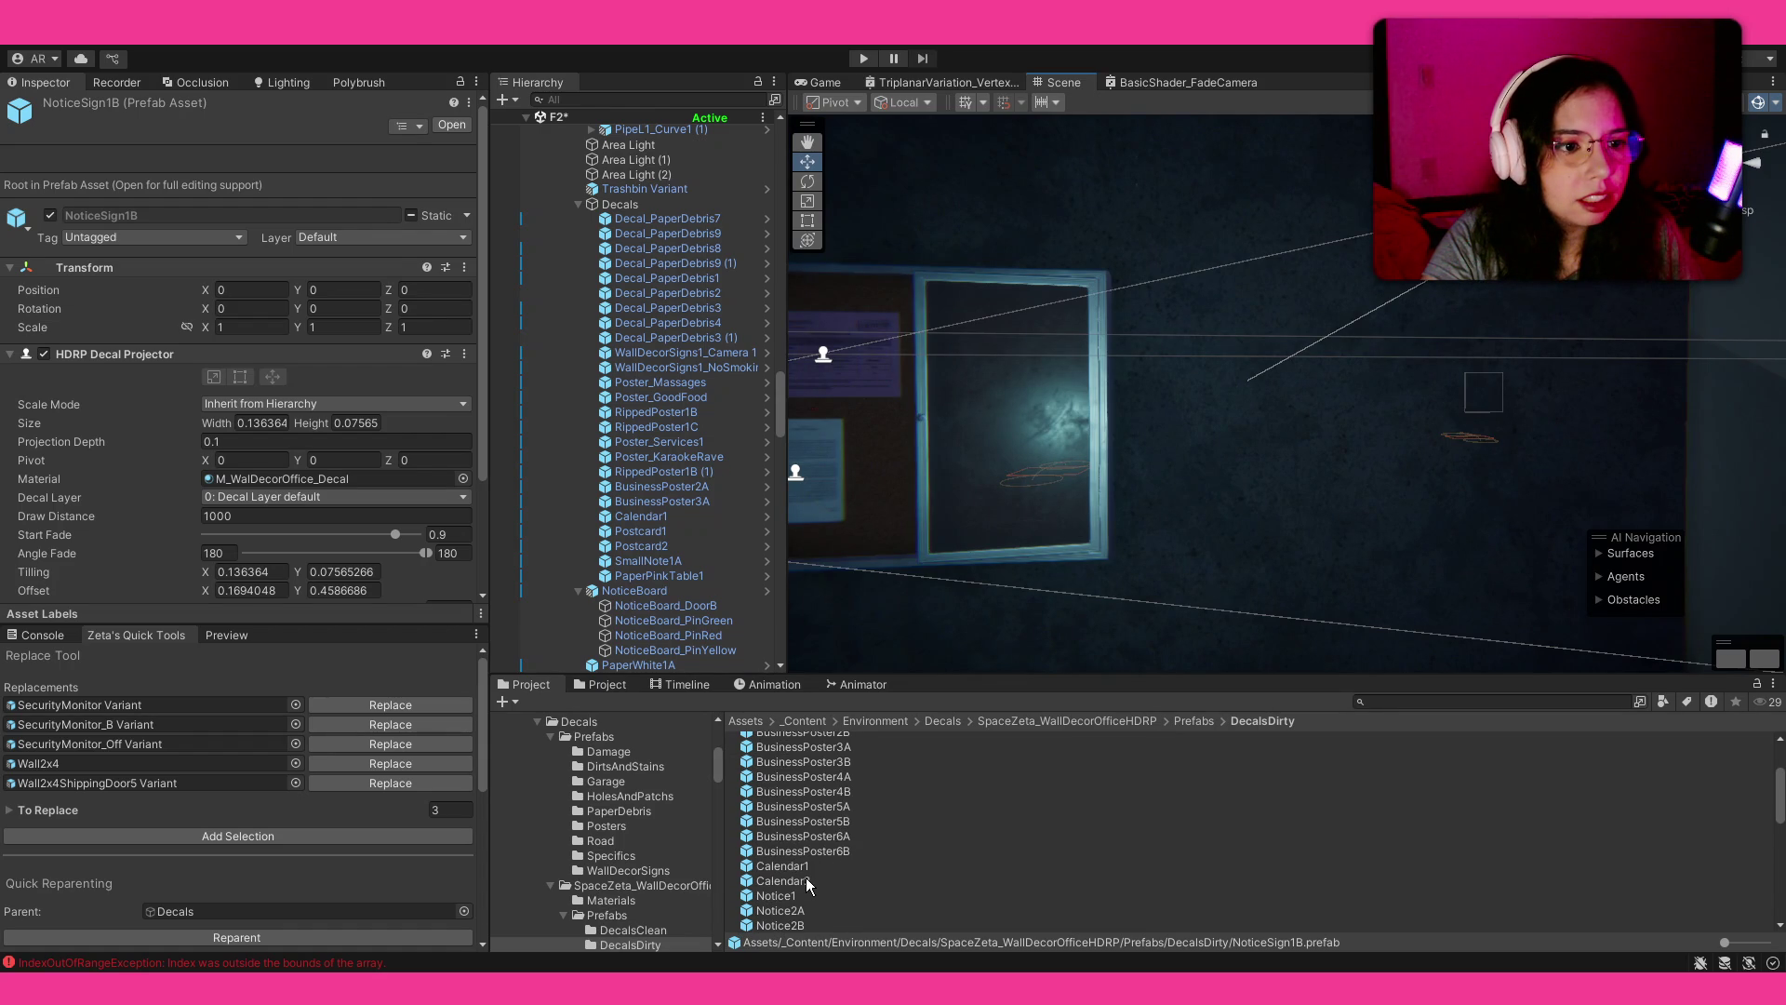
mouse_move(782, 866)
mouse_down()
mouse_move(1247, 451)
mouse_move(1209, 431)
mouse_move(1328, 427)
mouse_up()
key(e)
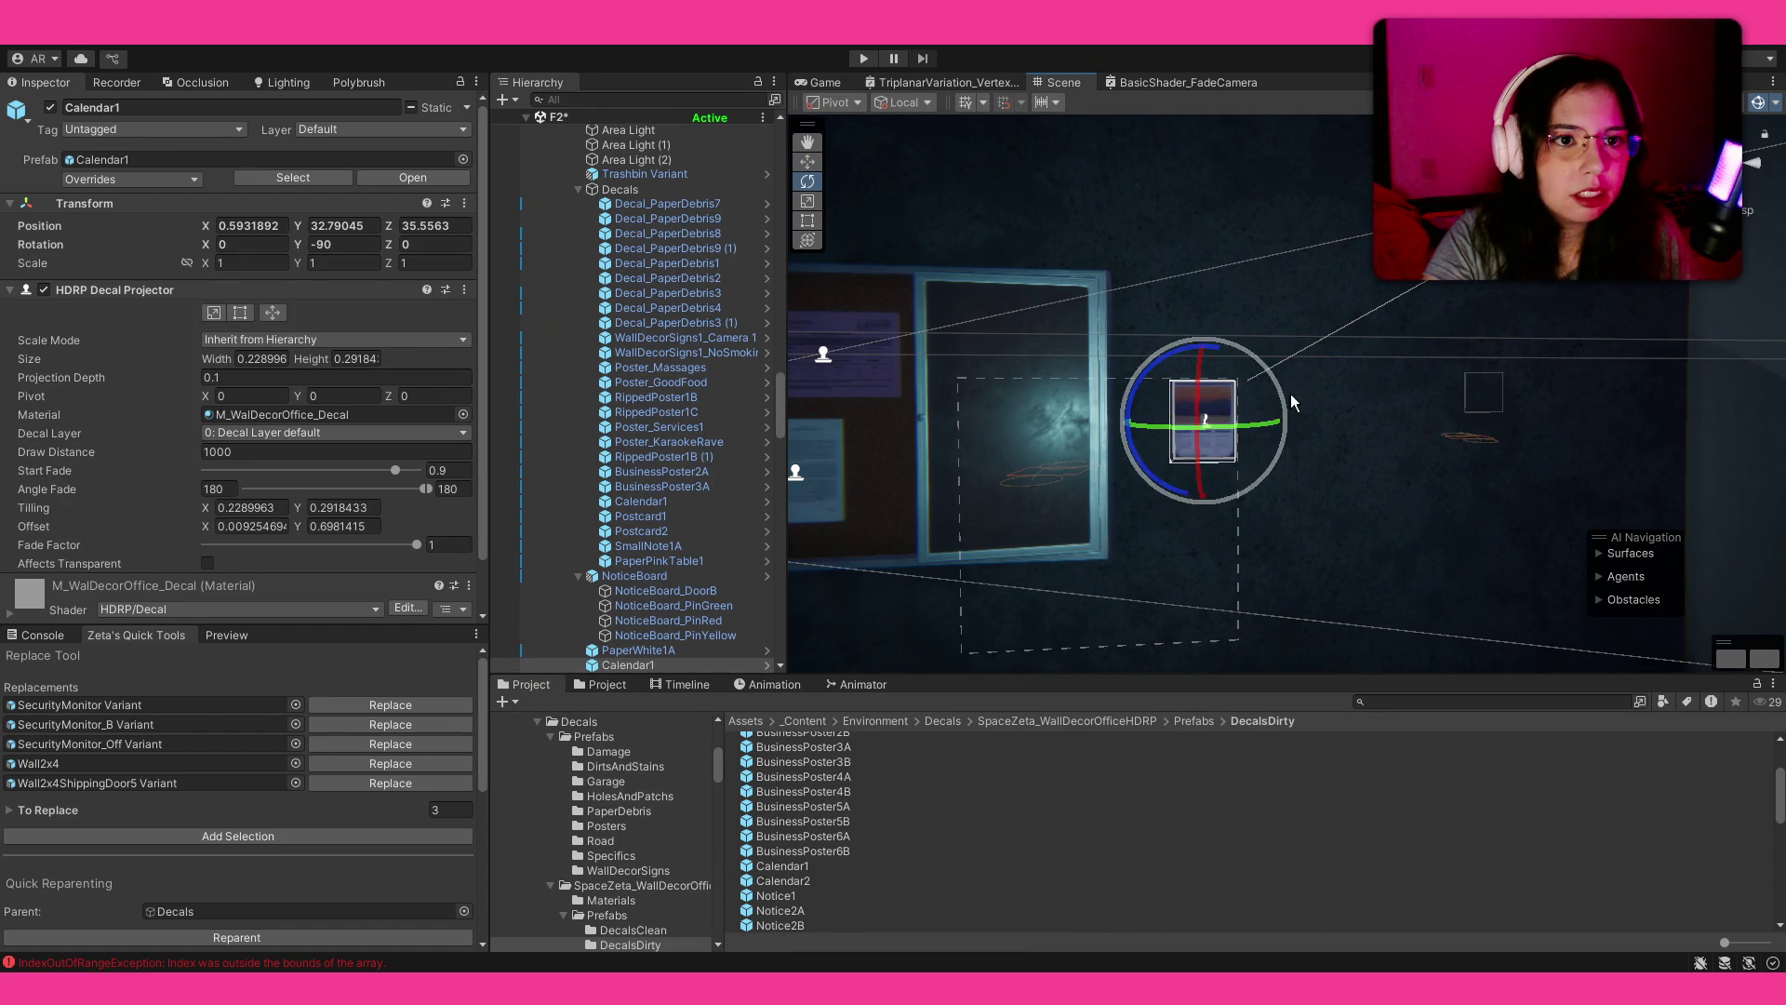
drag(1212, 418, 1266, 382)
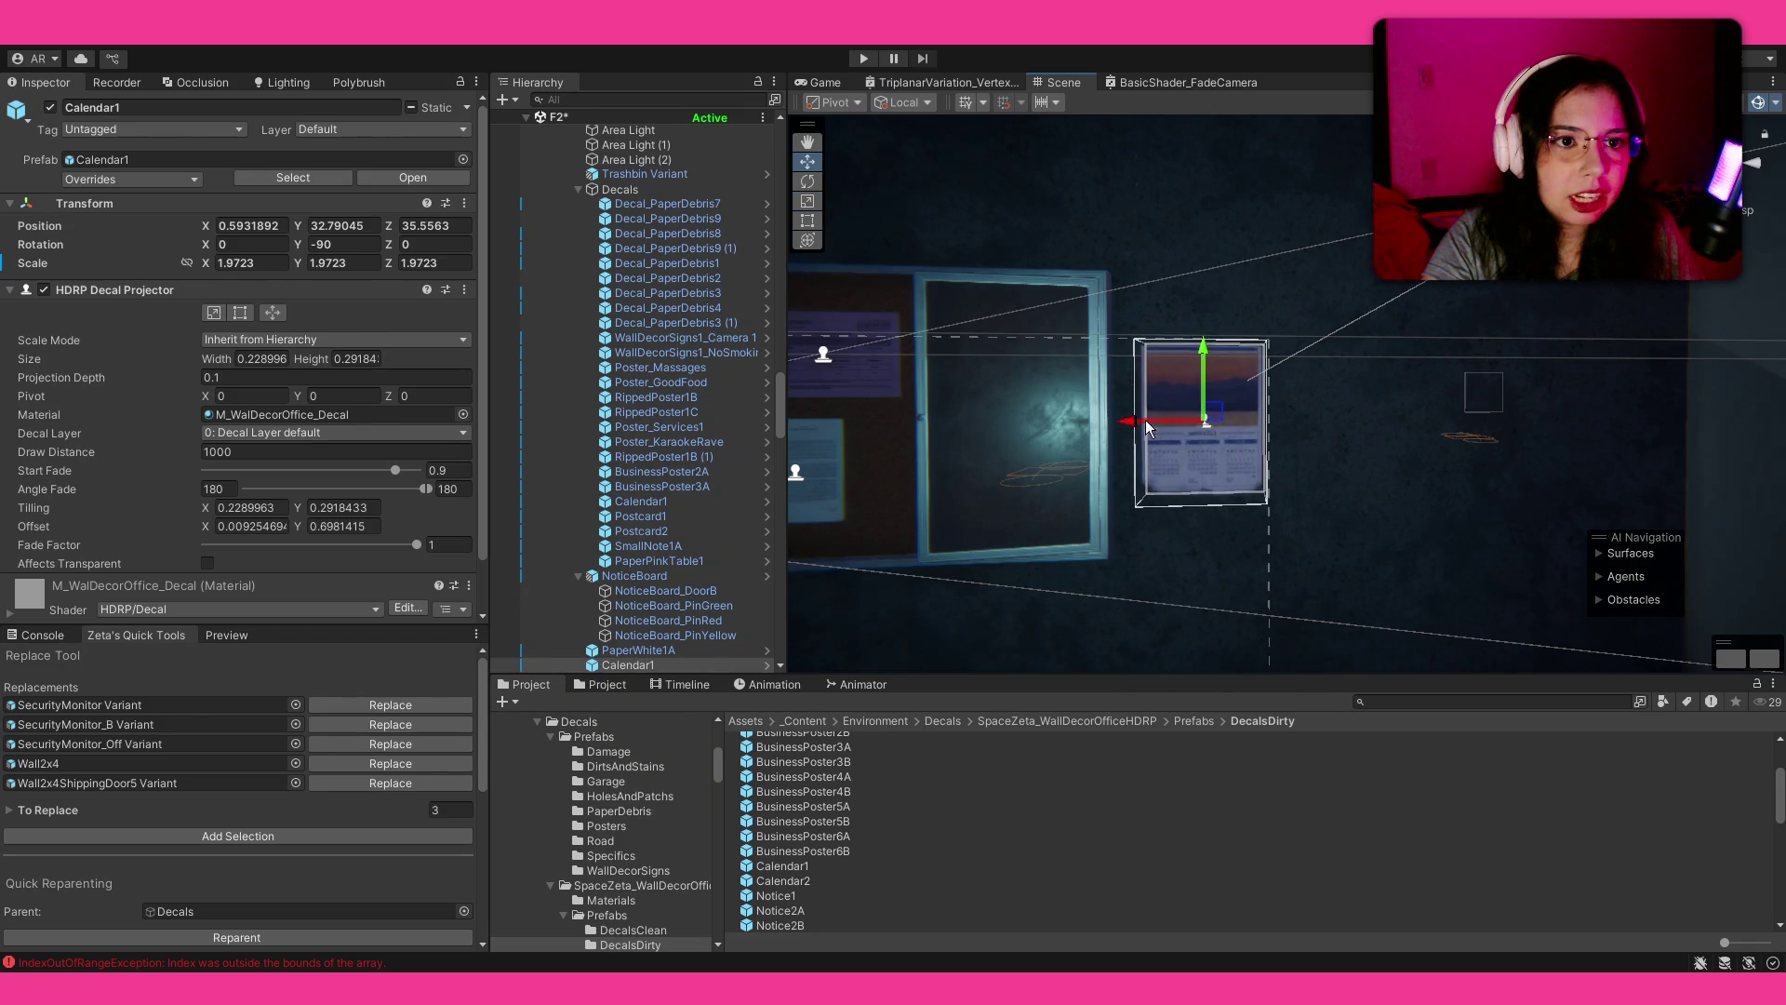
drag(1122, 431, 1191, 428)
click(1228, 745)
click(1273, 428)
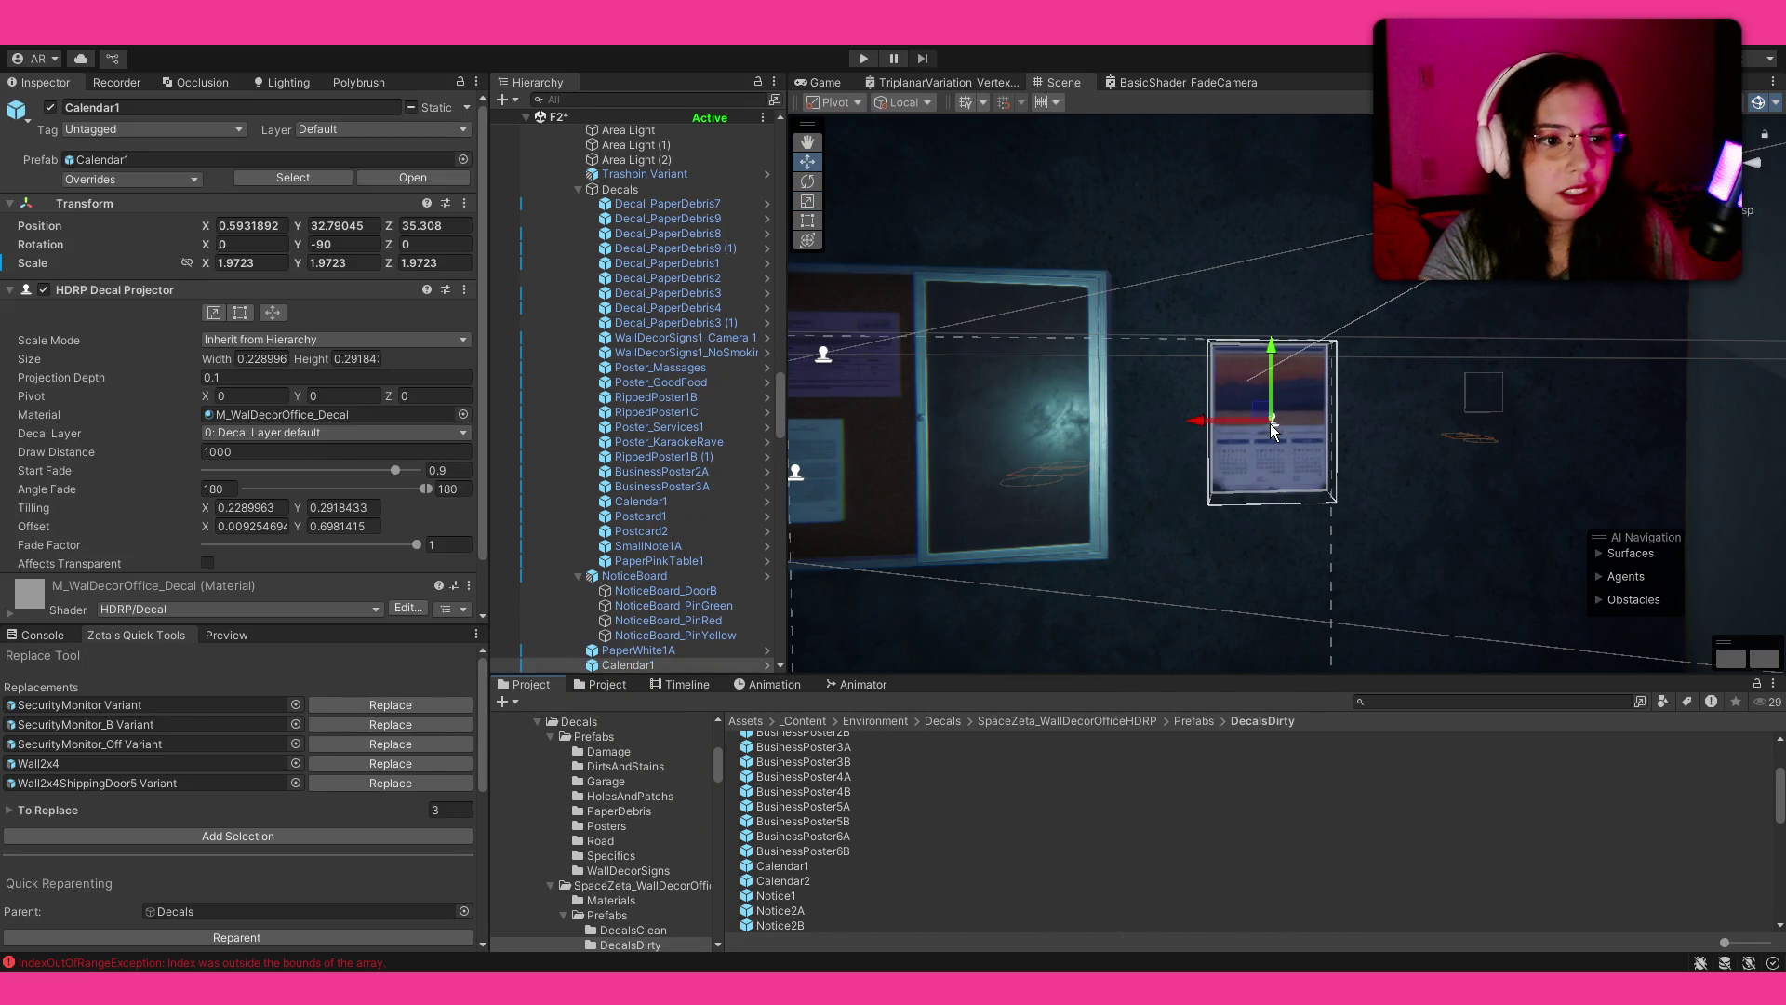
key(Delete)
scroll(887, 881, down, 4)
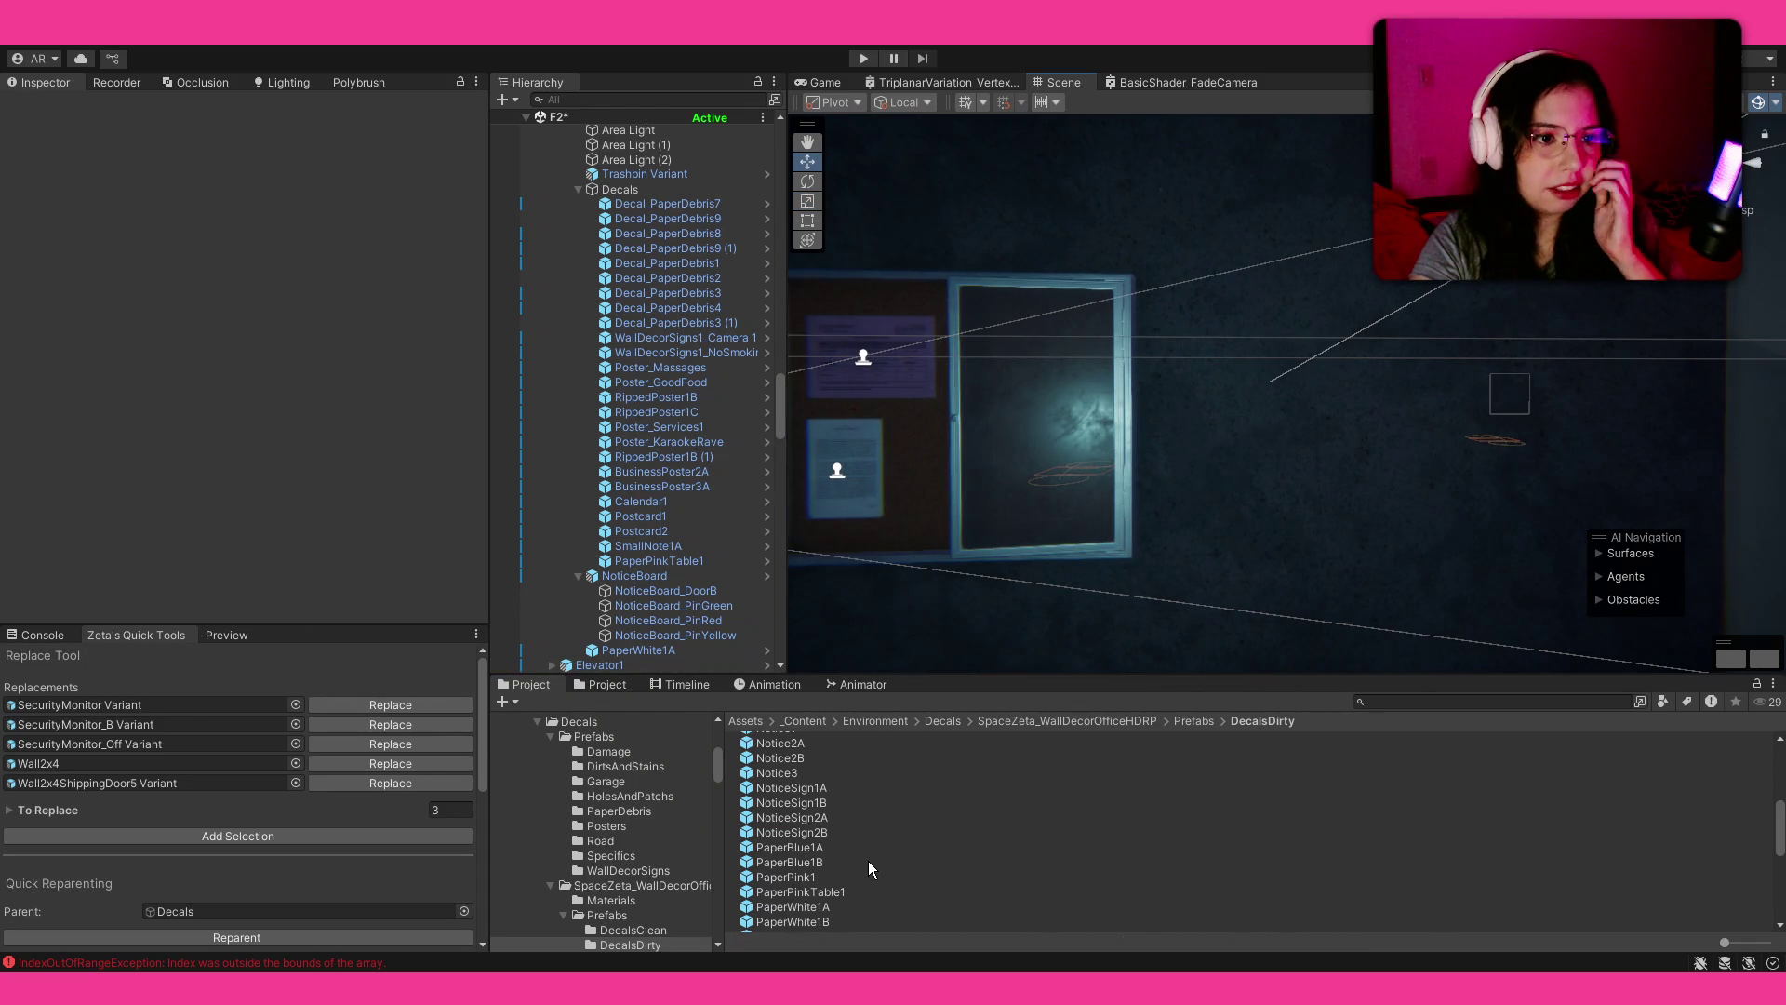
Step: Place a PaperWhite3A decal on the noticeboard glass and scale it to about 1.8
scroll(868, 862, down, 5)
drag(1098, 471, 977, 642)
mouse_move(830, 746)
mouse_down()
mouse_move(1047, 494)
mouse_move(988, 502)
mouse_move(884, 562)
mouse_up()
key(e)
key(r)
mouse_move(985, 504)
mouse_down()
mouse_move(1029, 473)
mouse_move(1187, 500)
mouse_up()
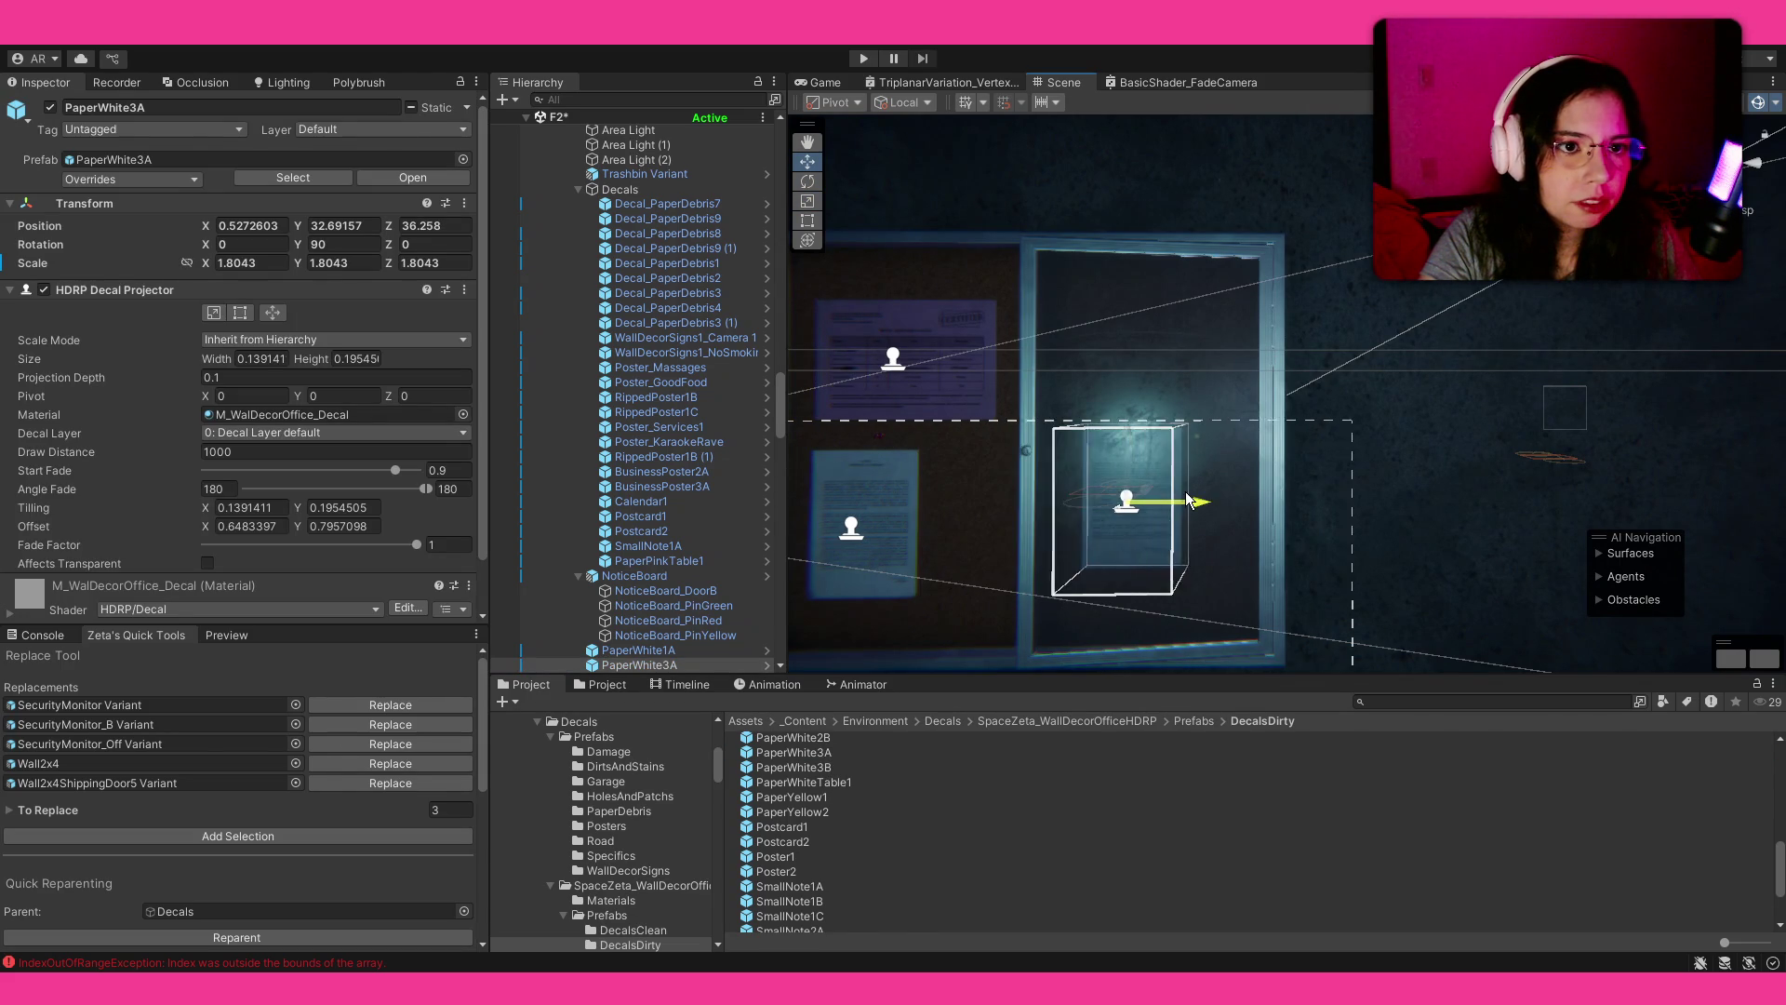
scroll(1065, 495, up, 3)
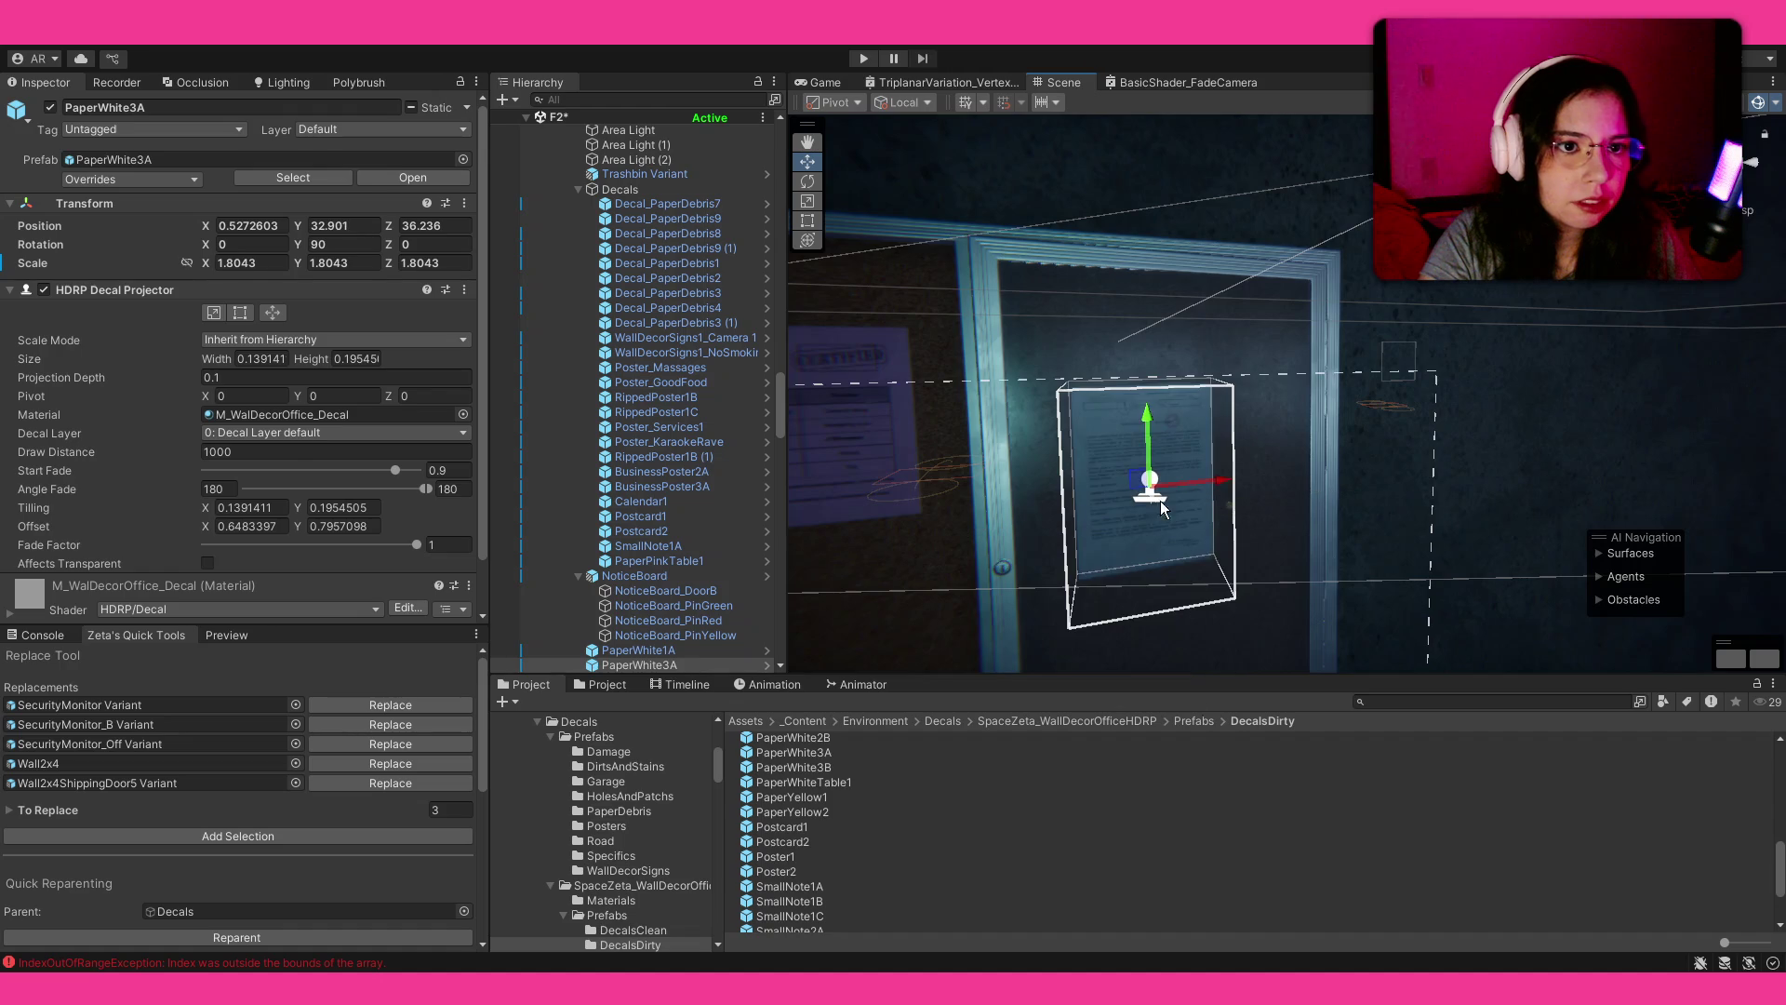
key(ctrl+z)
Step: Add a Banner1 decal to the scene, replacing an undone Banner2 placement
scroll(1194, 501, down, 10)
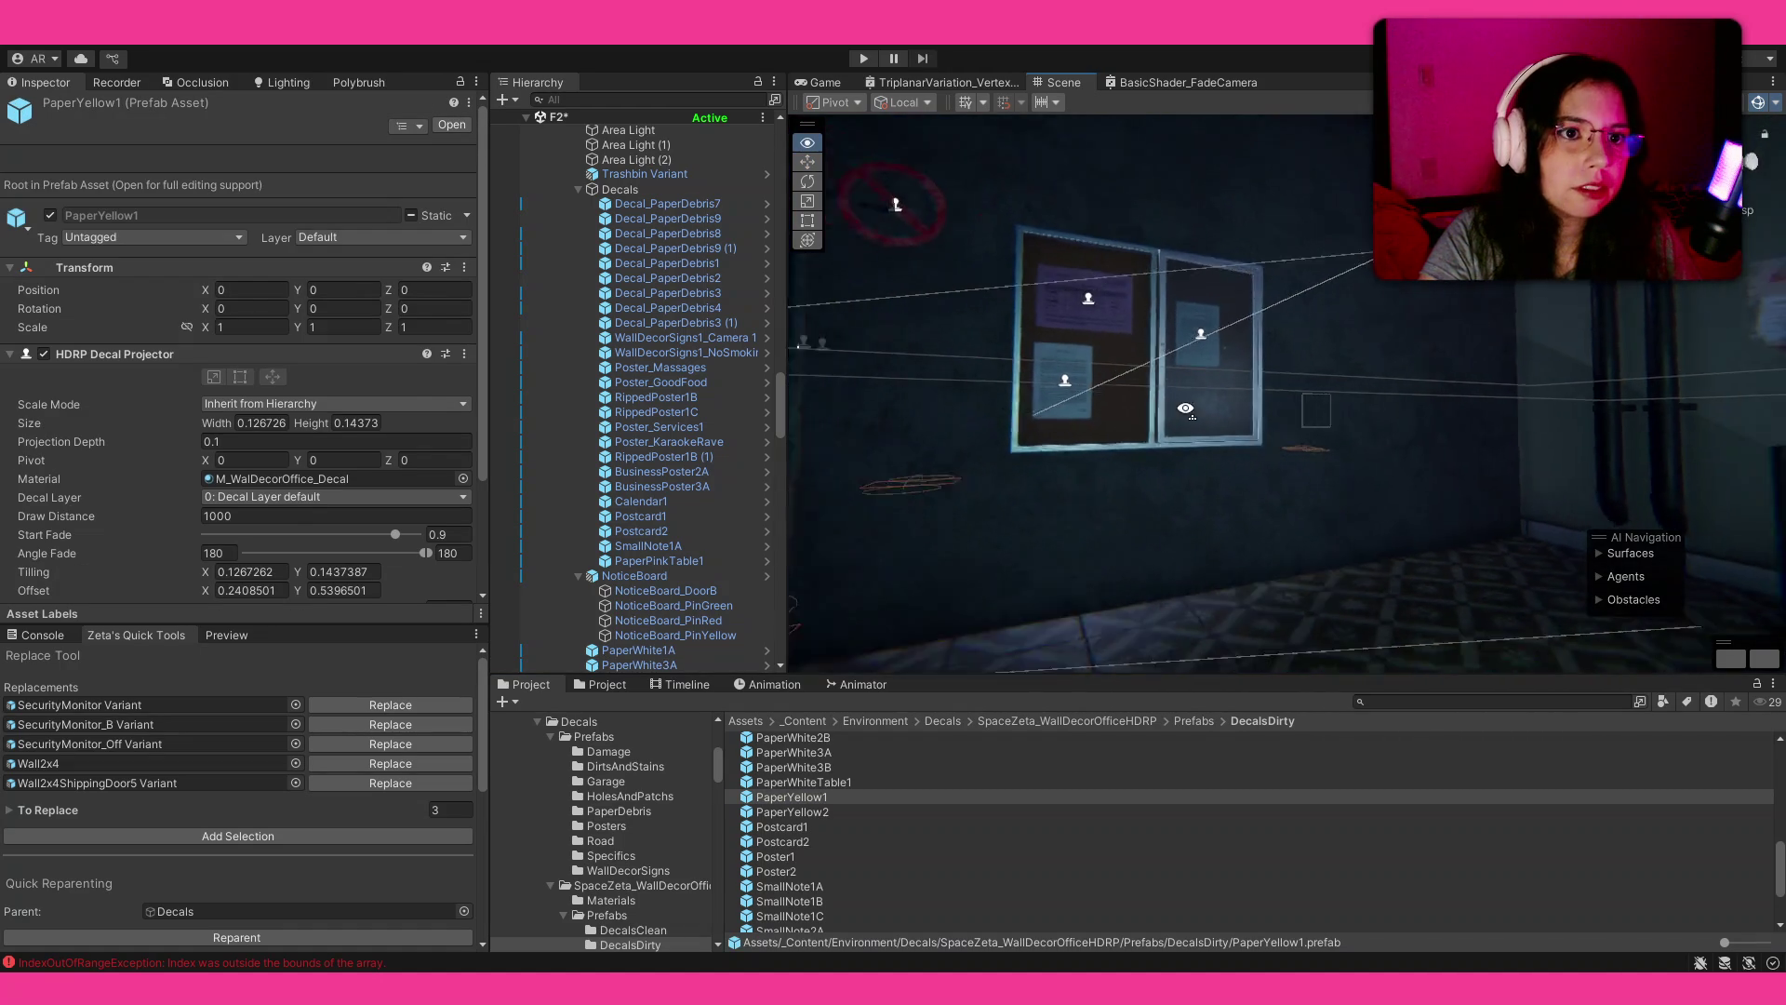
drag(1259, 399, 894, 412)
scroll(894, 412, up, 5)
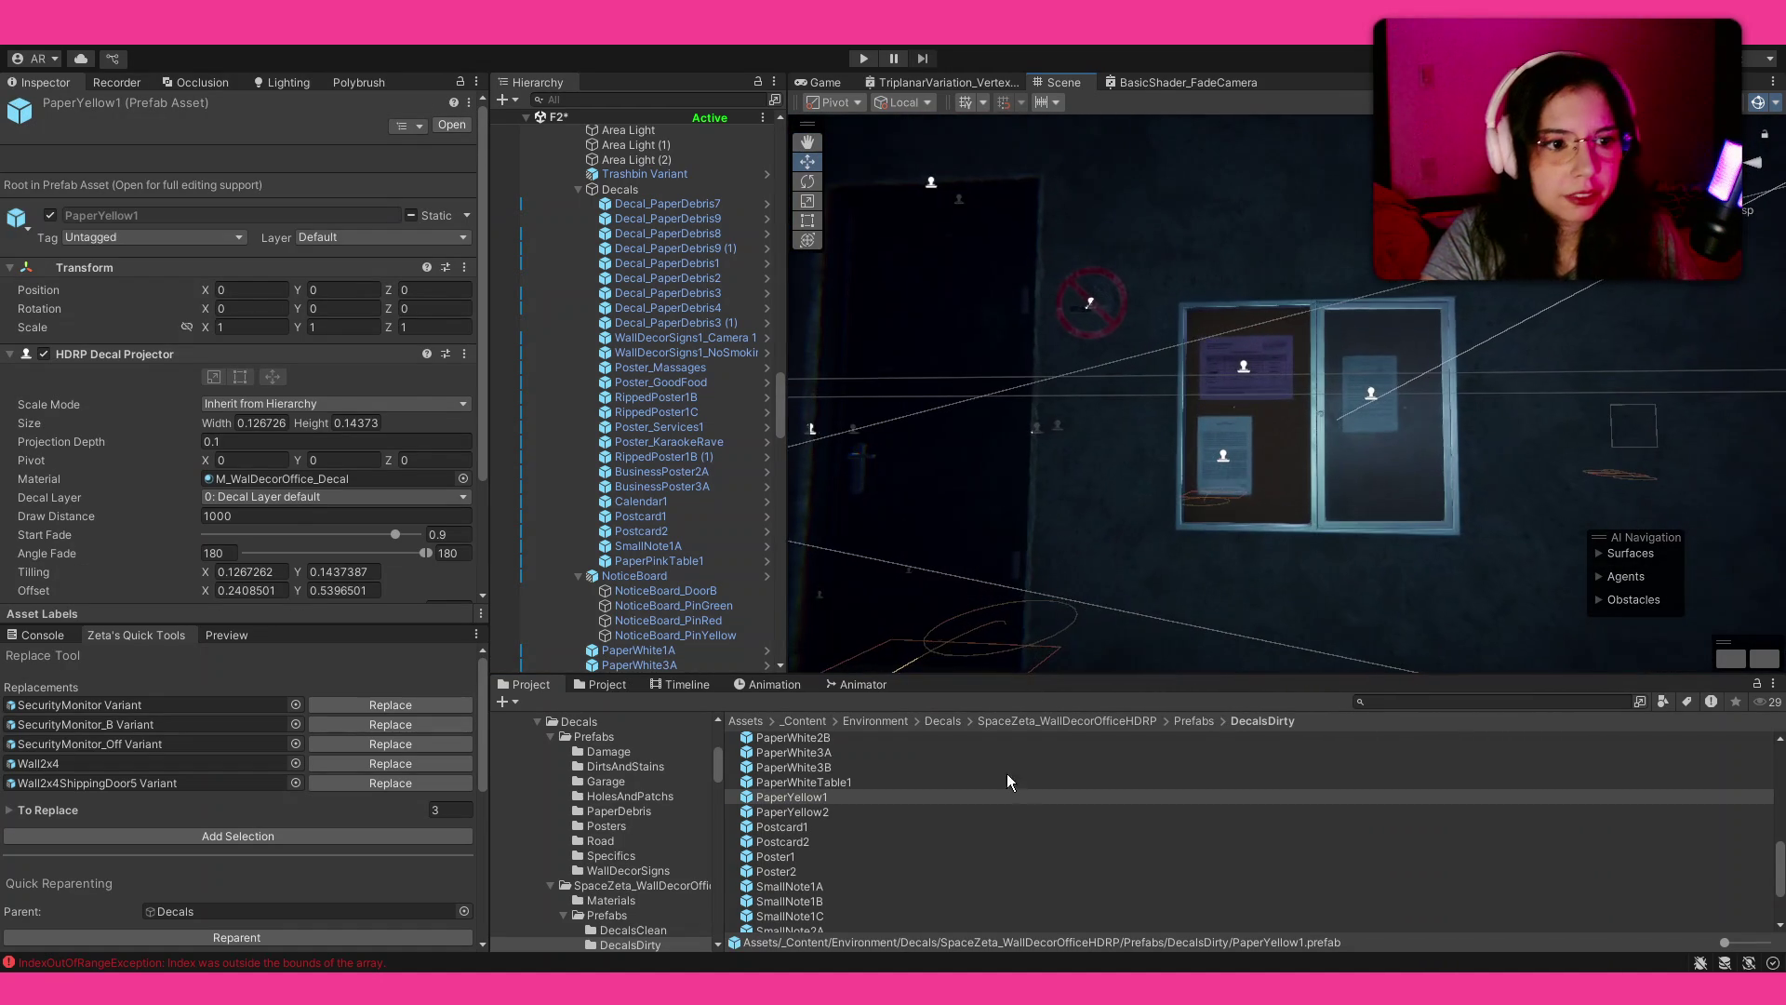
scroll(969, 795, down, 2)
scroll(969, 795, up, 10)
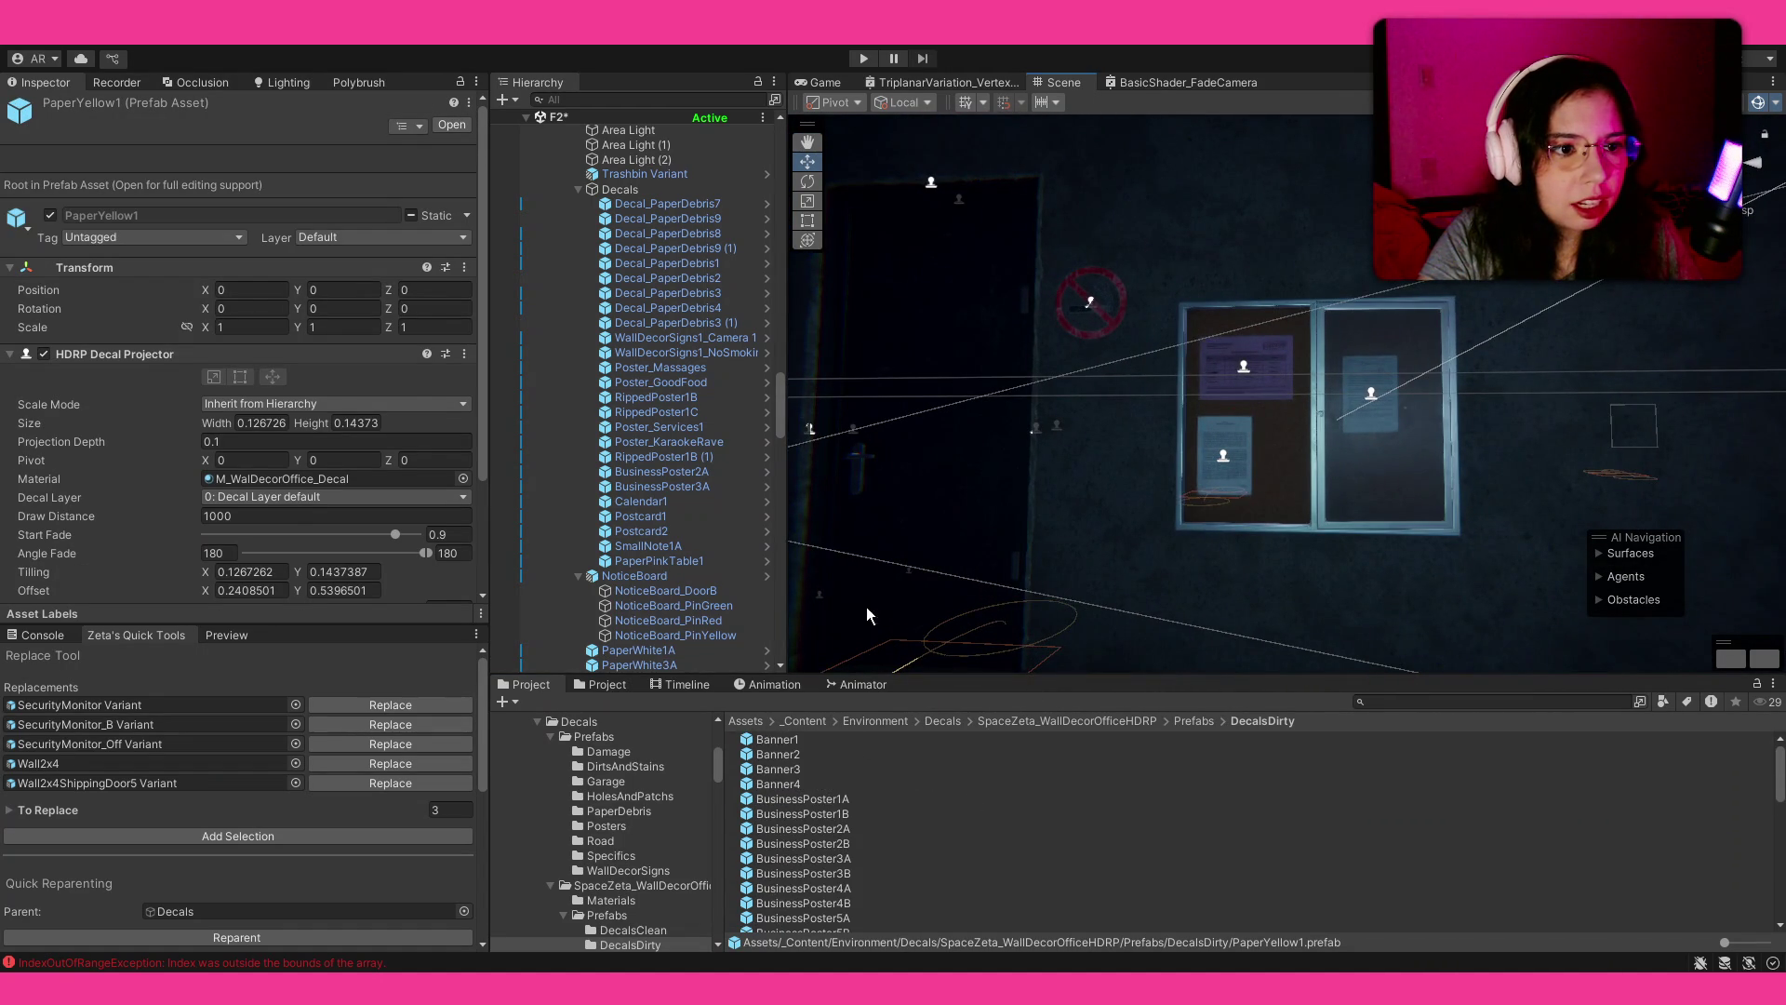
drag(843, 645, 1048, 508)
mouse_move(860, 754)
mouse_down()
mouse_move(1045, 379)
mouse_move(1479, 419)
mouse_up()
key(ctrl+z)
scroll(827, 756, down, 4)
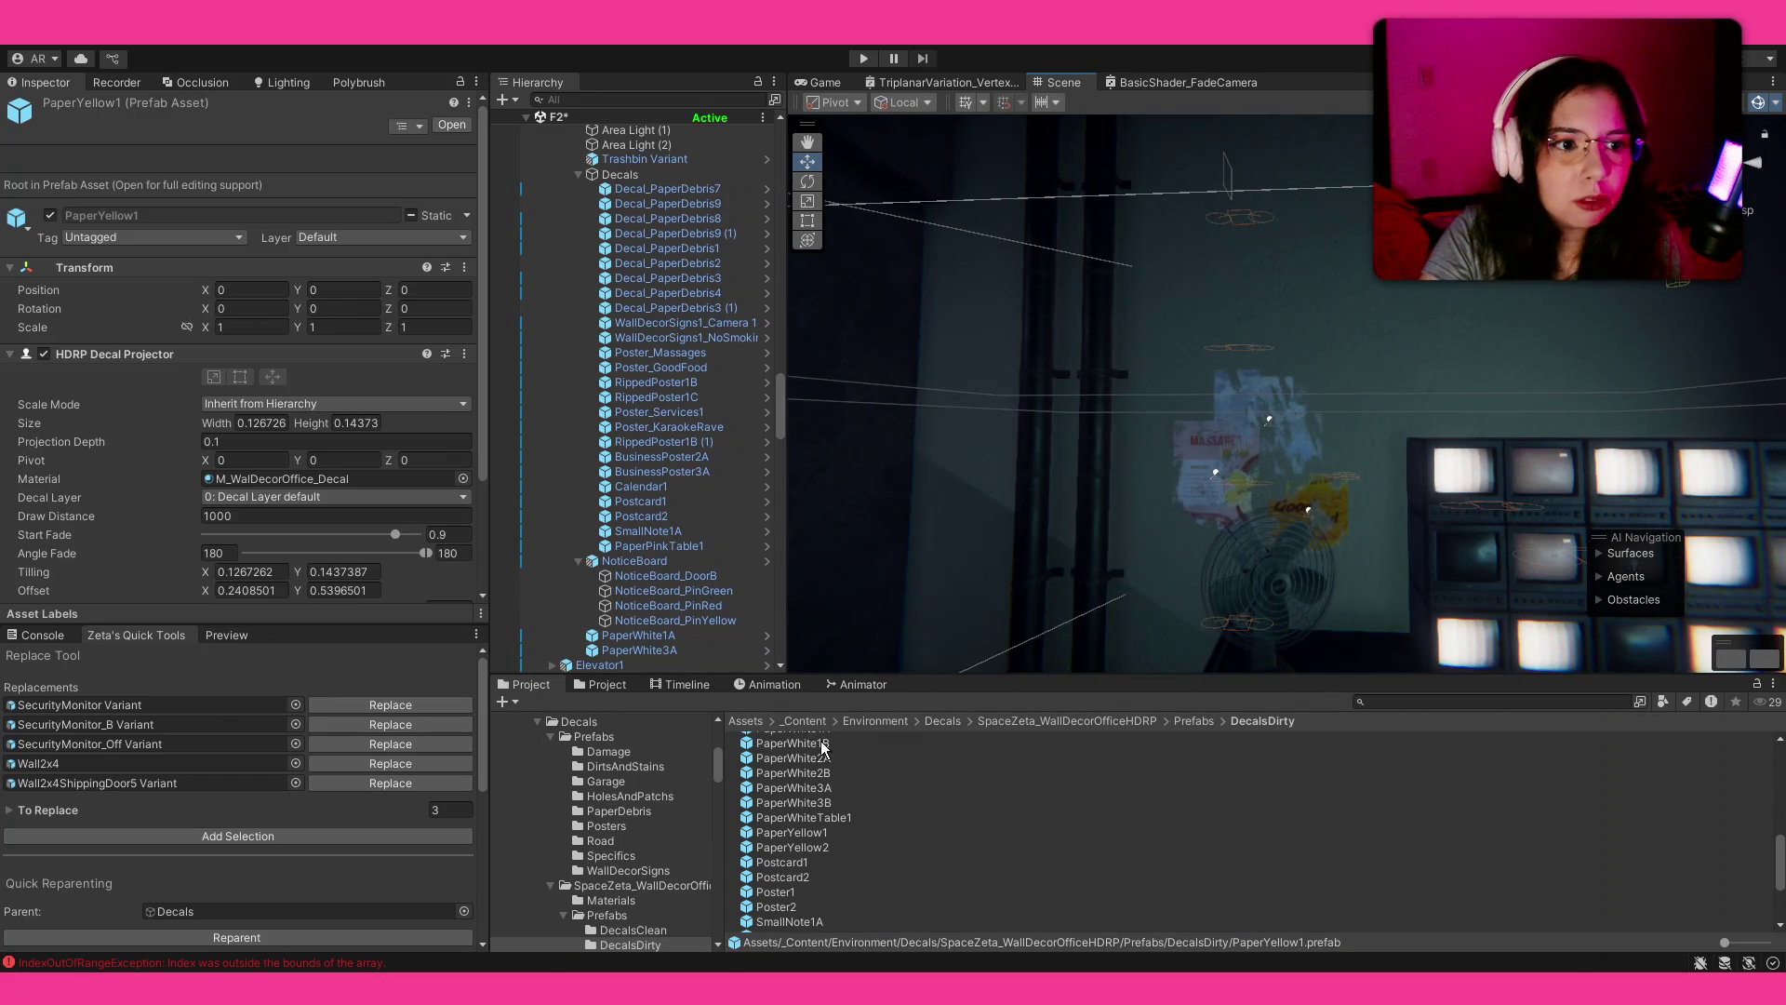
drag(828, 755, 1428, 354)
scroll(1396, 372, up, 5)
scroll(1373, 391, down, 10)
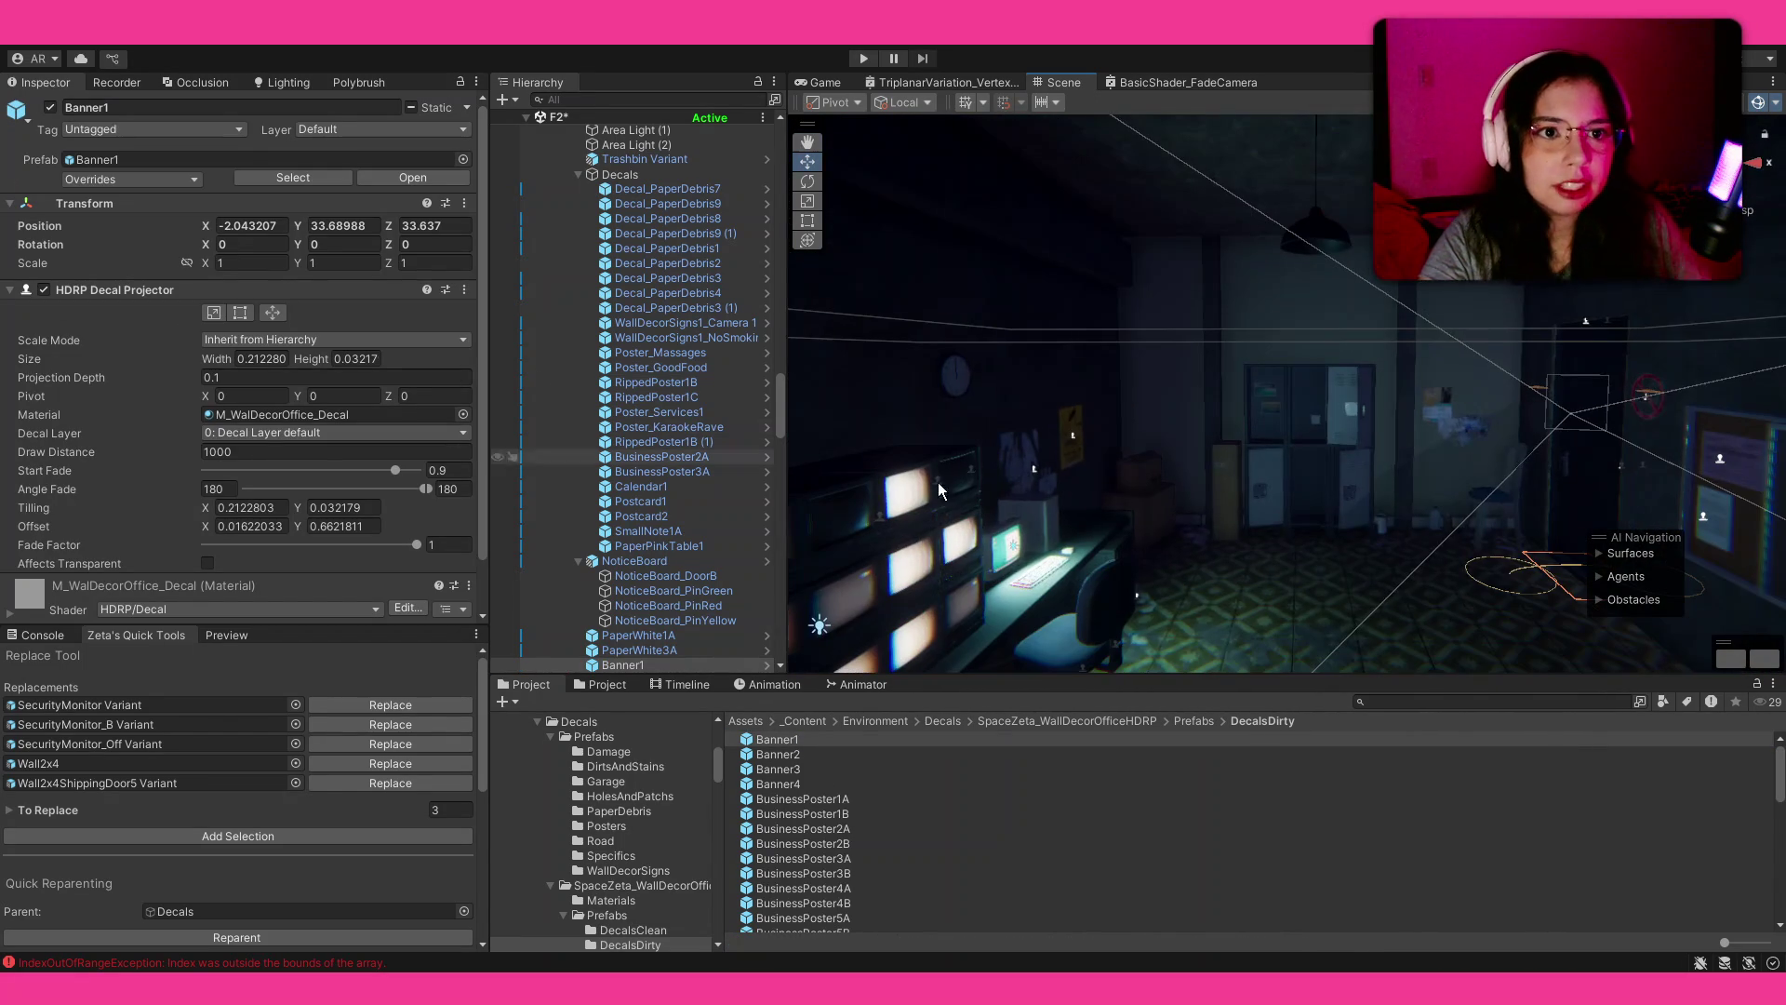
Step: Try the Banner1, Banner2, Banner3 and Banner4 decals on the wall, deleting each one
click(1430, 453)
scroll(1256, 467, up, 10)
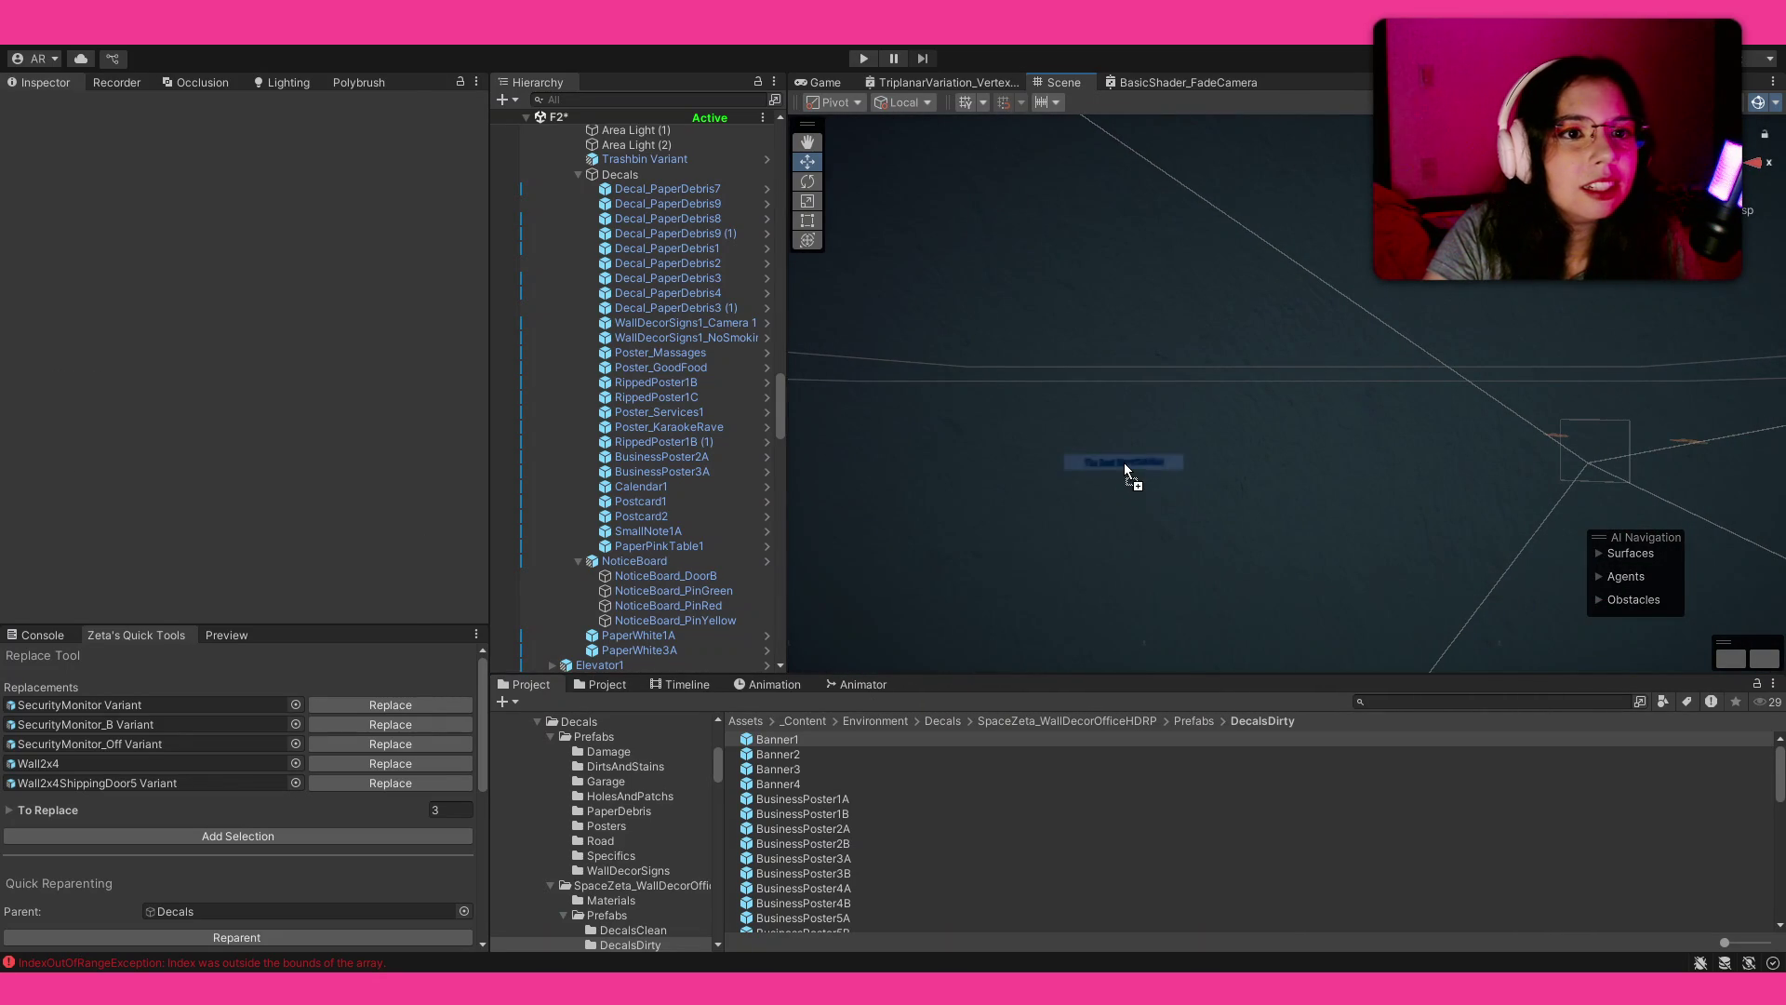
drag(1126, 471, 1126, 472)
key(r)
scroll(1254, 419, up, 5)
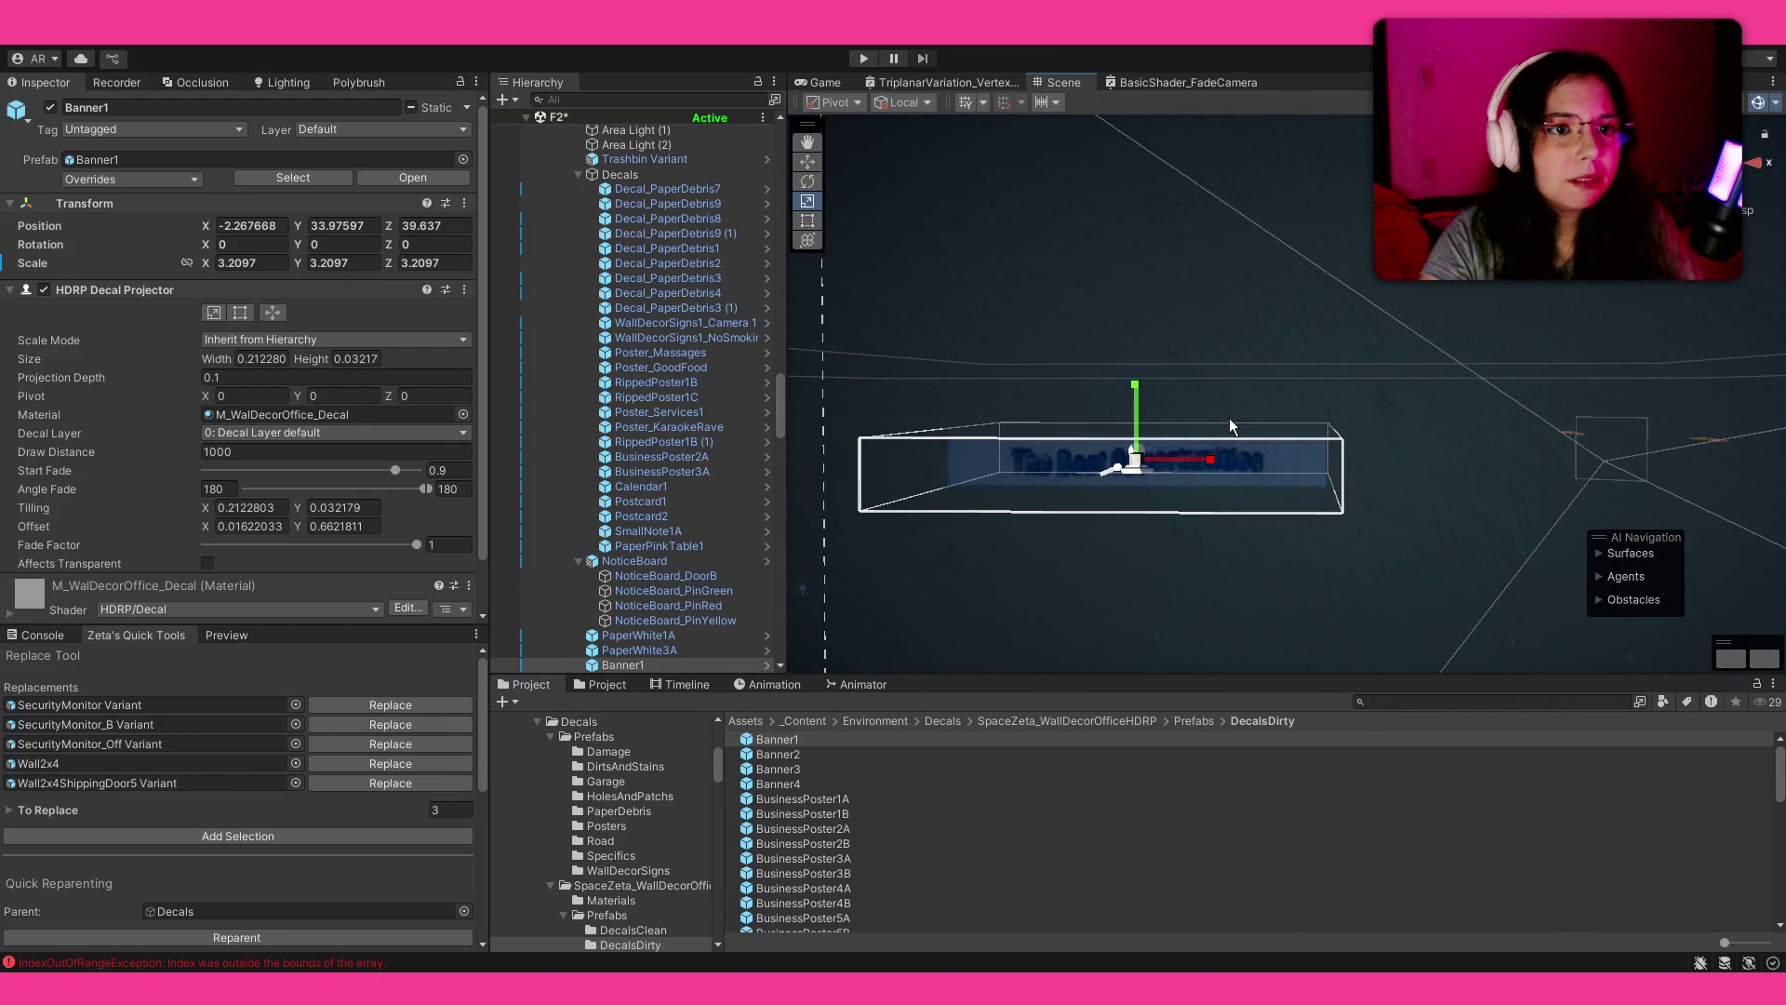
key(Delete)
mouse_move(778, 754)
mouse_down()
mouse_move(1091, 519)
mouse_move(1046, 544)
mouse_up()
key(Delete)
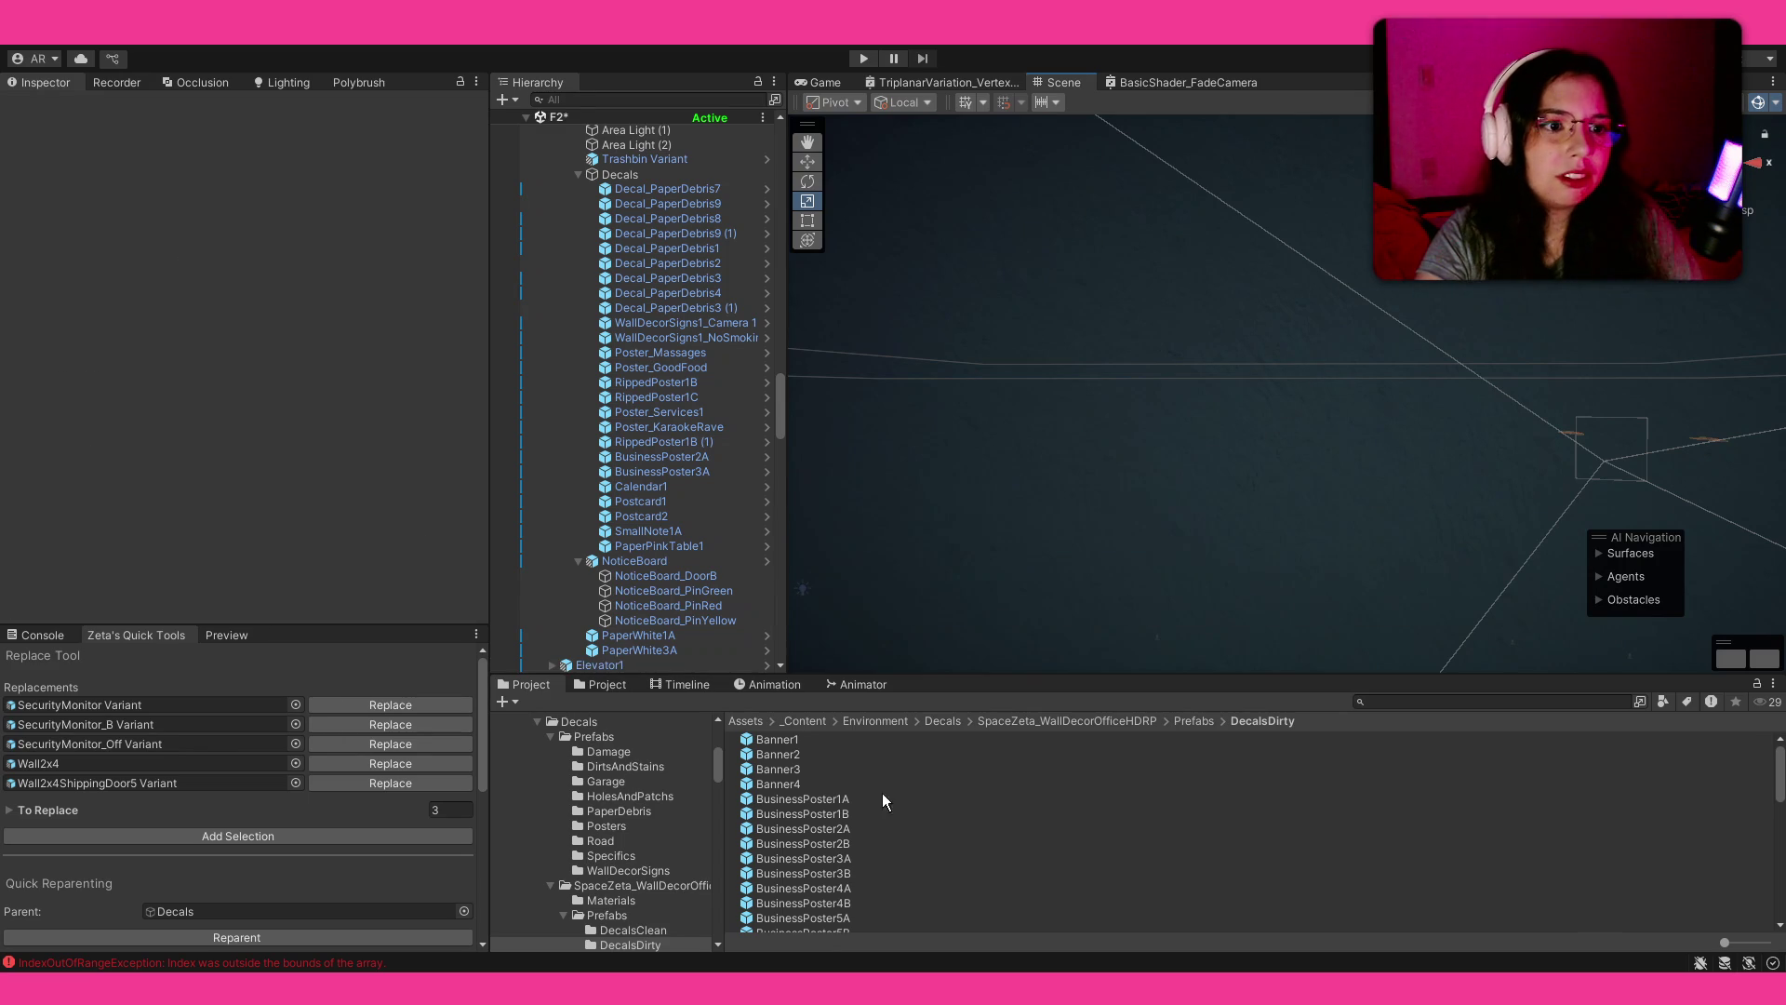
drag(1193, 442, 1441, 353)
key(Delete)
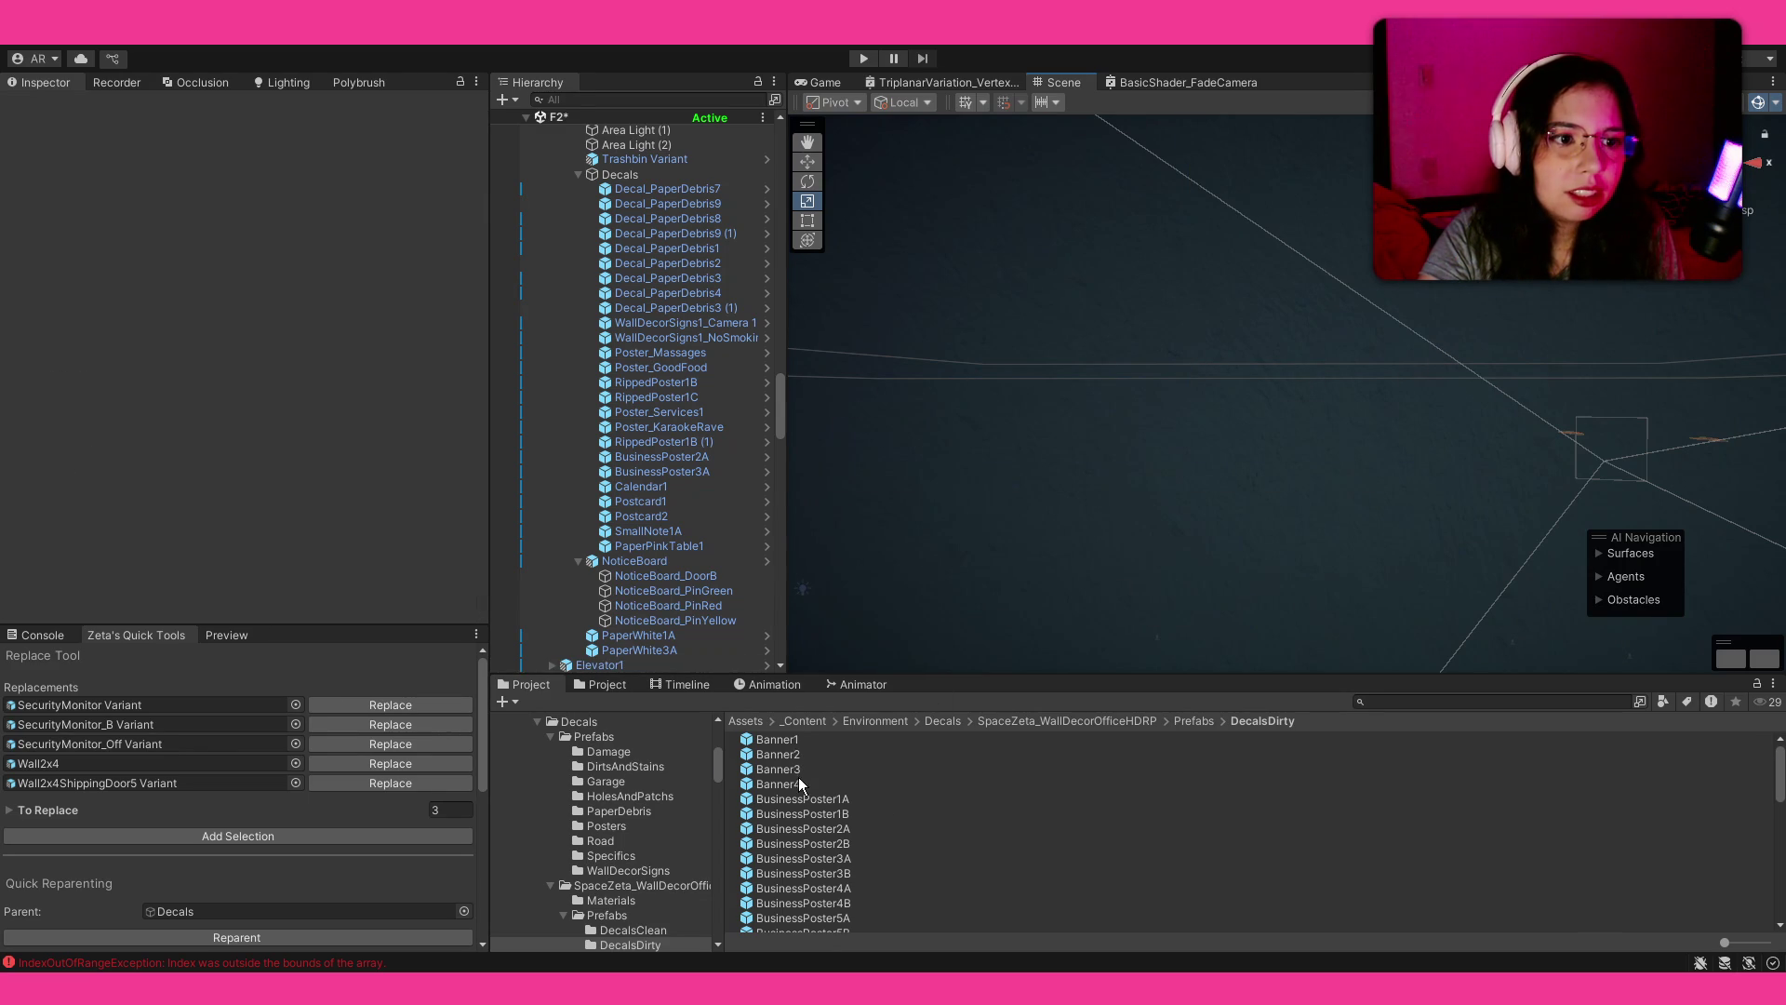
drag(1143, 470, 1199, 479)
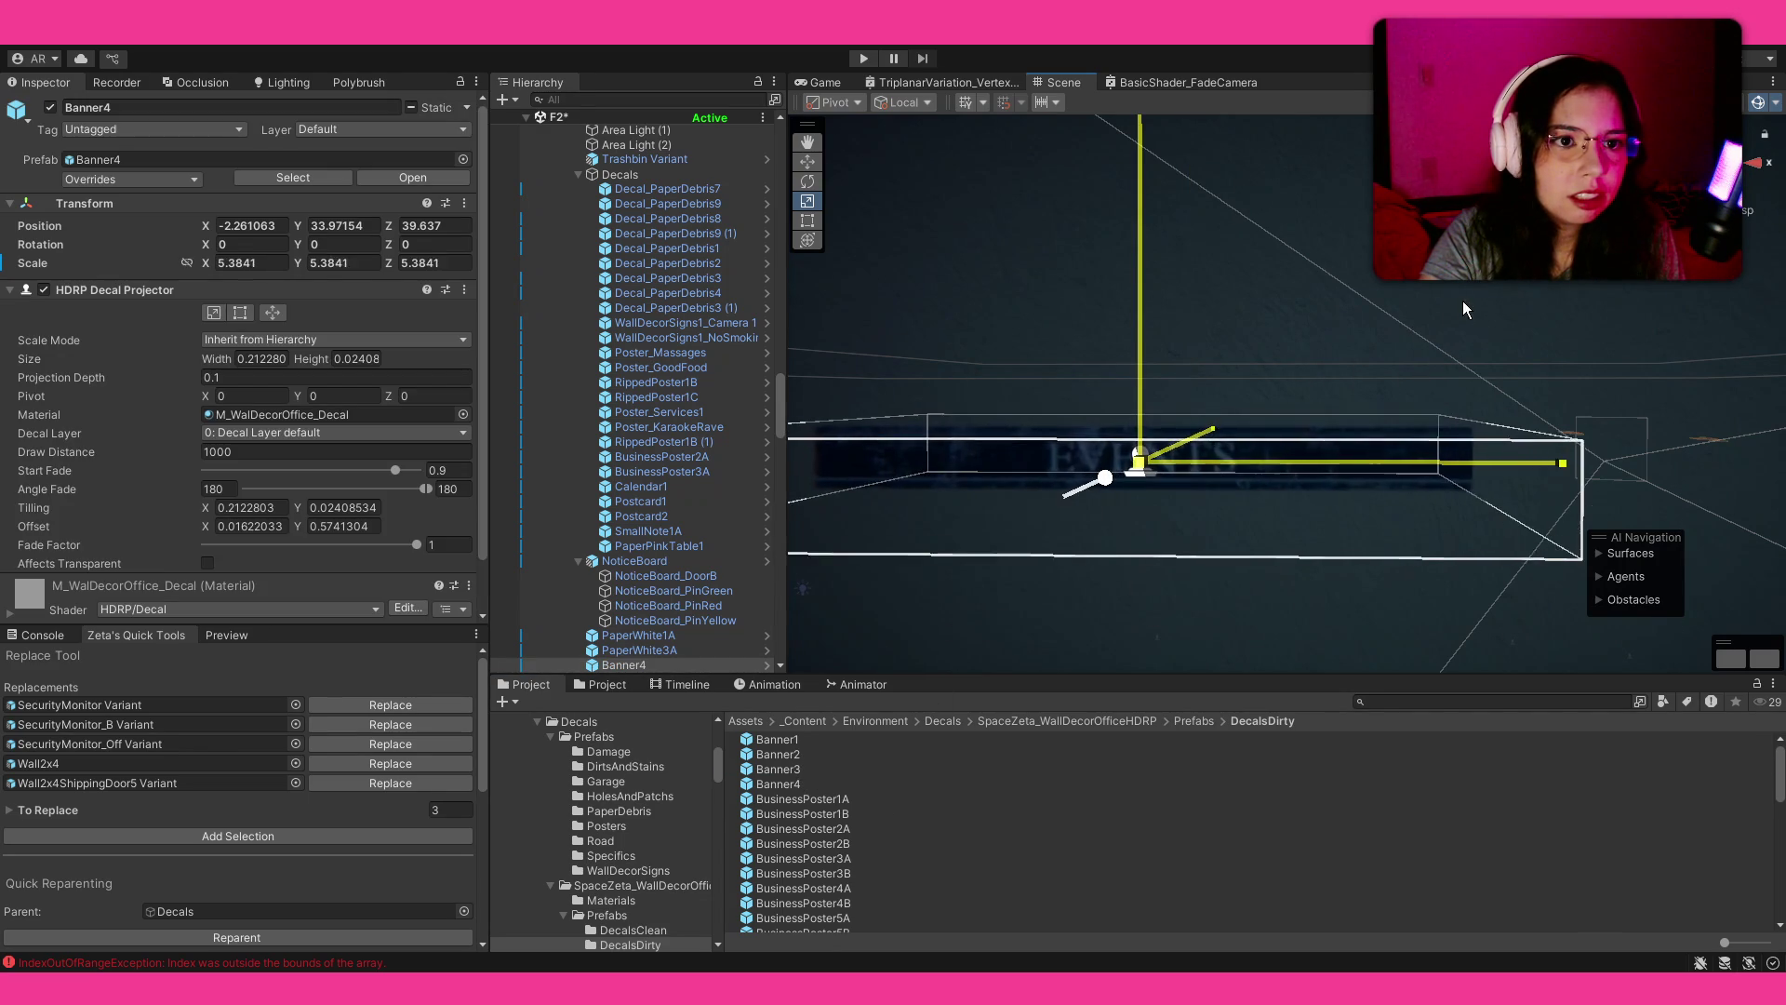
key(Delete)
Step: Drop the Banner3 decal into the scene above the noticeboard
drag(1014, 559, 1497, 598)
scroll(1497, 598, up, 5)
drag(797, 770, 1142, 409)
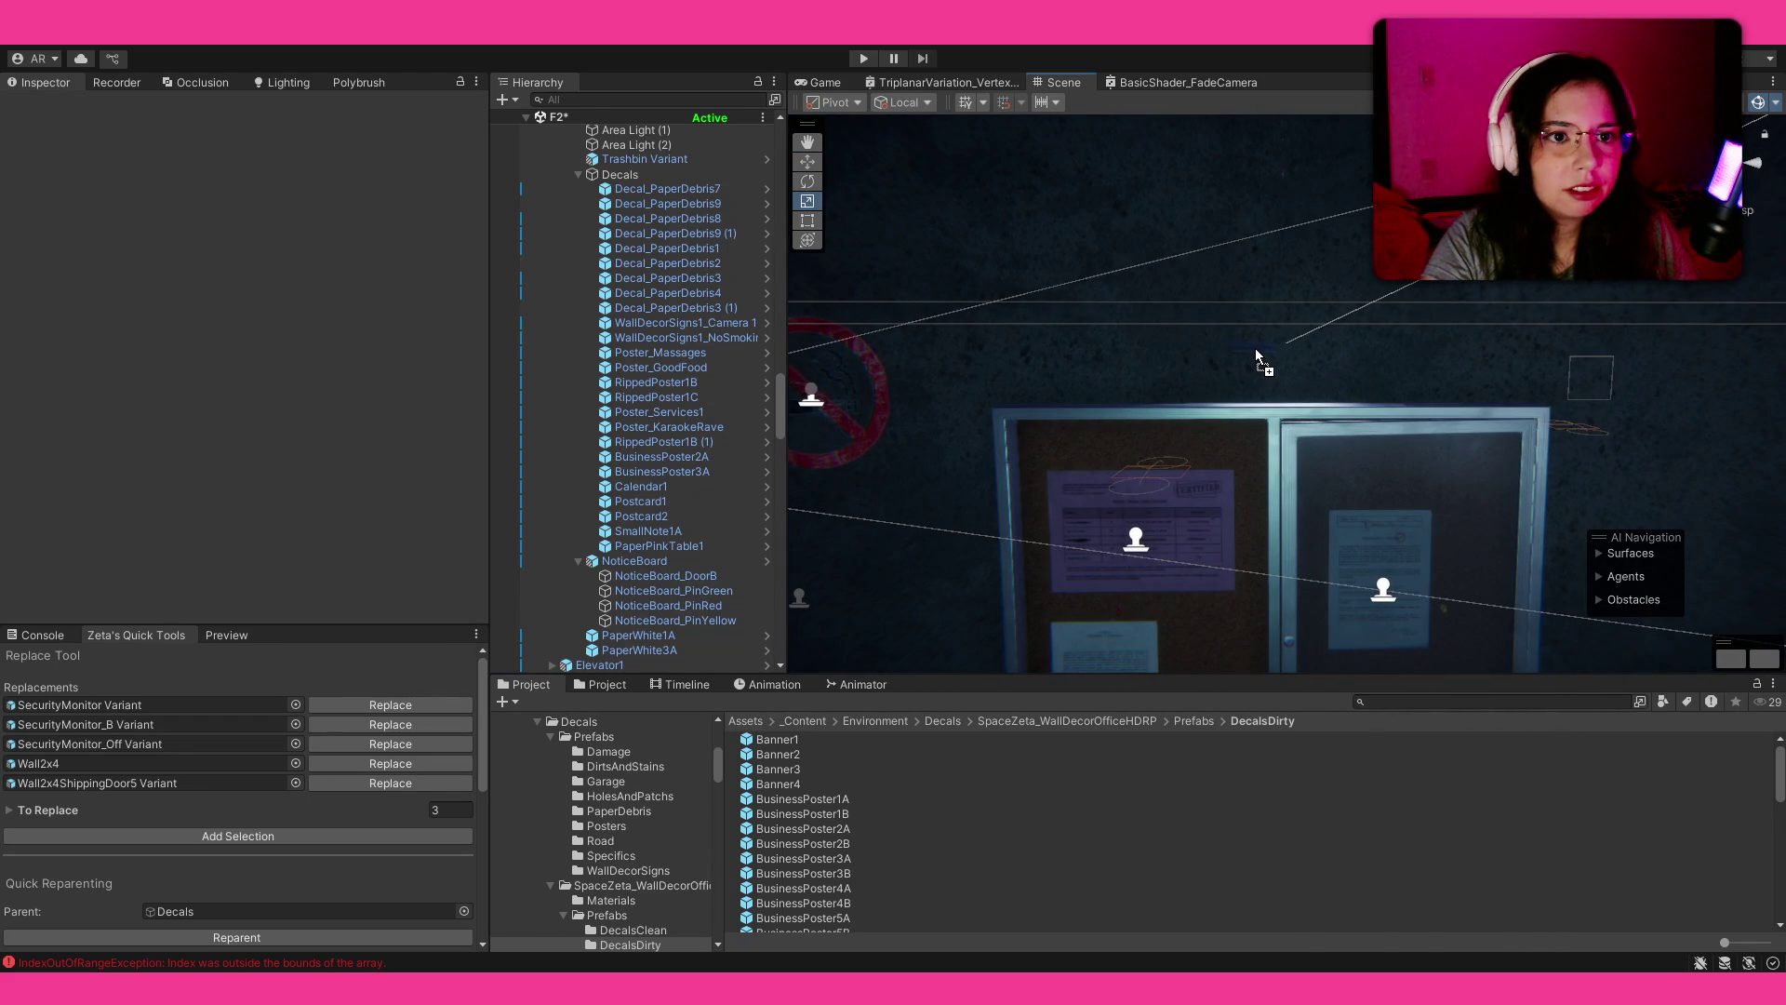
drag(1255, 356, 1260, 358)
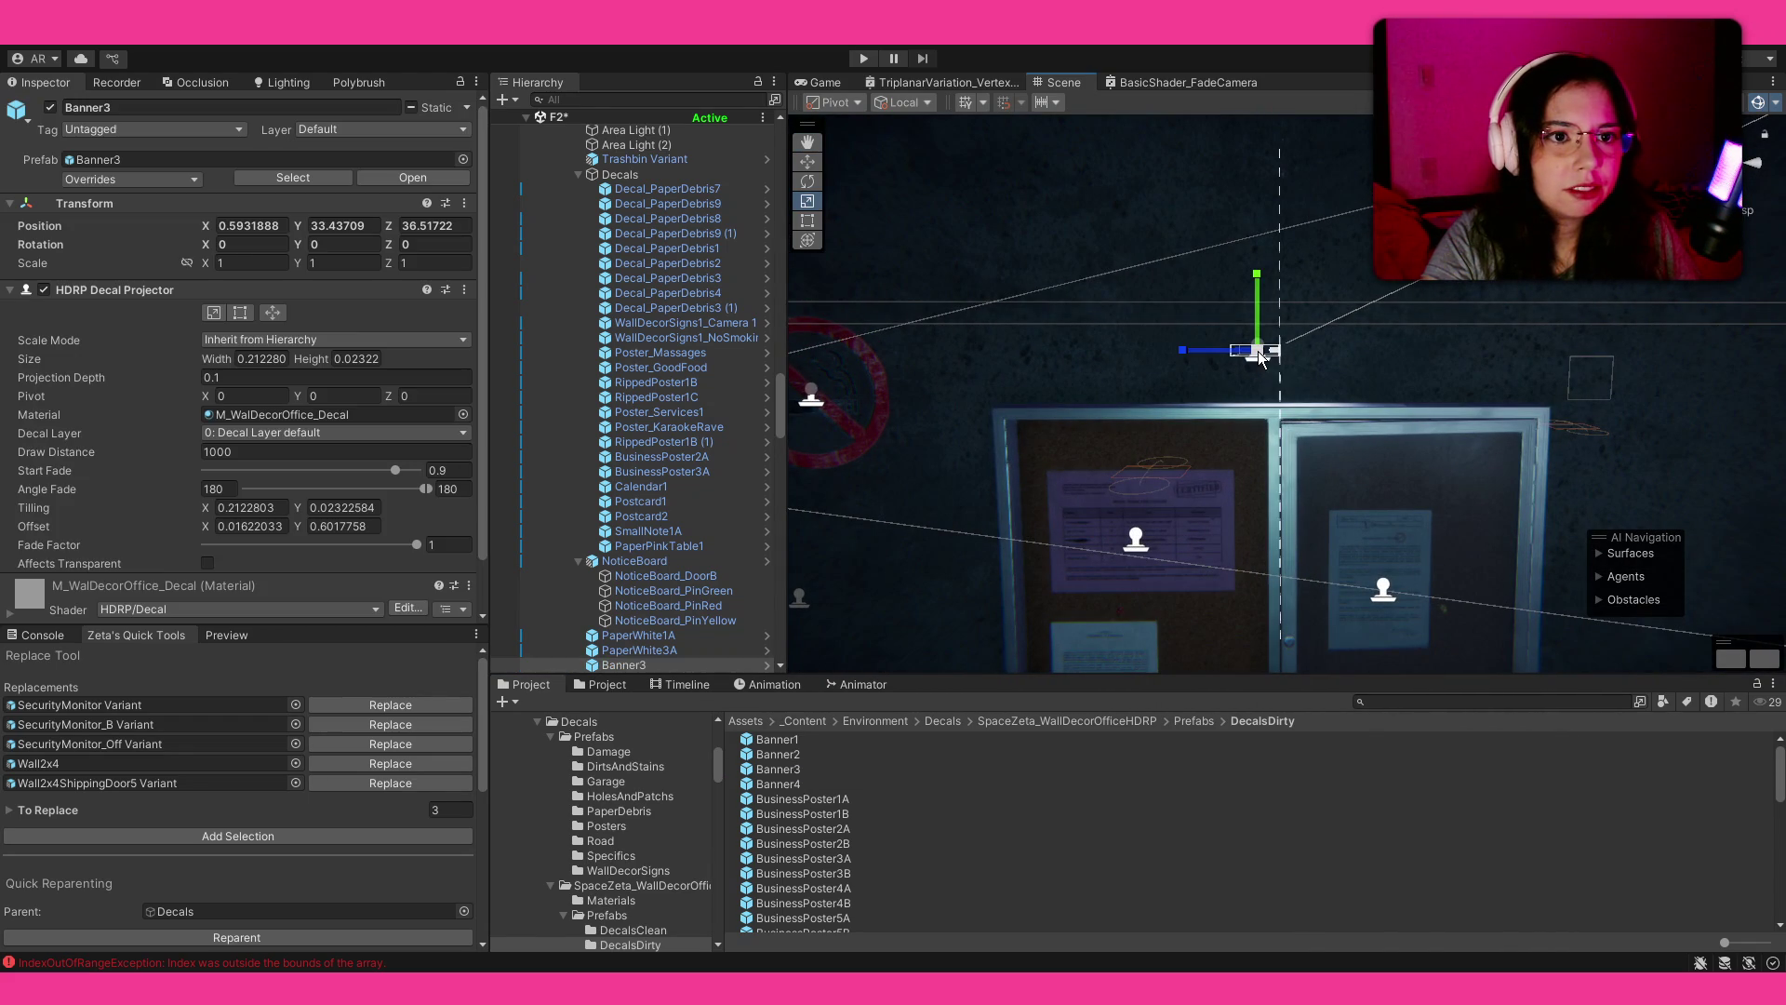
click(1107, 842)
scroll(1163, 428, up, 5)
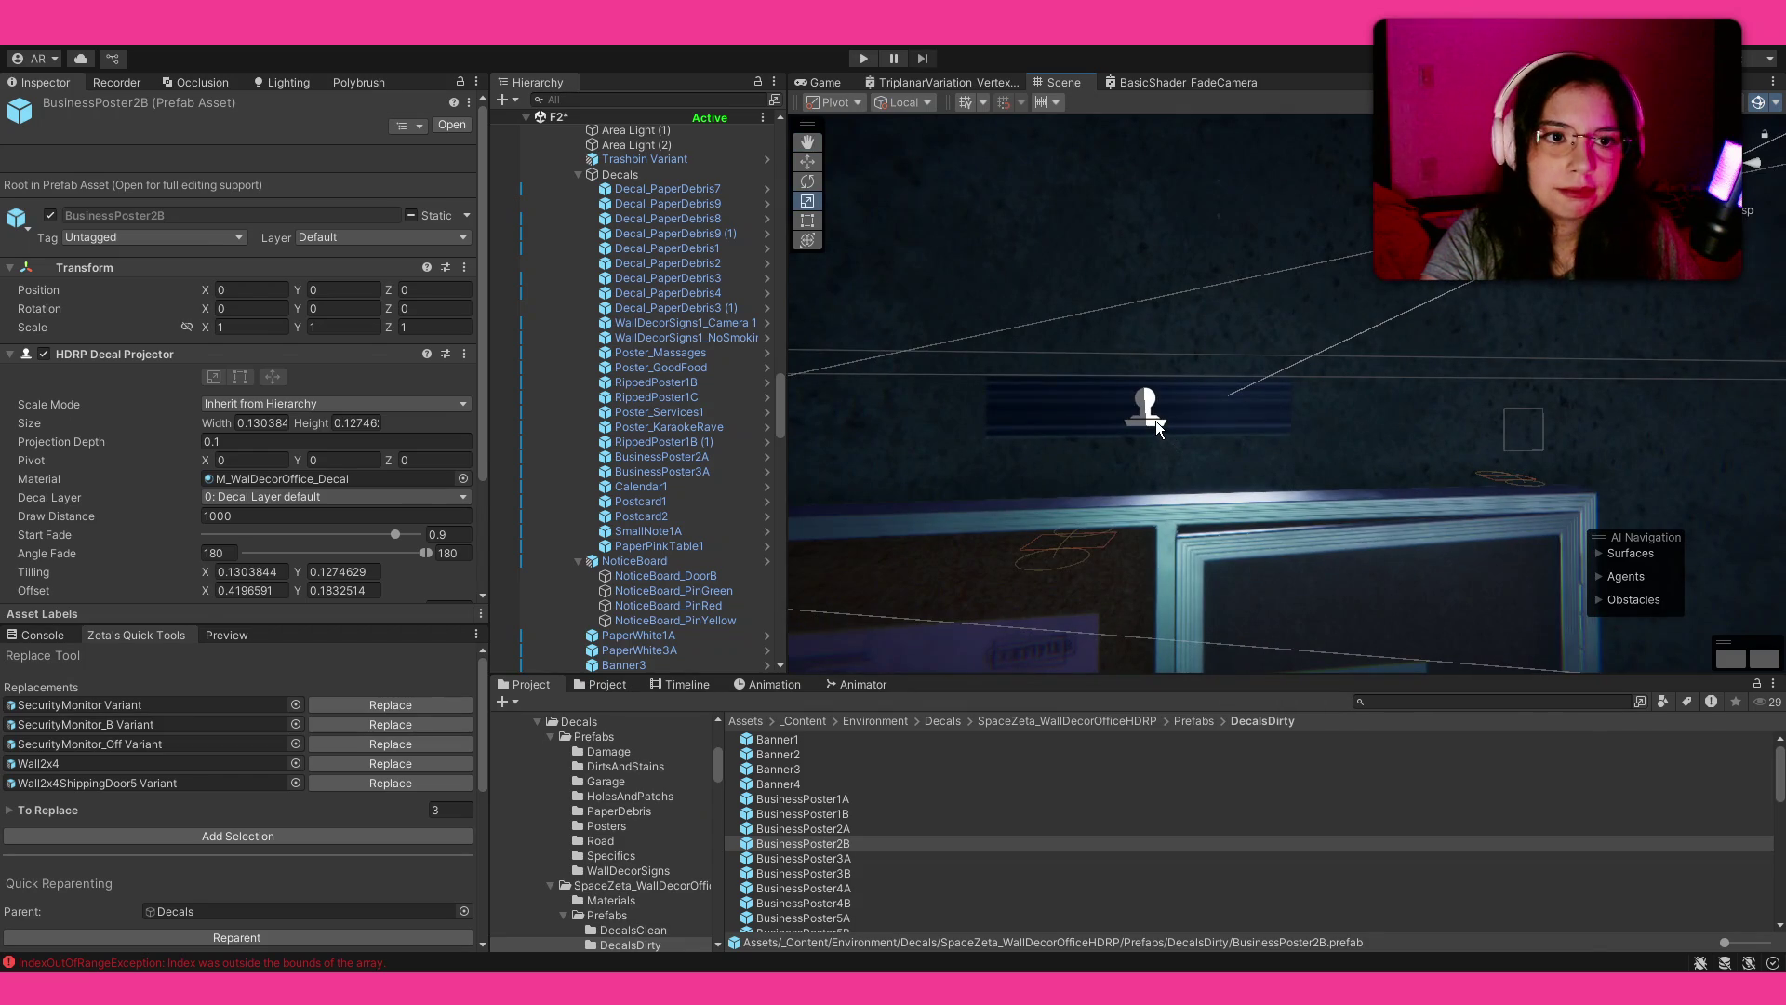
Step: Scale Banner3 to 4.09 and set its Rotation Y to 90 so it lies along the wall
click(1157, 419)
key(e)
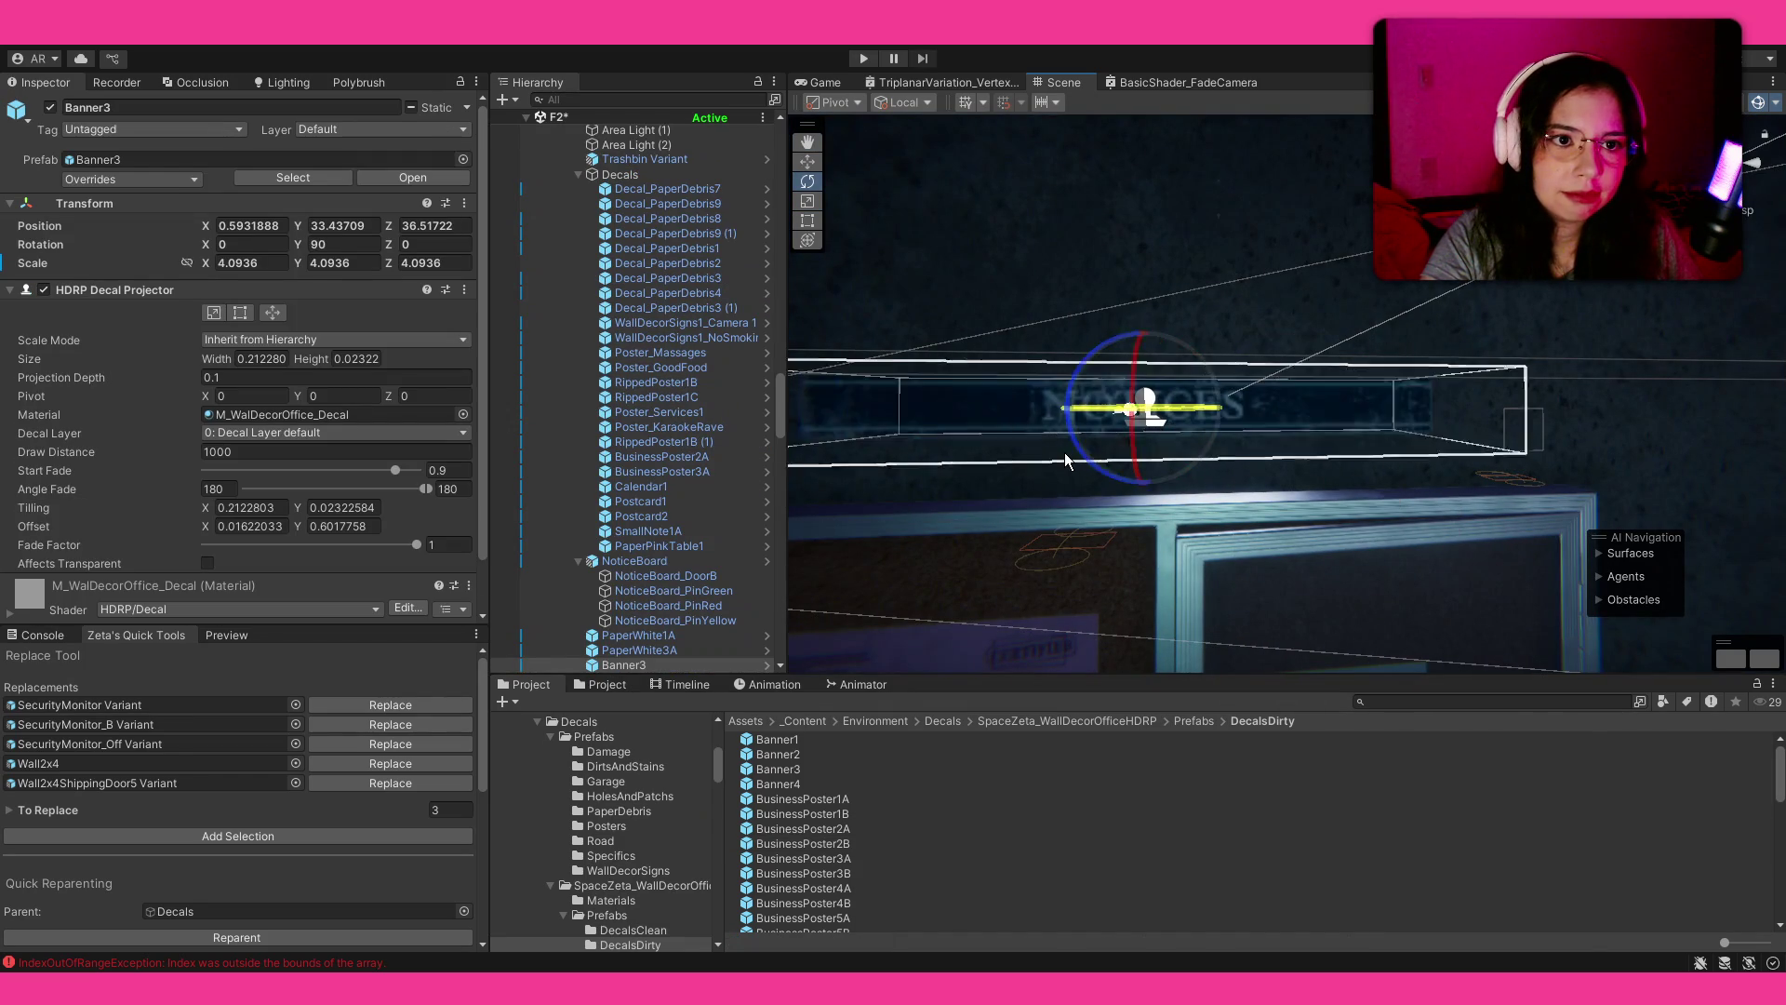
key(ctrl+z)
mouse_move(1153, 400)
mouse_down()
mouse_move(1183, 382)
mouse_move(1005, 310)
mouse_move(1535, 362)
mouse_move(1703, 354)
mouse_move(1396, 391)
mouse_move(1256, 372)
mouse_up()
click(1098, 307)
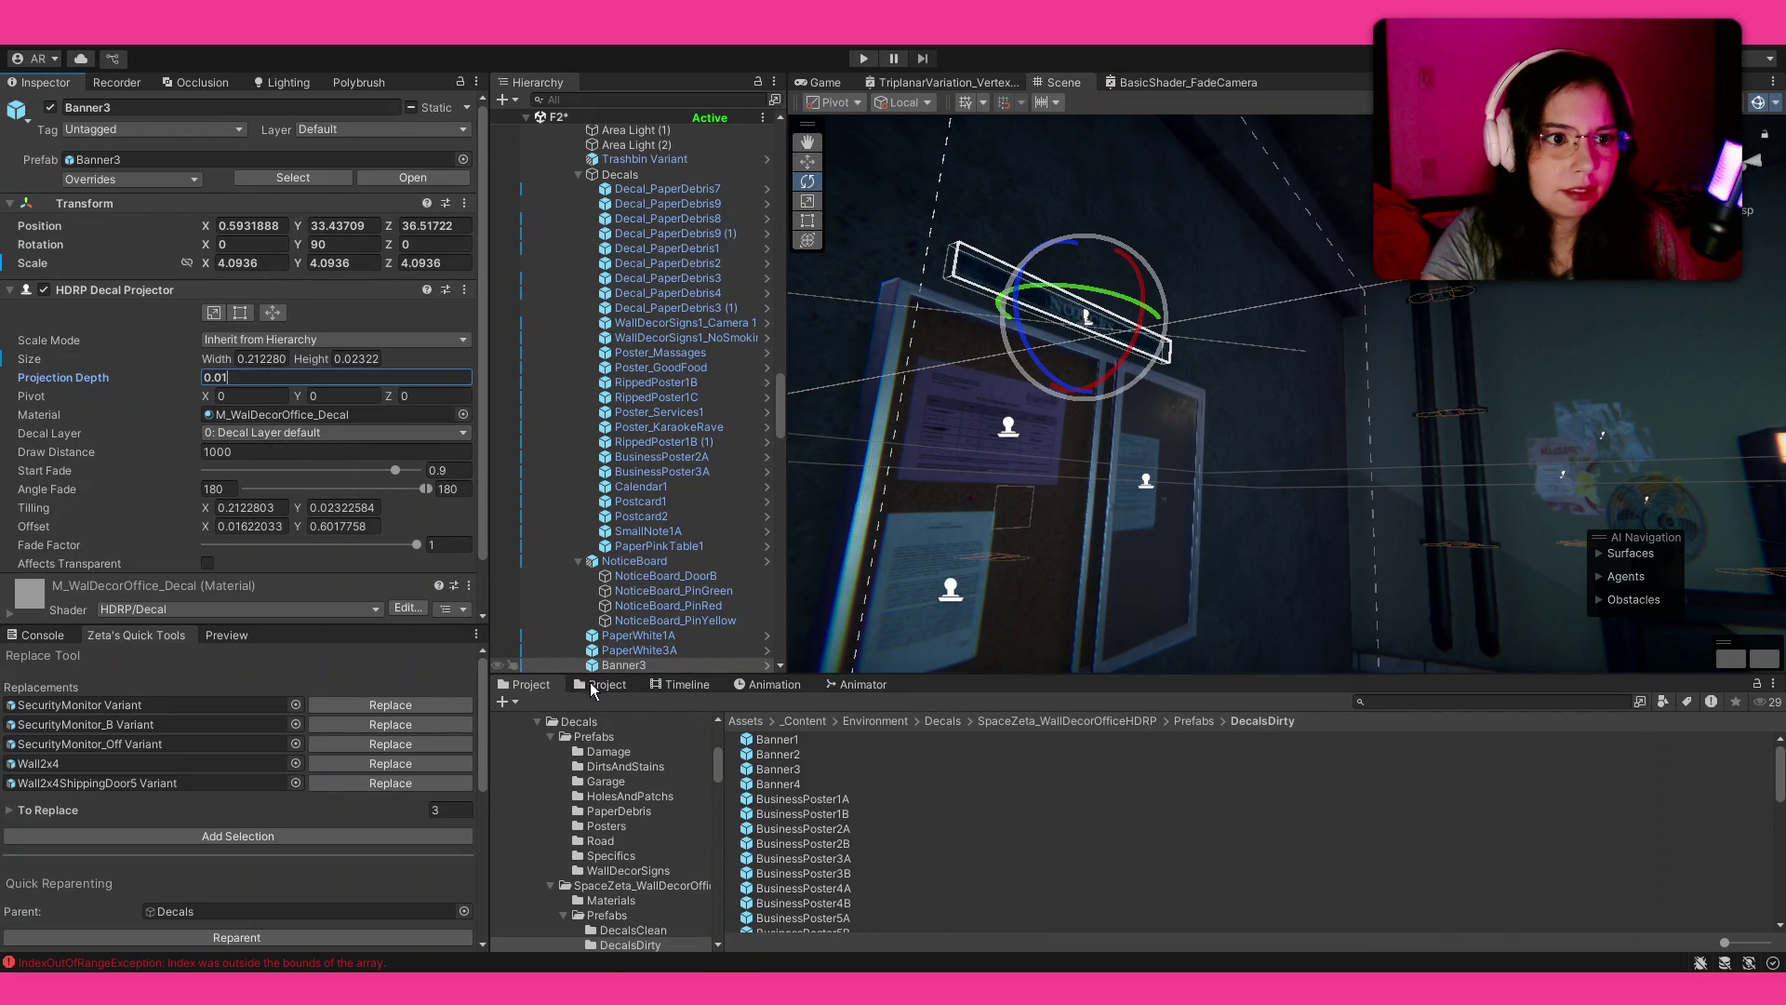
click(828, 815)
drag(1070, 390, 969, 428)
drag(1032, 651, 962, 528)
mouse_move(983, 618)
mouse_down()
mouse_move(318, 602)
mouse_move(381, 579)
mouse_move(1287, 578)
mouse_up()
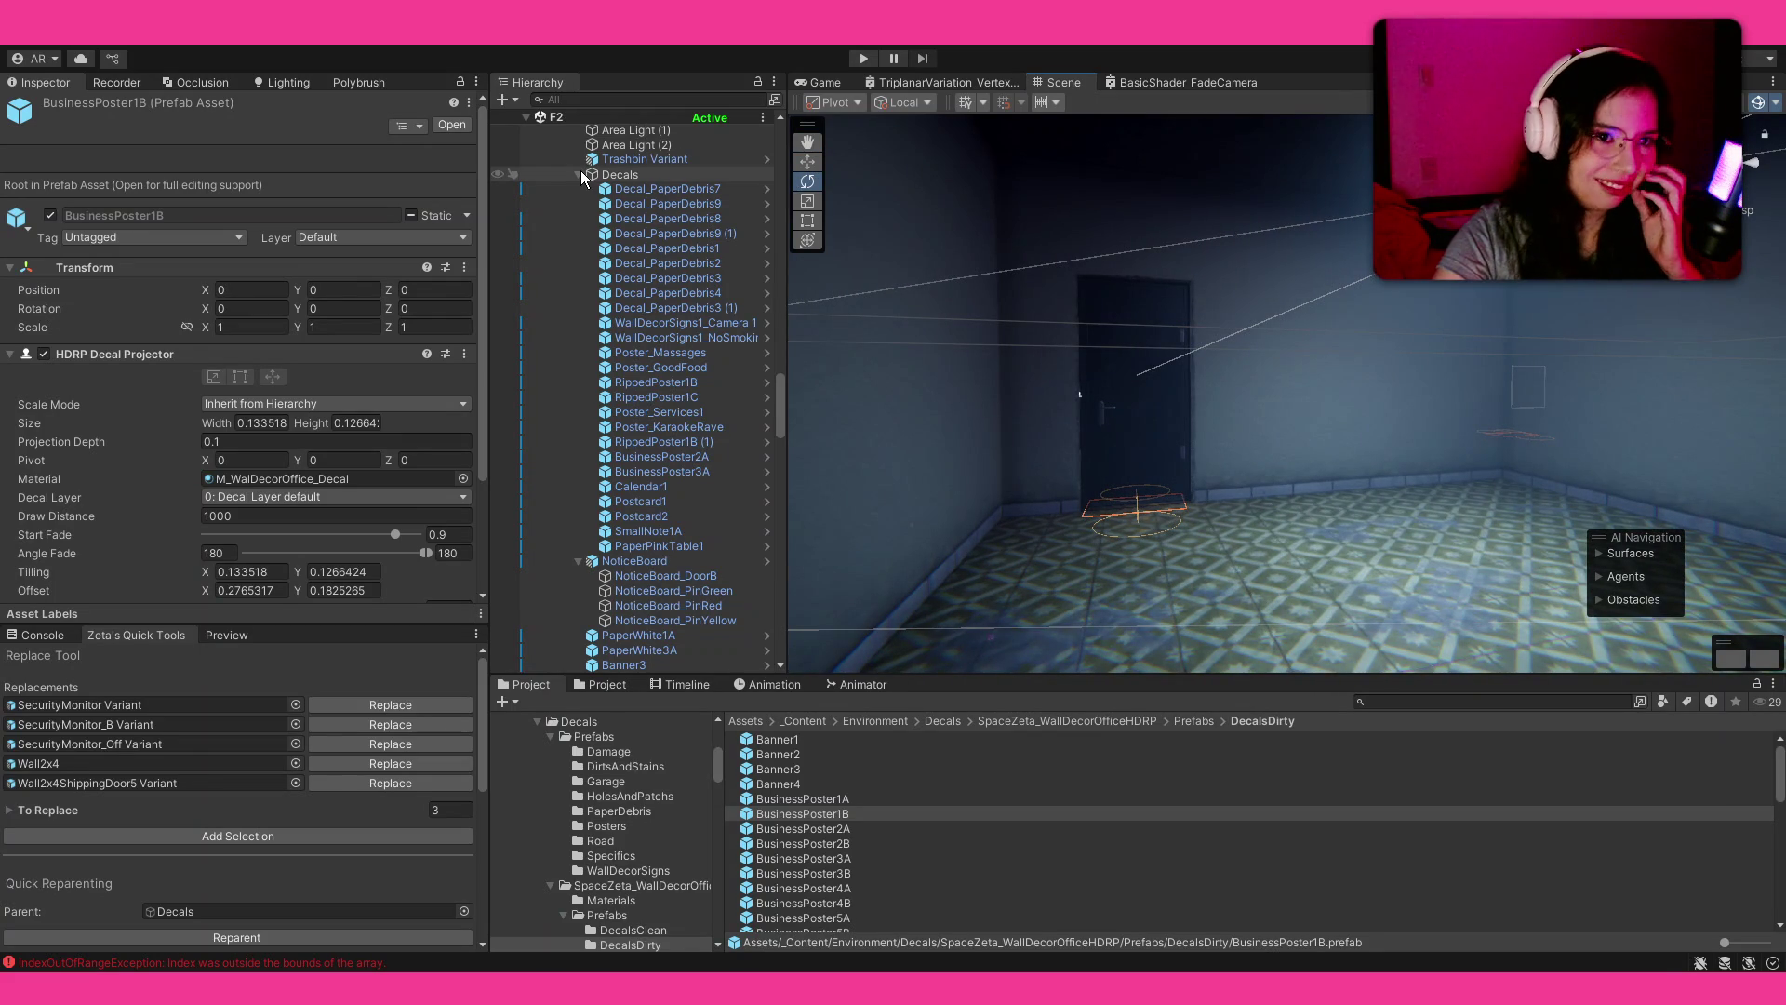
Step: Collapse the Decals group and create a new empty LockerRoom object under Decor
scroll(1189, 362, up, 5)
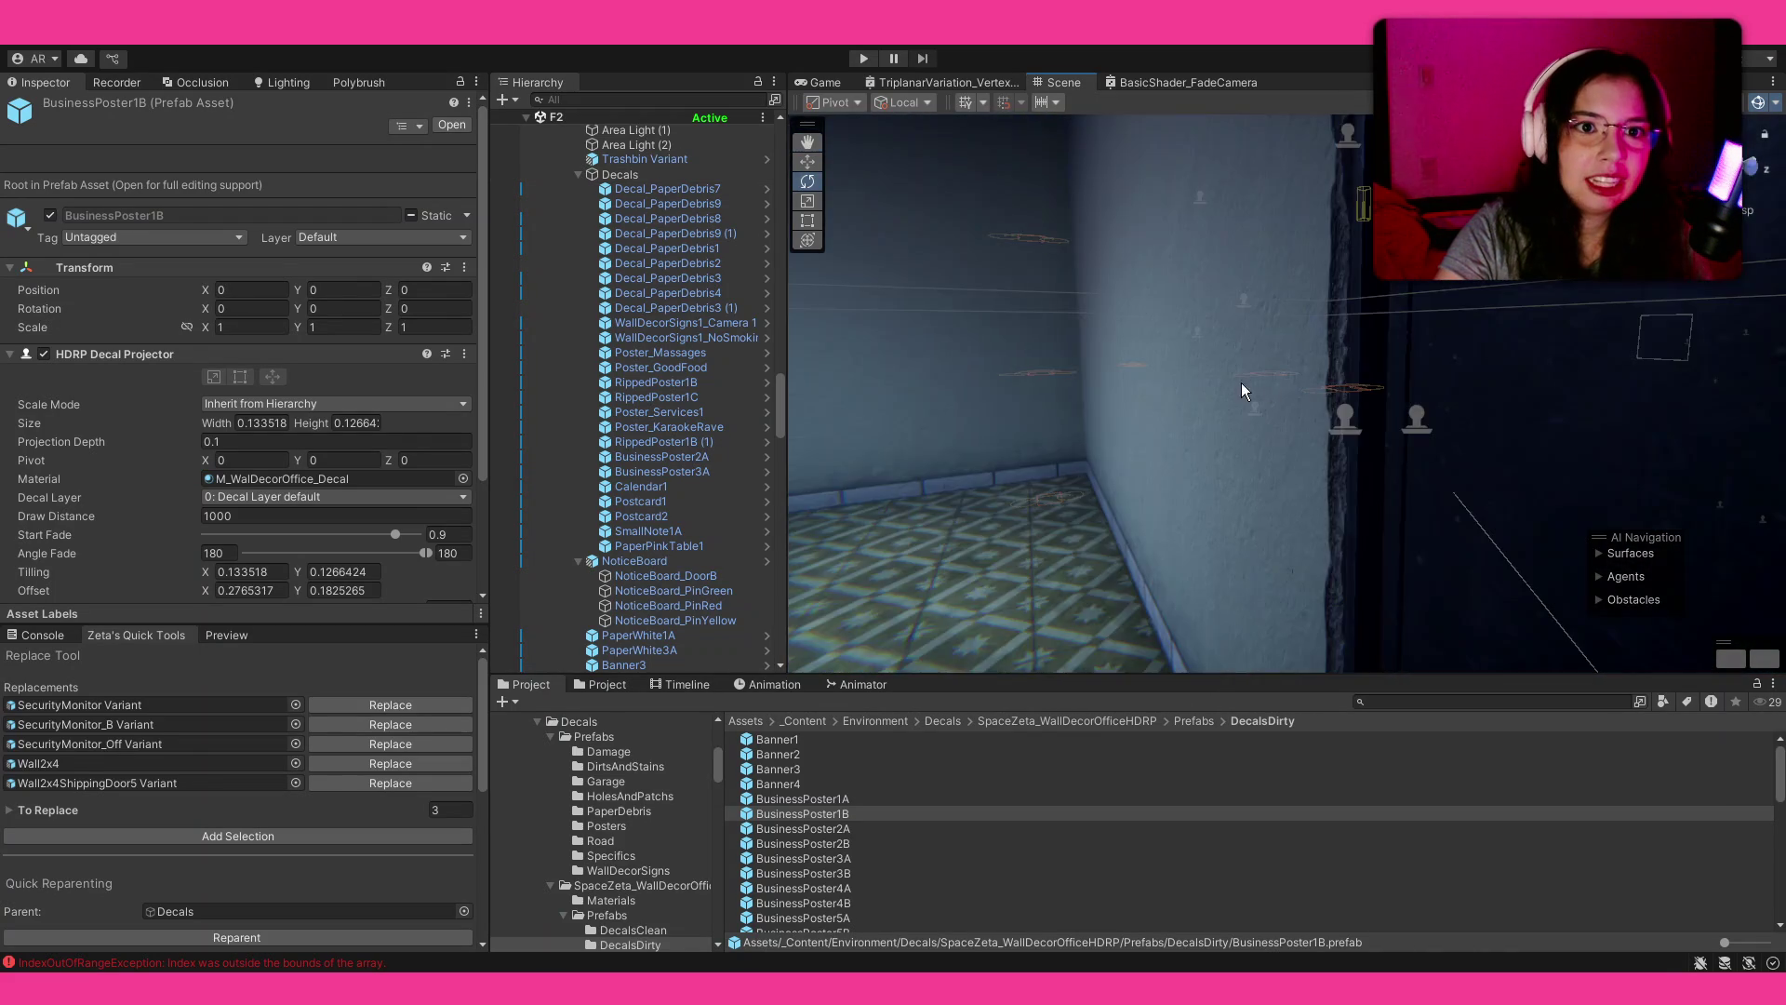
scroll(1591, 468, down, 1)
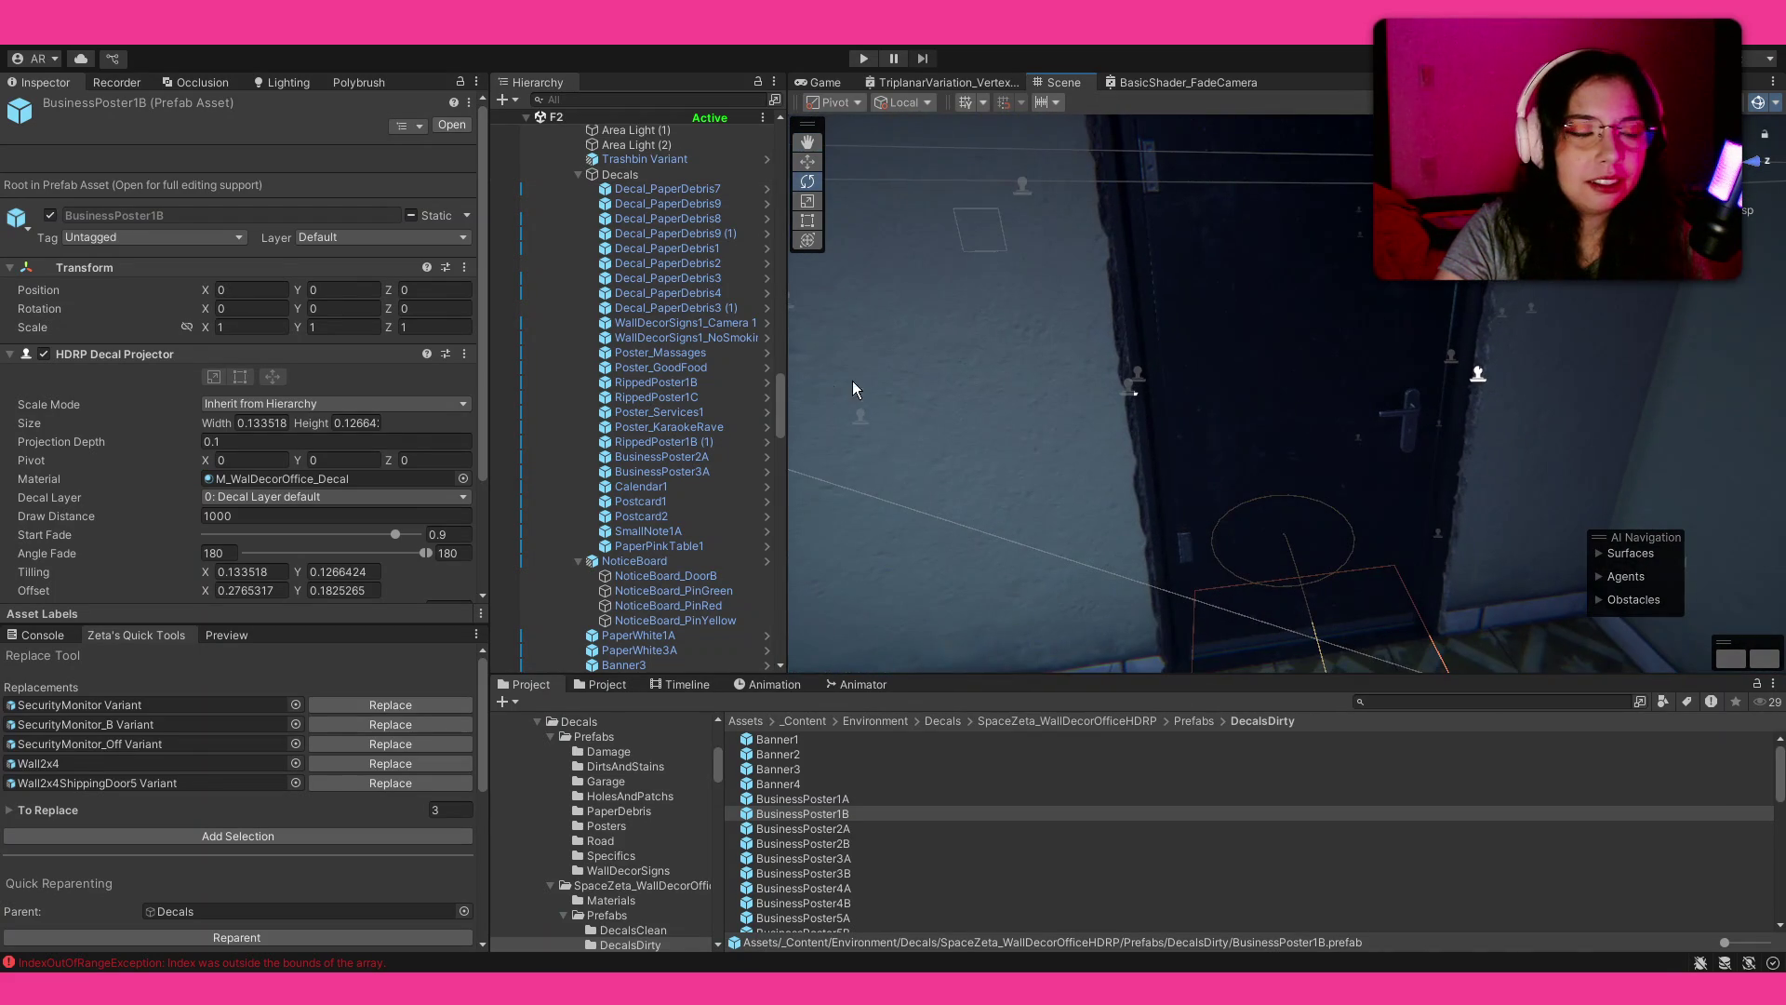
click(580, 175)
scroll(605, 196, up, 10)
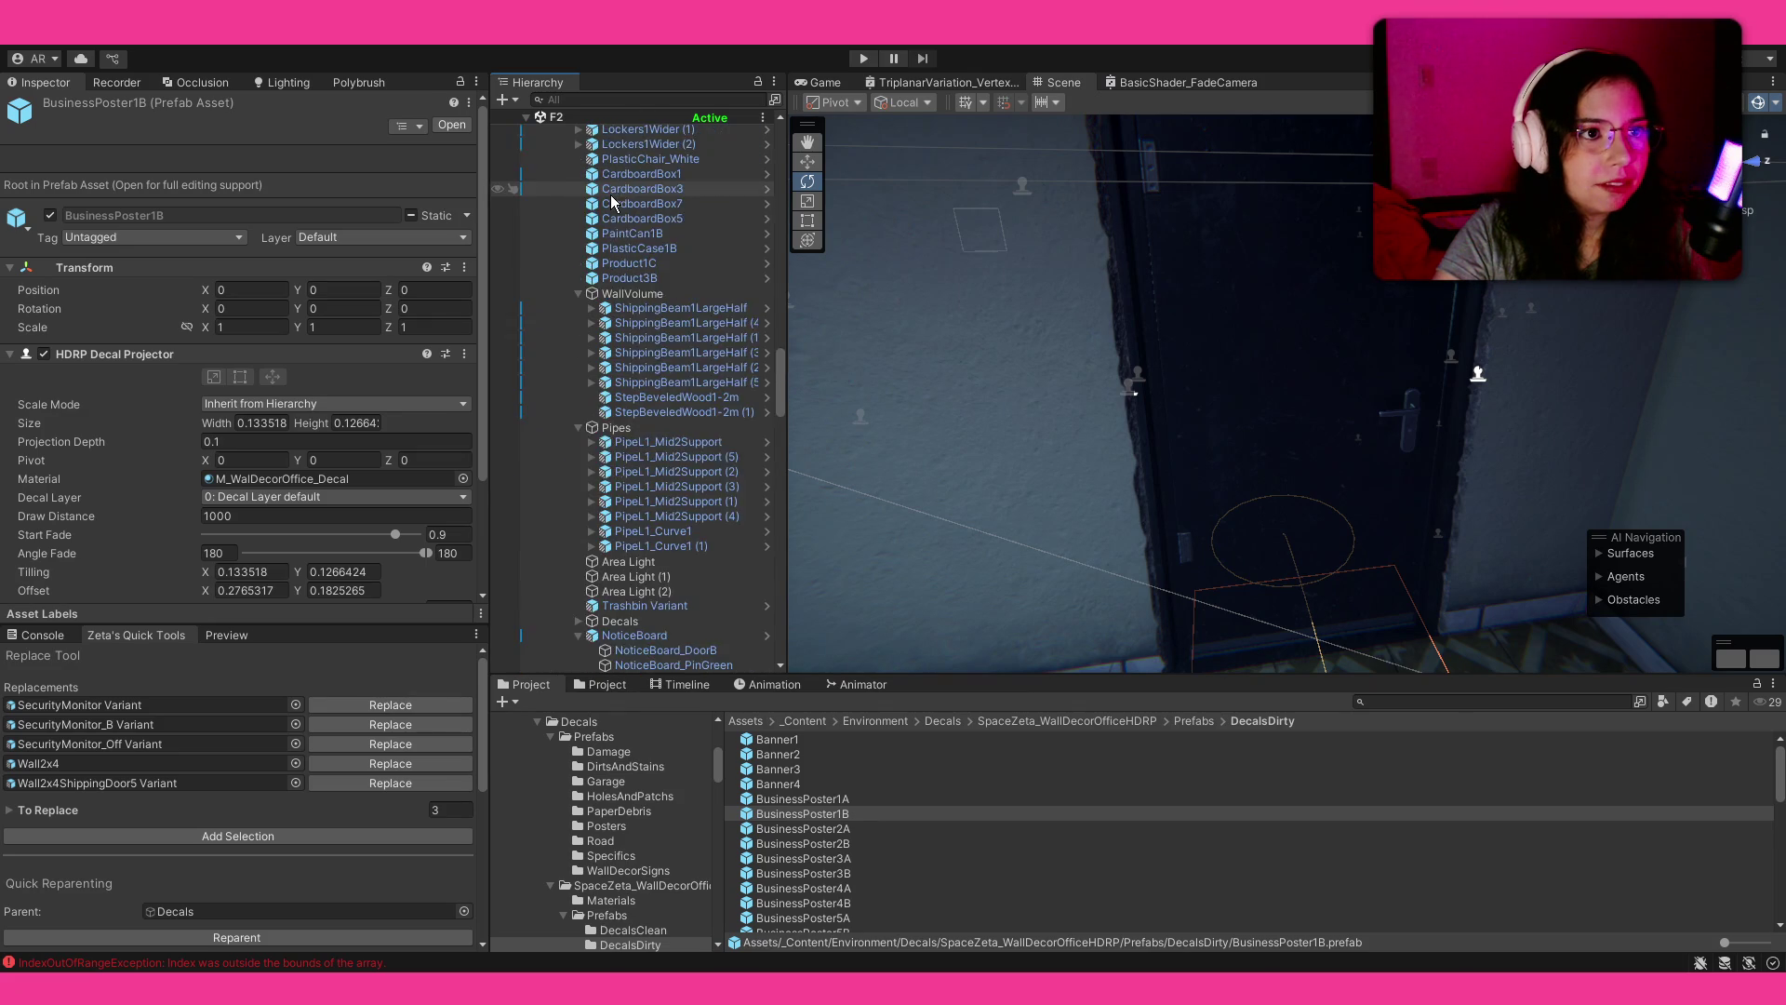
click(603, 202)
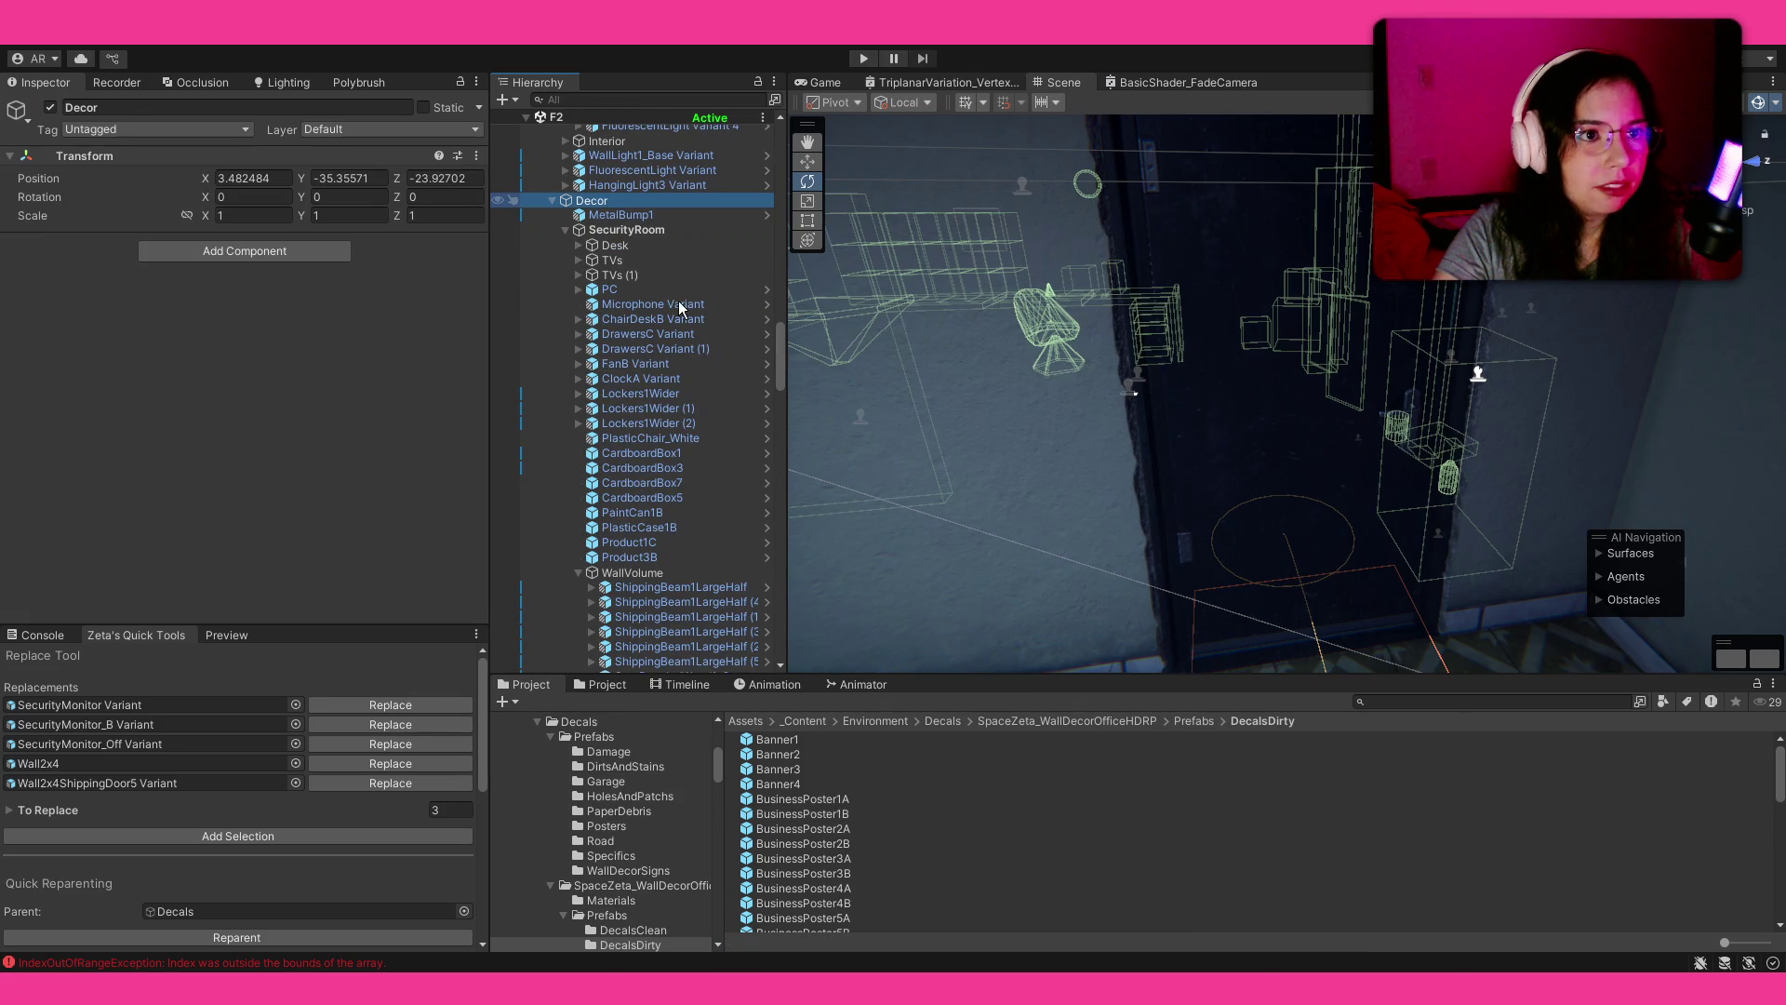
key(alt+shift+n)
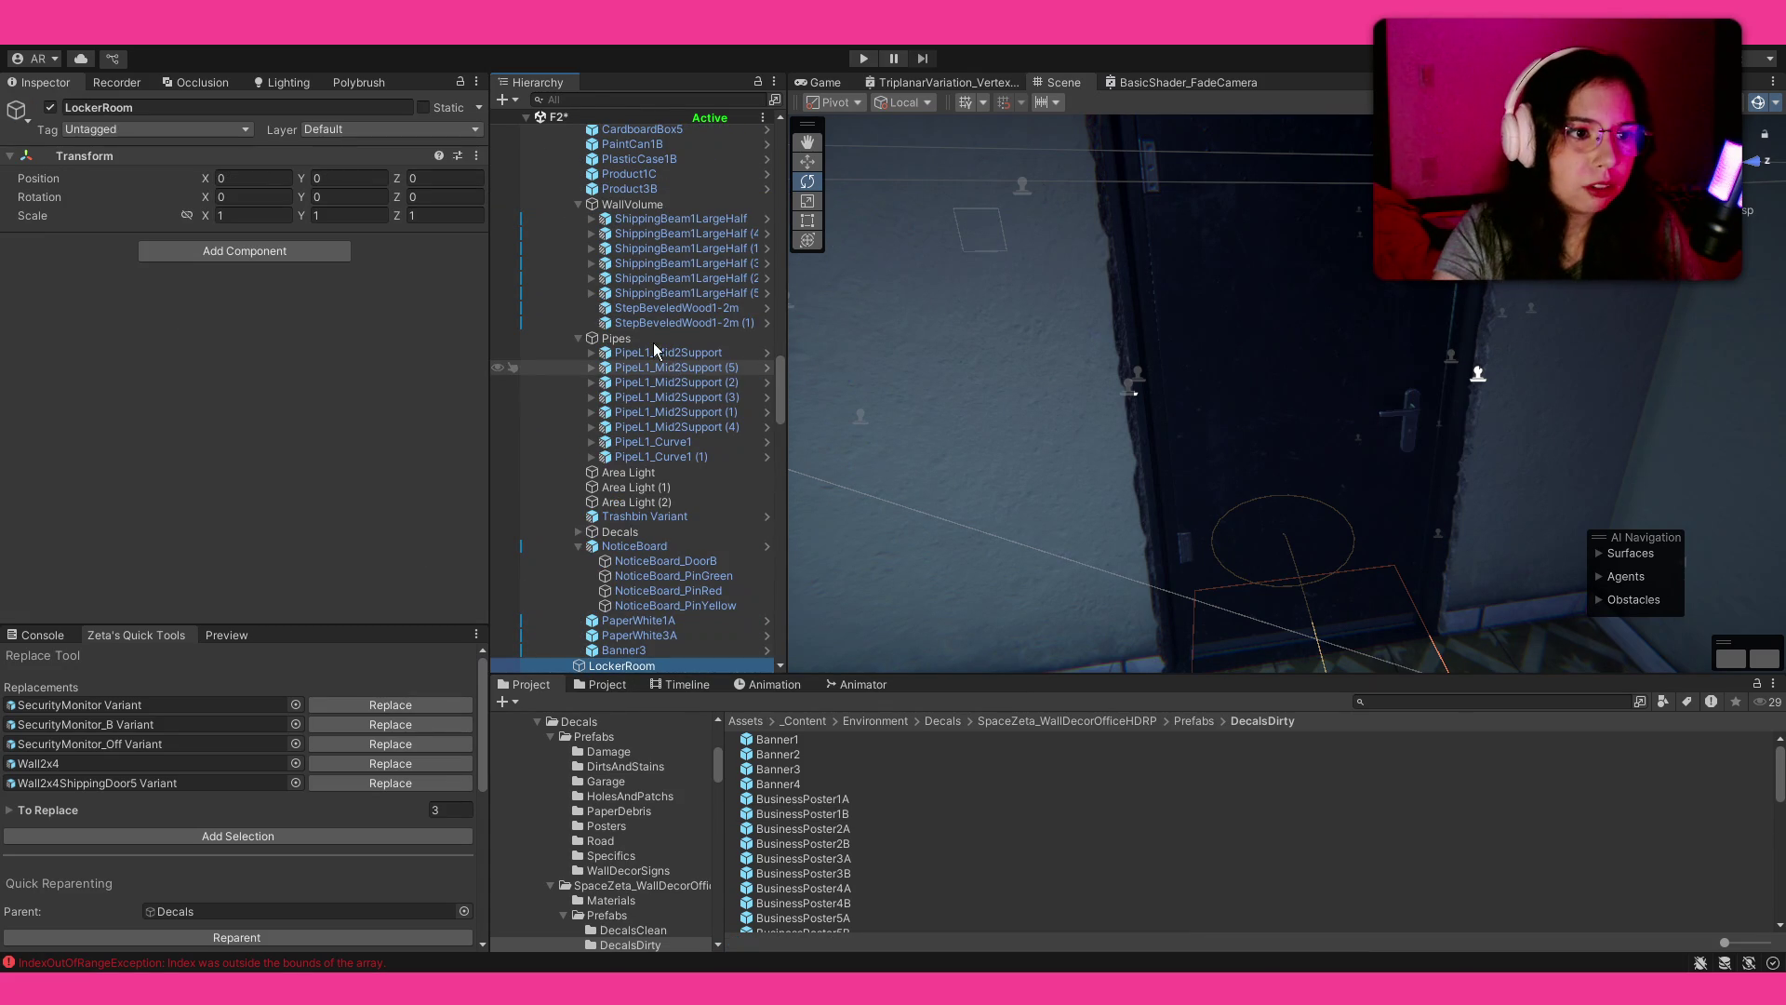
Step: Finish the 'locker' search in the Project panel and scroll through the results
scroll(662, 360, down, 2)
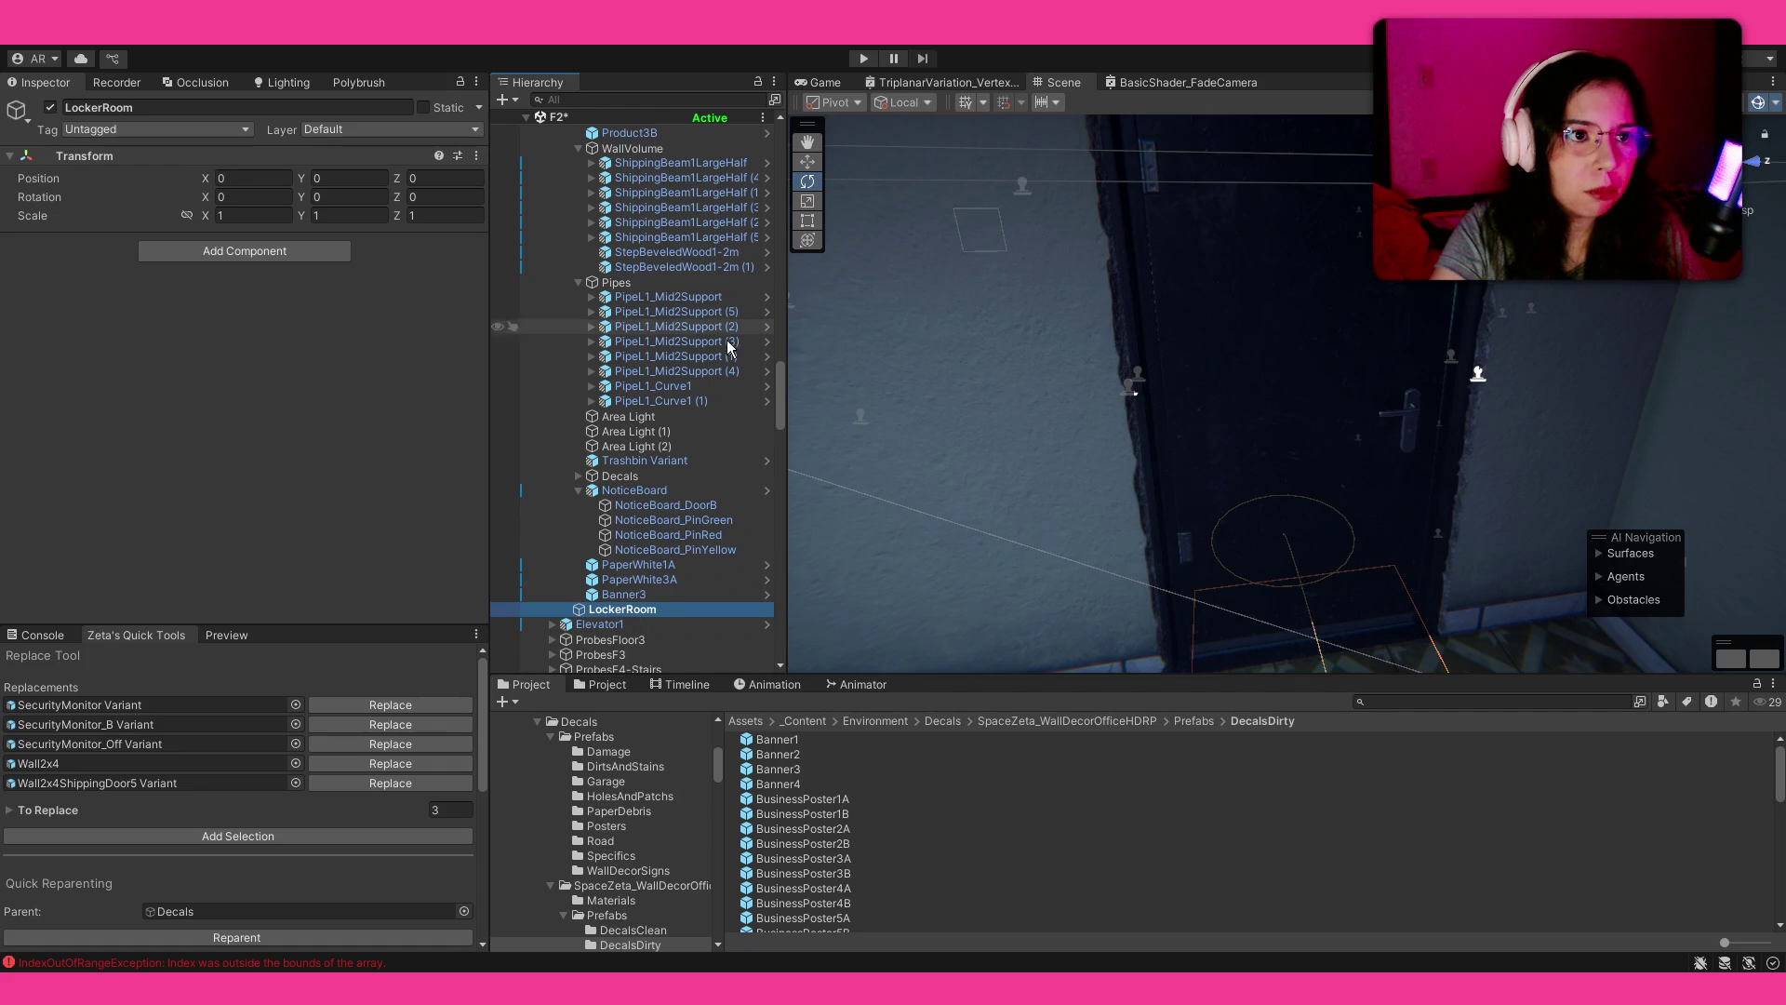
text(locke)
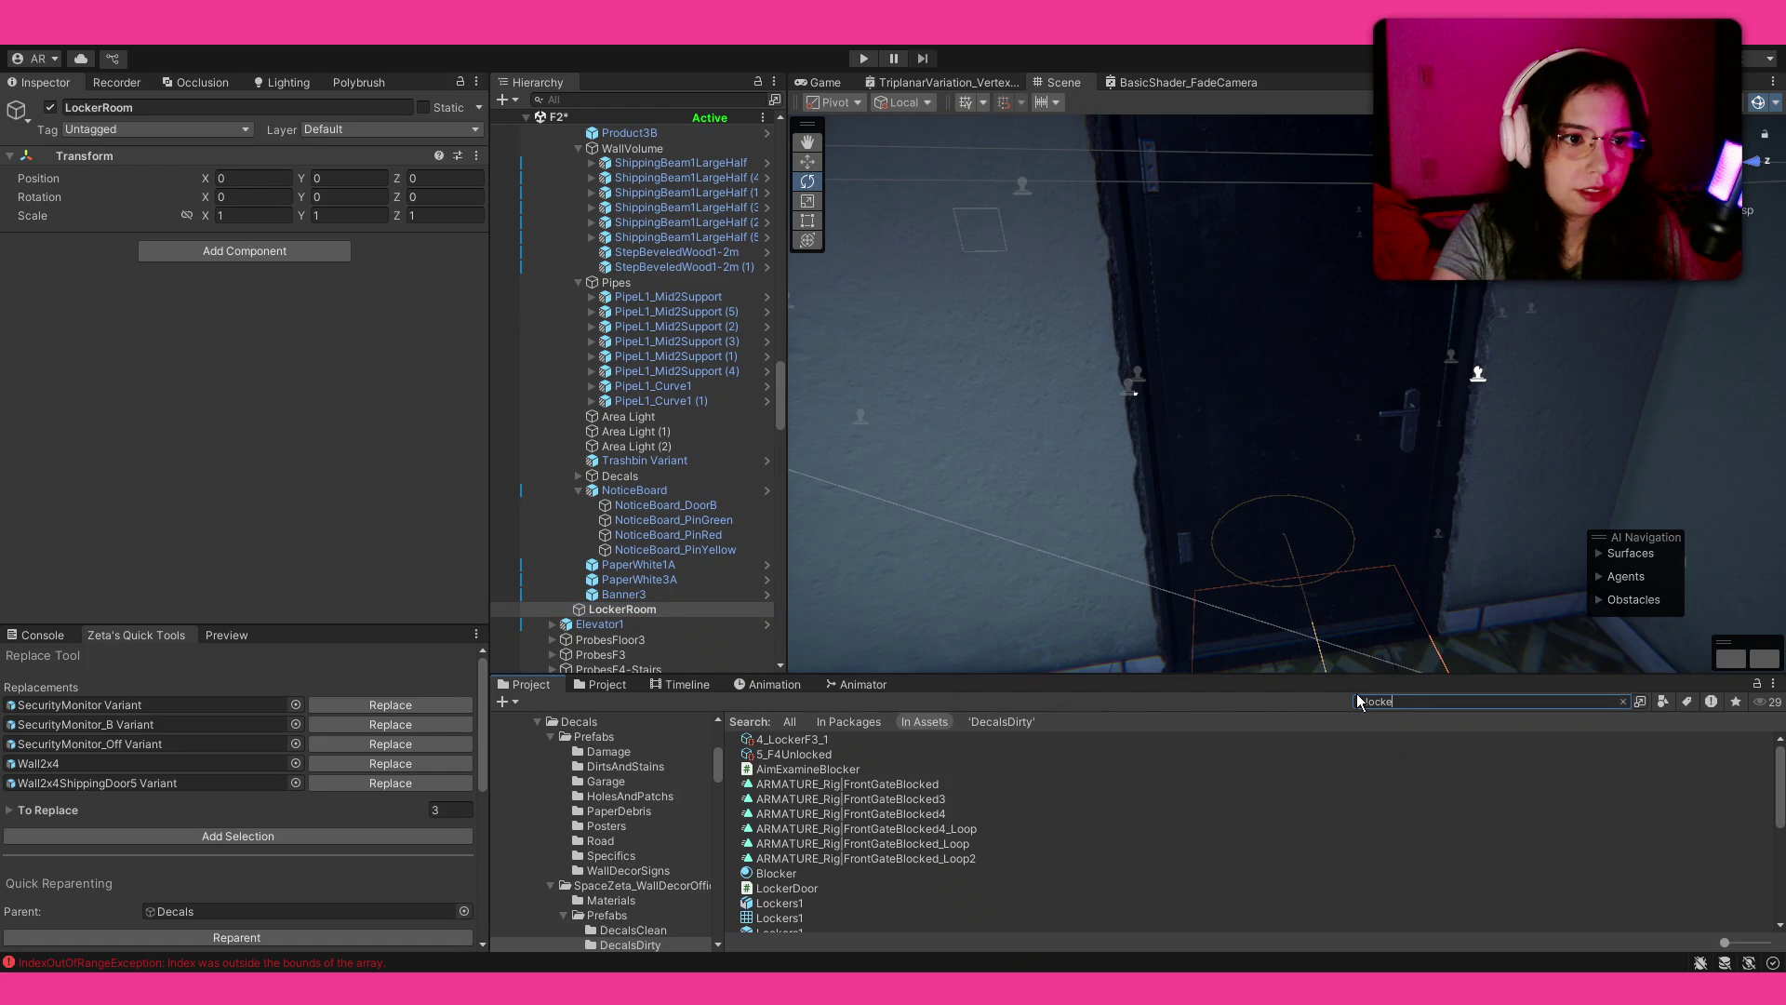
text(r)
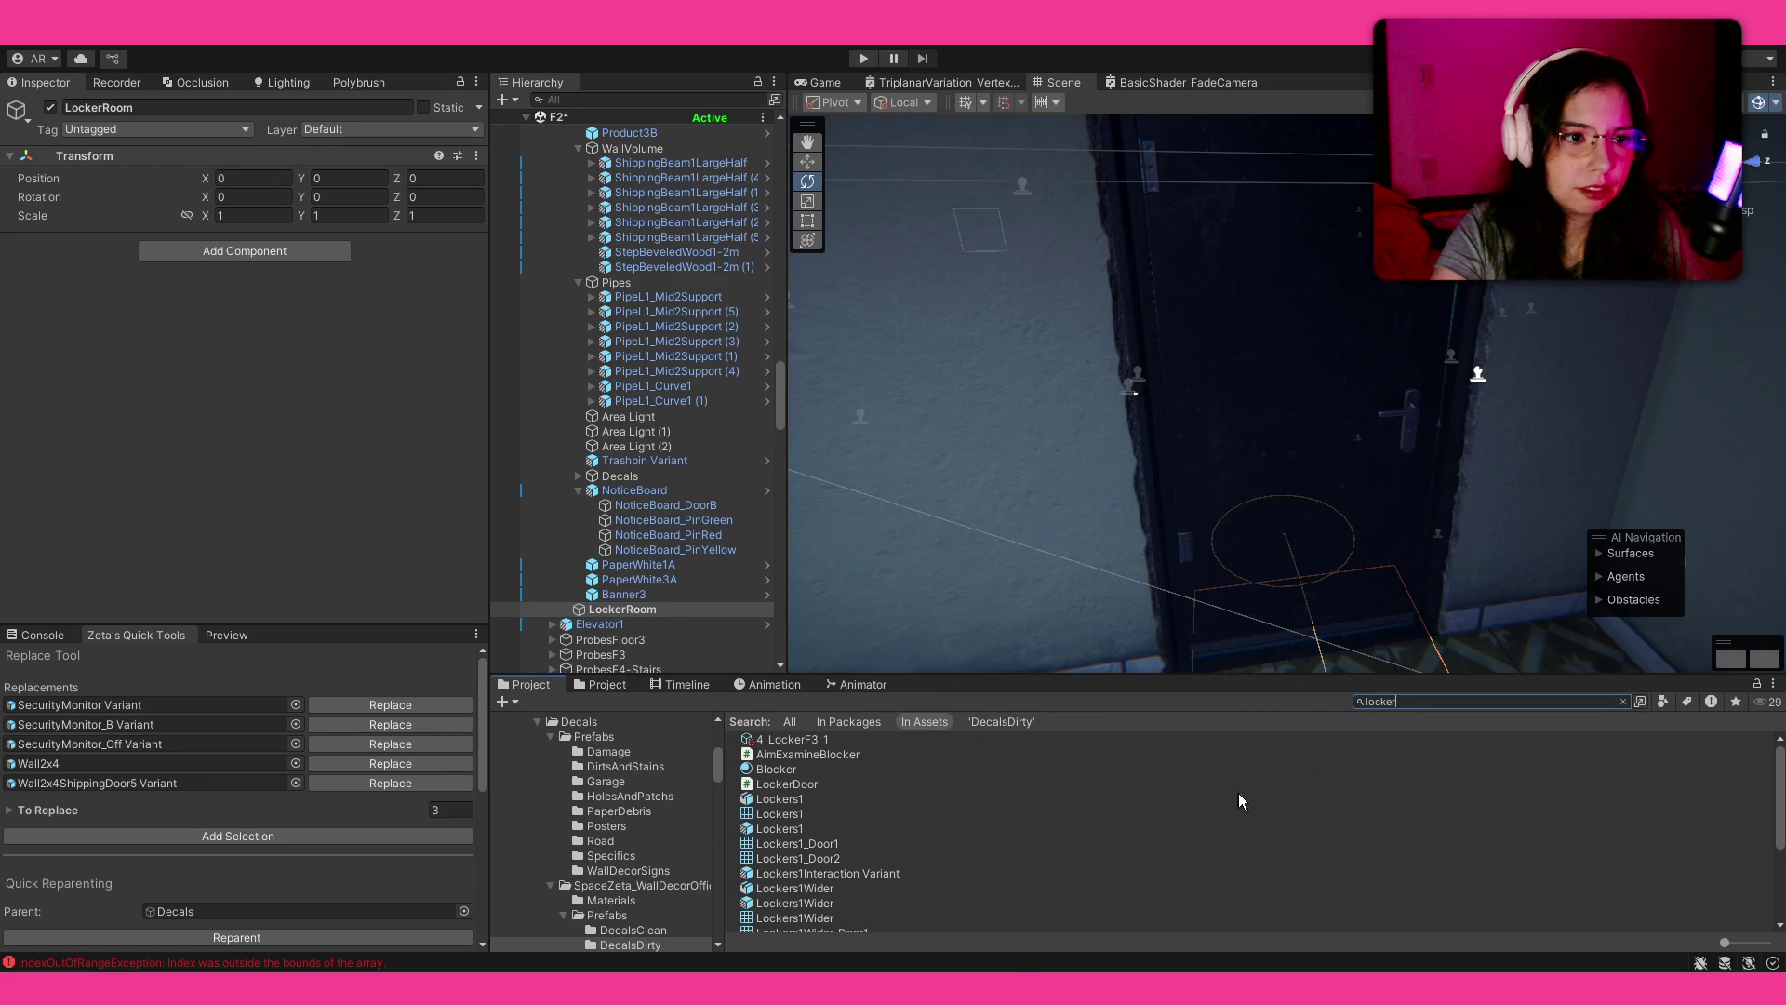
scroll(1001, 812, down, 2)
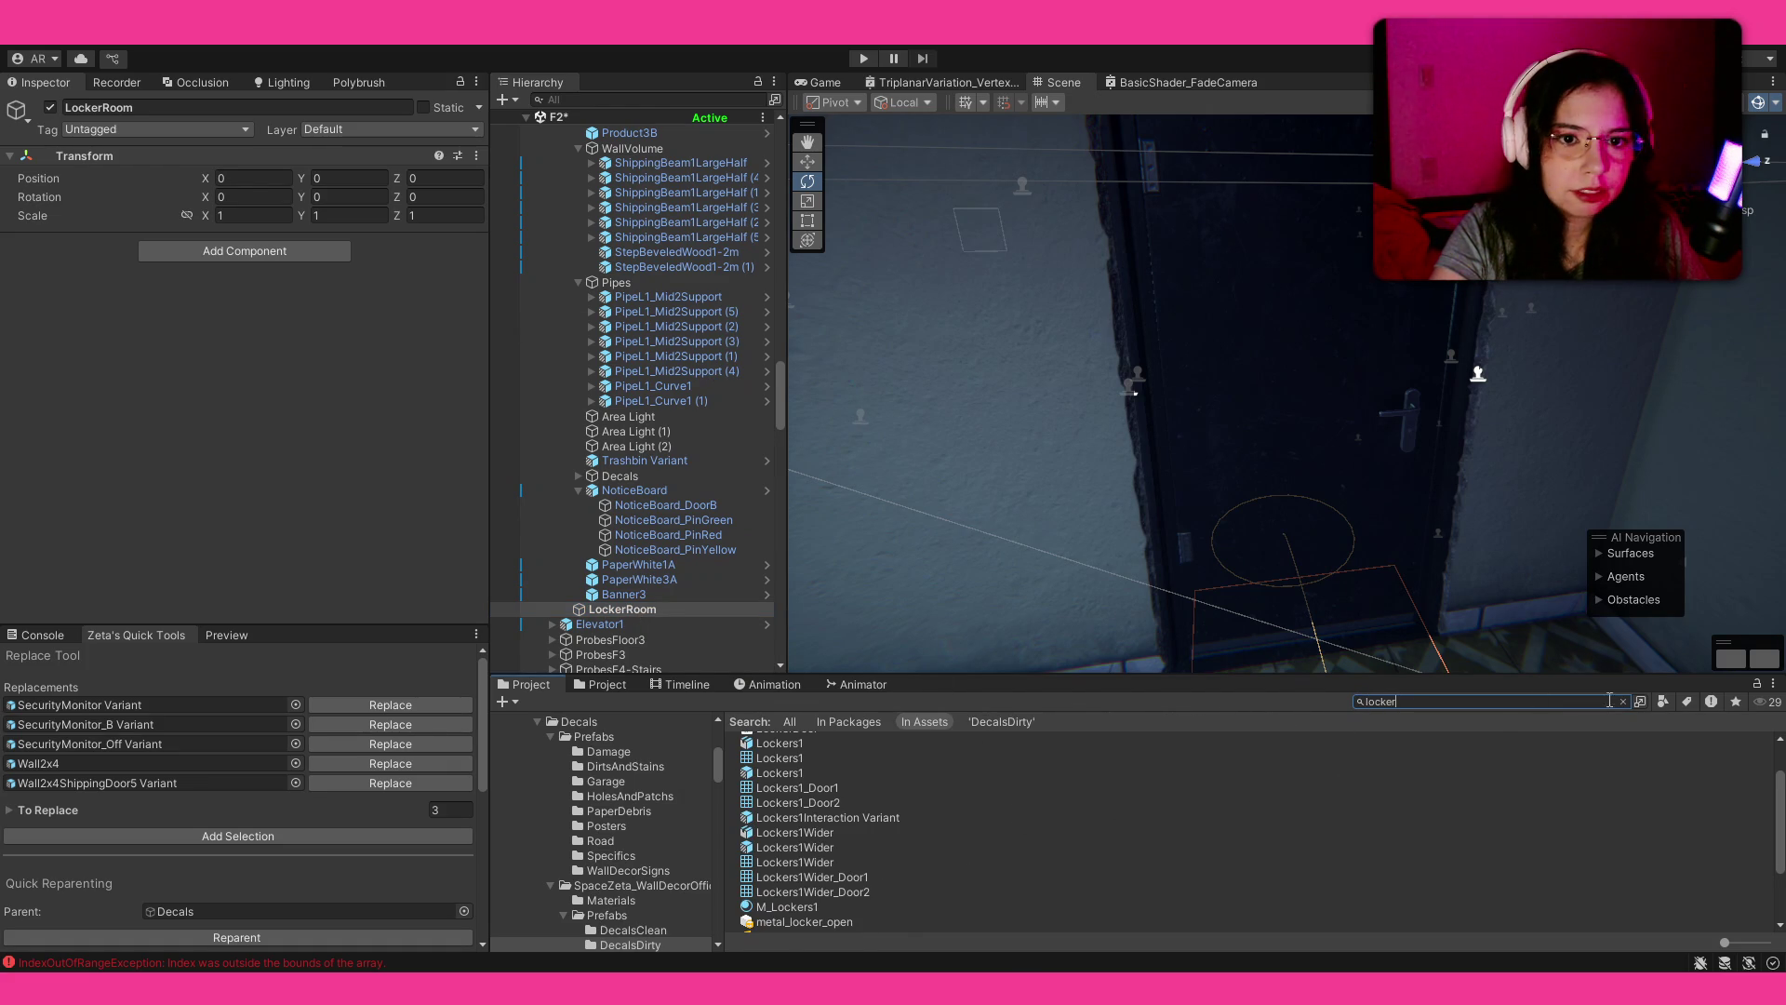
Step: Filter the search with t:Prefab and try the Lockers1Interaction Variant, then undo it
text( t:Prefab)
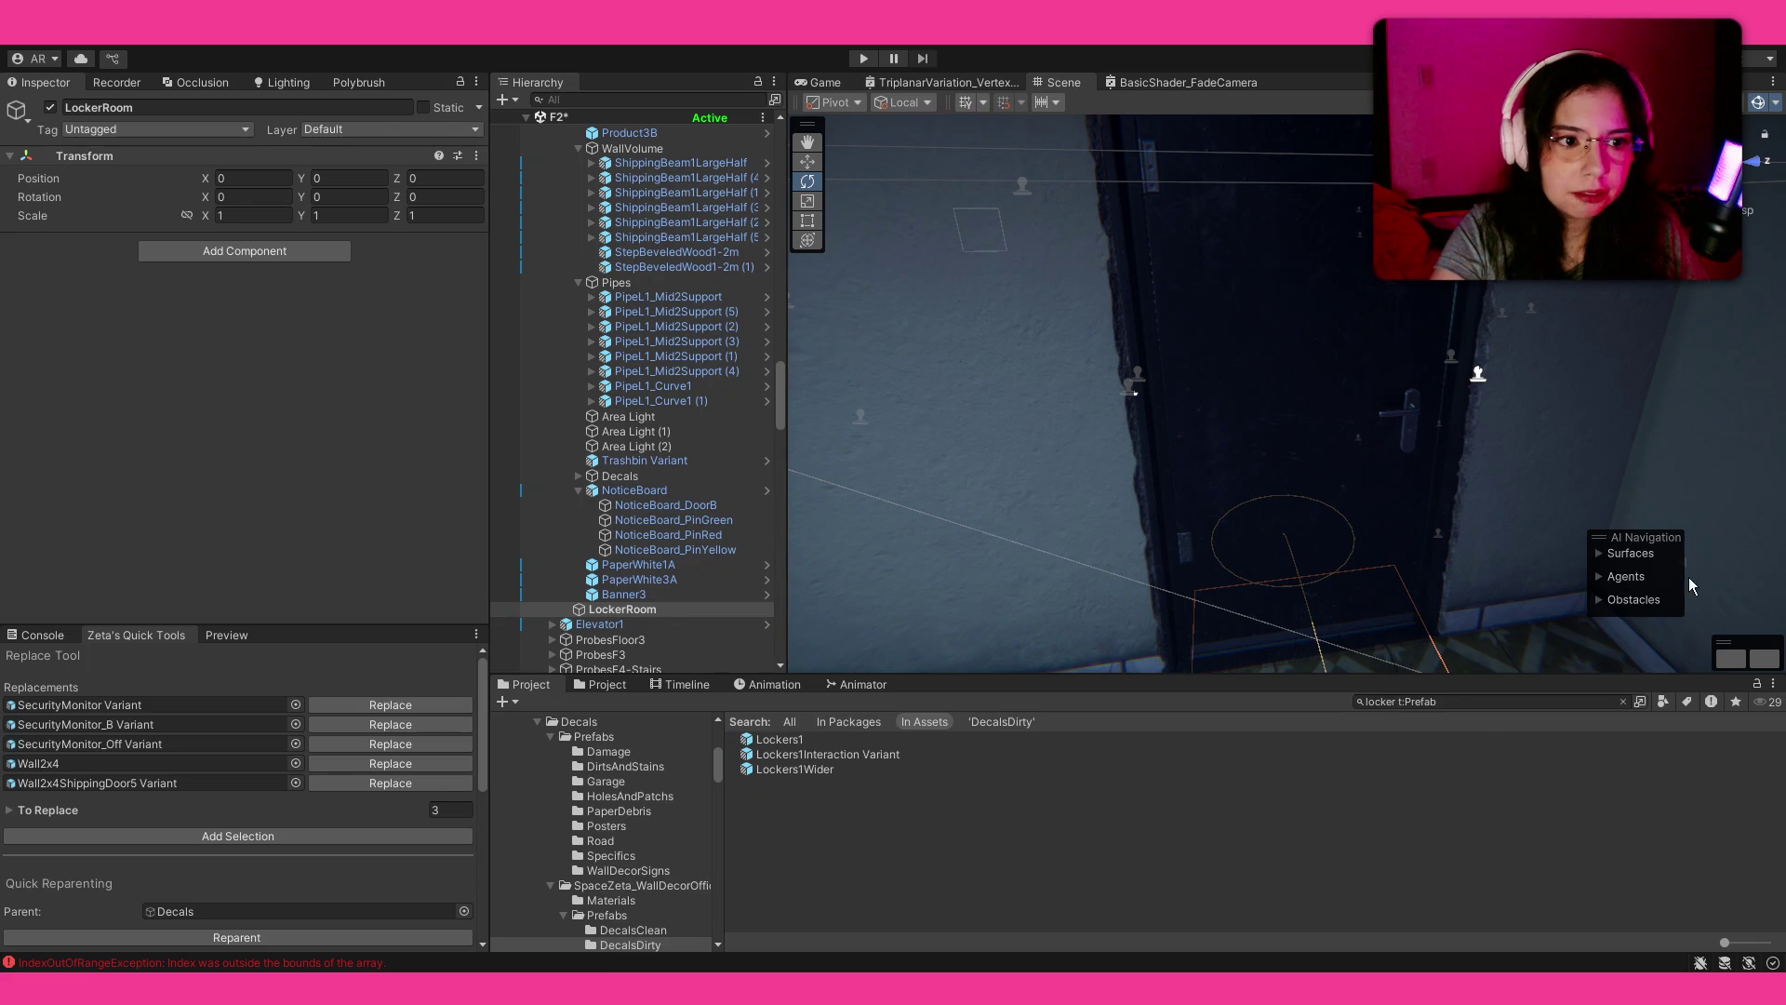
click(845, 756)
drag(1441, 455, 1390, 494)
drag(856, 760, 1174, 452)
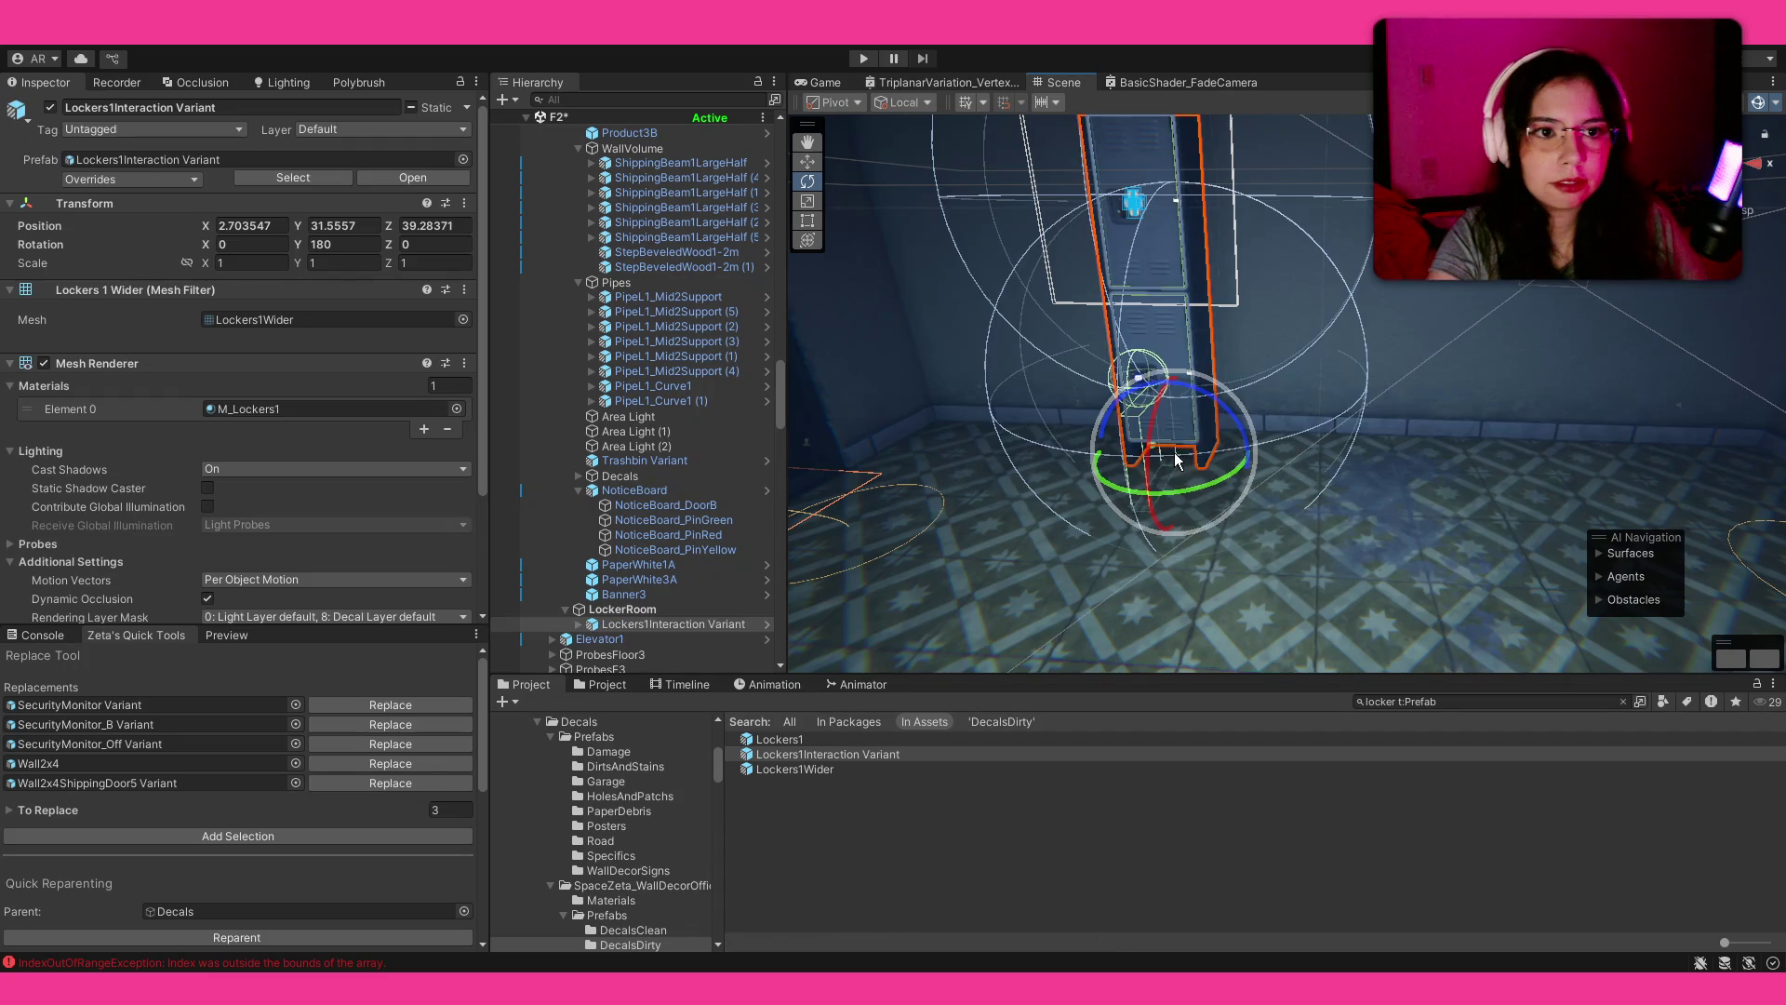
key(ctrl+z)
Step: Place a Lockers1Wider locker and put a duplicate right beside it
mouse_move(798, 769)
mouse_down()
mouse_move(1007, 567)
mouse_move(1083, 426)
mouse_move(1107, 463)
mouse_up()
key(ctrl+z)
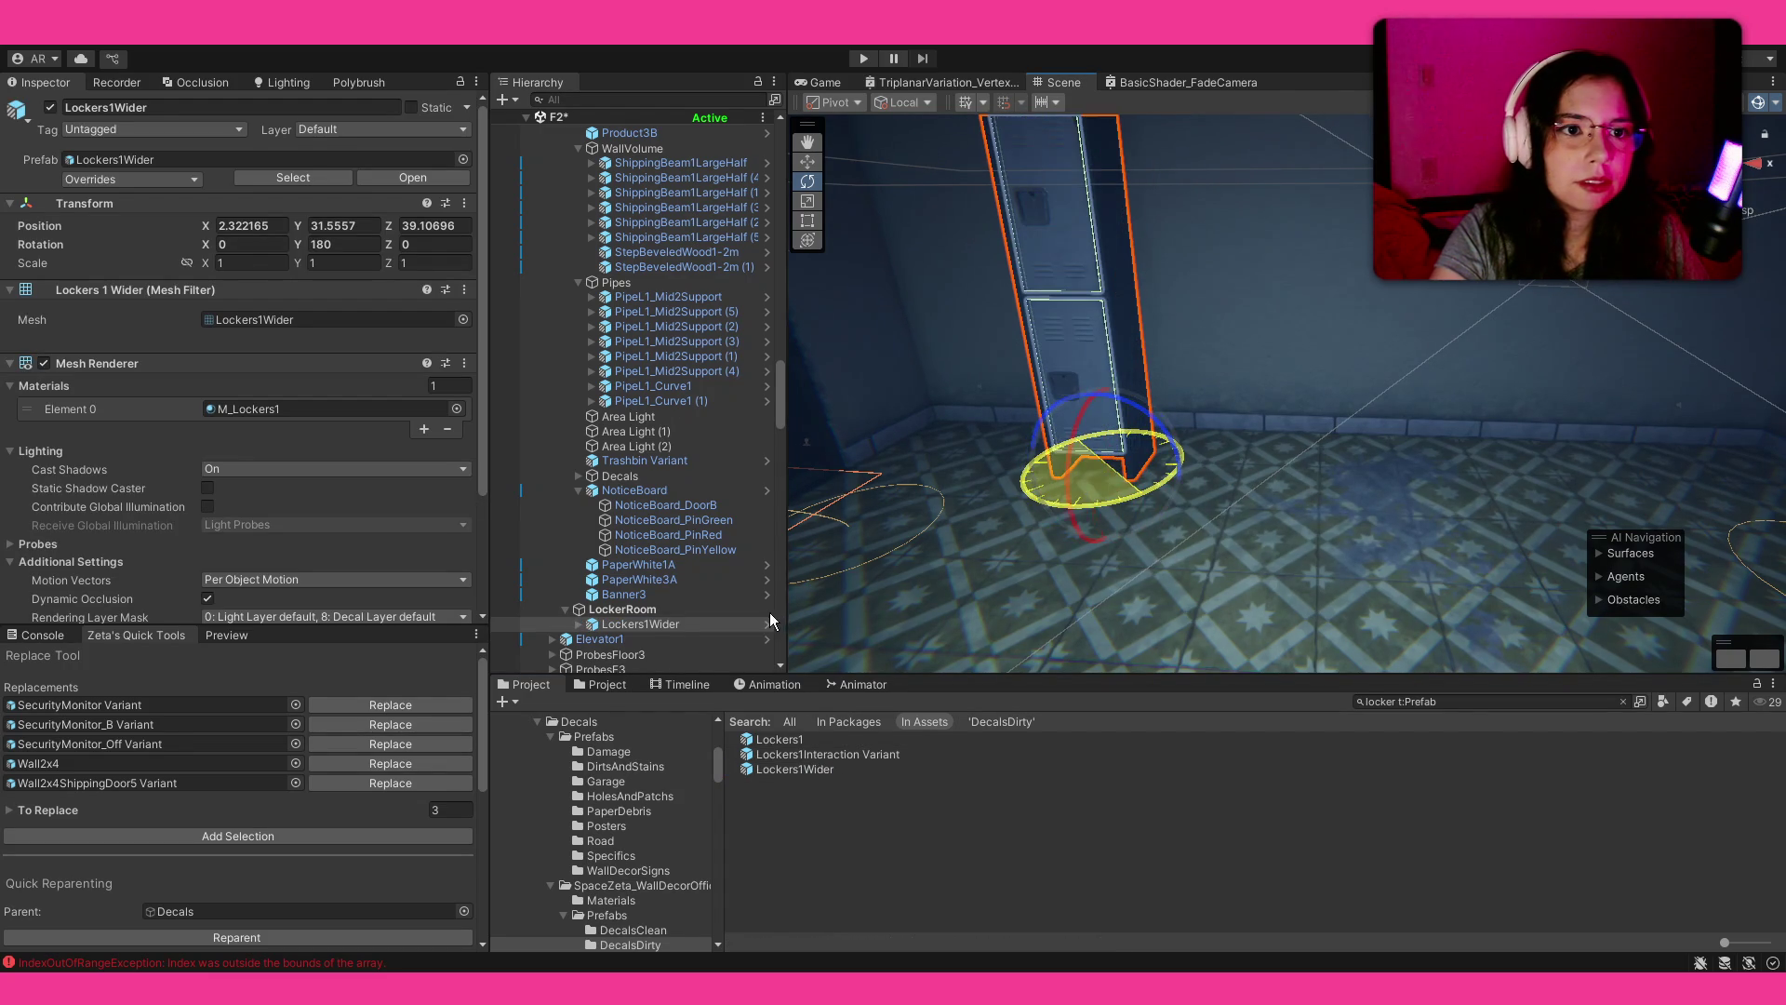
key(w)
key(ctrl+d)
mouse_move(1052, 466)
mouse_down()
mouse_move(1149, 479)
mouse_move(1136, 499)
mouse_move(1153, 535)
mouse_move(1196, 521)
mouse_move(1231, 584)
mouse_up()
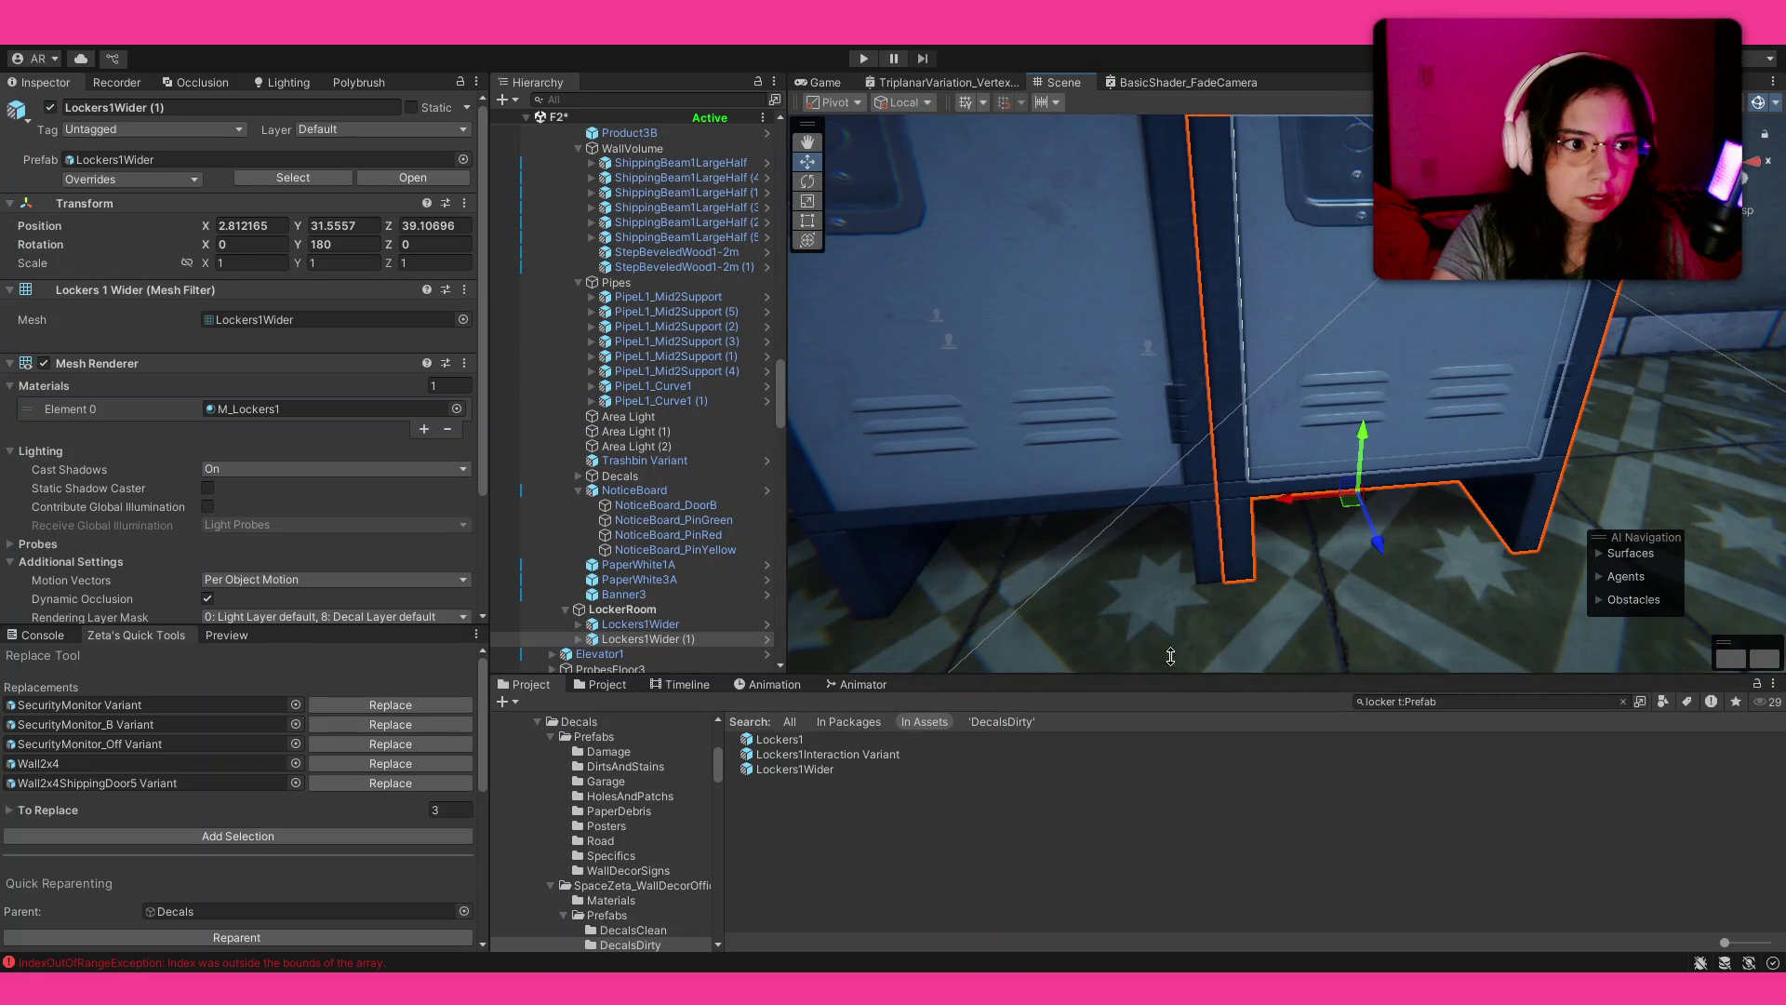
Step: Duplicate the locker pair twice to extend the row to six lockers
ctrl+click(739, 622)
mouse_move(1154, 514)
mouse_down()
mouse_move(928, 506)
mouse_move(1039, 439)
mouse_move(1120, 458)
mouse_move(1273, 415)
mouse_move(1481, 454)
mouse_move(1109, 491)
mouse_up()
key(ctrl+d)
scroll(1246, 413, up, 3)
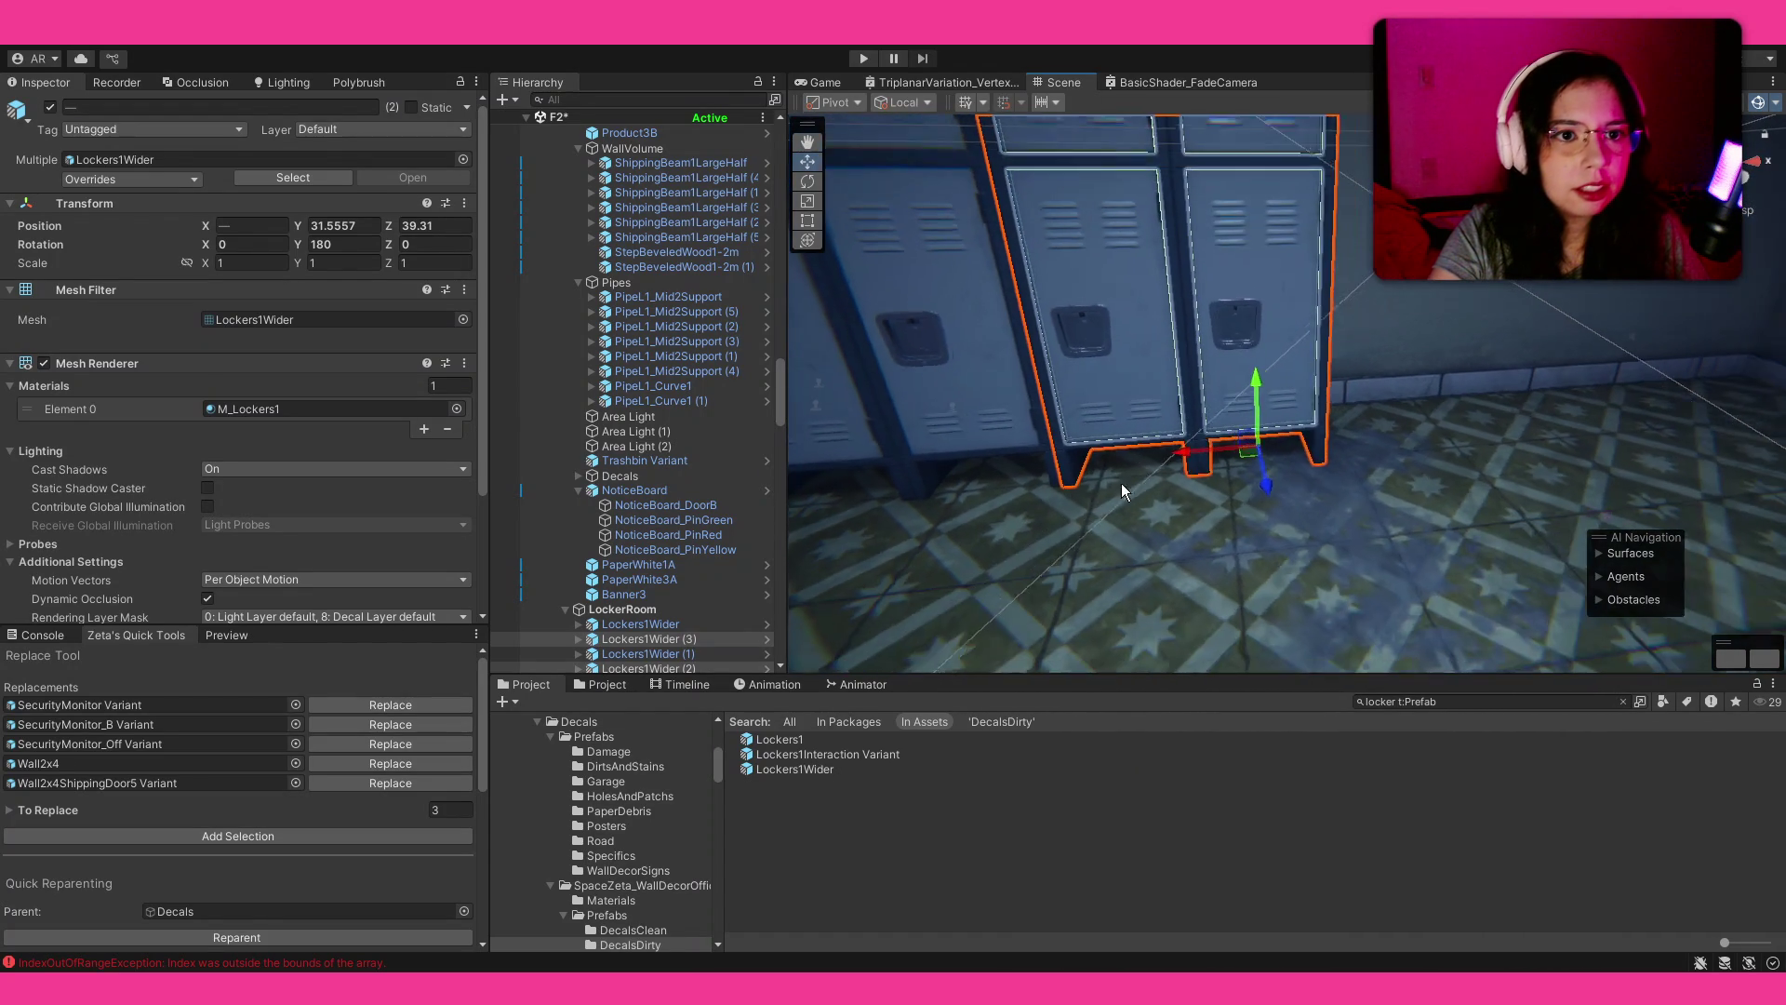
key(ctrl+d)
mouse_move(1251, 456)
mouse_down()
mouse_move(1401, 450)
mouse_move(1188, 446)
mouse_move(1045, 399)
mouse_move(1048, 423)
mouse_move(885, 451)
mouse_move(728, 411)
mouse_move(618, 415)
mouse_move(975, 483)
mouse_up()
click(1403, 450)
Step: Select all six lockers and move the row to Z 36.56
click(648, 625)
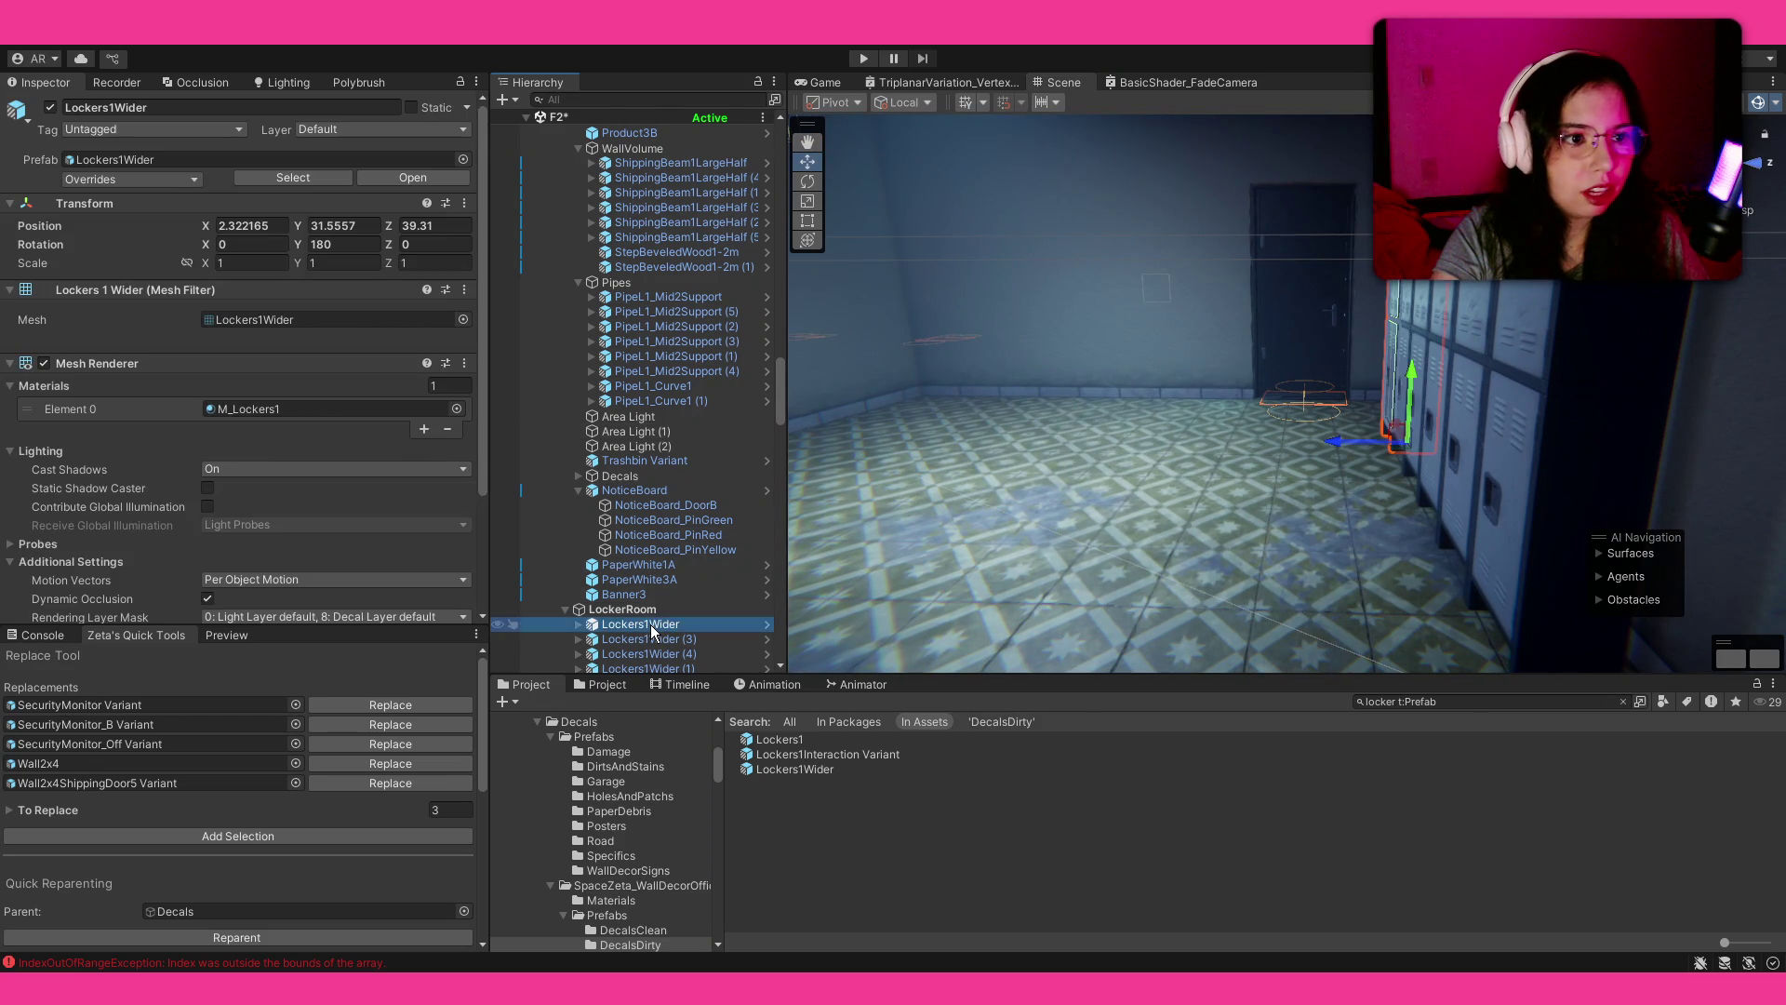
scroll(660, 595, down, 3)
shift+click(672, 583)
drag(1470, 639, 807, 576)
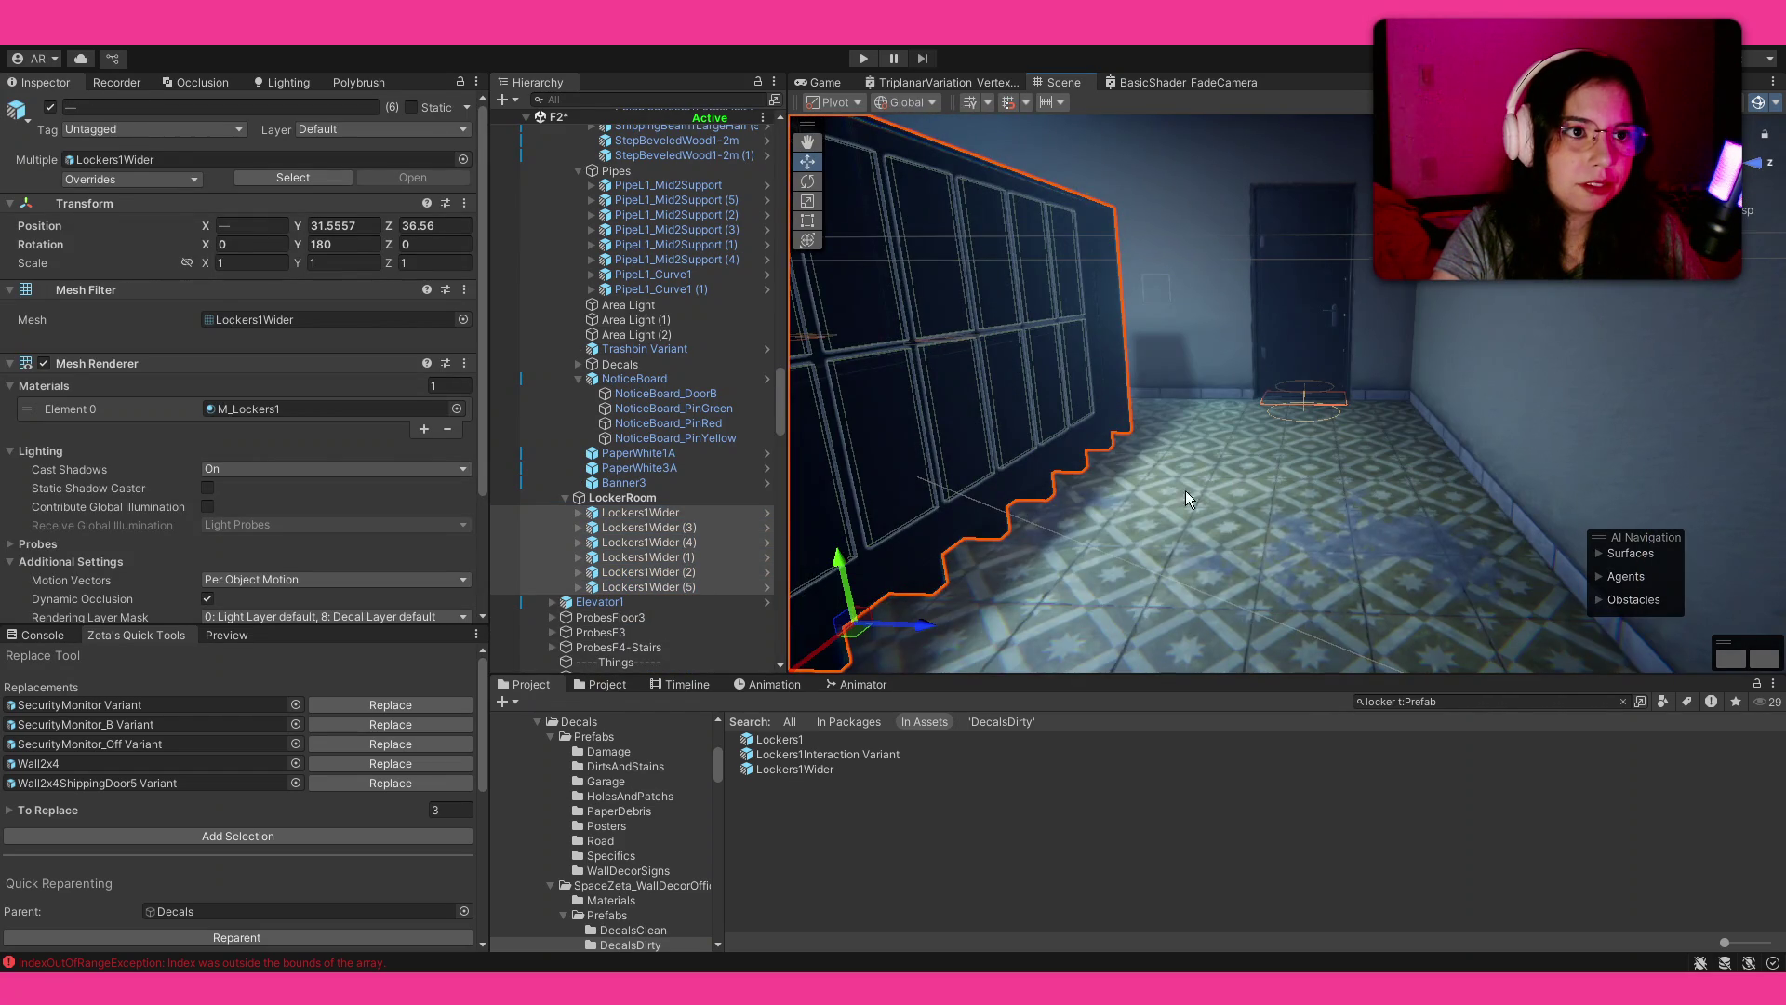
Step: Turn the locker row 180 degrees about its centre and slide it along its depth axis
drag(1200, 484, 1131, 501)
key(z)
key(x)
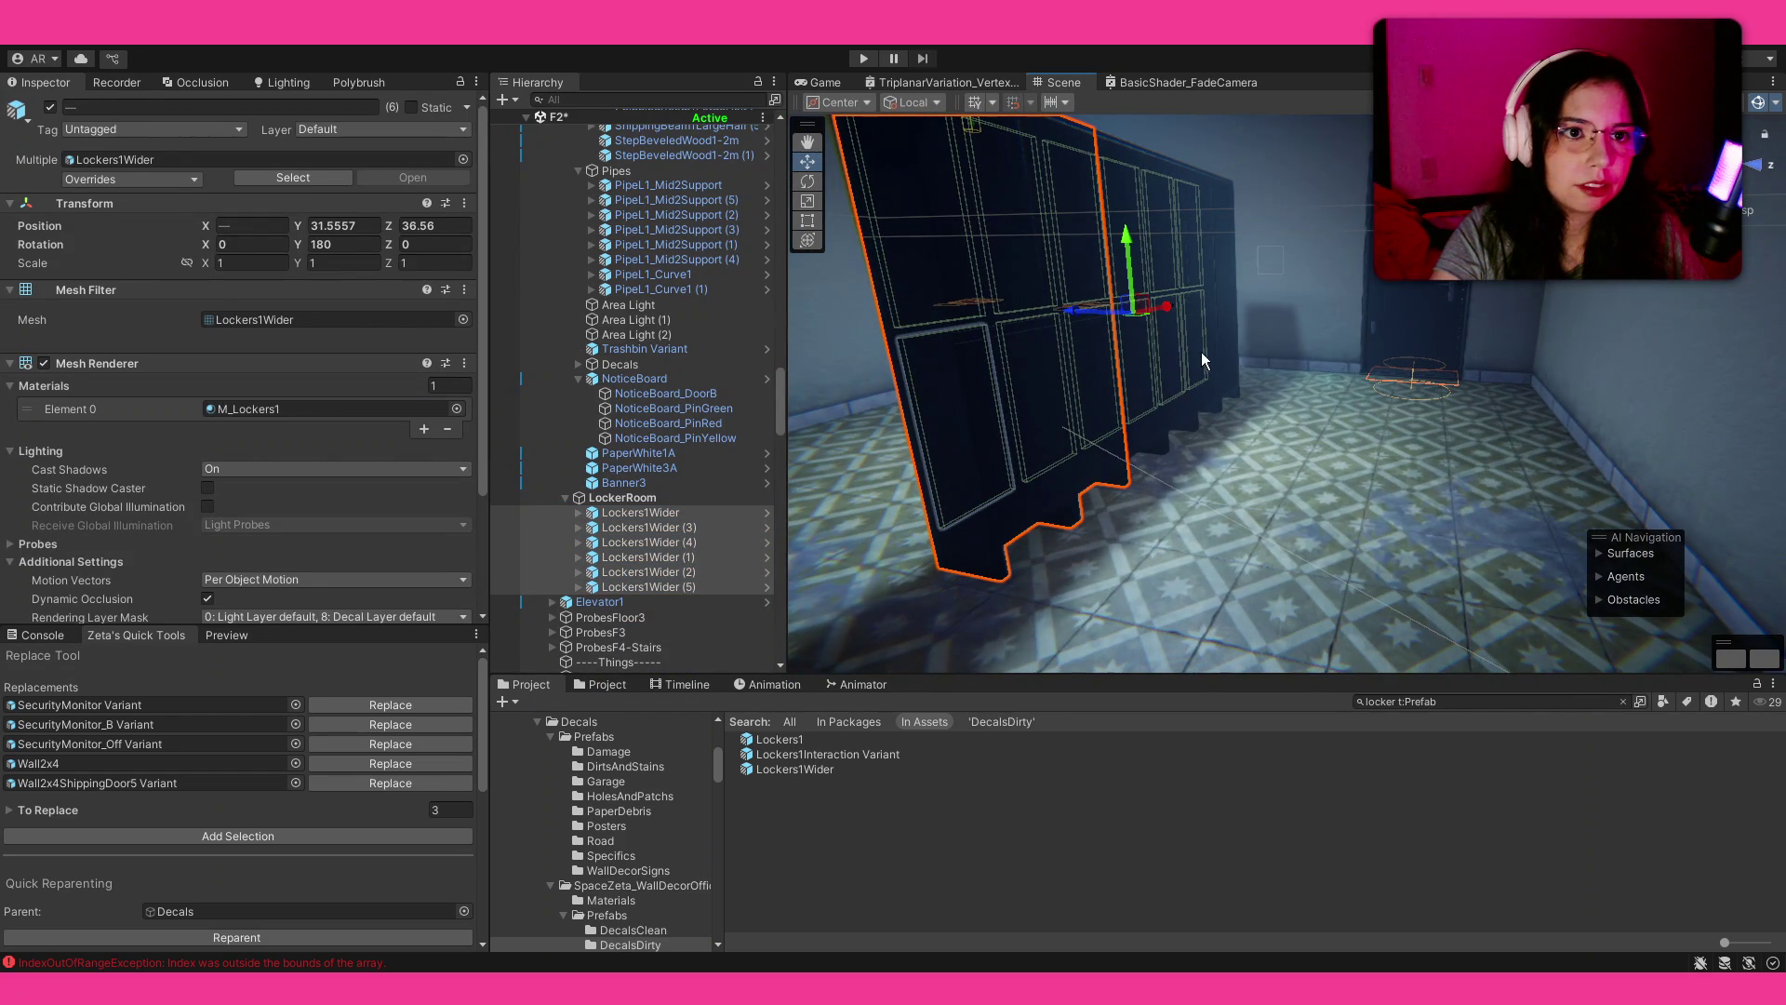
drag(1168, 326, 832, 428)
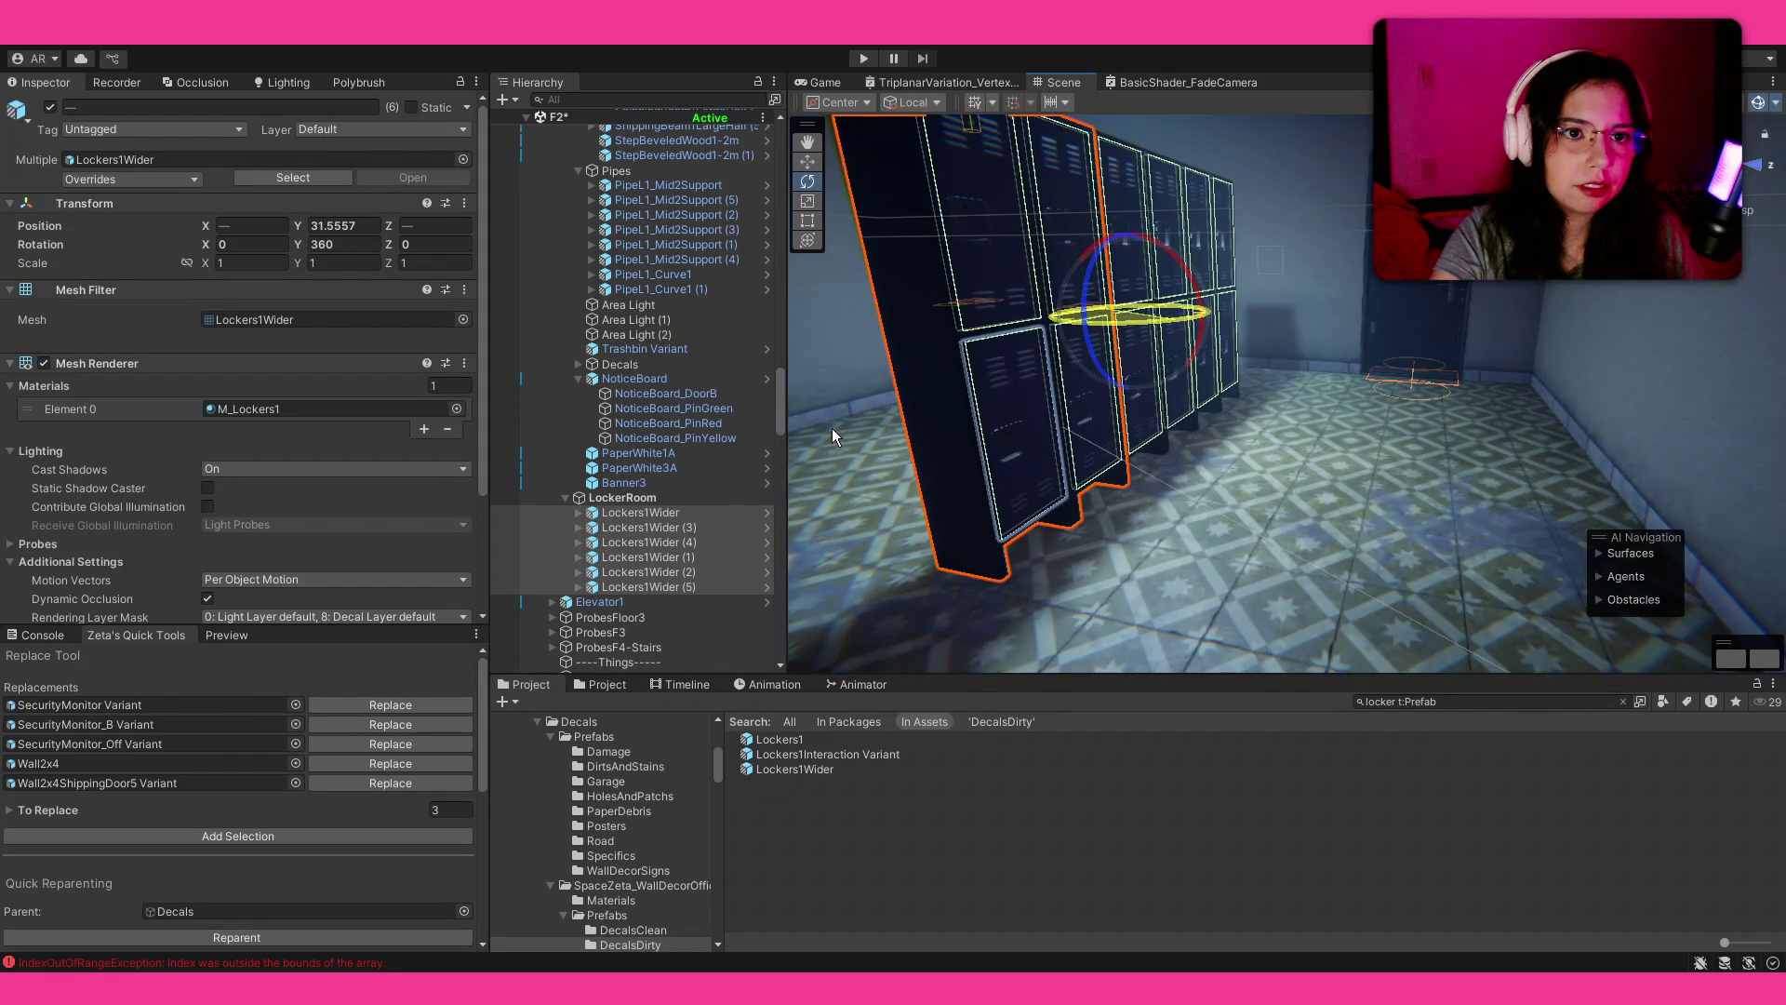
key(w)
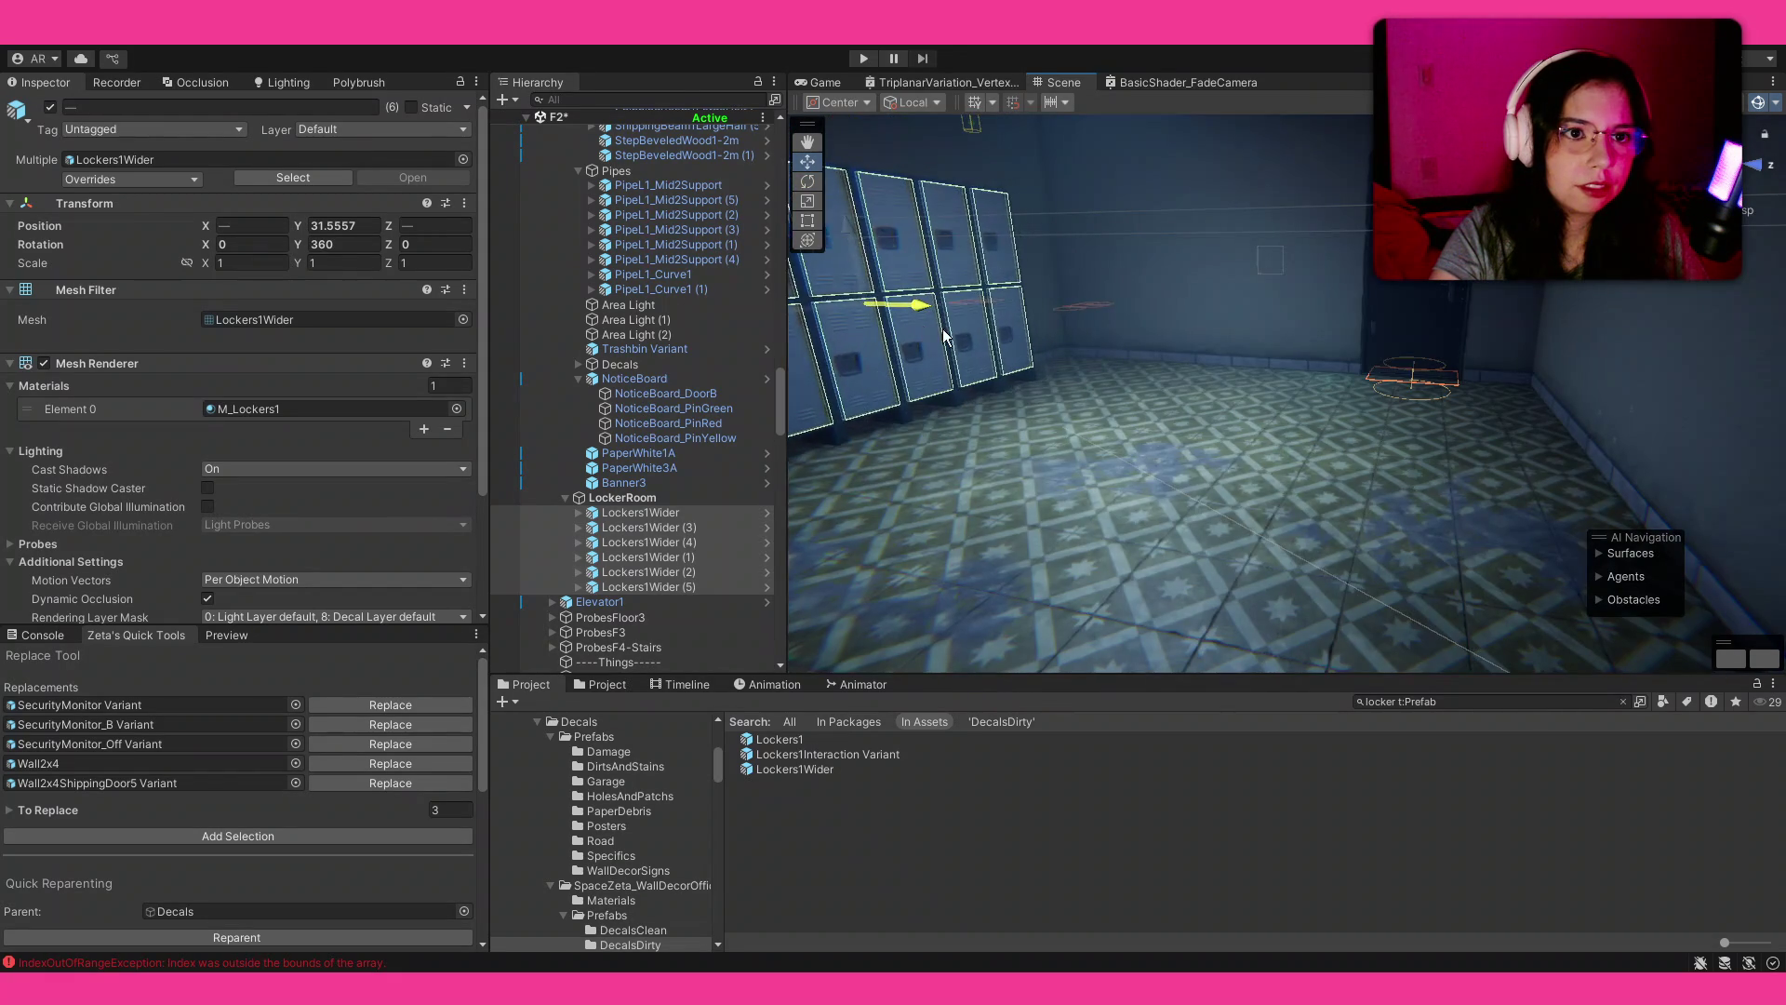
key(f)
drag(1321, 314, 1337, 330)
mouse_move(1453, 363)
alt+mouse_down()
mouse_move(1247, 416)
mouse_move(1069, 410)
mouse_move(1199, 365)
mouse_move(1189, 356)
alt+mouse_up()
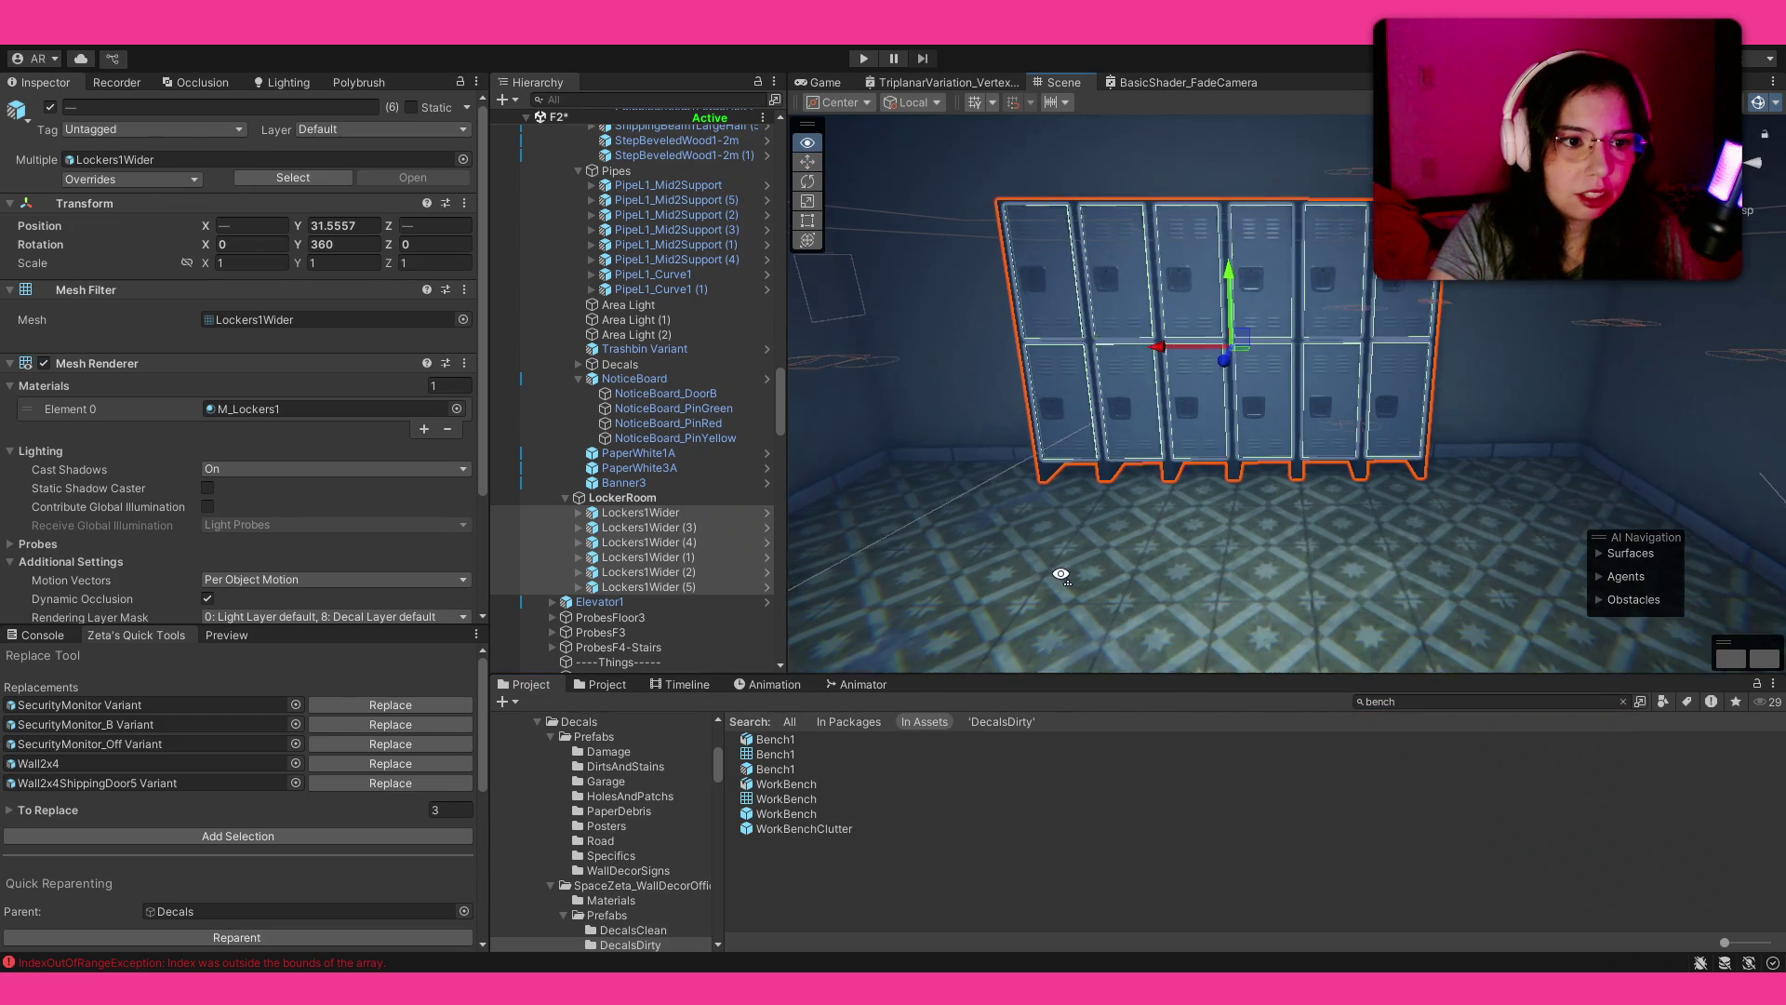
Step: Place a Bench1 bench in front of the lockers and rotate it 90°
mouse_move(775, 768)
mouse_down()
mouse_move(1309, 432)
mouse_move(1224, 466)
mouse_move(1512, 539)
mouse_move(1263, 400)
mouse_move(1024, 438)
mouse_up()
key(e)
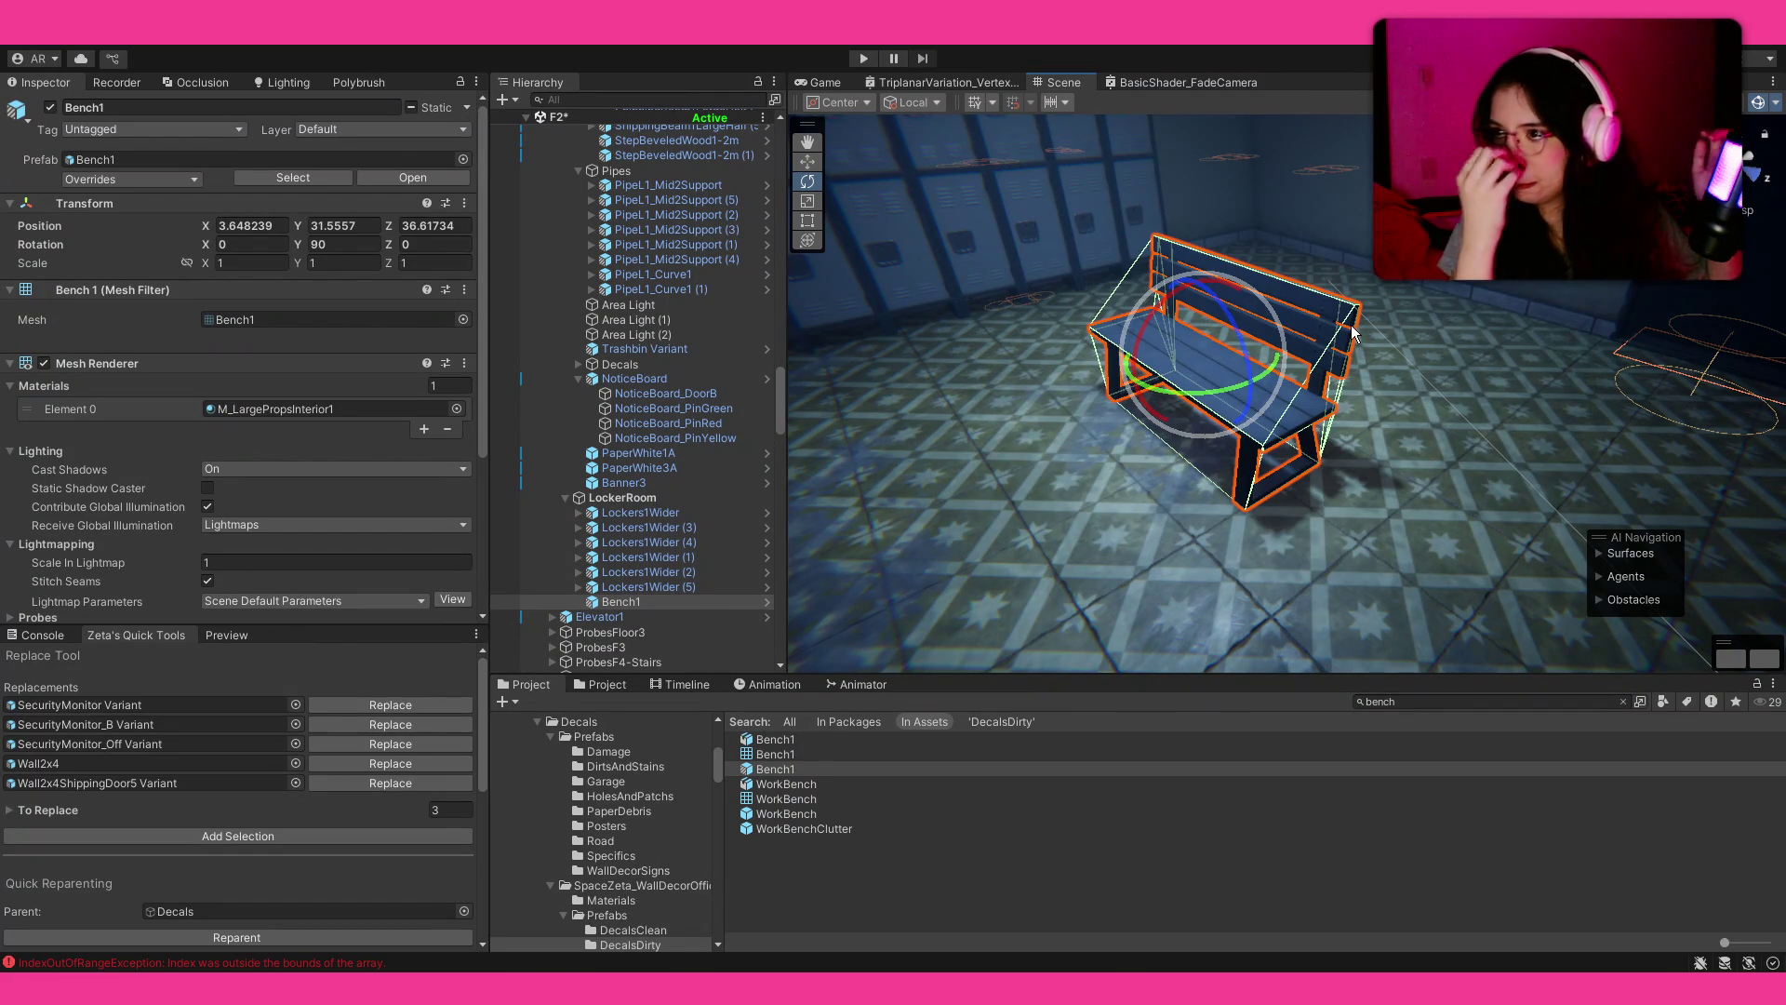
key(w)
mouse_move(1335, 260)
mouse_down()
mouse_move(1173, 319)
mouse_move(1076, 314)
mouse_move(1423, 372)
mouse_move(1628, 374)
mouse_up()
Step: Duplicate the bench and shift the copy to X 3.372, back to back with the first
key(ctrl+d)
key(w)
drag(1358, 298, 1332, 307)
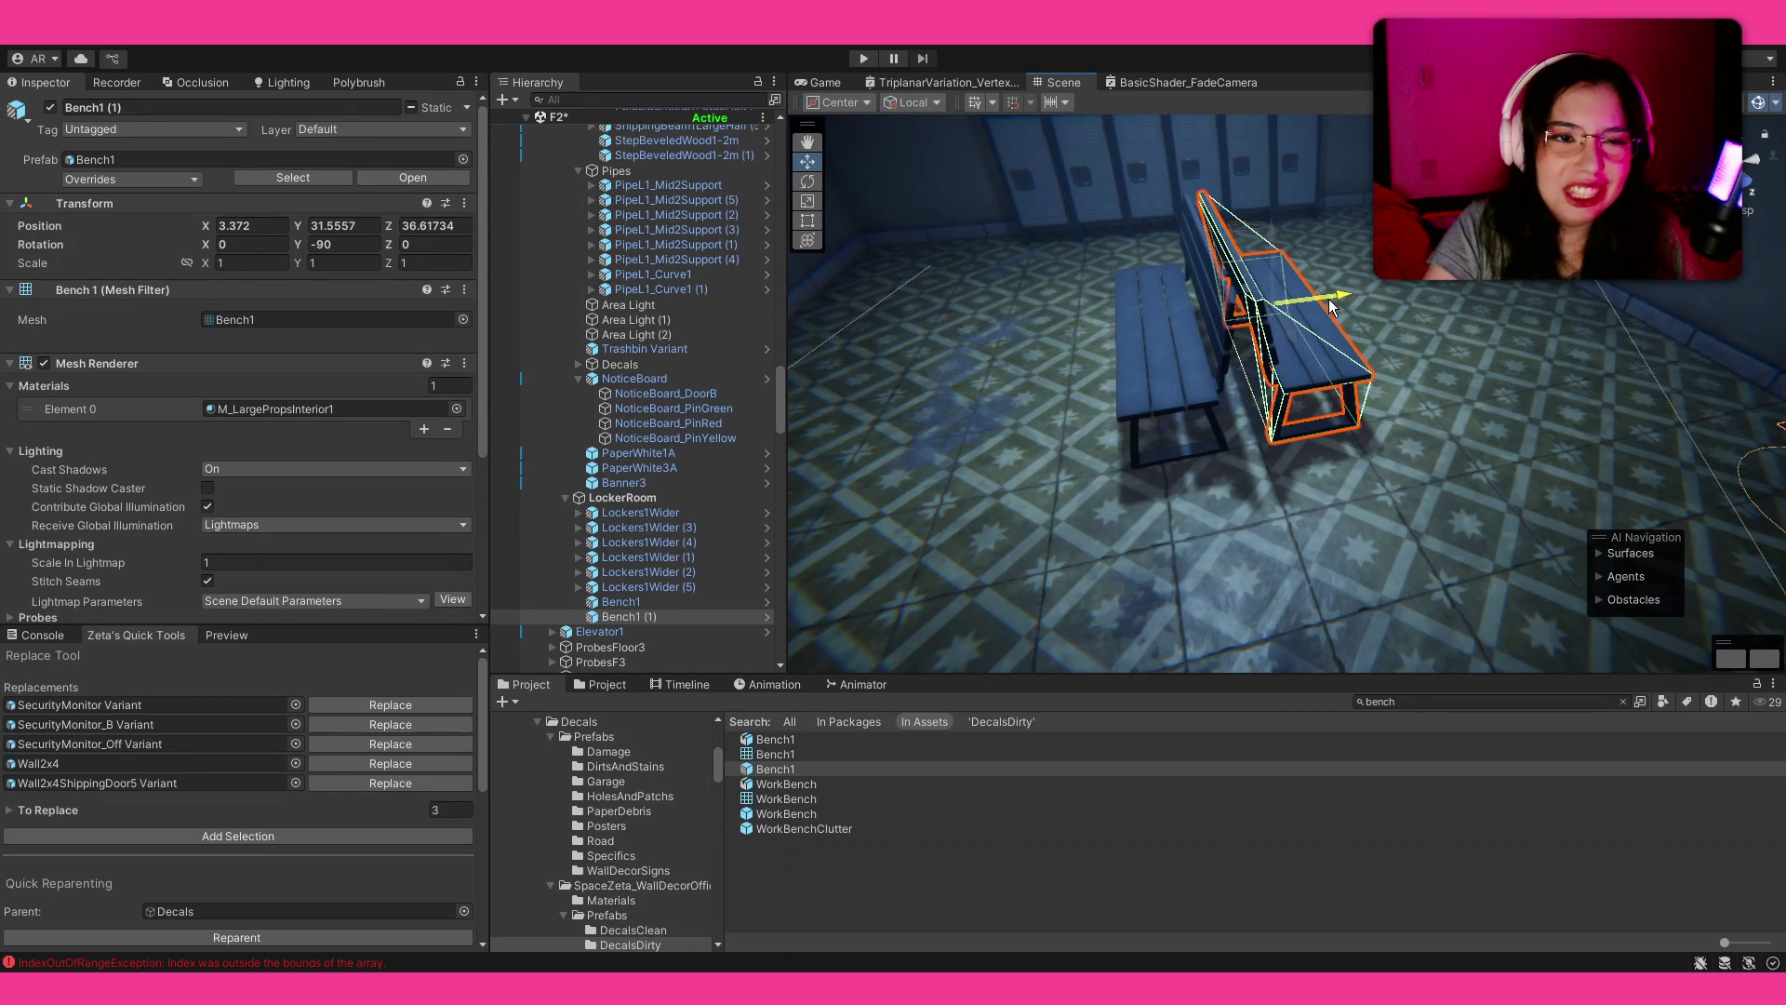
click(1144, 568)
mouse_move(1144, 568)
mouse_down()
mouse_move(1023, 465)
mouse_move(279, 447)
mouse_move(1674, 451)
mouse_move(1187, 471)
mouse_up()
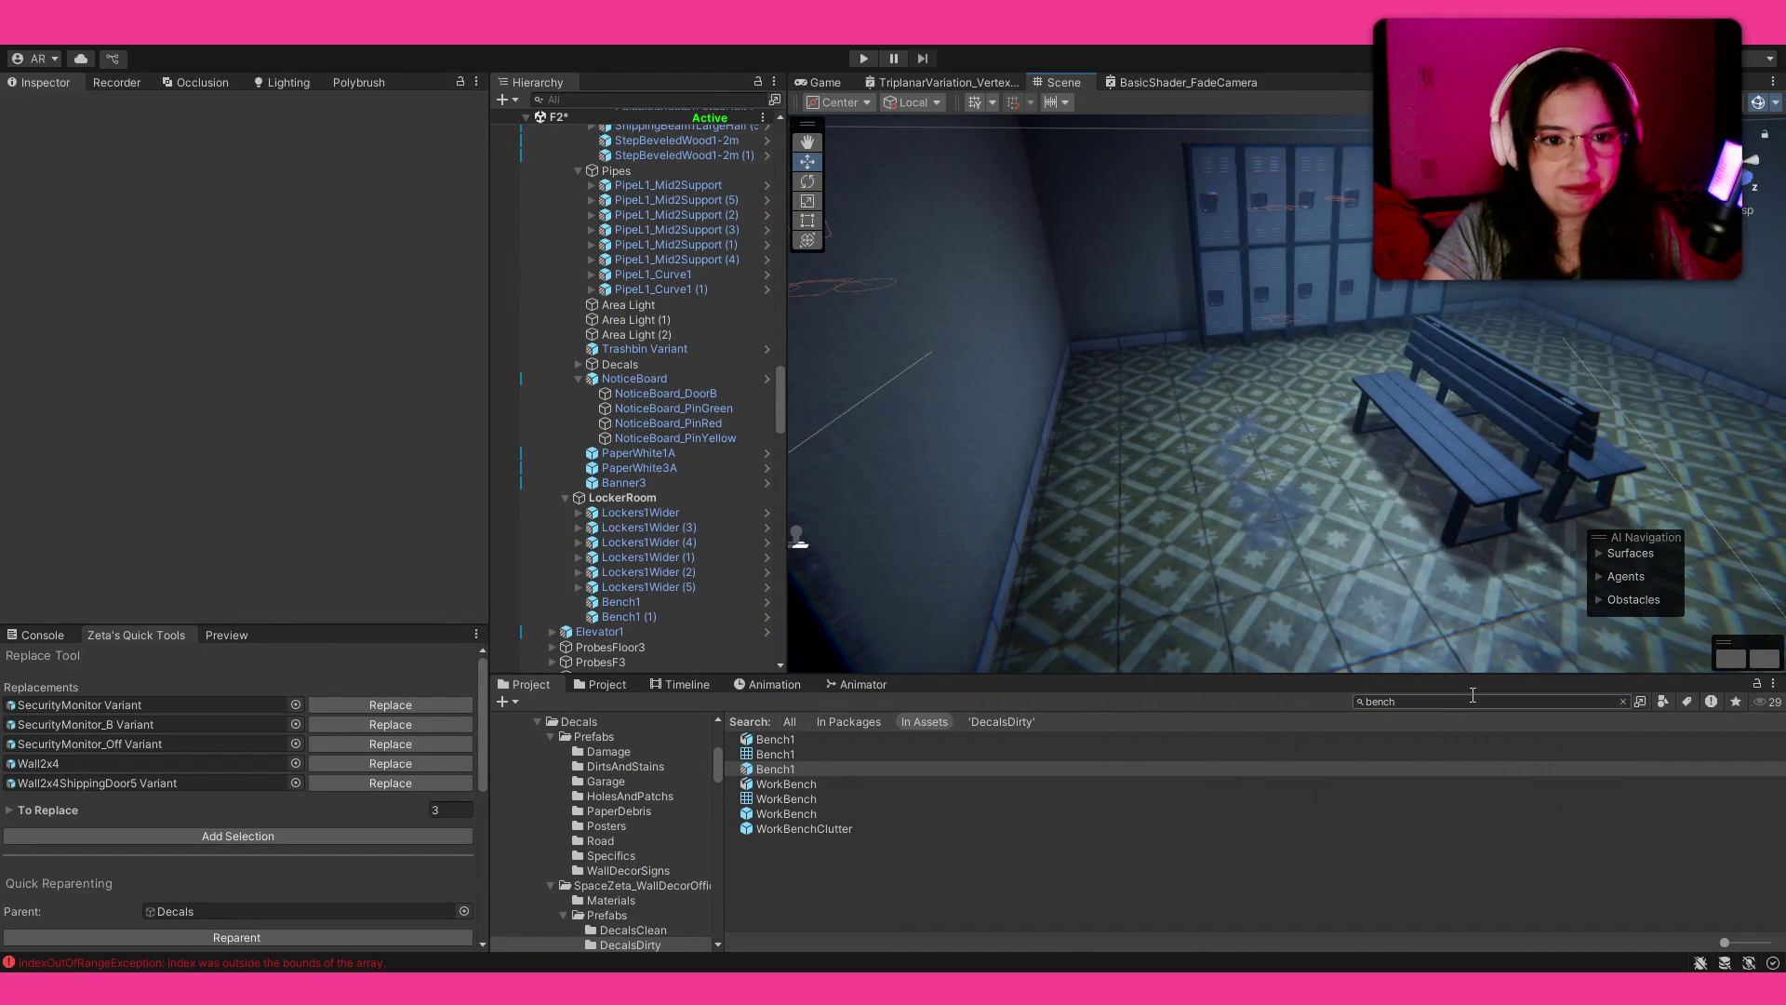
Step: Search 'cart', place a Cart1 cart and turn it to about -95 degrees
text(cart)
mouse_move(1053, 540)
mouse_down()
mouse_move(1389, 456)
mouse_move(1040, 455)
mouse_move(868, 539)
mouse_move(1105, 546)
mouse_move(967, 604)
mouse_up()
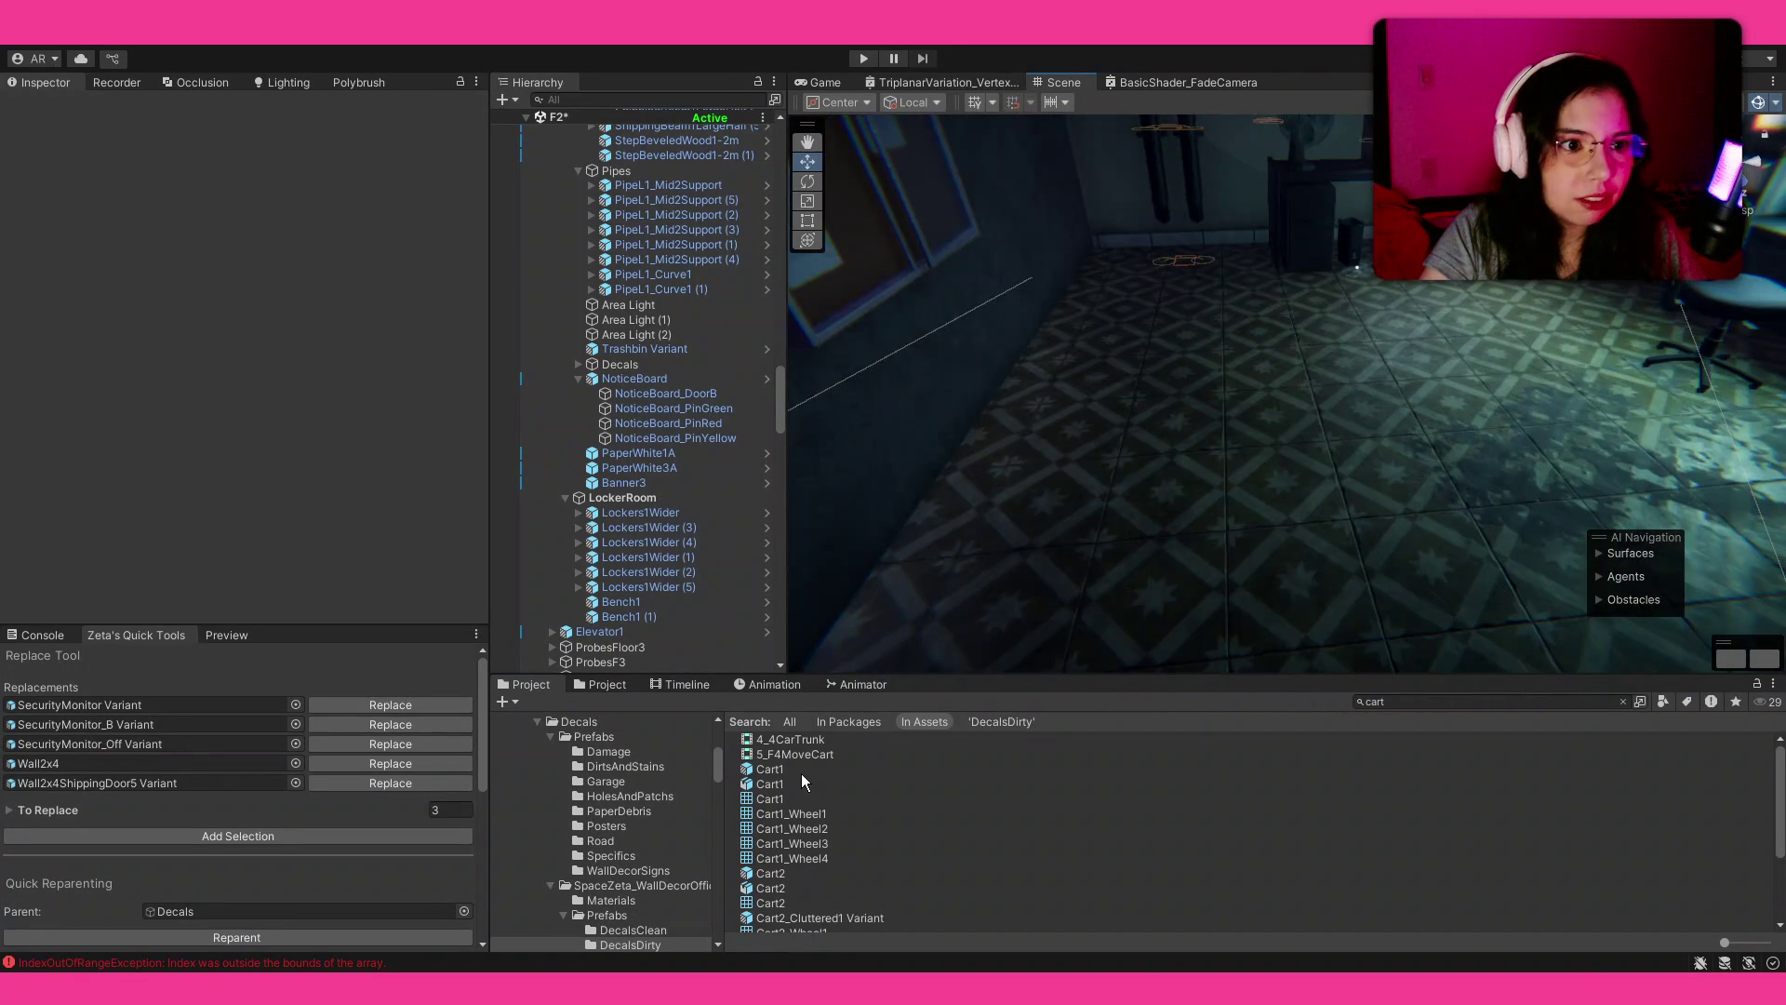
mouse_move(792, 773)
mouse_down()
mouse_move(1119, 437)
mouse_move(1133, 449)
mouse_move(1119, 428)
mouse_move(1105, 443)
mouse_up()
key(e)
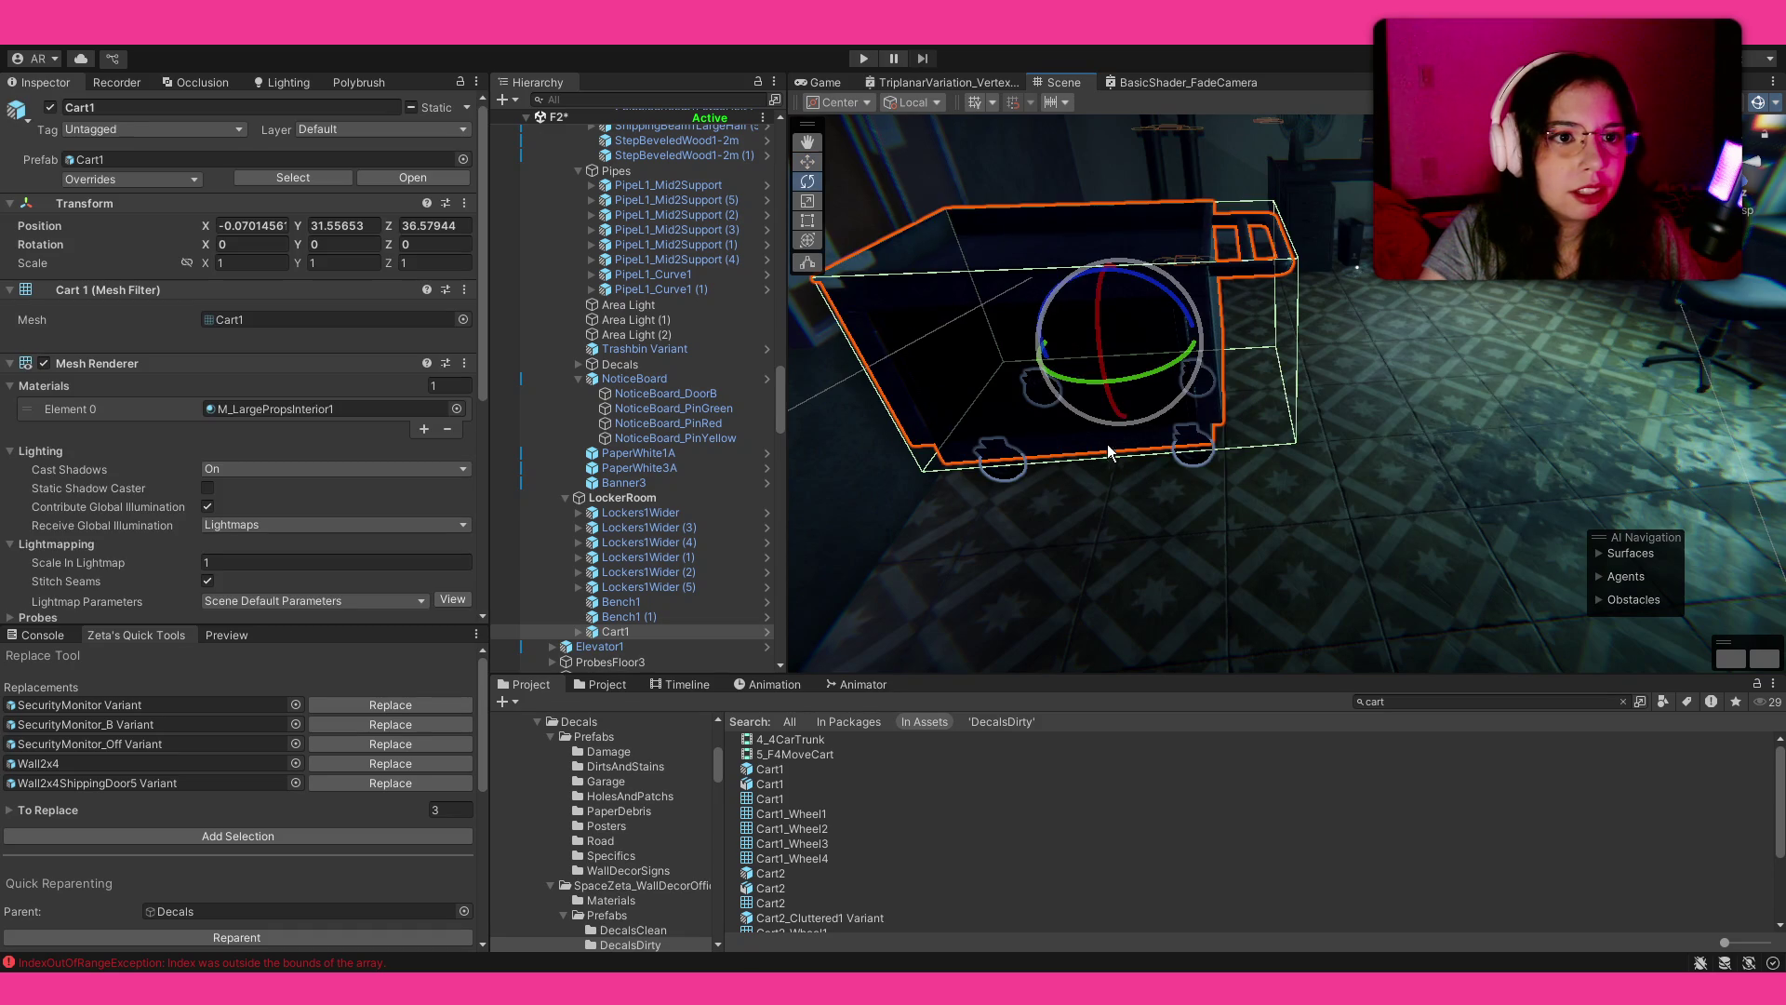
drag(1123, 376, 1370, 366)
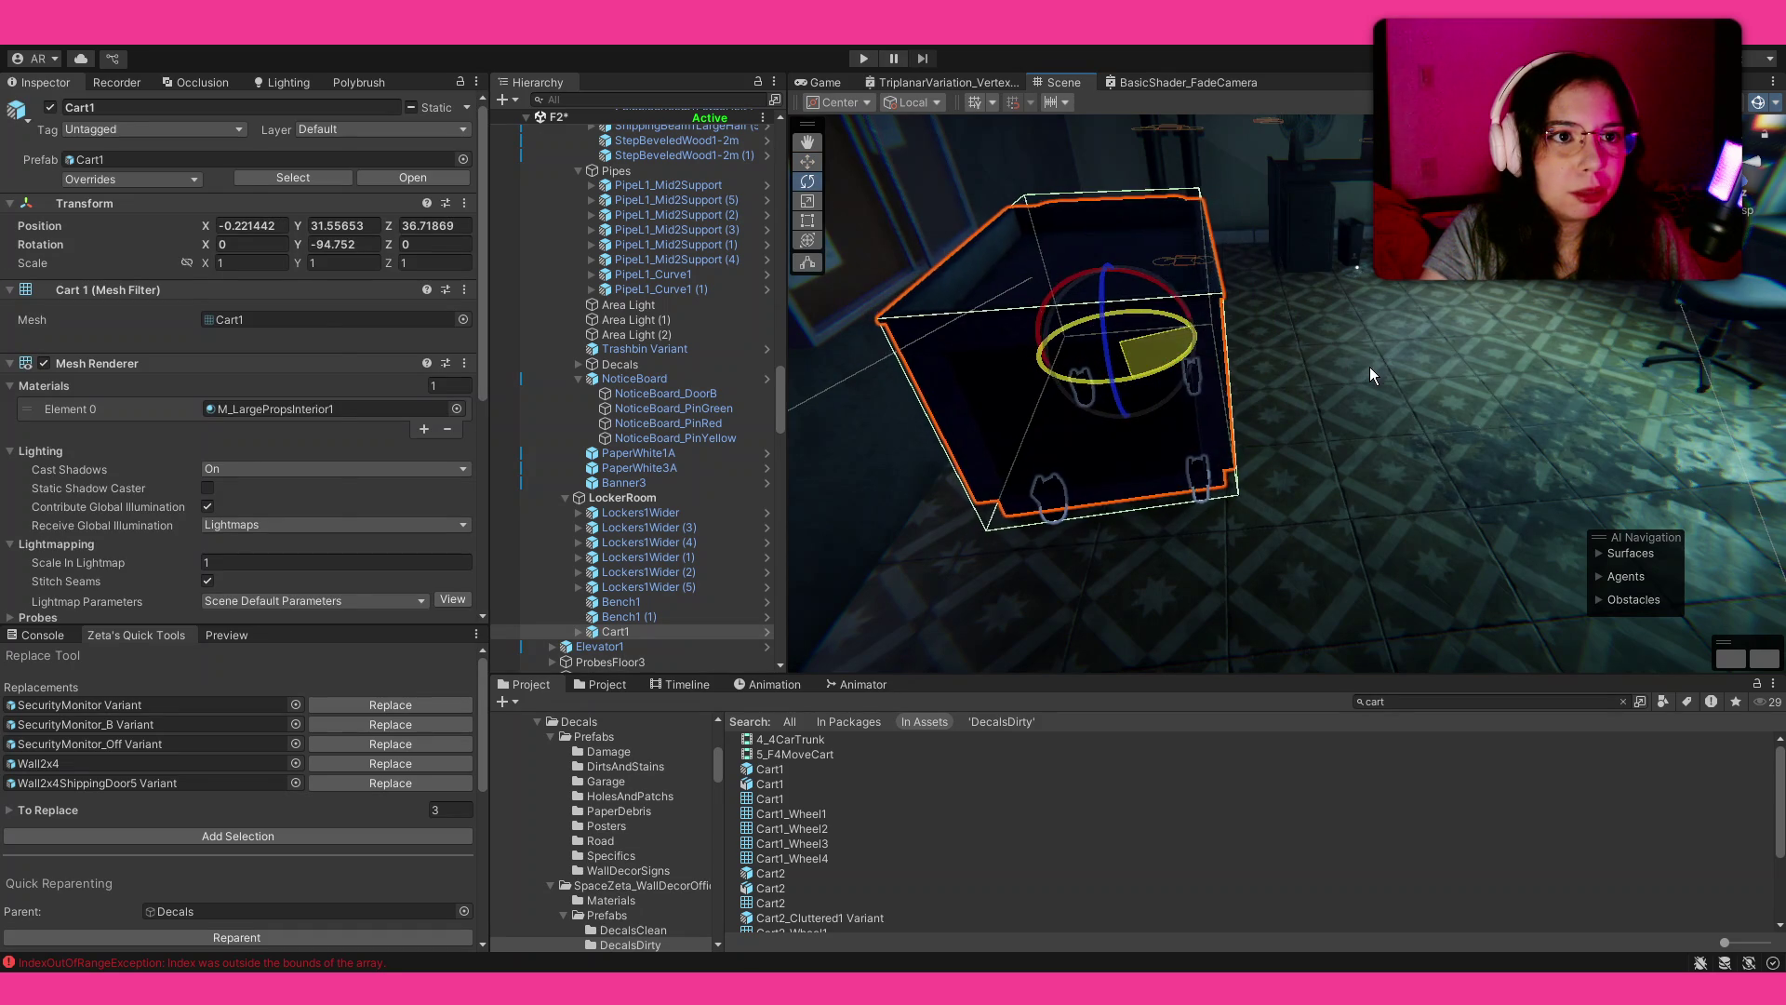
key(w)
drag(1179, 337, 1155, 341)
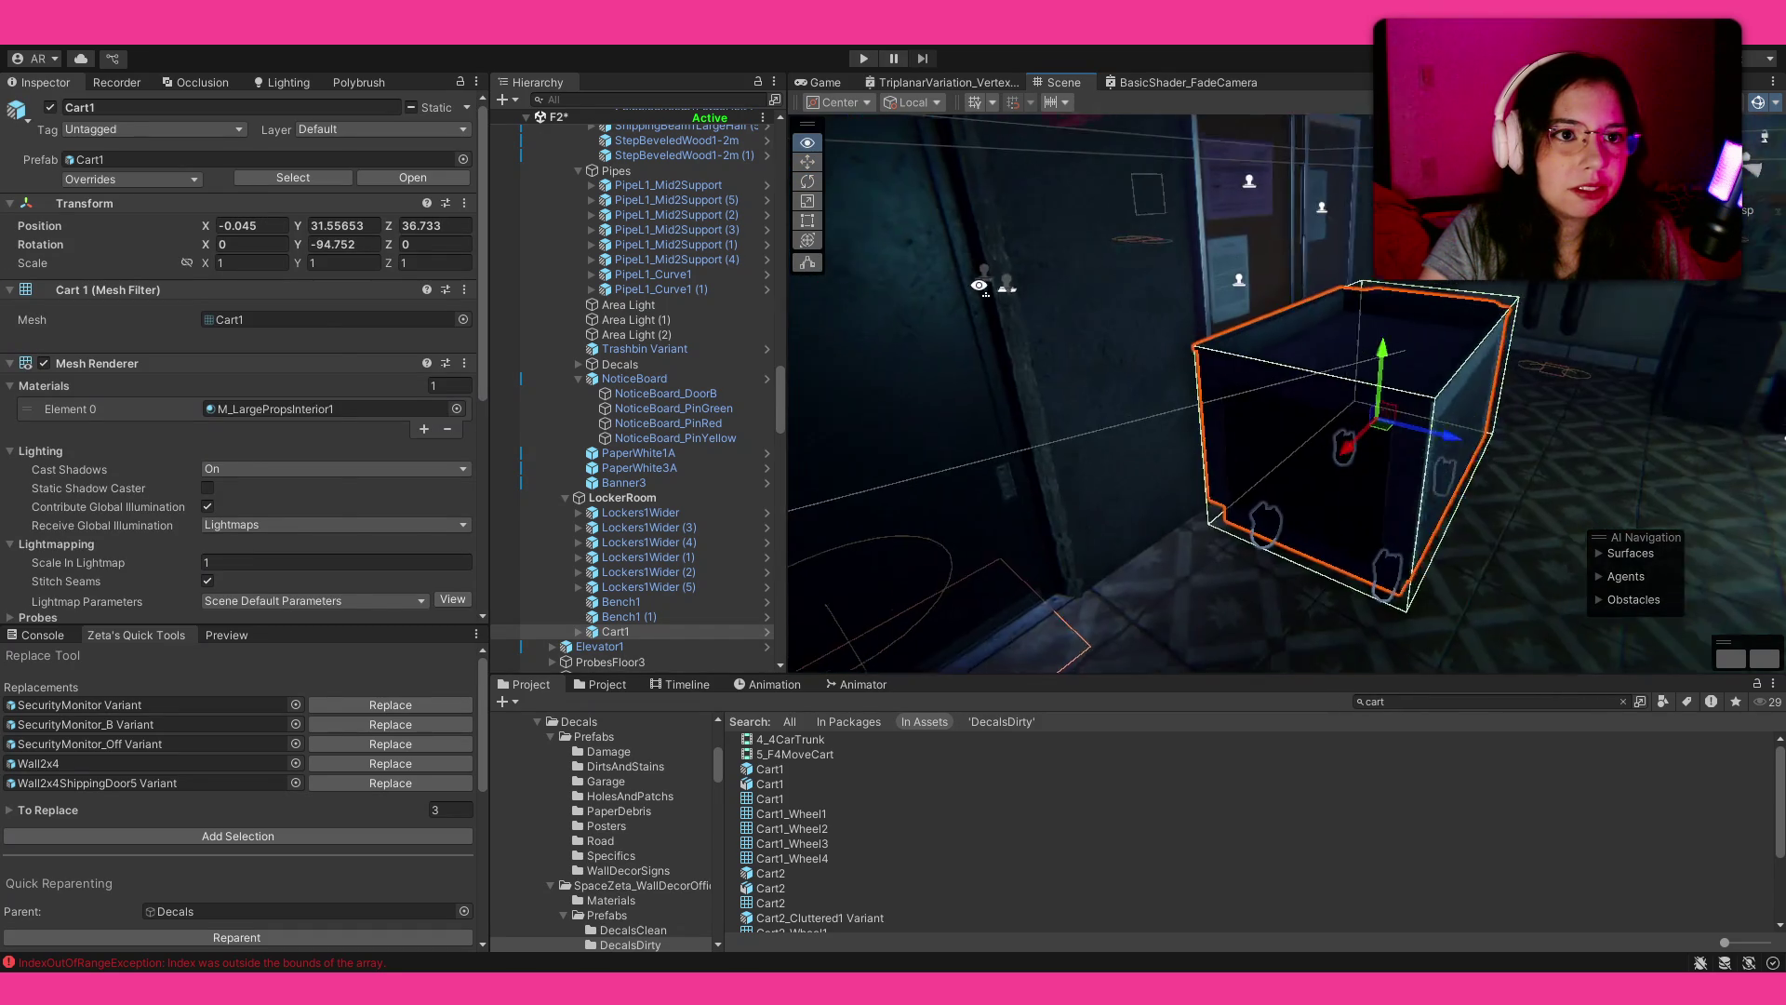
mouse_move(1192, 446)
mouse_down()
mouse_move(1293, 437)
mouse_move(1239, 485)
mouse_move(1144, 469)
mouse_up()
Step: Reangle the cart to about -77 degrees and settle it near X -0.039, Z 36.519
key(e)
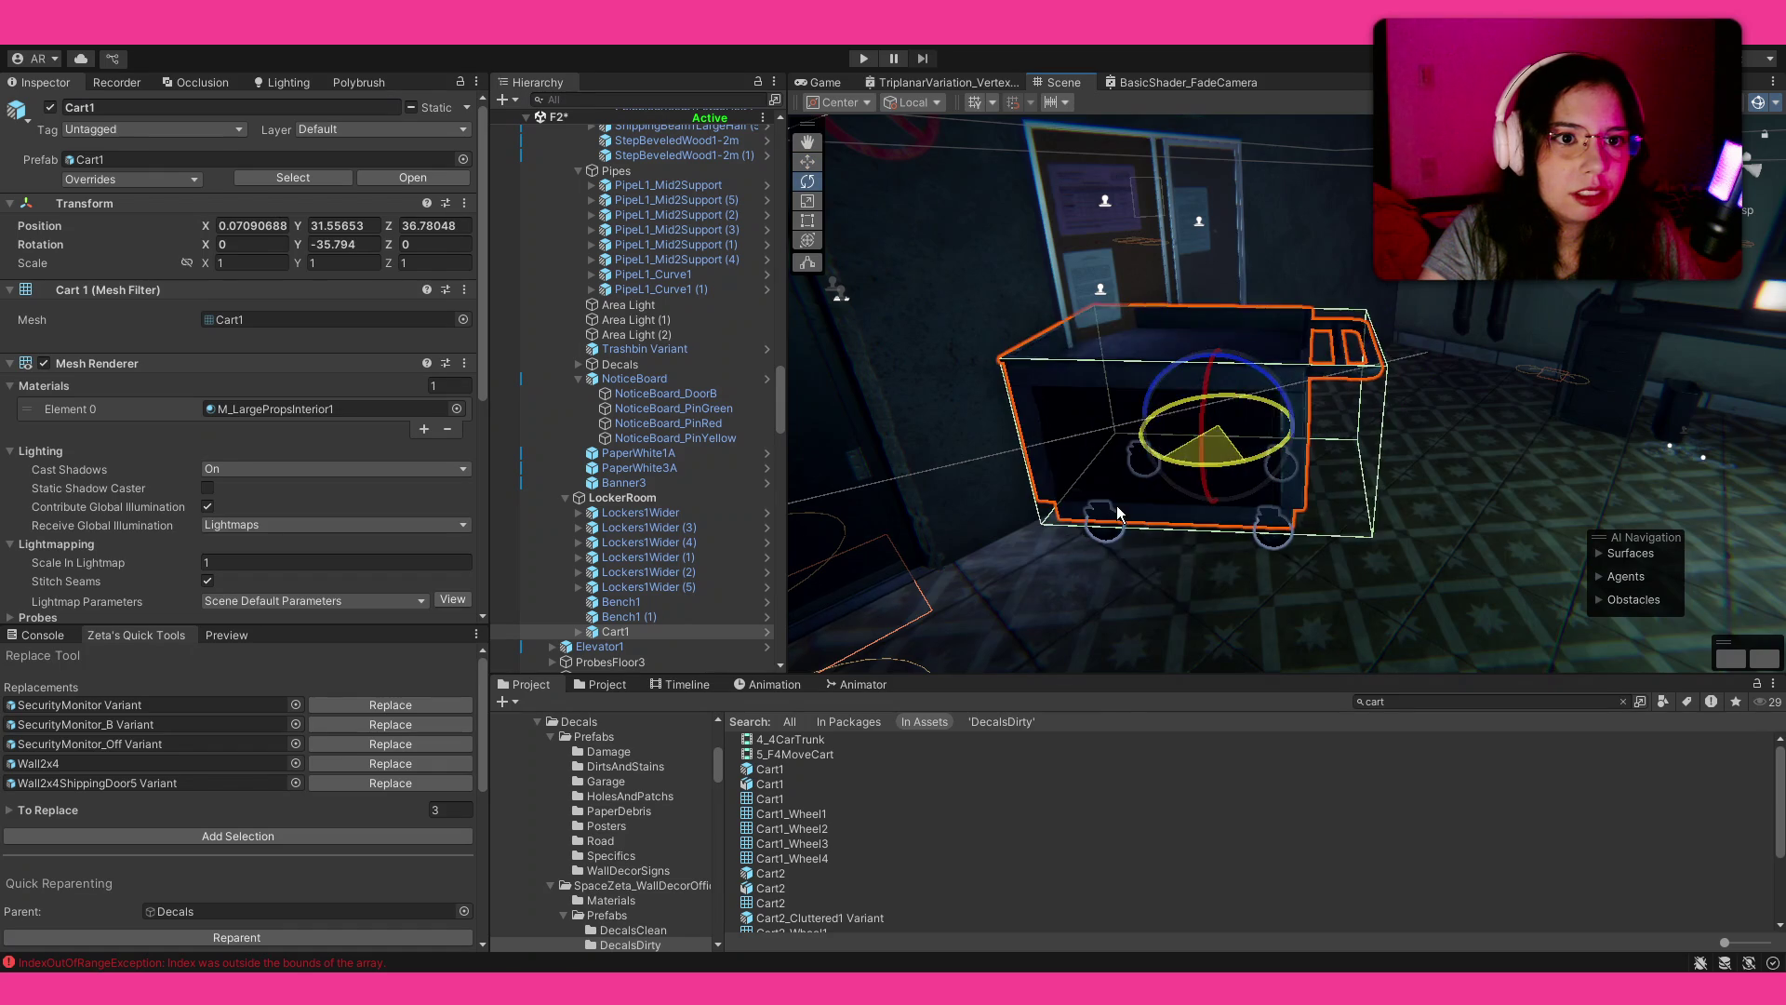
key(w)
mouse_move(901, 514)
mouse_down()
mouse_move(1012, 483)
mouse_move(1042, 498)
mouse_up()
key(e)
mouse_move(1261, 445)
mouse_down()
mouse_move(1319, 447)
mouse_move(1237, 404)
mouse_up()
click(1142, 873)
mouse_move(1153, 606)
mouse_down()
mouse_move(1285, 564)
mouse_move(1230, 501)
mouse_move(1258, 466)
mouse_up()
click(1264, 468)
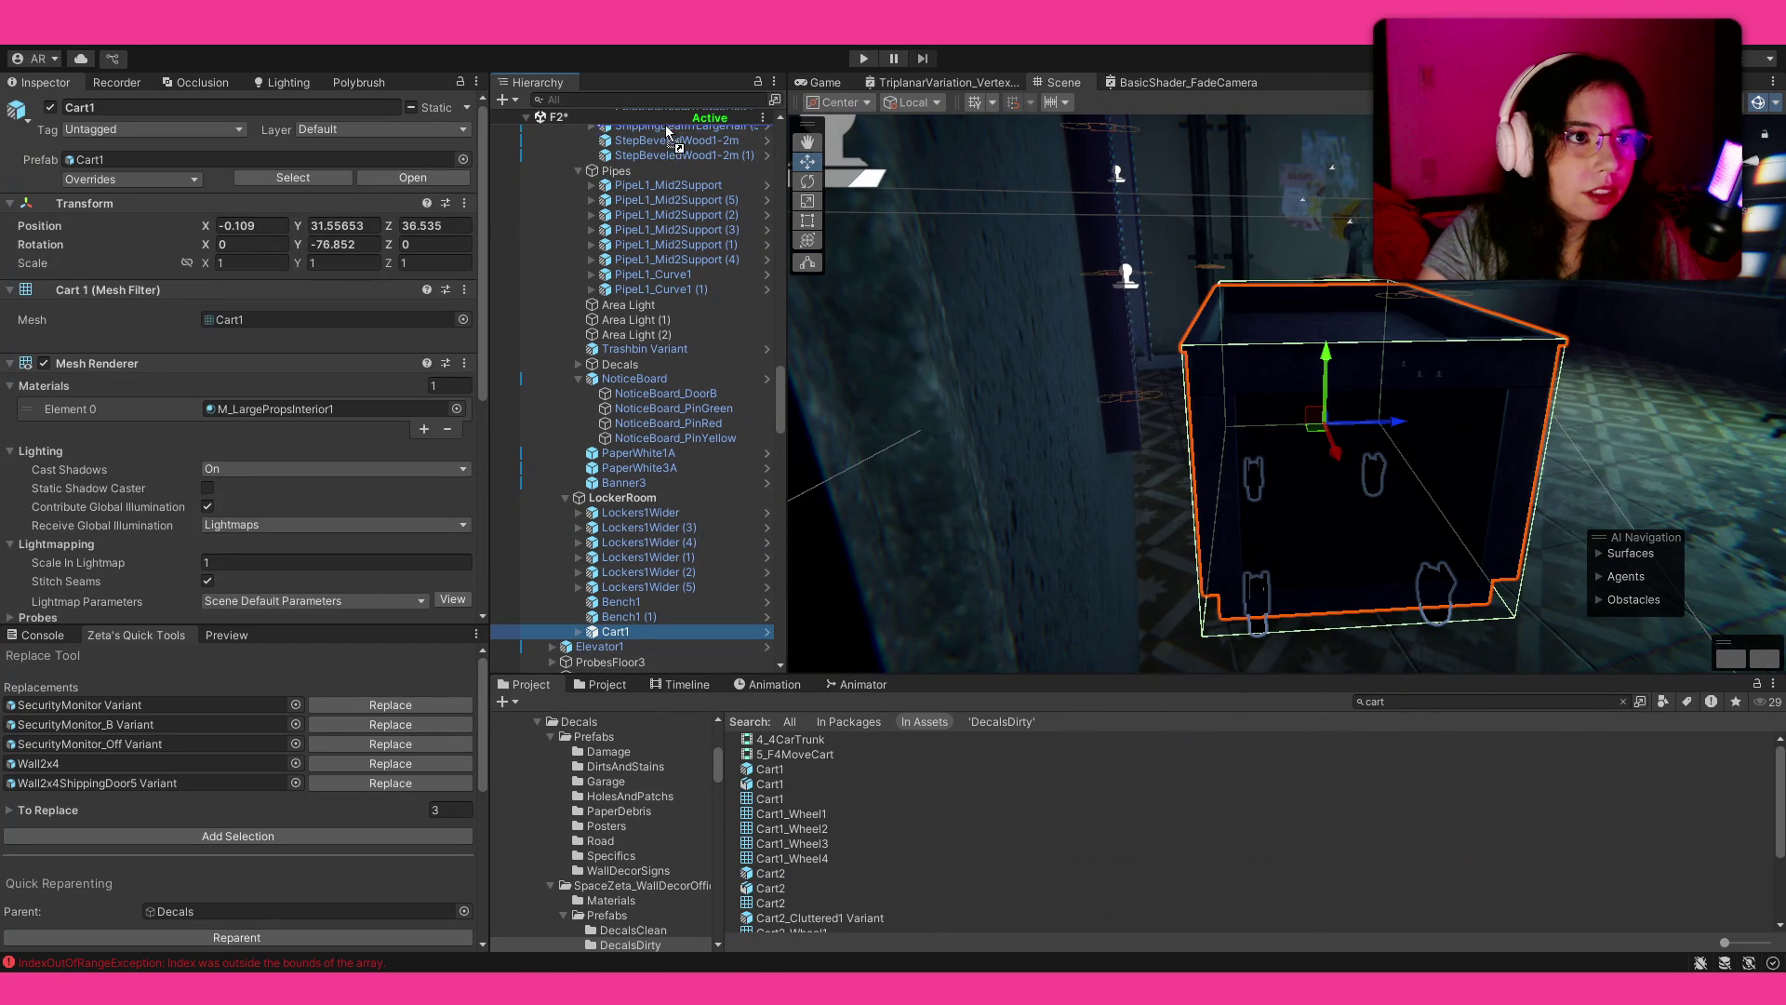
drag(666, 158, 657, 169)
mouse_move(1378, 429)
mouse_down()
mouse_move(1415, 432)
mouse_move(1273, 327)
mouse_move(1059, 258)
mouse_move(791, 465)
mouse_up()
key(ctrl+z)
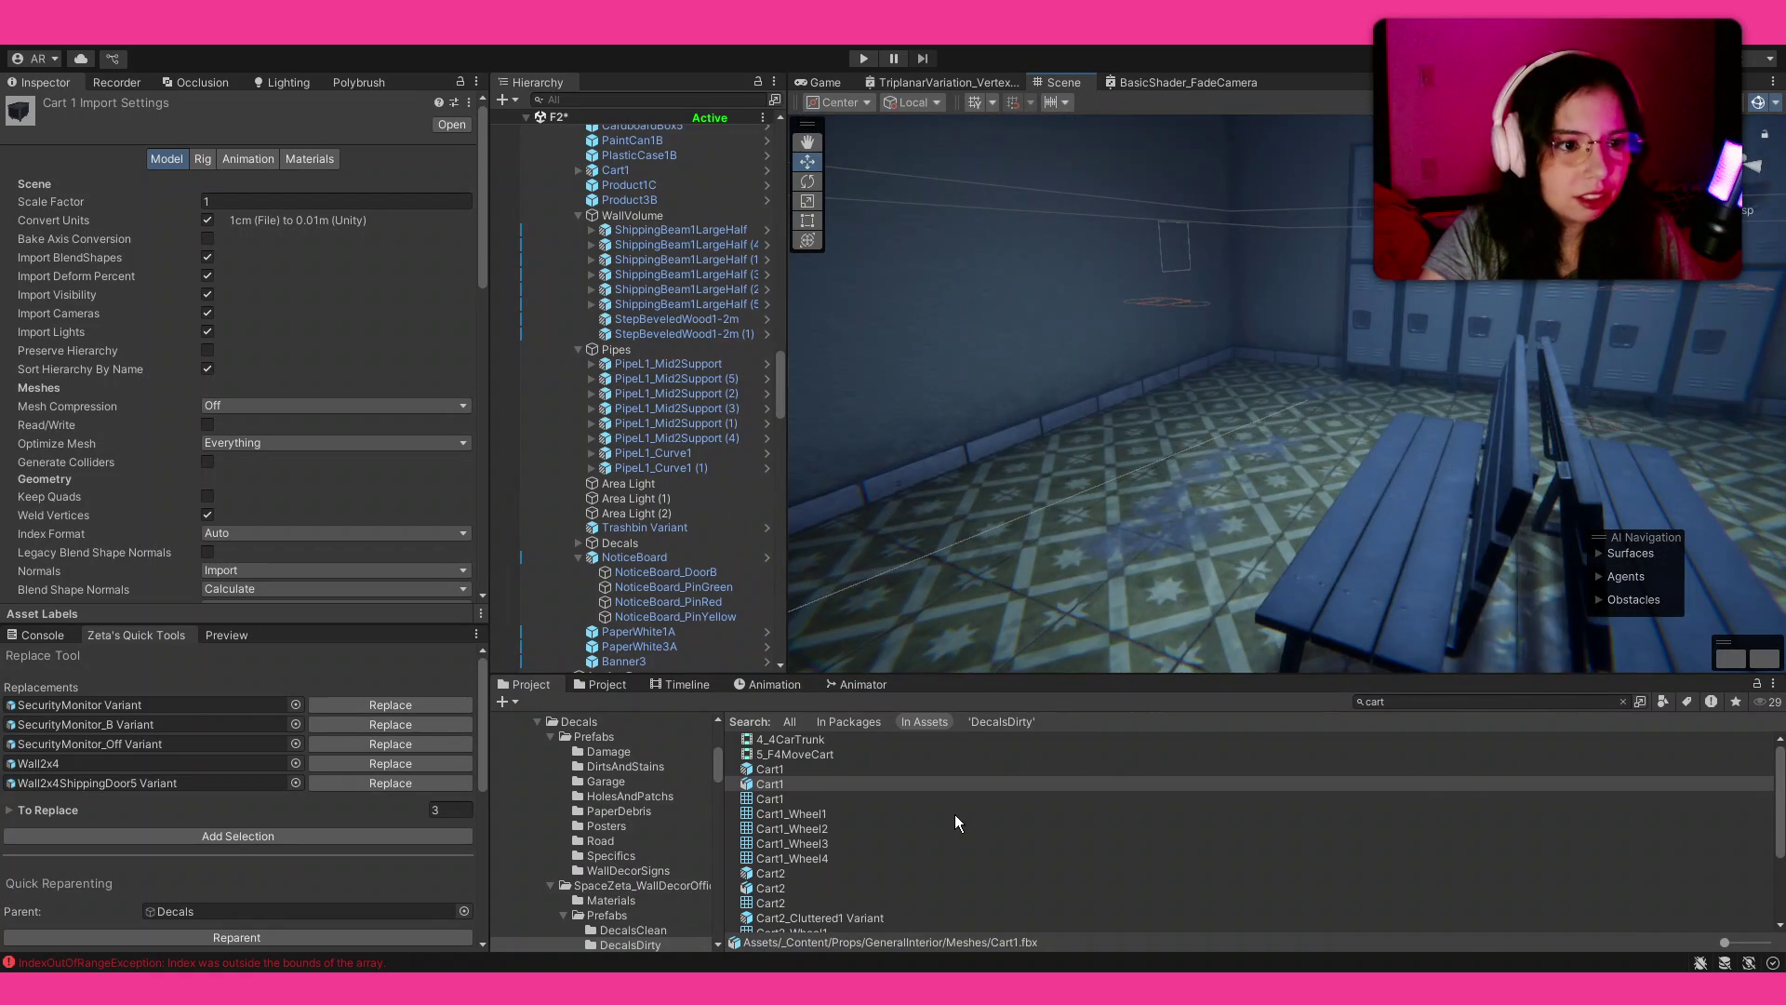
scroll(875, 858, down, 2)
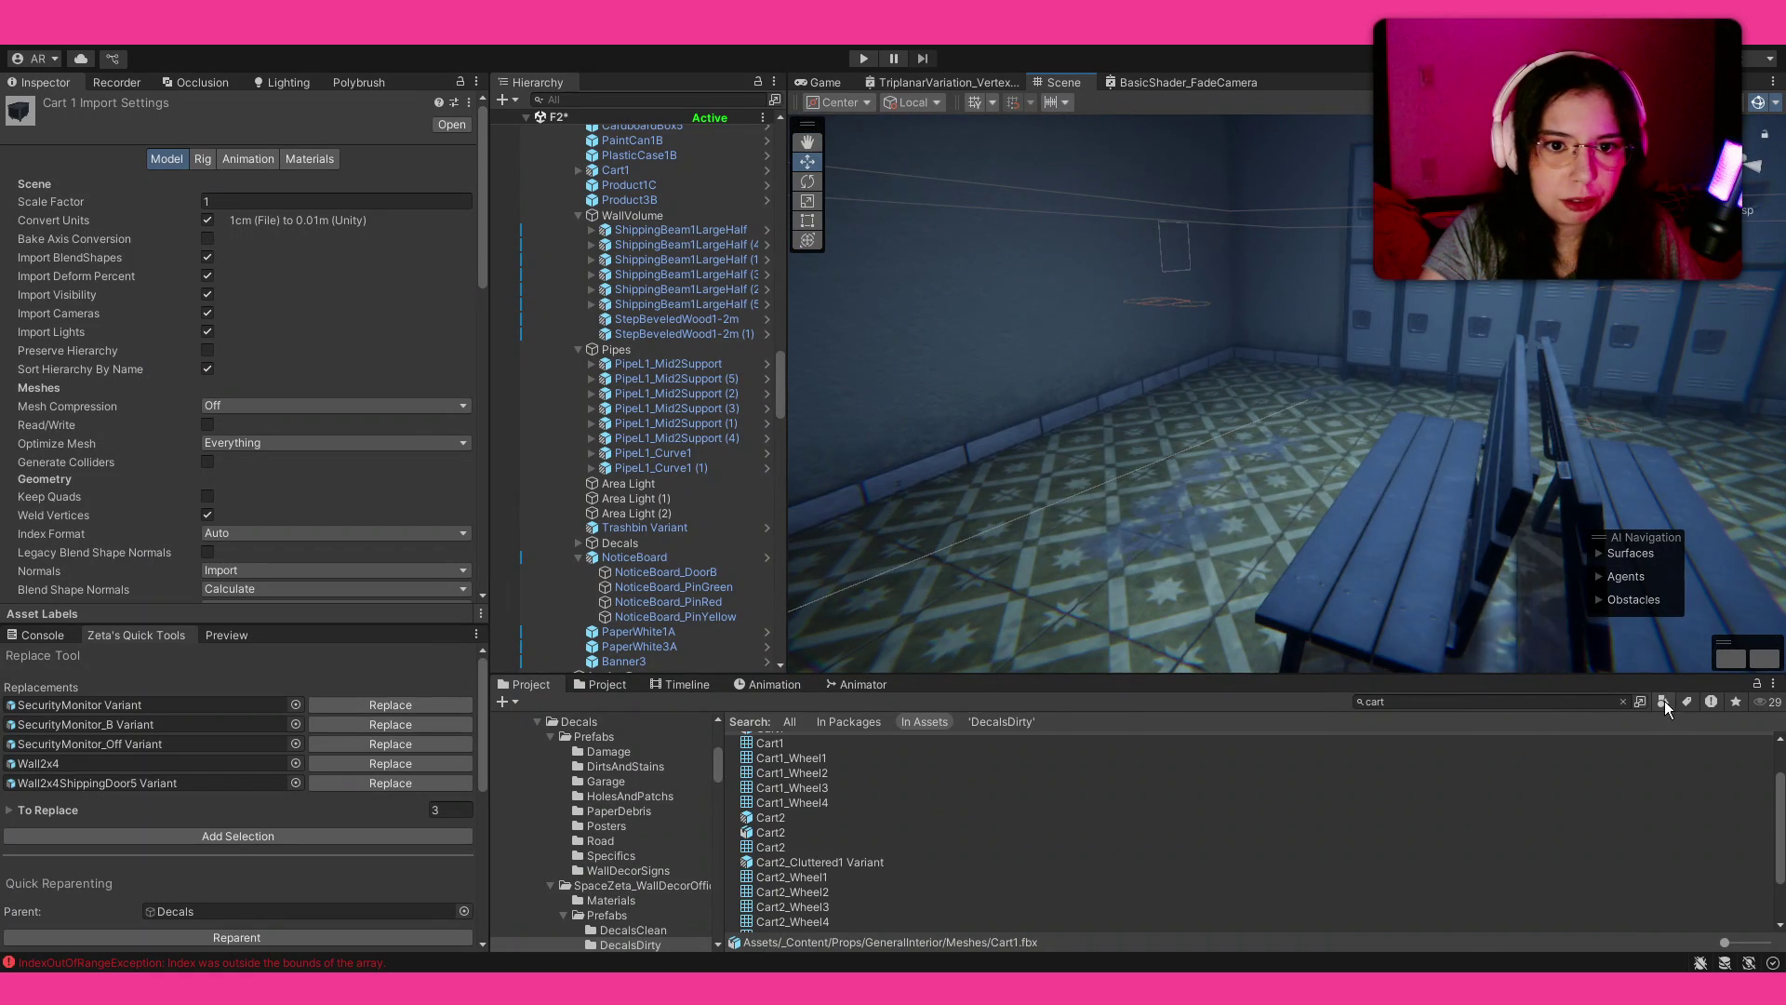
Step: Place the Cart2_Cluttered1 Variant in the room near the door
drag(1724, 943, 1756, 945)
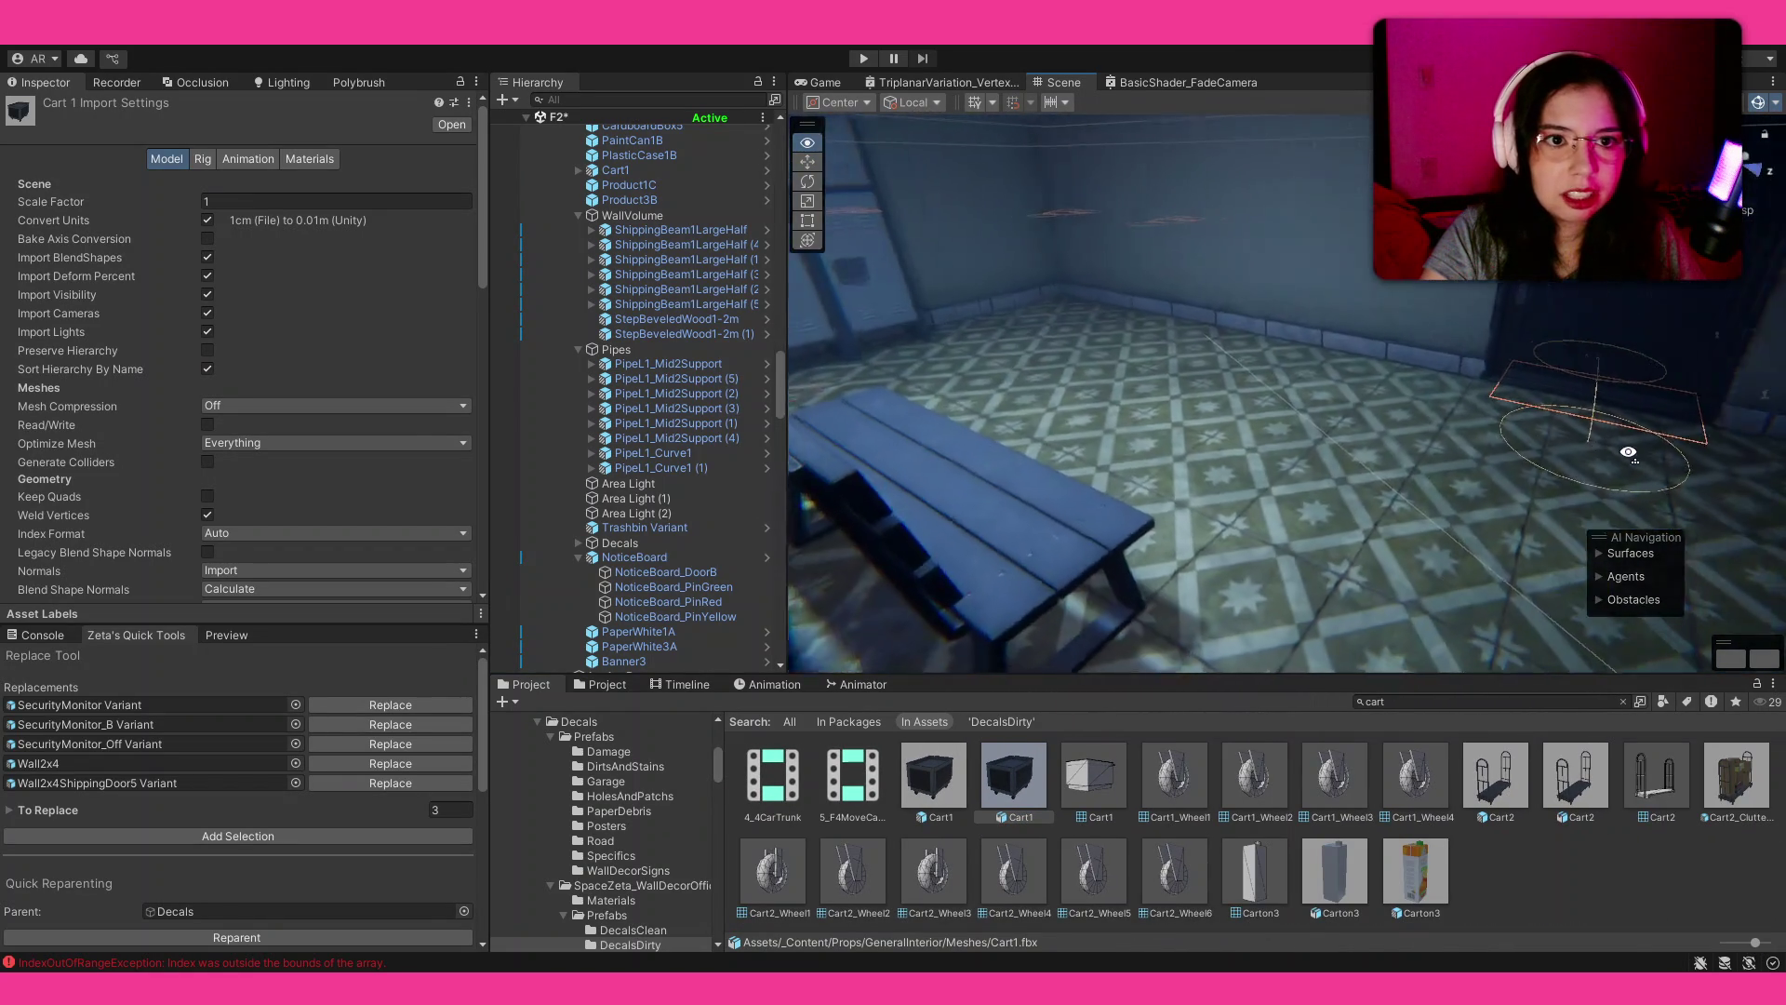
click(1736, 777)
drag(1576, 712, 1297, 473)
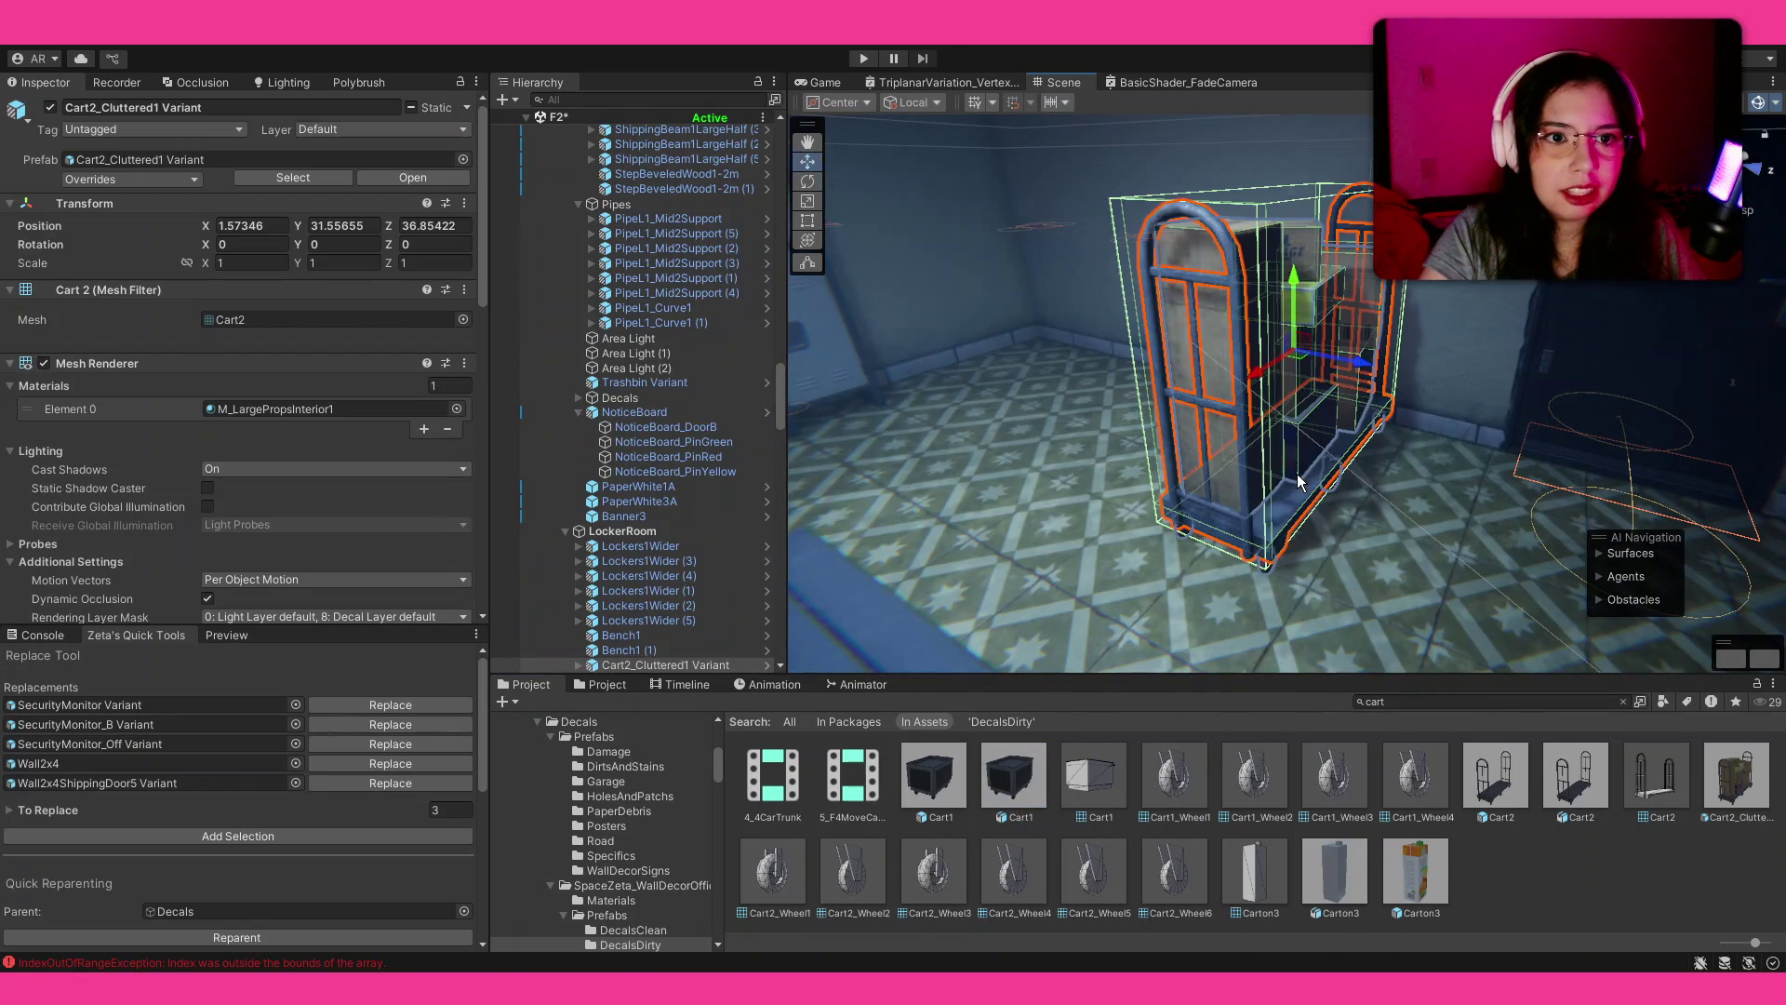
drag(1321, 384, 1251, 384)
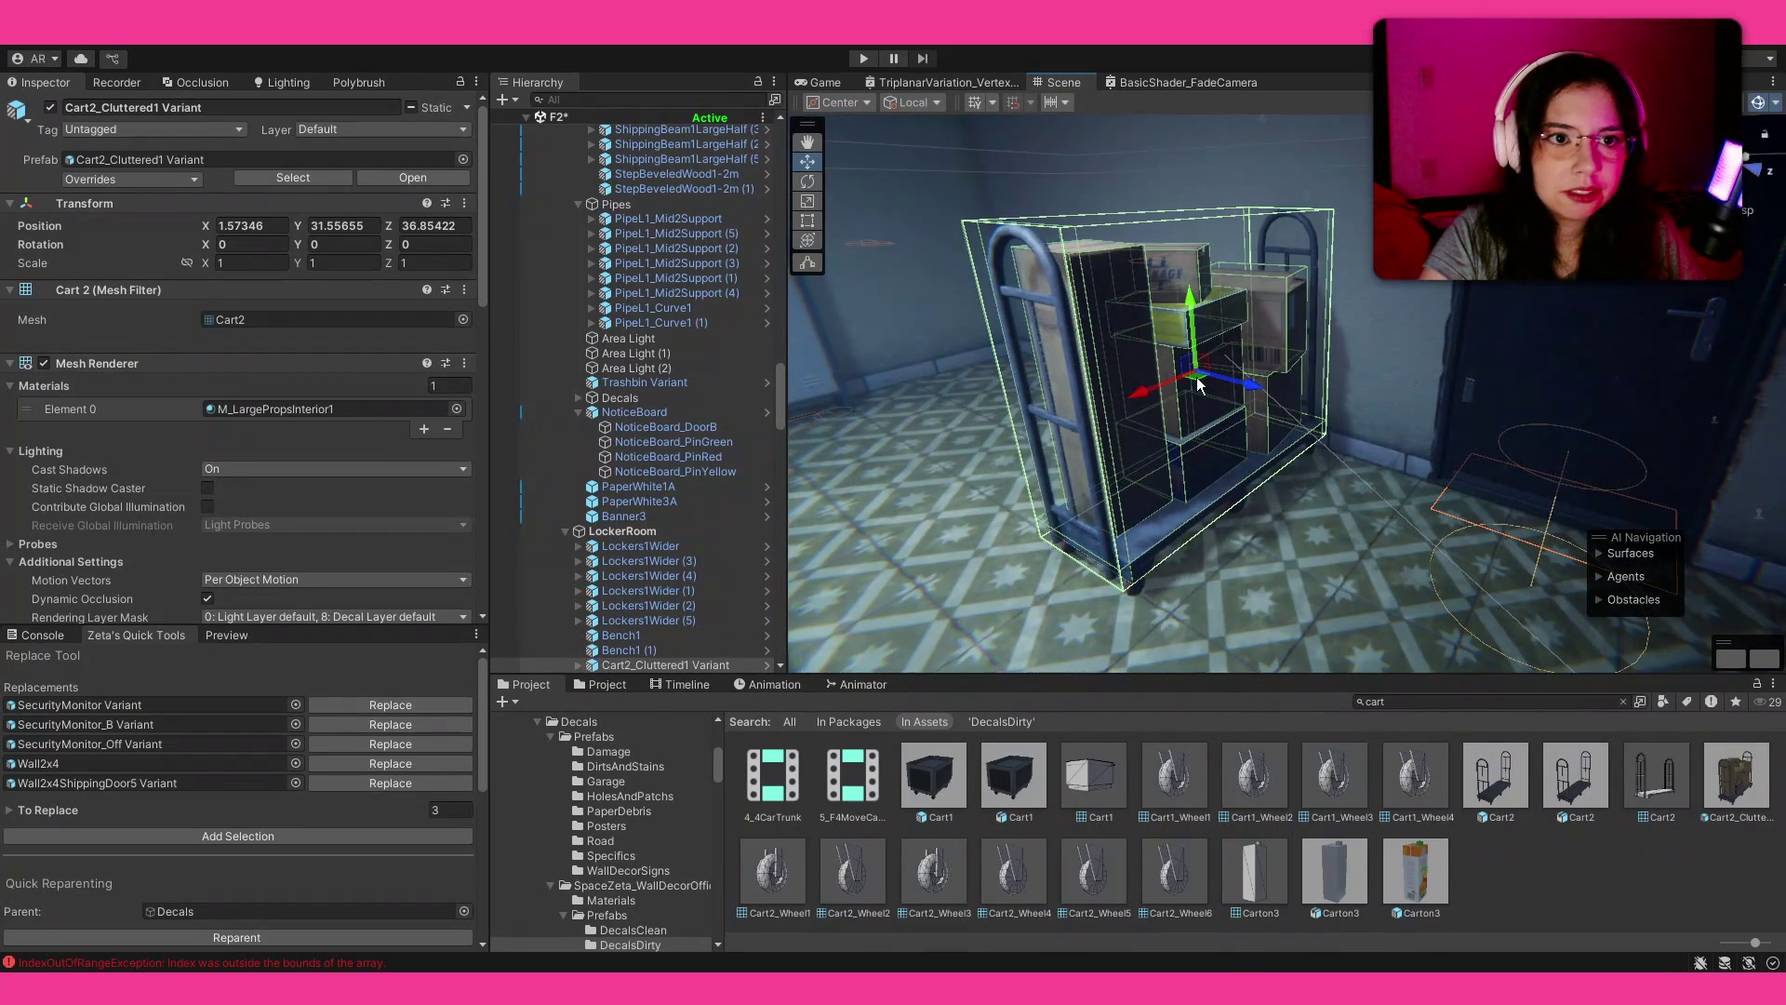
mouse_move(1220, 519)
mouse_down()
mouse_move(1244, 531)
mouse_move(1180, 589)
mouse_move(1157, 585)
mouse_up()
Step: Reselect the cluttered cart and set the move gizmo to its pivot in world axes
key(e)
click(1549, 876)
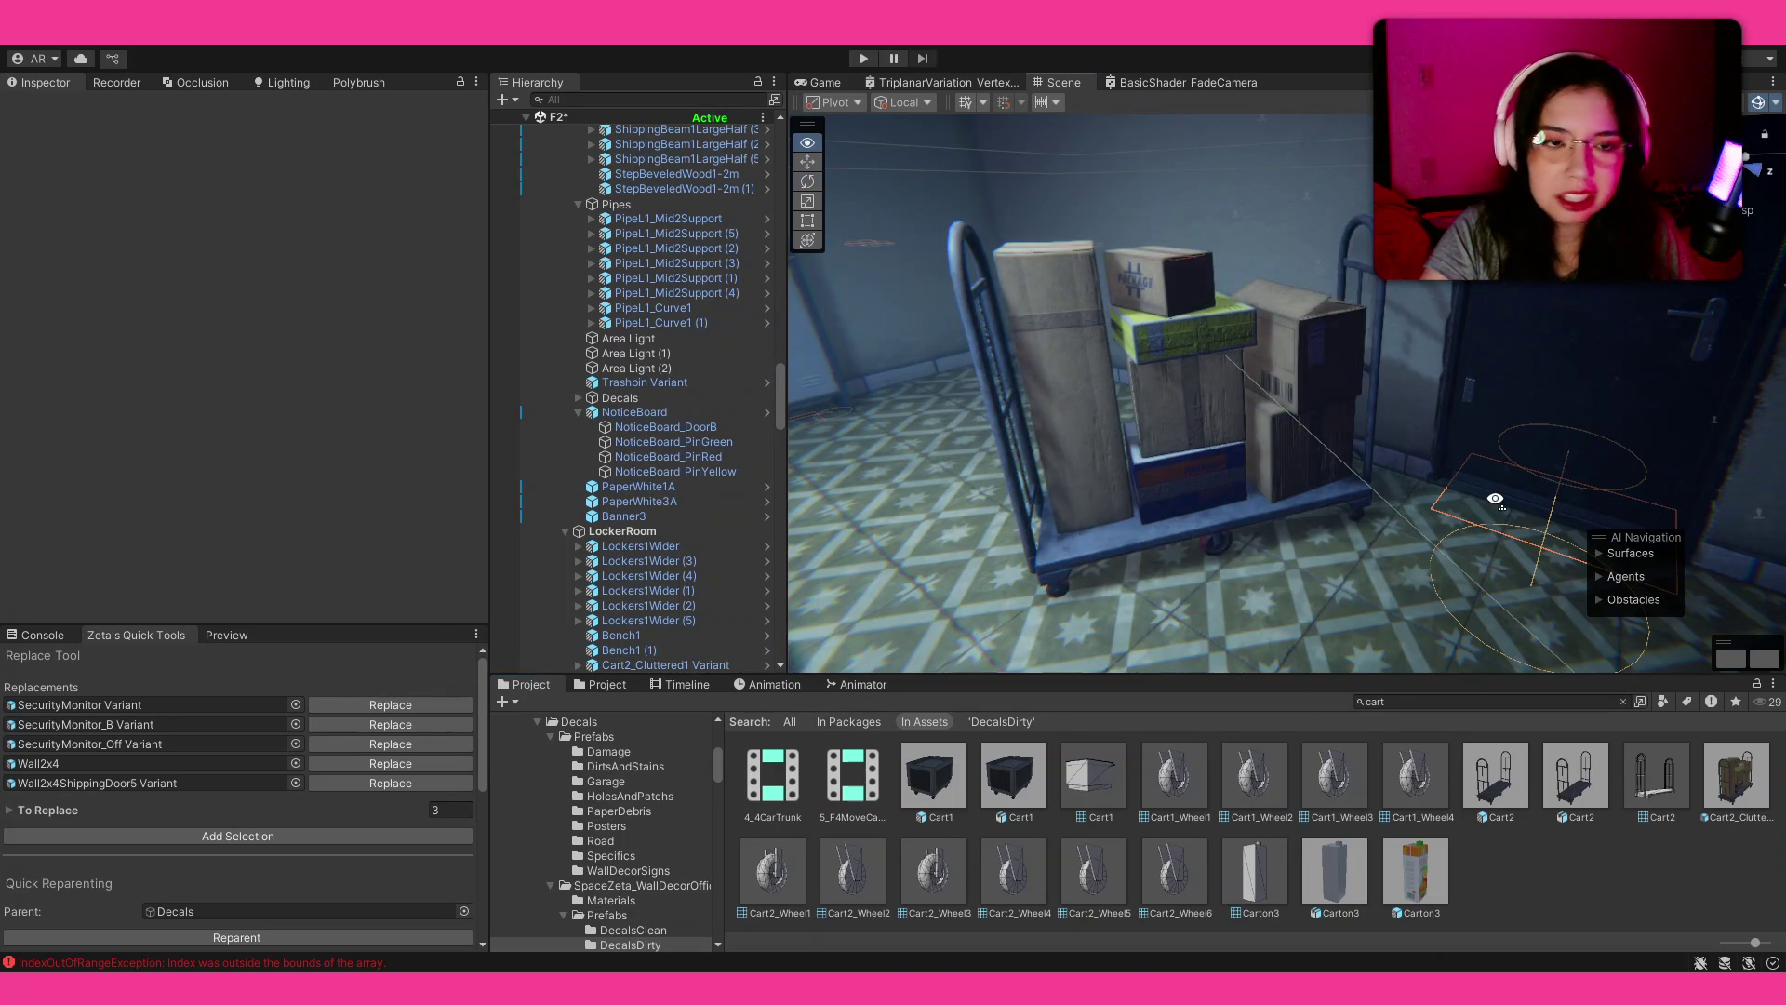
scroll(1298, 493, down, 5)
scroll(1298, 488, up, 5)
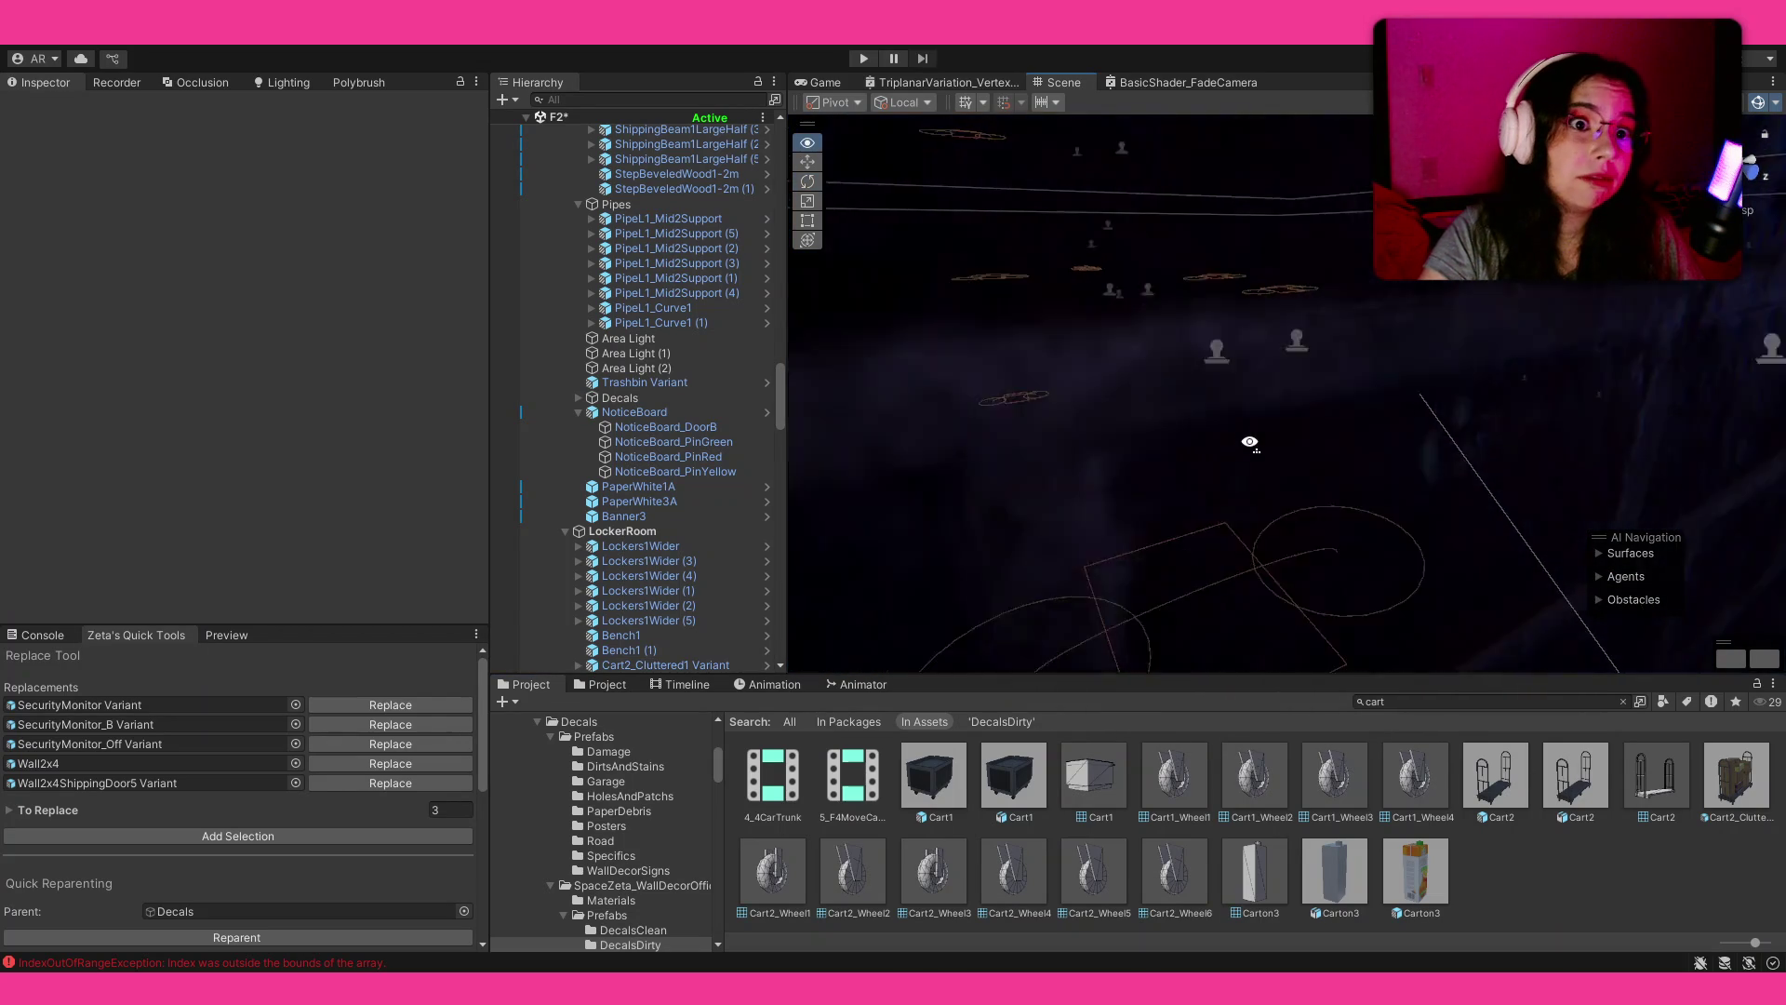
click(1124, 581)
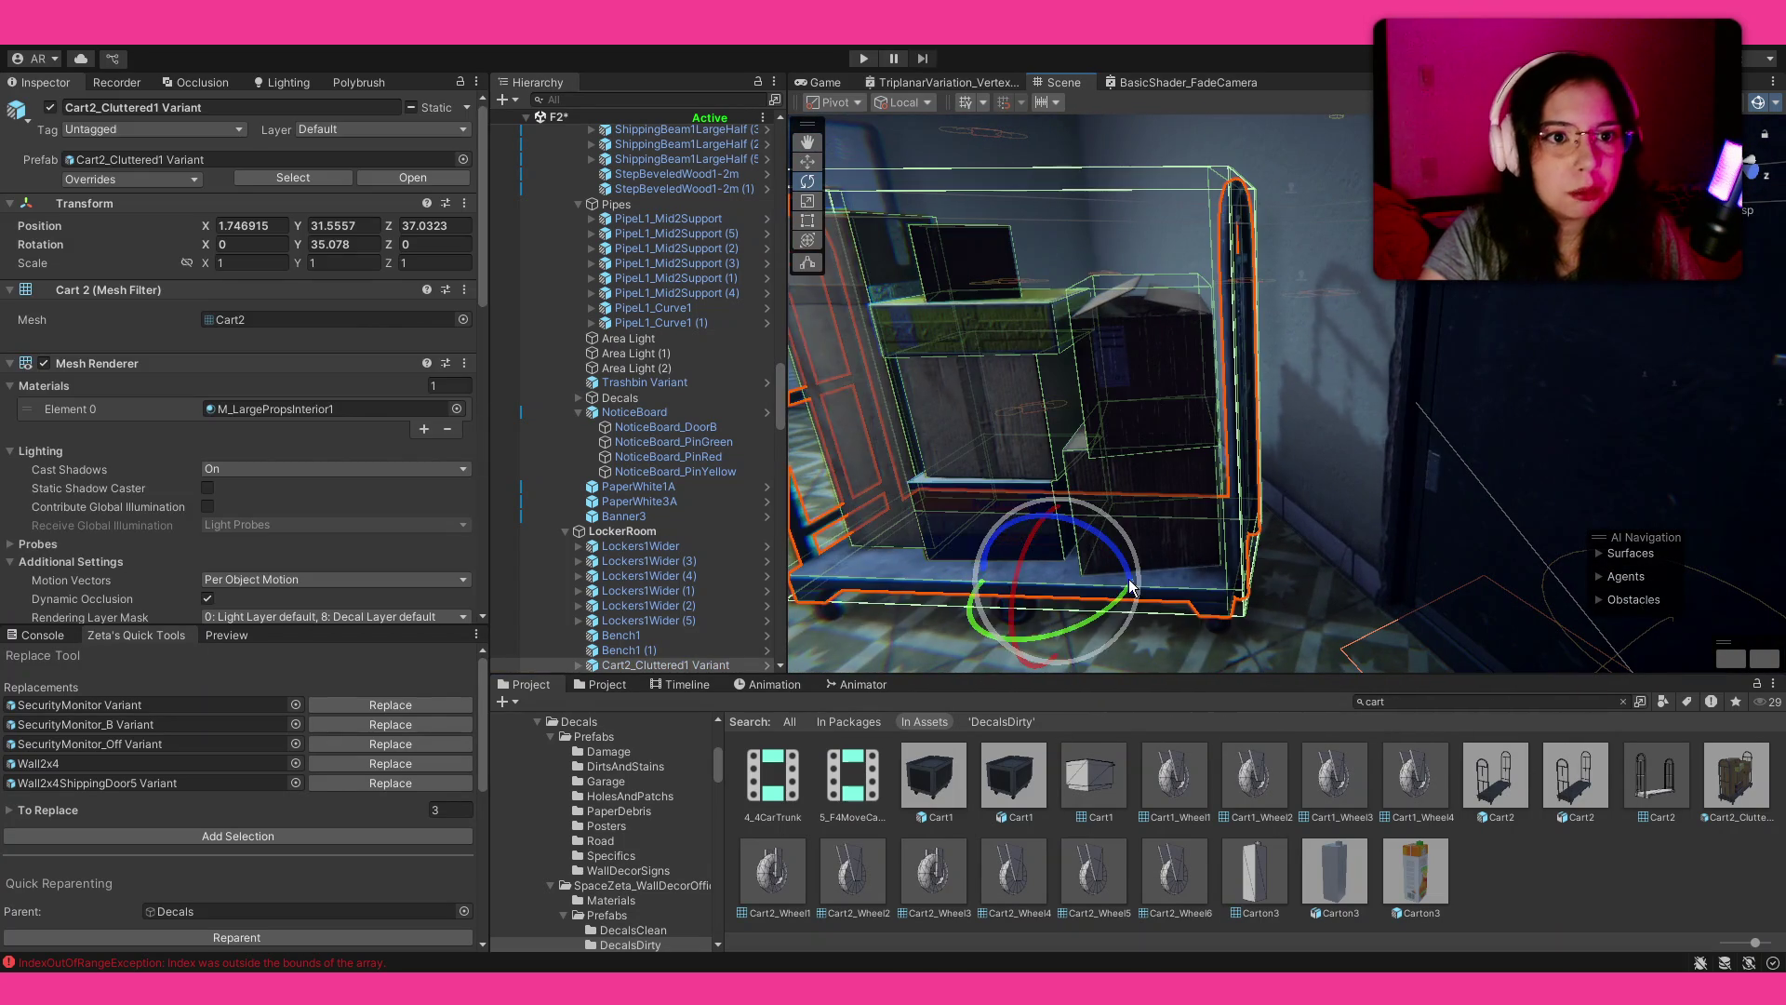
key(w)
key(z)
key(z)
key(x)
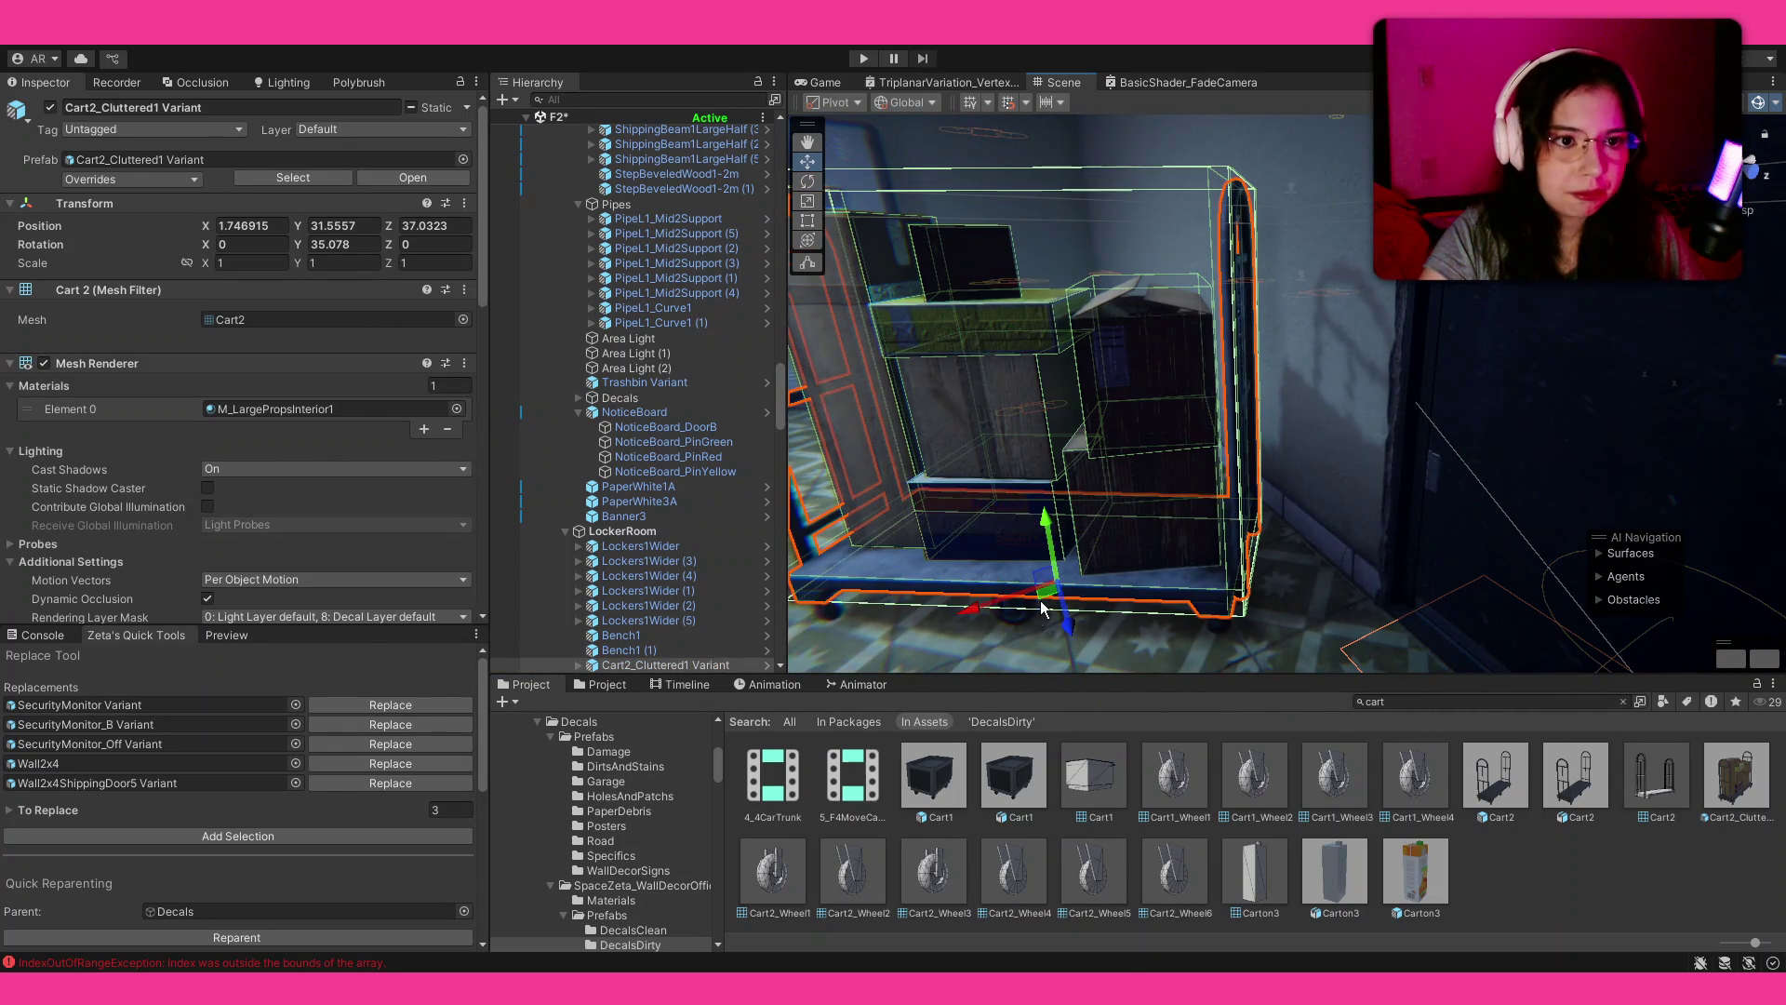
Step: Shift the cluttered cart slightly, then revert its recent move and rotation
click(1572, 902)
mouse_move(1372, 376)
mouse_down()
mouse_move(1268, 337)
mouse_move(1210, 400)
mouse_move(1254, 431)
mouse_move(1230, 489)
mouse_up()
click(1246, 418)
mouse_move(1350, 481)
mouse_down()
mouse_move(1150, 470)
mouse_move(1044, 412)
mouse_move(1428, 500)
mouse_move(1349, 527)
mouse_up()
key(w)
key(r)
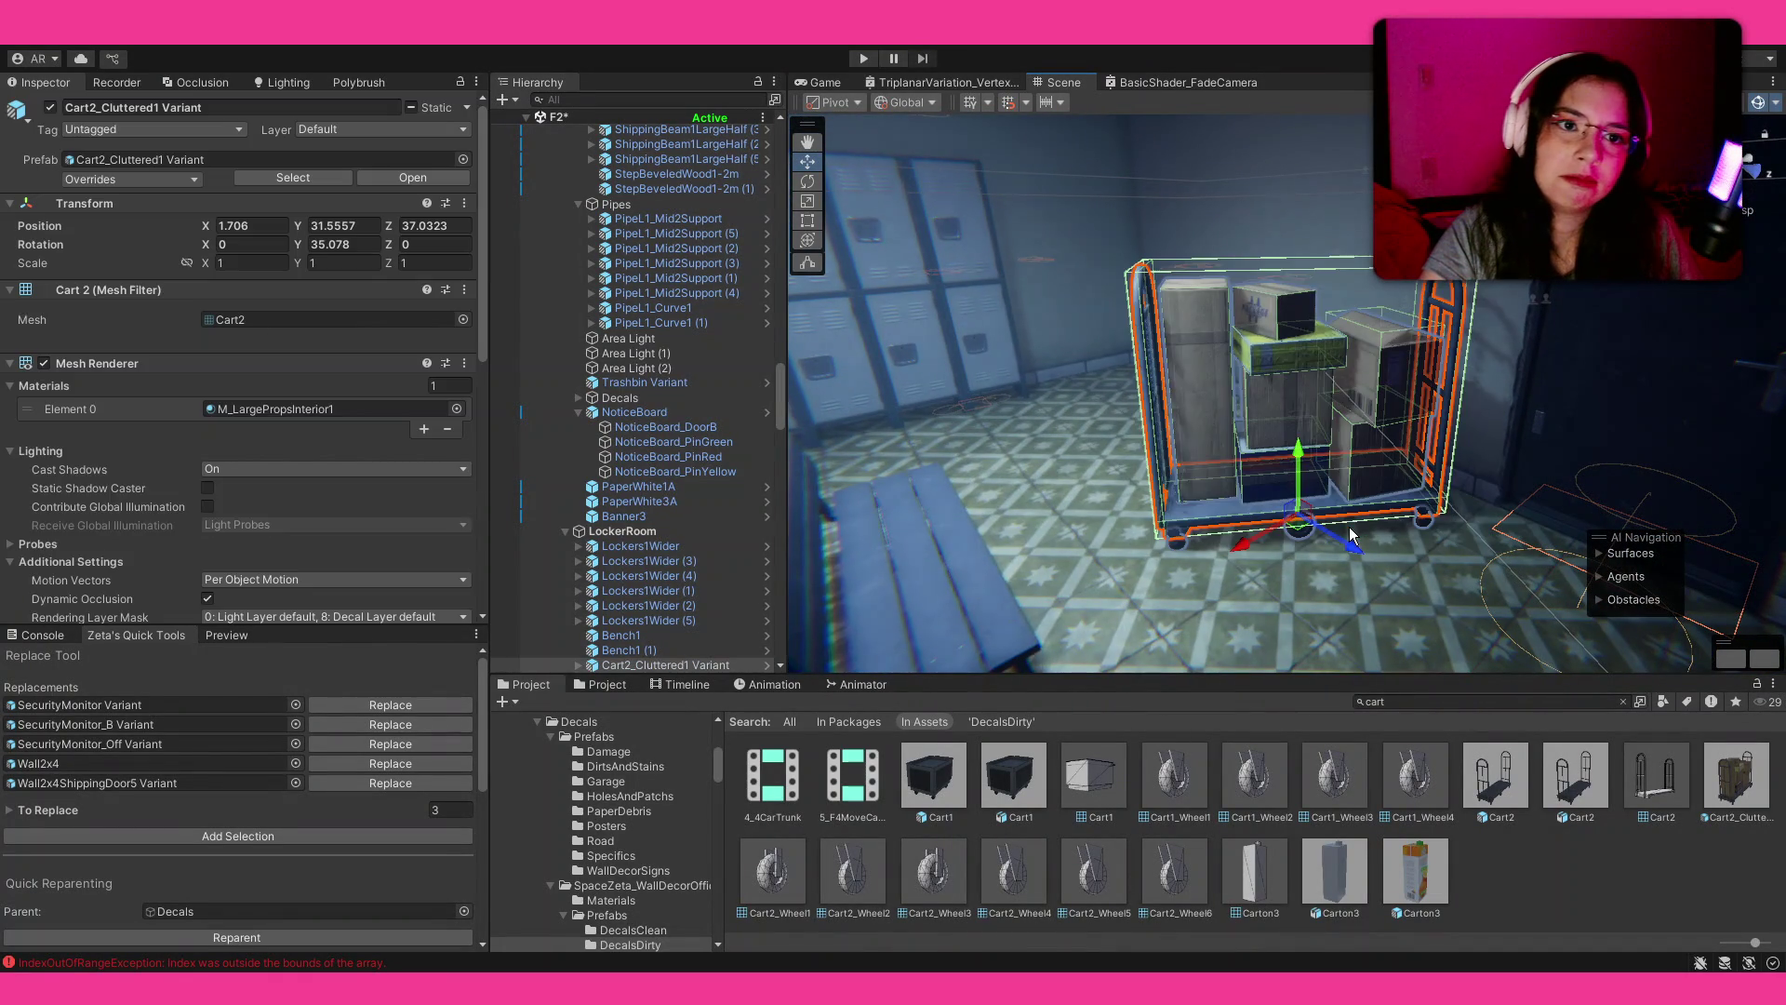
key(r)
key(r)
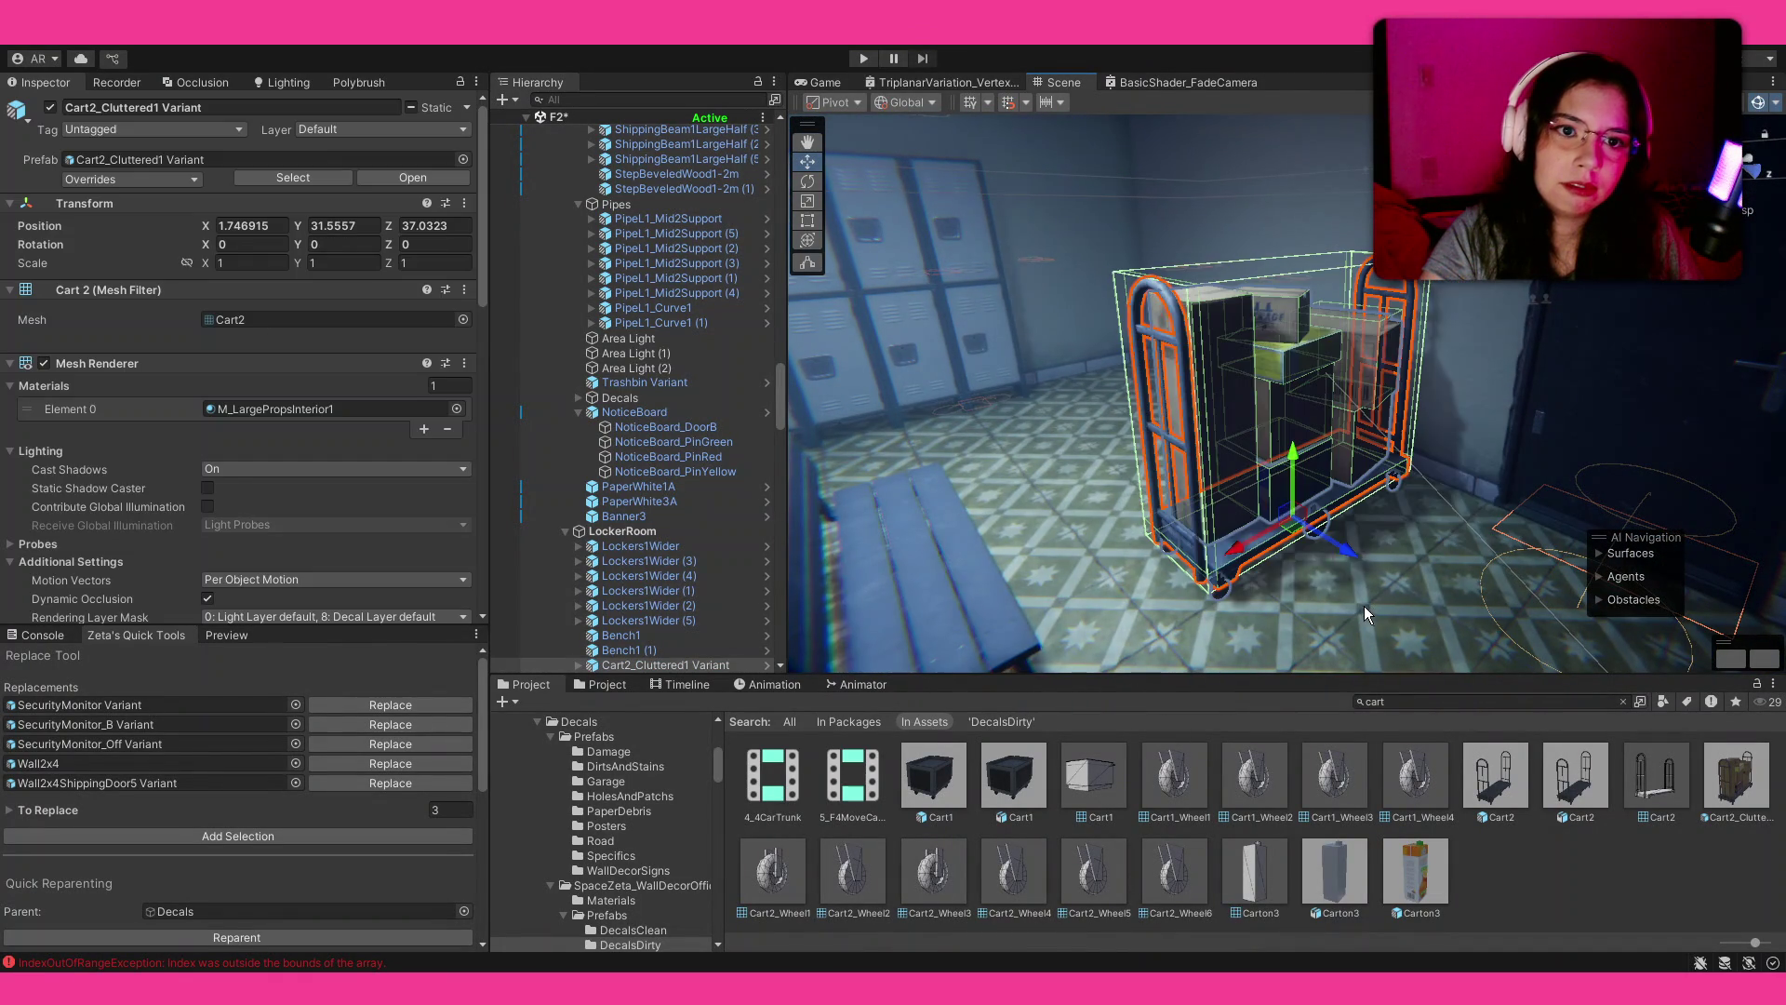
click(1548, 877)
Step: Turn the cluttered cart to about 82 degrees and slide it along X beside the bench
mouse_move(1264, 504)
mouse_down()
mouse_move(1210, 488)
mouse_move(1310, 441)
mouse_up()
click(1310, 441)
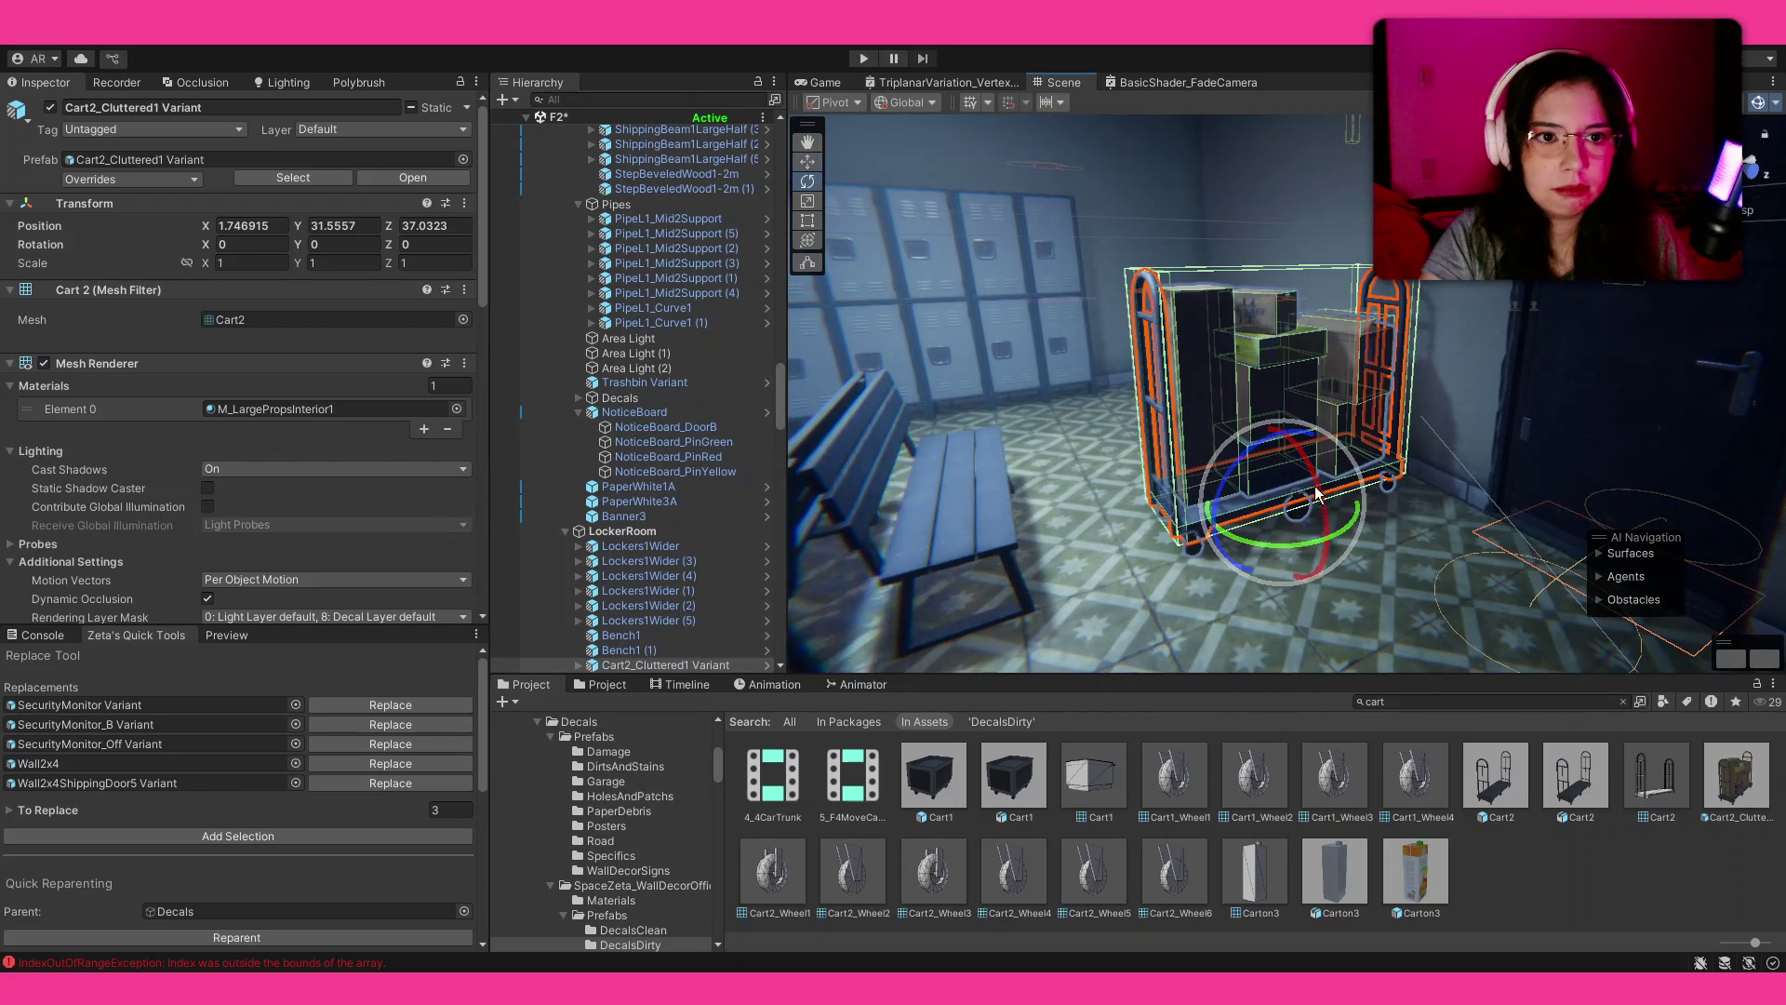
drag(1193, 566, 1136, 560)
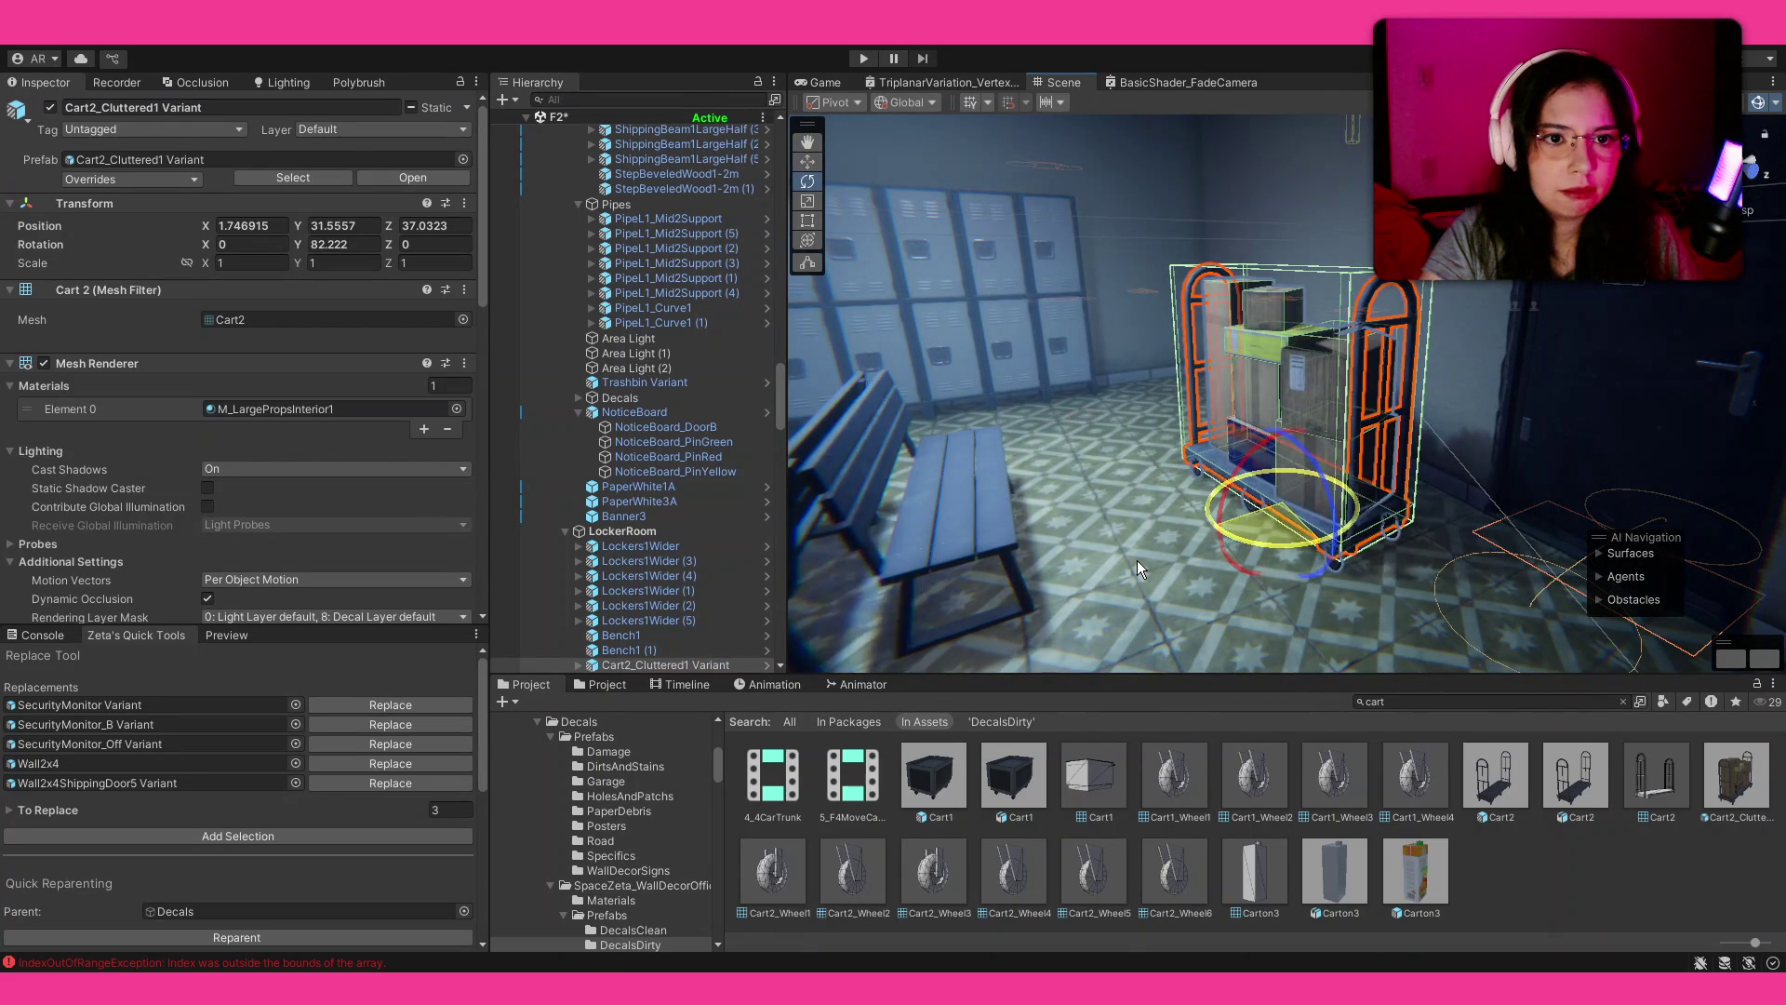
key(w)
mouse_move(1230, 523)
mouse_down()
mouse_move(1282, 522)
mouse_move(1358, 600)
mouse_move(1590, 690)
mouse_up()
click(1543, 861)
Step: Add a Cart1 prefab to the locker room
mouse_move(946, 773)
mouse_down()
mouse_move(1151, 497)
mouse_move(1368, 460)
mouse_move(1330, 471)
mouse_move(1371, 489)
mouse_move(1363, 467)
mouse_up()
click(1588, 911)
drag(1154, 400, 1061, 409)
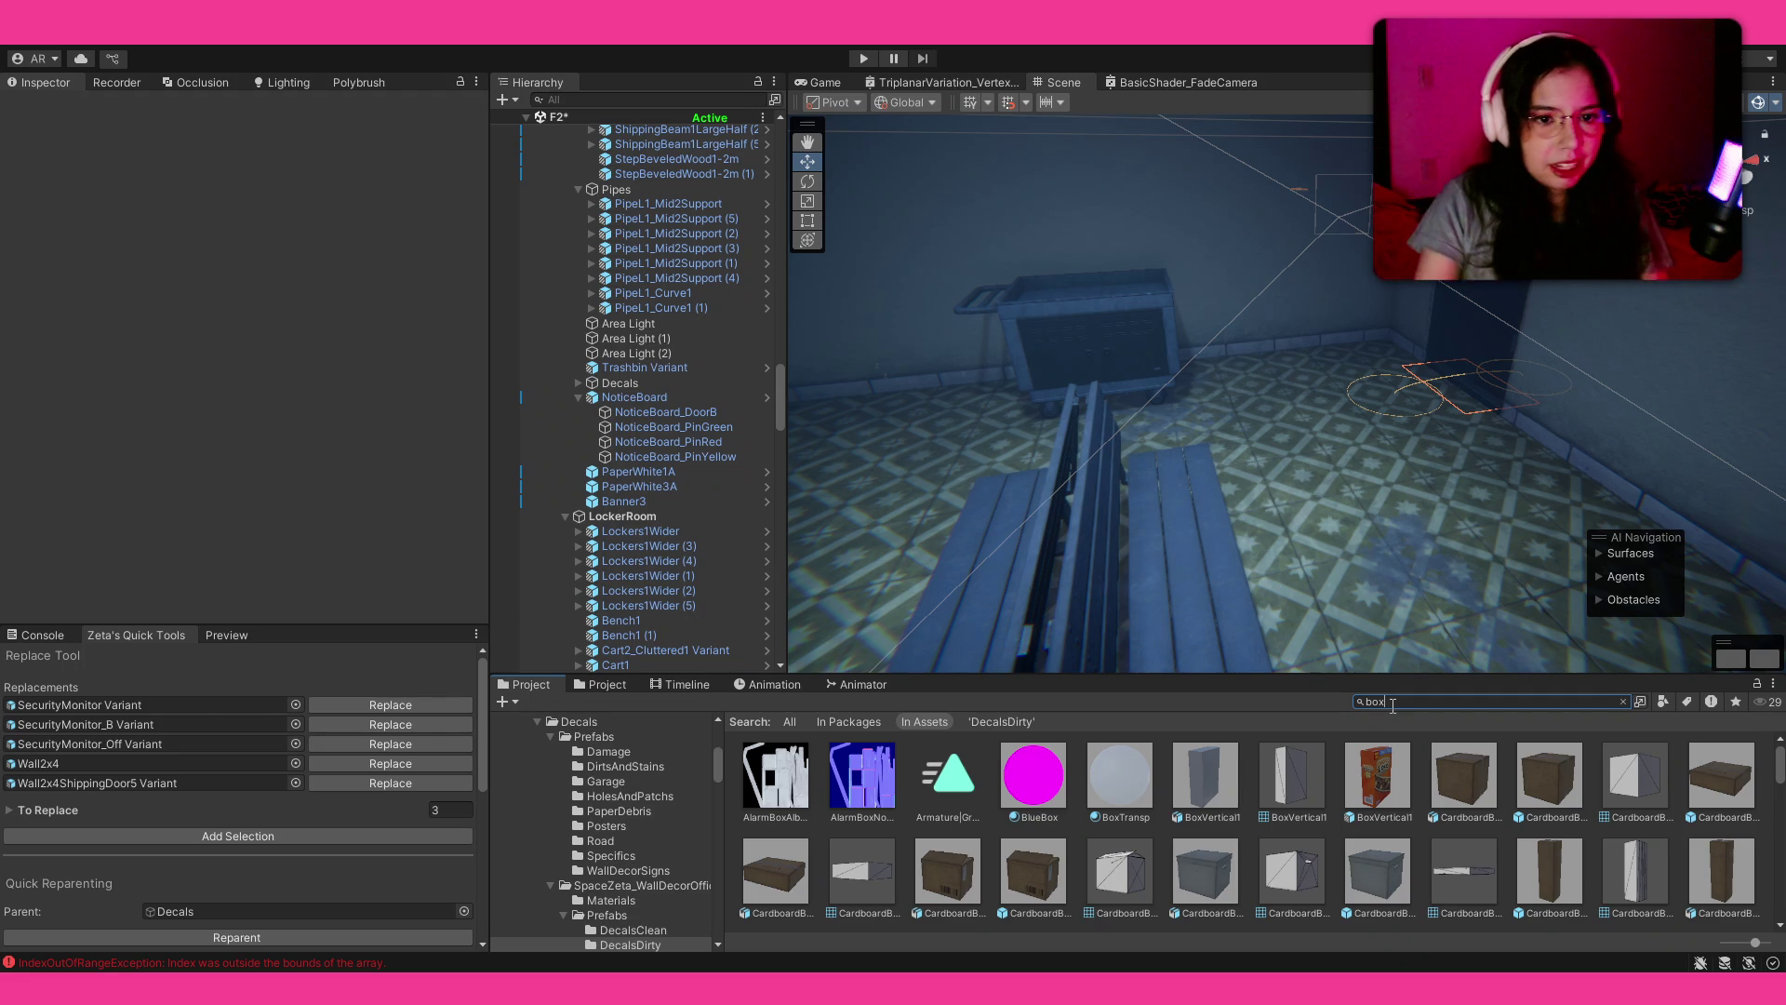
Step: Place and resize the first two cardboard boxes side by side on the empty floor
drag(1314, 465, 1437, 703)
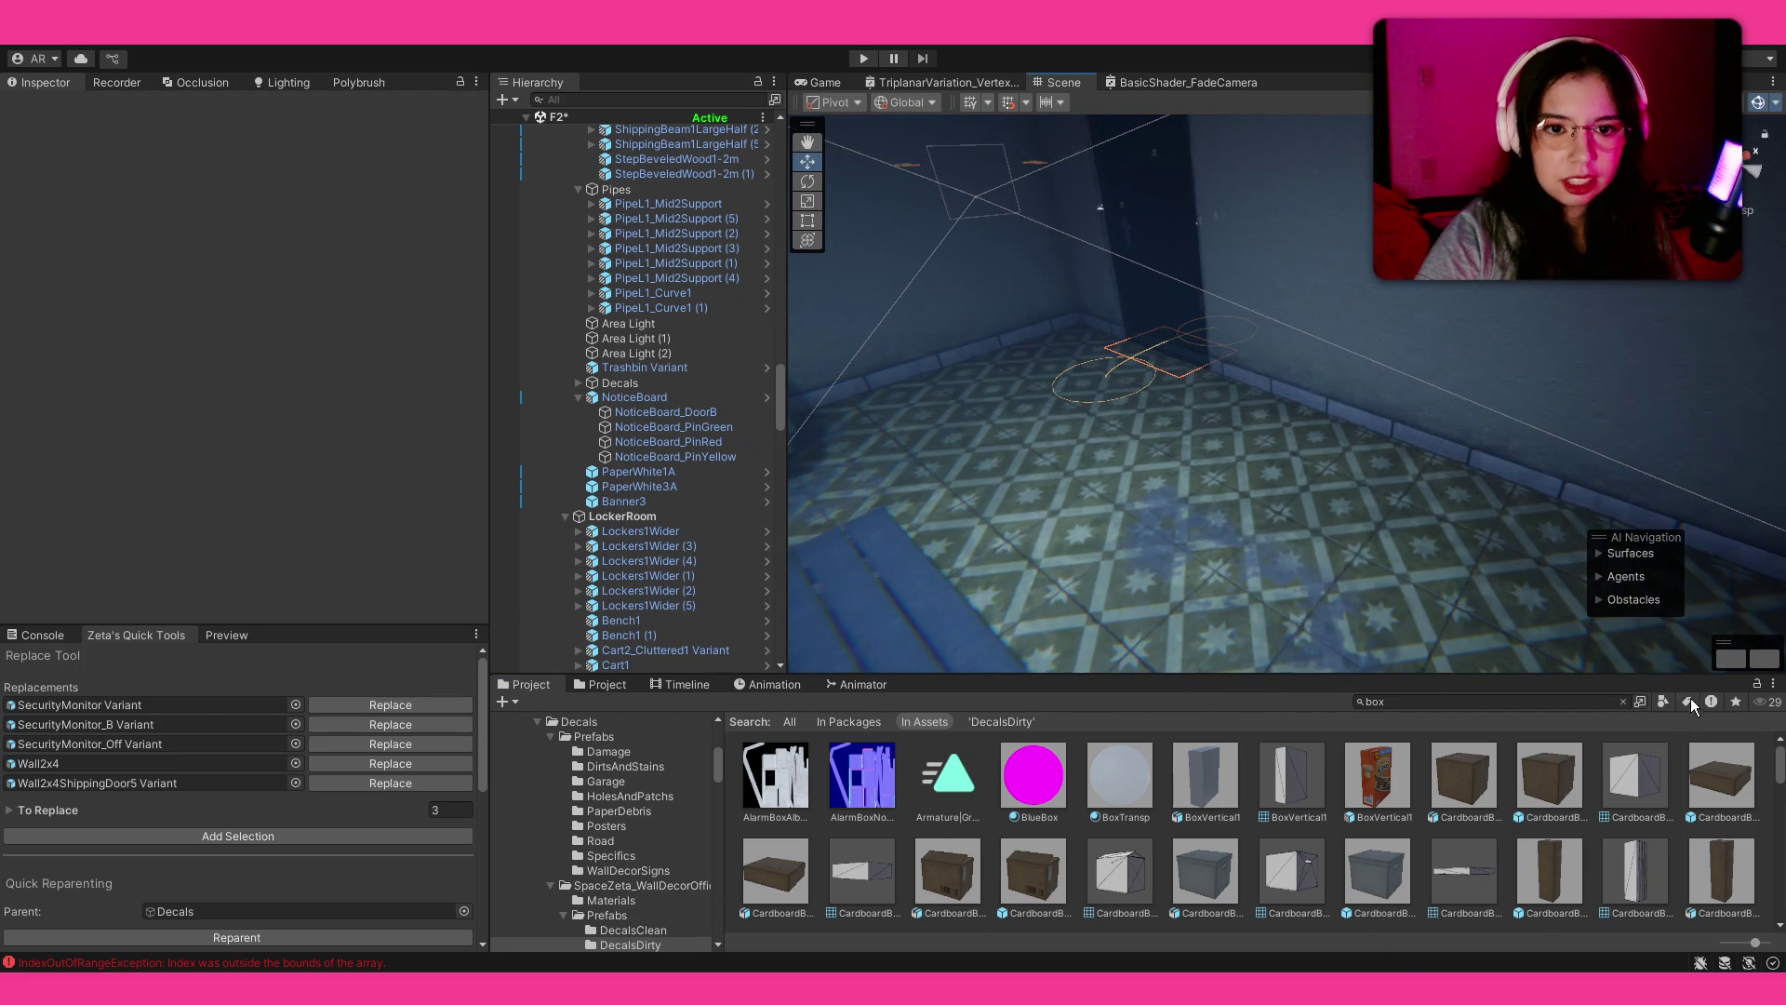
click(1549, 780)
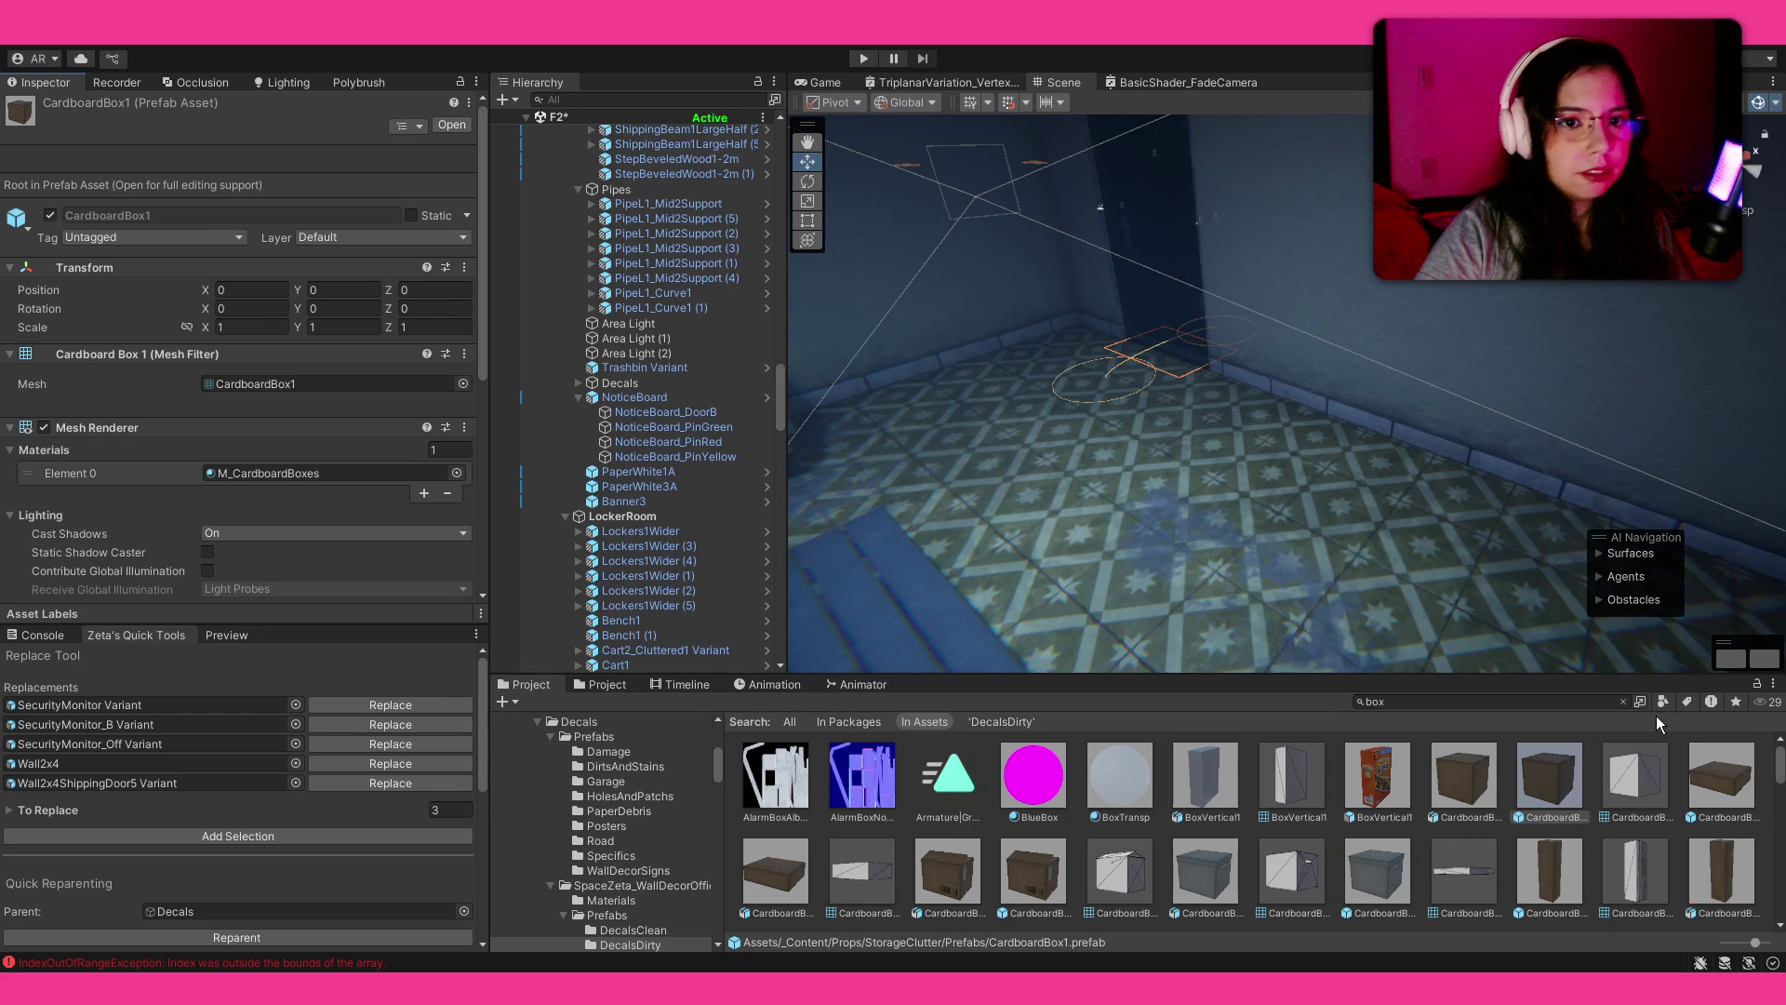
click(1623, 701)
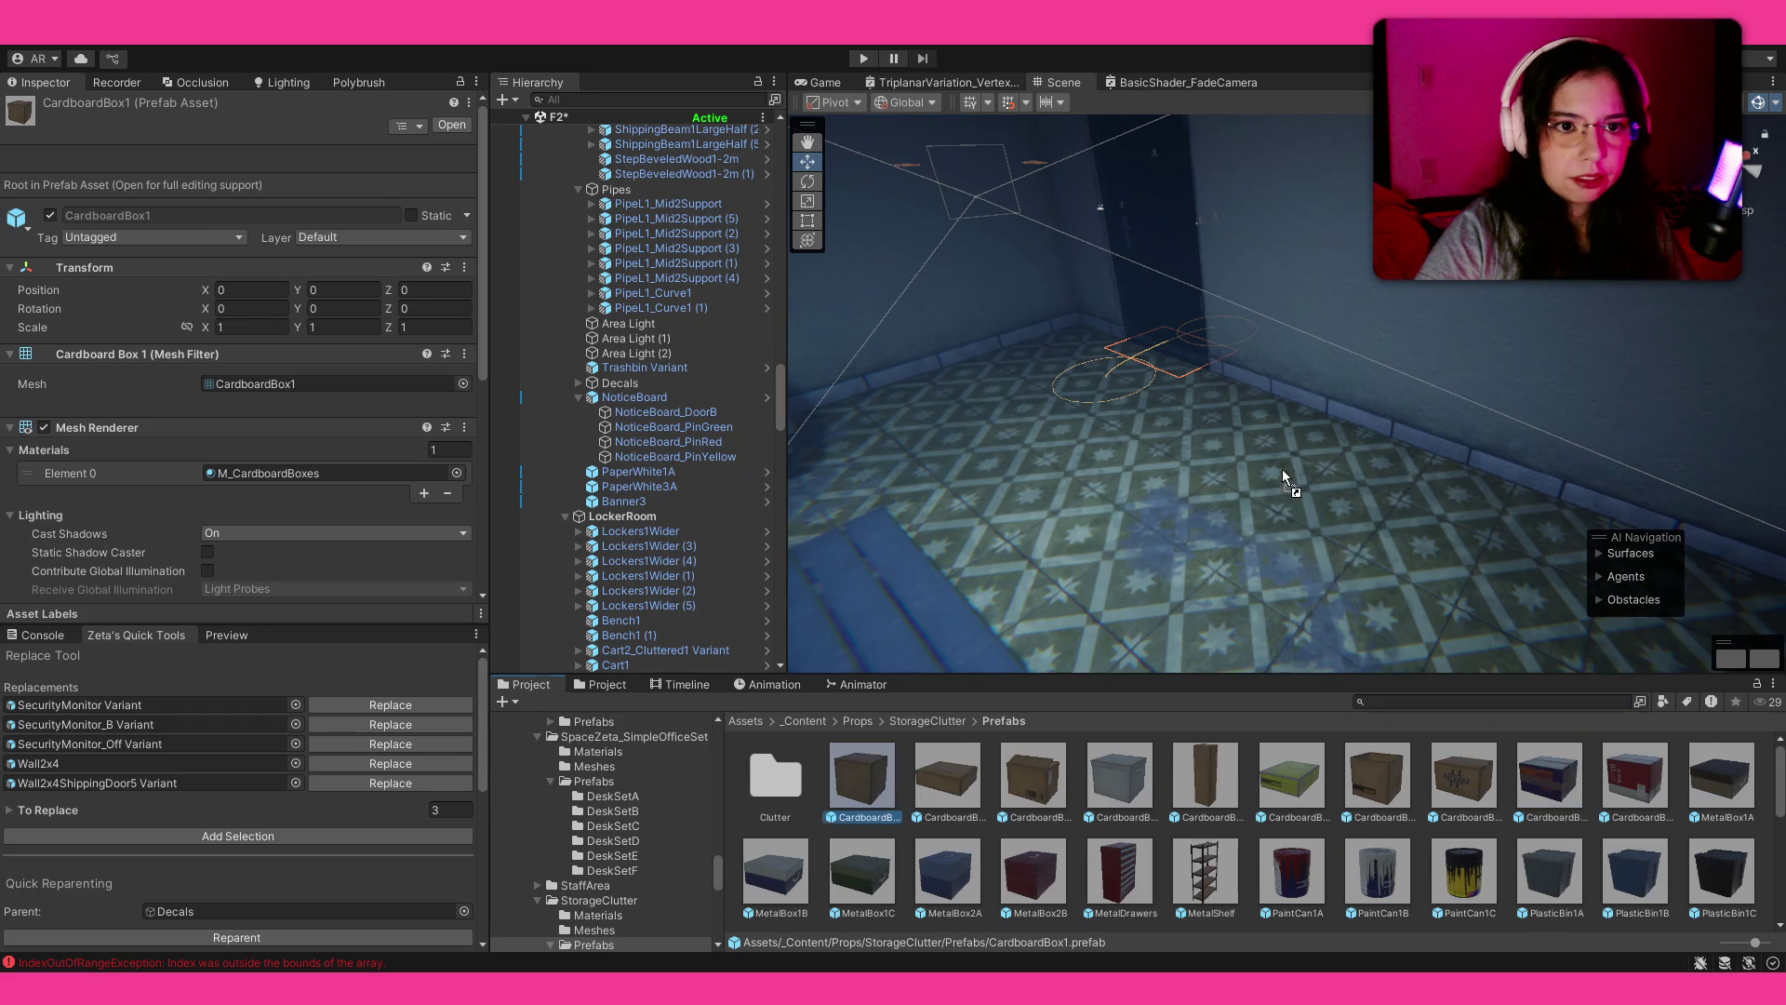
mouse_move(1267, 432)
mouse_down()
mouse_move(1315, 402)
mouse_move(1252, 433)
mouse_move(1147, 537)
mouse_move(1163, 521)
mouse_up()
key(r)
mouse_move(861, 776)
mouse_down()
mouse_move(1302, 549)
mouse_move(1343, 558)
mouse_move(1312, 586)
mouse_move(1287, 574)
mouse_up()
key(e)
key(r)
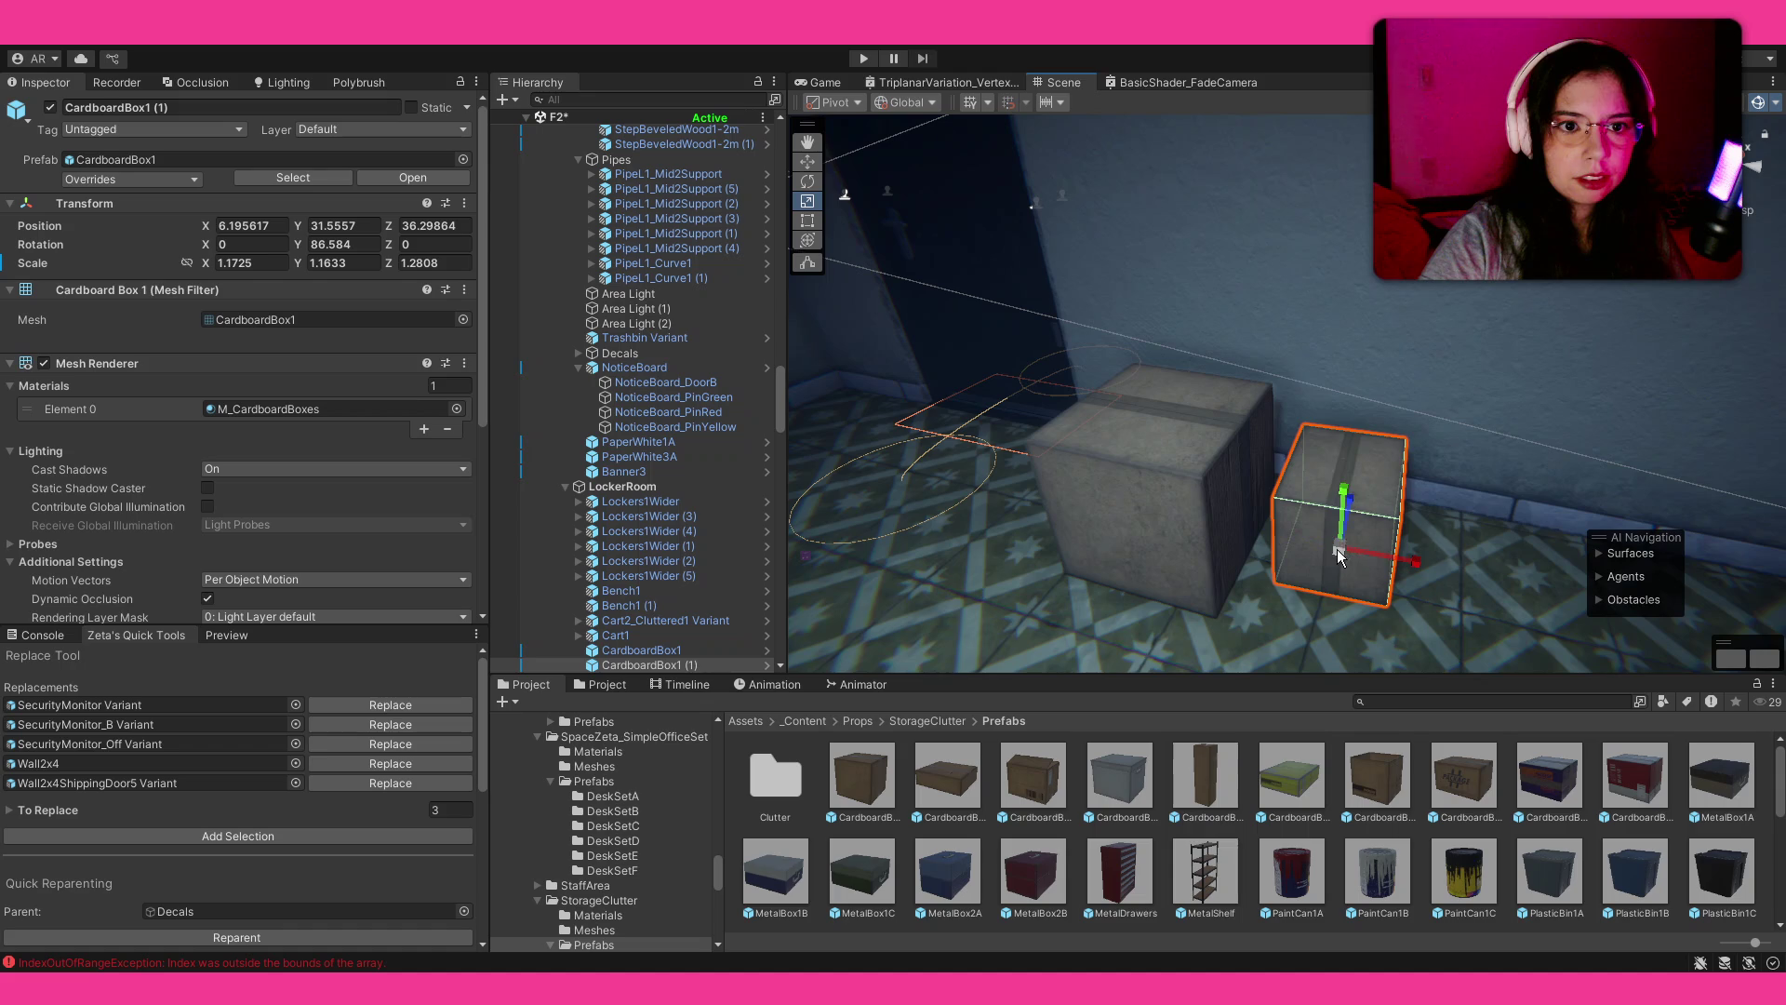
drag(1339, 555, 1317, 556)
Step: Add a tall box turned about 13° and the green CardboardBox6 turned about 25°
mouse_move(1206, 777)
mouse_down()
mouse_move(1261, 707)
mouse_move(1457, 592)
mouse_move(1427, 544)
mouse_up()
key(e)
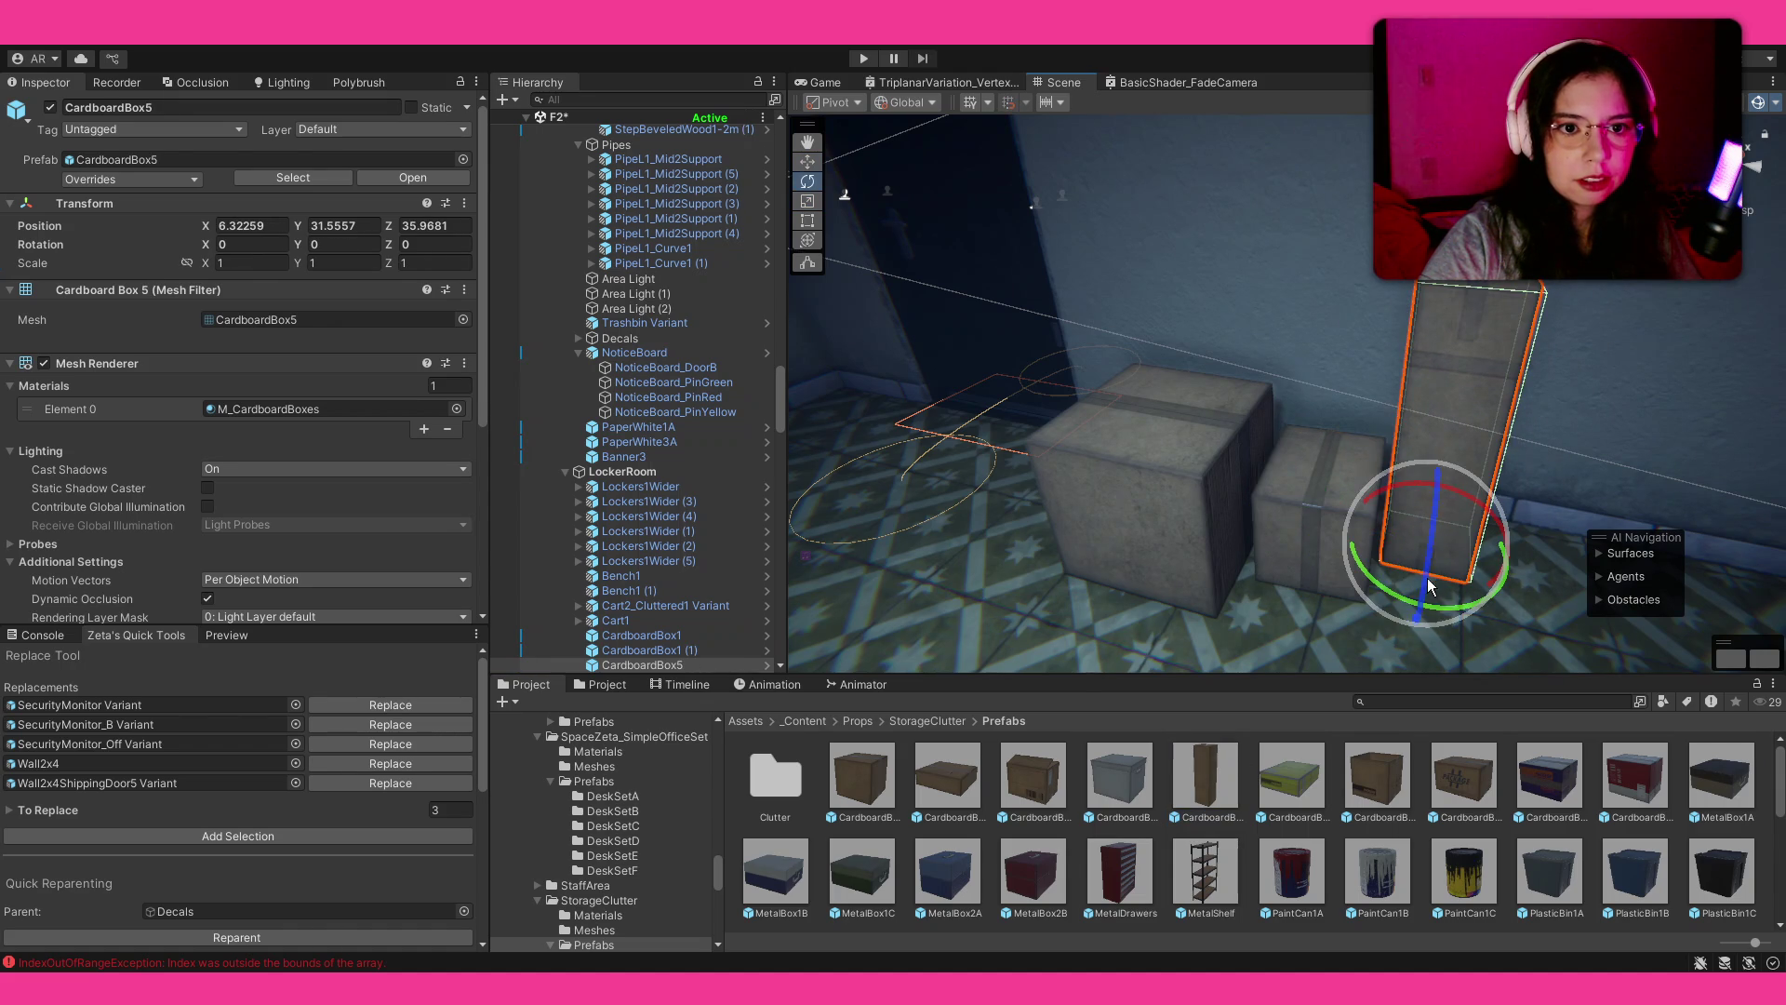
mouse_move(1457, 621)
mouse_down()
mouse_move(1535, 626)
mouse_move(1438, 633)
mouse_up()
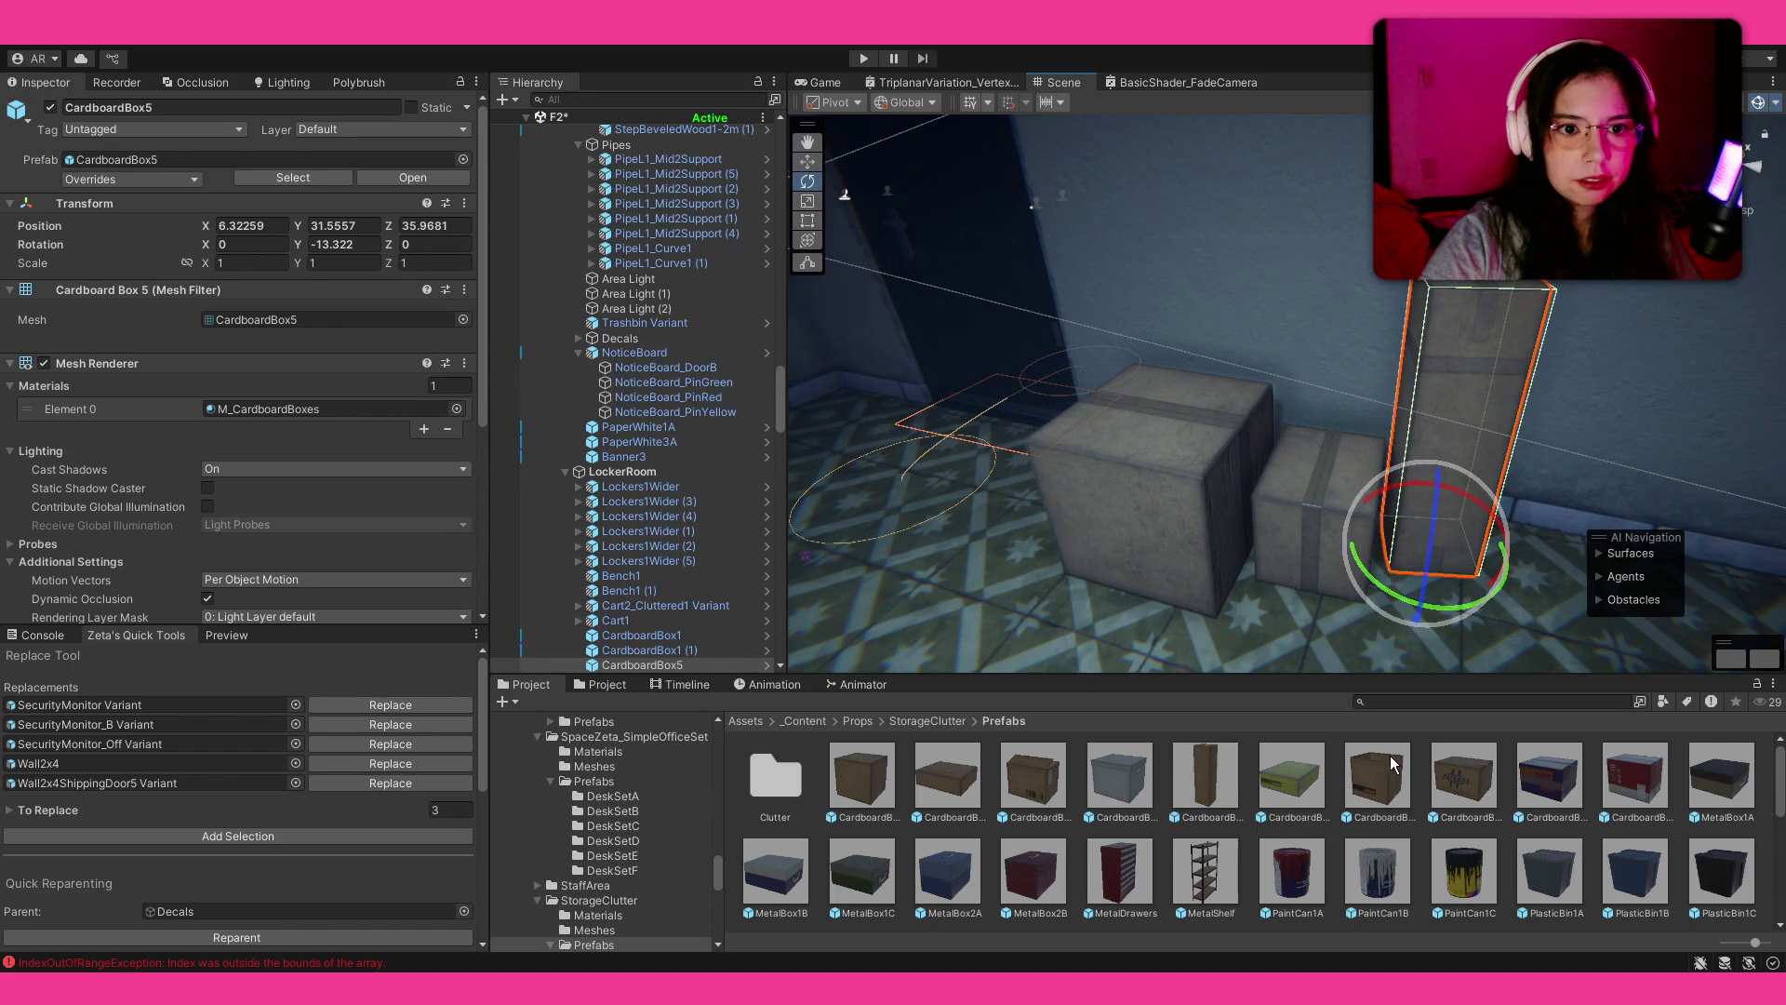
click(1330, 469)
drag(1291, 777, 1126, 415)
drag(1107, 482, 1375, 528)
mouse_move(1264, 404)
mouse_down()
mouse_move(1242, 391)
mouse_move(1236, 333)
mouse_up()
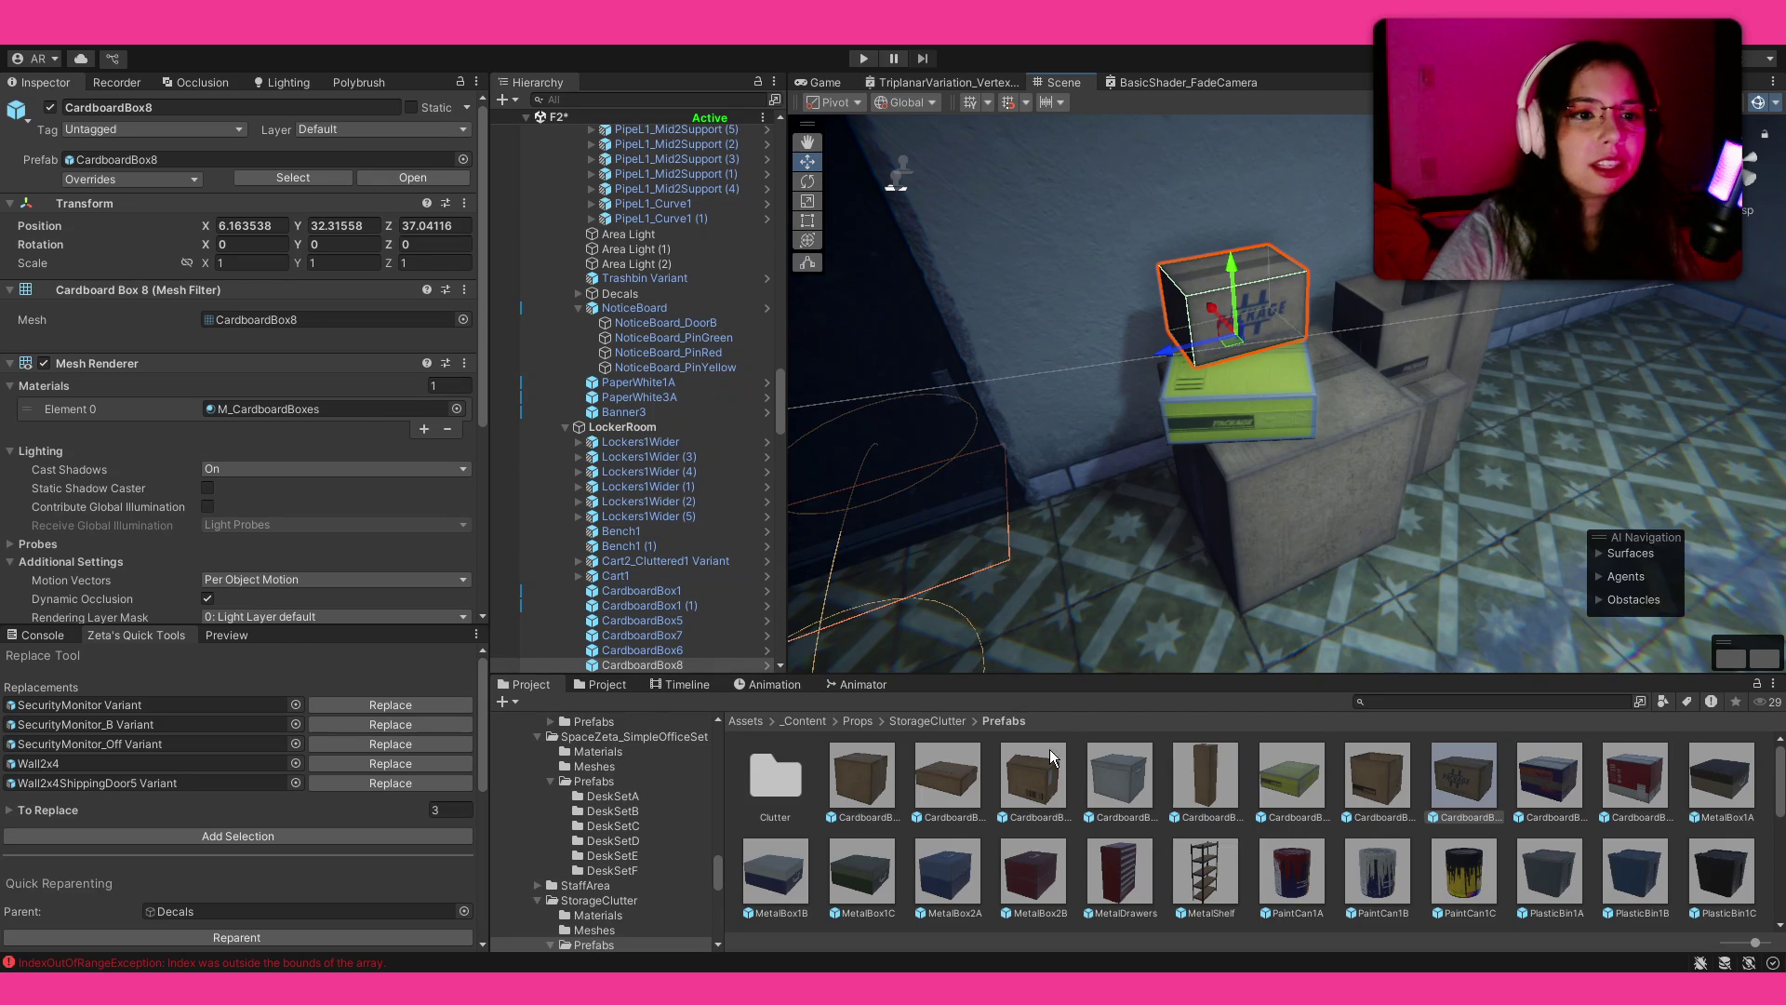
Step: Add CardboardBox3 beside the green box and lower an open cardboard box into the pile
mouse_move(1349, 374)
mouse_down()
mouse_move(1475, 452)
mouse_move(1566, 473)
mouse_up()
key(e)
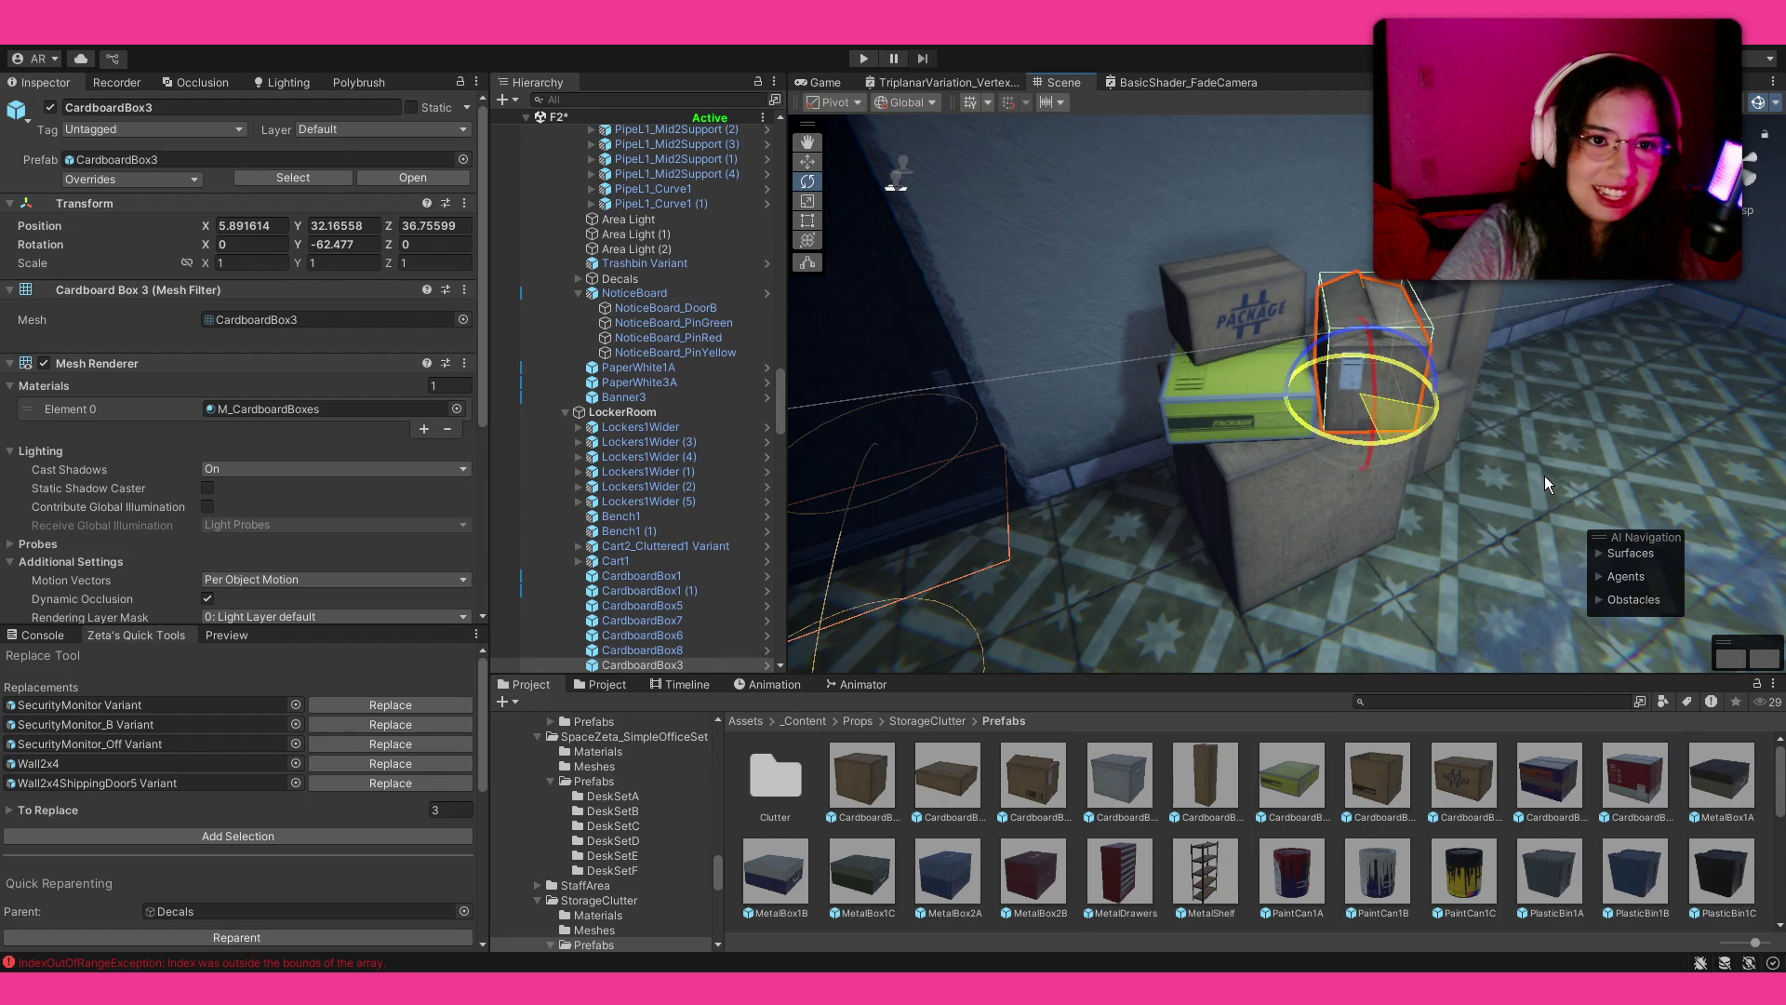
click(1448, 900)
mouse_move(1117, 372)
mouse_down()
mouse_move(1340, 359)
mouse_move(646, 366)
mouse_move(1061, 432)
mouse_up()
mouse_move(1377, 777)
mouse_down()
mouse_move(1256, 507)
mouse_move(1152, 495)
mouse_up()
drag(1148, 434, 1165, 493)
Step: Place CardboardBox9 beside the lockers, turned 90°, and nudge it along Z
mouse_move(1403, 465)
mouse_down()
mouse_move(1500, 400)
mouse_move(1516, 419)
mouse_up()
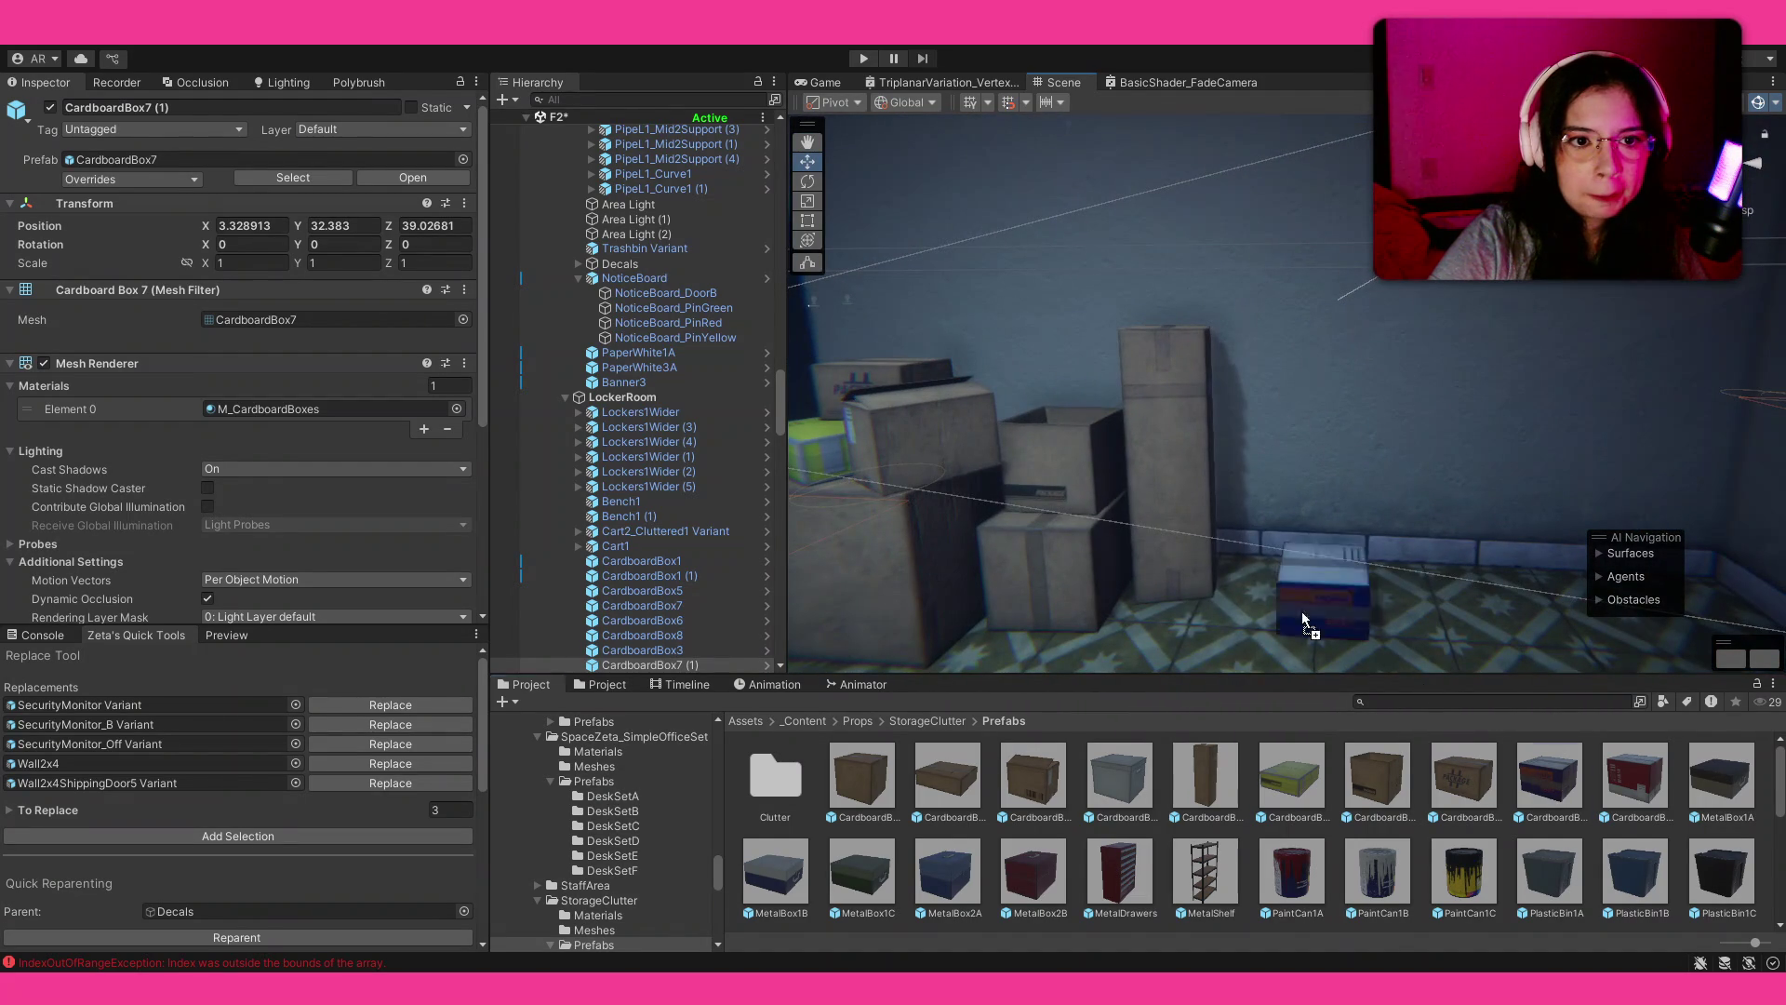
drag(1236, 628, 1301, 598)
key(f)
mouse_move(1162, 584)
mouse_down()
mouse_move(1575, 610)
mouse_move(1404, 454)
mouse_move(1321, 437)
mouse_up()
key(e)
drag(1238, 567, 1103, 583)
key(w)
drag(1233, 556, 1246, 551)
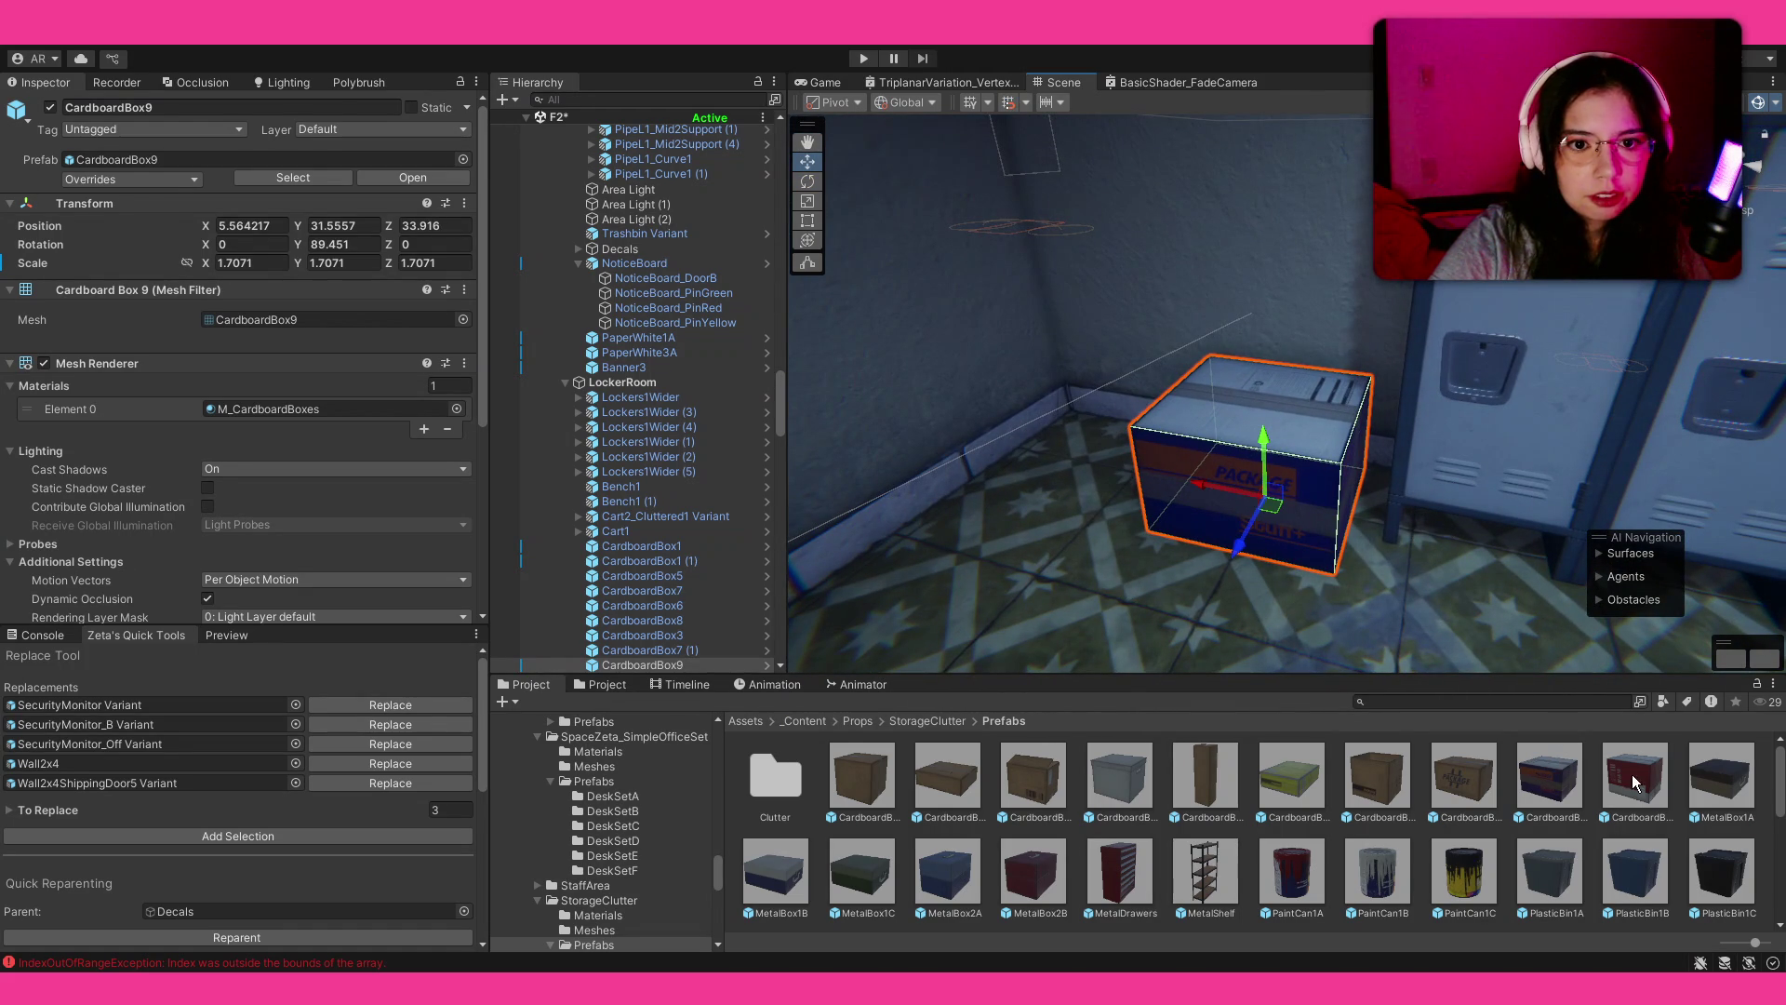
Step: Stack CardboardBox10 on top of CardboardBox9
mouse_move(1640, 780)
mouse_down()
mouse_move(1316, 399)
mouse_move(1193, 490)
mouse_up()
key(e)
click(1304, 298)
drag(1303, 299, 1303, 307)
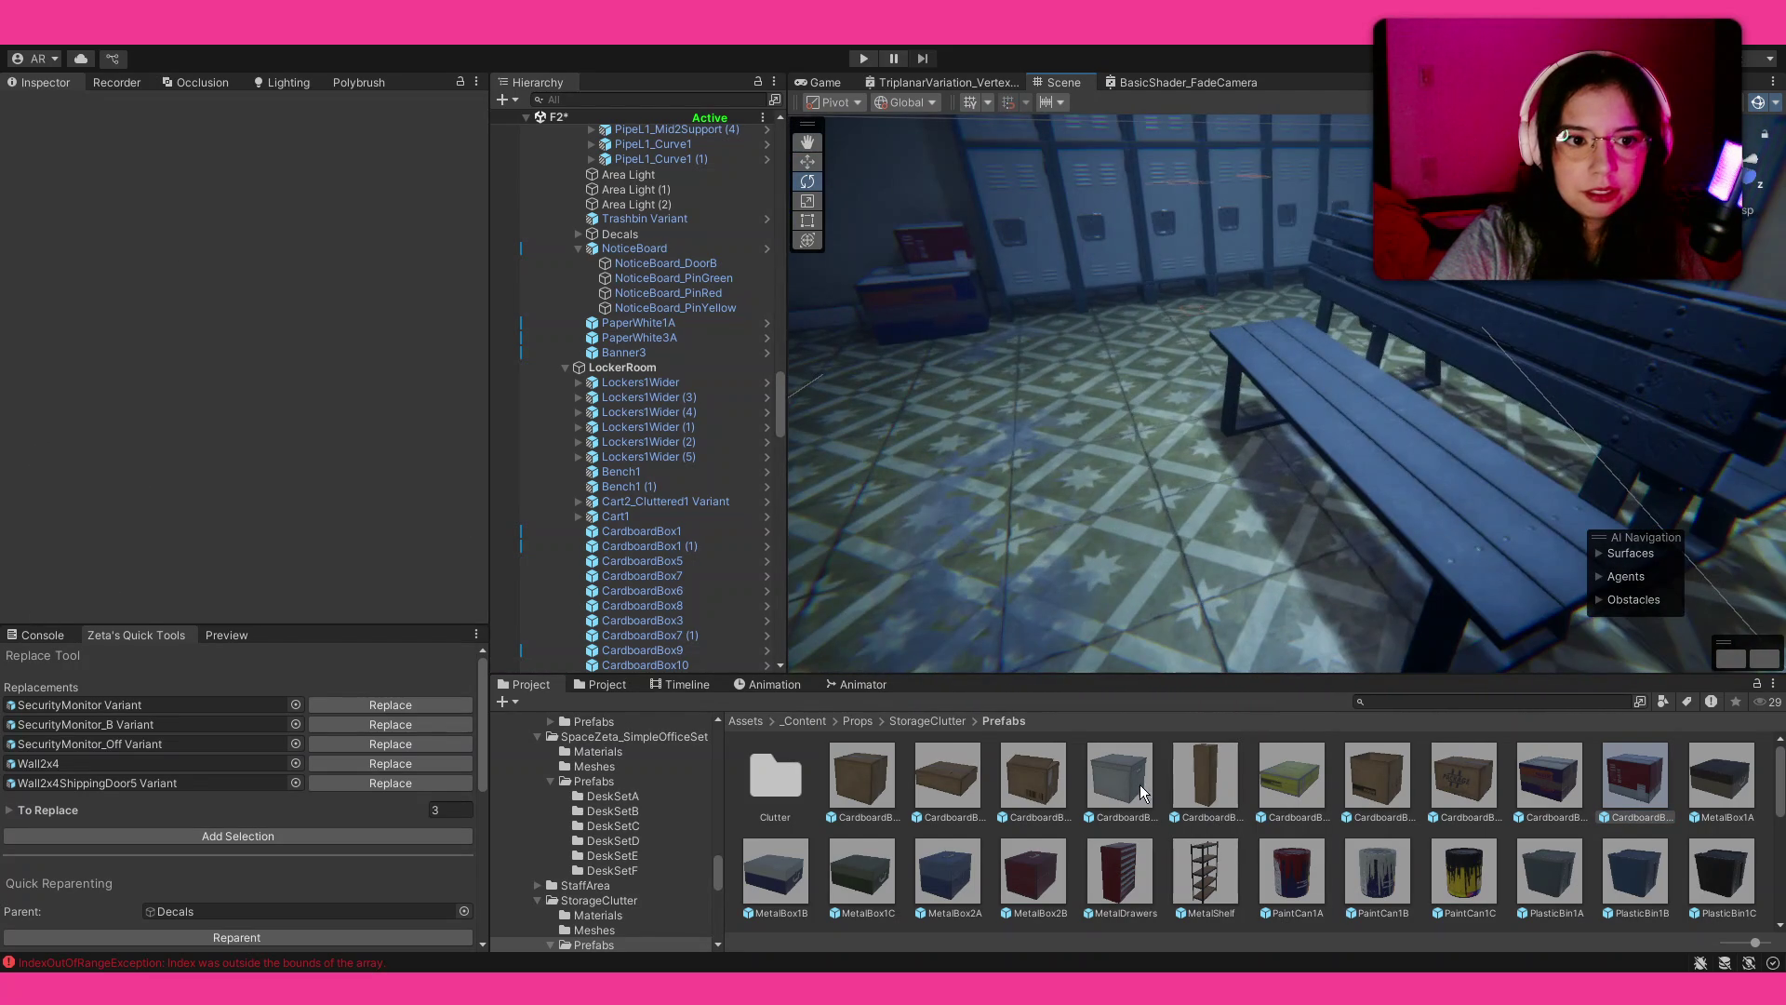
Step: Set a blue MetalBox2A on top of a cardboard box, undoing a misplaced extra box
mouse_move(1380, 477)
mouse_down()
mouse_move(1443, 466)
mouse_move(1379, 483)
mouse_move(1373, 453)
mouse_up()
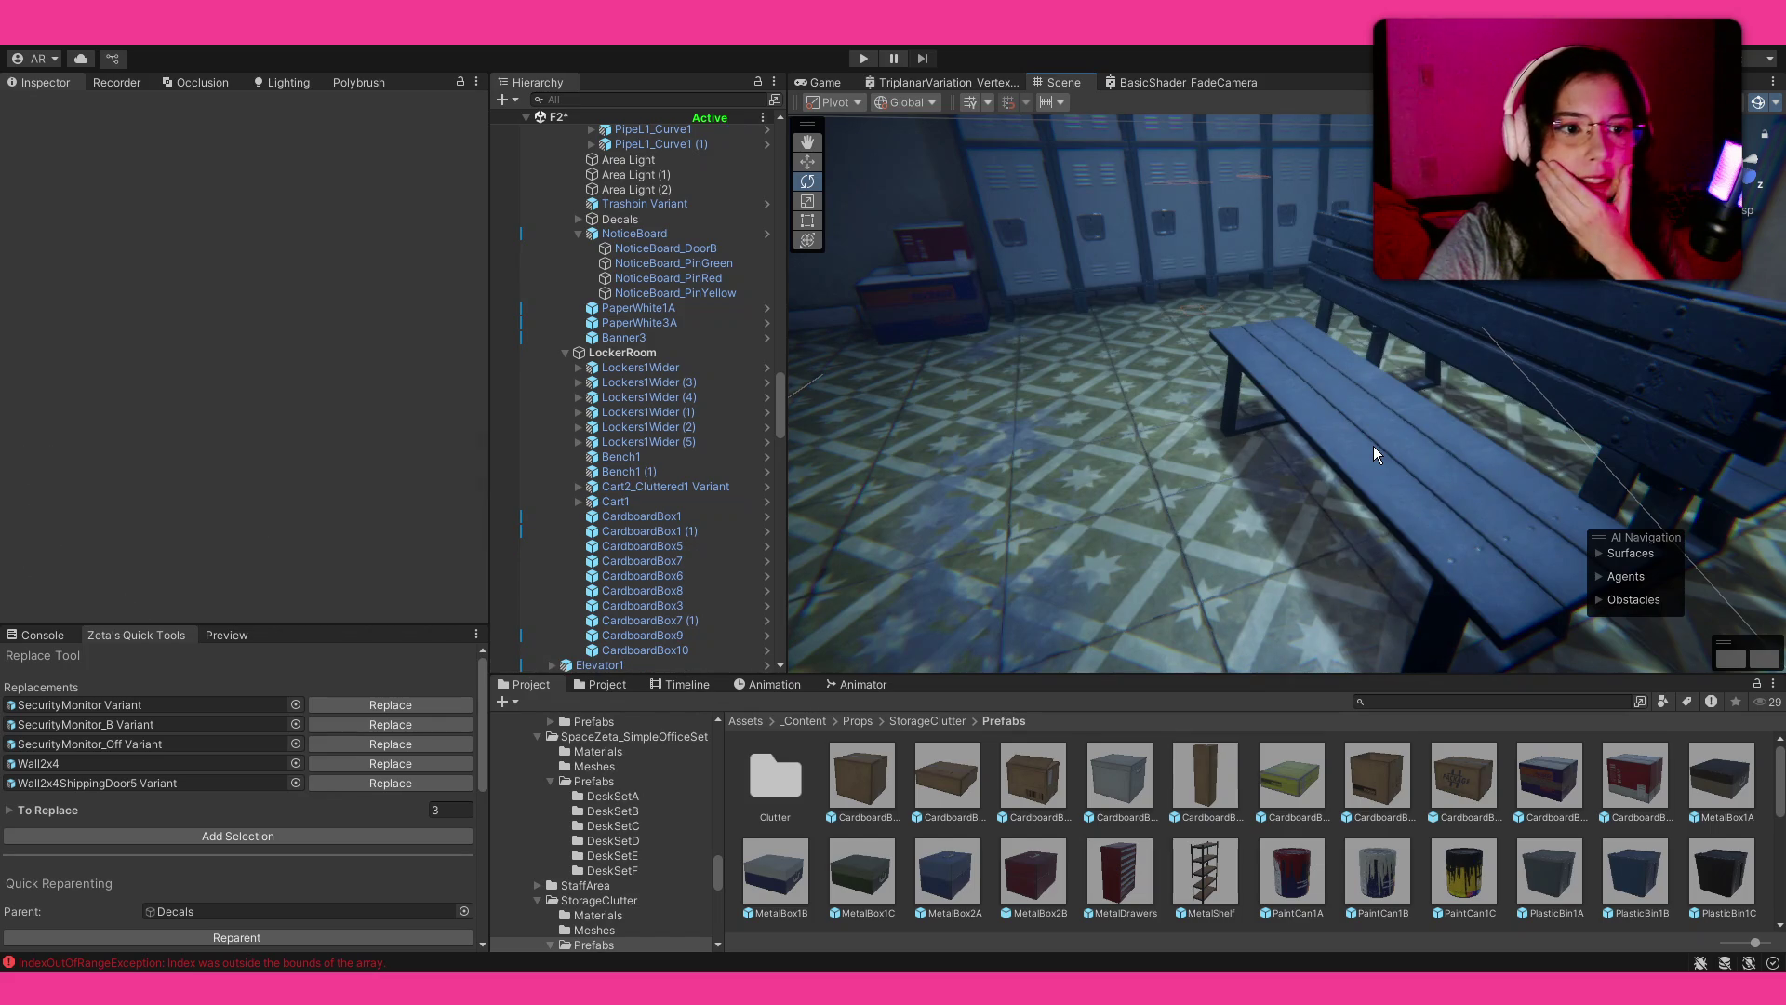
mouse_move(1301, 405)
mouse_down()
mouse_move(1128, 377)
mouse_move(1169, 391)
mouse_move(1020, 387)
mouse_move(1032, 400)
mouse_up()
drag(1393, 407, 1417, 400)
key(ctrl+z)
mouse_move(948, 869)
mouse_down()
mouse_move(1487, 421)
mouse_move(1418, 404)
mouse_move(1449, 453)
mouse_up()
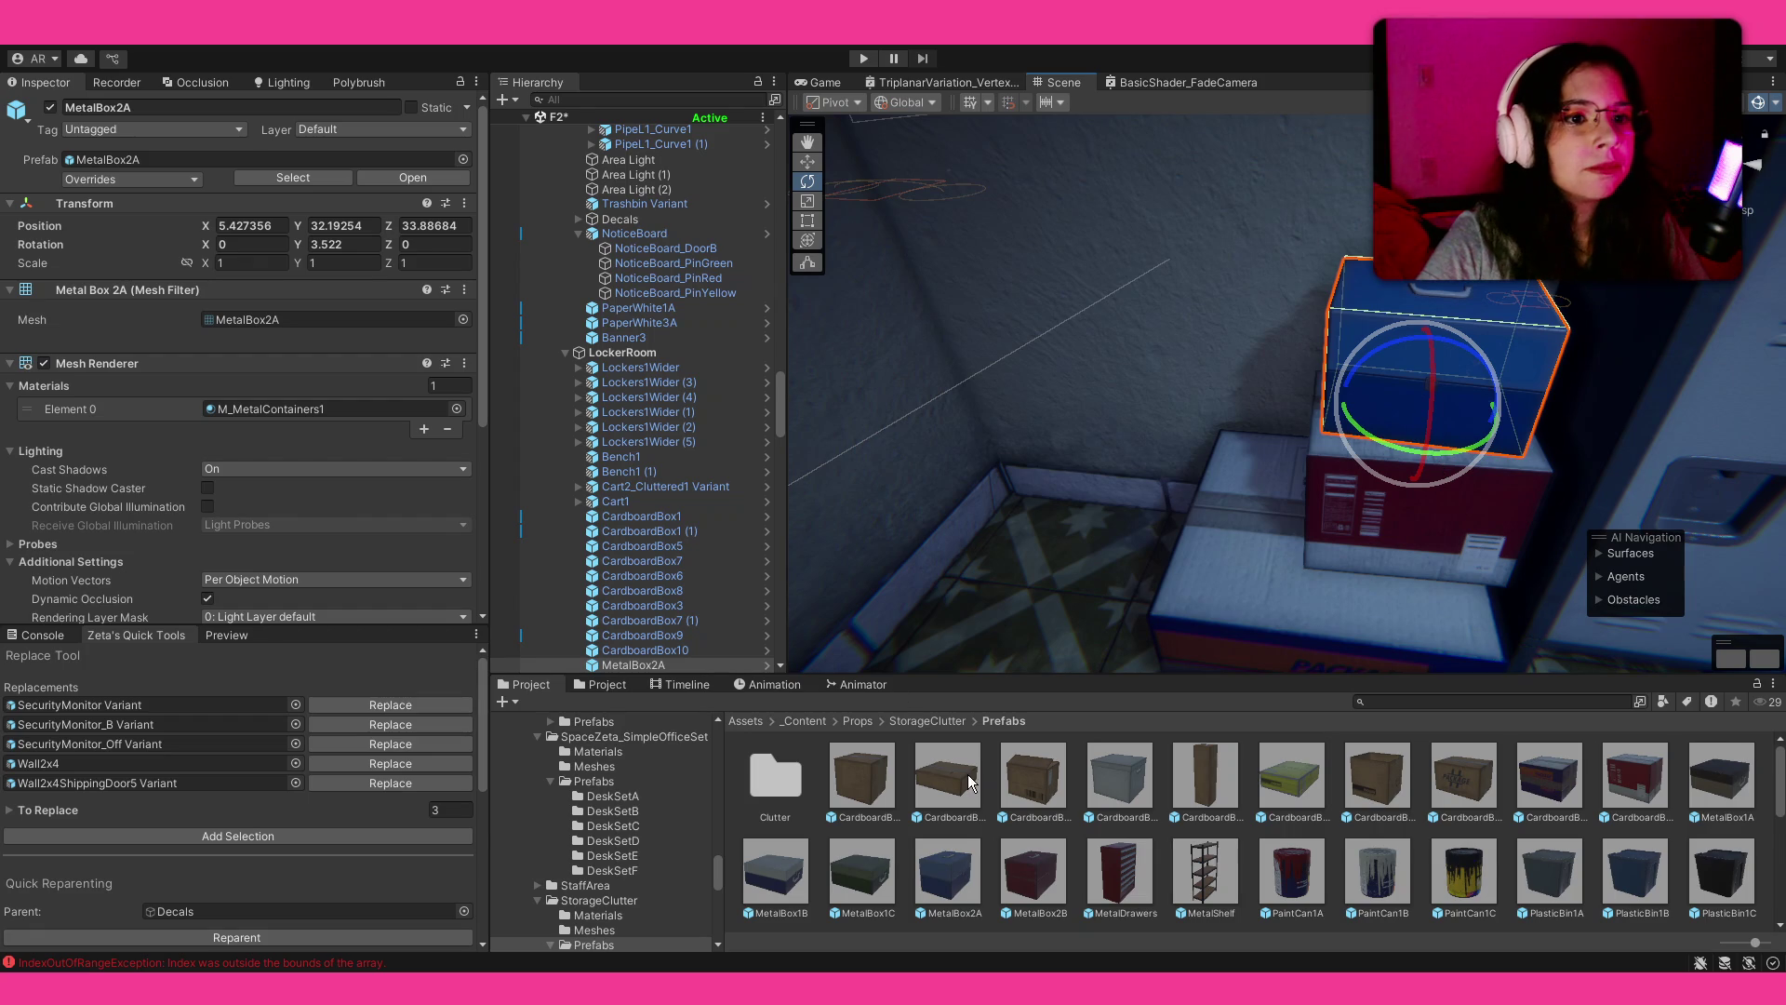
Step: Add a CardboardBox3 beside the metal box and a turned PlasticBin2B on the lockers
mouse_move(1012, 577)
mouse_down()
mouse_move(1276, 510)
mouse_move(1241, 500)
mouse_up()
click(1456, 907)
mouse_move(1436, 461)
mouse_down()
mouse_move(1401, 396)
mouse_move(1039, 430)
mouse_move(1538, 377)
mouse_move(1332, 791)
mouse_up()
scroll(1333, 791, down, 2)
mouse_move(1261, 556)
mouse_down()
mouse_move(1363, 498)
mouse_move(1169, 351)
mouse_move(1176, 470)
mouse_move(1149, 555)
mouse_up()
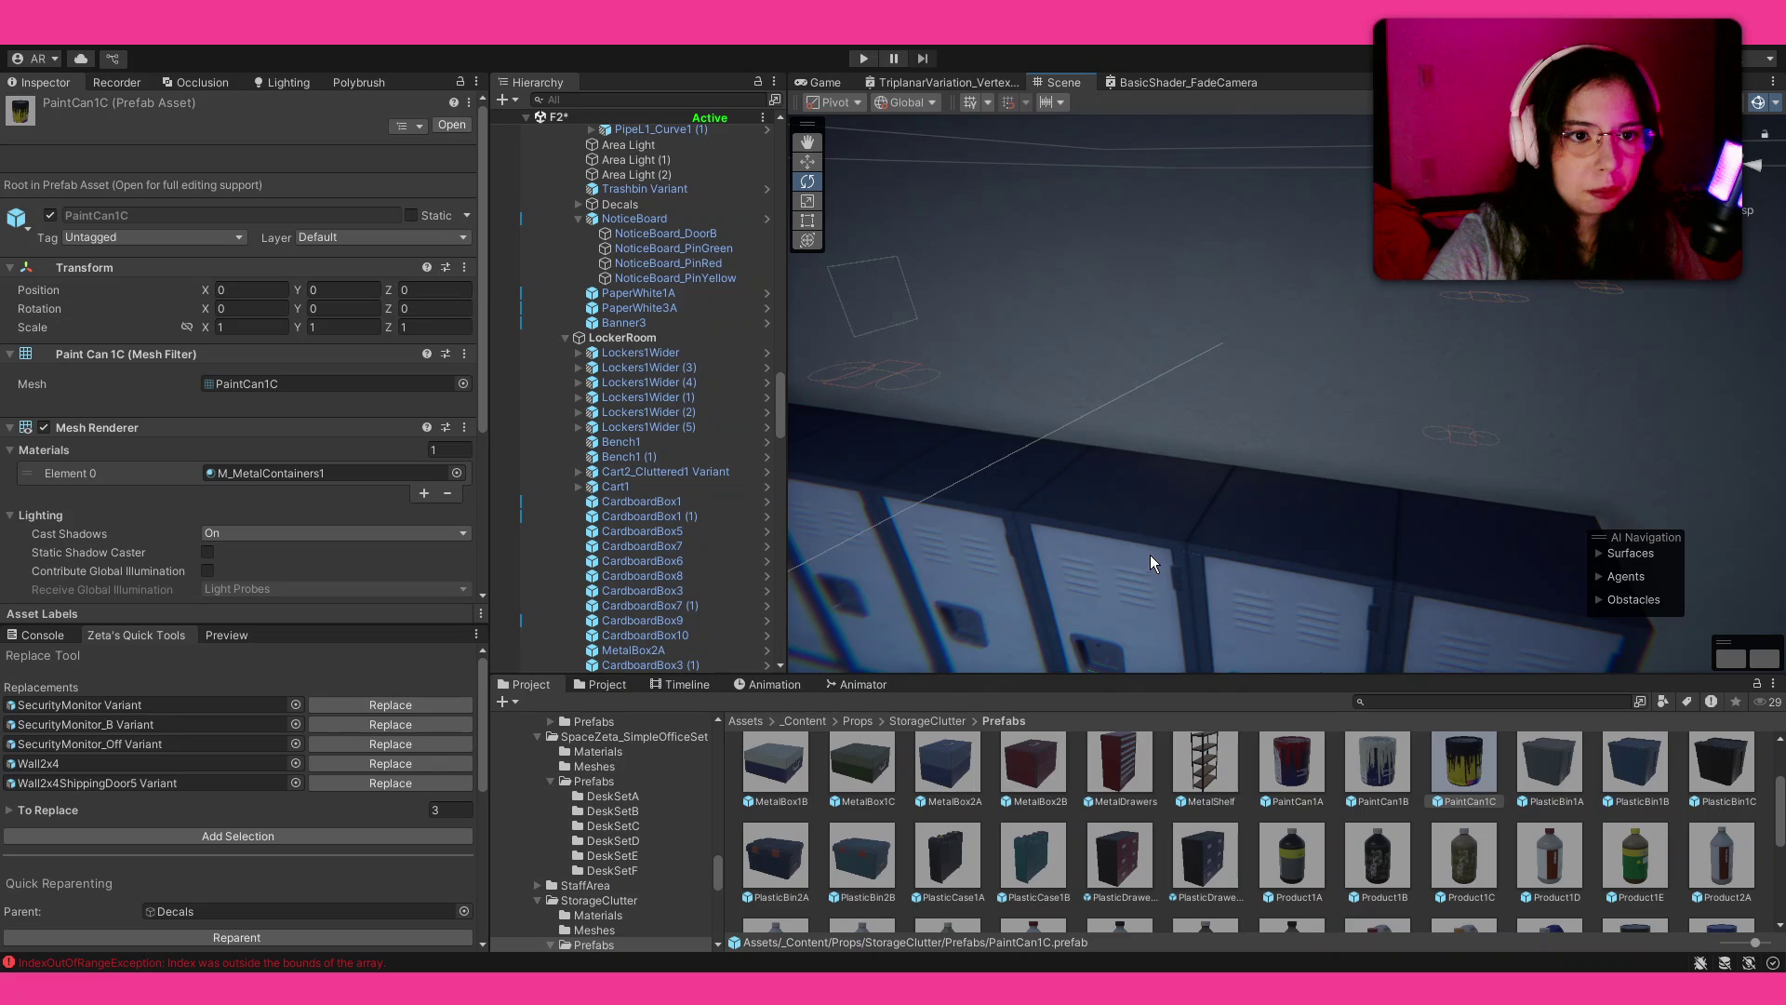
mouse_move(1314, 521)
mouse_down()
mouse_move(1350, 523)
mouse_move(1170, 640)
mouse_move(1208, 644)
mouse_up()
Step: Line up Product1B, Product2D and Product3B bottles on the lockers, deleting the stray Product1A
mouse_move(1255, 376)
mouse_down()
mouse_move(1184, 422)
mouse_move(1264, 450)
mouse_move(1237, 455)
mouse_up()
mouse_move(1264, 861)
mouse_down()
mouse_move(907, 438)
mouse_move(925, 454)
mouse_up()
mouse_move(1118, 478)
mouse_down()
mouse_move(1226, 446)
mouse_move(1237, 483)
mouse_up()
key(Delete)
mouse_move(1393, 865)
mouse_down()
mouse_move(1125, 413)
mouse_move(1049, 434)
mouse_up()
mouse_move(1477, 865)
mouse_down()
mouse_move(1135, 387)
mouse_move(1548, 621)
mouse_move(1336, 819)
mouse_up()
scroll(1073, 882, down, 2)
mouse_move(947, 884)
mouse_down()
mouse_move(1115, 365)
mouse_move(1102, 378)
mouse_up()
mouse_move(1146, 880)
mouse_down()
mouse_move(1163, 307)
mouse_move(1140, 400)
mouse_up()
click(1378, 782)
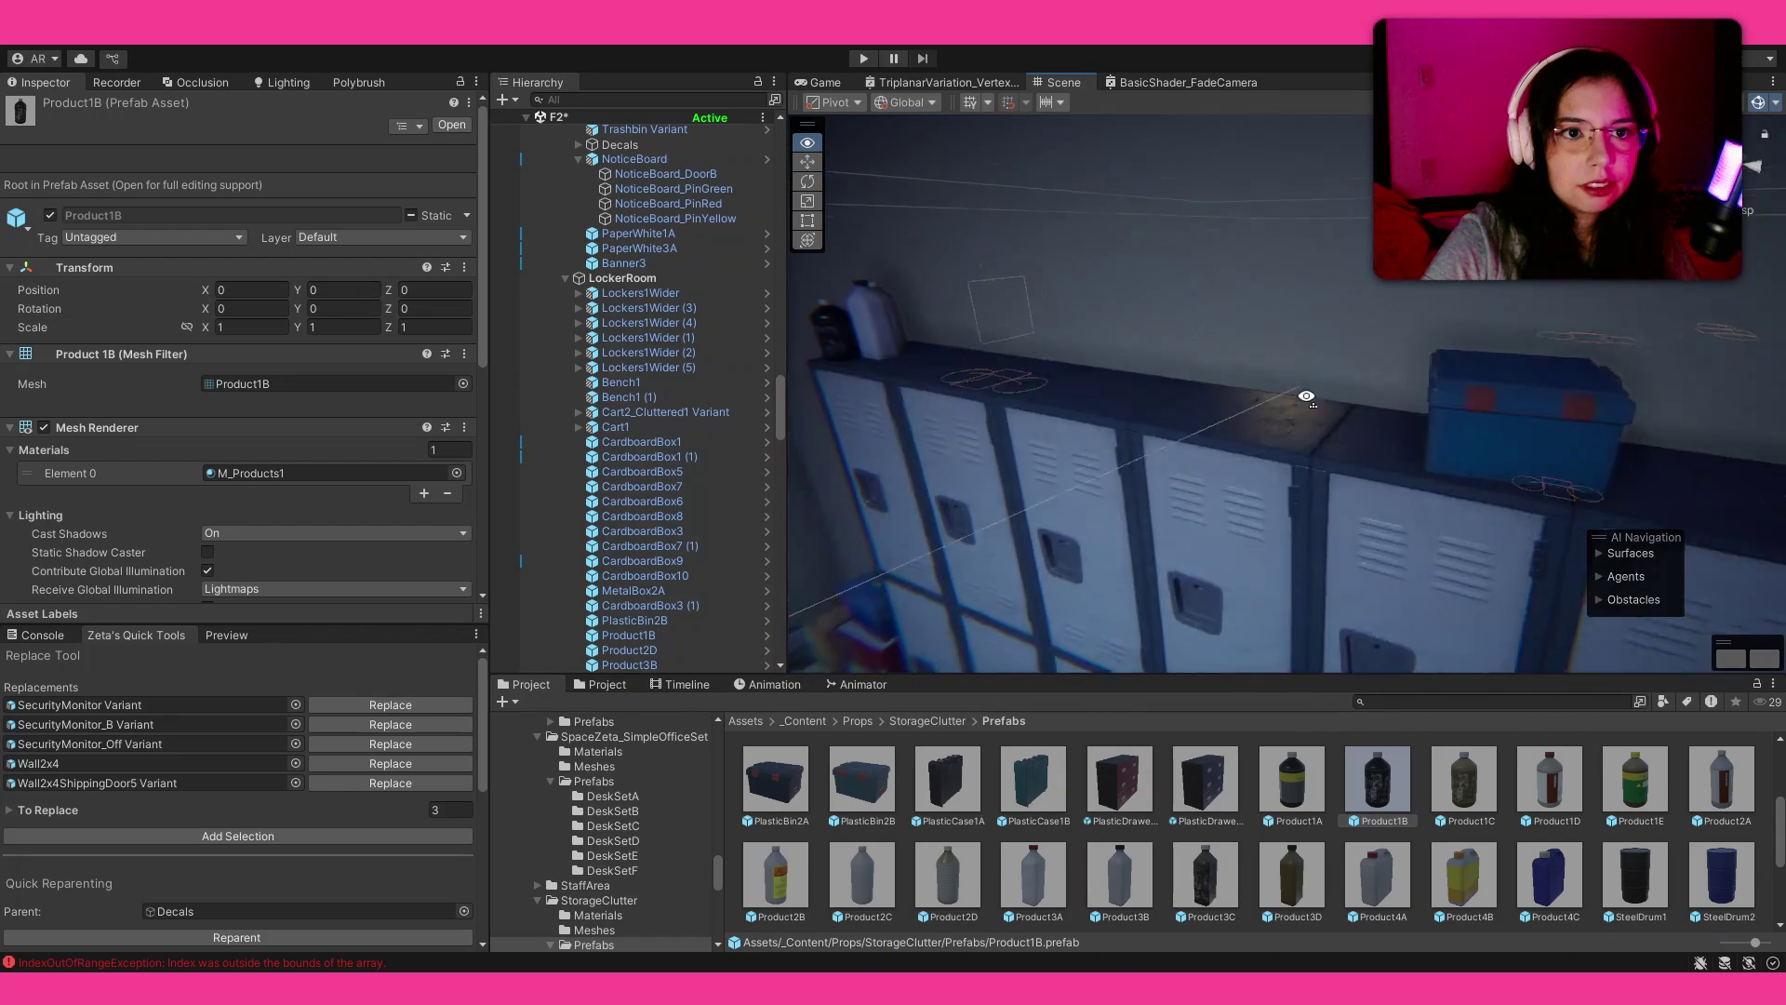
Step: Put the WireA coil on top of the lockers
scroll(1310, 844, down, 2)
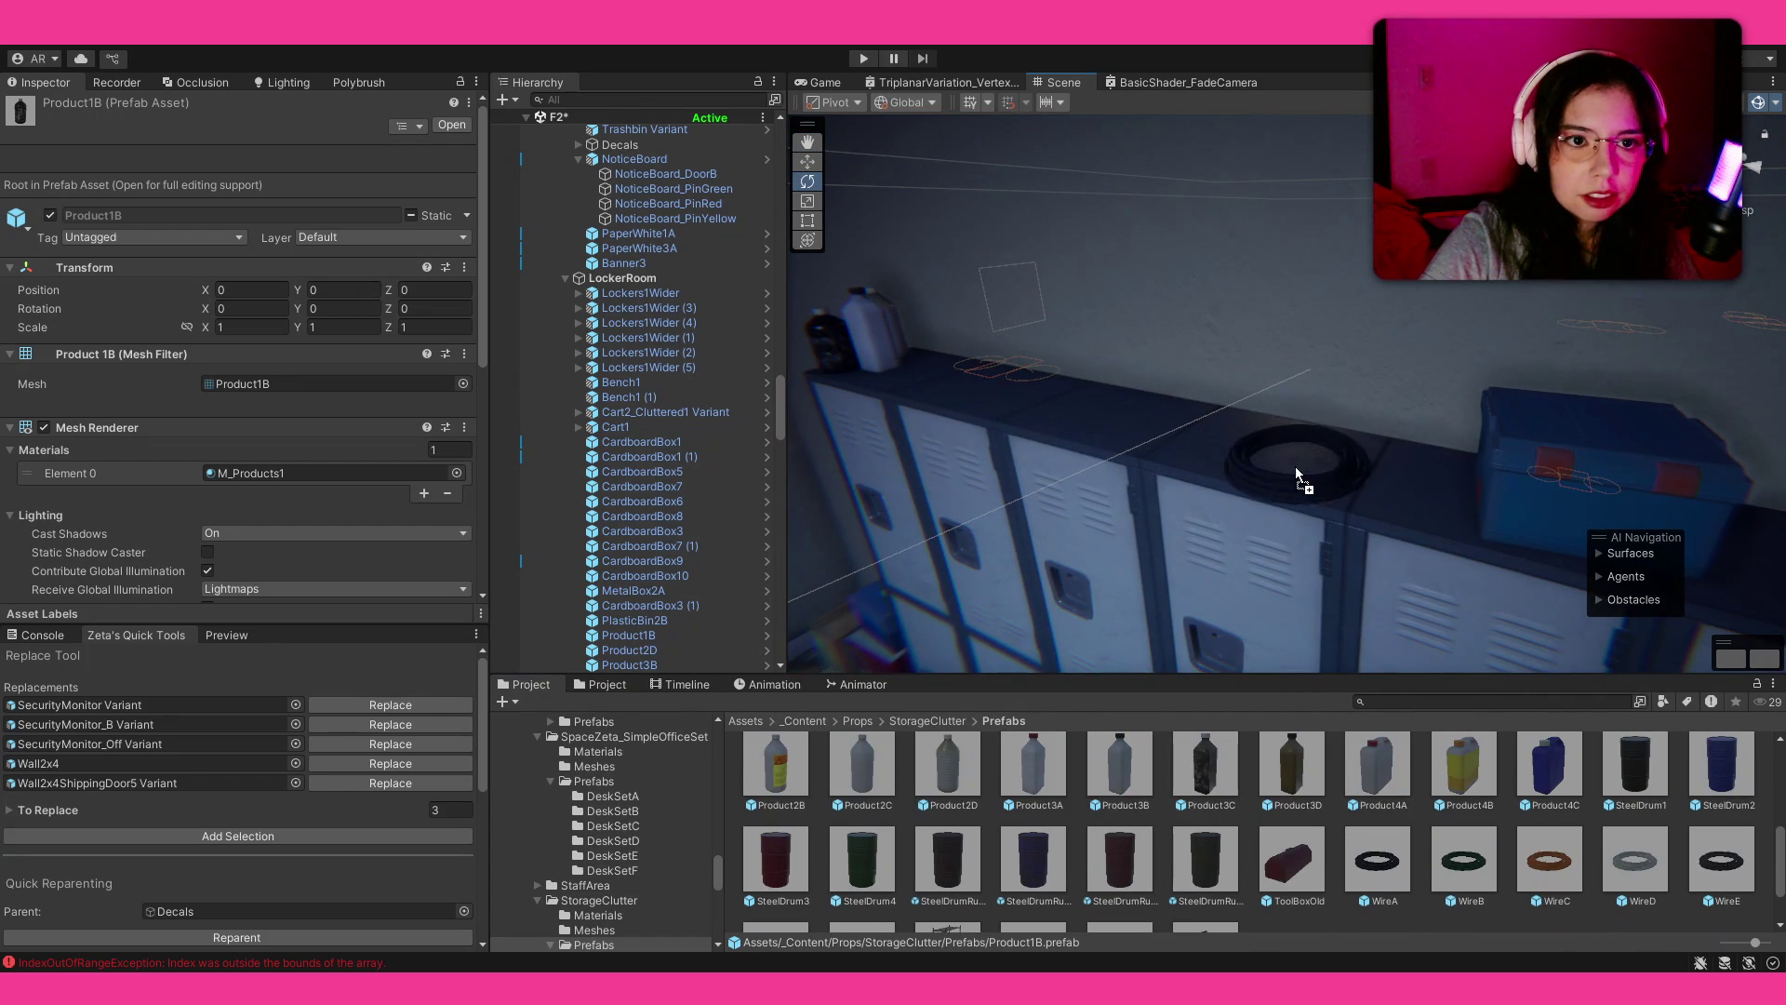
drag(1368, 469, 1386, 478)
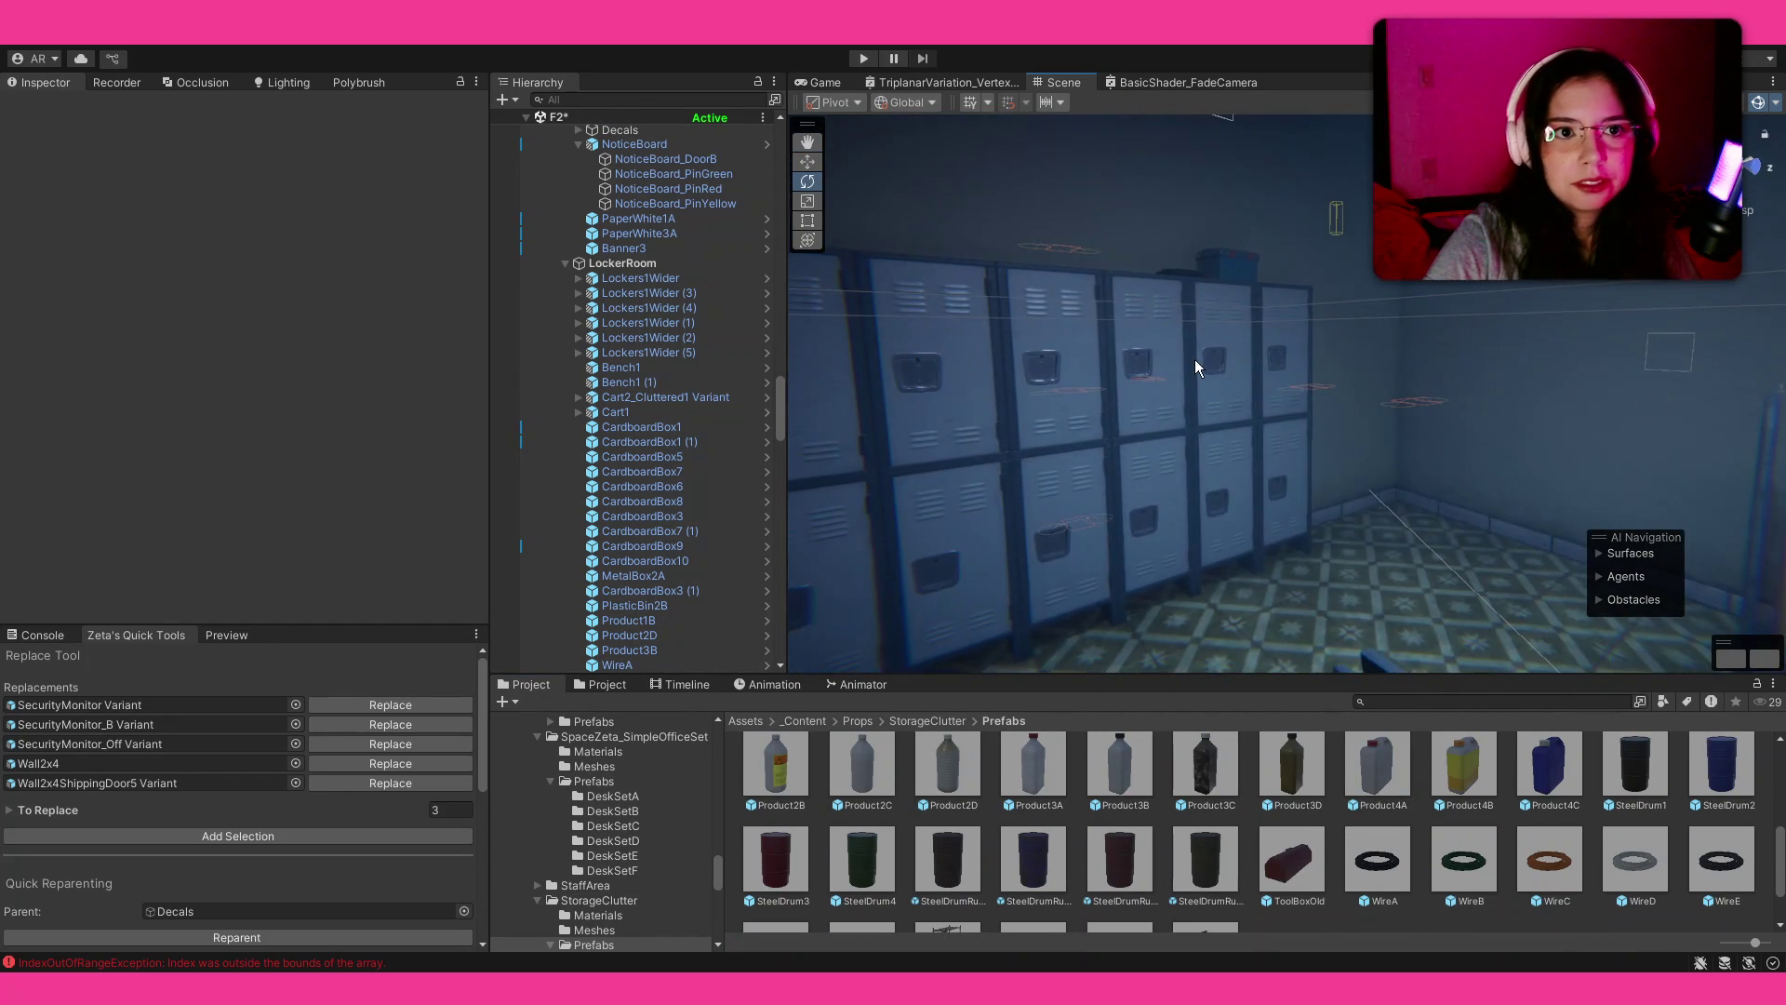
mouse_move(1276, 364)
mouse_down()
mouse_move(1519, 382)
mouse_move(1358, 456)
mouse_up()
Step: Place a WireE coil on the cart, discarding the WireD coil
mouse_move(1634, 859)
mouse_down()
mouse_move(1247, 519)
mouse_move(1287, 489)
mouse_up()
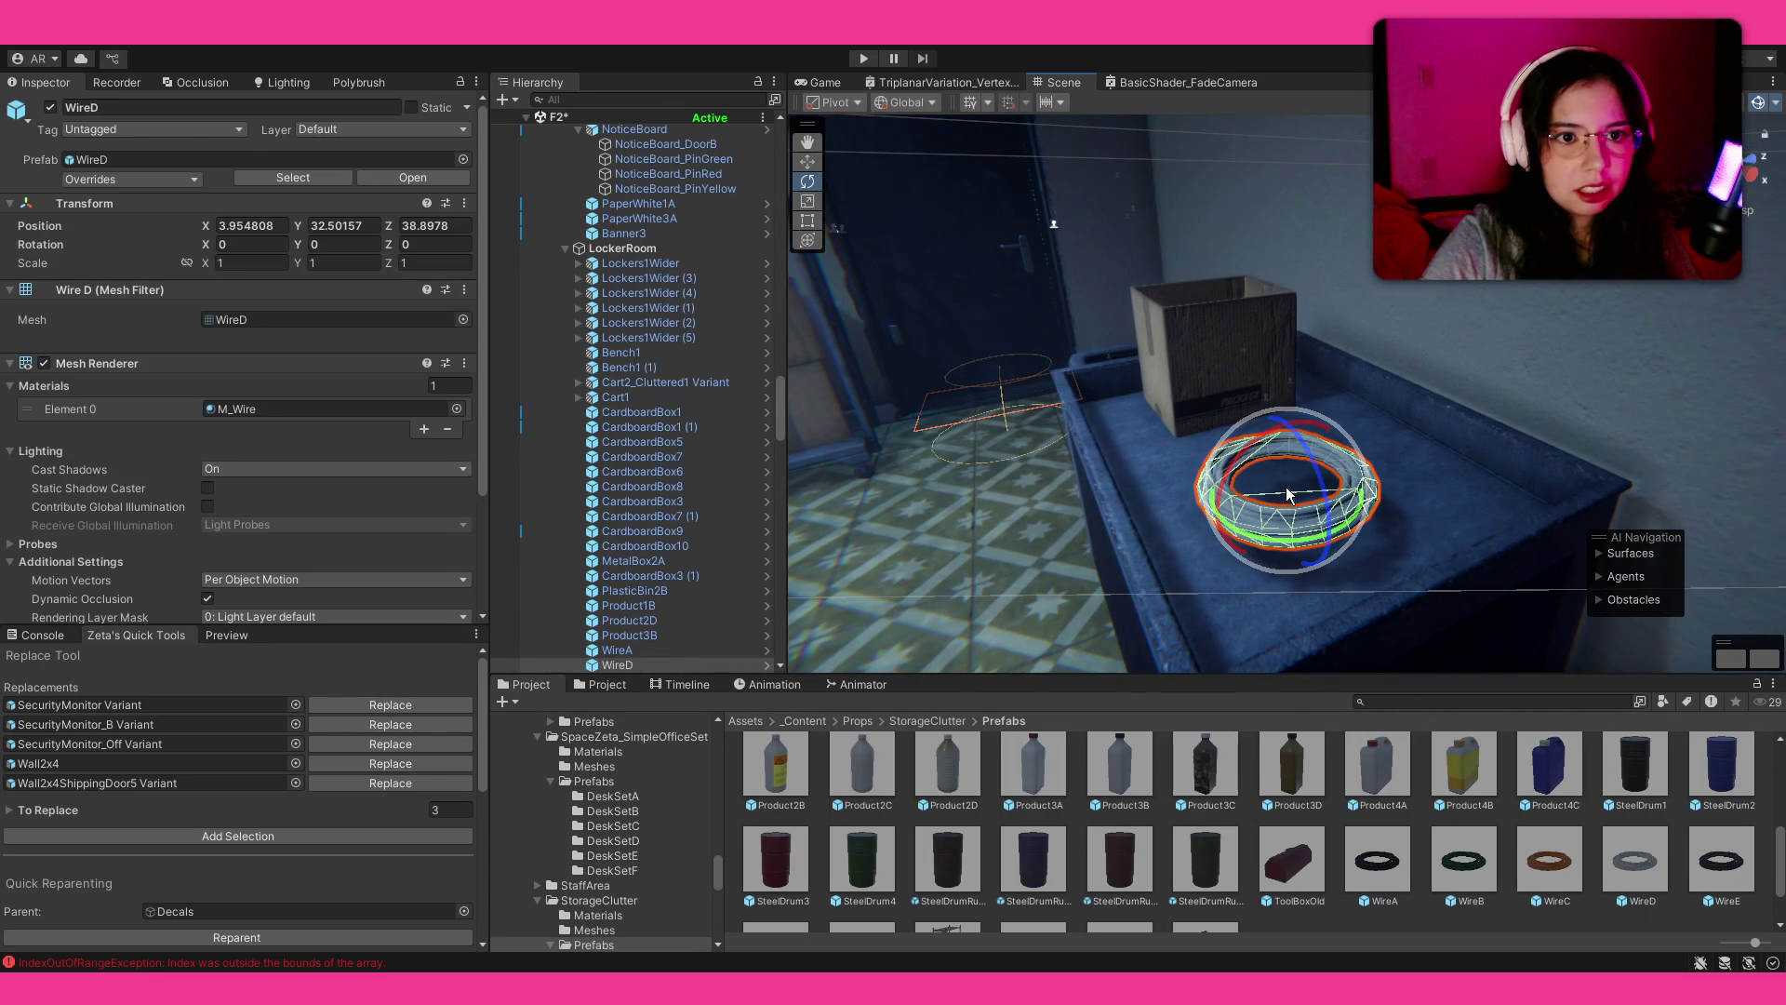
key(Delete)
mouse_move(1721, 861)
mouse_down()
mouse_move(1336, 528)
mouse_move(1277, 507)
mouse_move(1287, 579)
mouse_move(1321, 447)
mouse_move(1392, 307)
mouse_move(1388, 400)
mouse_move(1336, 260)
mouse_up()
scroll(1276, 521, up, 3)
key(w)
key(w)
click(1487, 875)
mouse_move(1303, 378)
mouse_down()
mouse_move(1252, 371)
mouse_move(1360, 437)
mouse_move(1386, 505)
mouse_move(945, 423)
mouse_move(1107, 396)
mouse_move(780, 444)
mouse_move(869, 347)
mouse_up()
click(1277, 388)
Step: Drag a SteelDrumRusted3 drum into the room corner by the cluttered cart
click(1319, 844)
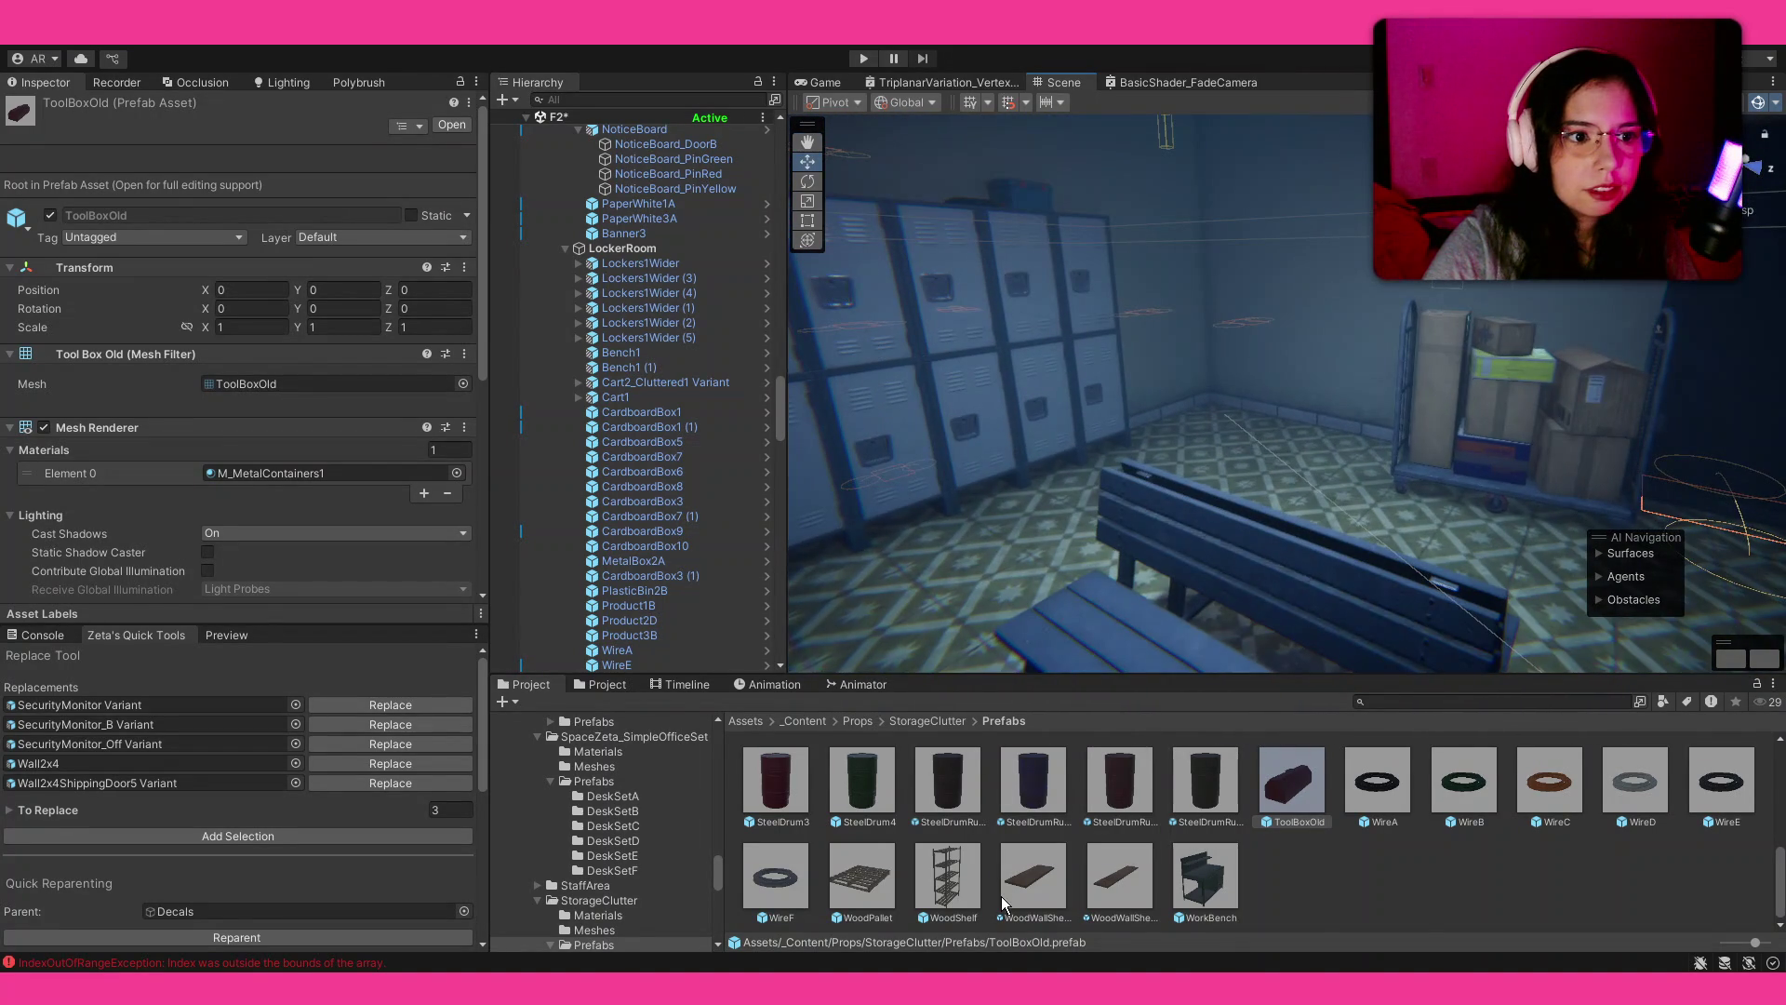
scroll(1003, 903, up, 3)
drag(1223, 370, 1364, 674)
scroll(1388, 817, up, 2)
scroll(1388, 818, down, 3)
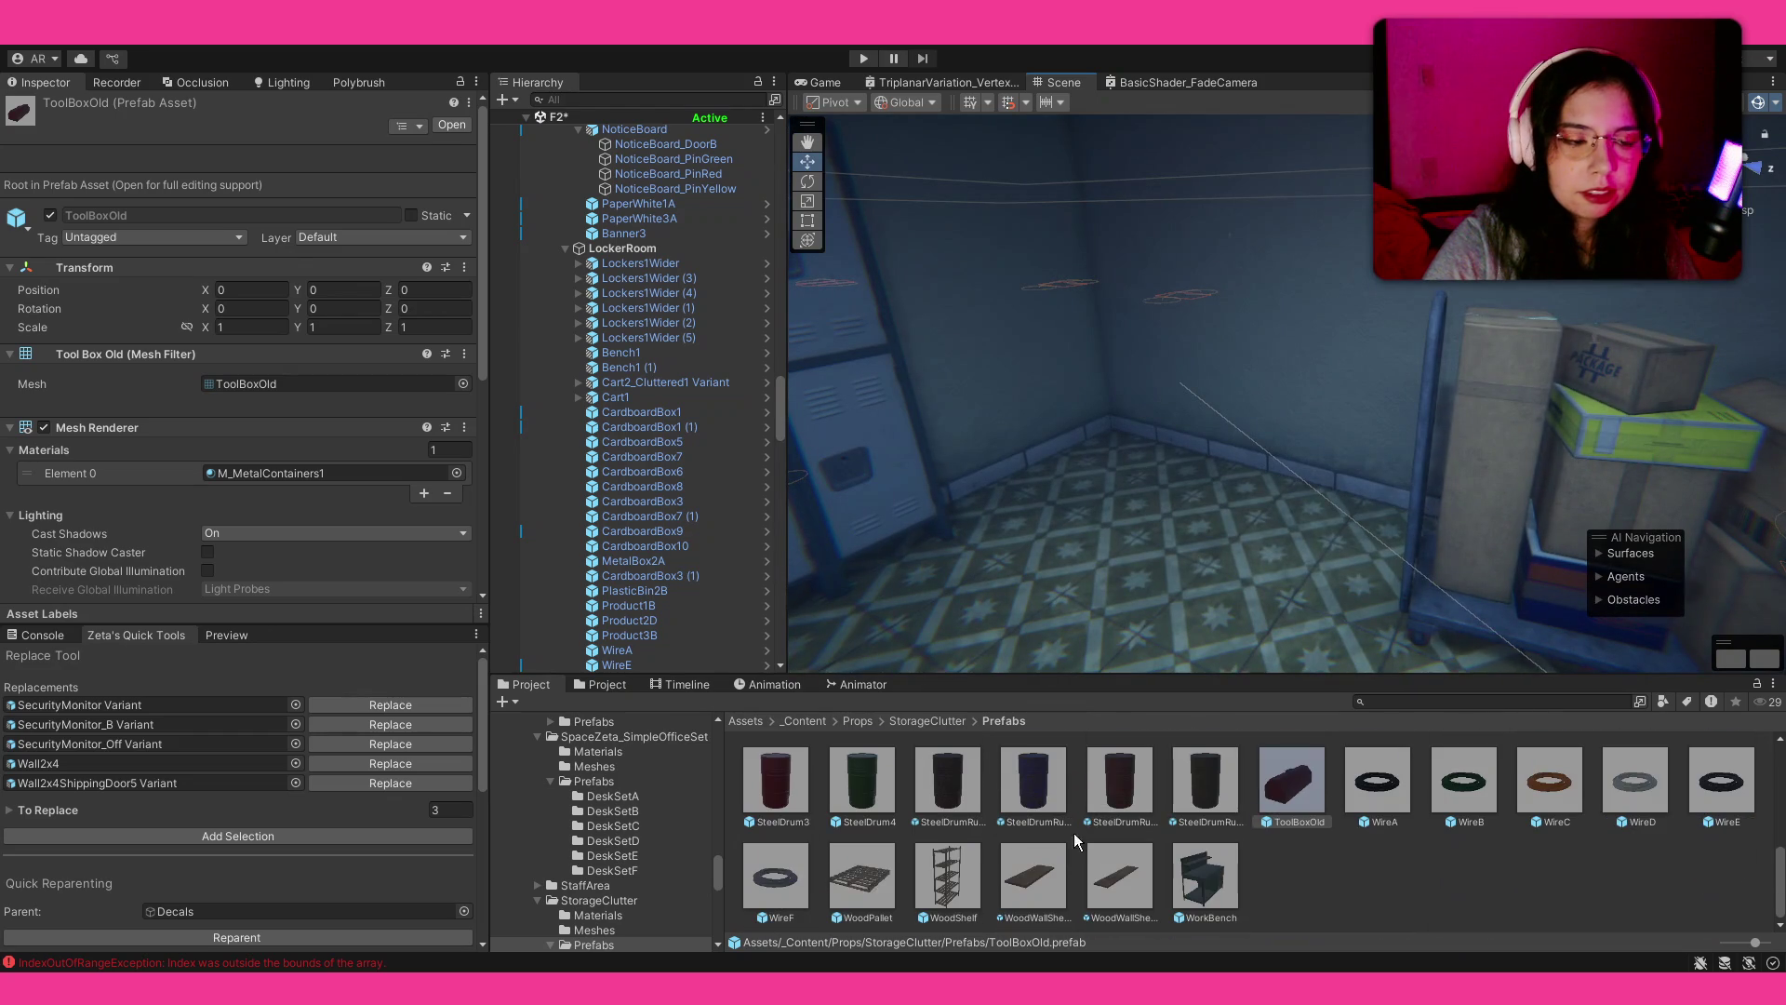
mouse_move(797, 785)
mouse_down()
mouse_move(1284, 707)
mouse_move(1321, 534)
mouse_move(1343, 561)
mouse_move(1358, 544)
mouse_up()
scroll(1377, 848, up, 2)
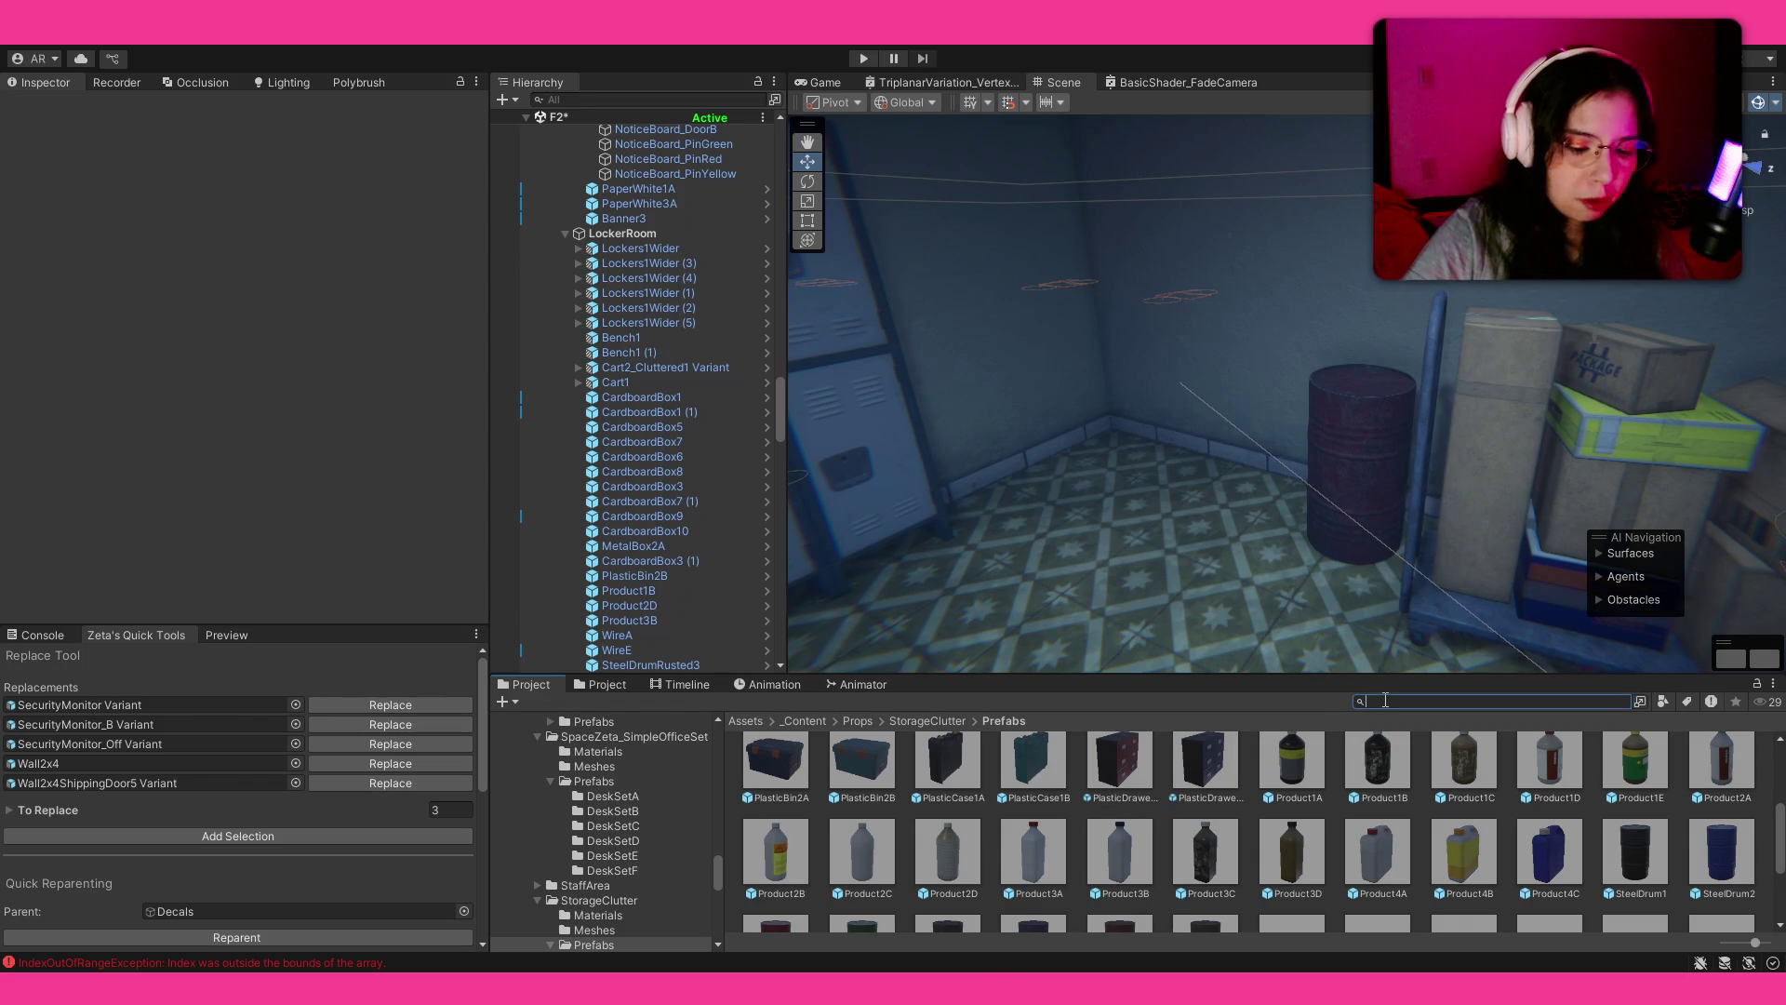
Step: Add the PlasticTable and a first white plastic chair, then rotate the chair
text(plastic)
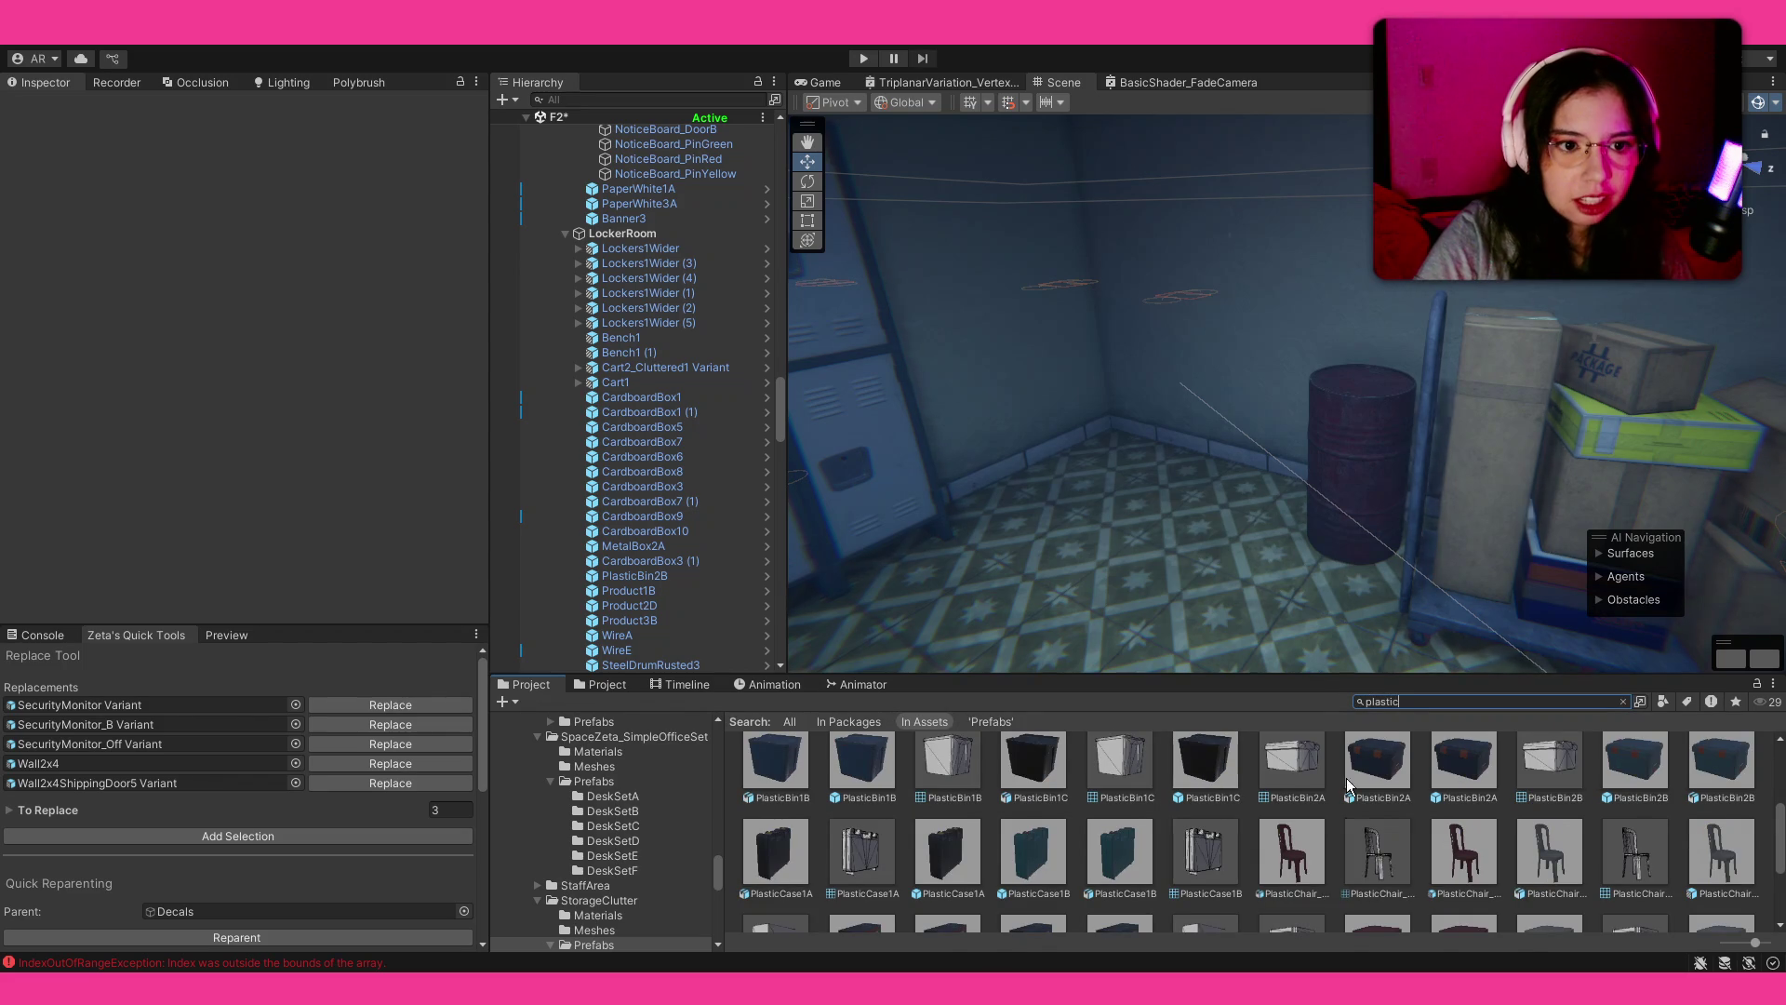
click(1400, 874)
click(1624, 701)
drag(1354, 490, 1374, 498)
mouse_move(966, 858)
mouse_down()
mouse_move(1198, 533)
mouse_move(1147, 524)
mouse_move(1172, 542)
mouse_up()
mouse_move(786, 891)
mouse_down()
mouse_move(1070, 596)
mouse_move(1075, 629)
mouse_move(1081, 616)
mouse_up()
mouse_move(1153, 530)
mouse_down()
mouse_move(1187, 494)
mouse_move(1184, 528)
mouse_move(1433, 588)
mouse_move(1185, 542)
mouse_up()
key(e)
key(w)
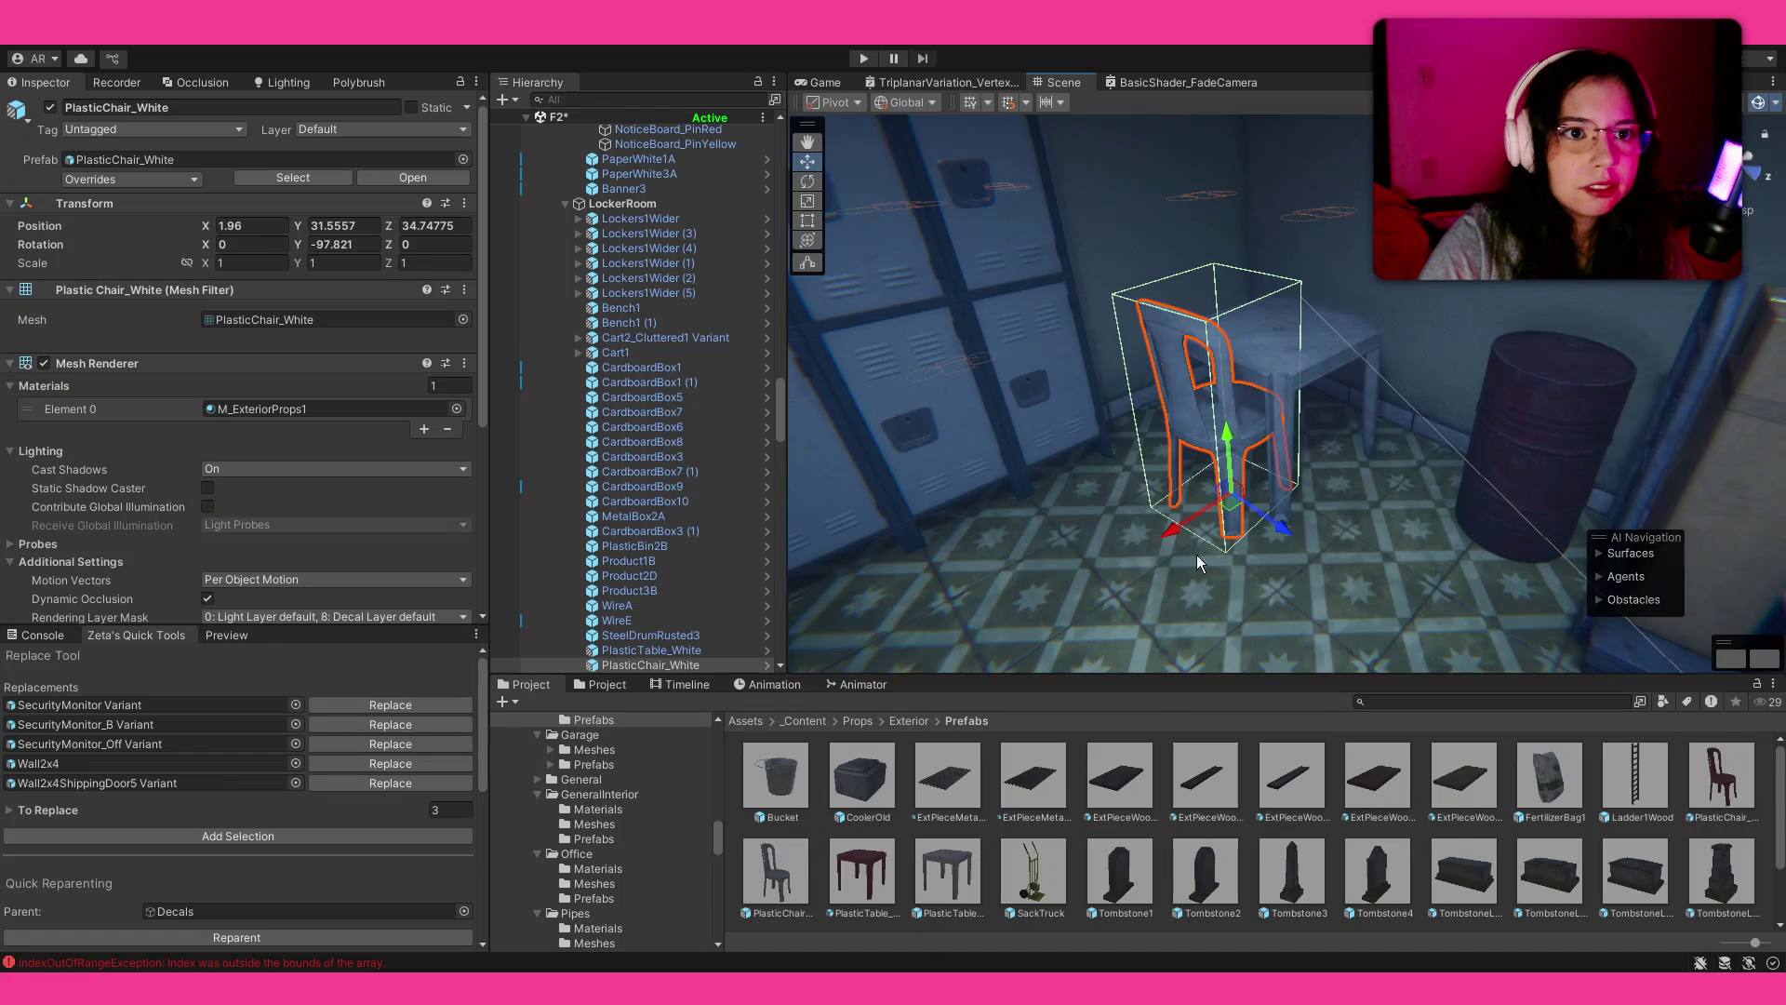
Step: Add a second chair at the table's right, shift the table set along Z, and turn the chair
mouse_move(815, 878)
mouse_down()
mouse_move(1444, 568)
mouse_move(1371, 530)
mouse_move(1371, 545)
mouse_up()
click(1560, 443)
mouse_move(1560, 443)
mouse_down()
mouse_move(1387, 444)
mouse_move(1263, 384)
mouse_up()
shift+click(1281, 558)
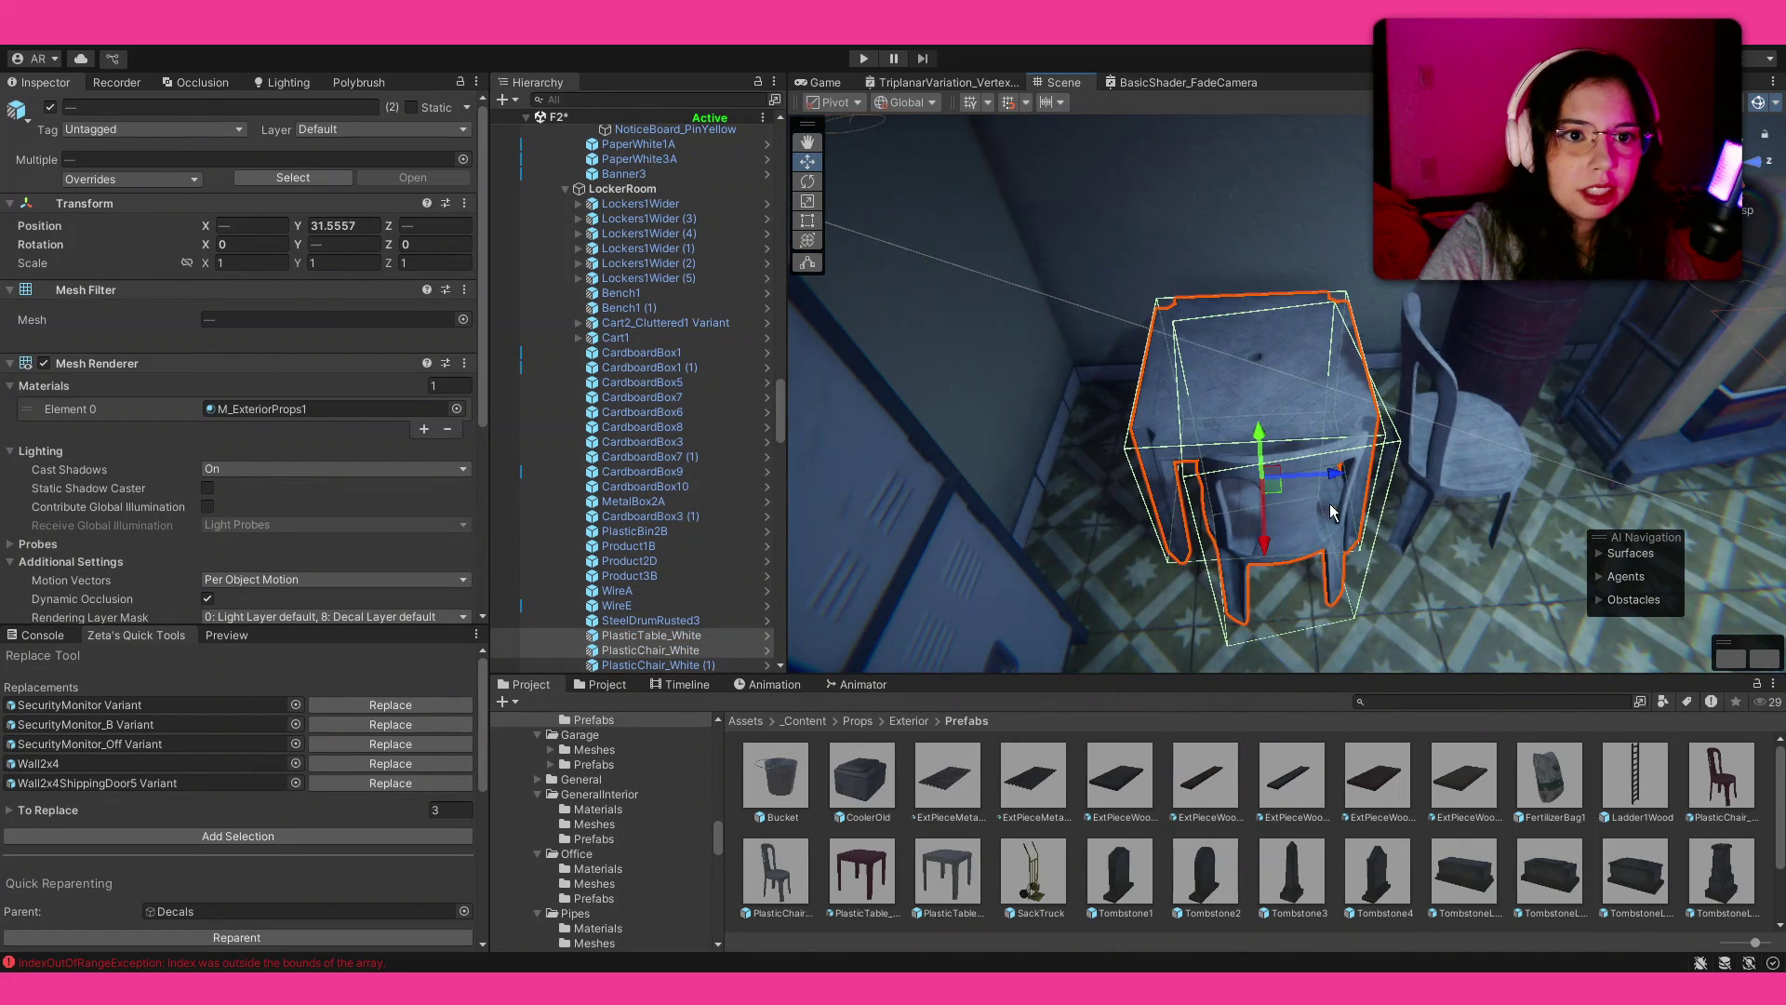
drag(1337, 475, 1279, 477)
click(1474, 459)
mouse_move(1473, 460)
mouse_down()
mouse_move(1376, 476)
mouse_move(1349, 528)
mouse_move(1626, 565)
mouse_move(1607, 600)
mouse_up()
key(e)
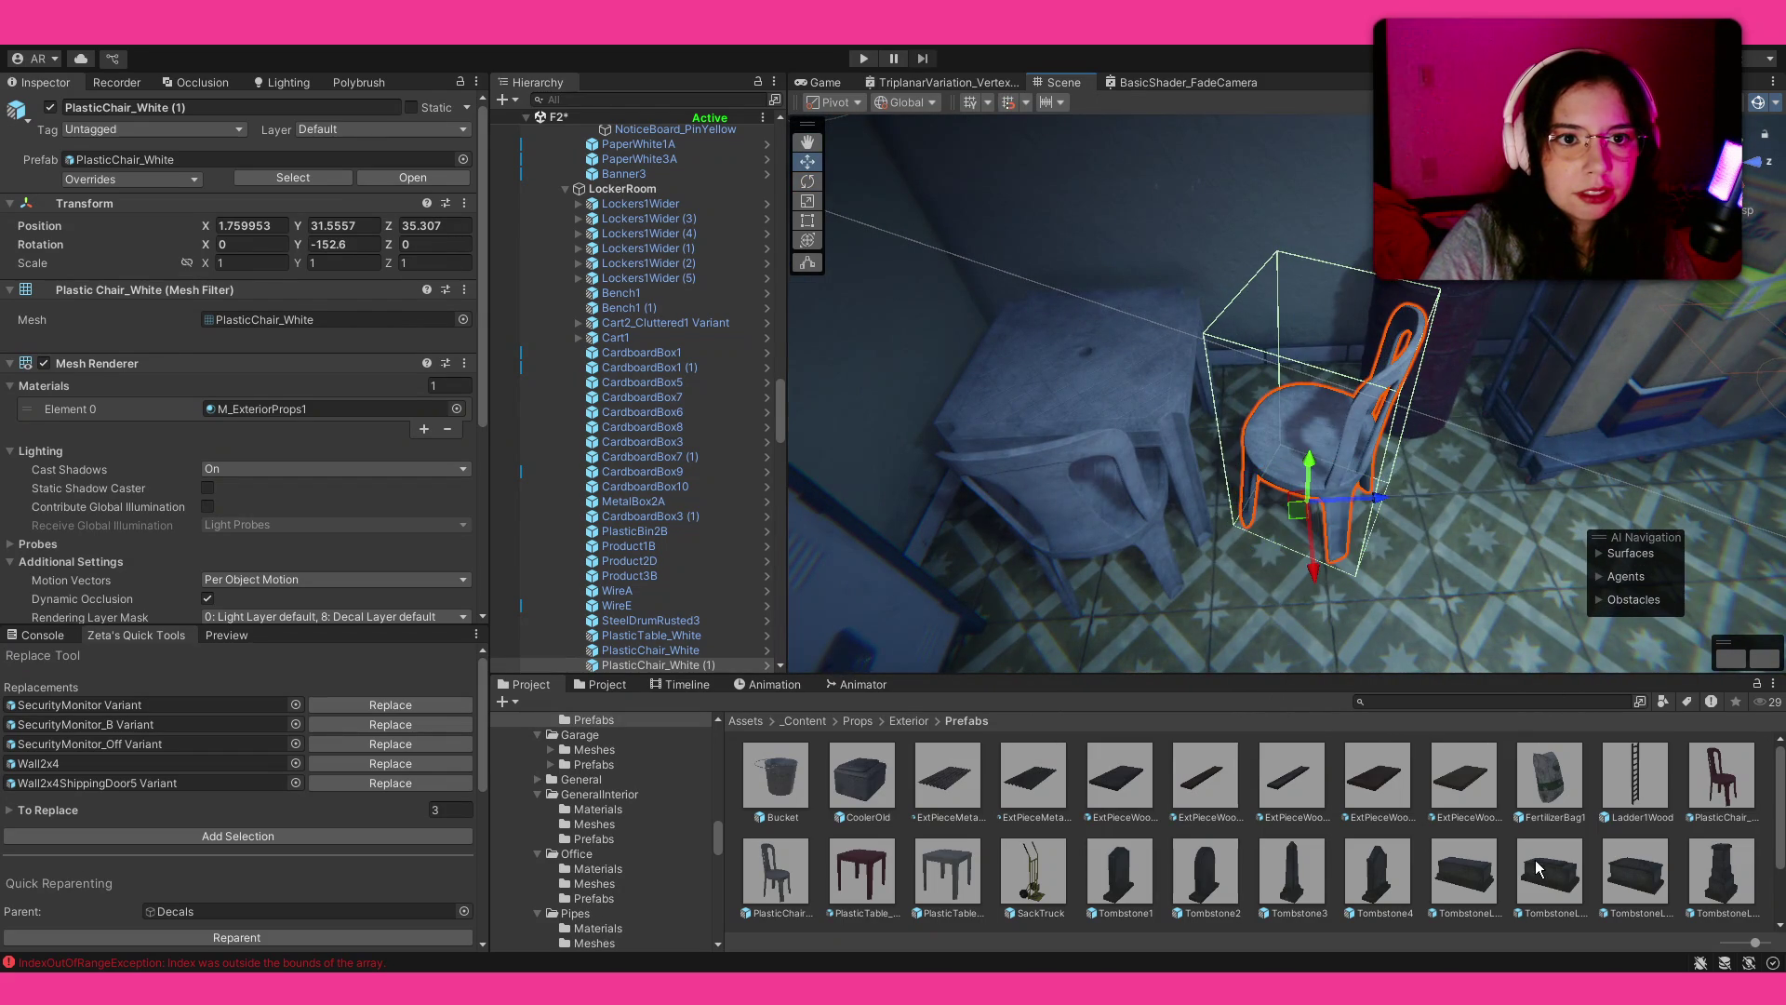
Step: Place a third plastic chair, rotate it, and nudge it along X and Z
click(1536, 864)
mouse_move(1423, 517)
alt+mouse_down()
mouse_move(1136, 418)
mouse_move(1648, 373)
alt+mouse_up()
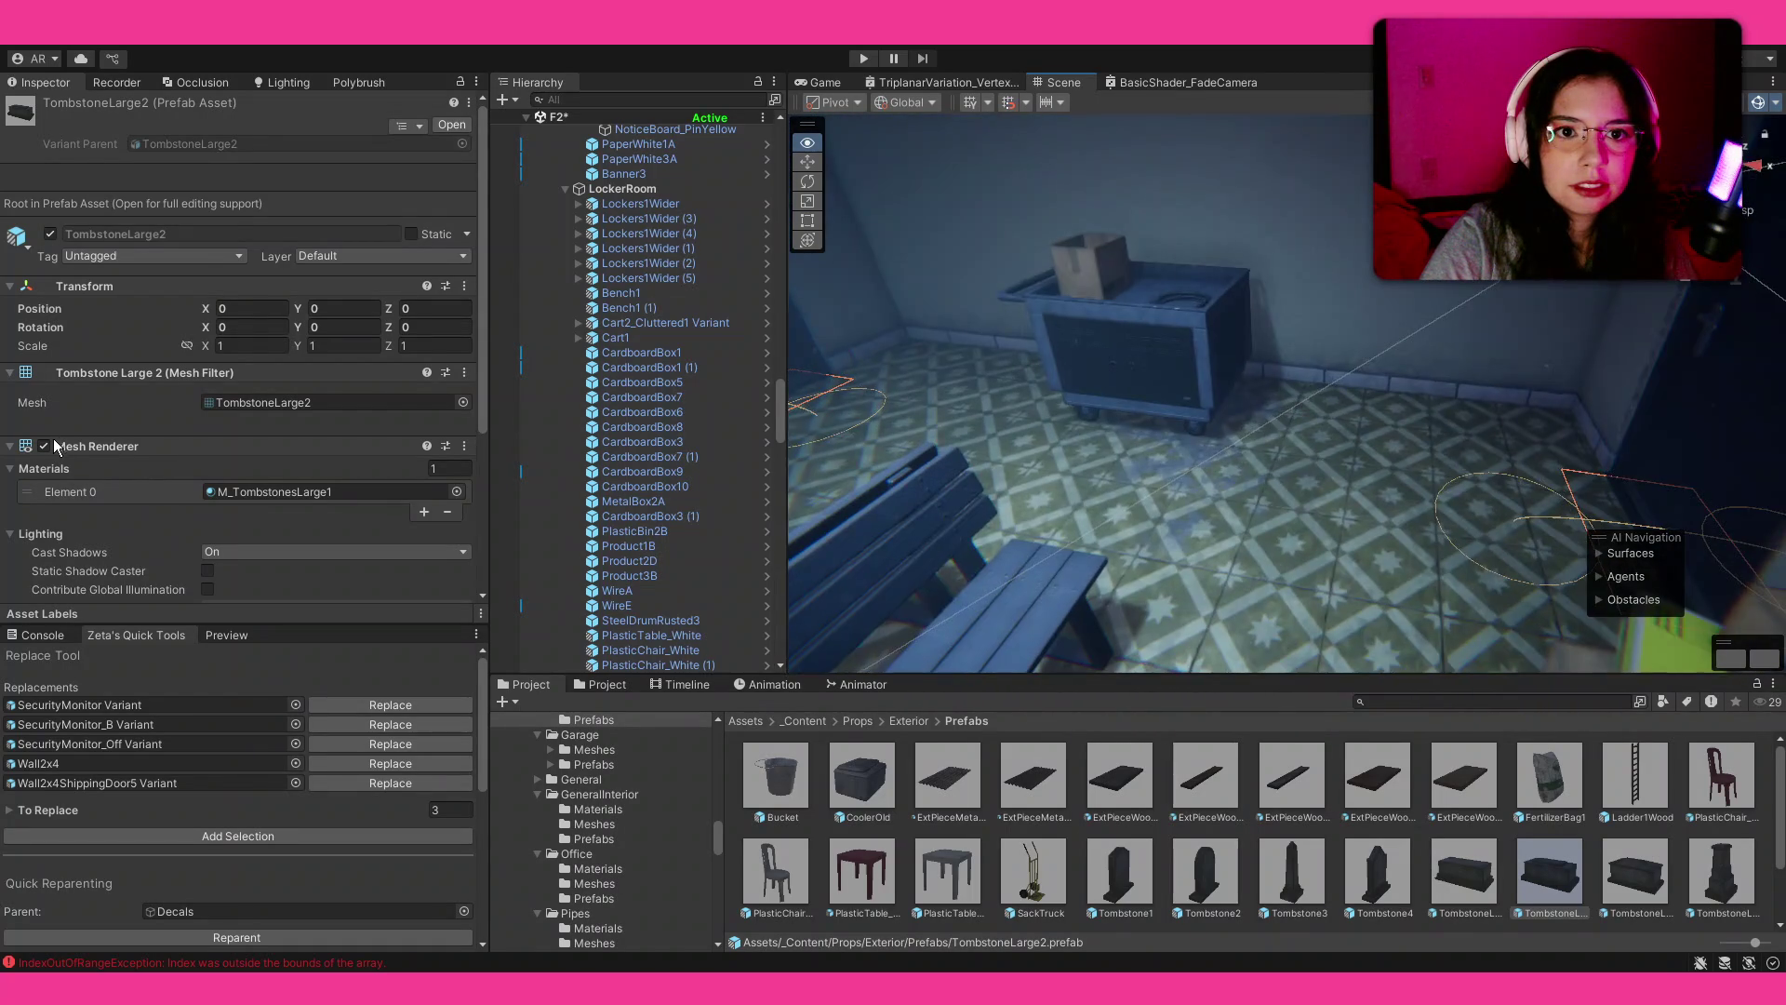
mouse_move(886, 701)
mouse_down()
mouse_move(941, 560)
mouse_move(990, 561)
mouse_up()
mouse_move(1460, 493)
mouse_down()
mouse_move(1299, 522)
mouse_move(1300, 503)
mouse_move(1148, 578)
mouse_move(995, 616)
mouse_up()
key(e)
mouse_move(1333, 460)
mouse_down()
mouse_move(1361, 465)
mouse_move(1180, 465)
mouse_move(1211, 378)
mouse_up()
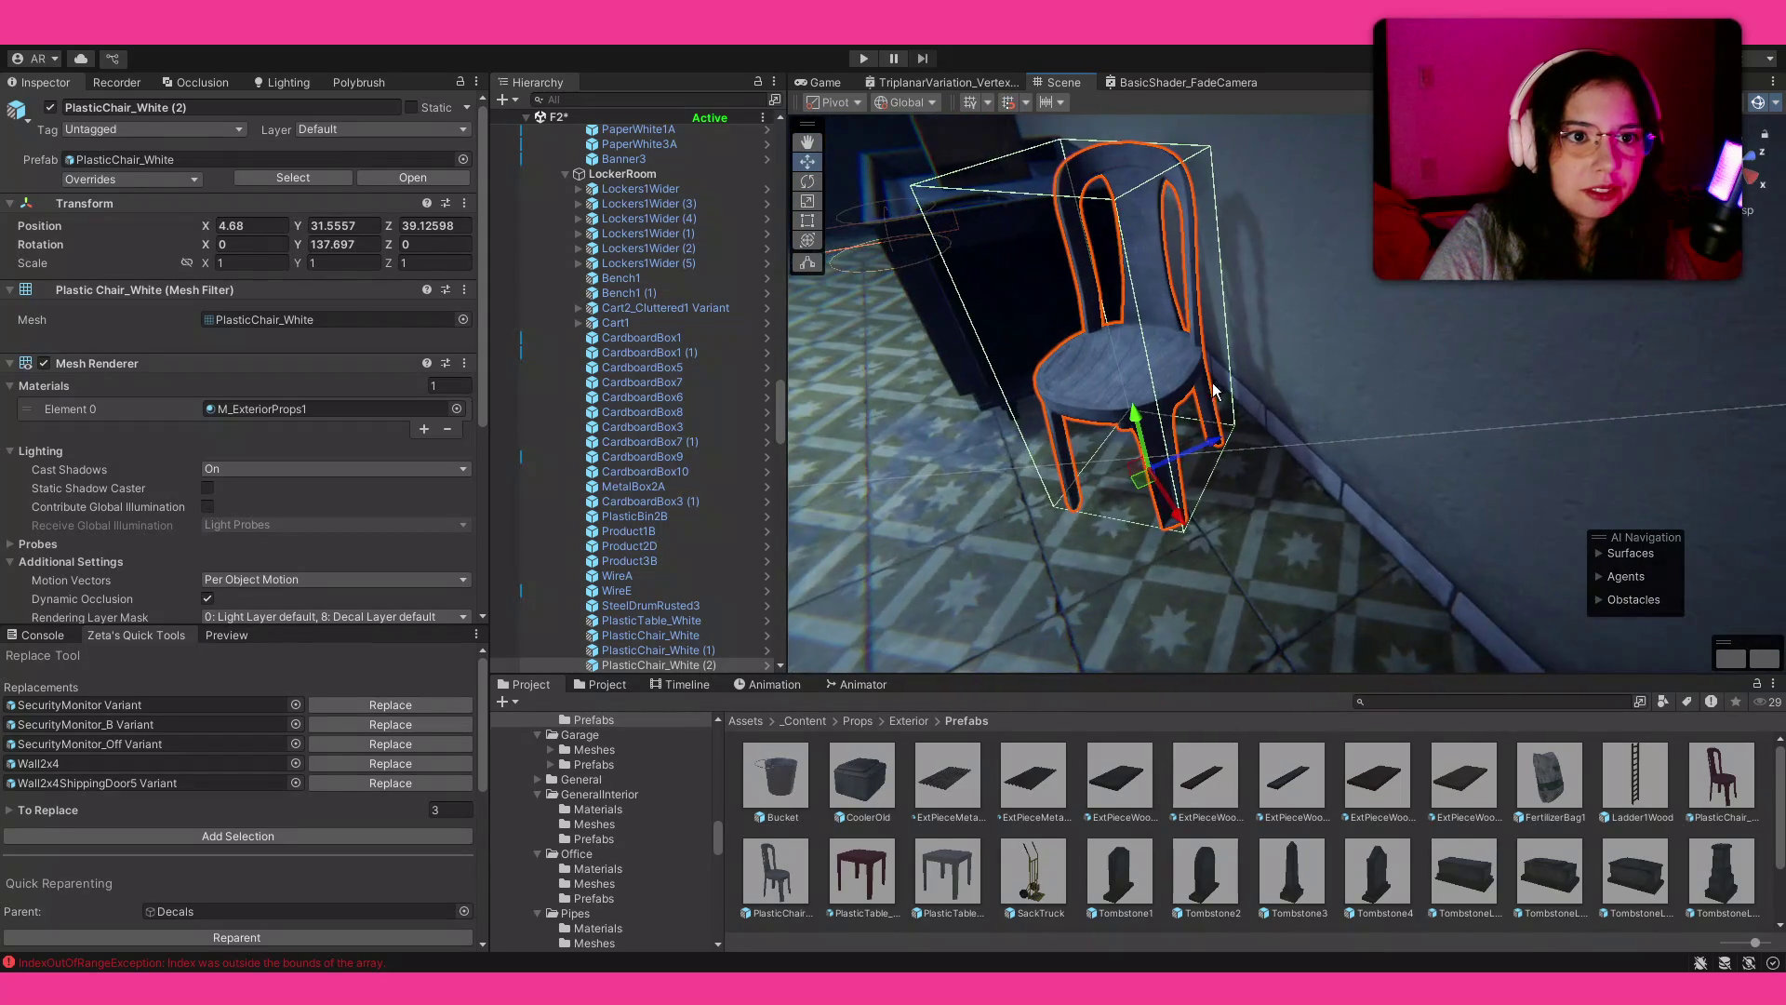
mouse_move(1158, 469)
mouse_down()
mouse_move(1176, 456)
mouse_move(909, 383)
mouse_move(967, 469)
mouse_up()
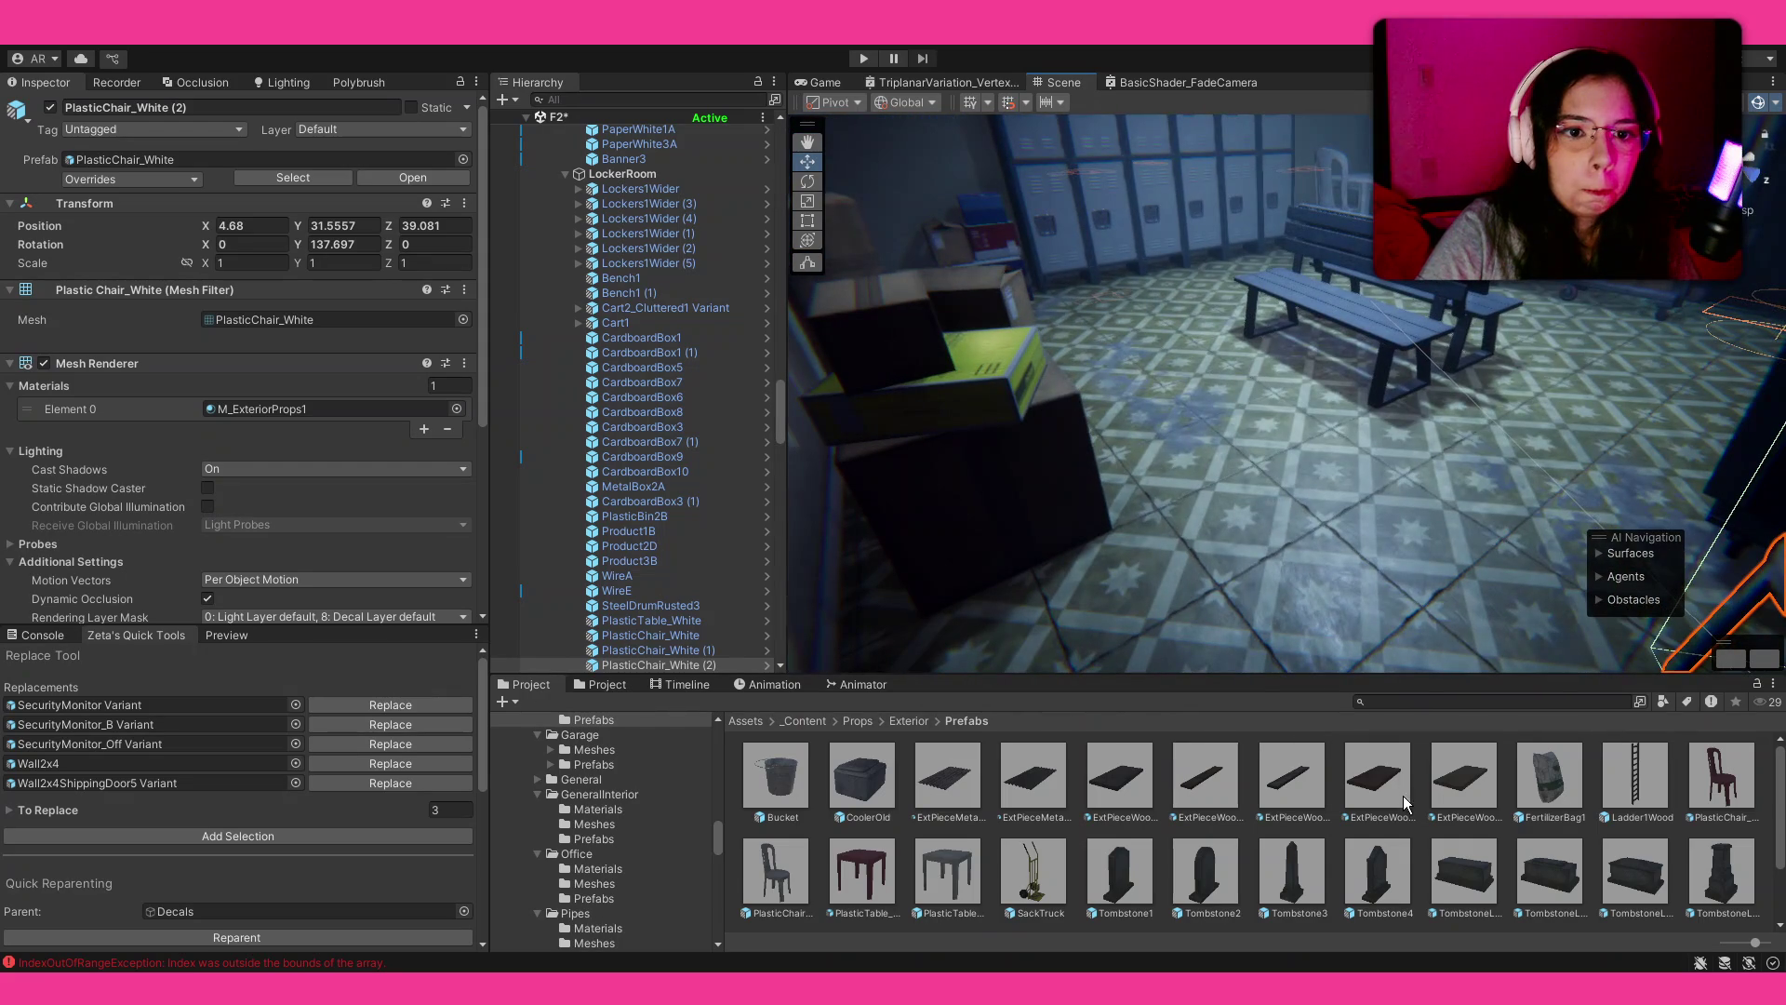
scroll(1403, 800, down, 2)
scroll(1403, 797, down, 1)
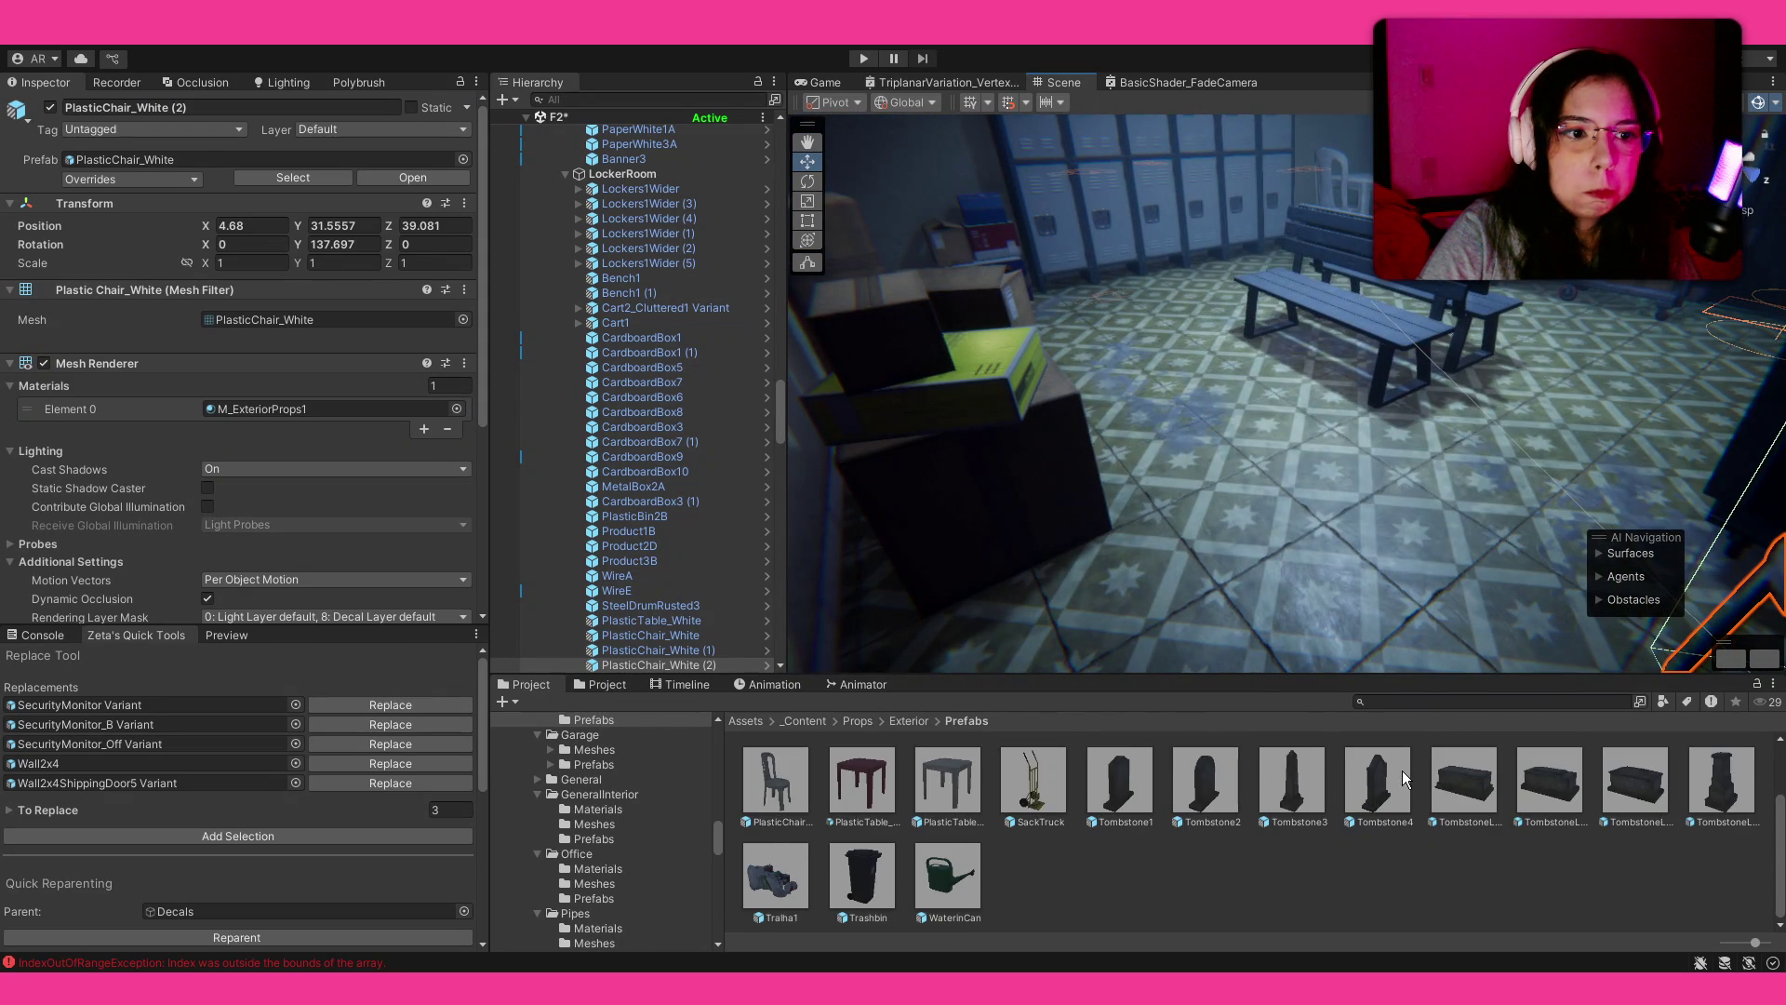
scroll(1403, 765, up, 2)
Step: Orbit around the locker room toward the security-monitor wall to check the arrangement
drag(1192, 473, 1209, 438)
click(1293, 870)
mouse_move(856, 404)
mouse_down()
mouse_move(1325, 335)
mouse_move(951, 344)
mouse_move(1451, 233)
mouse_move(1638, 224)
mouse_move(166, 395)
mouse_move(488, 482)
mouse_move(382, 329)
mouse_move(321, 277)
mouse_move(1721, 270)
mouse_move(945, 271)
mouse_move(819, 290)
mouse_move(462, 231)
mouse_move(759, 250)
mouse_up()
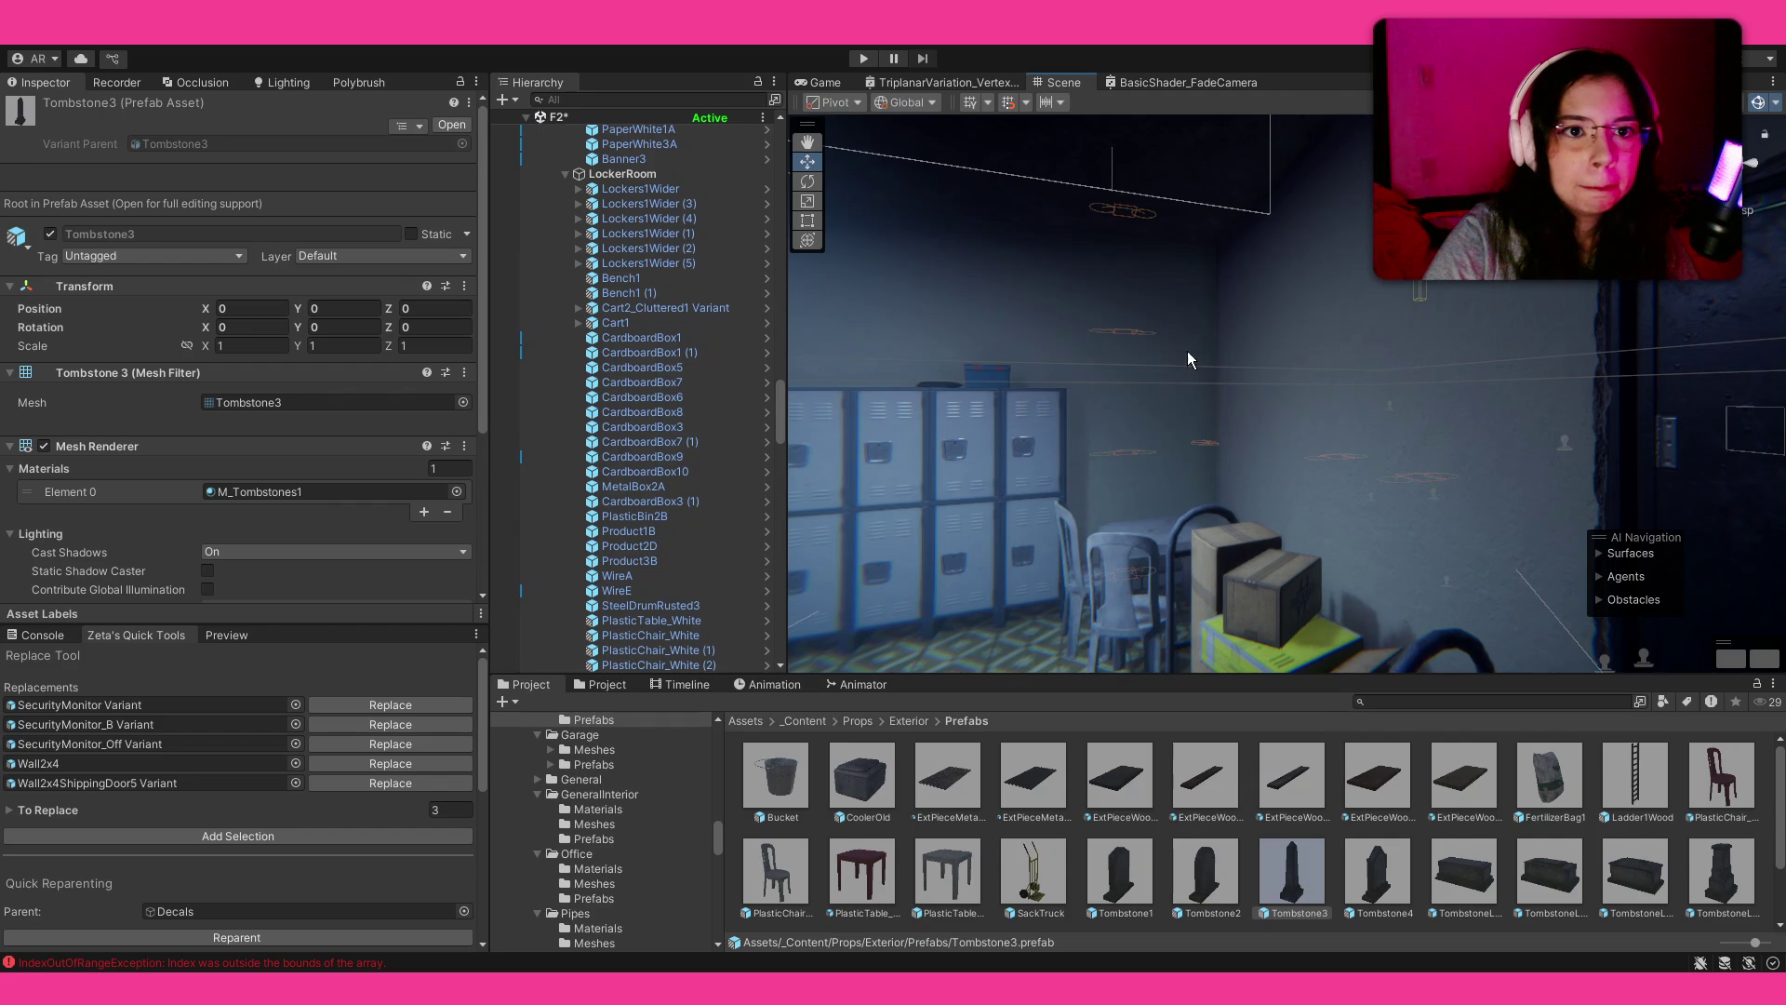
drag(1207, 361, 1358, 322)
Step: Duplicate the WallVolume group and slide the copy and its wooden beam along X
click(1029, 355)
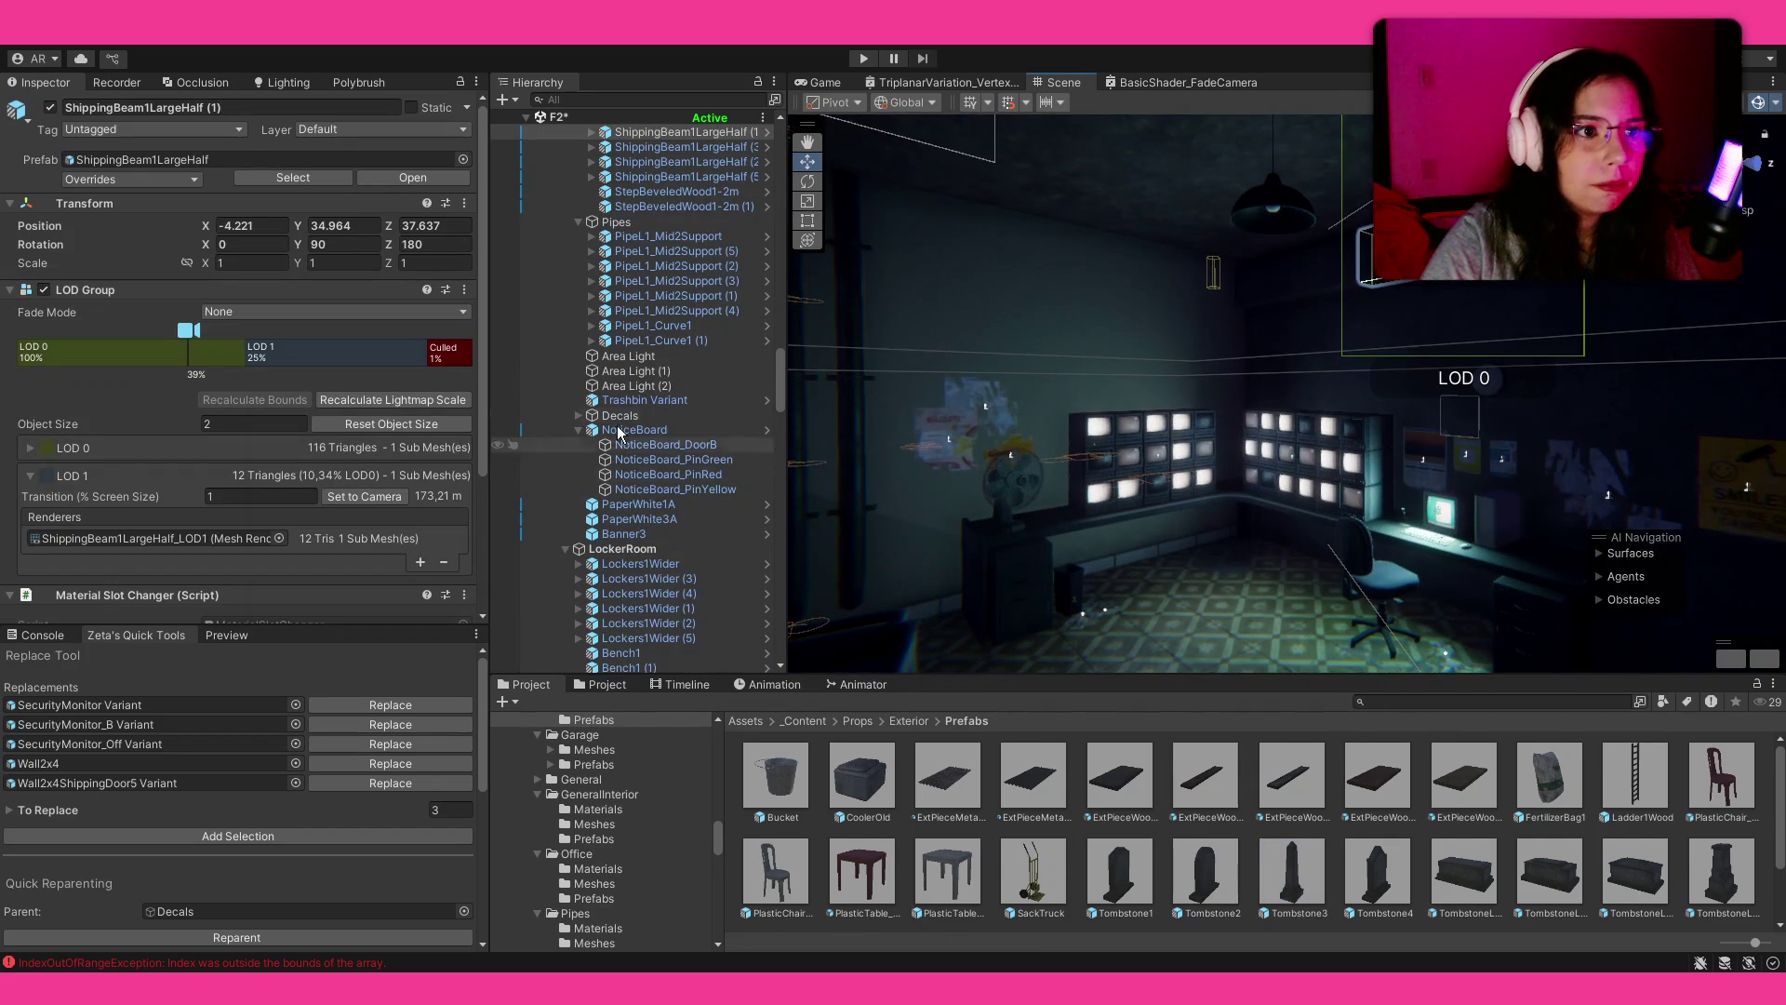
scroll(656, 232, up, 2)
click(600, 198)
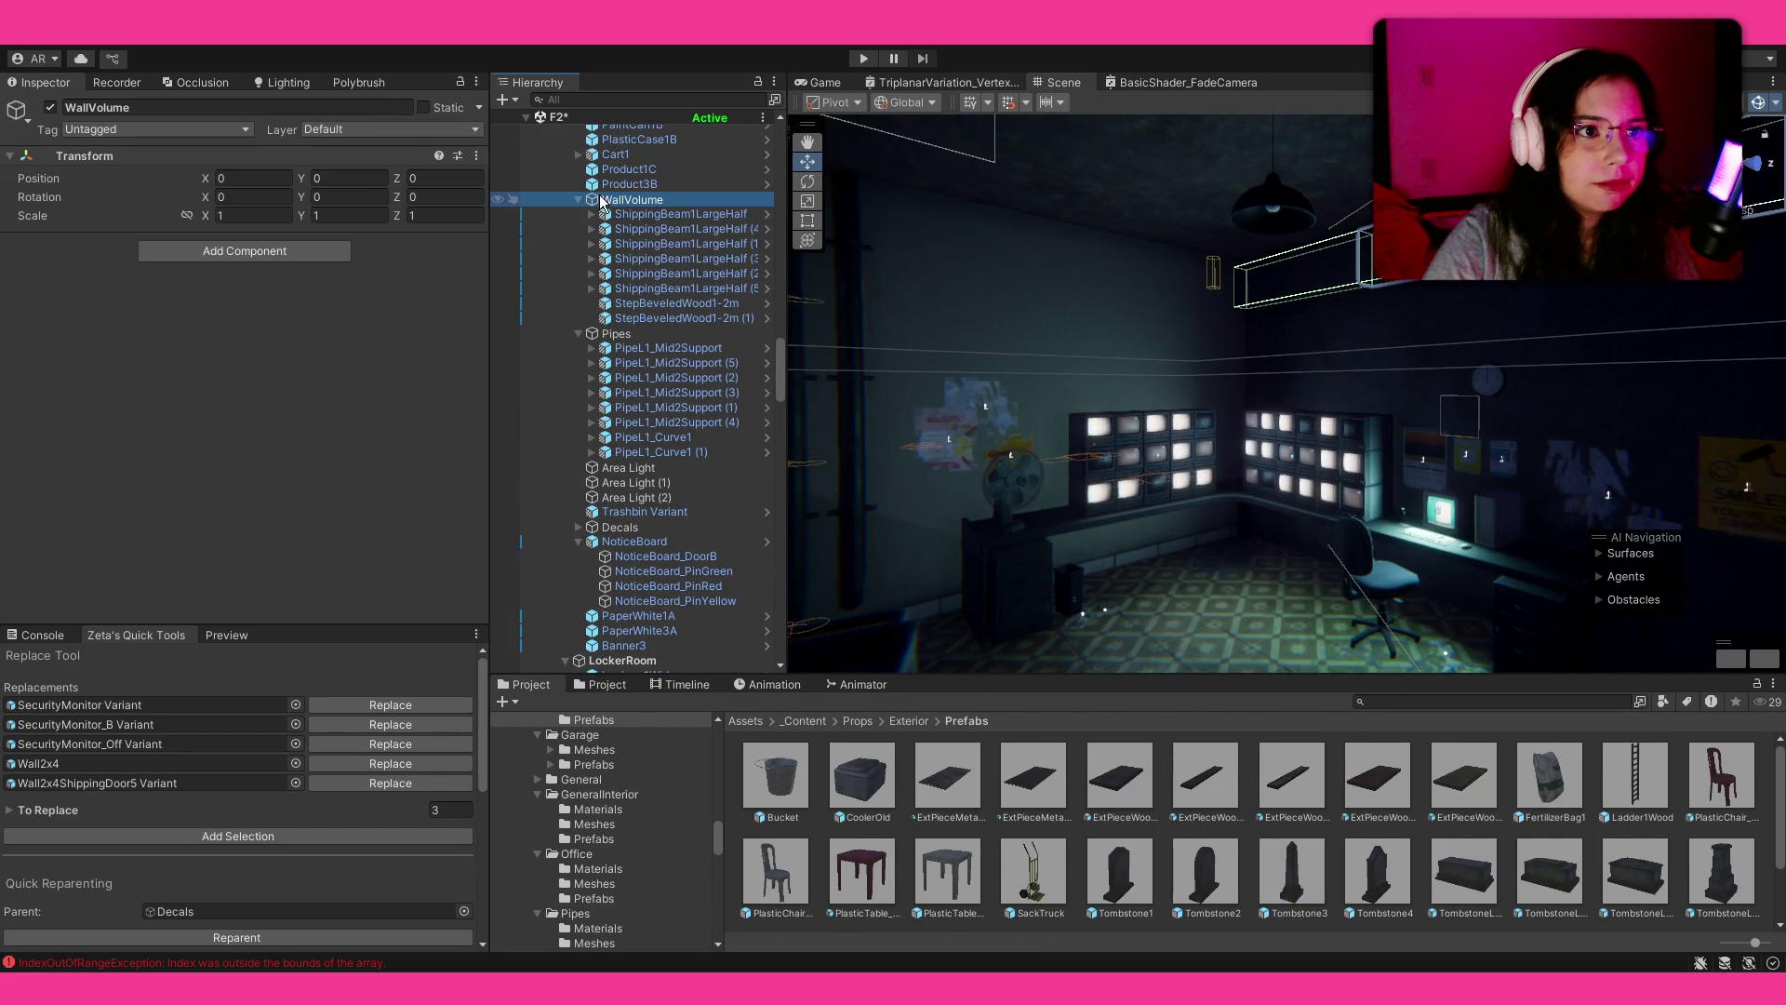
key(ctrl+d)
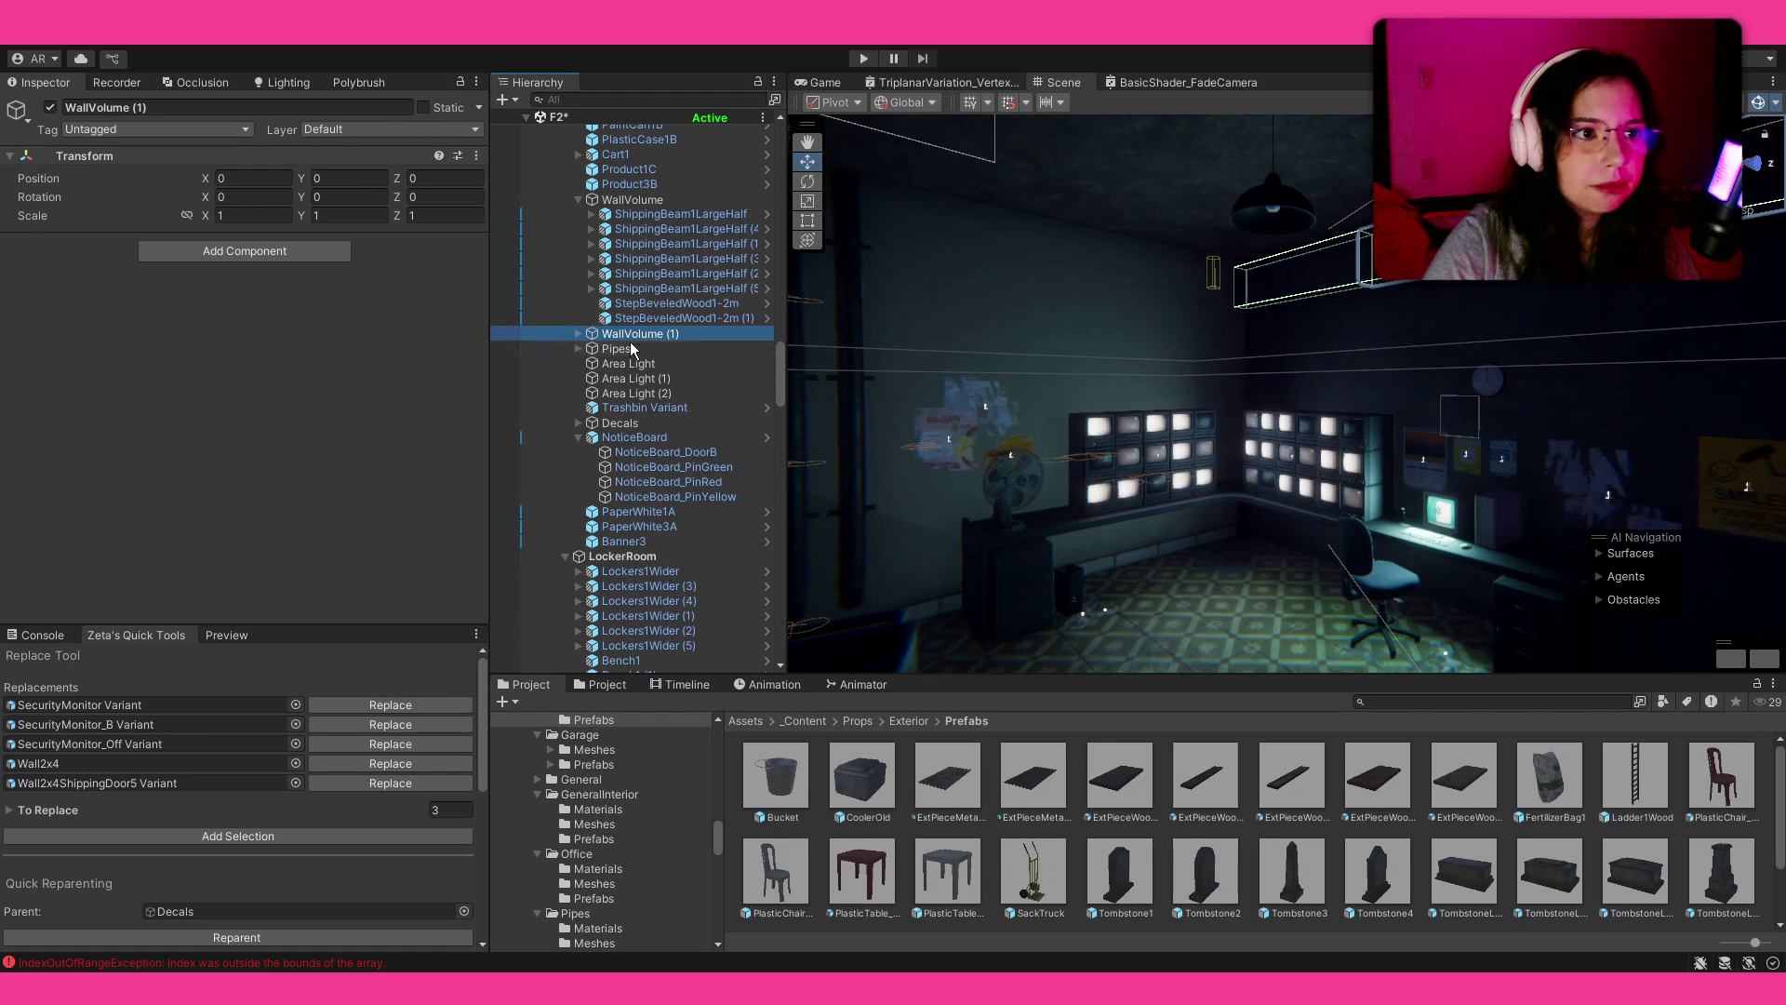
scroll(638, 562, down, 10)
mouse_move(1070, 446)
mouse_down()
mouse_move(1191, 504)
mouse_move(1318, 217)
mouse_move(1526, 322)
mouse_move(1284, 309)
mouse_move(1069, 339)
mouse_move(1296, 304)
mouse_move(977, 263)
mouse_move(872, 280)
mouse_move(908, 463)
mouse_move(1195, 279)
mouse_move(1307, 285)
mouse_move(956, 279)
mouse_move(1210, 379)
mouse_move(1228, 414)
mouse_move(1335, 403)
mouse_move(1235, 408)
mouse_move(1582, 511)
mouse_move(1758, 512)
mouse_move(49, 502)
mouse_move(292, 500)
mouse_up()
key(z)
click(1343, 409)
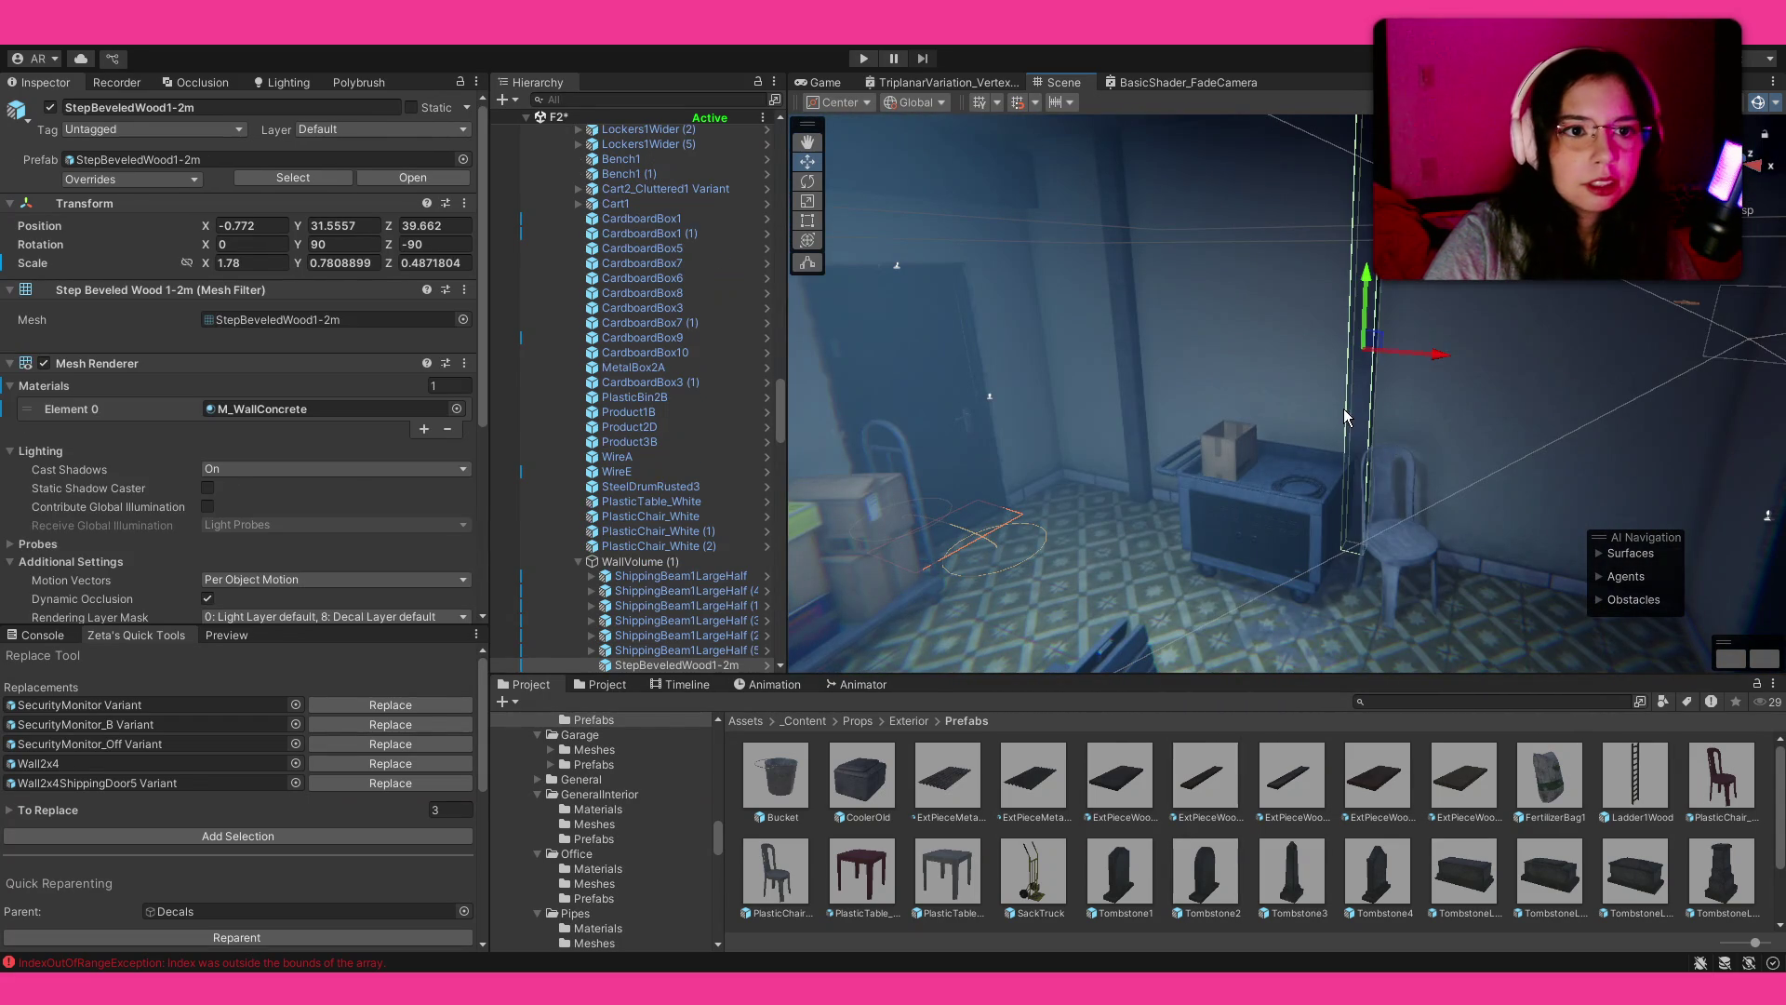
mouse_move(1498, 319)
mouse_down()
mouse_move(1588, 420)
mouse_move(1623, 428)
mouse_up()
Step: Duplicate the Pipes group, parent the copy under LockerRoom, and shift it 1.76 along X
mouse_move(1356, 415)
mouse_down()
mouse_move(1777, 400)
mouse_move(186, 390)
mouse_move(418, 376)
mouse_move(493, 327)
mouse_move(843, 542)
mouse_up()
mouse_move(1024, 456)
mouse_down()
mouse_move(1228, 459)
mouse_move(1020, 444)
mouse_move(1104, 433)
mouse_up()
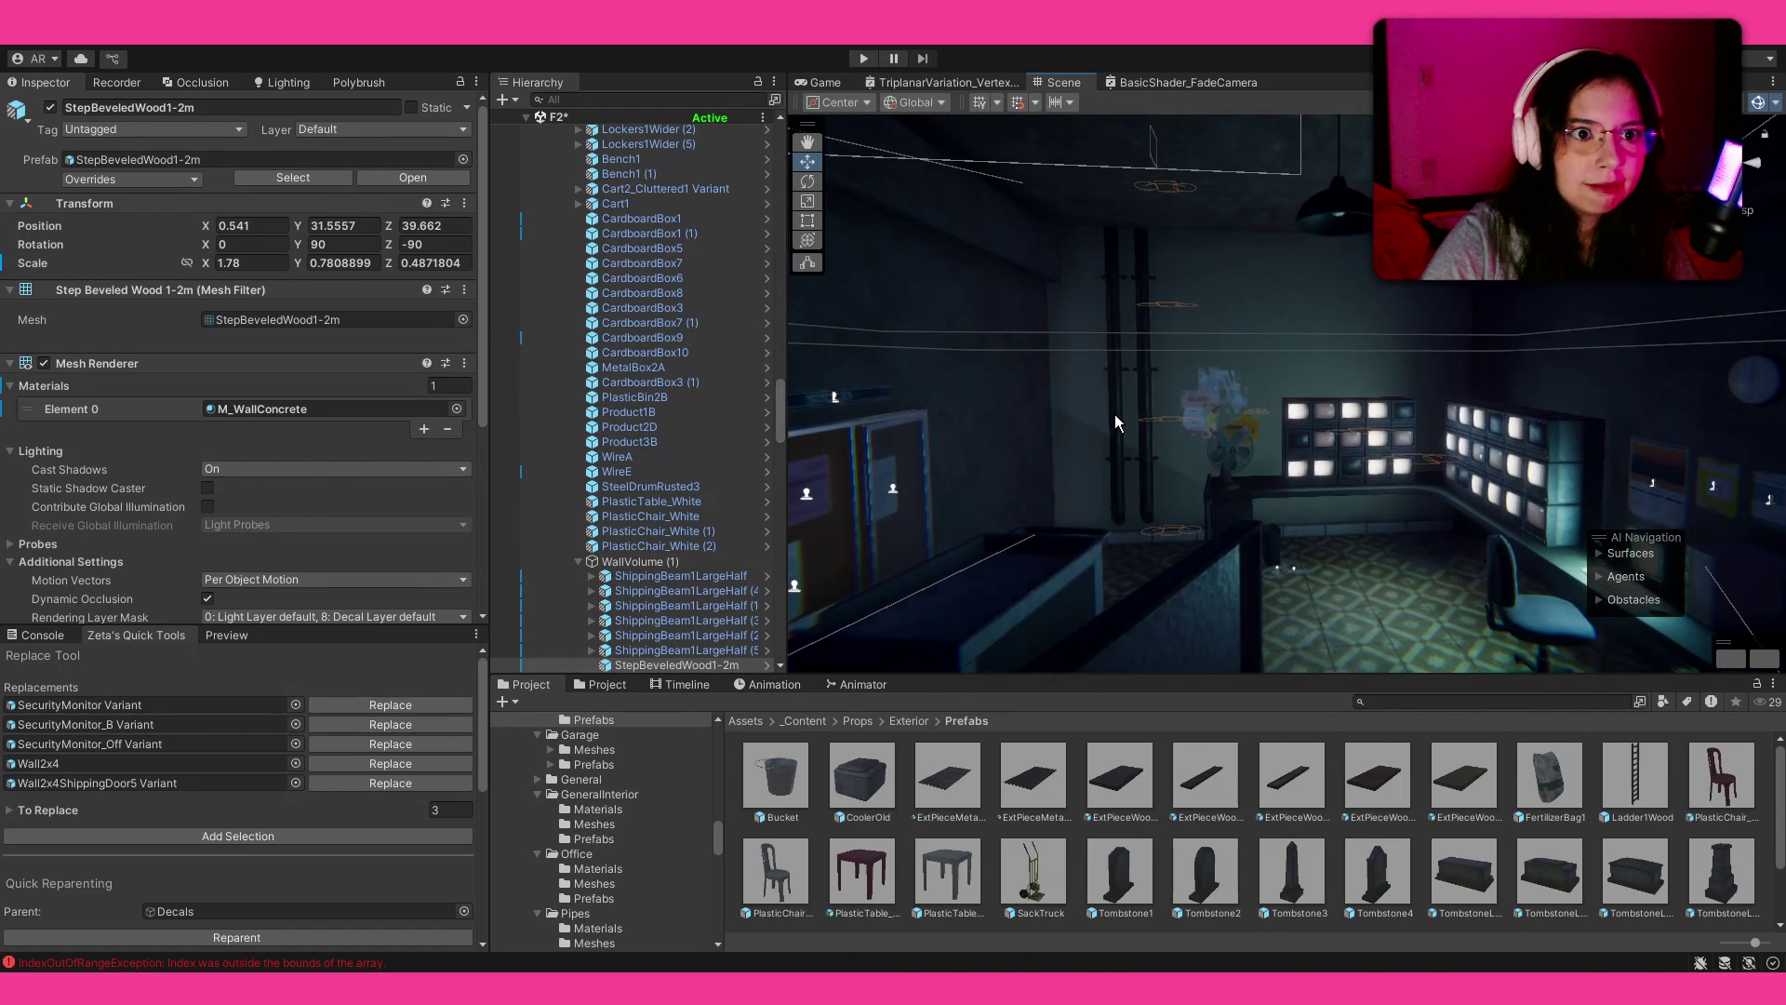
click(1117, 420)
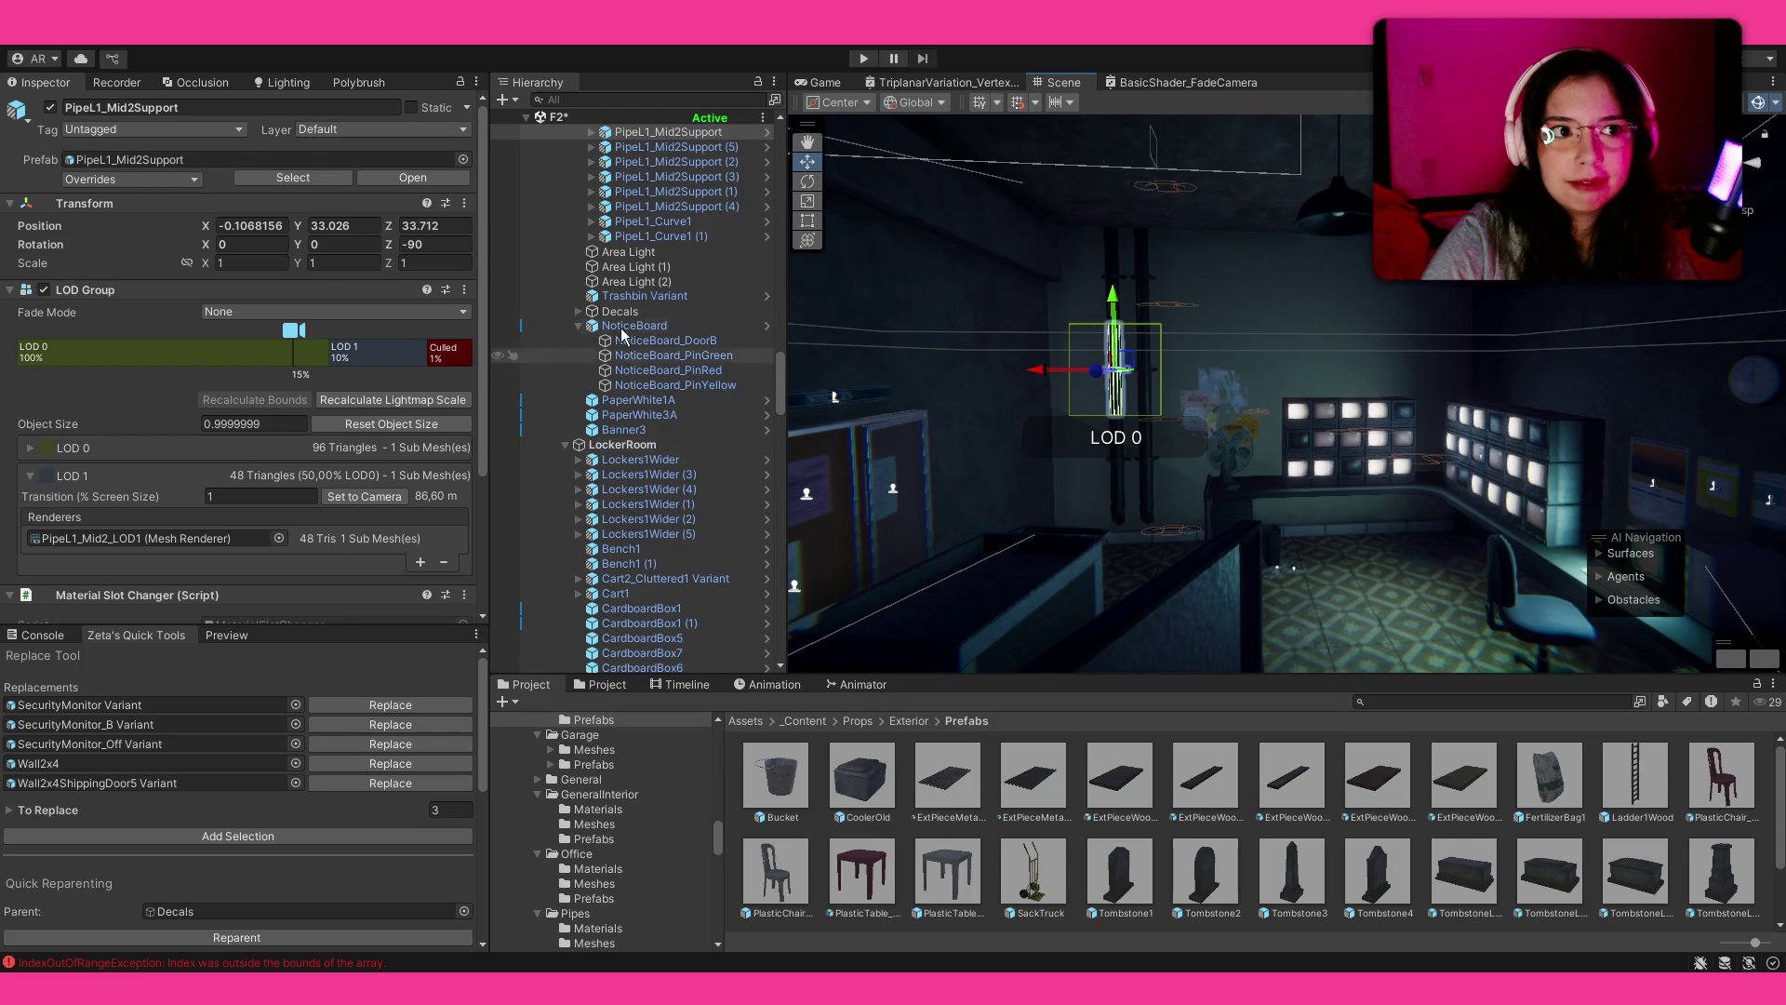
scroll(618, 296, up, 2)
click(616, 173)
key(ctrl+d)
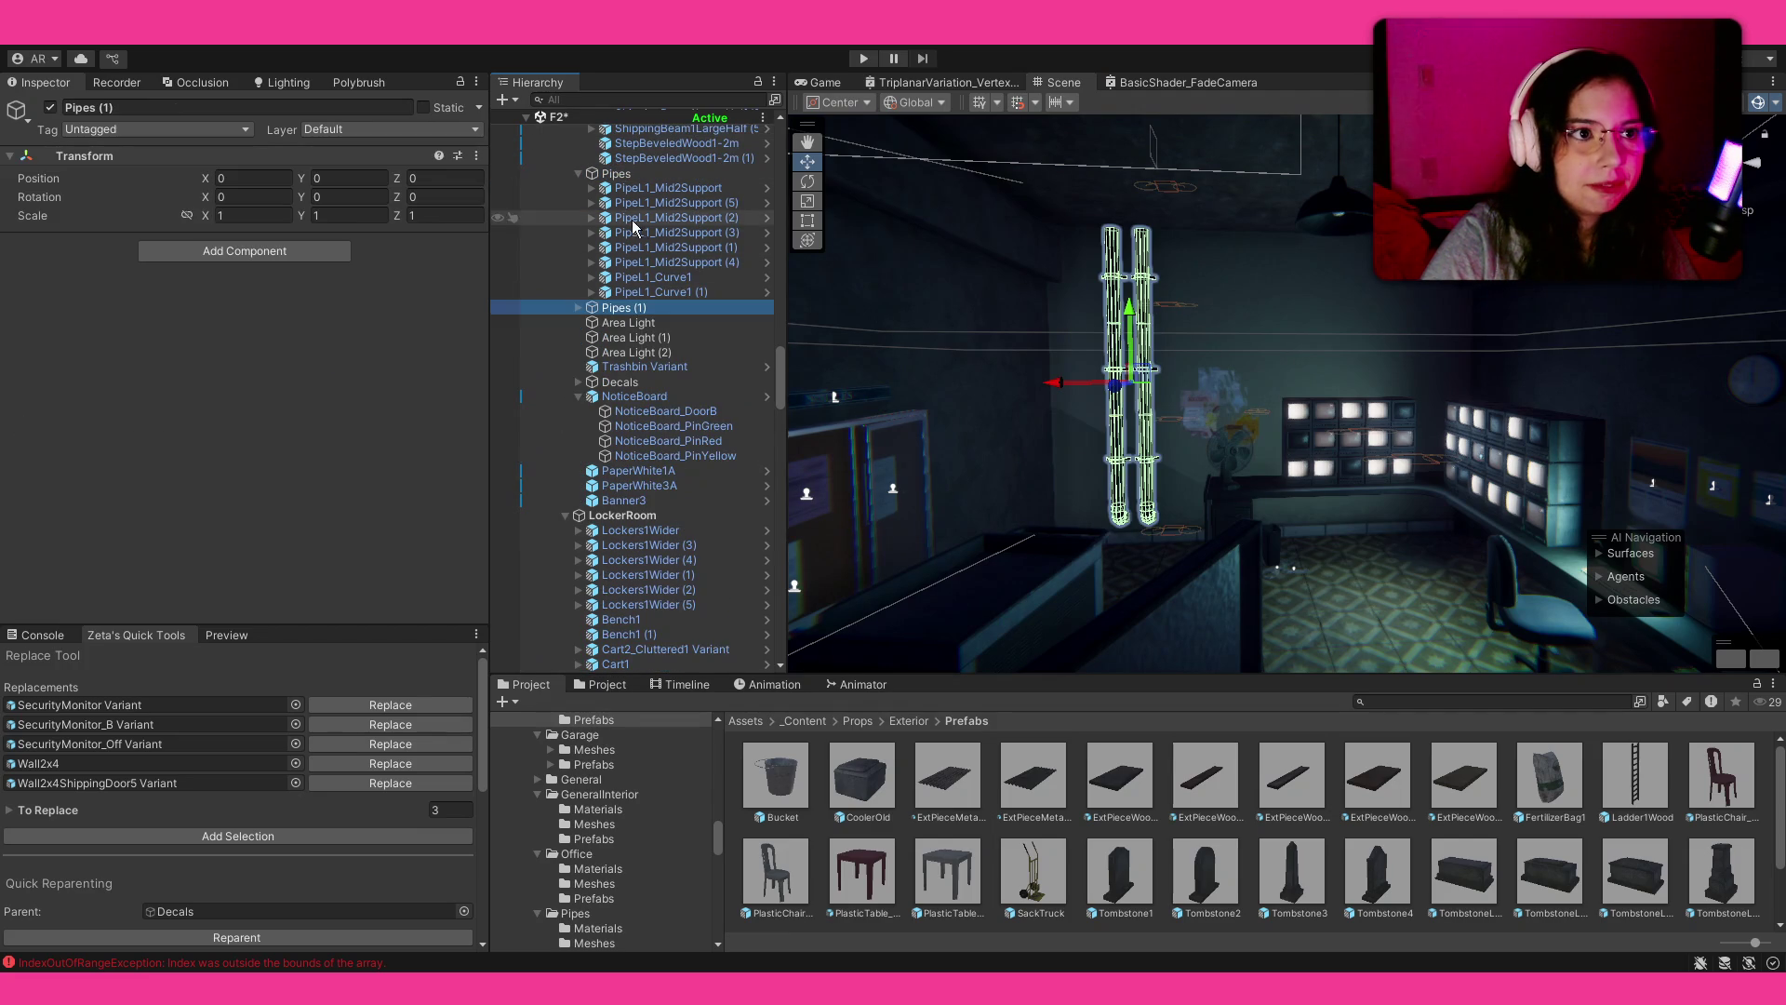
drag(642, 523, 642, 518)
key(f)
drag(1551, 363, 1405, 387)
click(1377, 886)
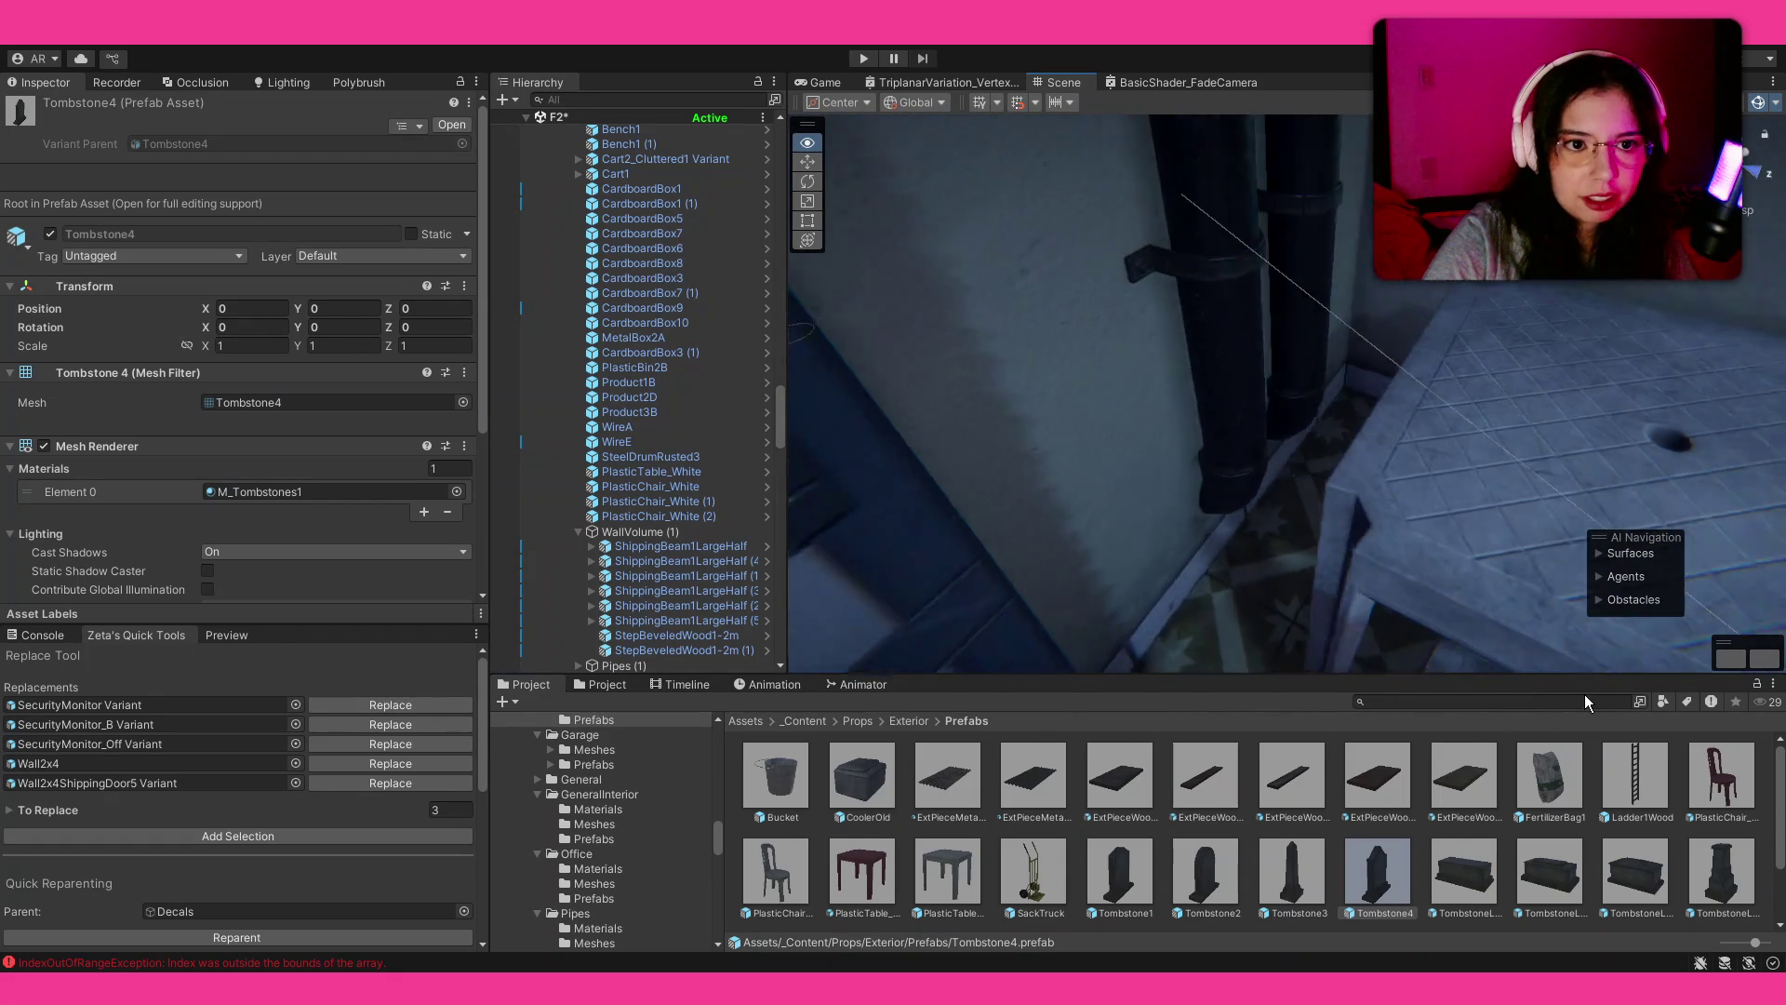
mouse_move(1554, 662)
mouse_down()
mouse_move(1312, 340)
mouse_move(867, 352)
mouse_move(702, 311)
mouse_move(1134, 329)
mouse_move(789, 300)
mouse_move(1561, 401)
mouse_up()
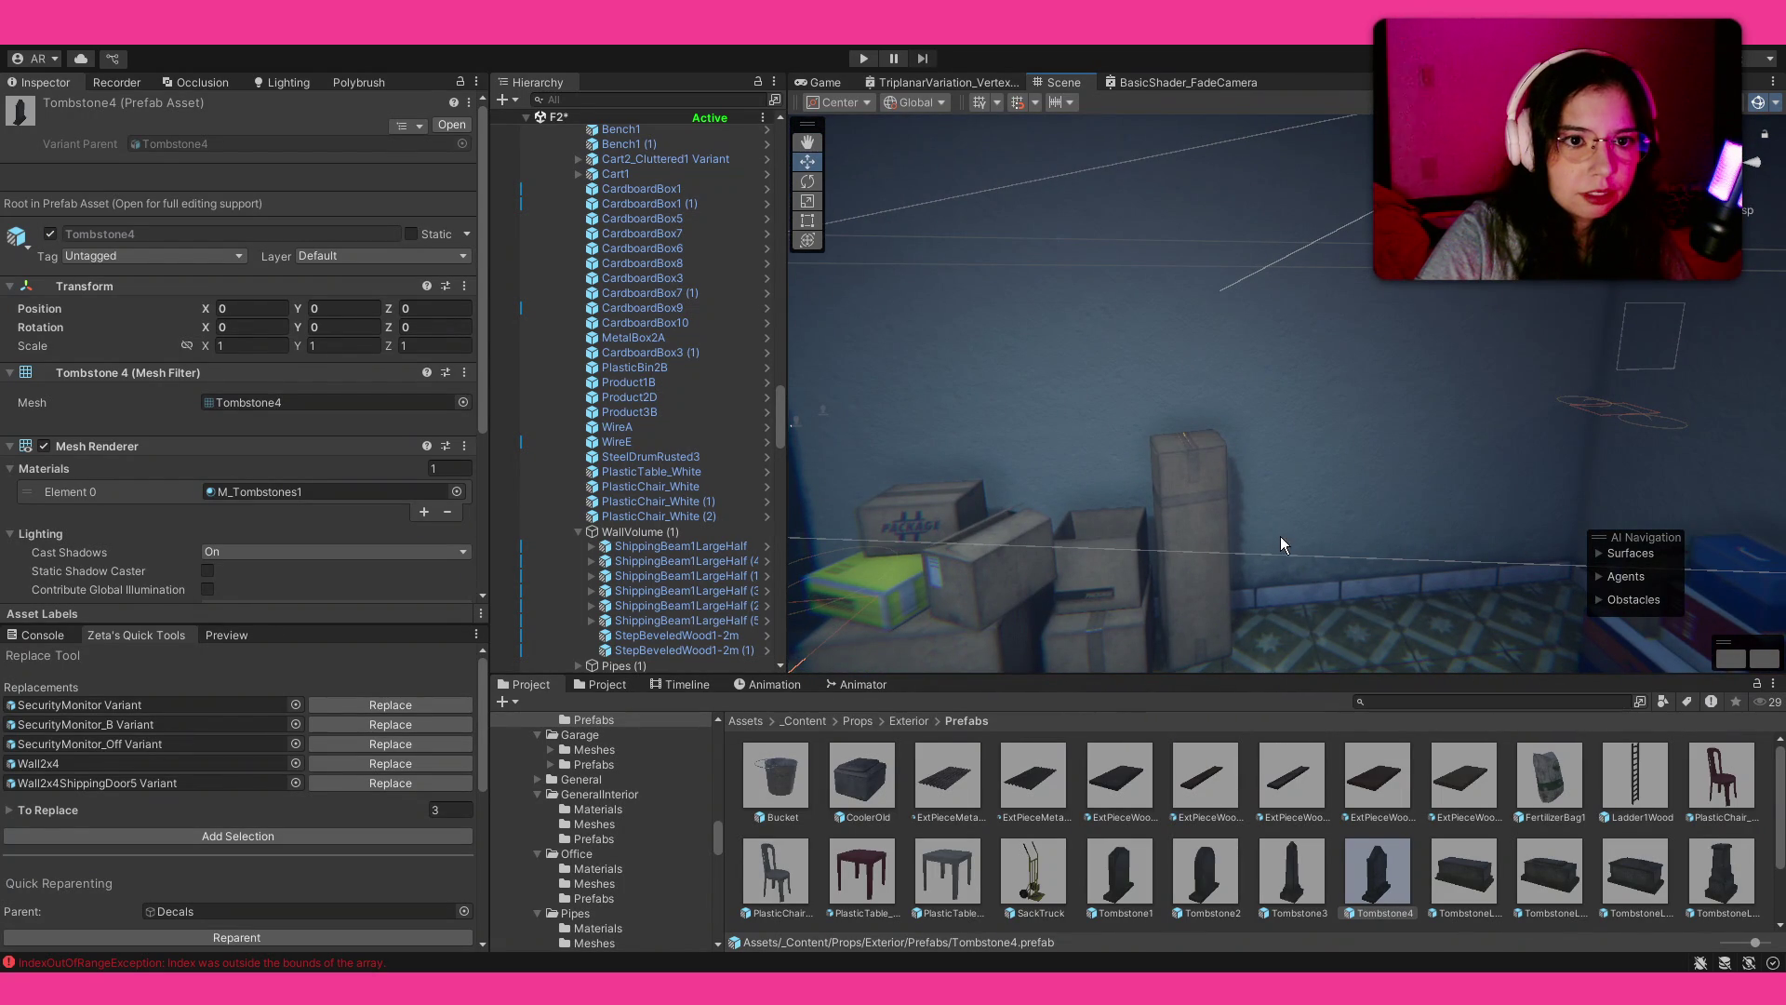
scroll(1281, 544, down, 3)
drag(1292, 589, 1293, 595)
key(f)
key(e)
drag(1207, 506, 1264, 610)
key(r)
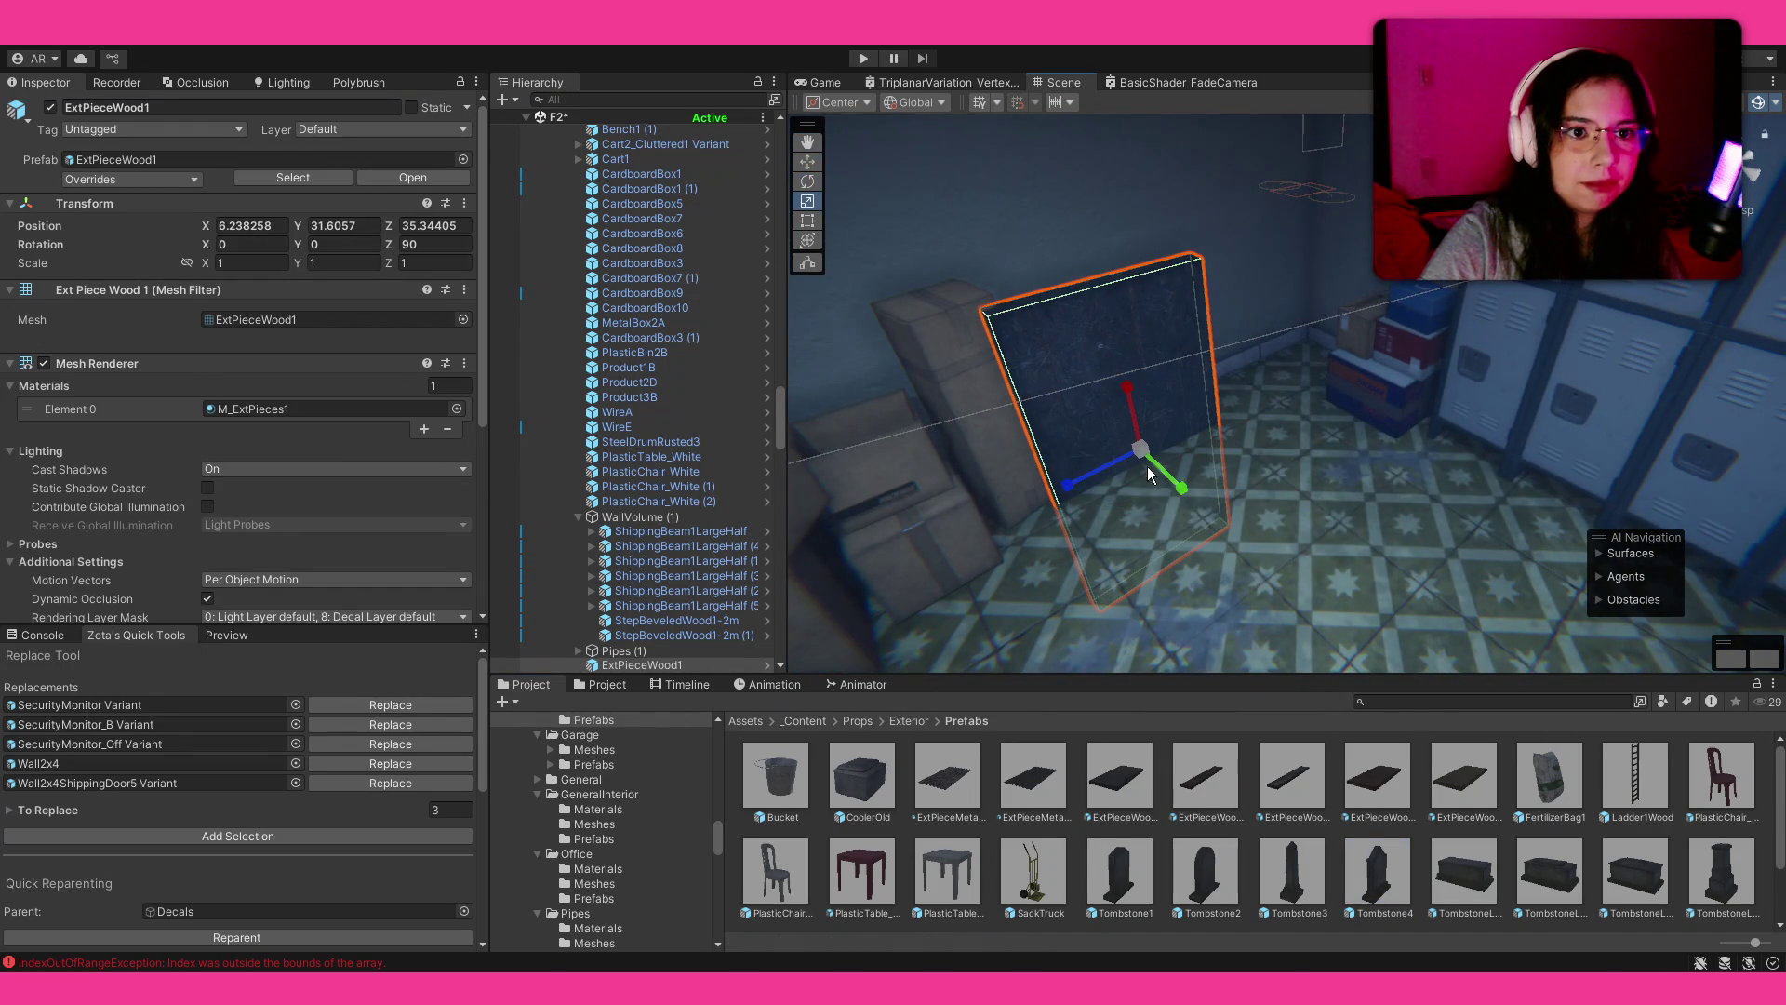
drag(1177, 485, 1146, 426)
key(w)
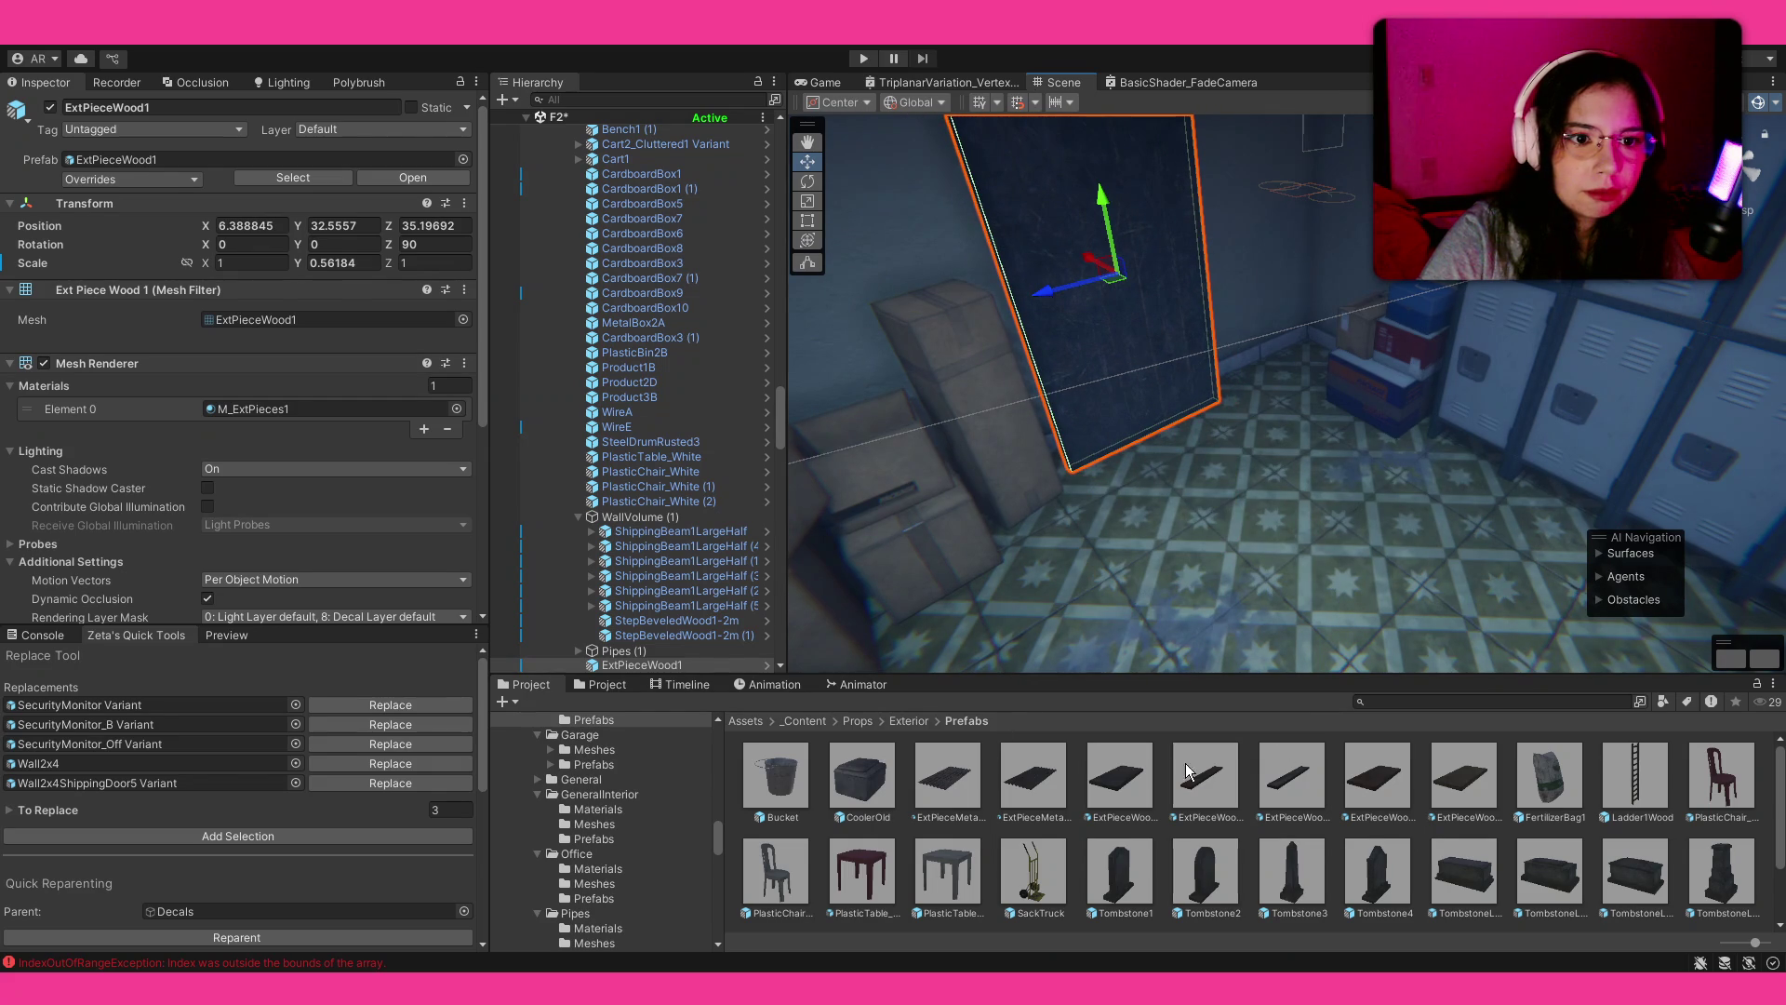
mouse_move(1228, 758)
mouse_down()
mouse_move(1282, 419)
mouse_move(1359, 526)
mouse_move(1371, 603)
mouse_move(1304, 551)
mouse_up()
key(r)
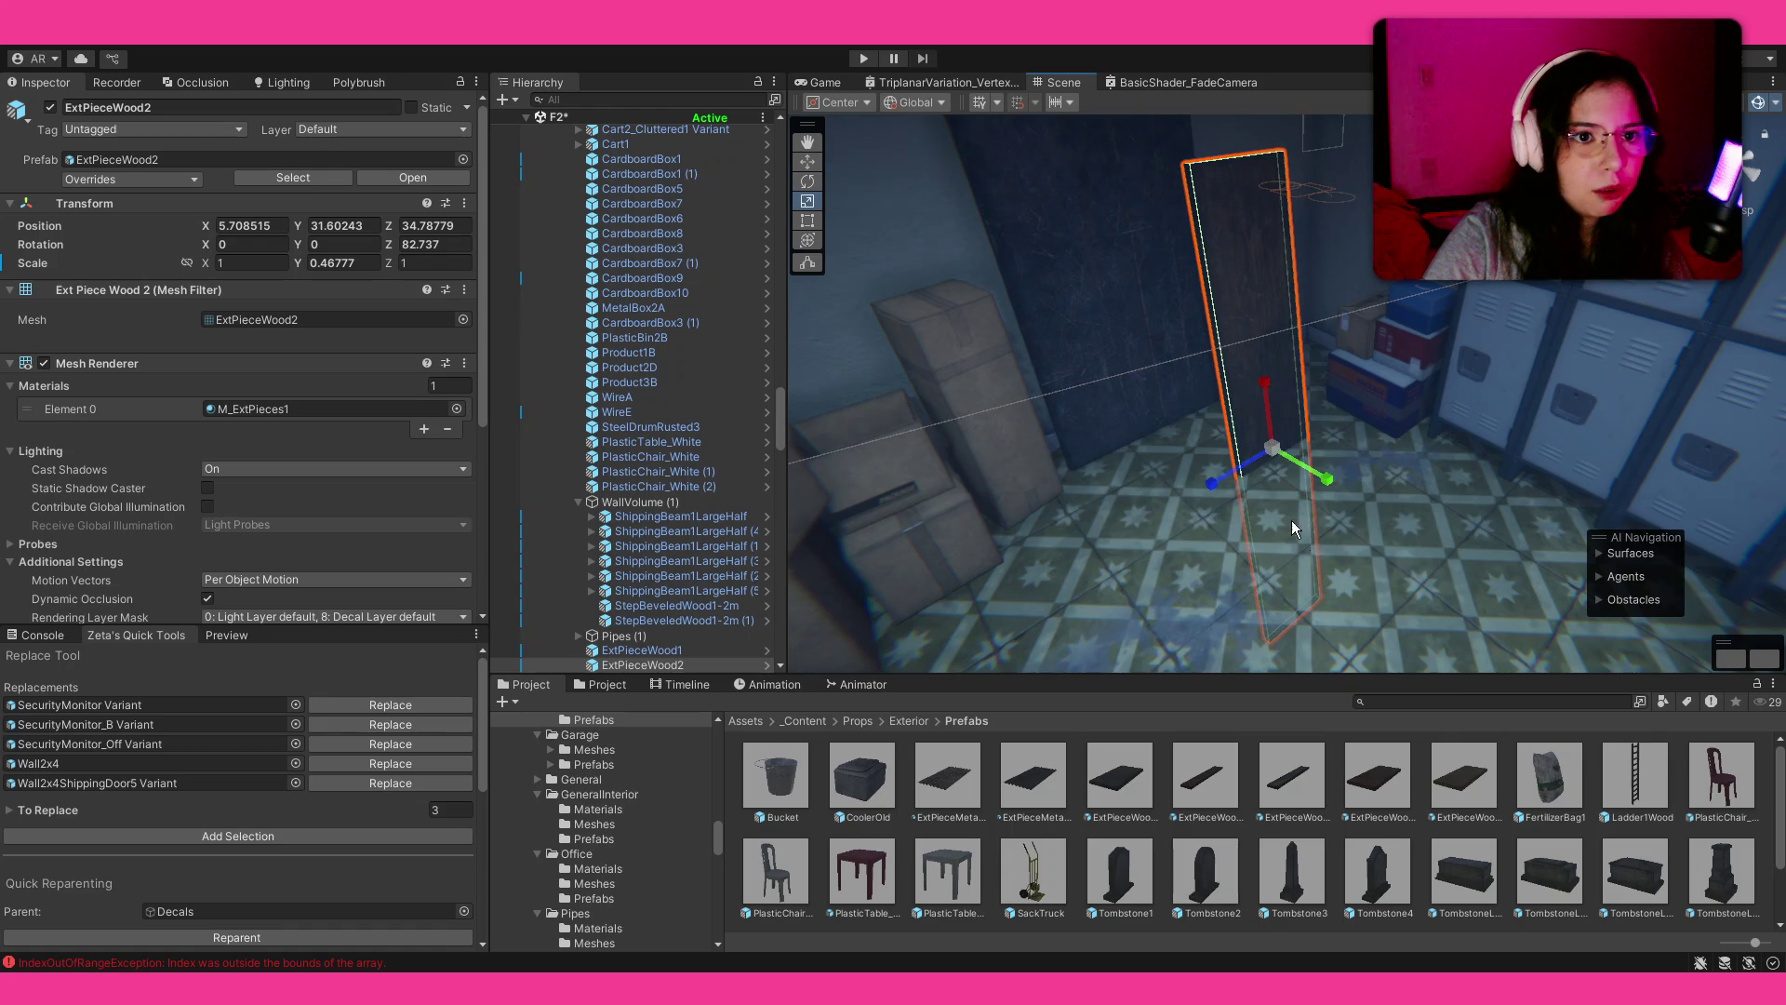
drag(1278, 454, 1269, 480)
mouse_move(1256, 361)
mouse_down()
mouse_move(1214, 428)
mouse_move(1200, 307)
mouse_move(1348, 332)
mouse_move(1347, 651)
mouse_up()
drag(1231, 532, 1269, 539)
key(e)
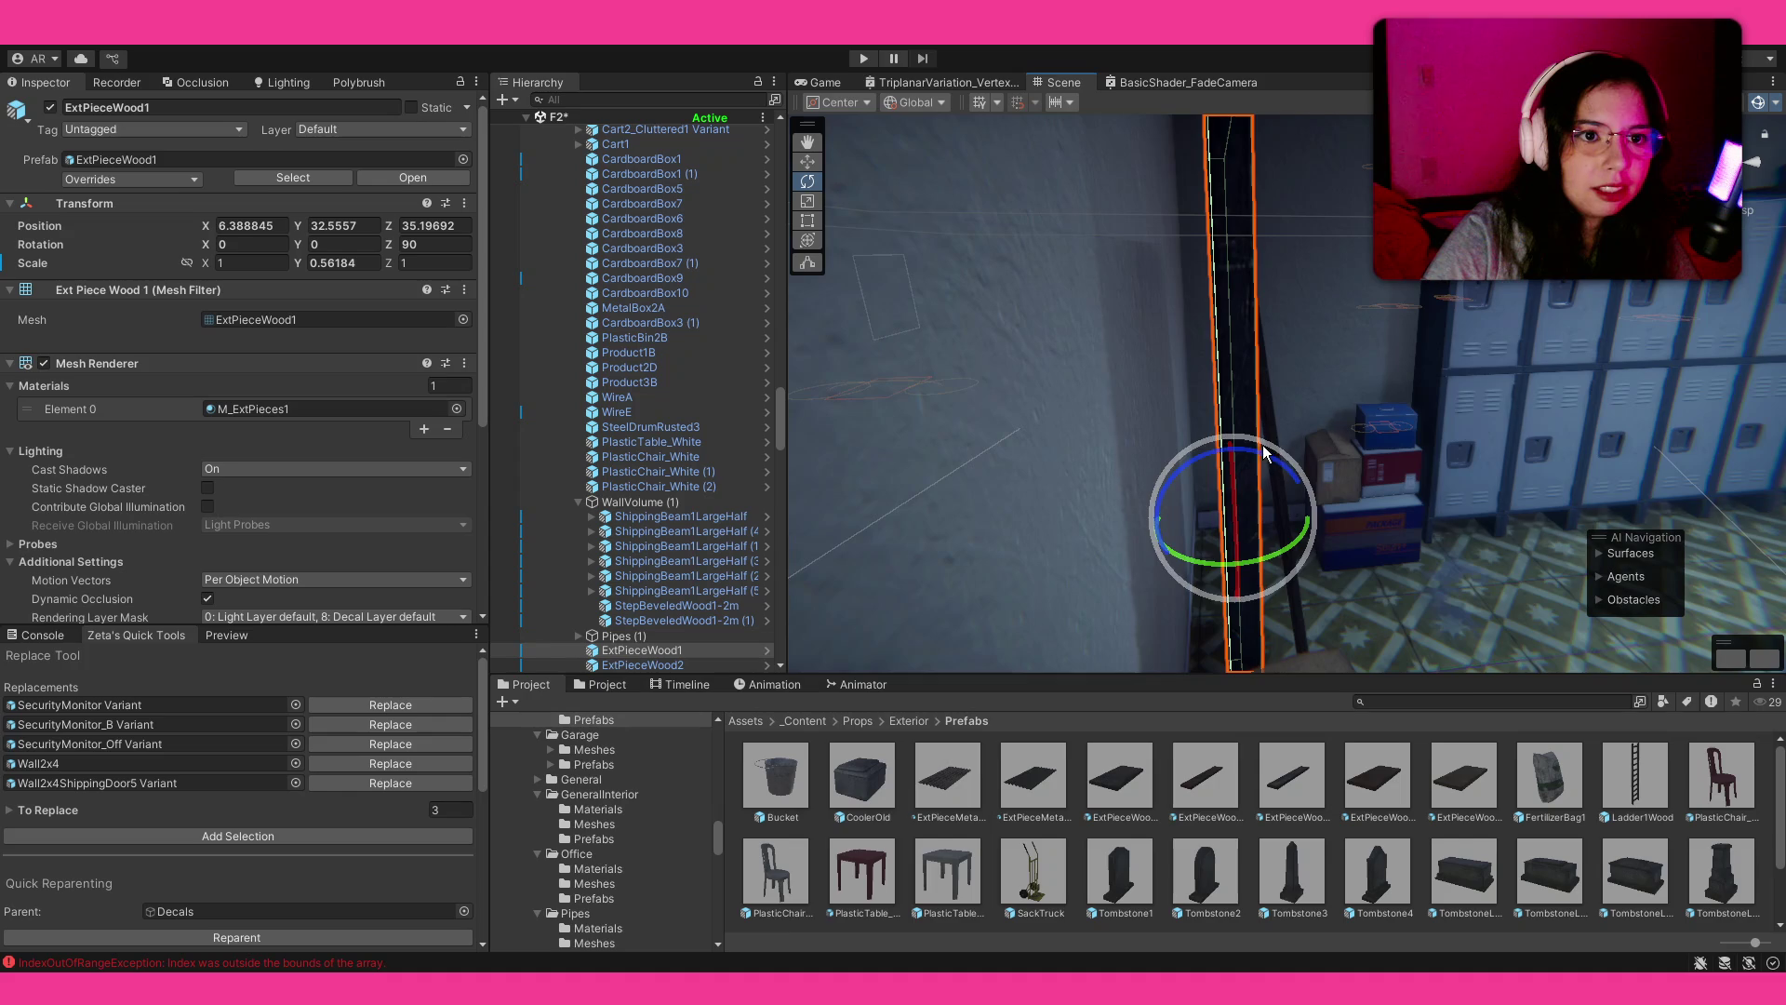
drag(1262, 463, 1248, 462)
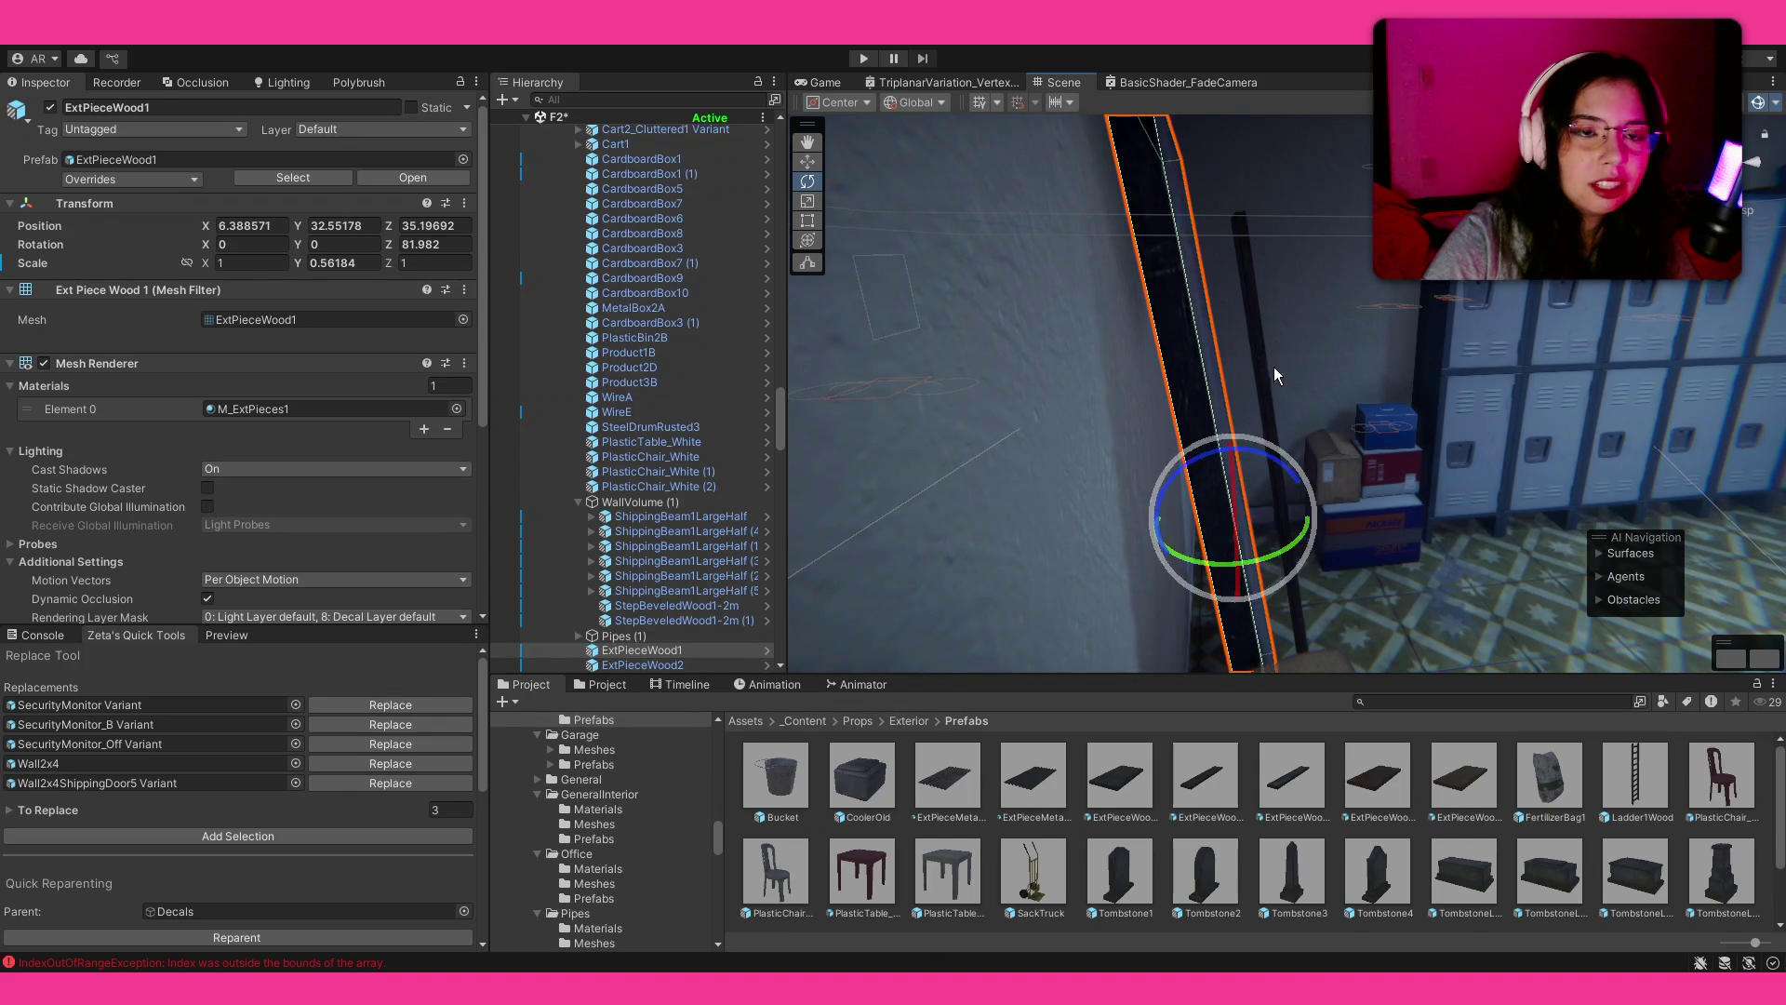
scroll(1274, 400, down, 5)
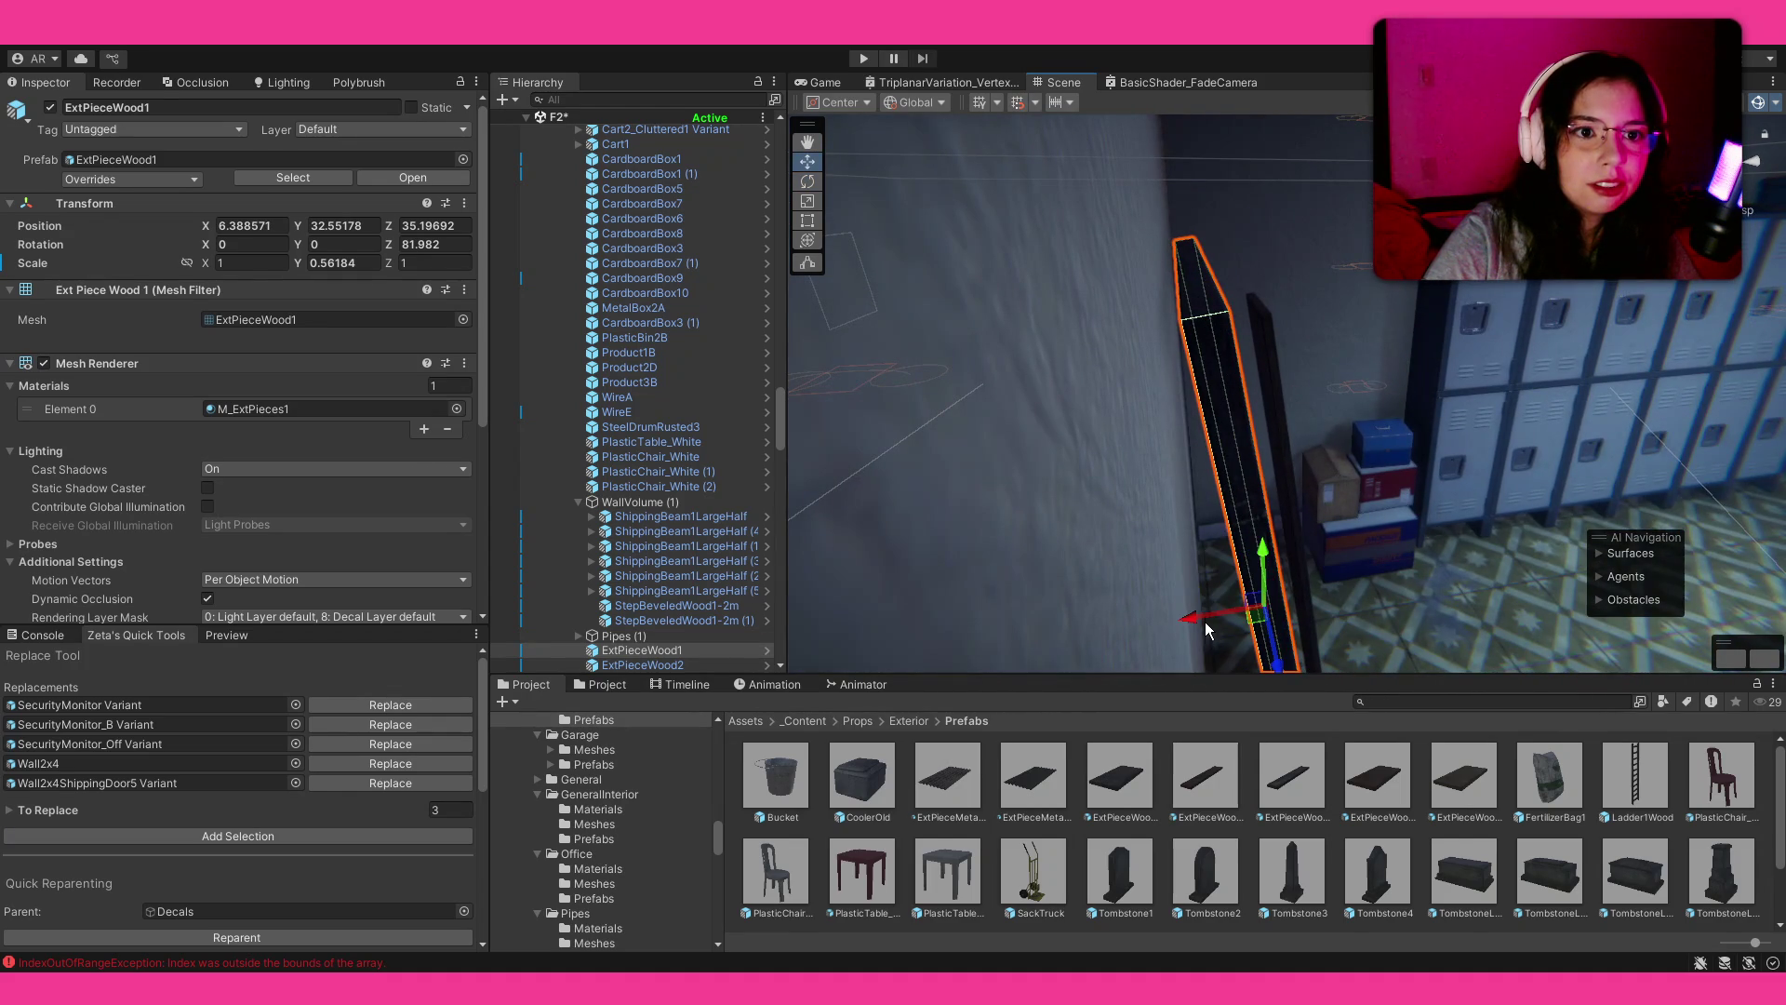
drag(1201, 624, 1162, 383)
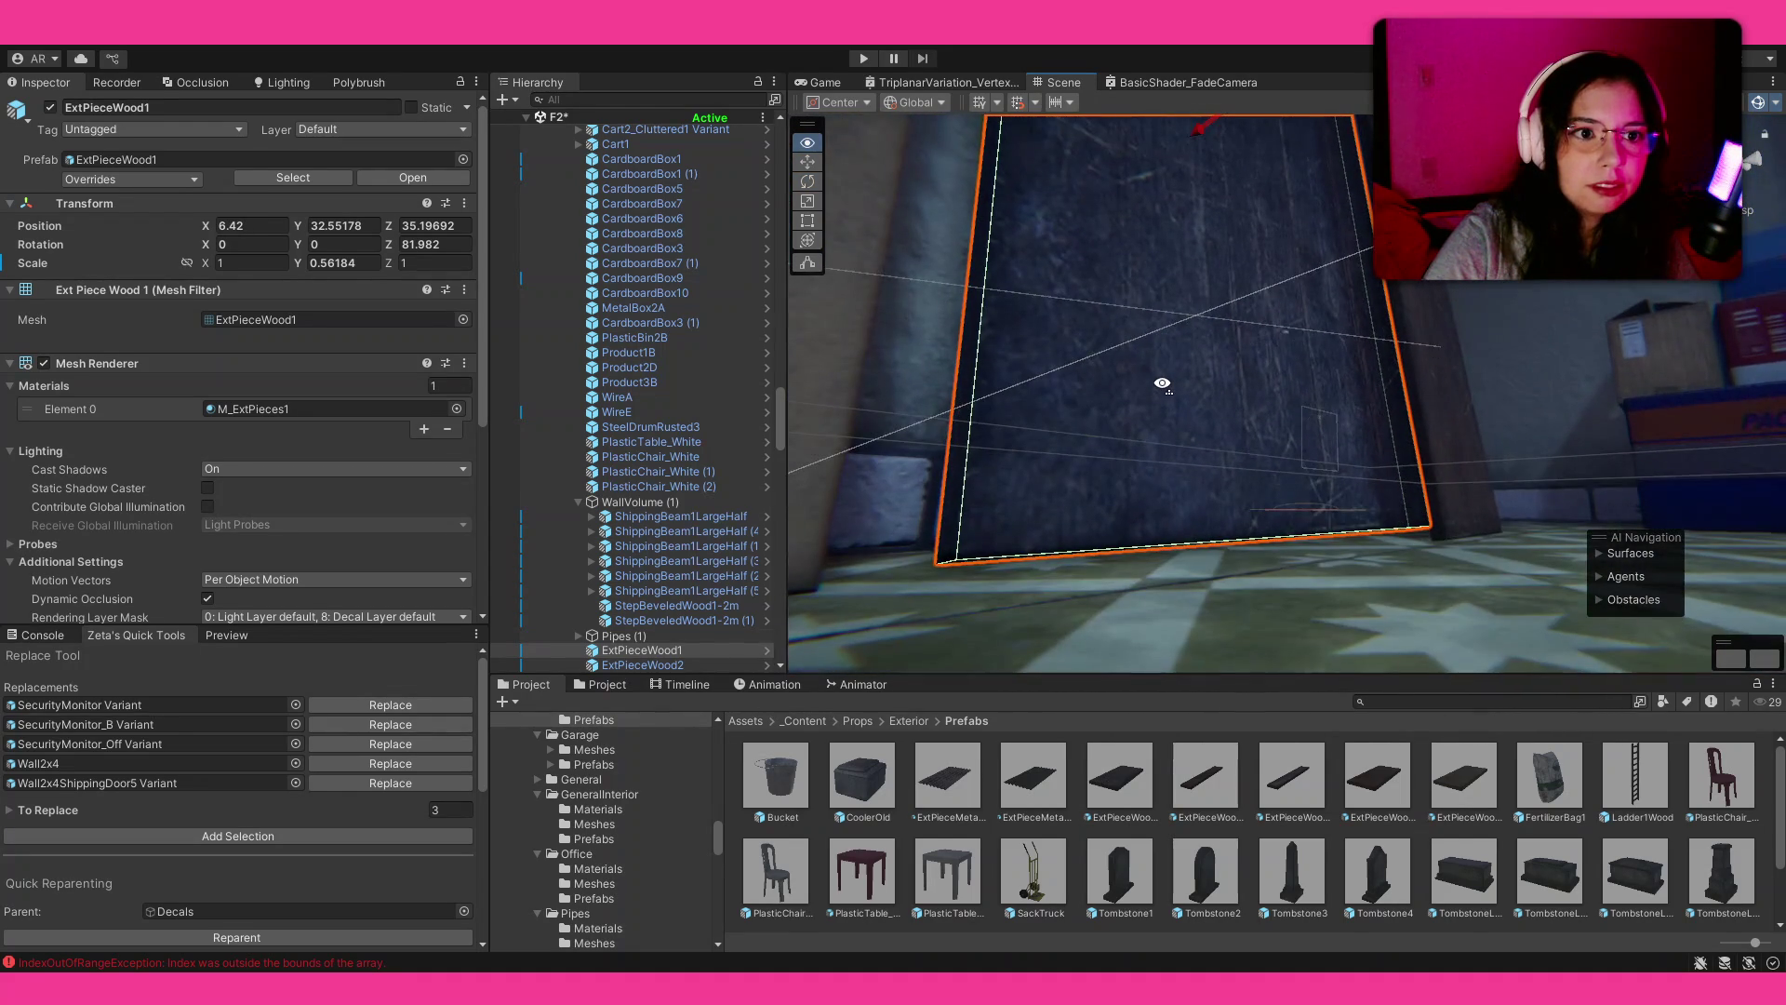
scroll(1228, 167, up, 2)
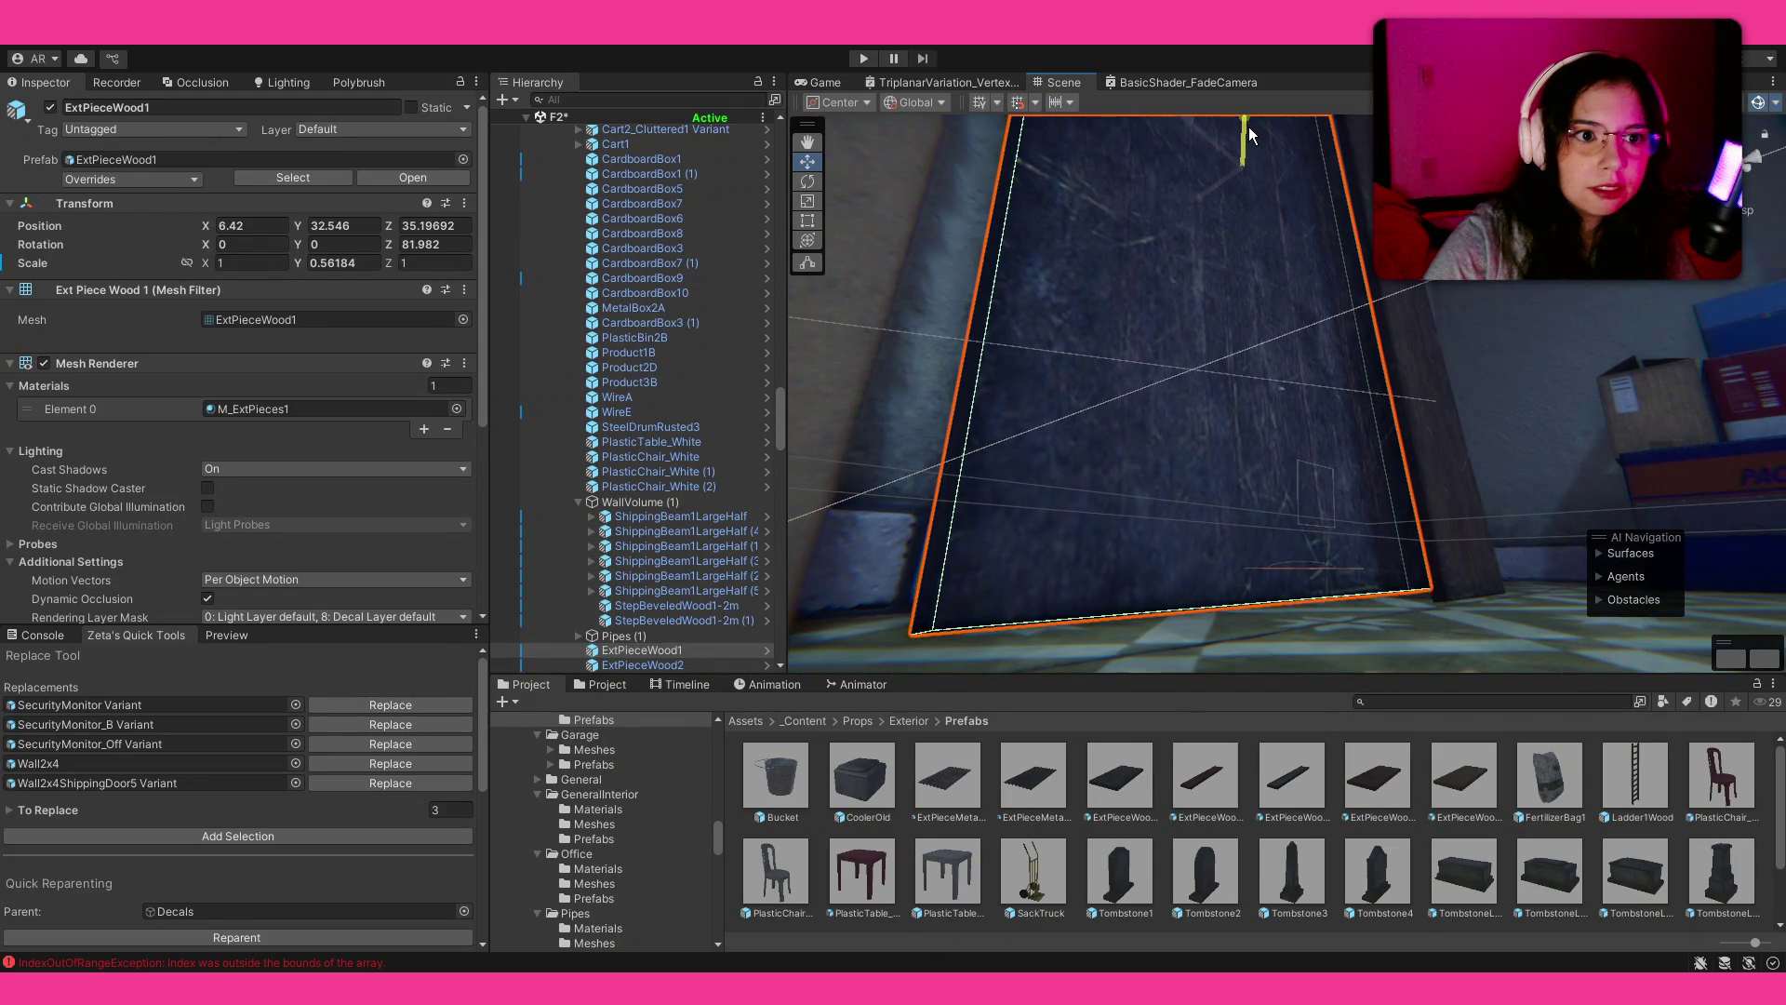
click(1452, 535)
mouse_move(1451, 535)
mouse_down()
mouse_move(1515, 458)
mouse_move(1525, 484)
mouse_move(1479, 479)
mouse_up()
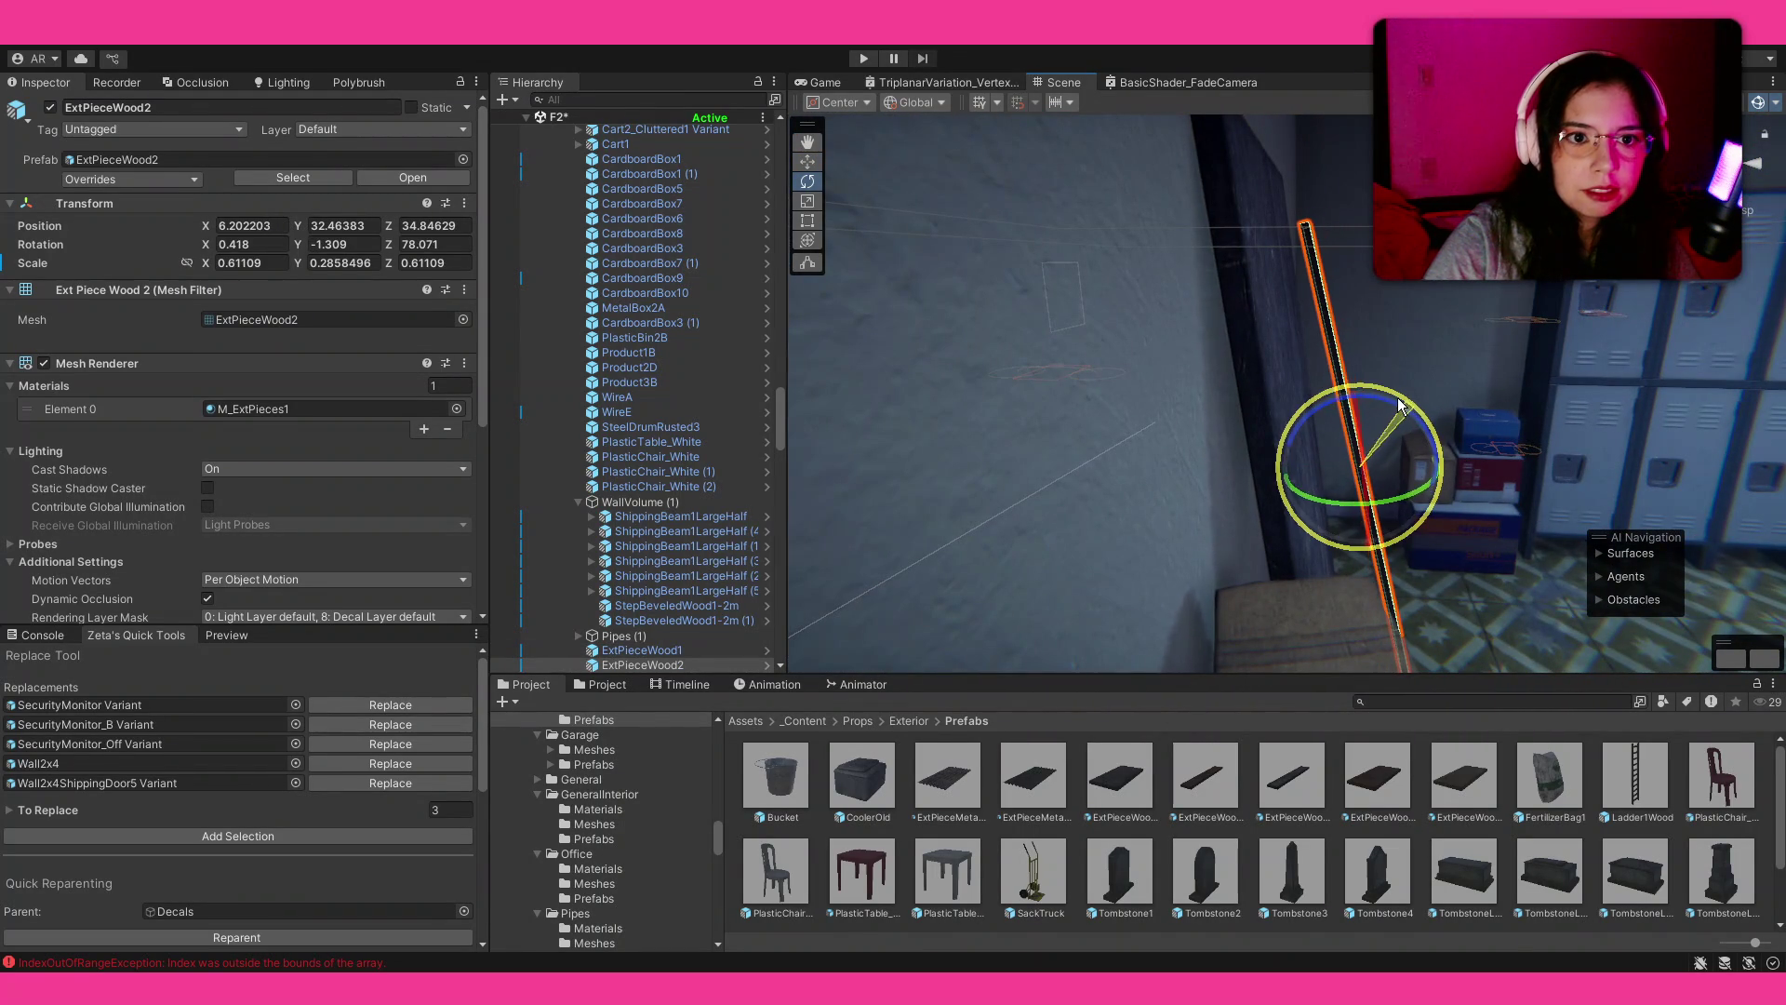
drag(1351, 444, 1317, 527)
mouse_move(1175, 299)
mouse_down()
mouse_move(1265, 177)
mouse_move(1355, 327)
mouse_up()
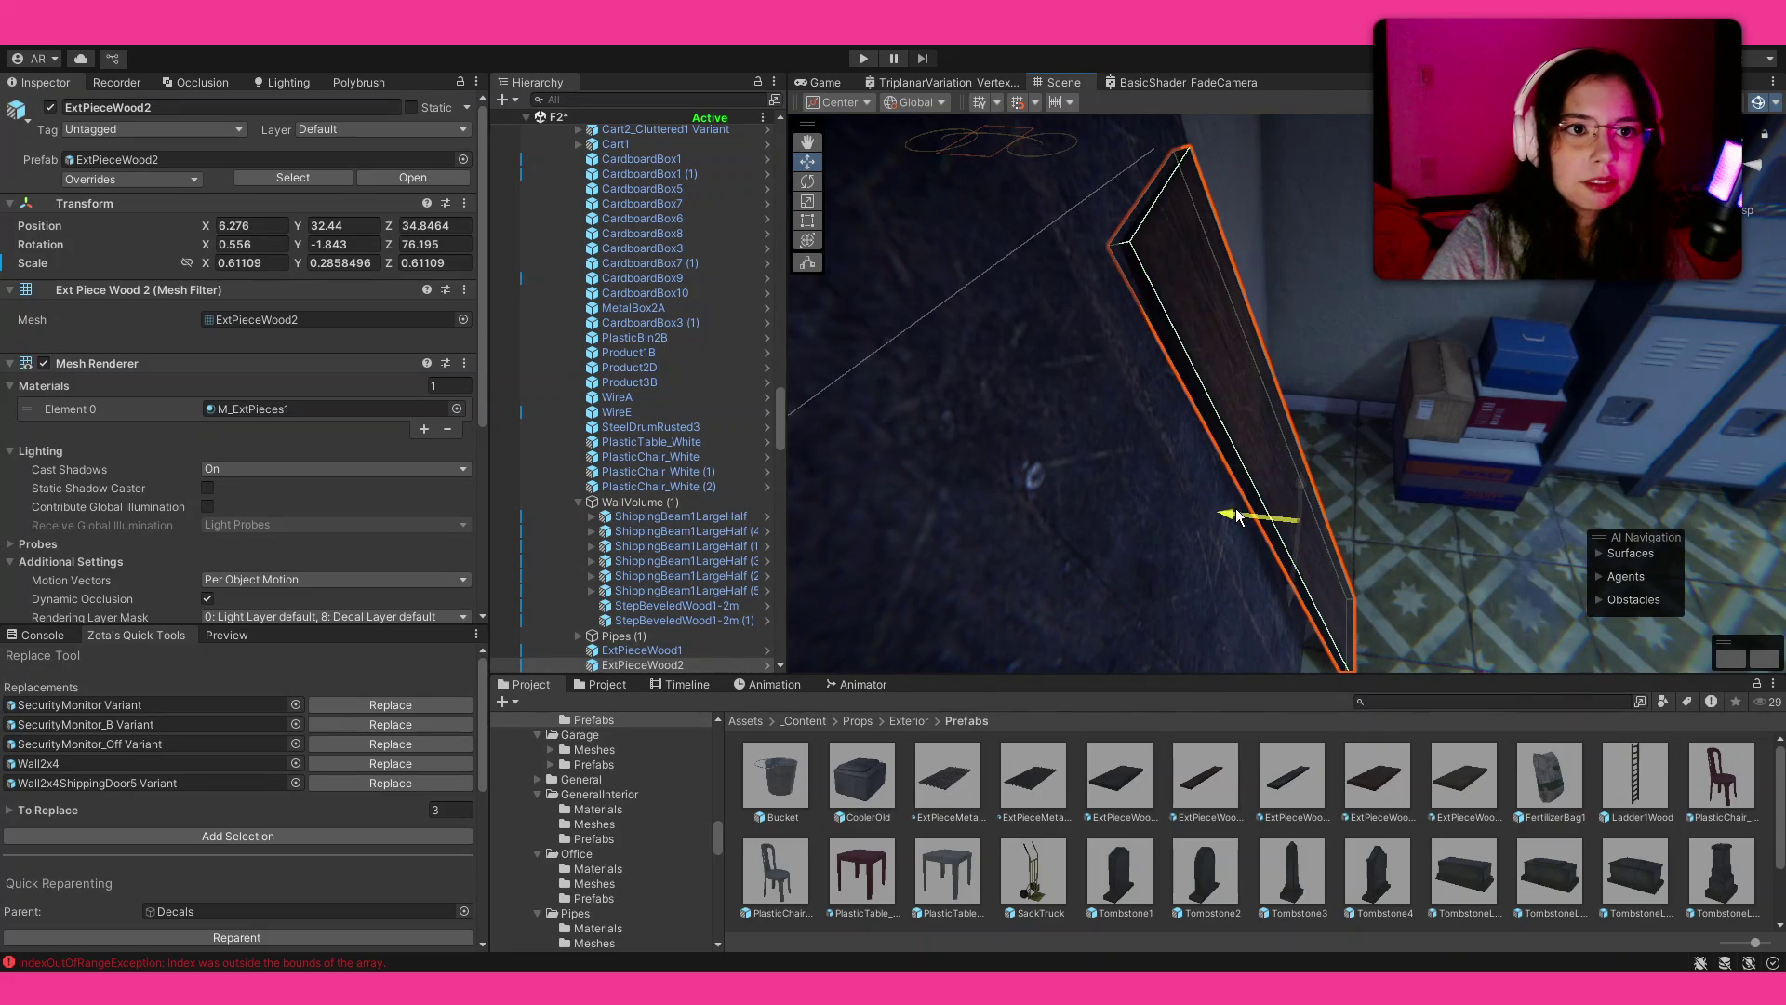
click(1491, 921)
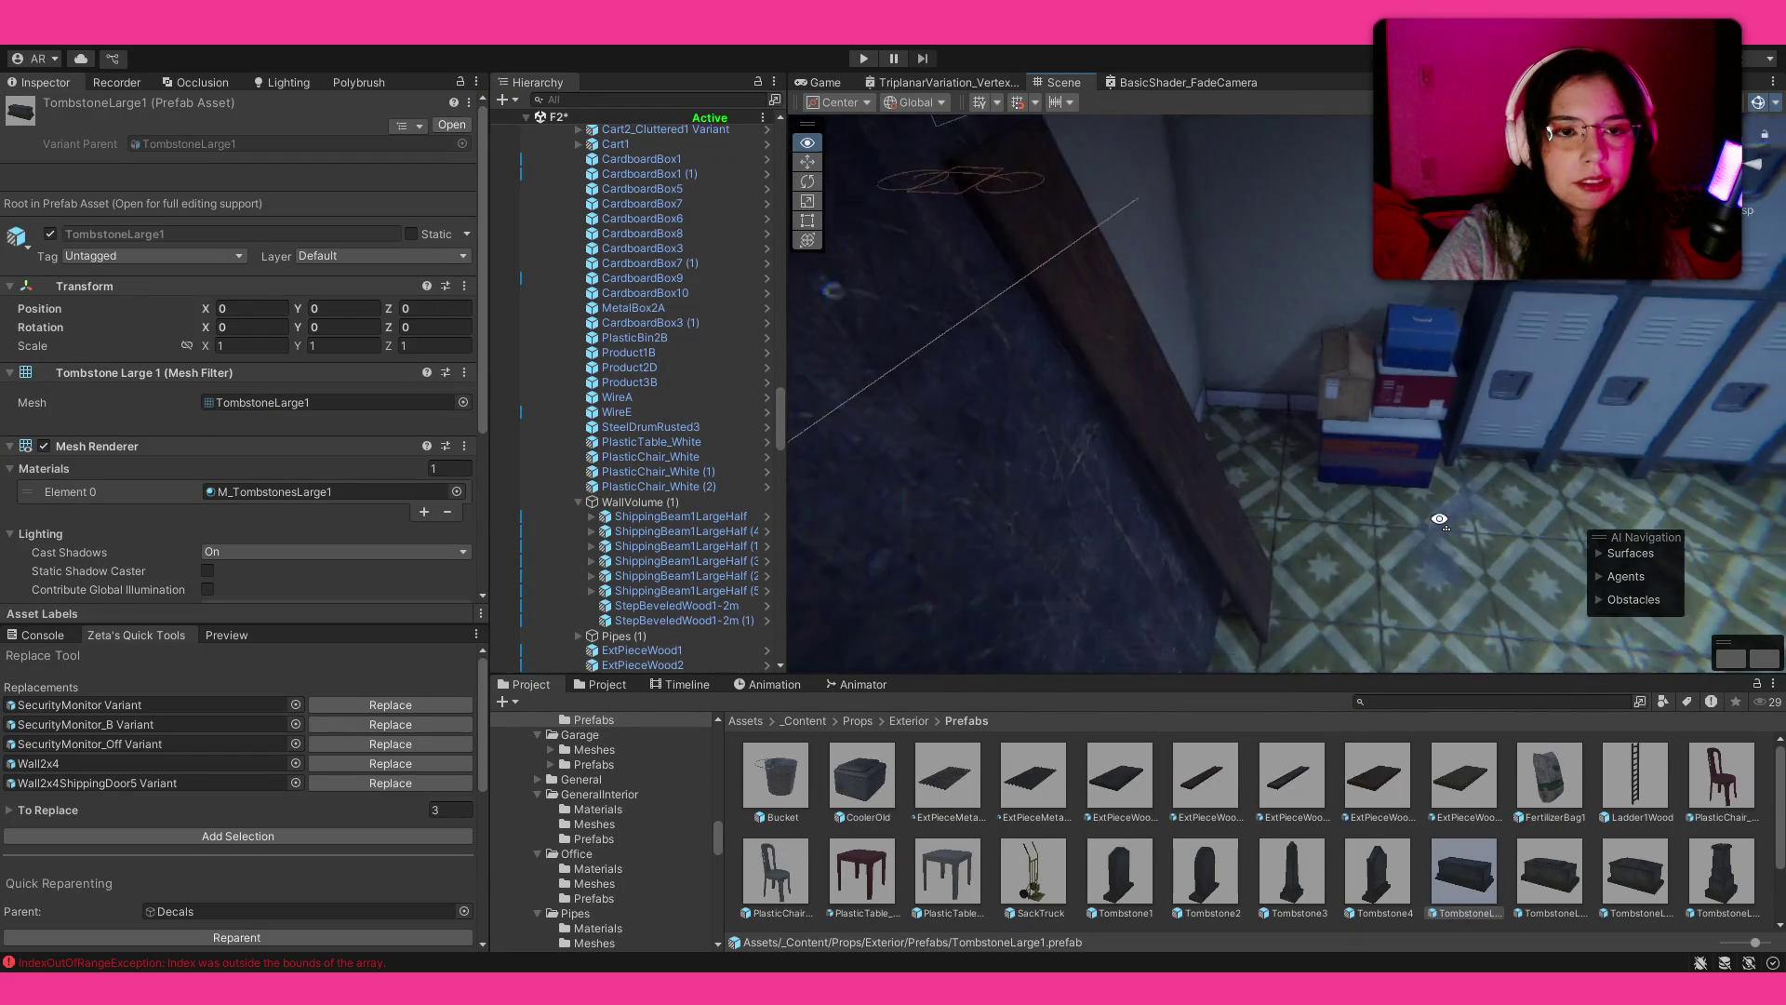
drag(1457, 516, 1160, 478)
click(1262, 367)
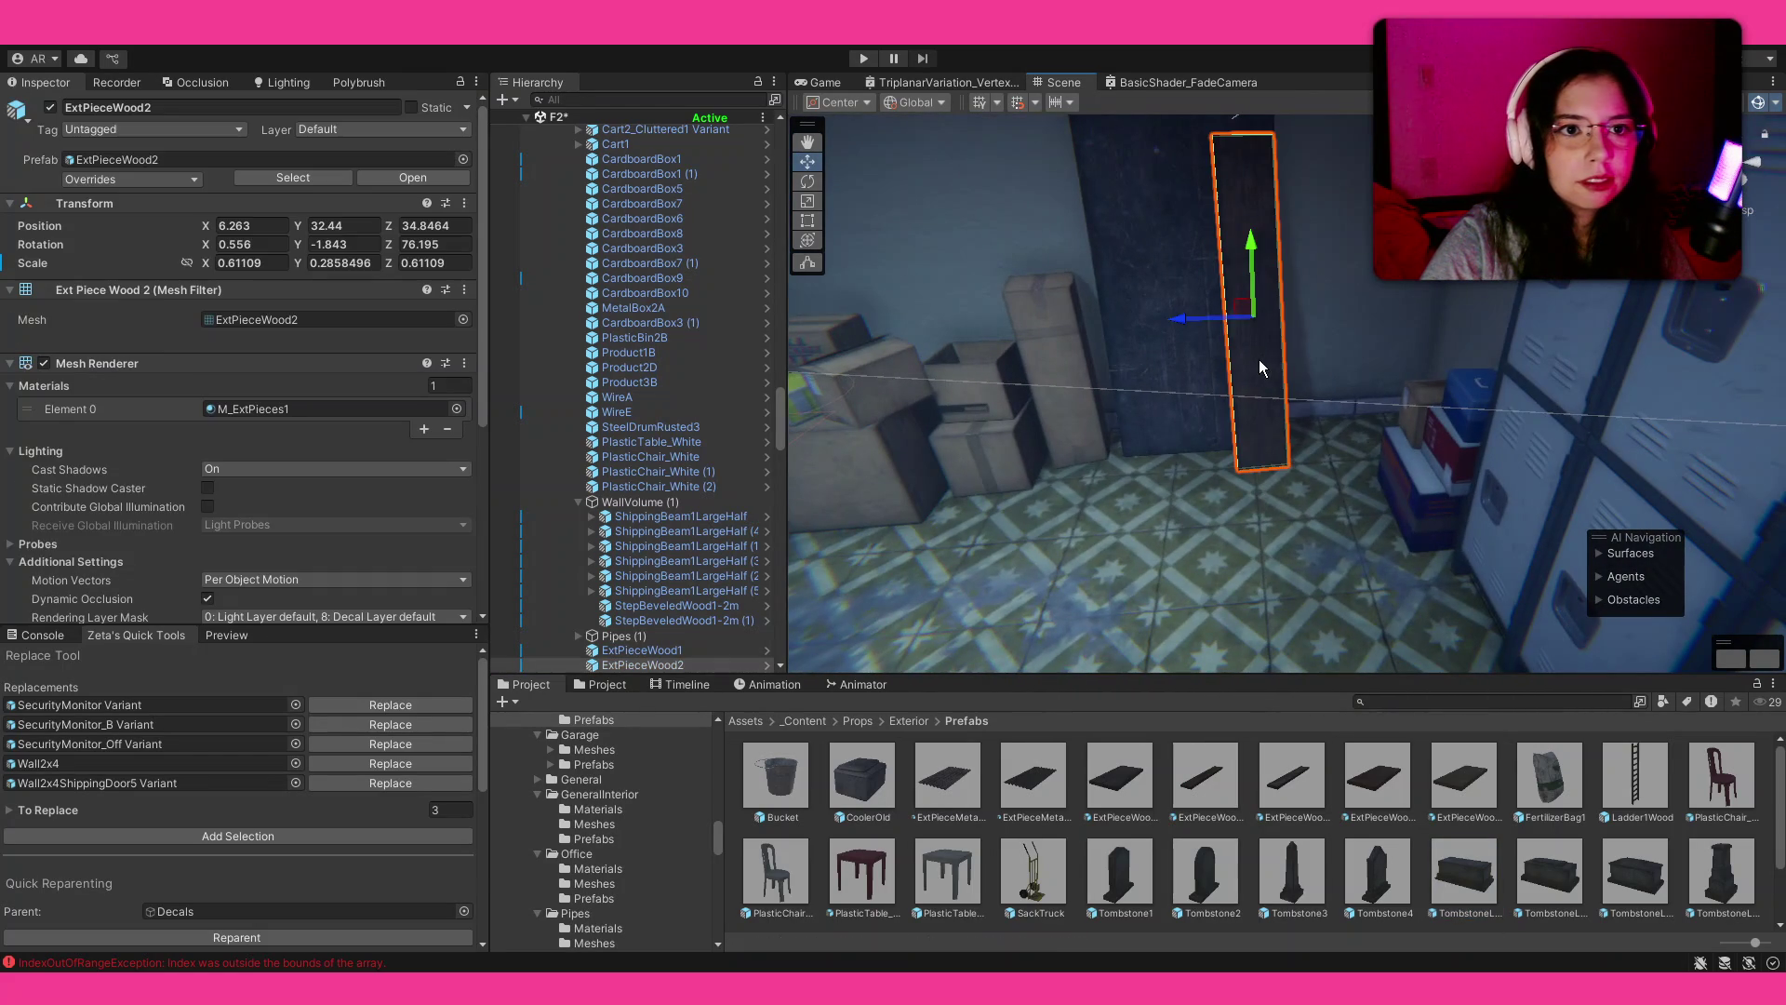
click(1379, 870)
mouse_move(1396, 484)
mouse_down()
mouse_move(1507, 437)
mouse_move(1642, 468)
mouse_move(842, 442)
mouse_move(210, 392)
mouse_move(856, 421)
mouse_move(165, 457)
mouse_move(316, 482)
mouse_move(1768, 483)
mouse_move(931, 456)
mouse_move(1265, 421)
mouse_move(1161, 538)
mouse_up()
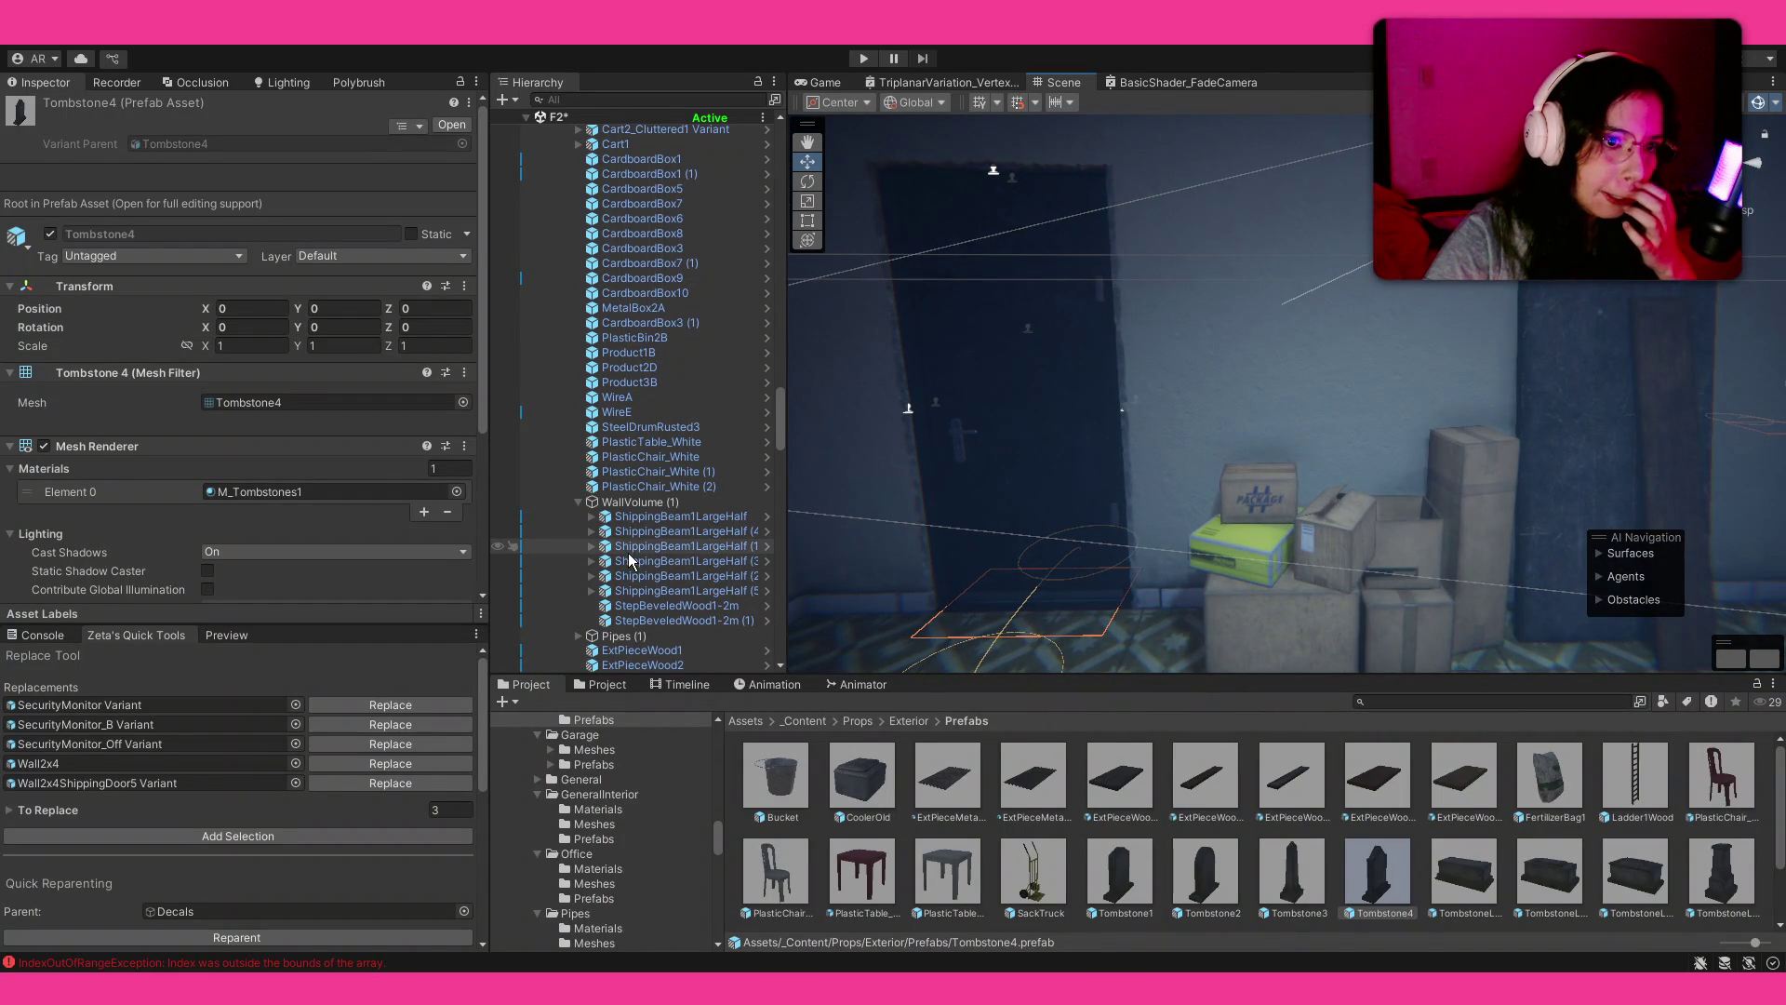
scroll(625, 543, up, 10)
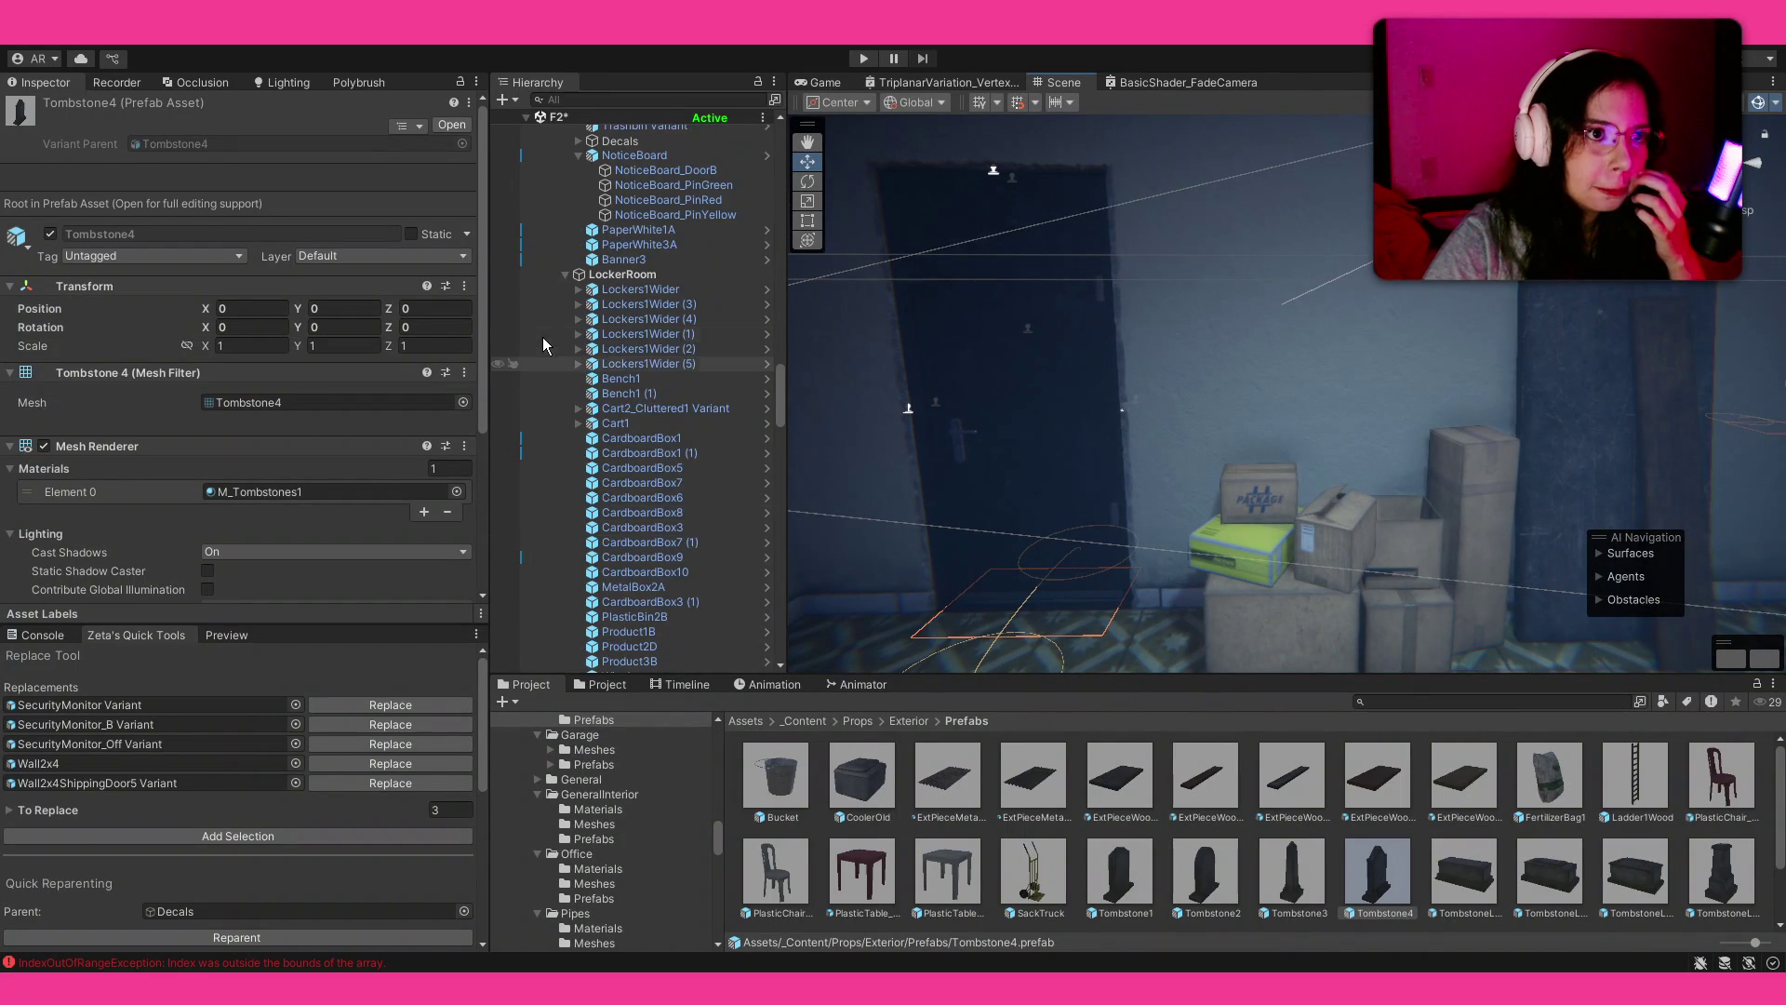
scroll(569, 361, up, 6)
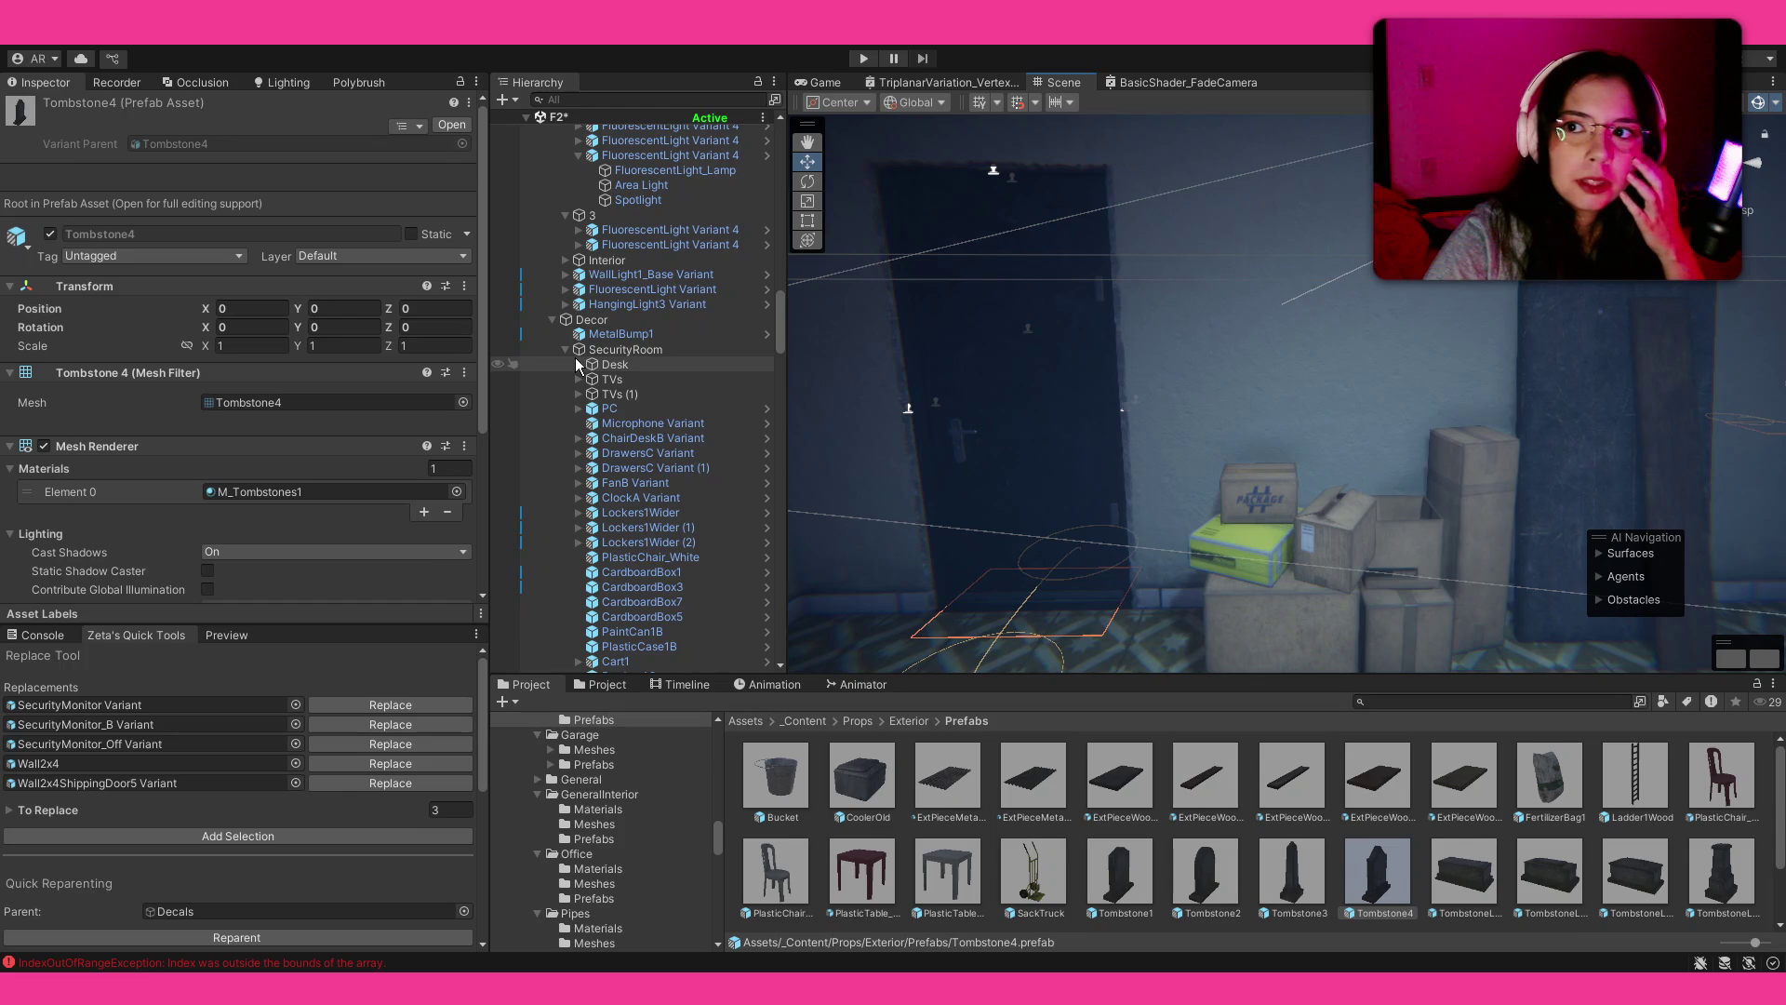
Step: Create an empty child GameObject named Decals under the Decor group
scroll(577, 362, up, 3)
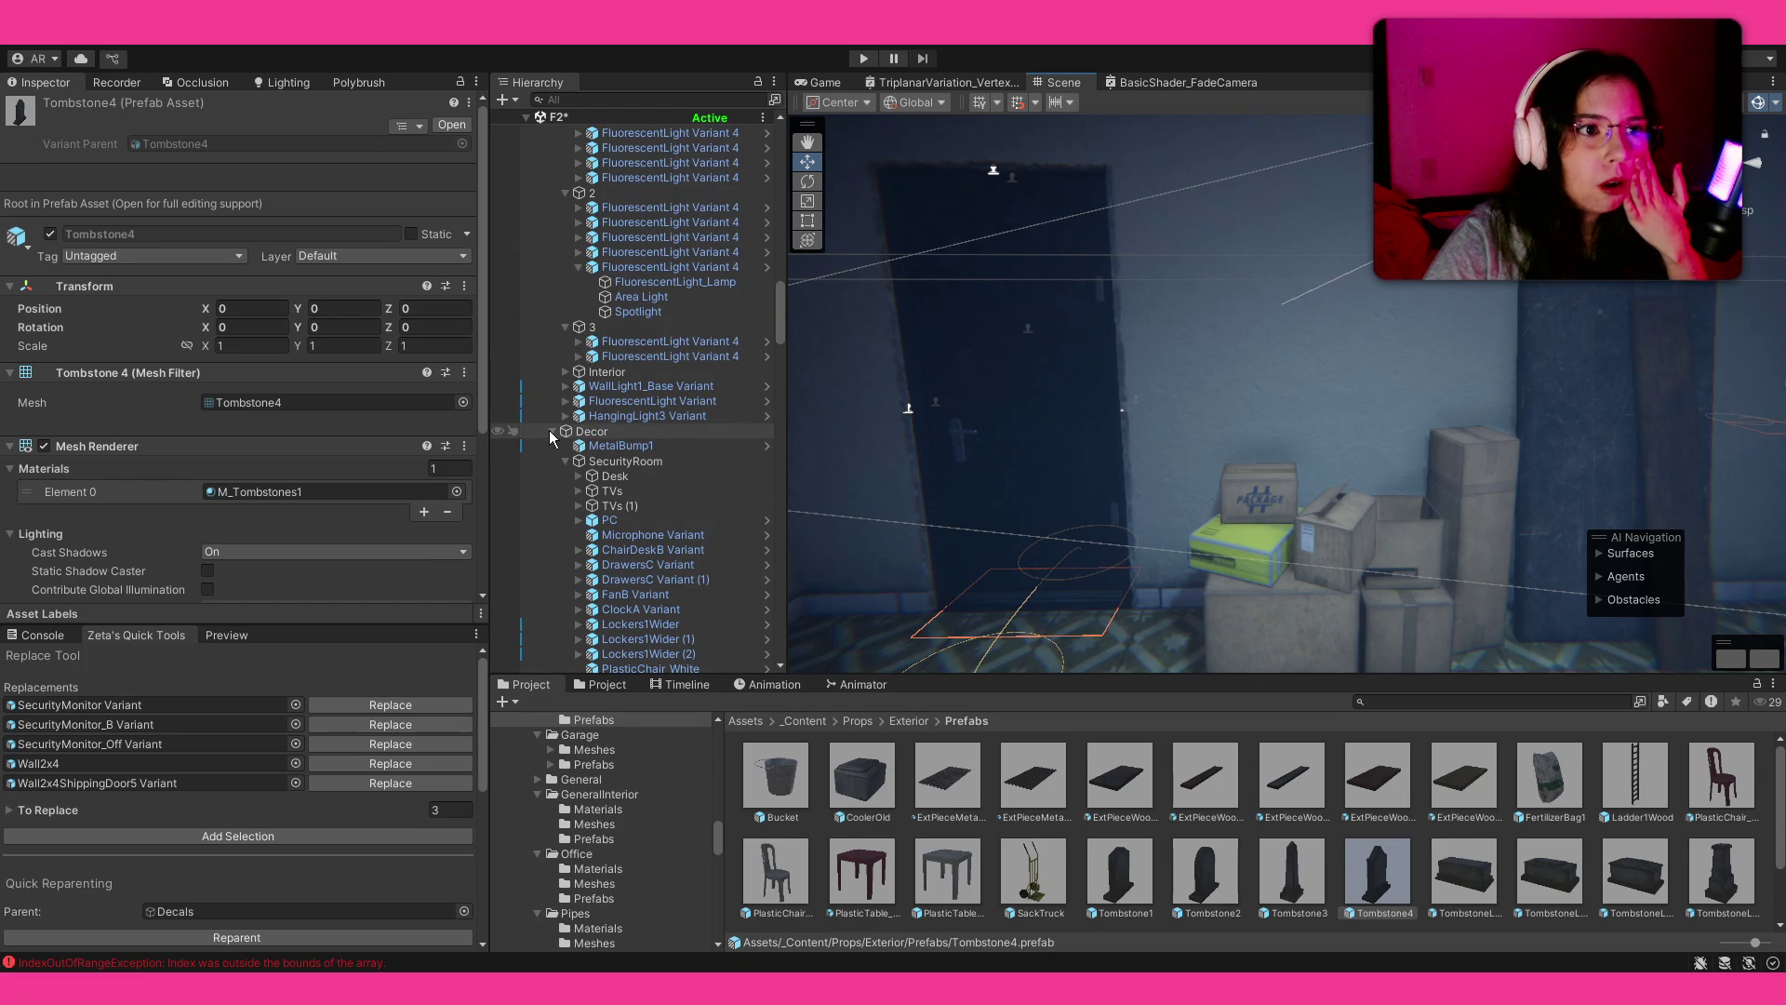
click(566, 461)
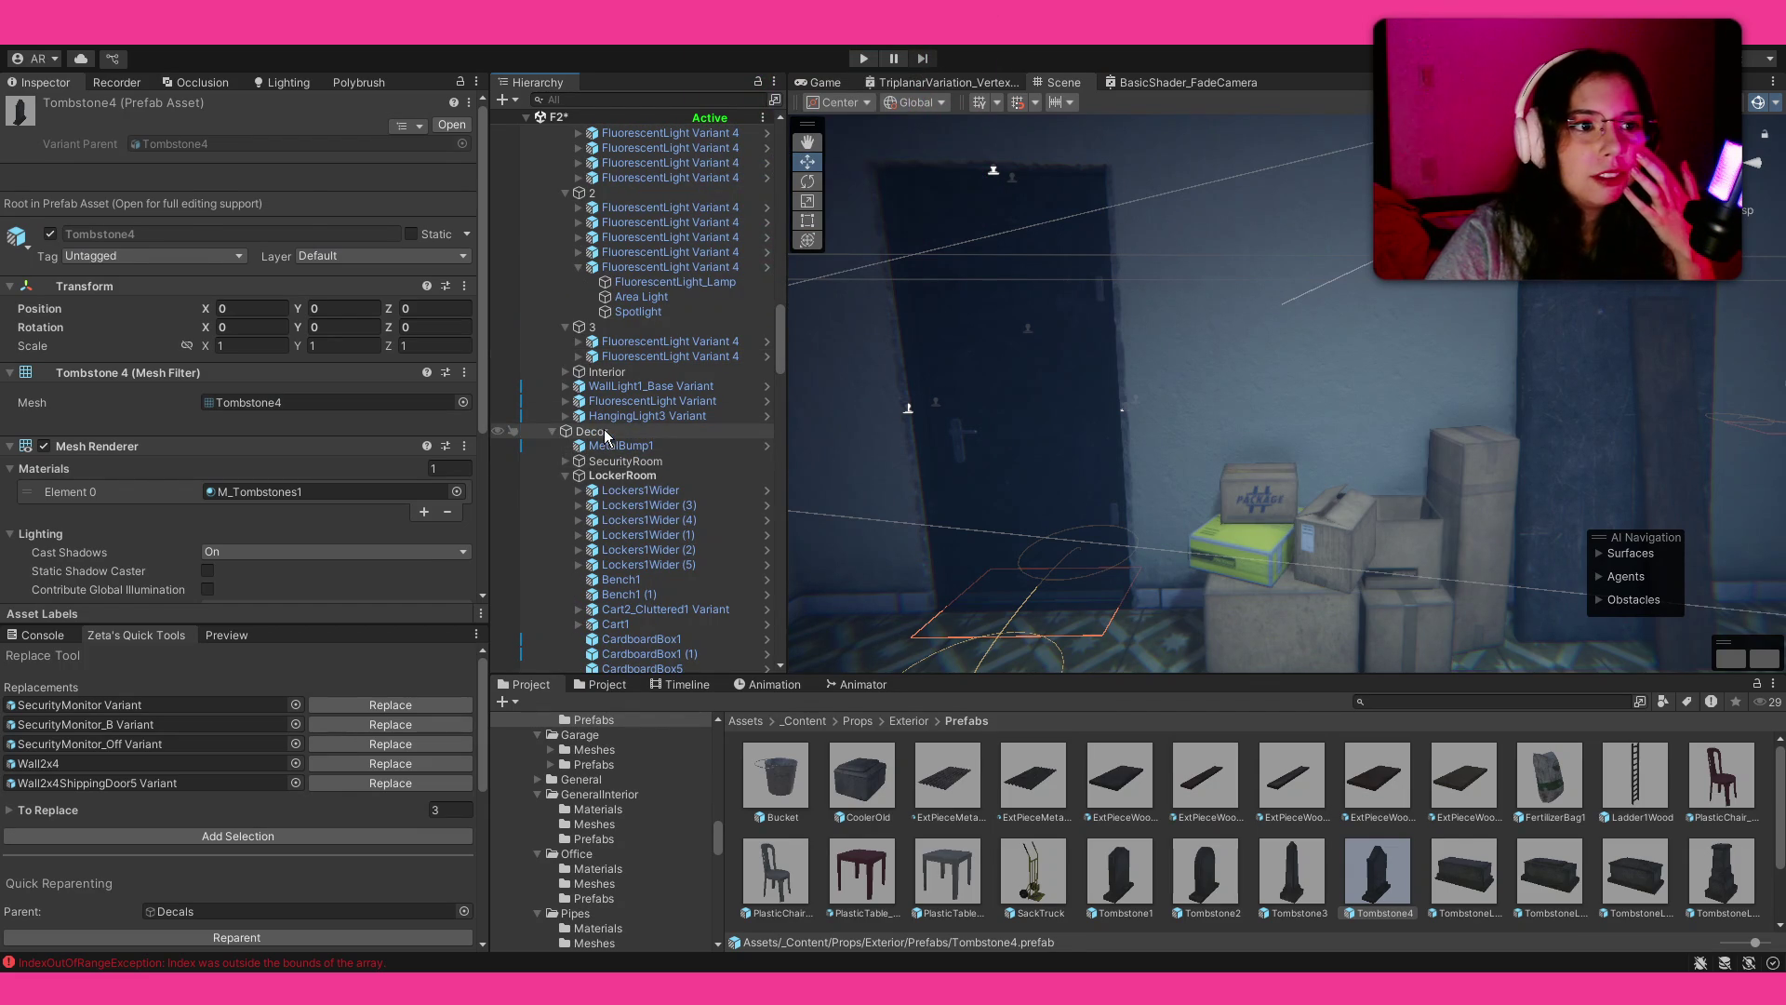
click(603, 433)
key(alt+shift+n)
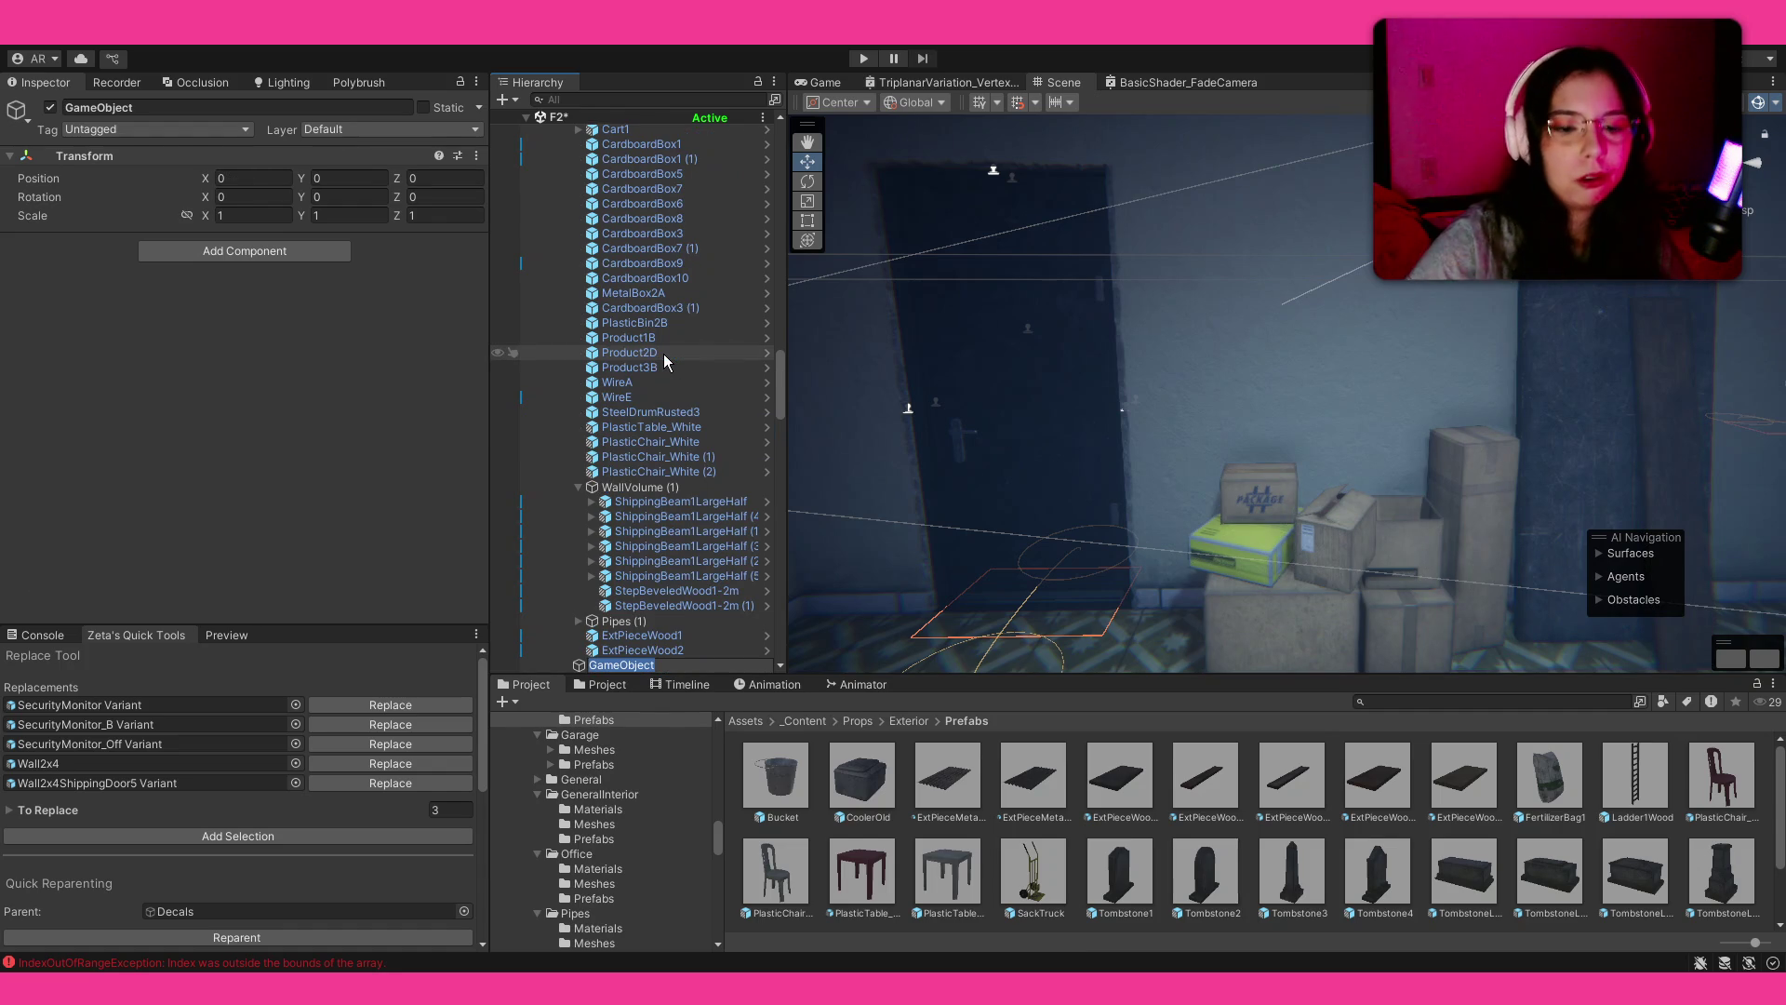
text(Decals)
key(Return)
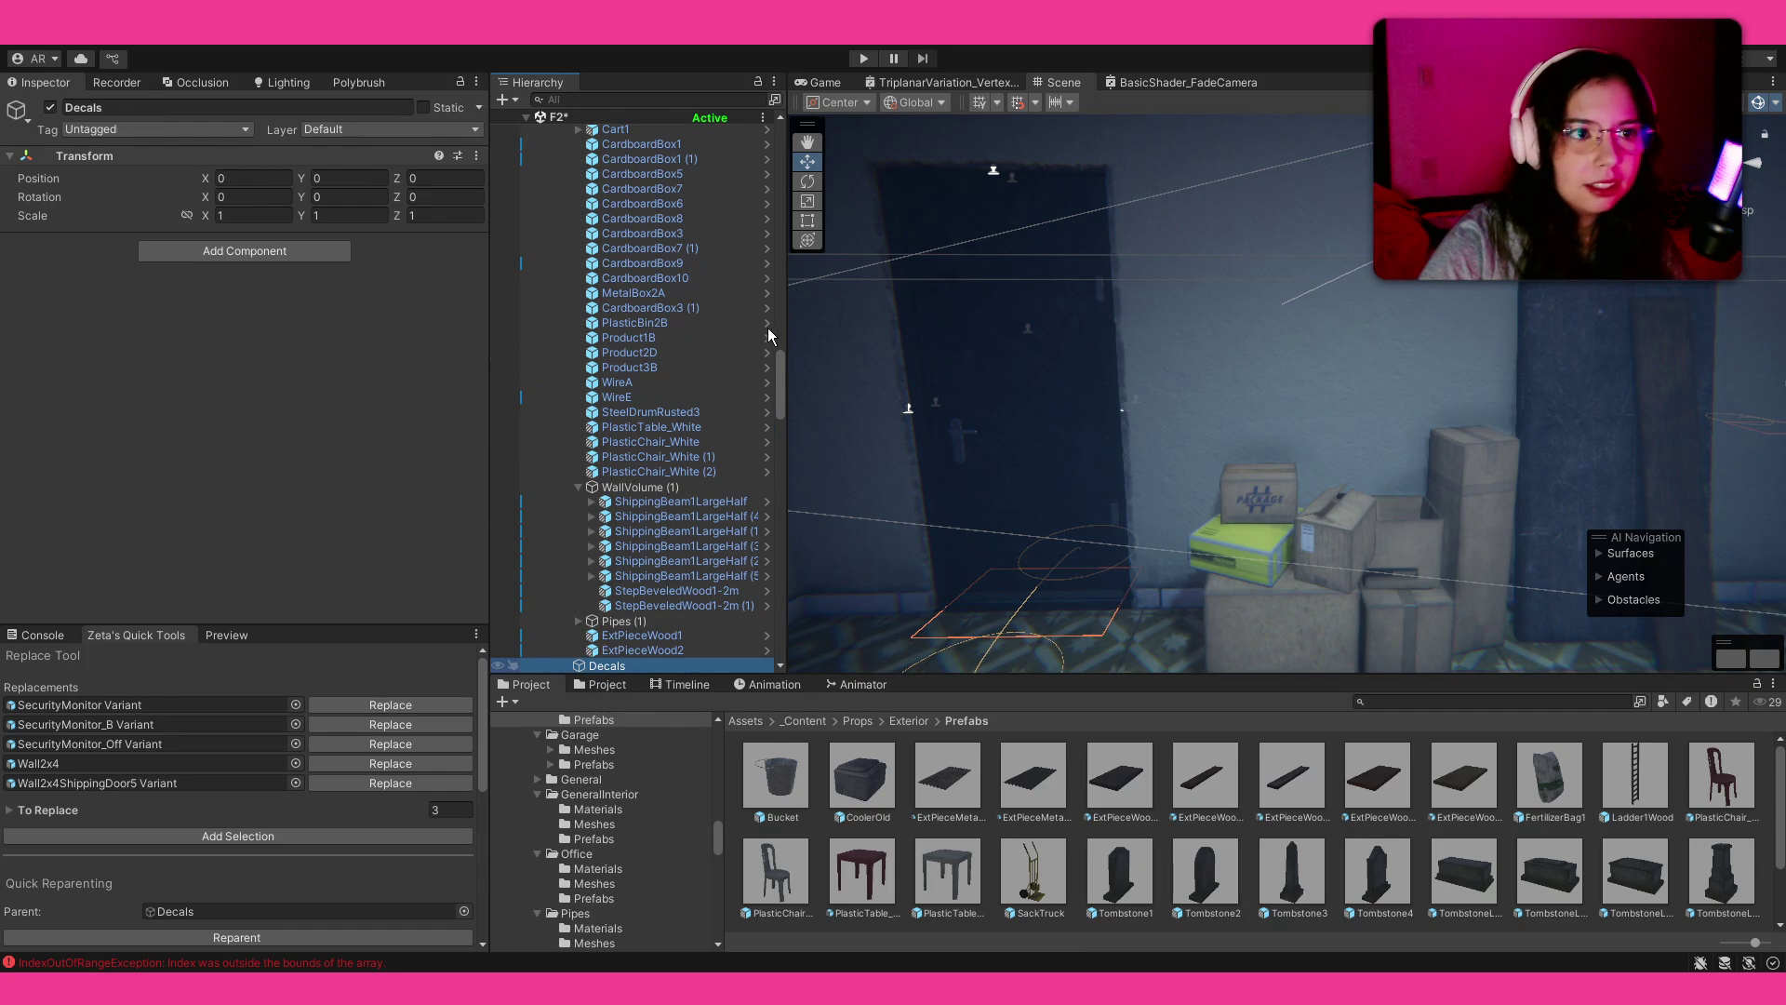
Step: Browse to _Content/Environment/Decals/Prefabs and open the Posters decals folder
click(811, 722)
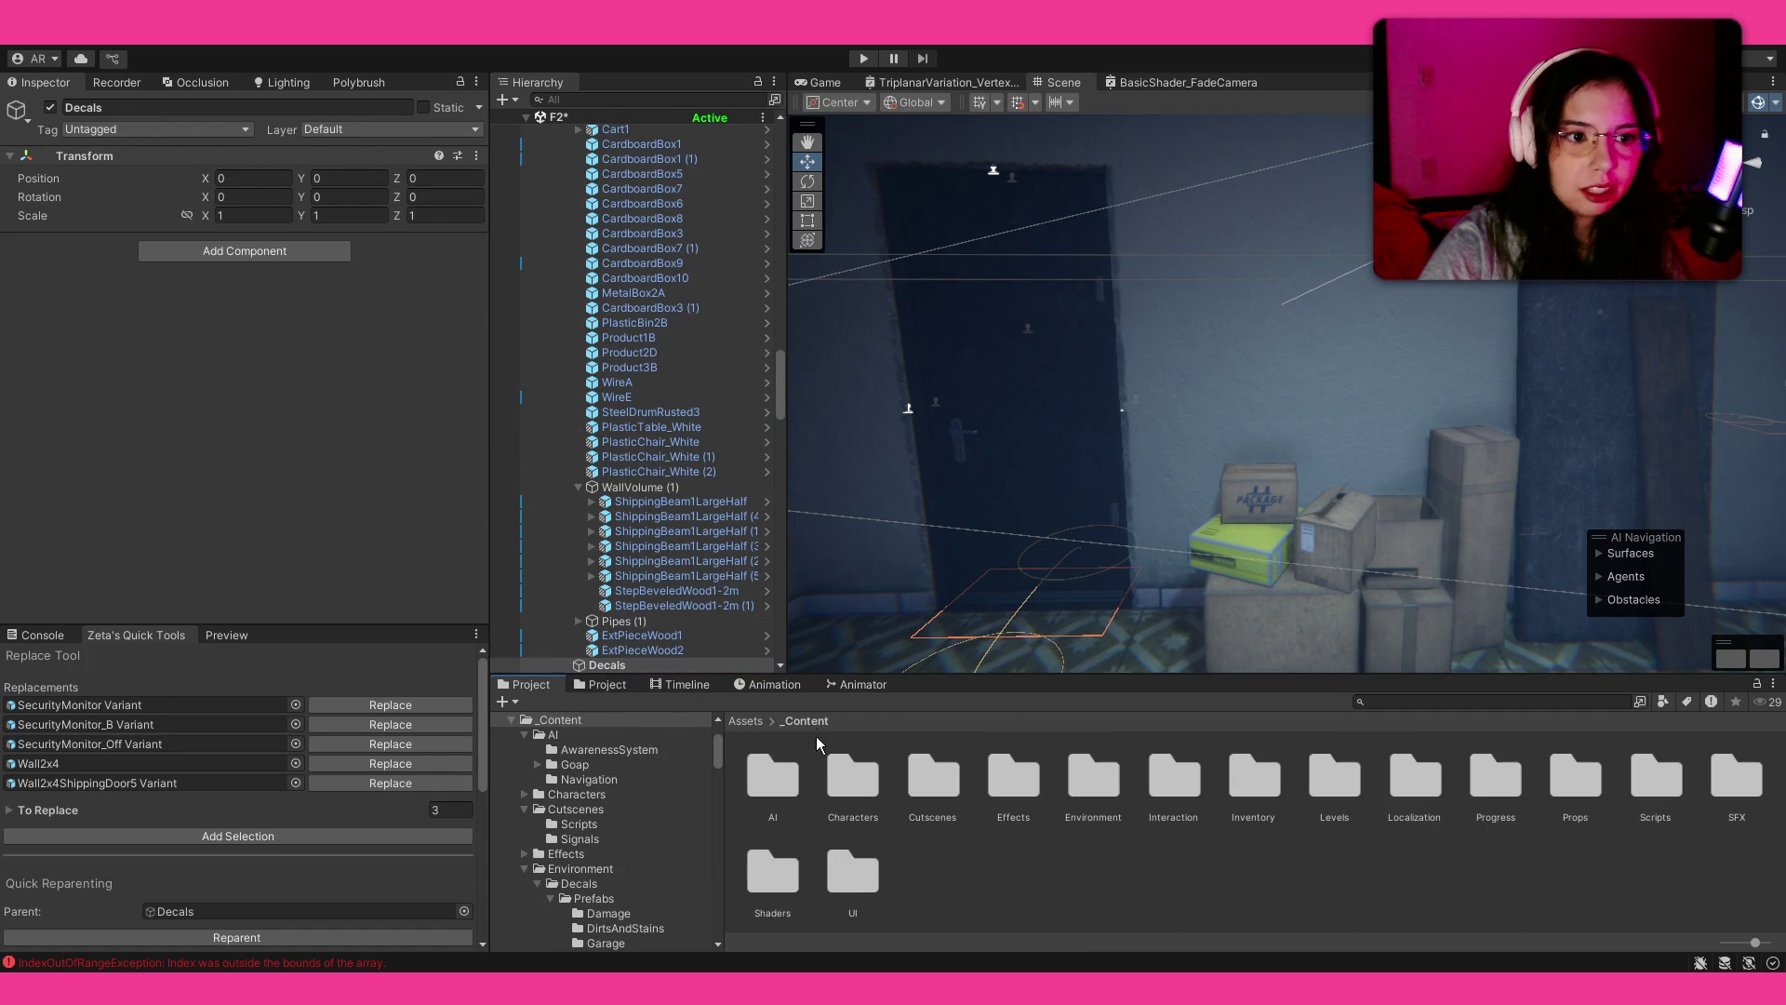
double_click(1091, 785)
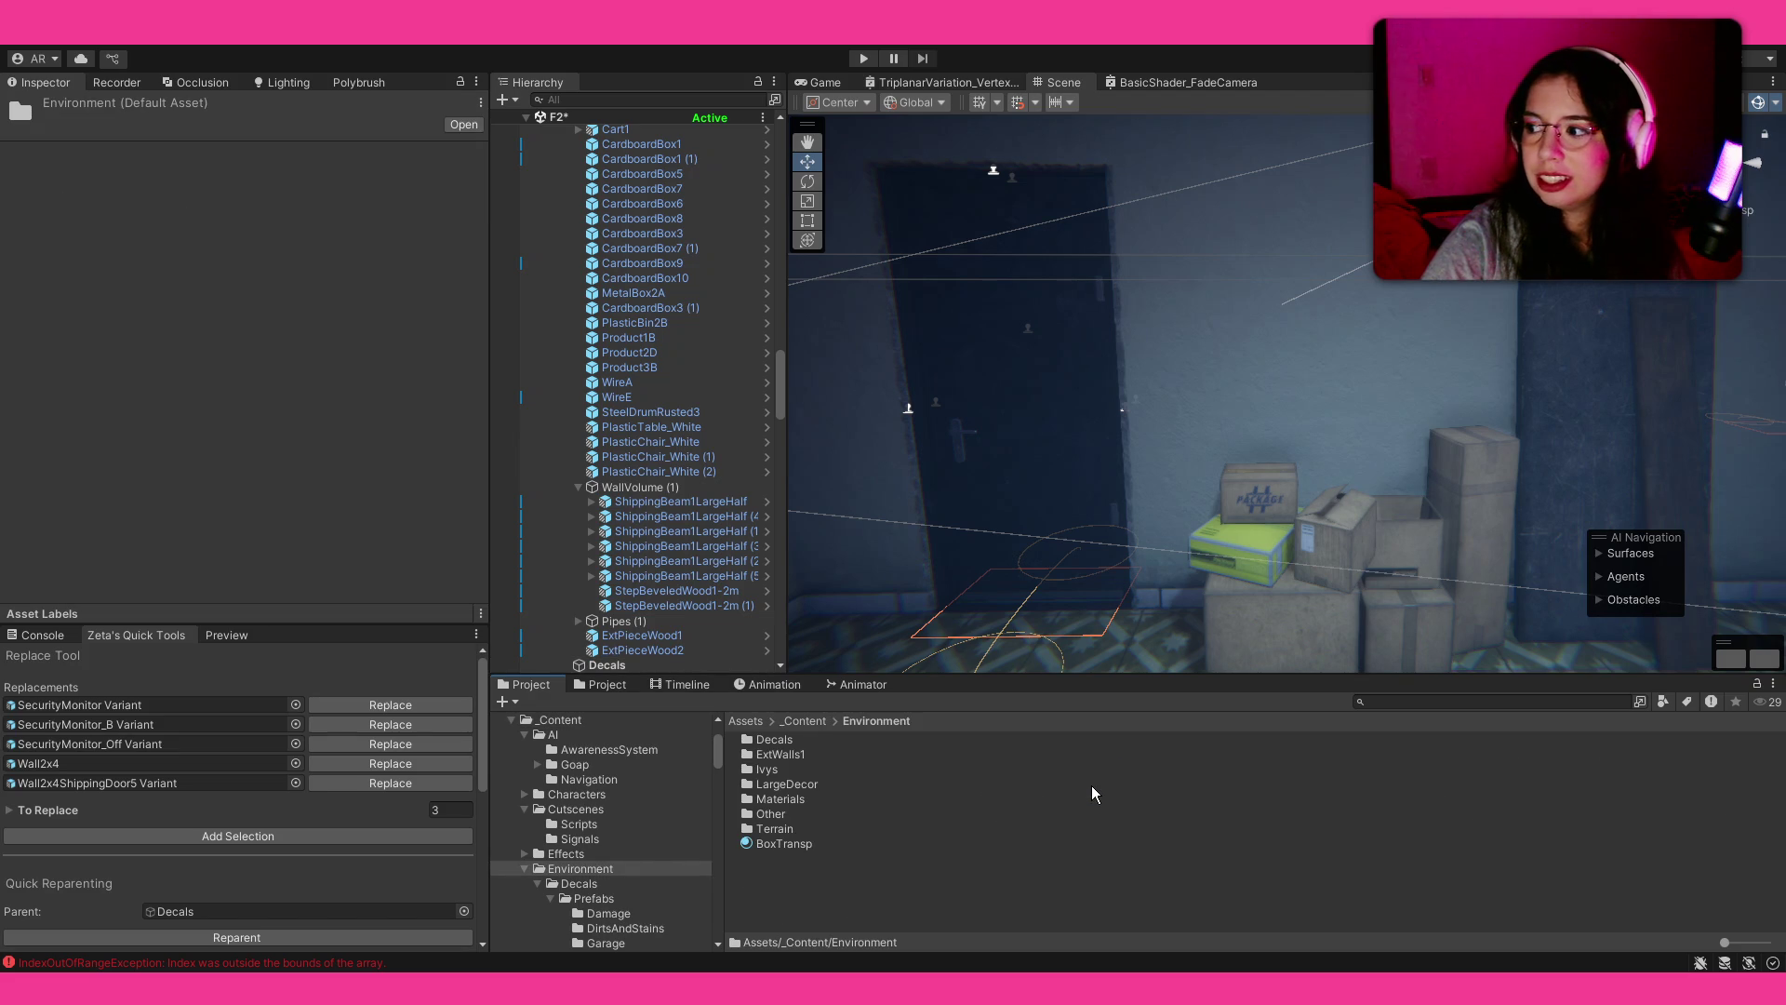
double_click(779, 739)
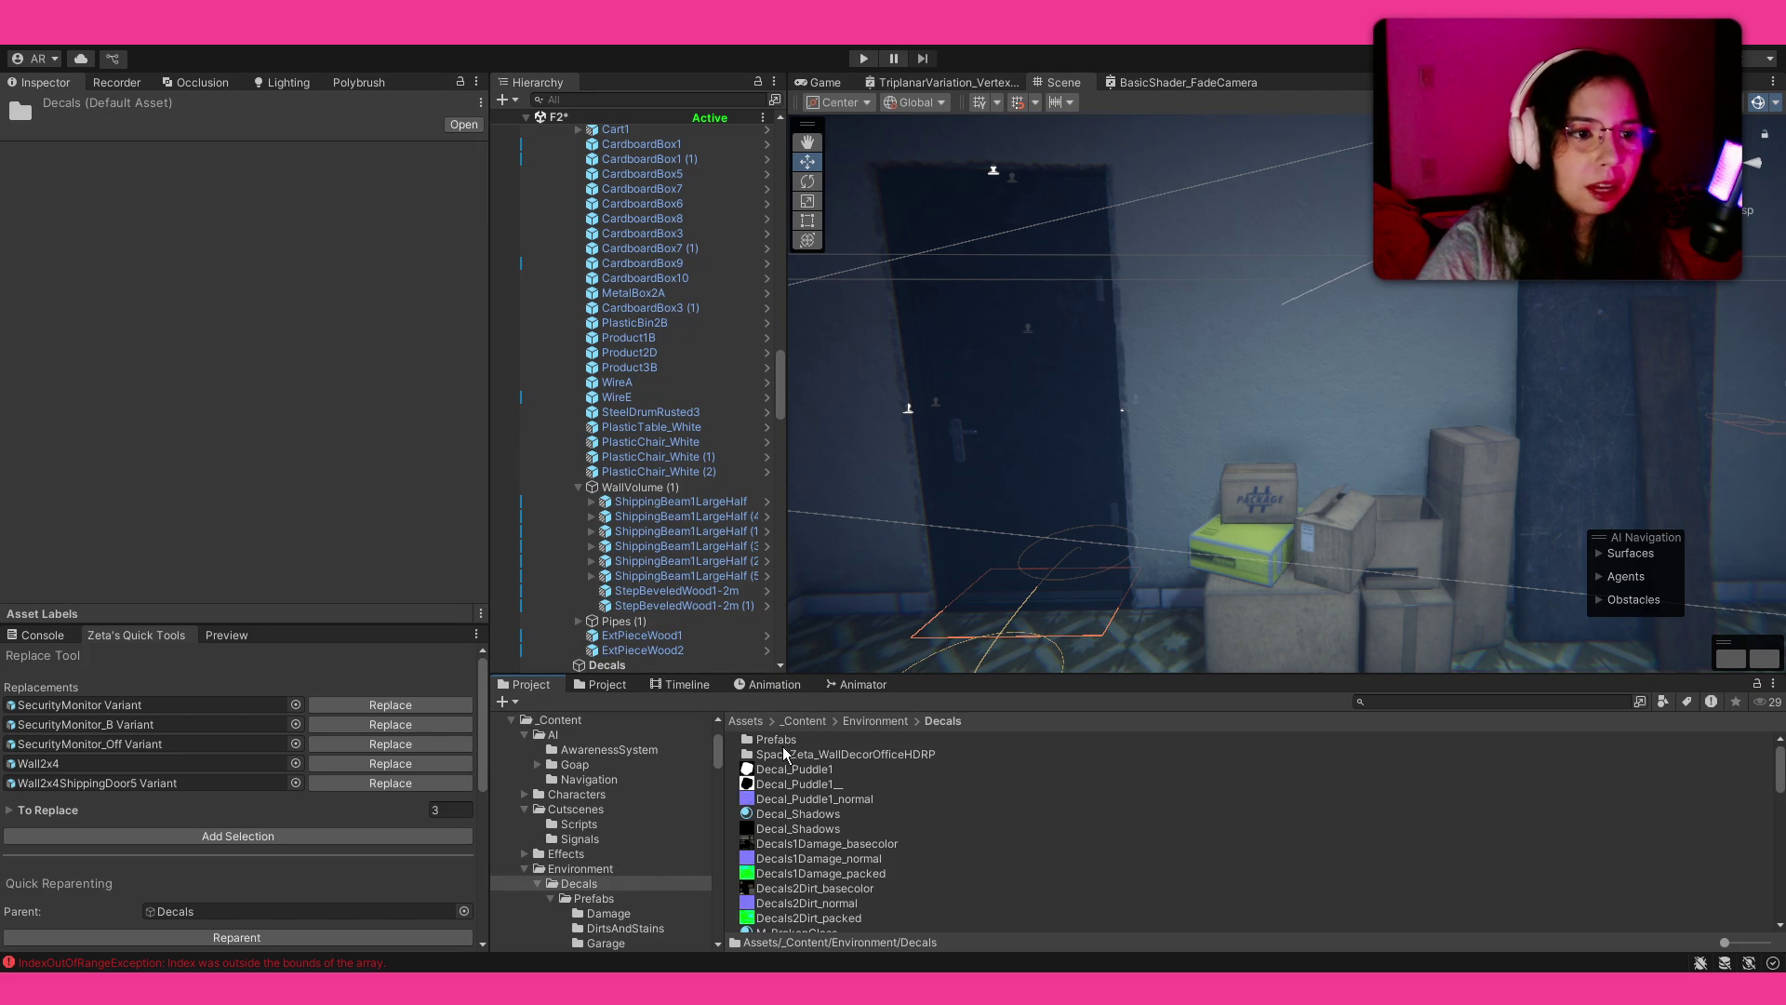
double_click(800, 742)
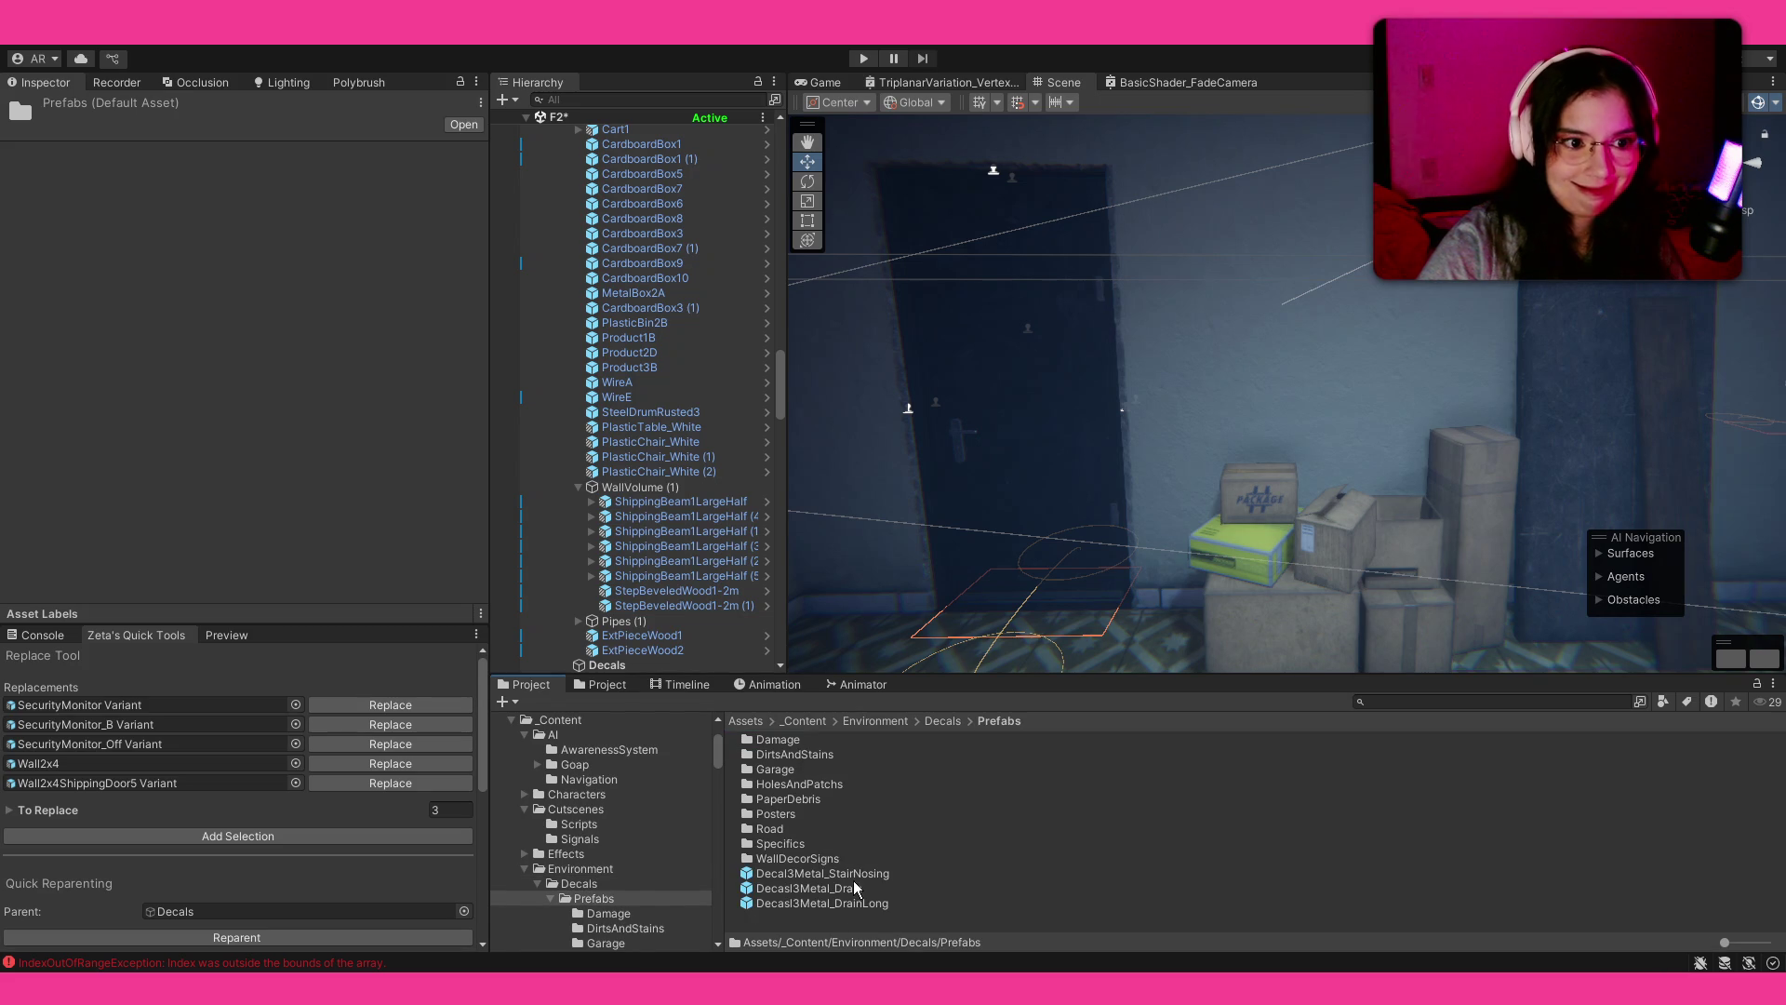
double_click(804, 828)
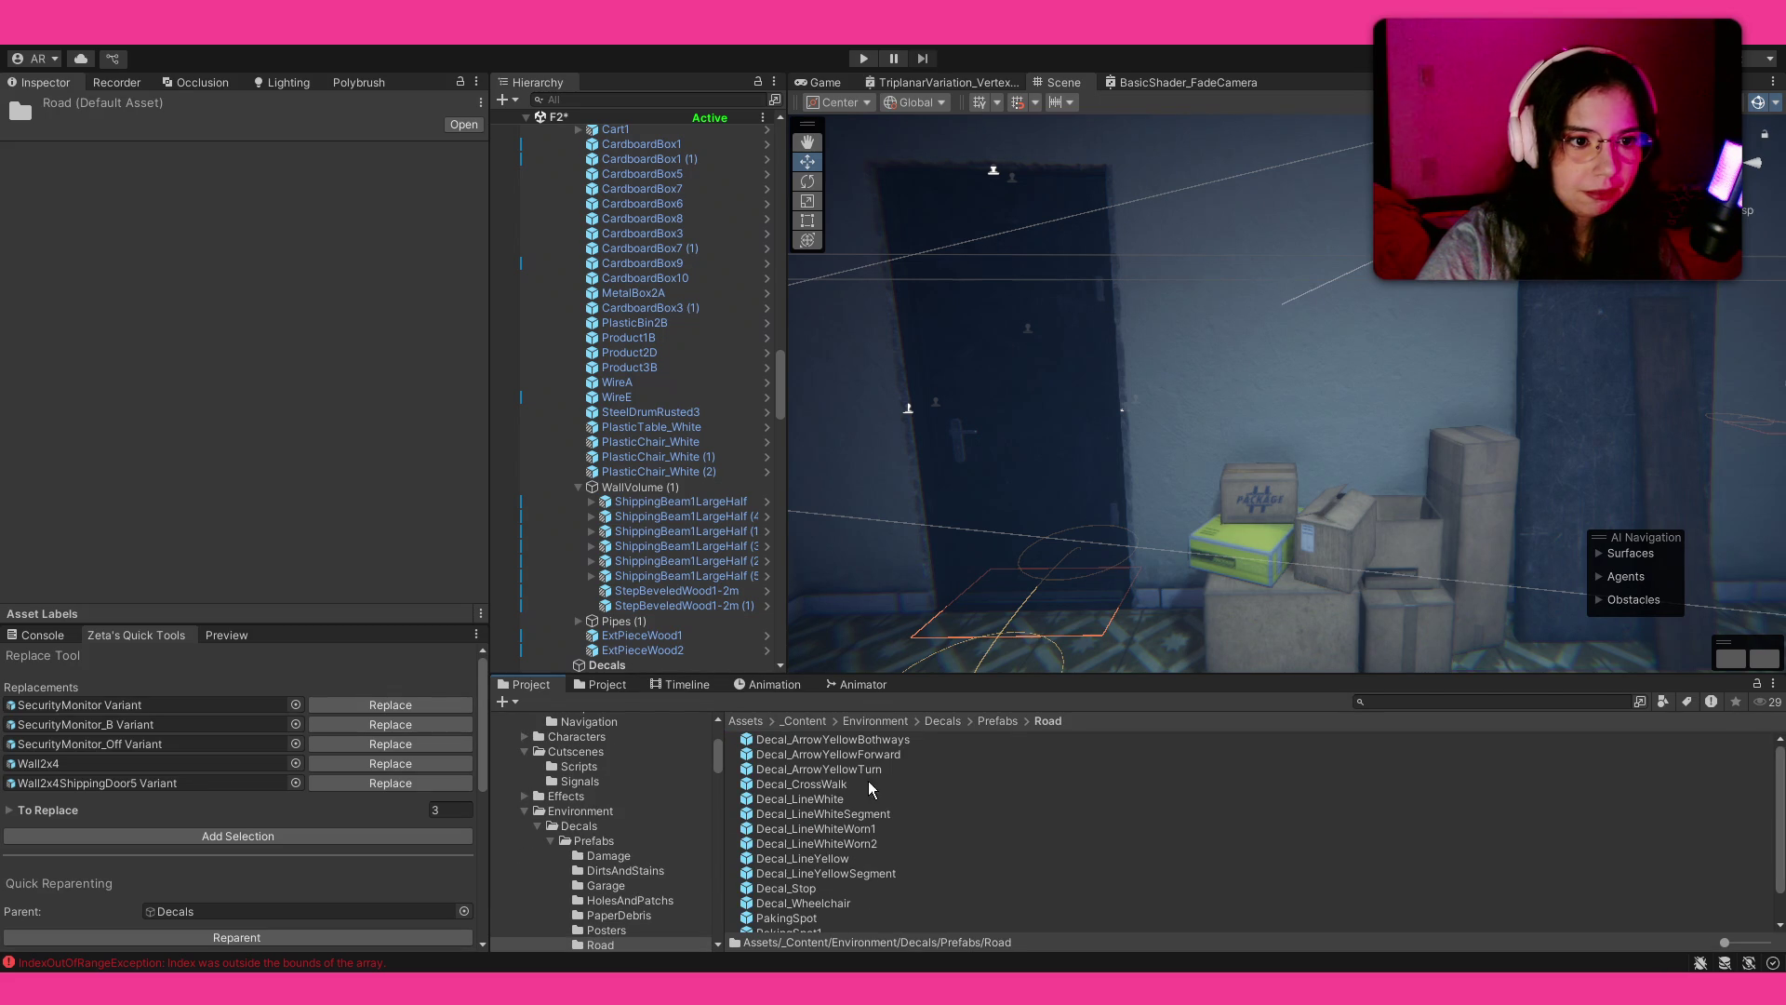
click(1002, 721)
double_click(828, 817)
Step: Place a RippedPoster1A decal on the wall and nudge it slightly into position
scroll(840, 884, down, 2)
scroll(840, 888, down, 1)
mouse_move(1210, 439)
mouse_down()
mouse_move(1282, 364)
mouse_move(1202, 393)
mouse_move(1314, 343)
mouse_move(1152, 409)
mouse_move(974, 445)
mouse_move(1326, 448)
mouse_up()
key(e)
key(f)
key(r)
key(w)
key(e)
key(w)
mouse_move(1278, 383)
mouse_down()
mouse_move(1284, 398)
mouse_move(1273, 383)
mouse_up()
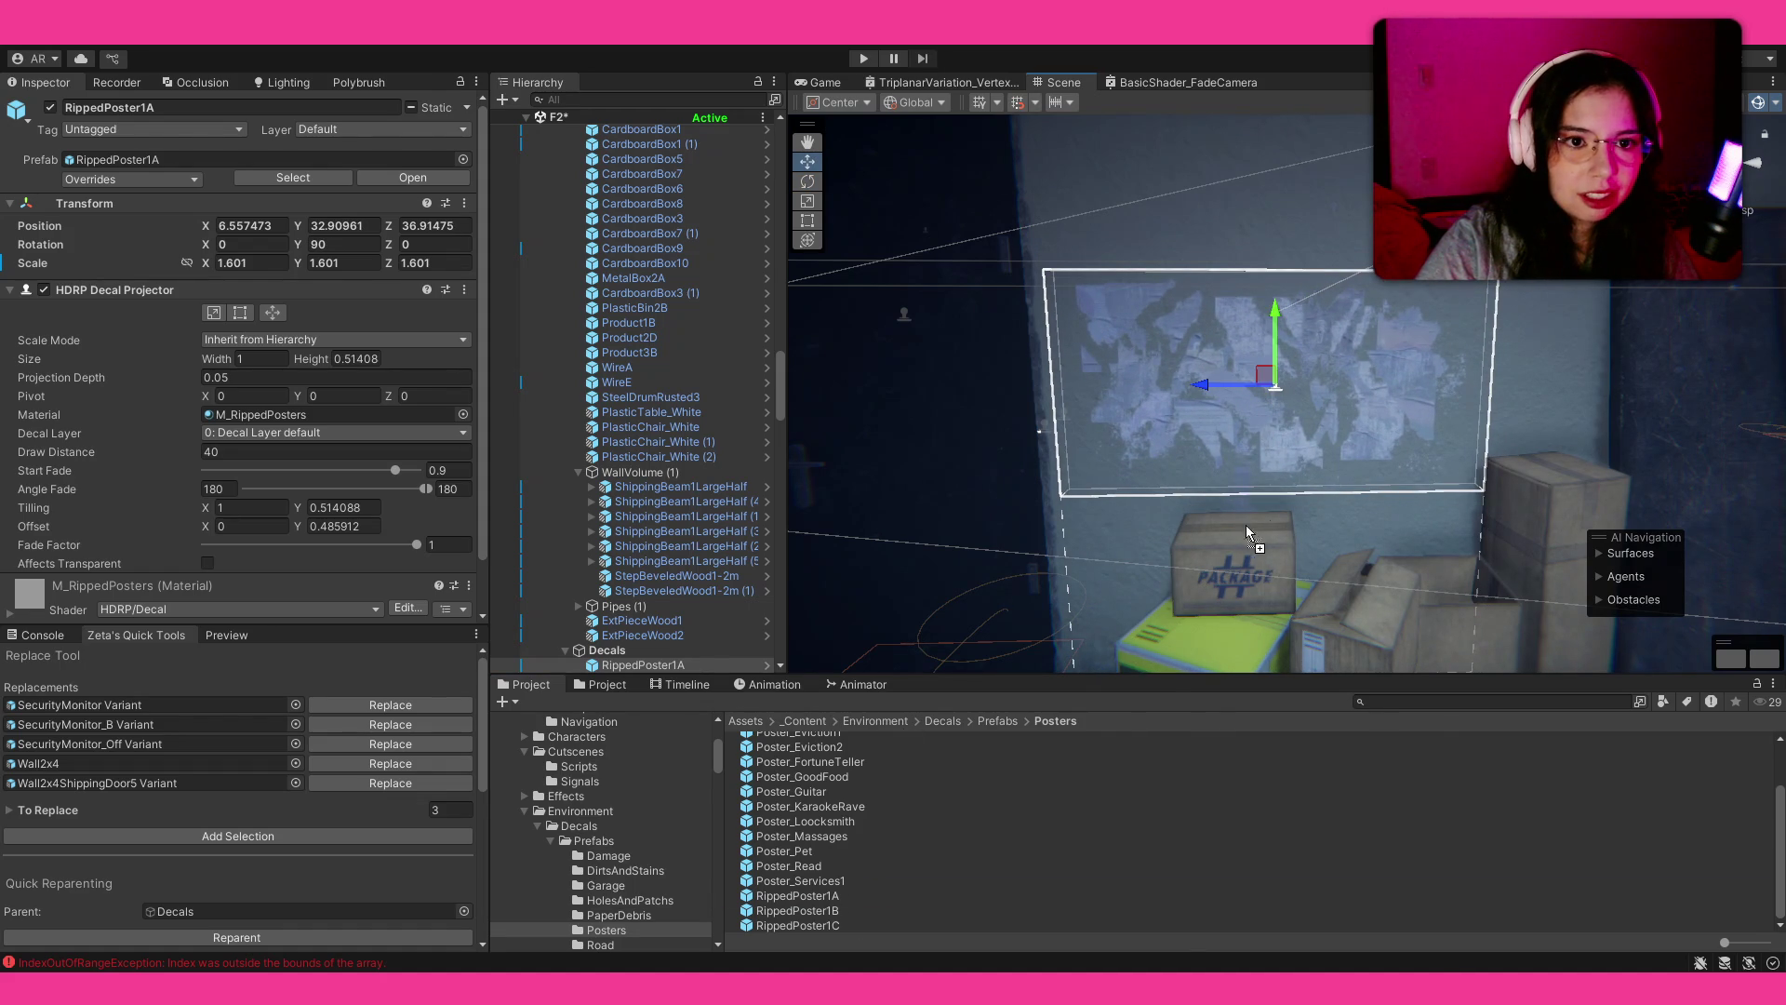
Step: Drop a second RippedPoster1A copy, straighten its tilt, then delete the extra copy
drag(1382, 503, 1399, 514)
key(e)
mouse_move(1241, 554)
mouse_down()
mouse_move(1418, 521)
mouse_move(1247, 539)
mouse_up()
key(Delete)
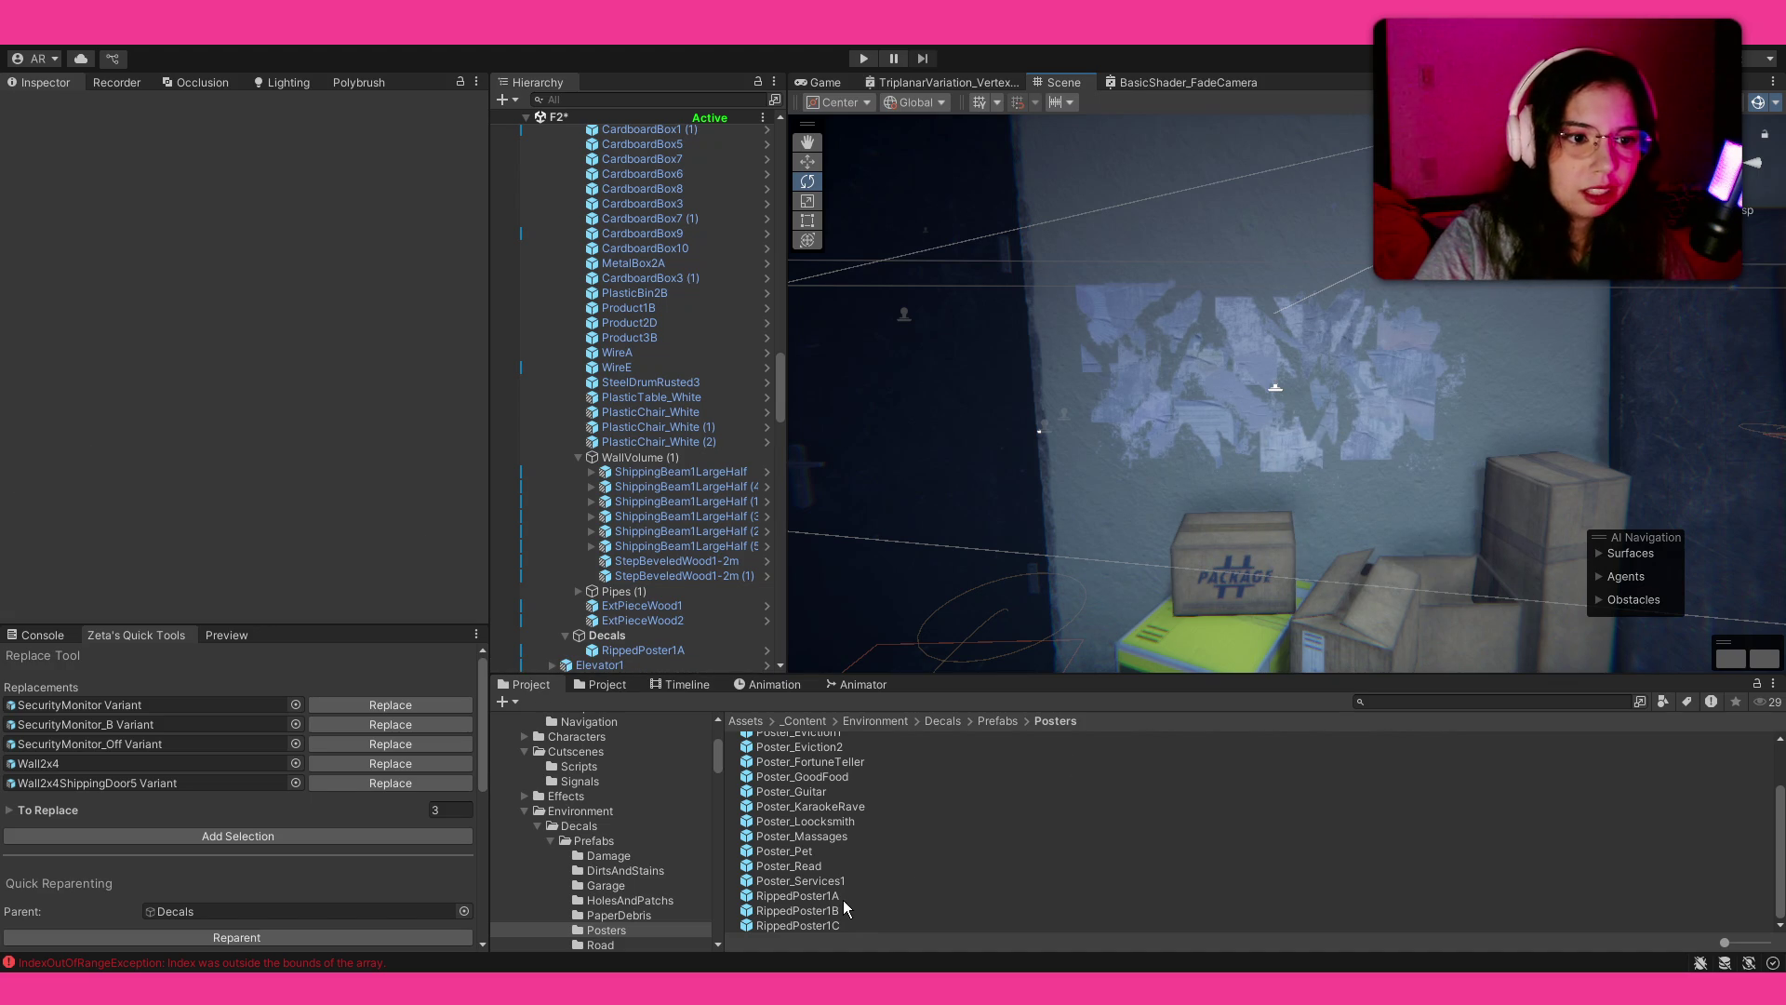
Step: Place RippedPoster1B, enlarge it to 1.495 scale and raise it higher on the wall
mouse_move(1401, 500)
mouse_down()
mouse_move(1430, 507)
mouse_move(1281, 565)
mouse_up()
key(r)
mouse_move(1403, 506)
mouse_down()
mouse_move(1431, 480)
mouse_move(1405, 392)
mouse_up()
key(w)
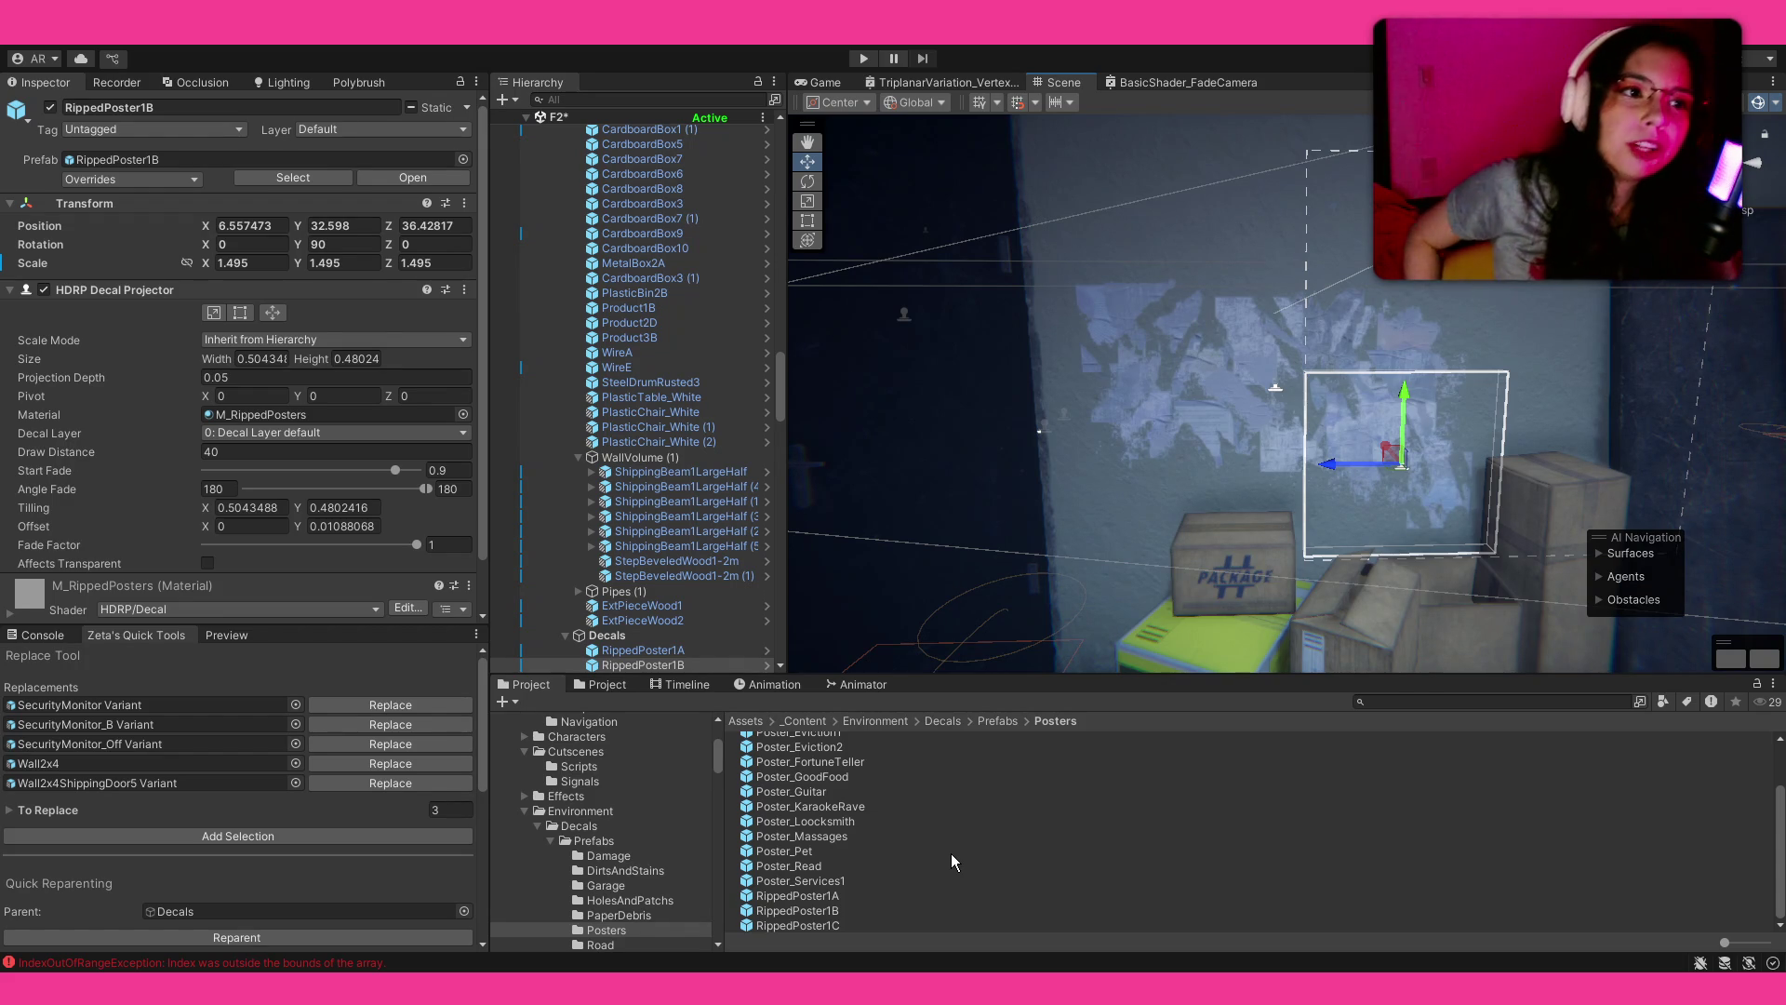
drag(1170, 394, 1159, 474)
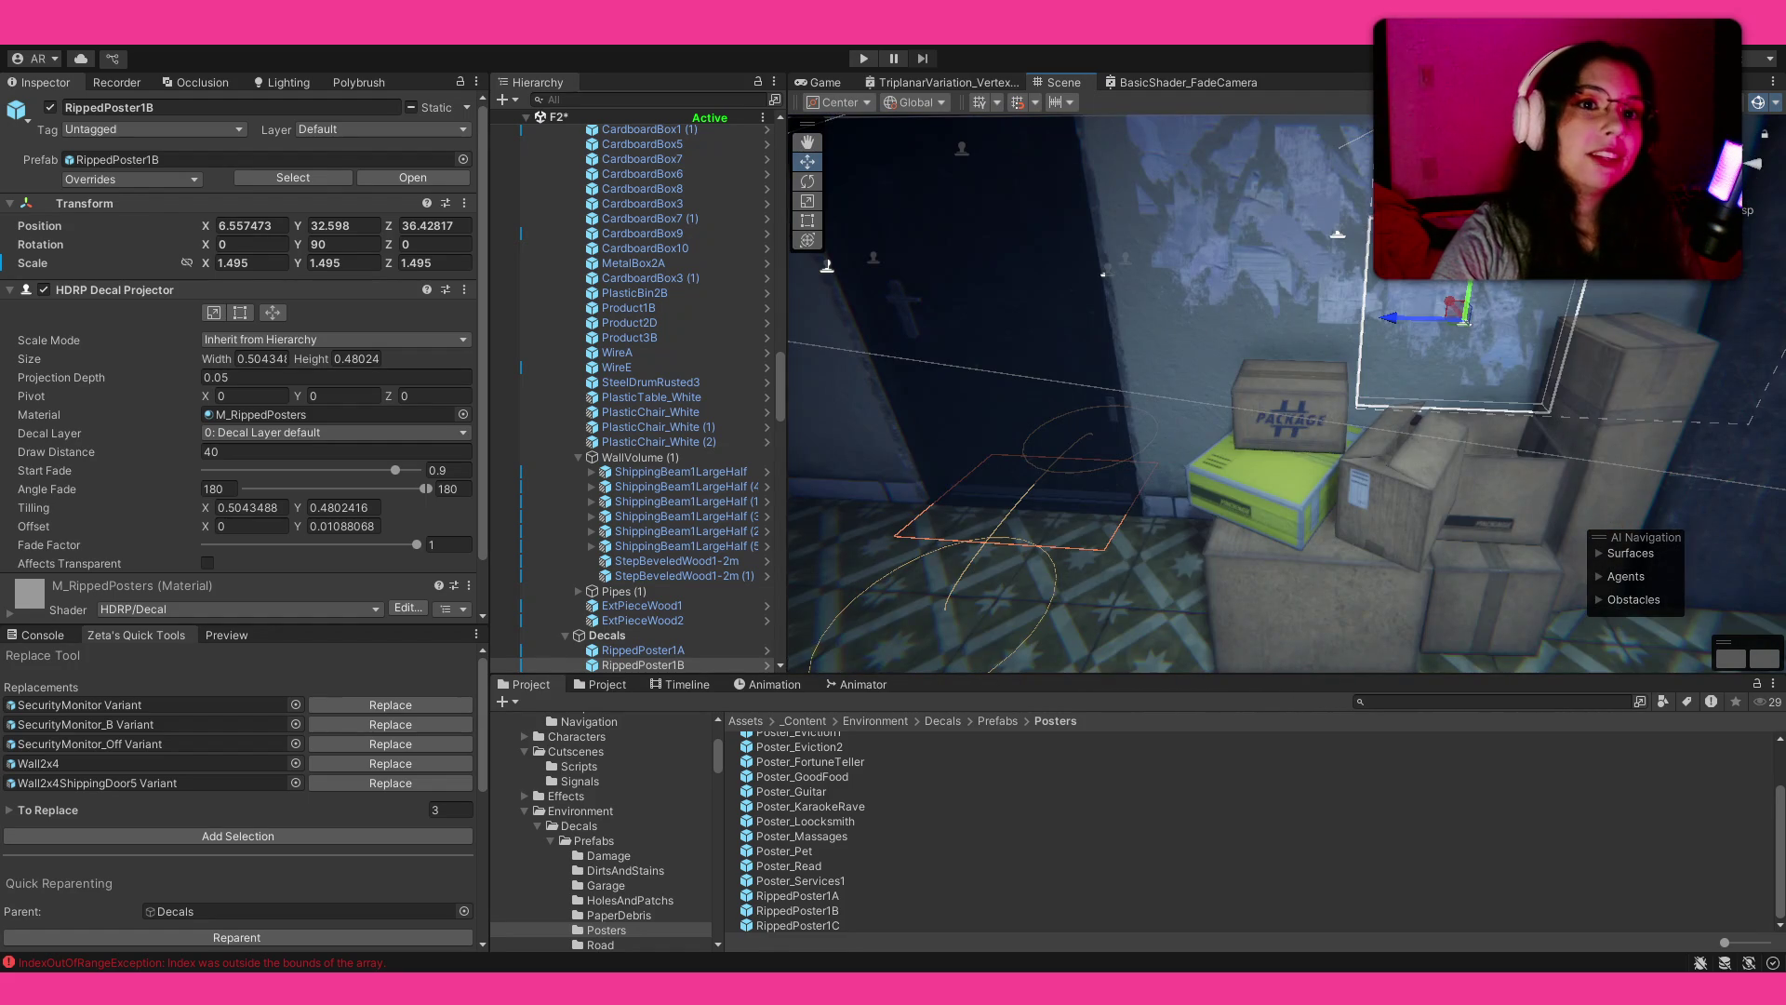
drag(1467, 300, 1466, 207)
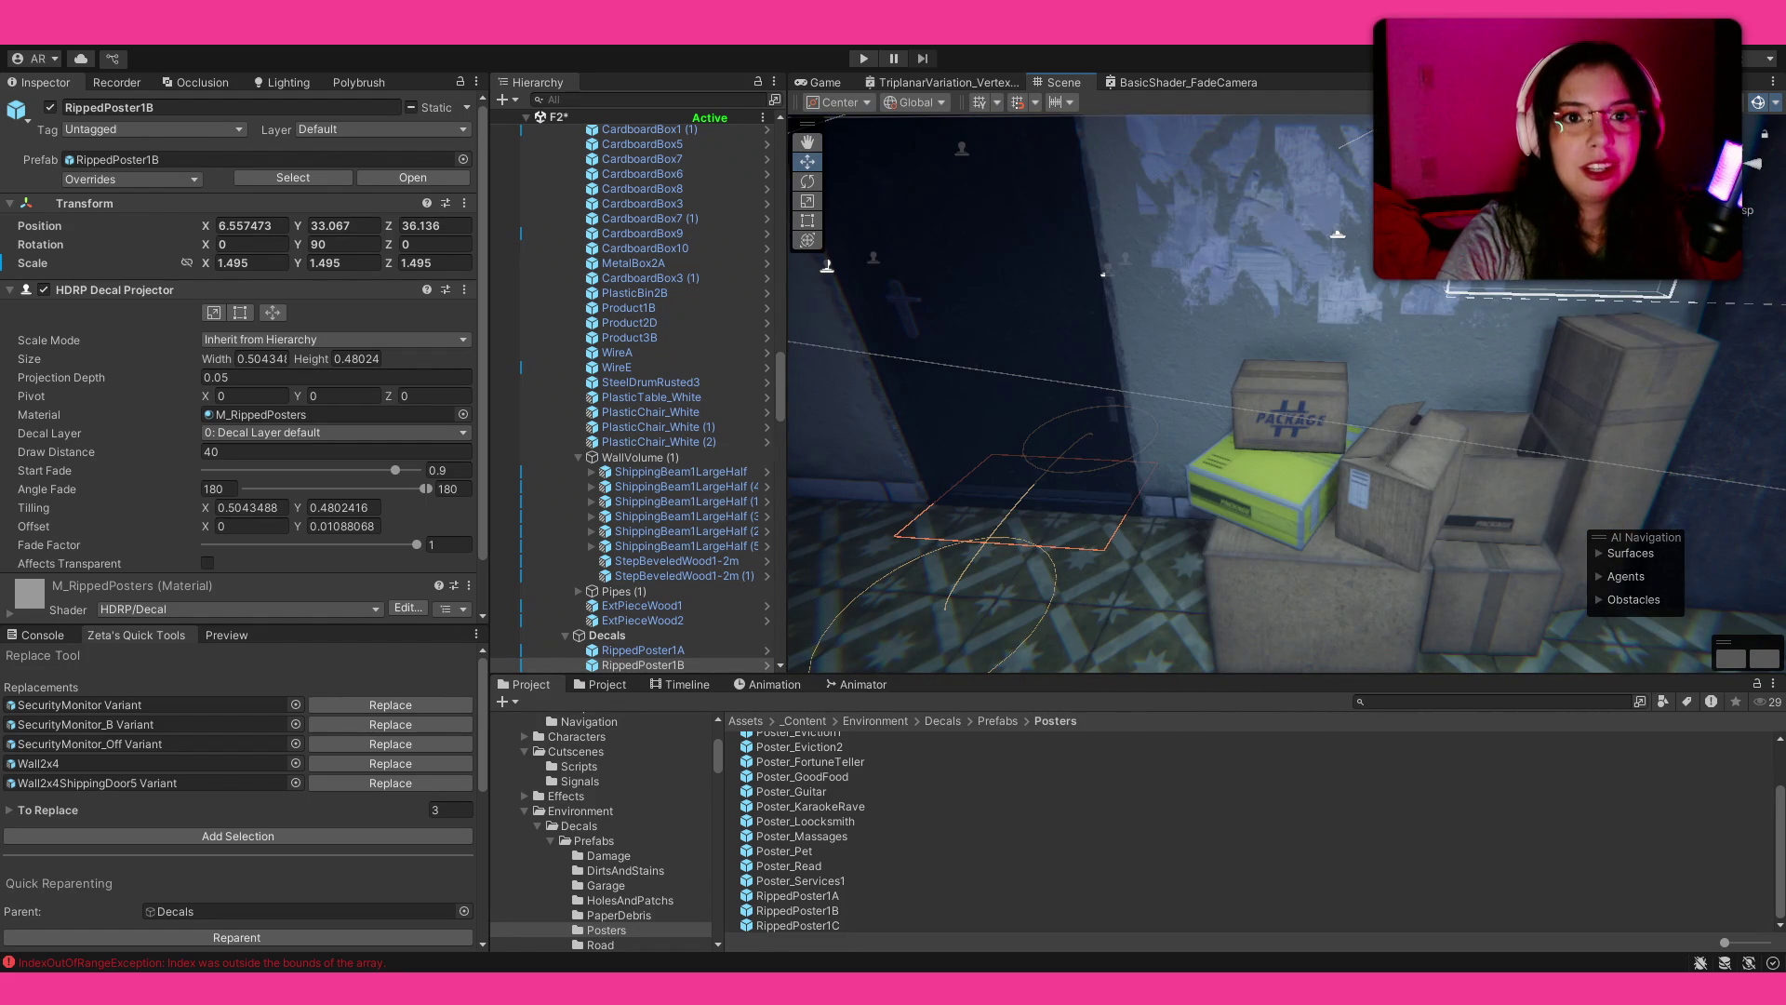
drag(1158, 475, 1154, 334)
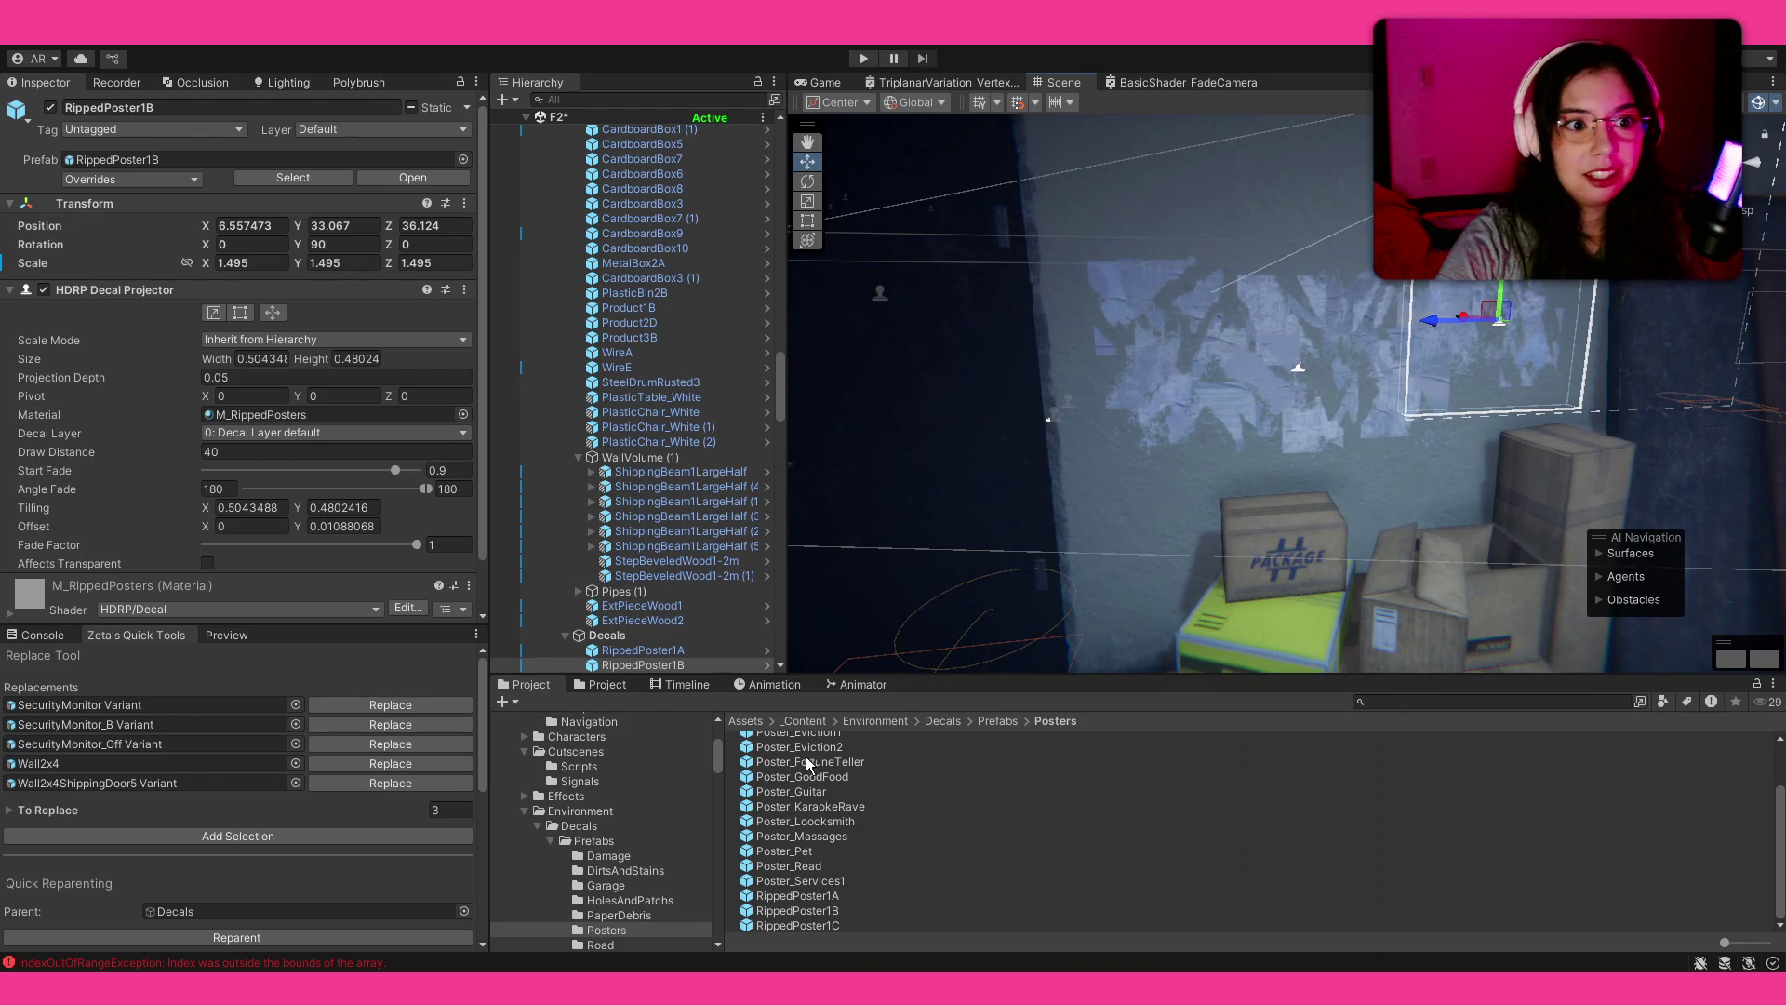
Step: Place Poster_FortuneTeller on the wall, turned 90 degrees to face outward and scaled to 1.7248
drag(852, 770, 1265, 466)
drag(1386, 437, 1386, 437)
scroll(1386, 437, up, 4)
key(e)
mouse_move(1391, 508)
mouse_down()
mouse_move(1224, 538)
mouse_move(1424, 512)
mouse_move(1425, 458)
mouse_move(1381, 434)
mouse_up()
key(r)
key(w)
scroll(1171, 543, down, 3)
click(1213, 791)
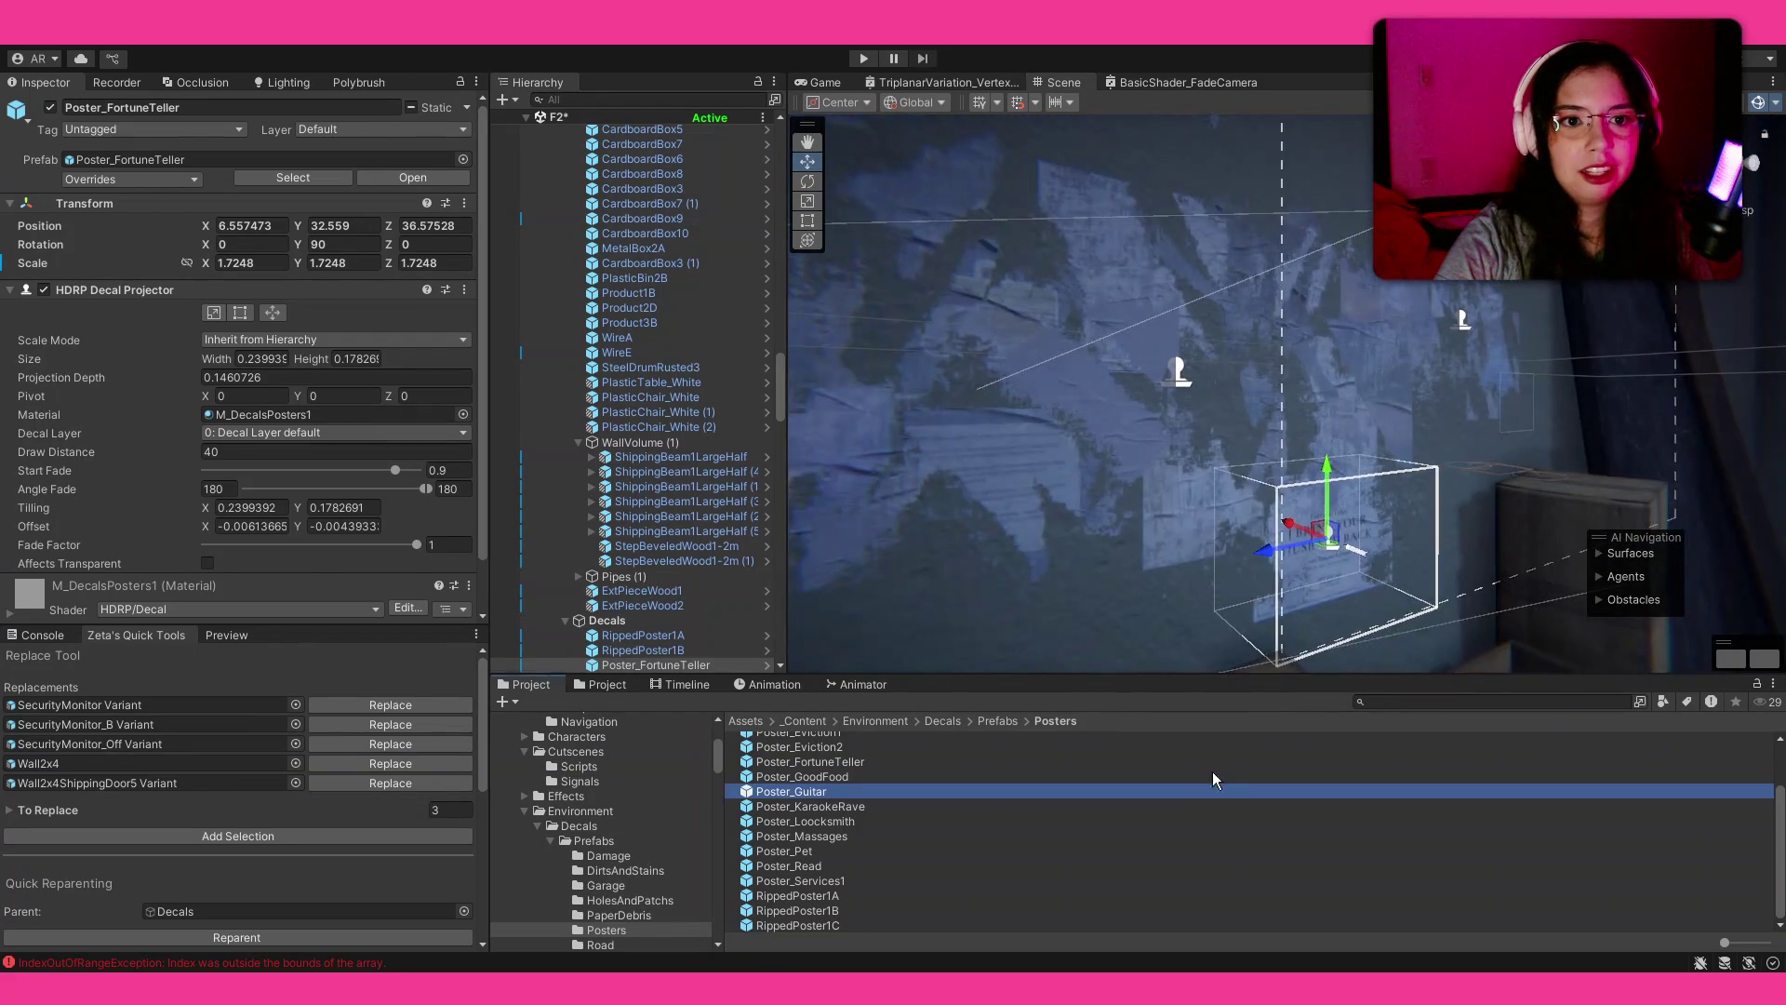
Step: Fly toward the bench and place Poster_Read and RippedPoster1C on the wall
drag(1162, 437, 800, 426)
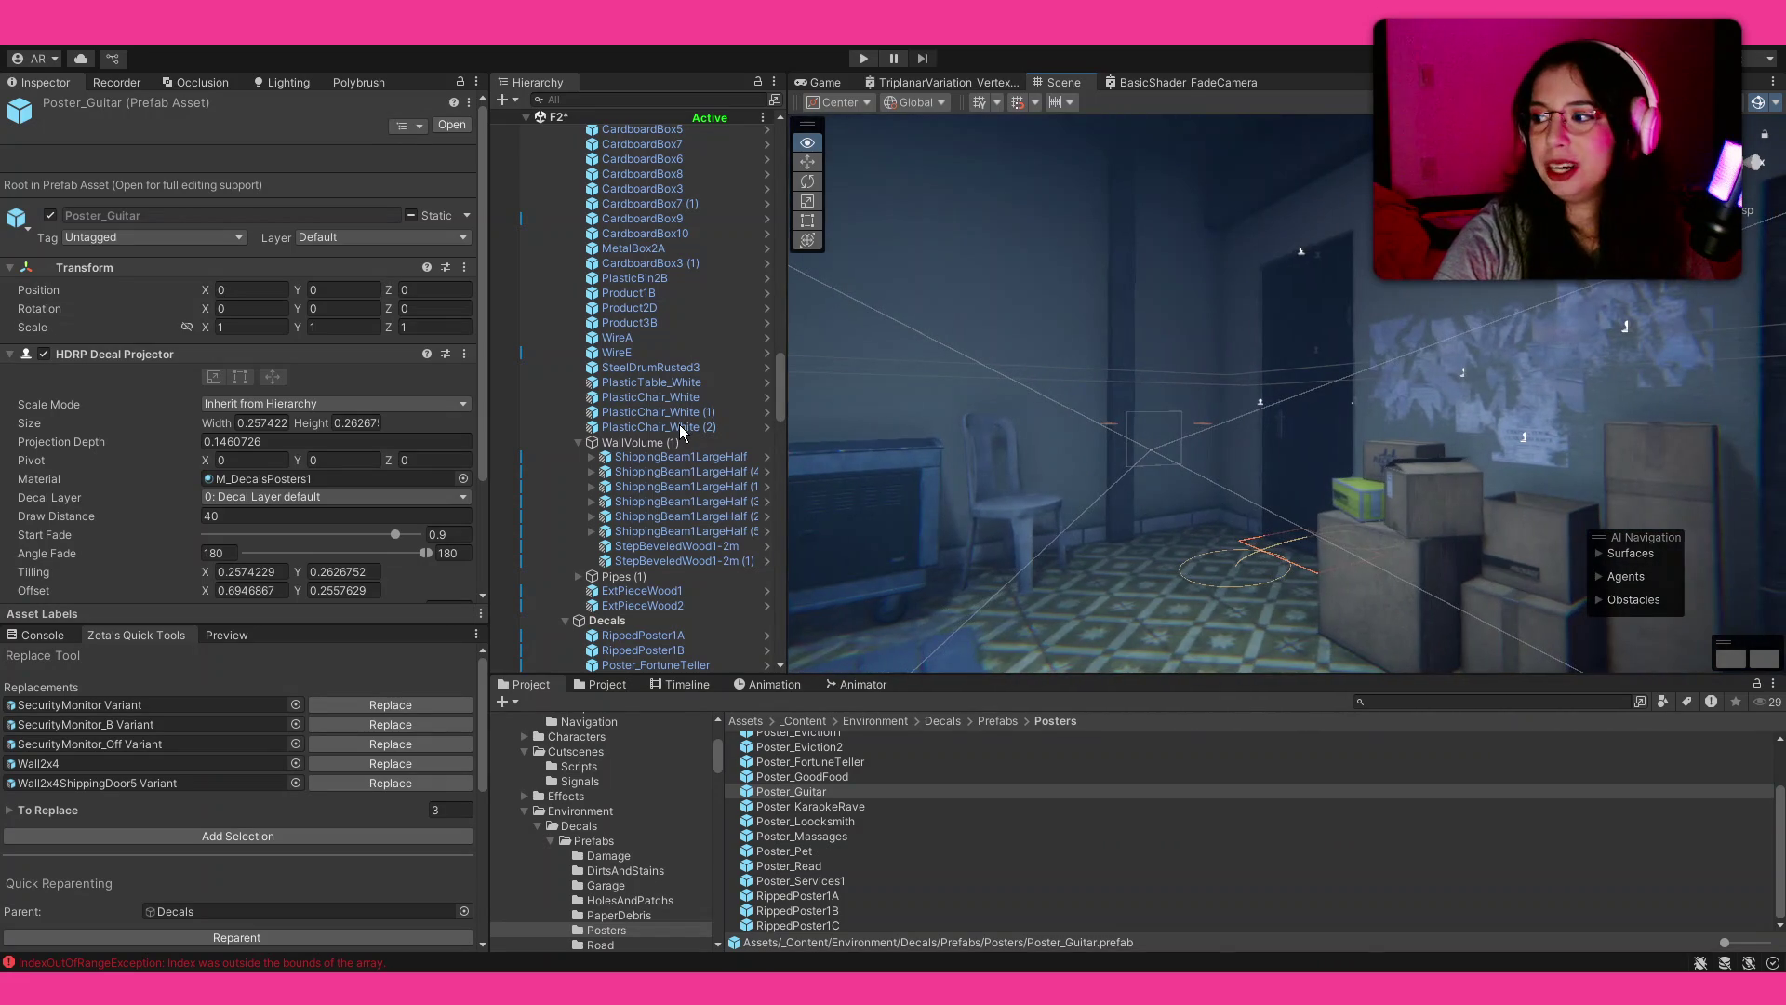
mouse_move(1146, 456)
mouse_down()
mouse_move(863, 454)
mouse_move(848, 479)
mouse_up()
mouse_move(825, 867)
mouse_down()
mouse_move(1287, 506)
mouse_move(1215, 404)
mouse_move(1292, 352)
mouse_move(1280, 367)
mouse_move(1310, 377)
mouse_up()
key(r)
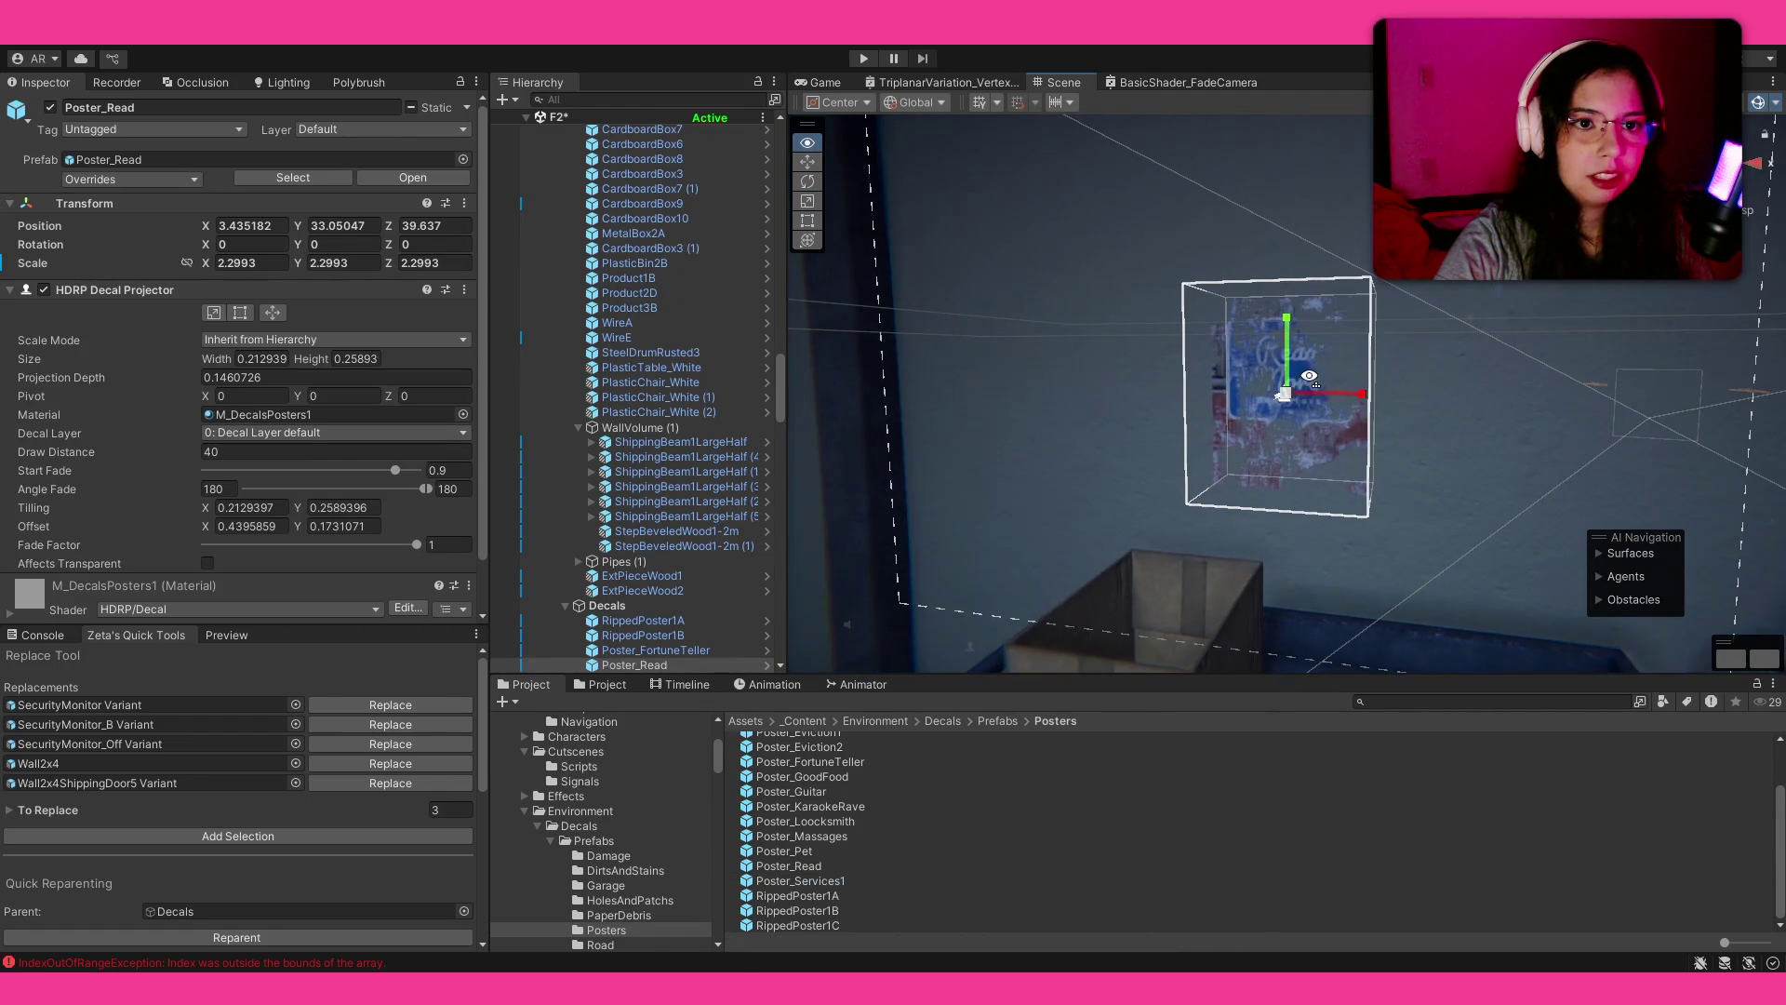
mouse_move(837, 925)
mouse_down()
mouse_move(1443, 311)
mouse_move(1404, 391)
mouse_move(1381, 363)
mouse_move(1427, 331)
mouse_up()
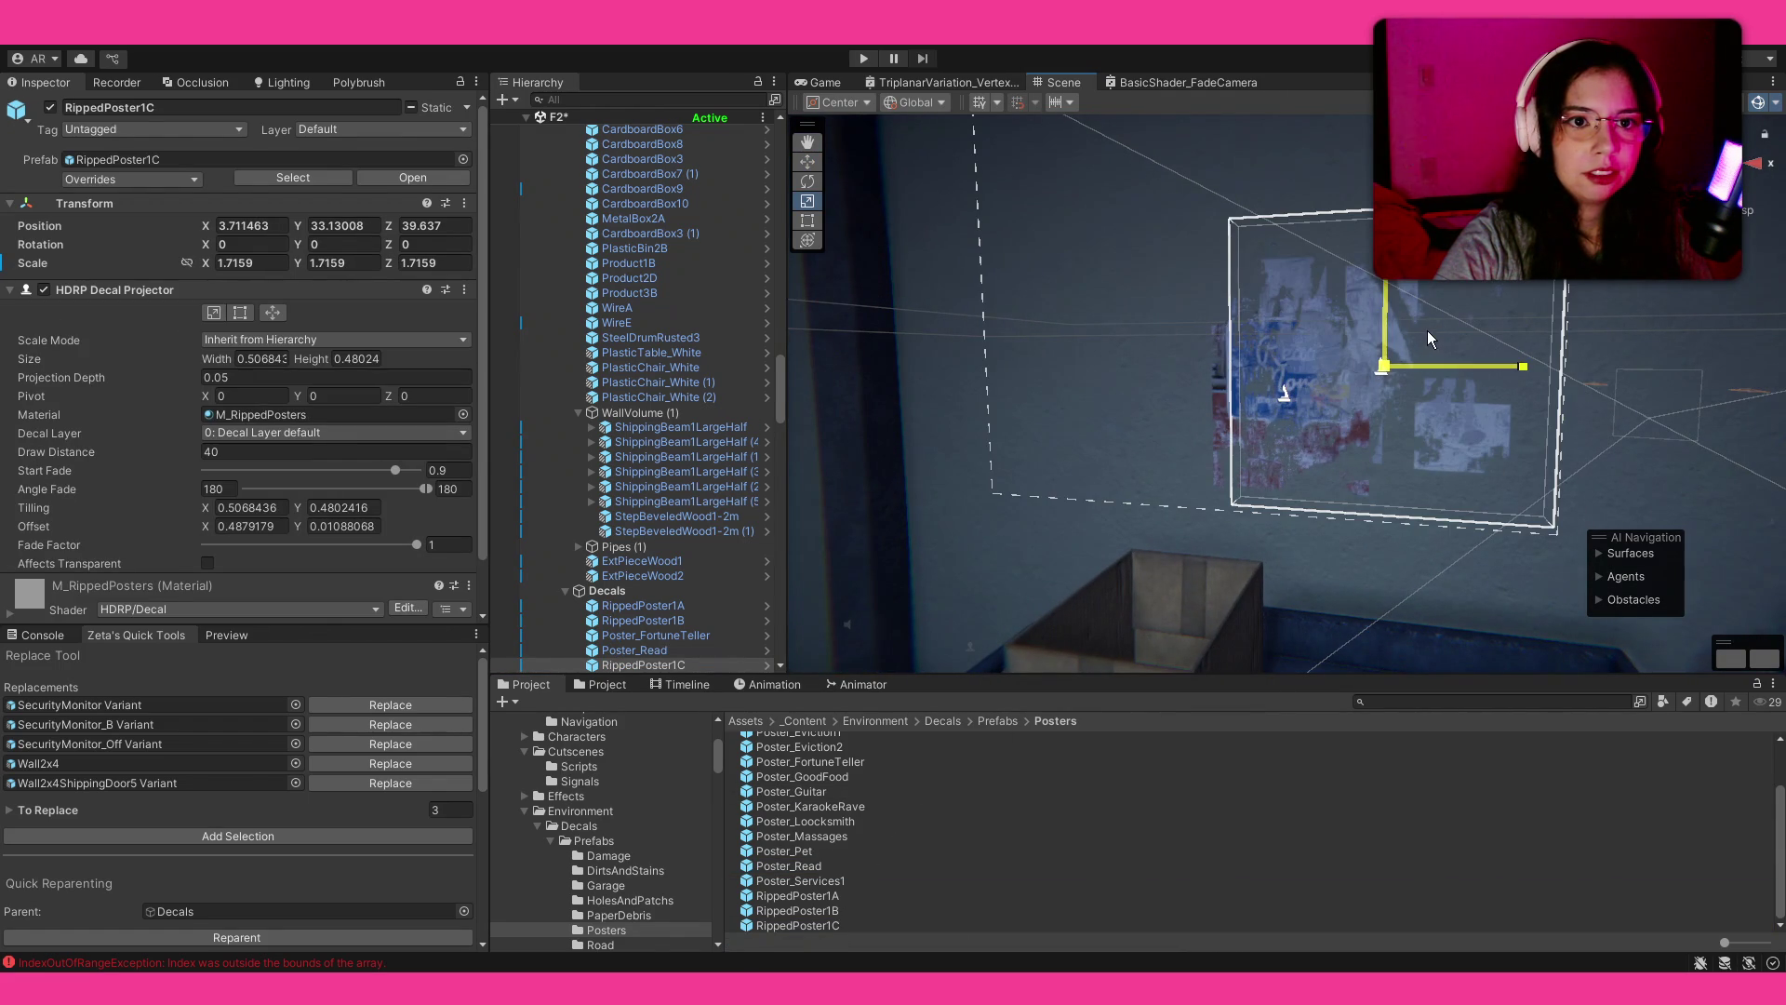
Step: Place Poster_DarkConcert on another wall of the room
click(1052, 834)
drag(1420, 530, 1275, 528)
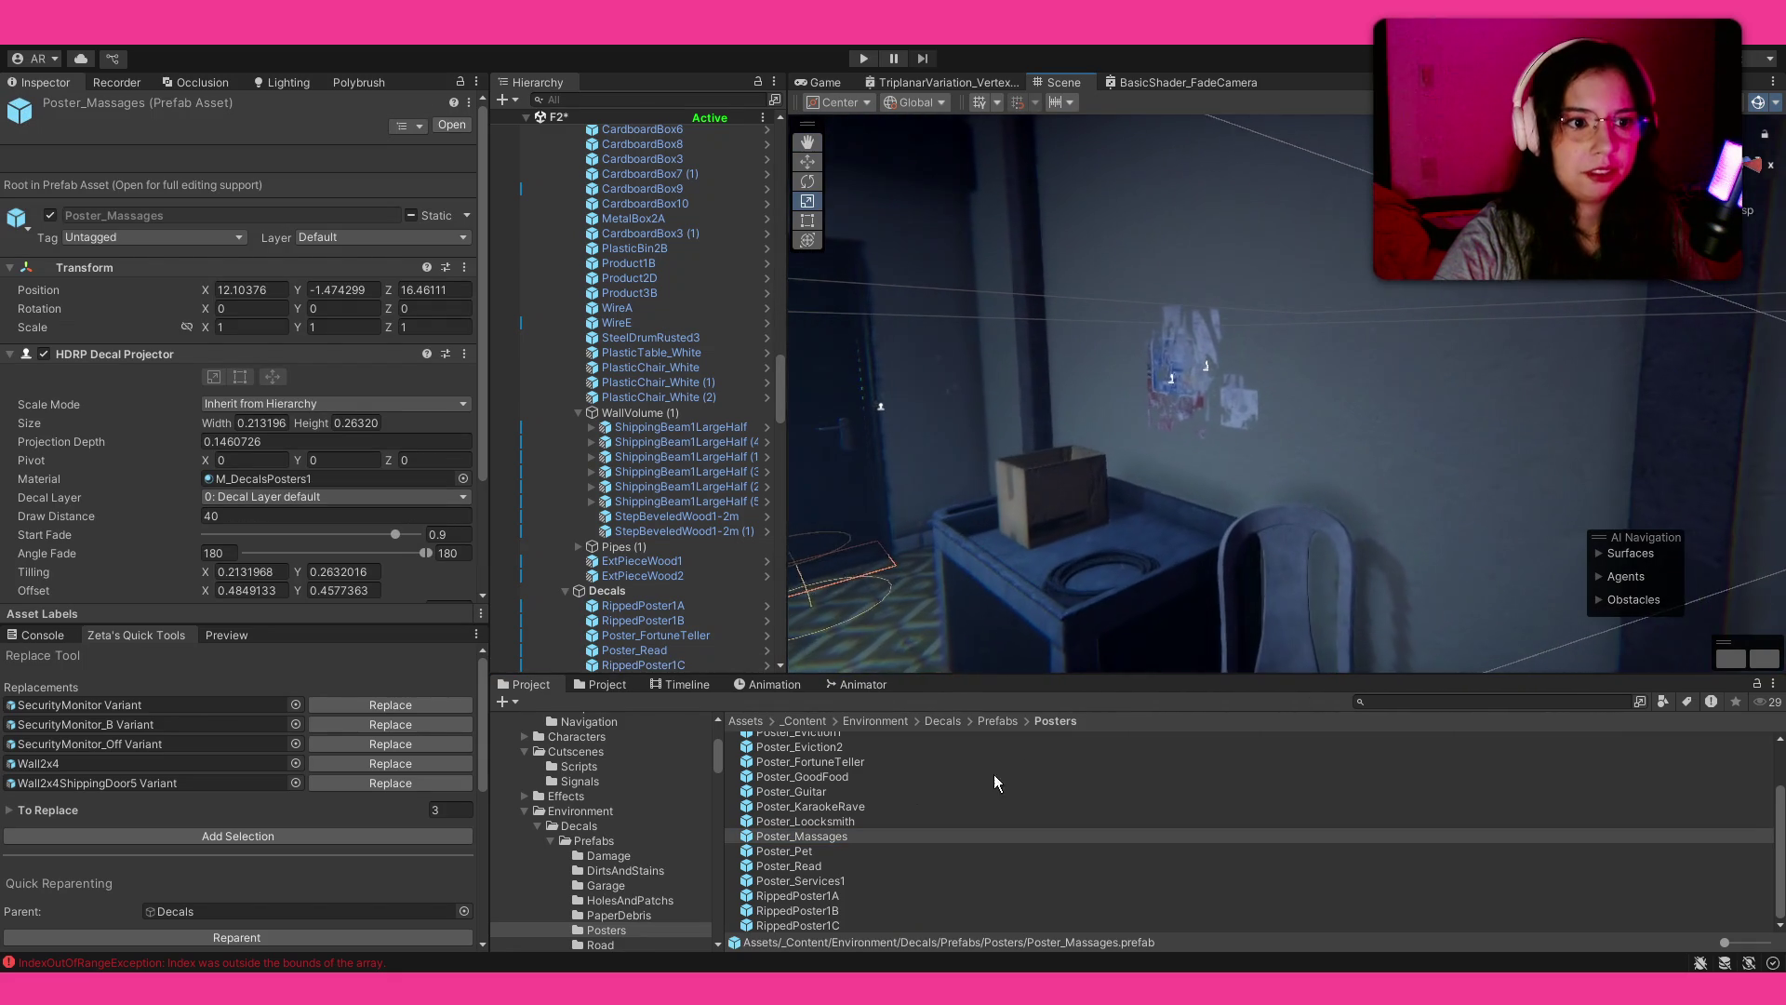
scroll(905, 757, up, 2)
scroll(861, 757, up, 1)
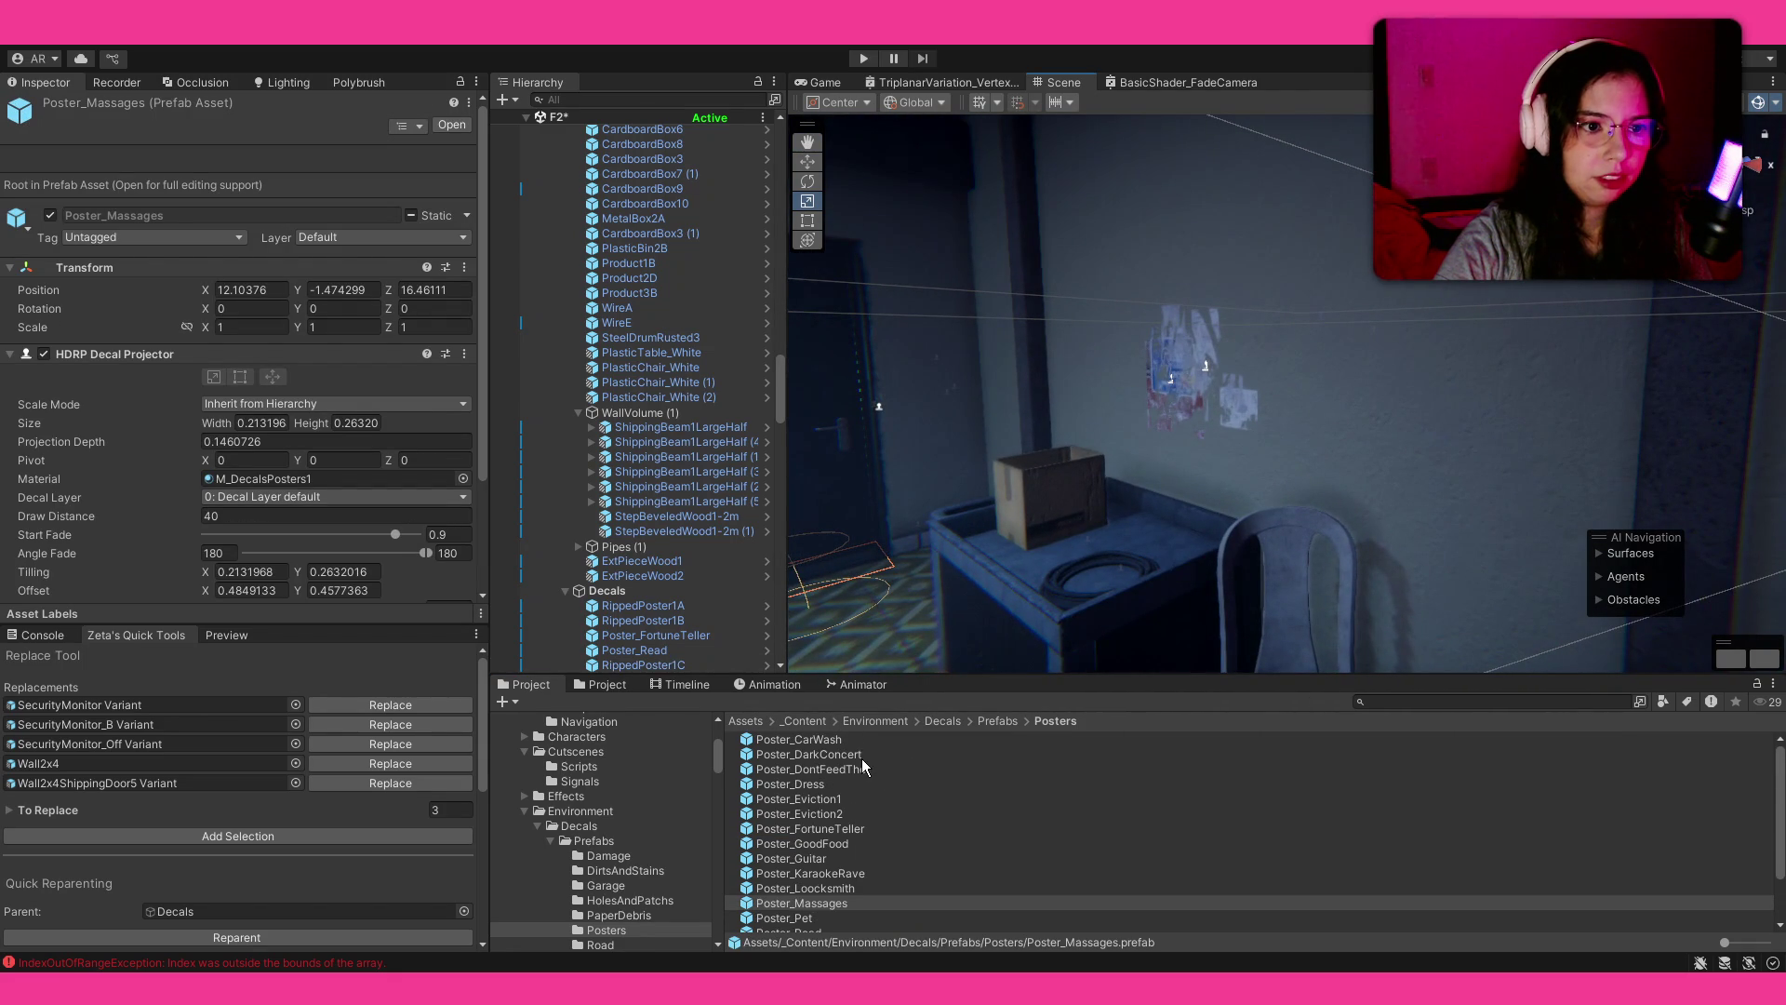
mouse_move(861, 756)
mouse_down()
mouse_move(1442, 337)
mouse_move(1321, 397)
mouse_up()
key(w)
Step: Place Poster_CarWash on the wall, scaled to 1.3624
mouse_move(817, 742)
mouse_down()
mouse_move(1307, 400)
mouse_move(1271, 444)
mouse_move(1352, 410)
mouse_move(1386, 347)
mouse_move(1586, 393)
mouse_move(1136, 429)
mouse_move(745, 370)
mouse_move(184, 396)
mouse_move(1489, 558)
mouse_move(1300, 663)
mouse_up()
key(r)
click(1272, 770)
key(w)
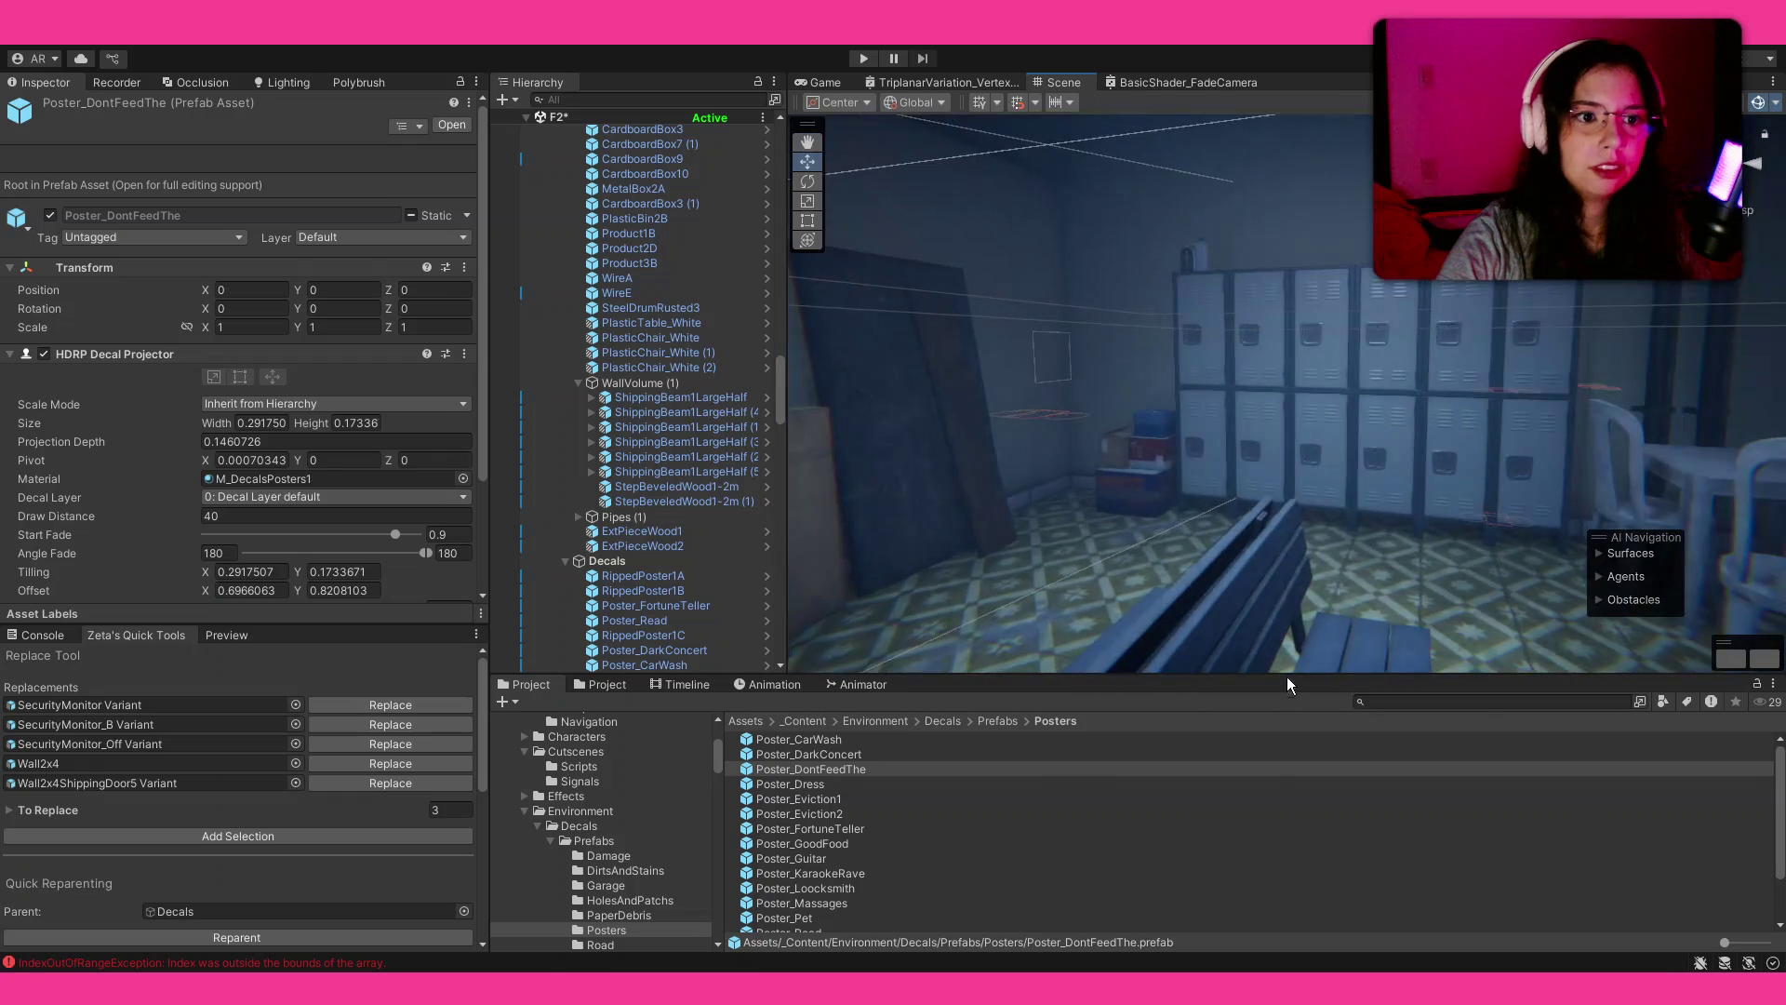
click(1000, 721)
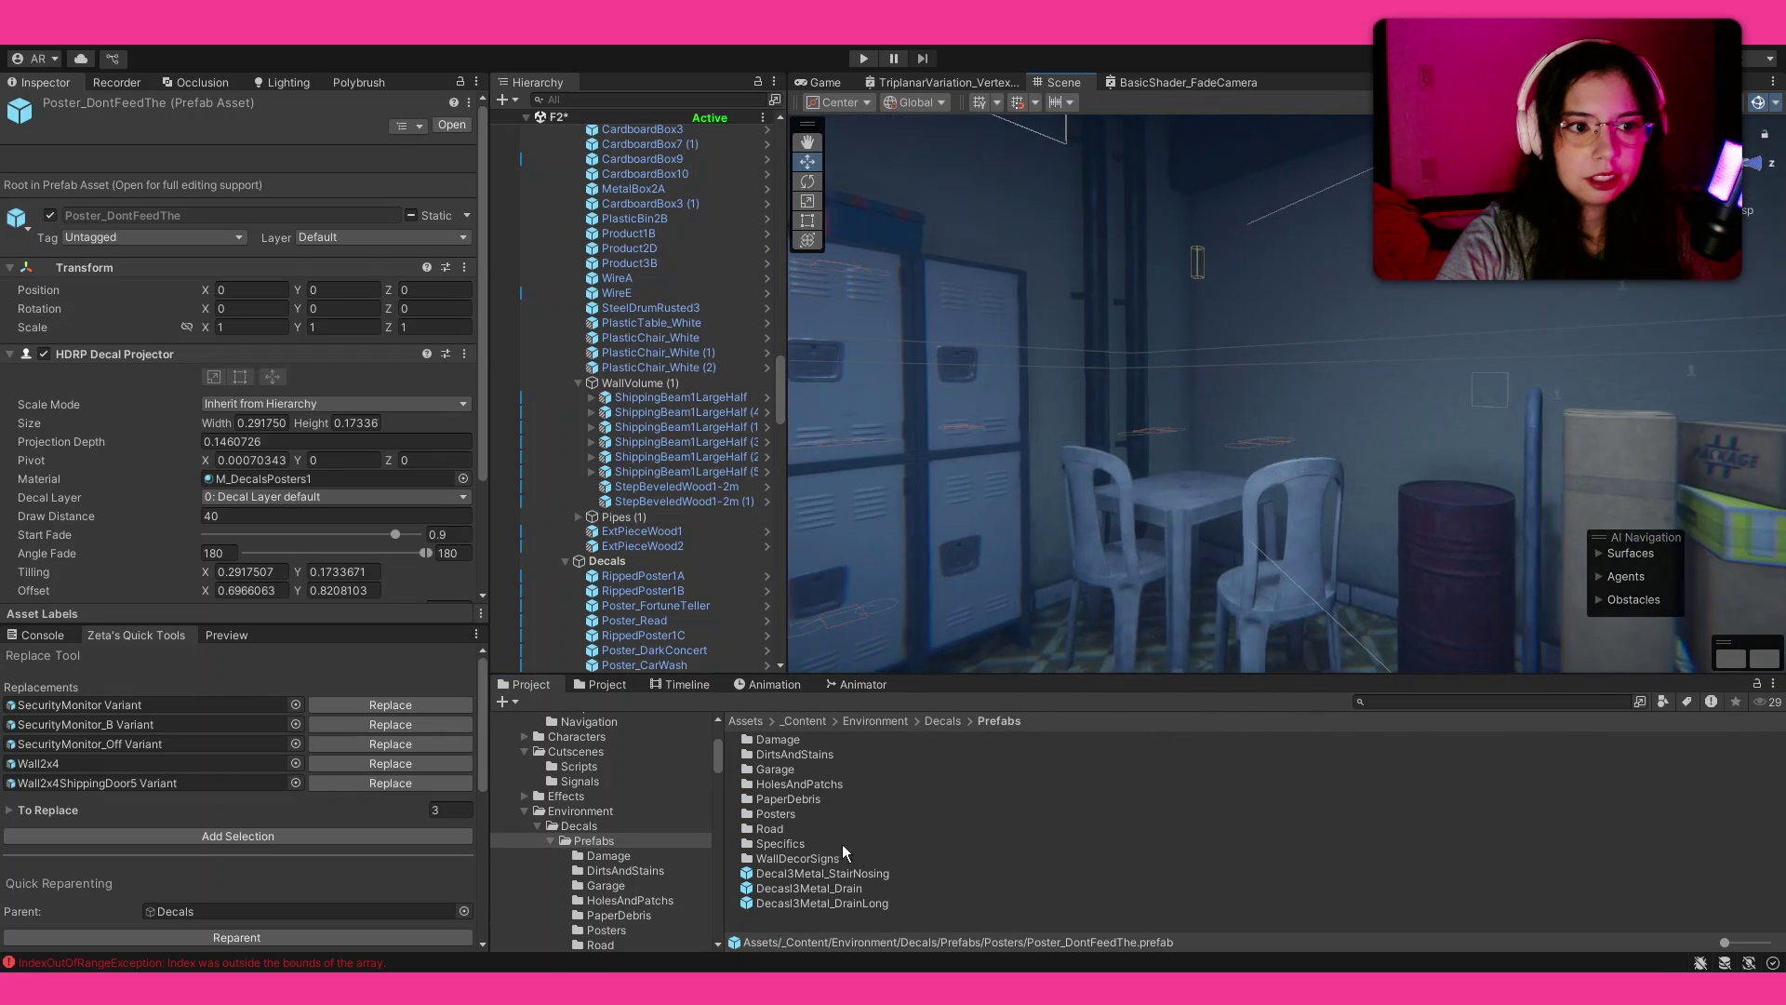
Step: Place a DecalDamageConcreteSplatter decal from the Damage folder on the wall, sized about 1.27
double_click(802, 743)
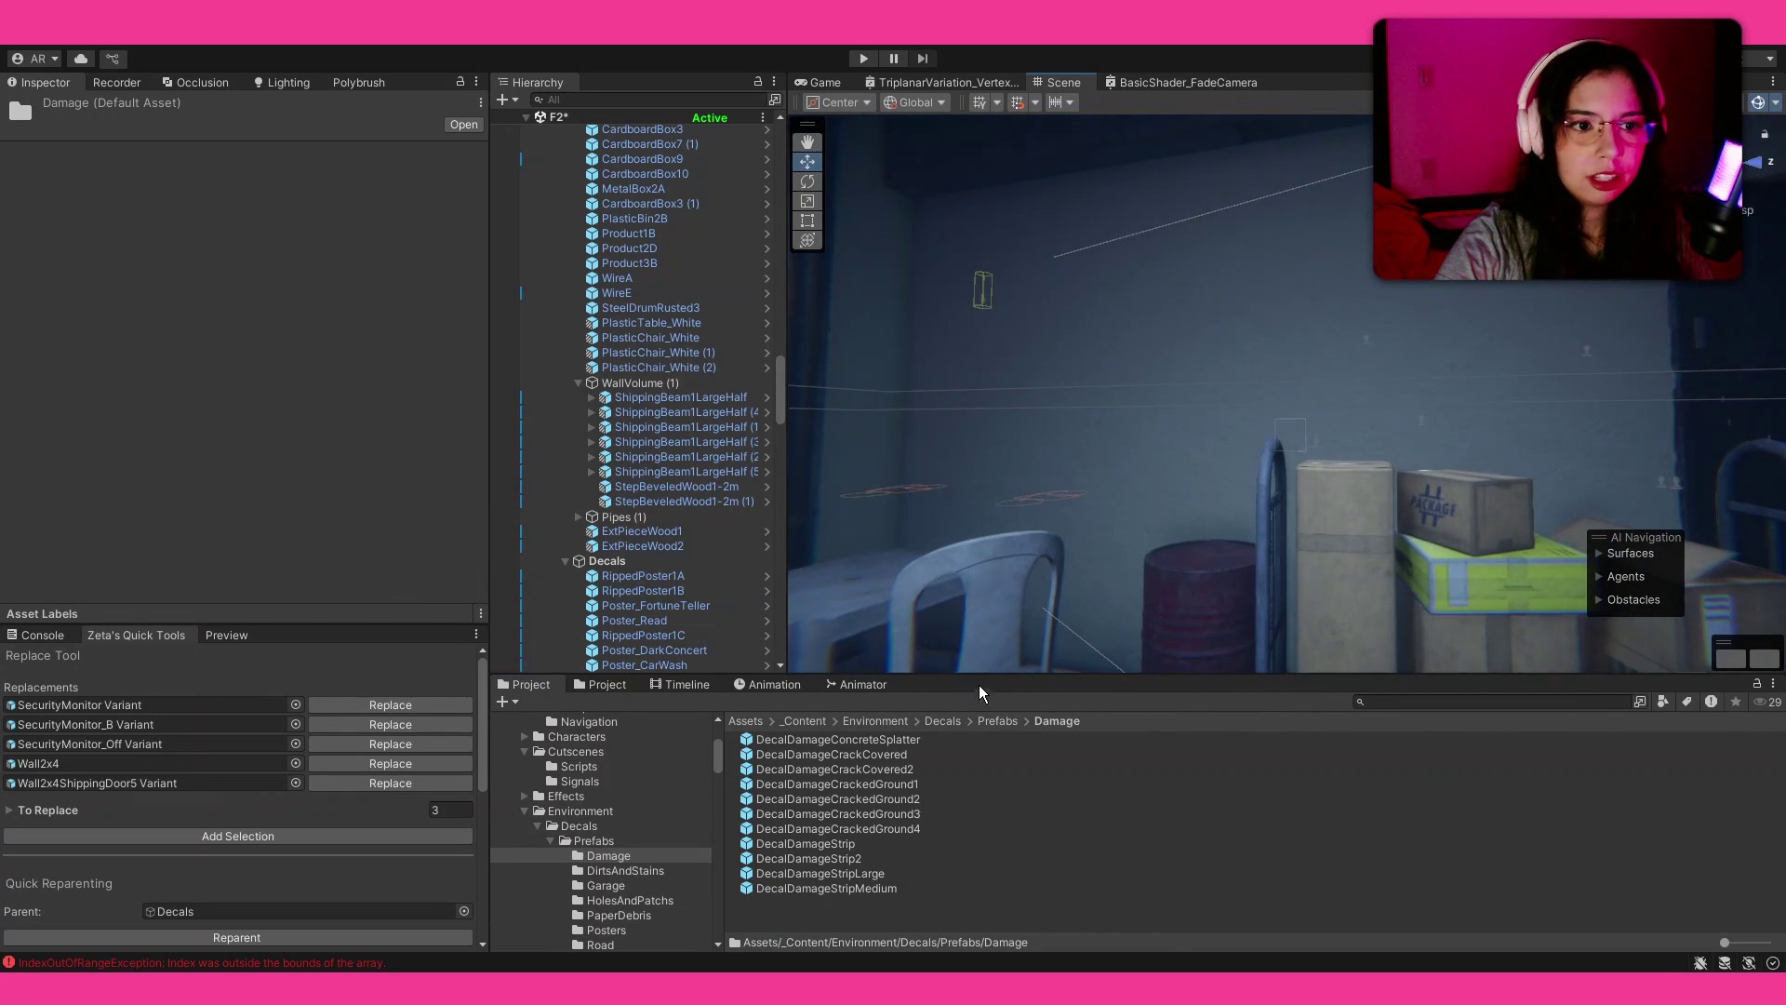
mouse_move(910, 735)
mouse_down()
mouse_move(1241, 433)
mouse_move(1373, 416)
mouse_move(1632, 437)
mouse_up()
key(r)
mouse_move(1379, 421)
mouse_down()
mouse_move(1403, 393)
mouse_move(1368, 471)
mouse_up()
key(w)
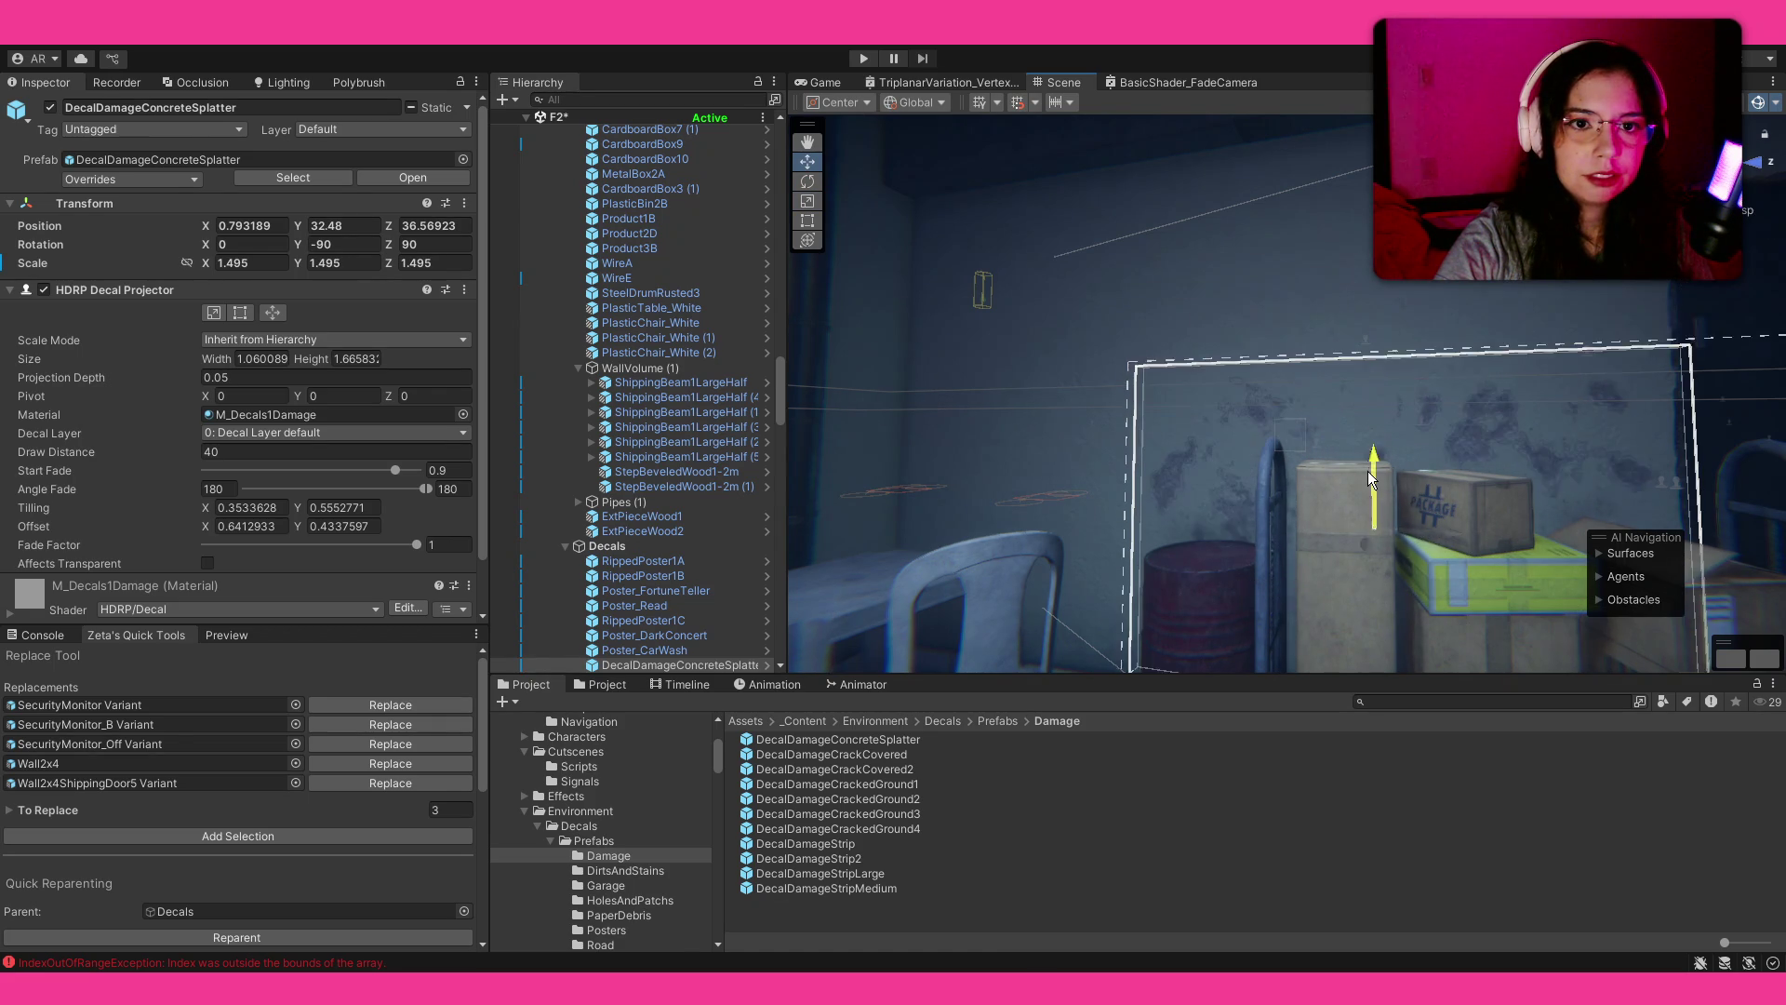
scroll(1367, 470, up, 3)
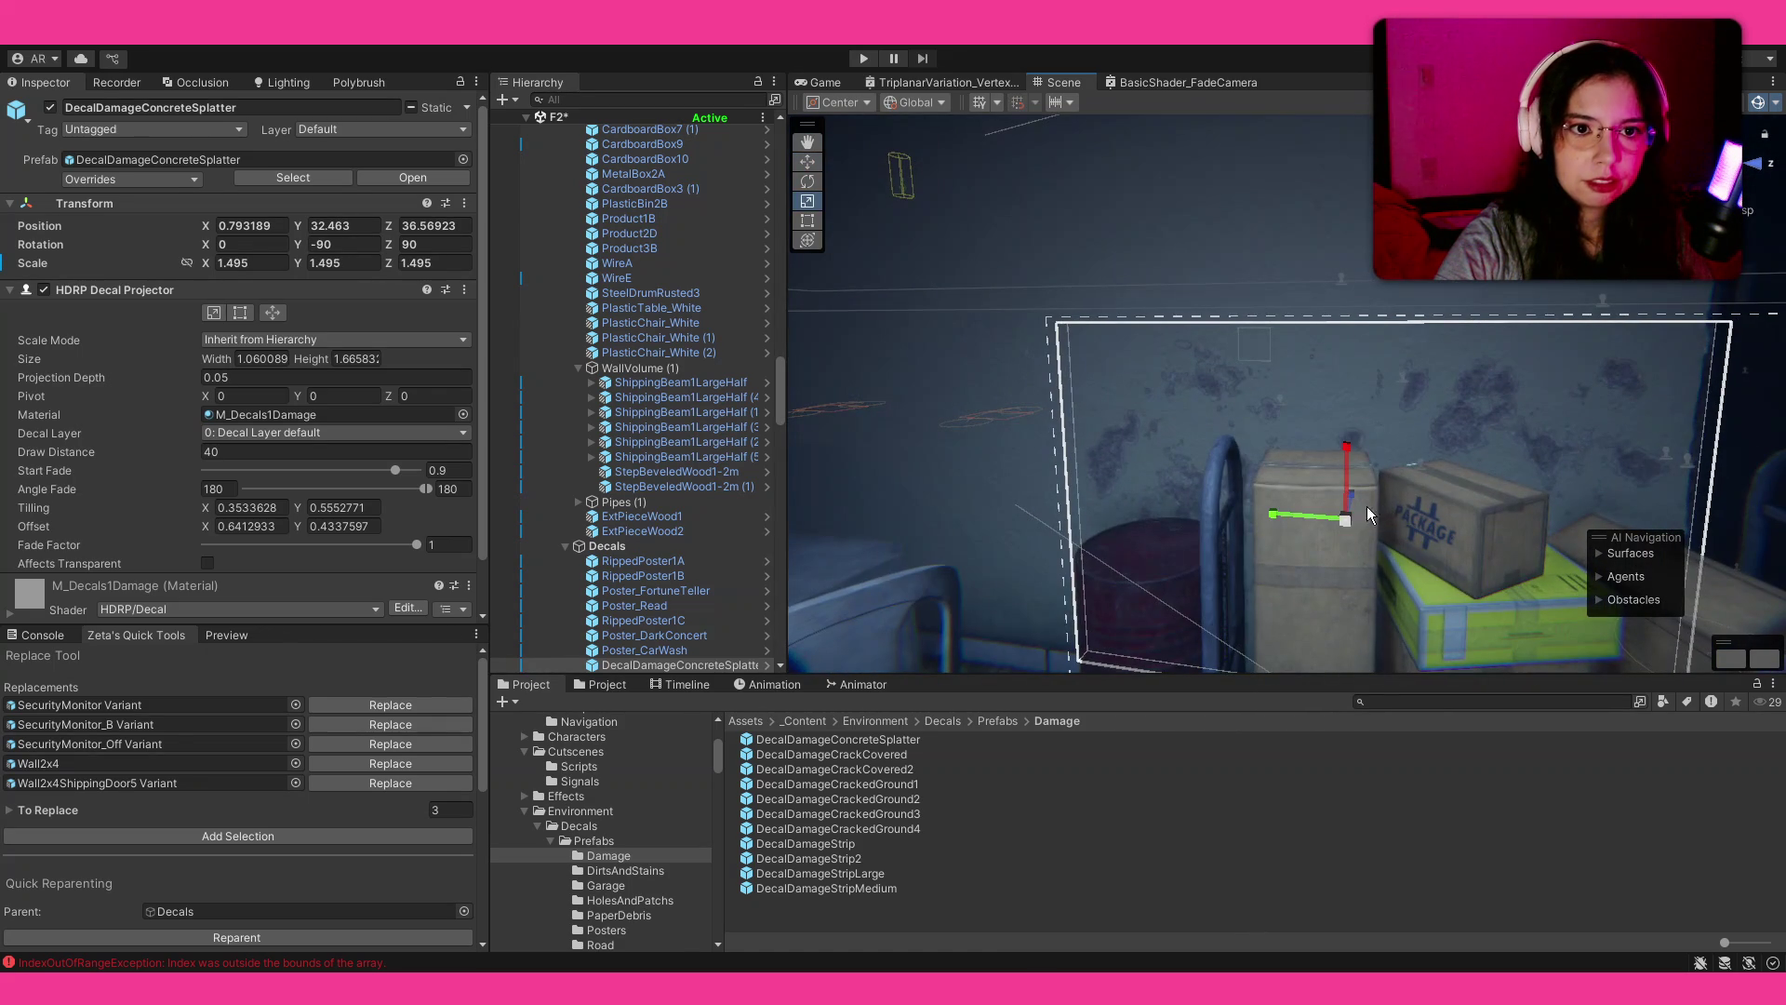
drag(1345, 521, 1342, 530)
key(w)
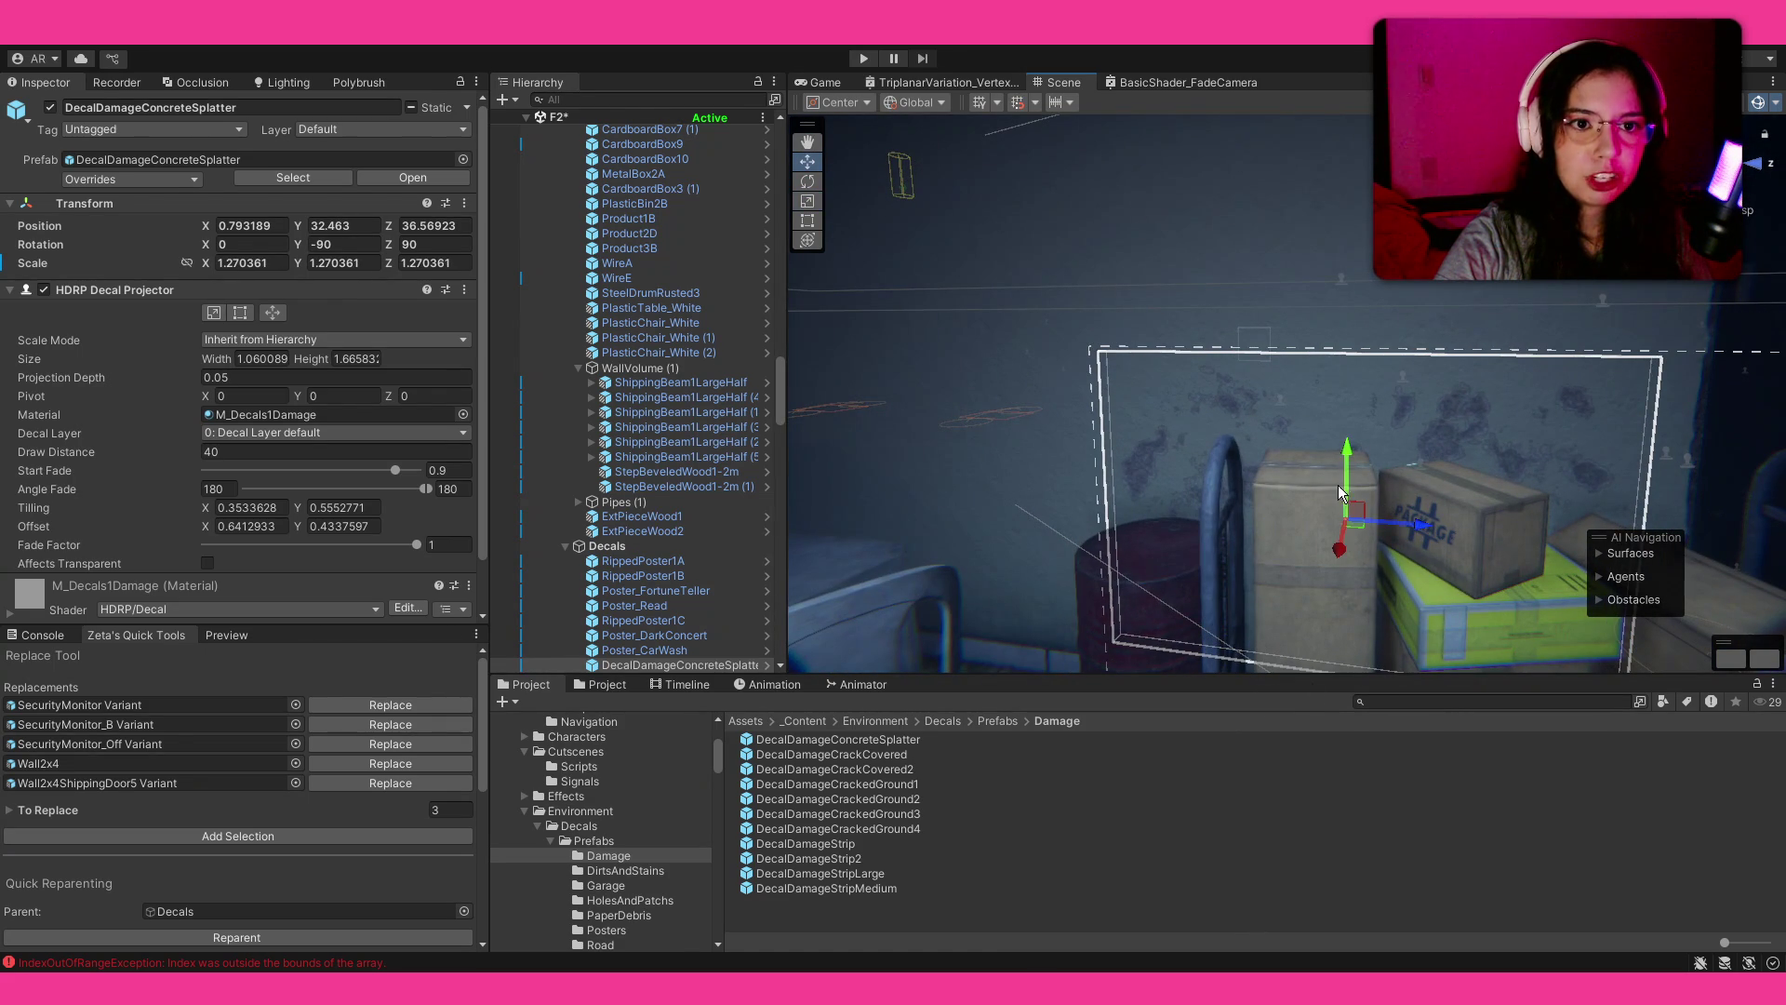
click(1257, 827)
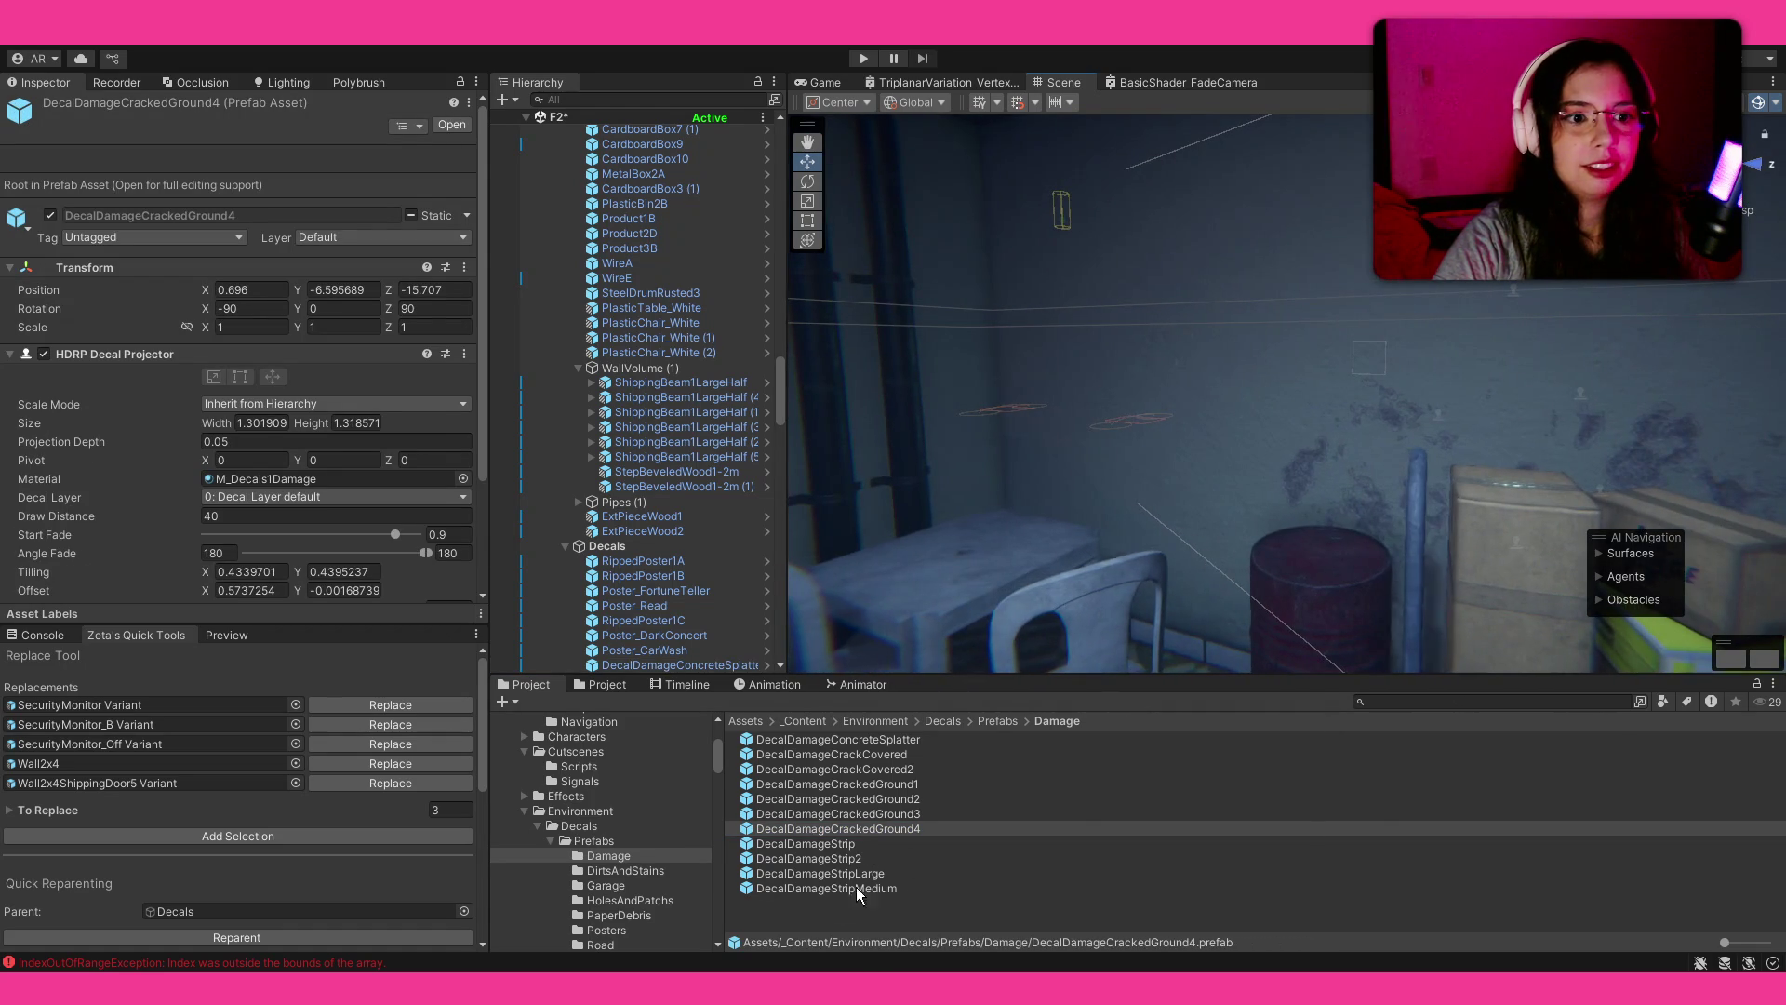
Step: Place DecalDamageStrip, enlarge it uniformly to 1.3712 and raise it up the wall
mouse_move(864, 847)
mouse_down()
mouse_move(1299, 517)
mouse_move(1207, 463)
mouse_move(1224, 483)
mouse_move(1479, 482)
mouse_move(1331, 526)
mouse_move(1021, 566)
mouse_up()
key(e)
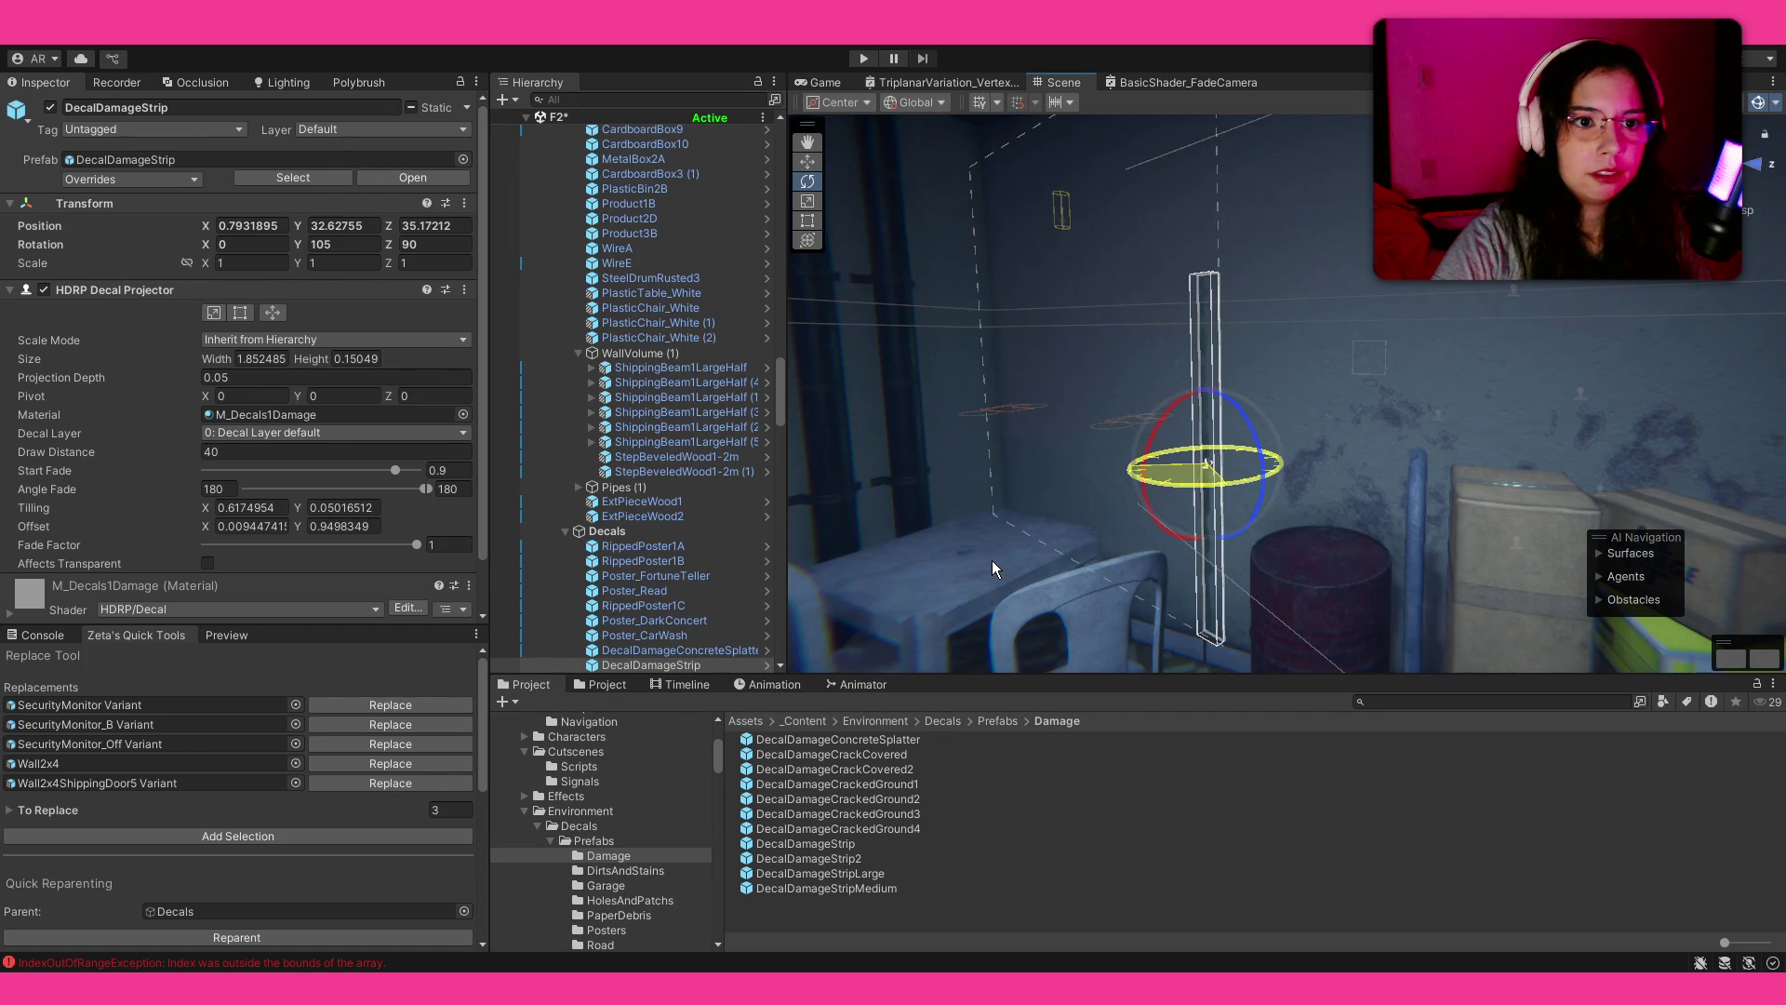
key(r)
drag(1202, 466, 1226, 449)
key(w)
mouse_move(1221, 372)
mouse_down()
mouse_move(1222, 321)
mouse_move(1226, 338)
mouse_move(1296, 221)
mouse_move(1237, 259)
mouse_move(977, 318)
mouse_up()
Step: Try editing the damage strip's projection bounds, then undo the size and pivot changes
click(240, 312)
key(f)
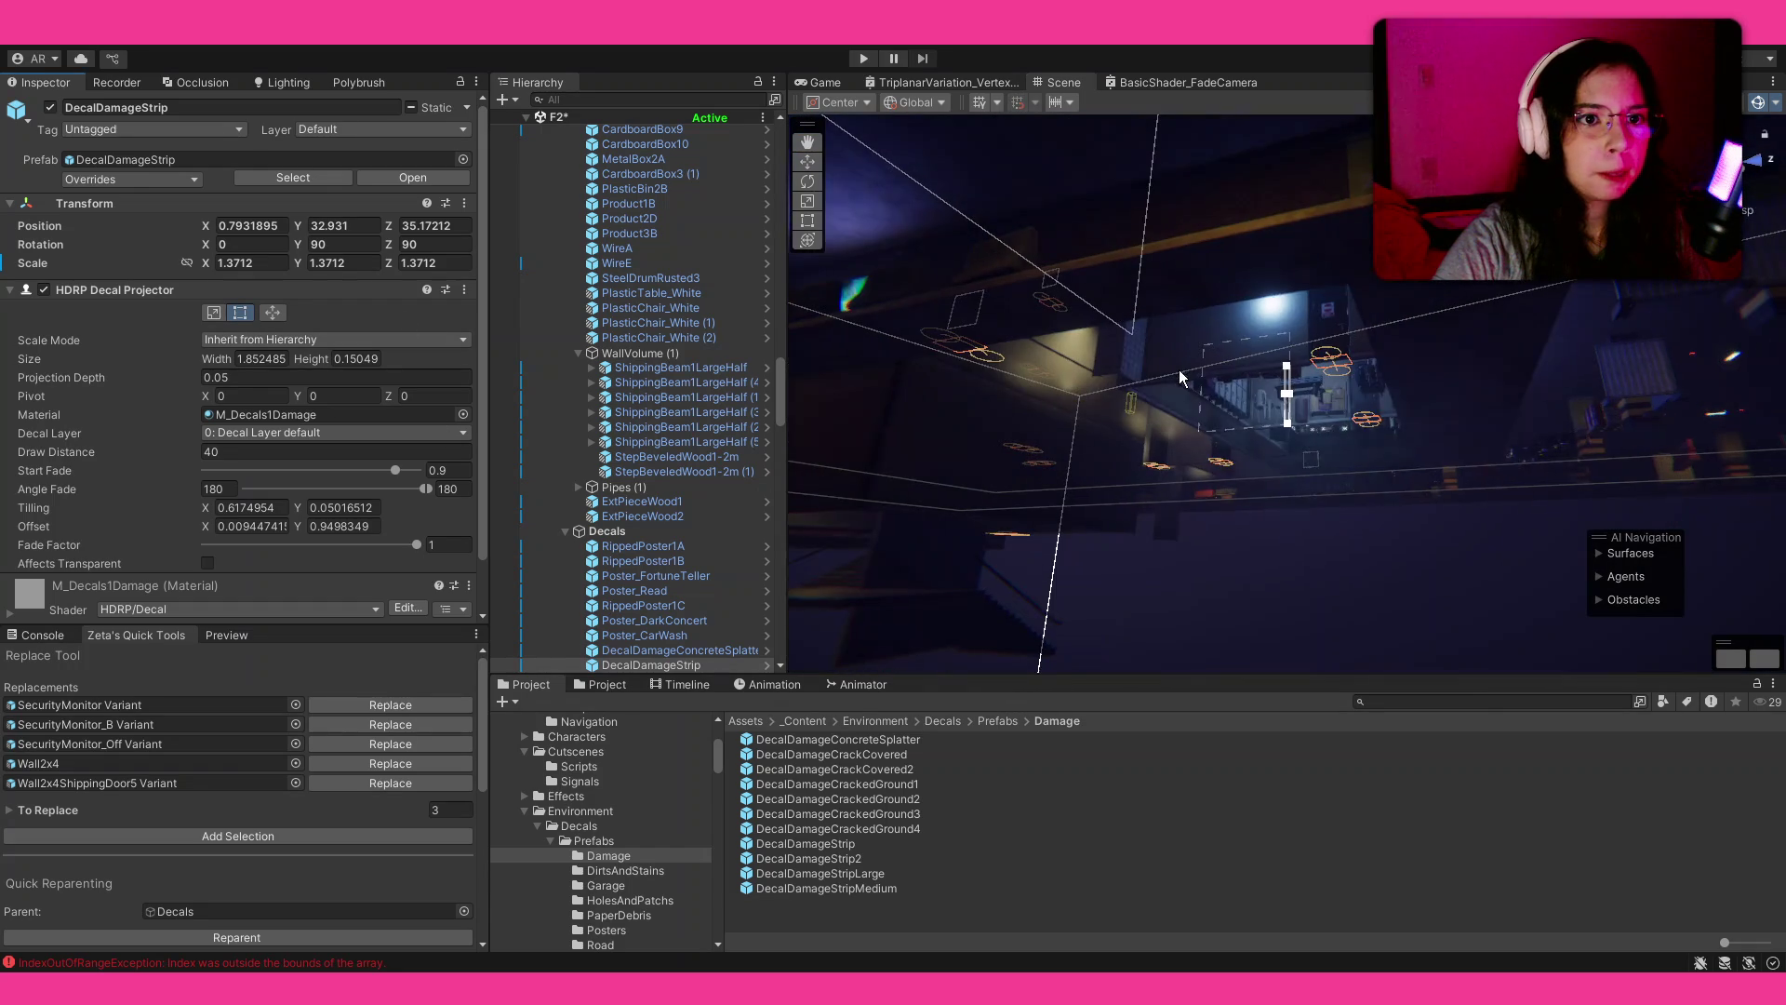
mouse_move(1200, 382)
alt+mouse_down()
mouse_move(1282, 367)
mouse_move(1285, 310)
mouse_move(1171, 319)
mouse_move(1176, 456)
mouse_move(1192, 335)
mouse_move(1300, 590)
mouse_move(1287, 558)
mouse_move(1203, 546)
mouse_move(1260, 471)
mouse_move(1198, 530)
mouse_move(1295, 493)
alt+mouse_up()
key(ctrl+z)
click(213, 312)
click(1052, 827)
Step: Spin the damage strip to 270 degrees, then revert it to 90
click(1199, 535)
click(1199, 535)
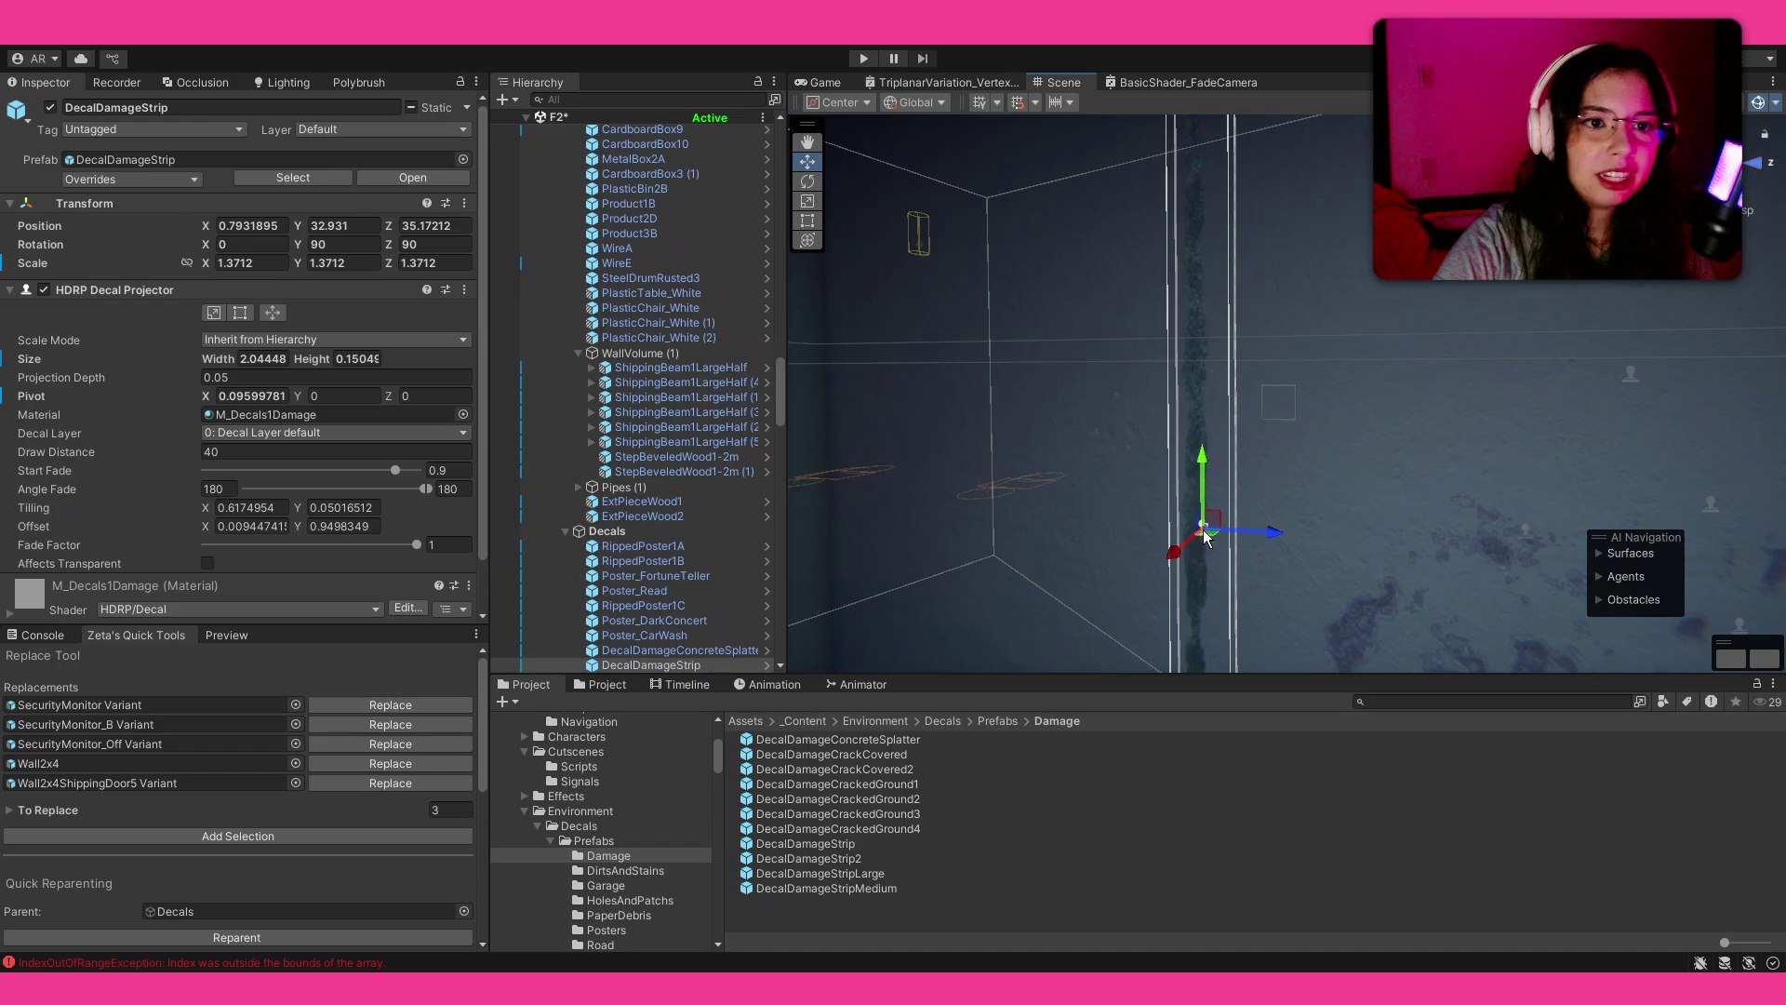
key(e)
mouse_move(1245, 545)
mouse_down()
mouse_move(1068, 606)
mouse_move(941, 612)
mouse_move(1364, 553)
mouse_up()
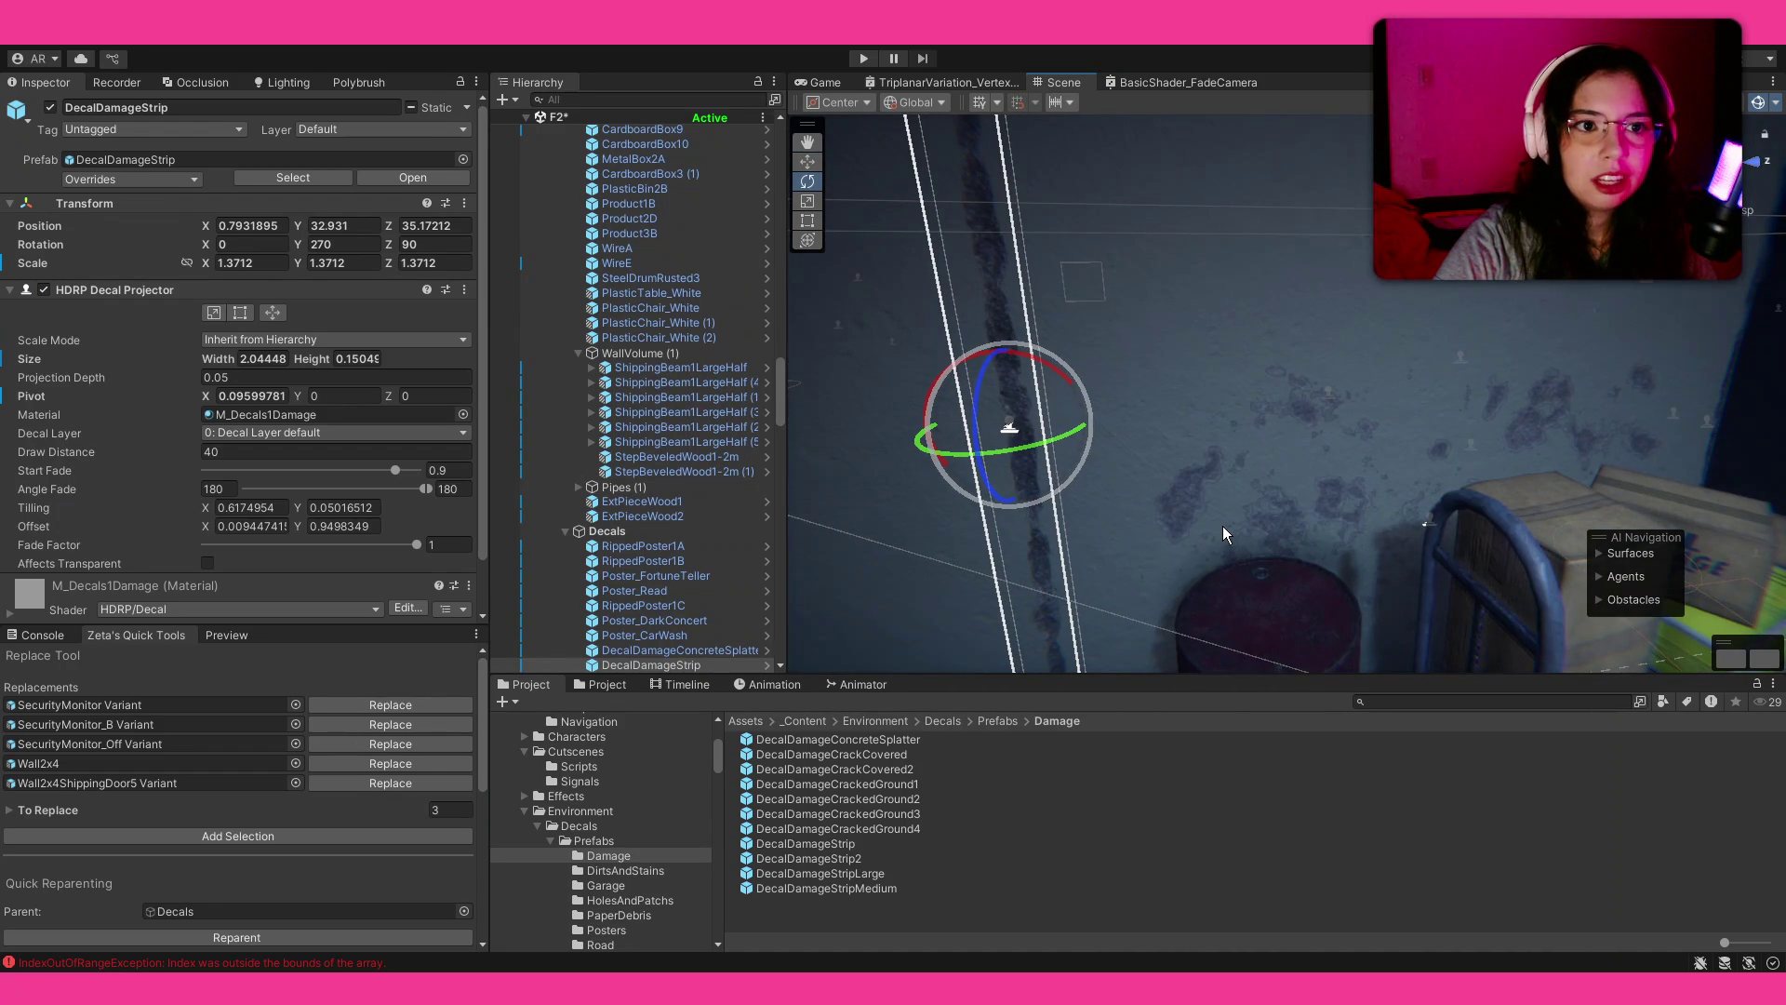
key(ctrl+z)
mouse_move(956, 555)
mouse_down()
mouse_move(1045, 577)
mouse_move(1112, 450)
mouse_up()
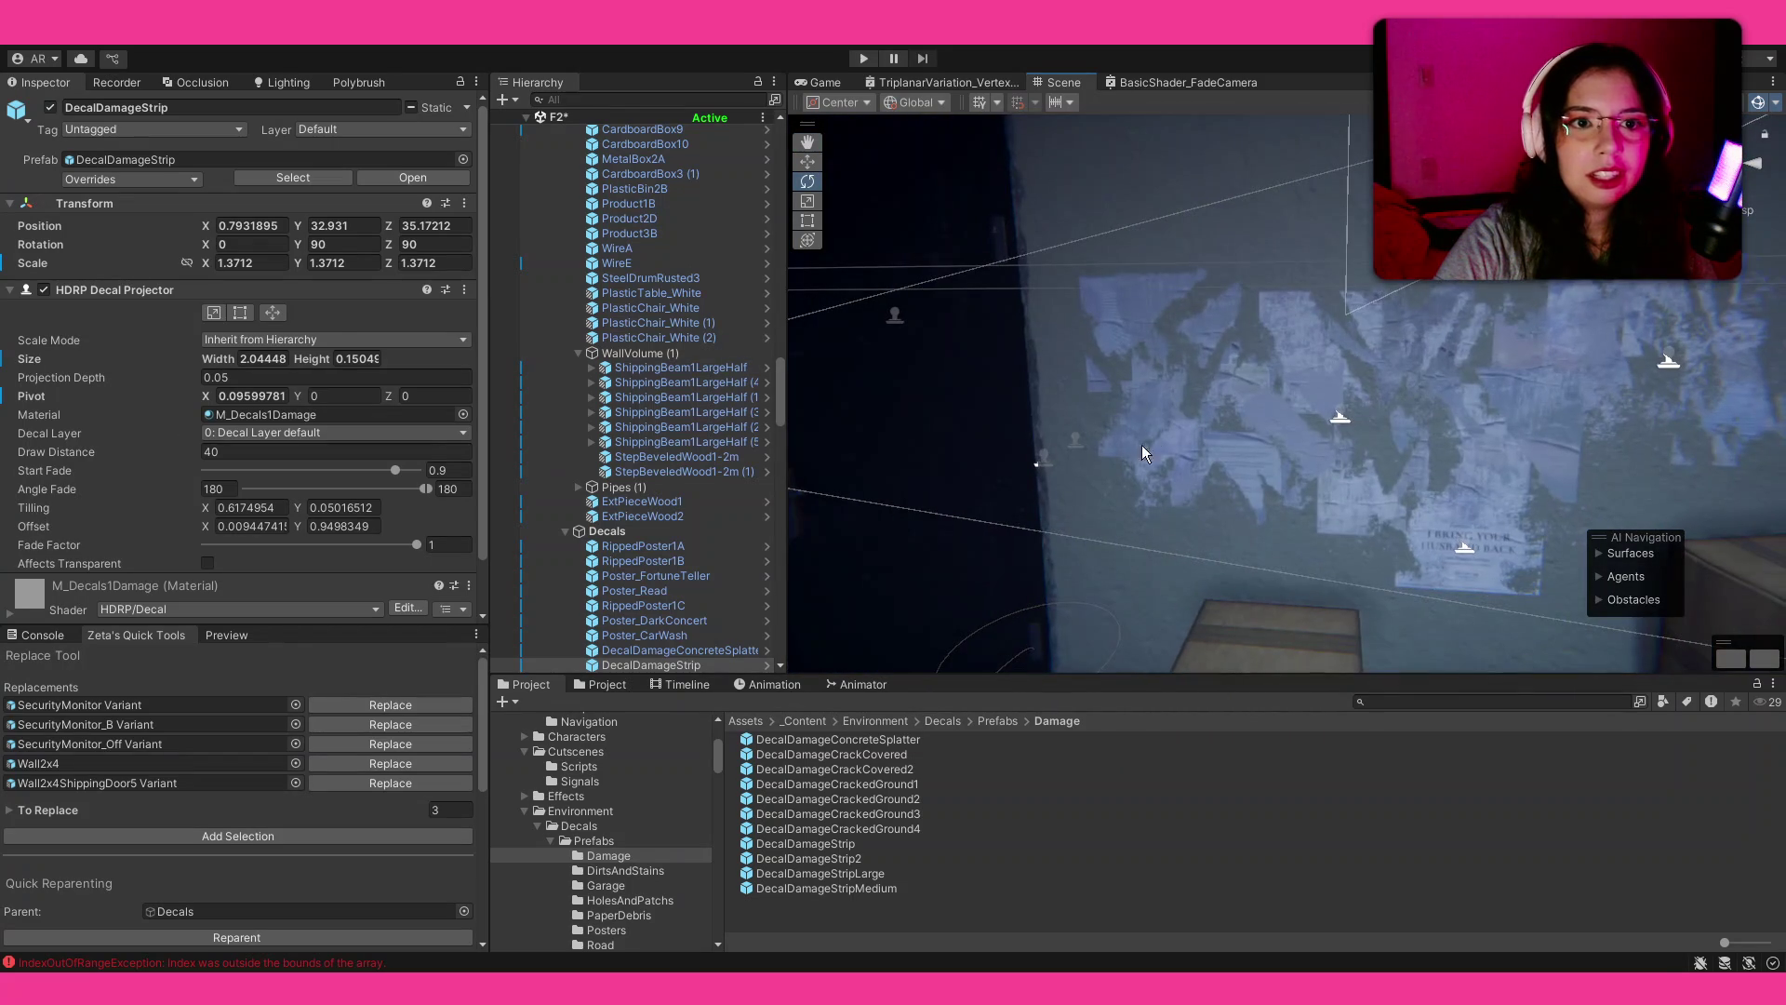
click(1338, 420)
Step: Set the DecalDamageStrip's Y rotation to -90 in the Inspector
mouse_move(1339, 426)
mouse_down()
mouse_move(195, 424)
mouse_move(518, 431)
mouse_up()
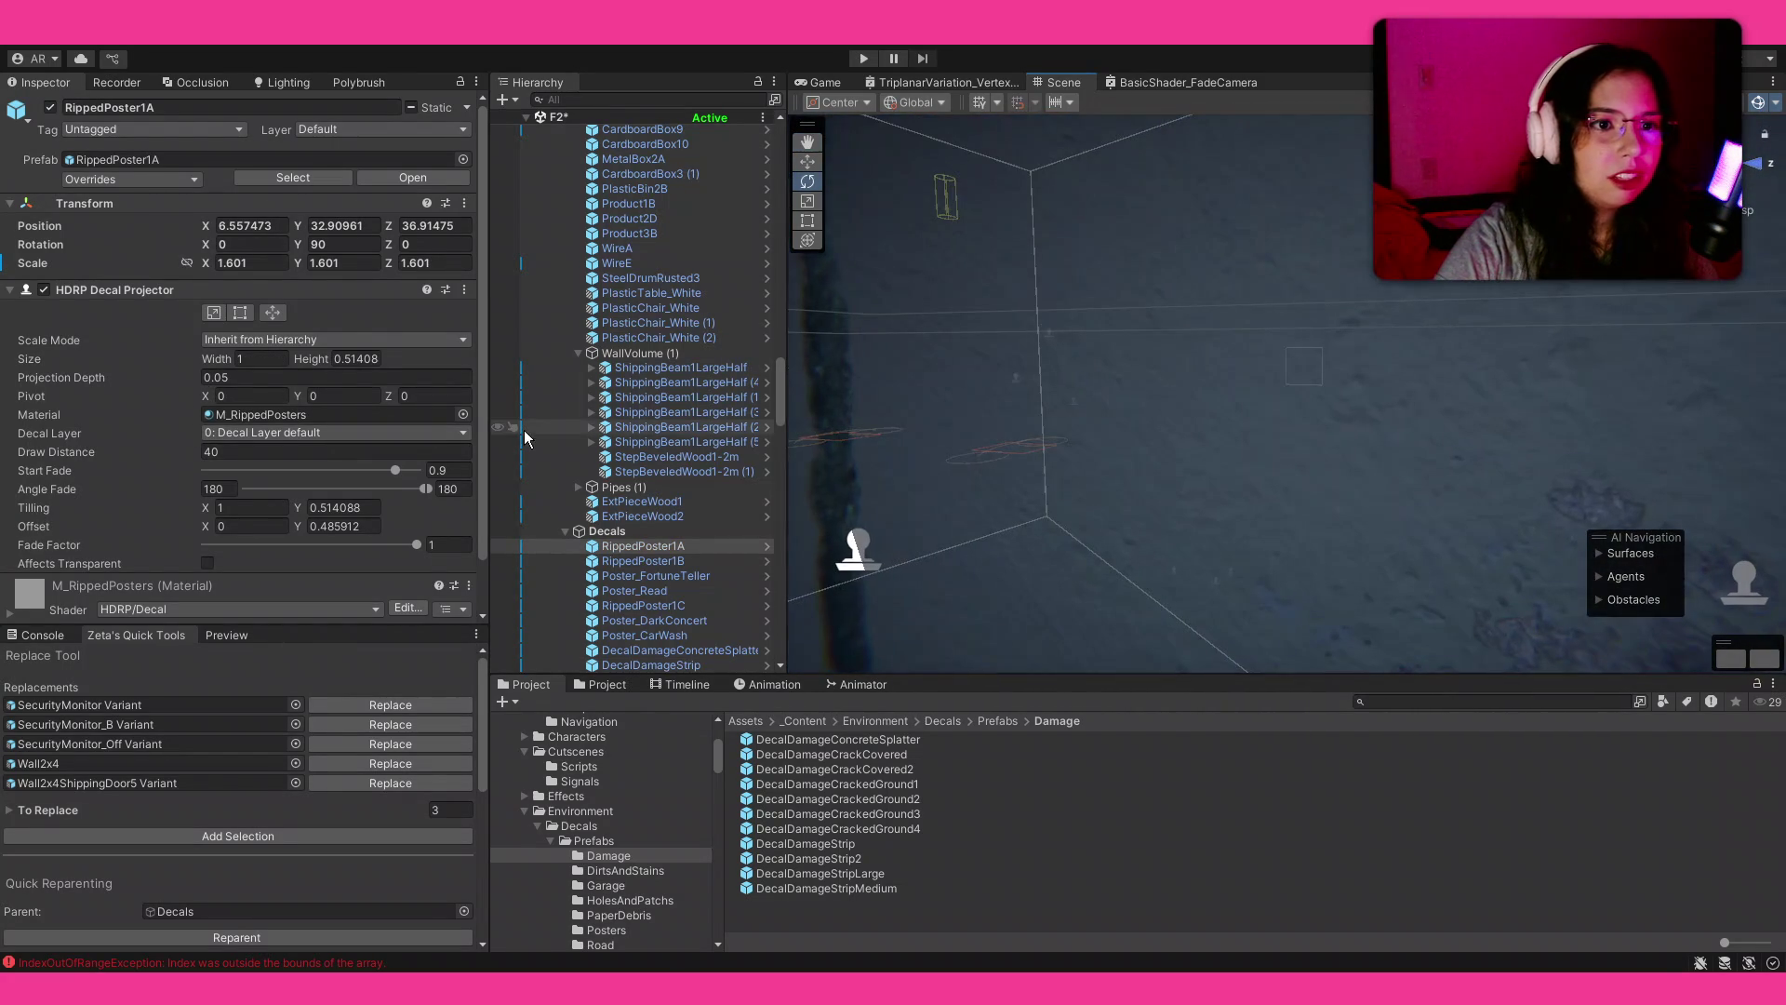
click(844, 575)
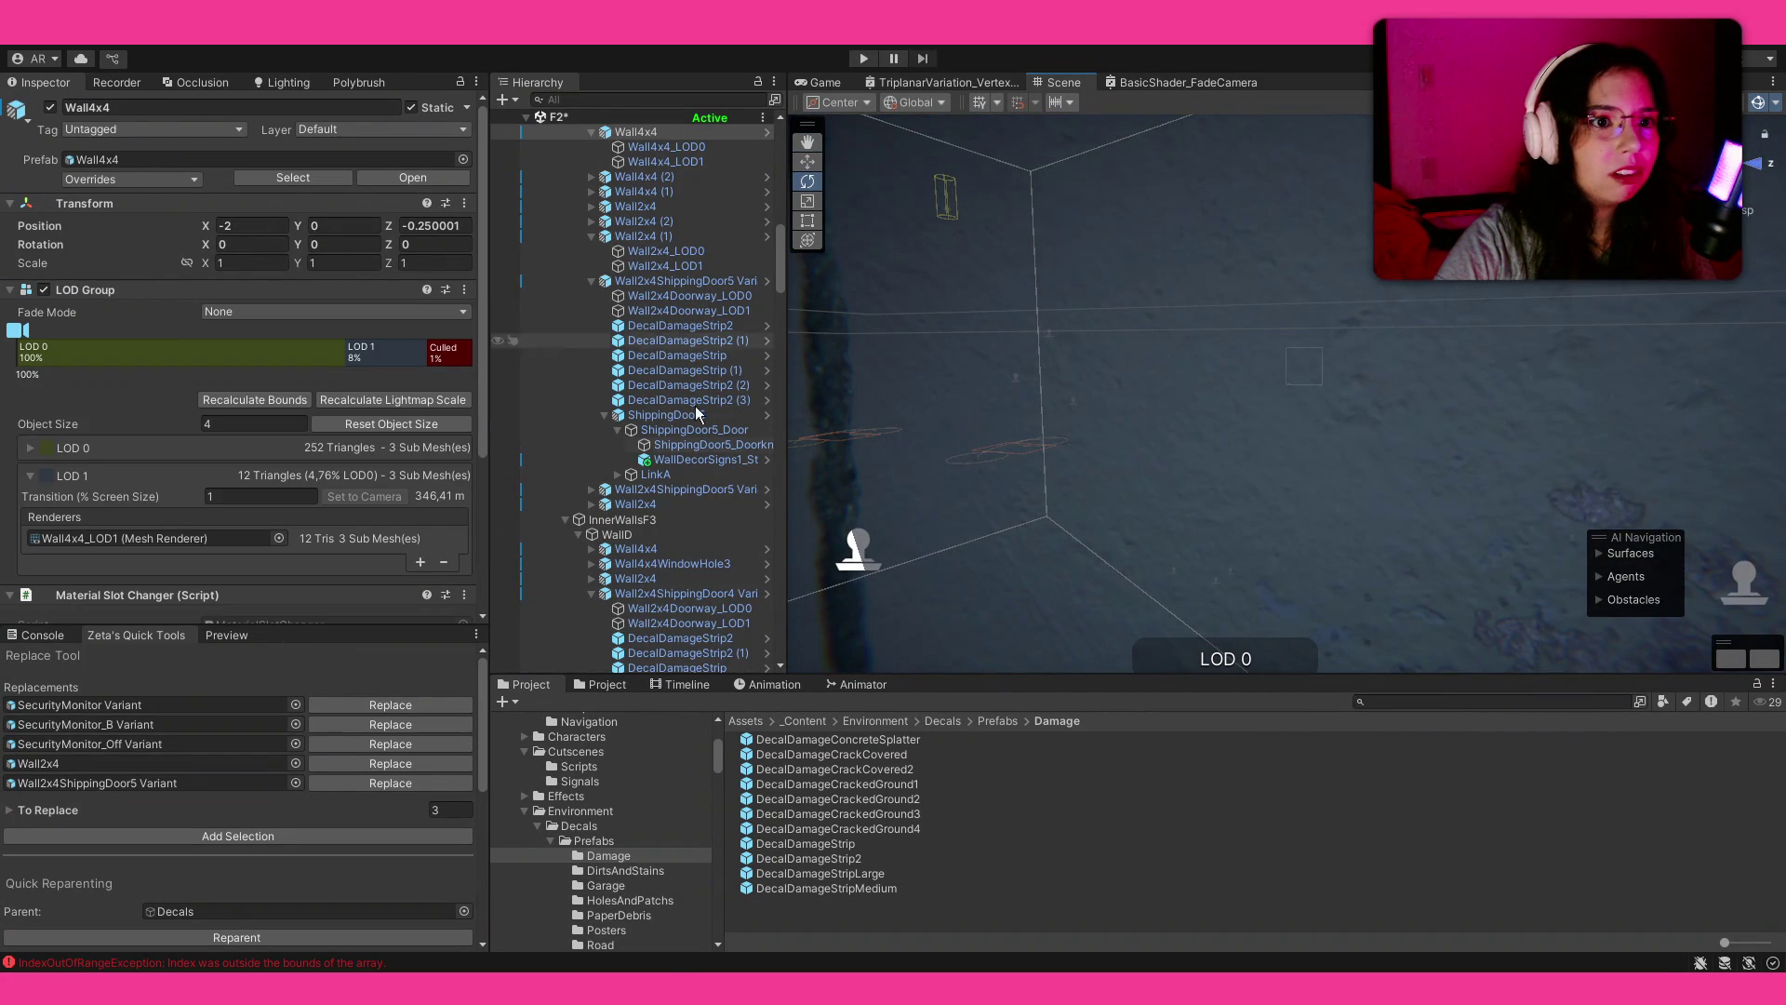
click(856, 562)
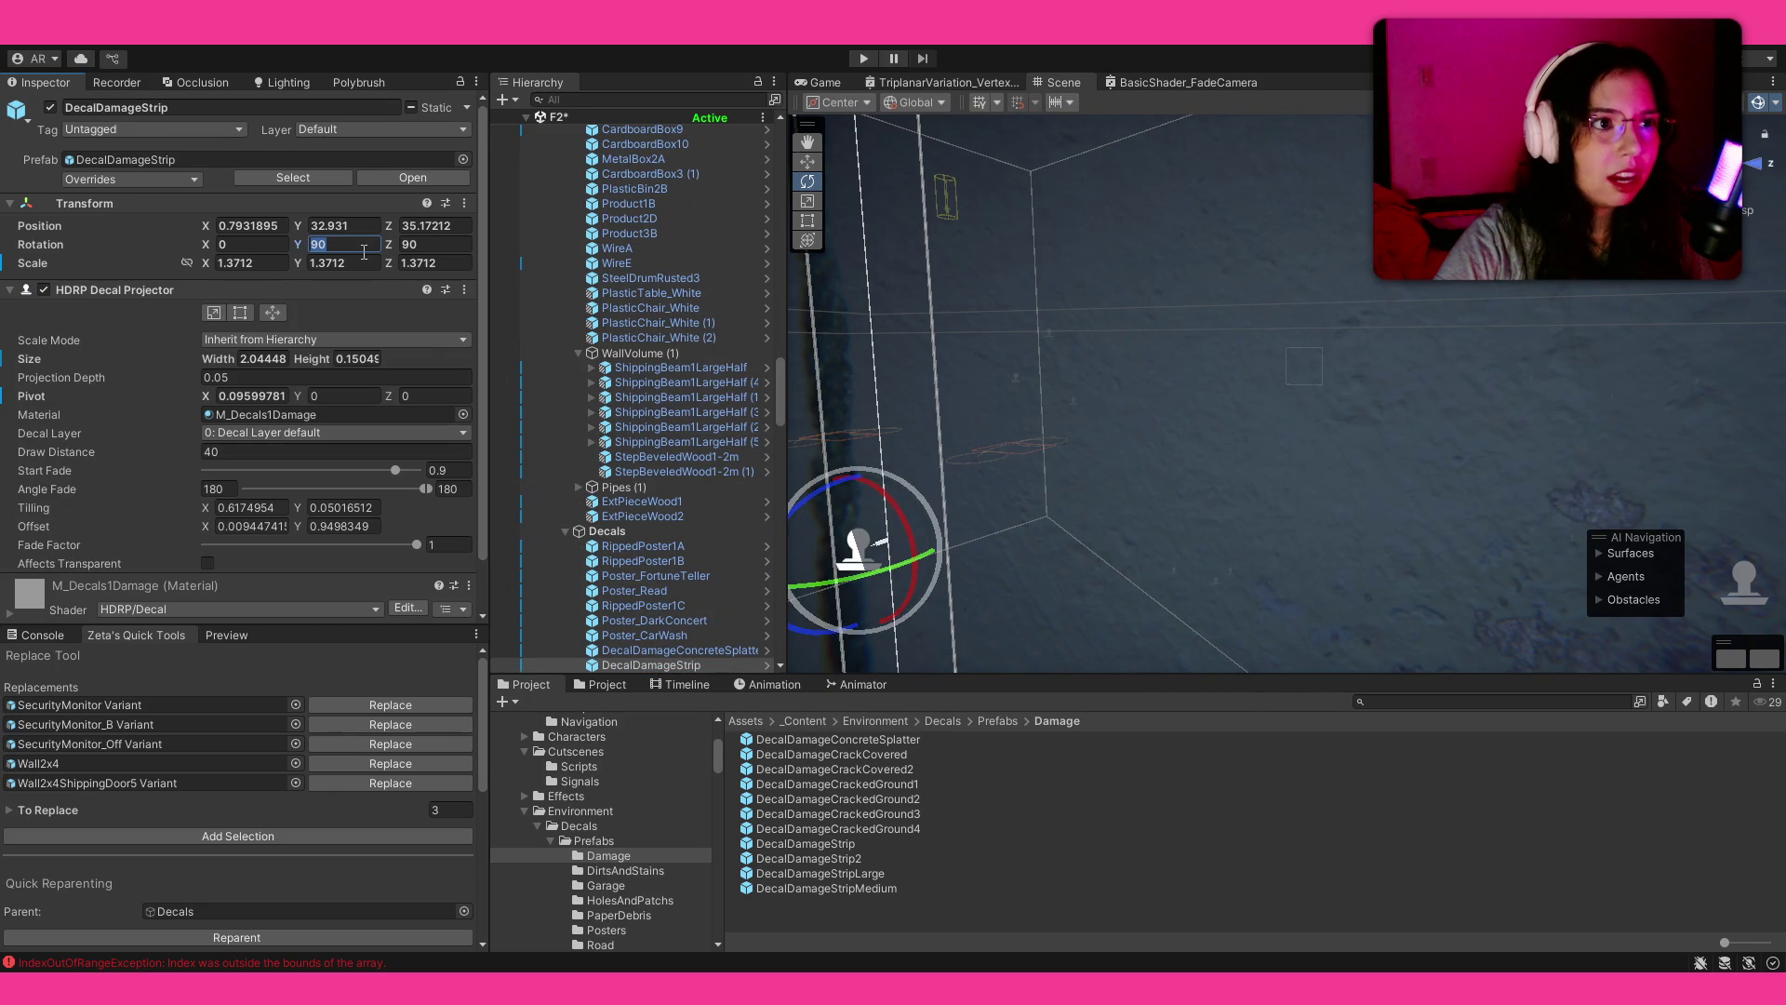
drag(907, 558, 900, 582)
key(ctrl+z)
click(350, 244)
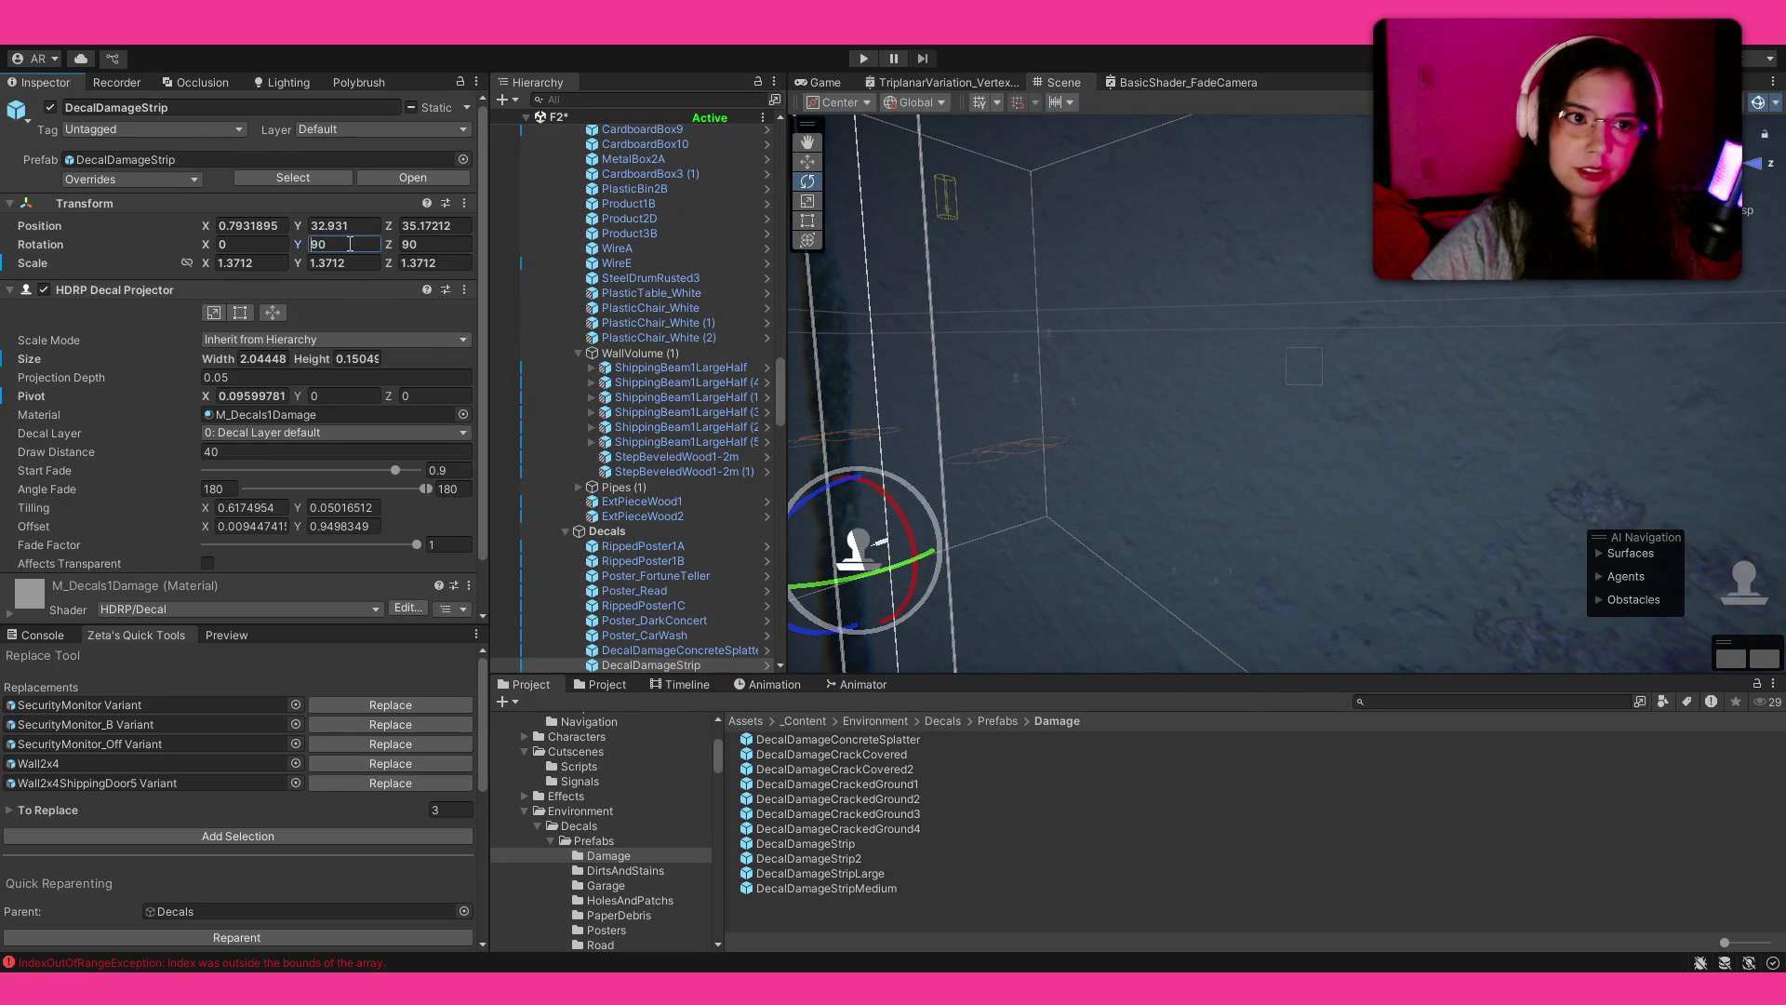
text(-90)
key(Return)
Step: Cancel a -90 rotation edit on PaperWhite3A and open the DirtsAndStains prefabs
drag(1208, 307, 1402, 486)
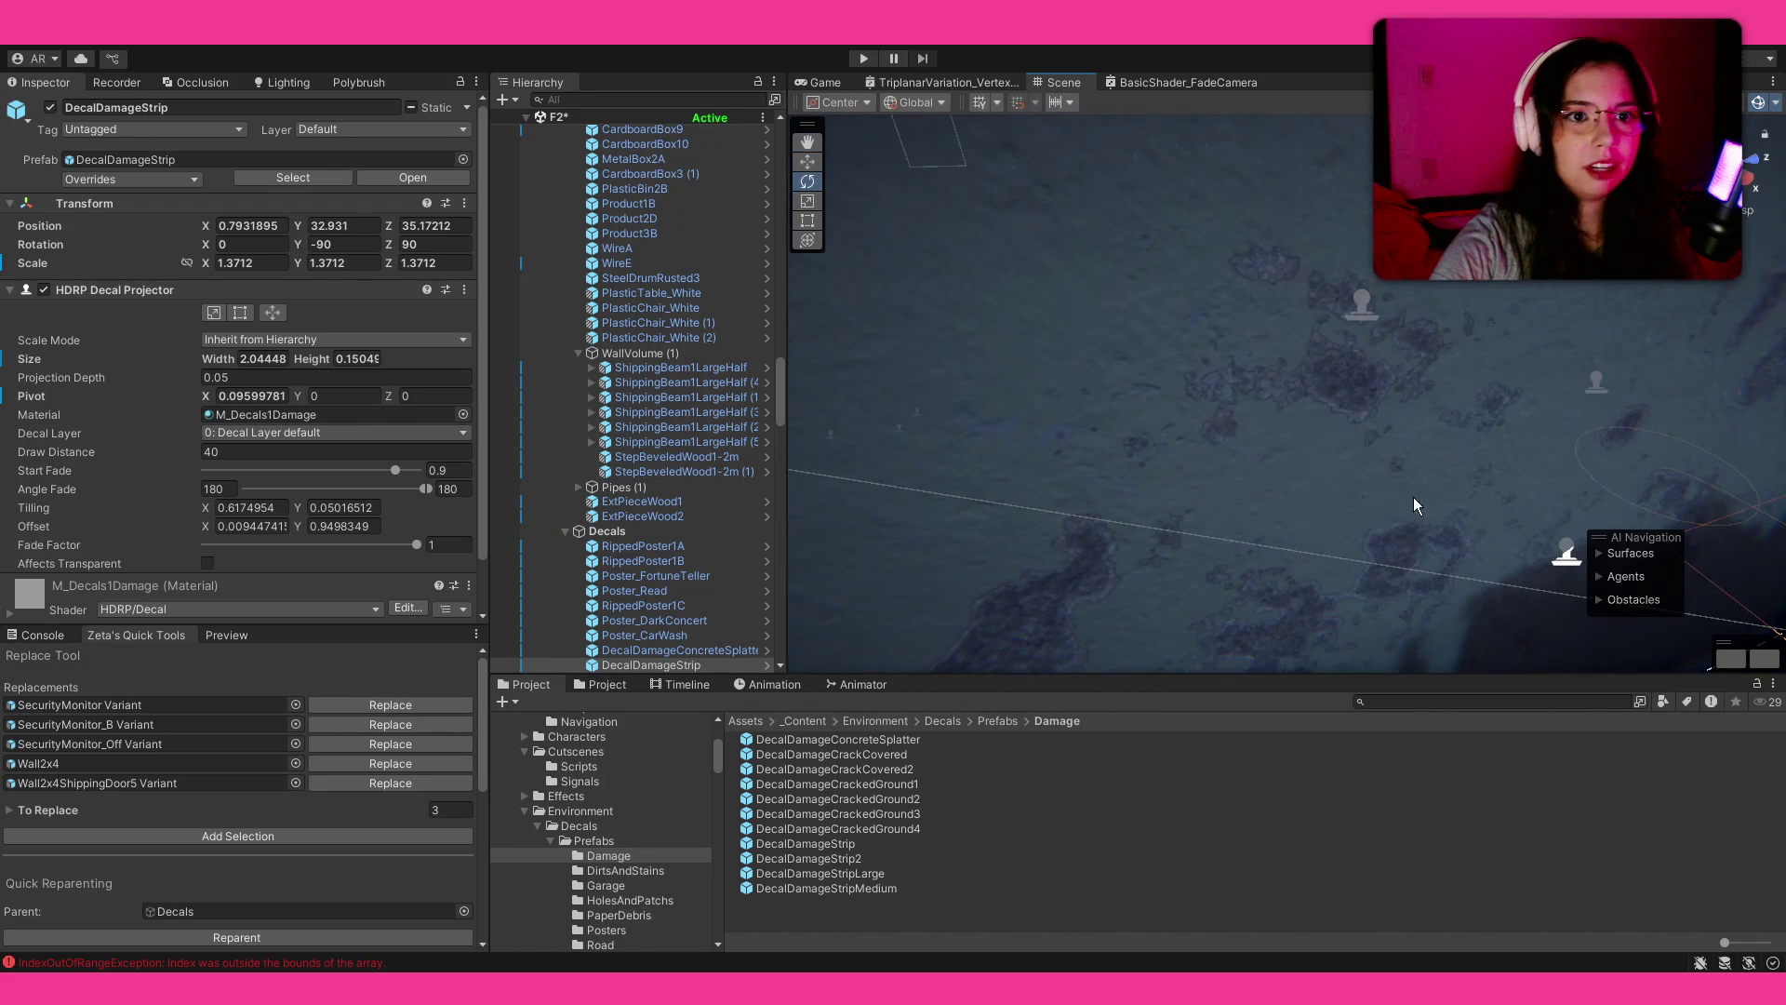
click(1361, 307)
click(326, 244)
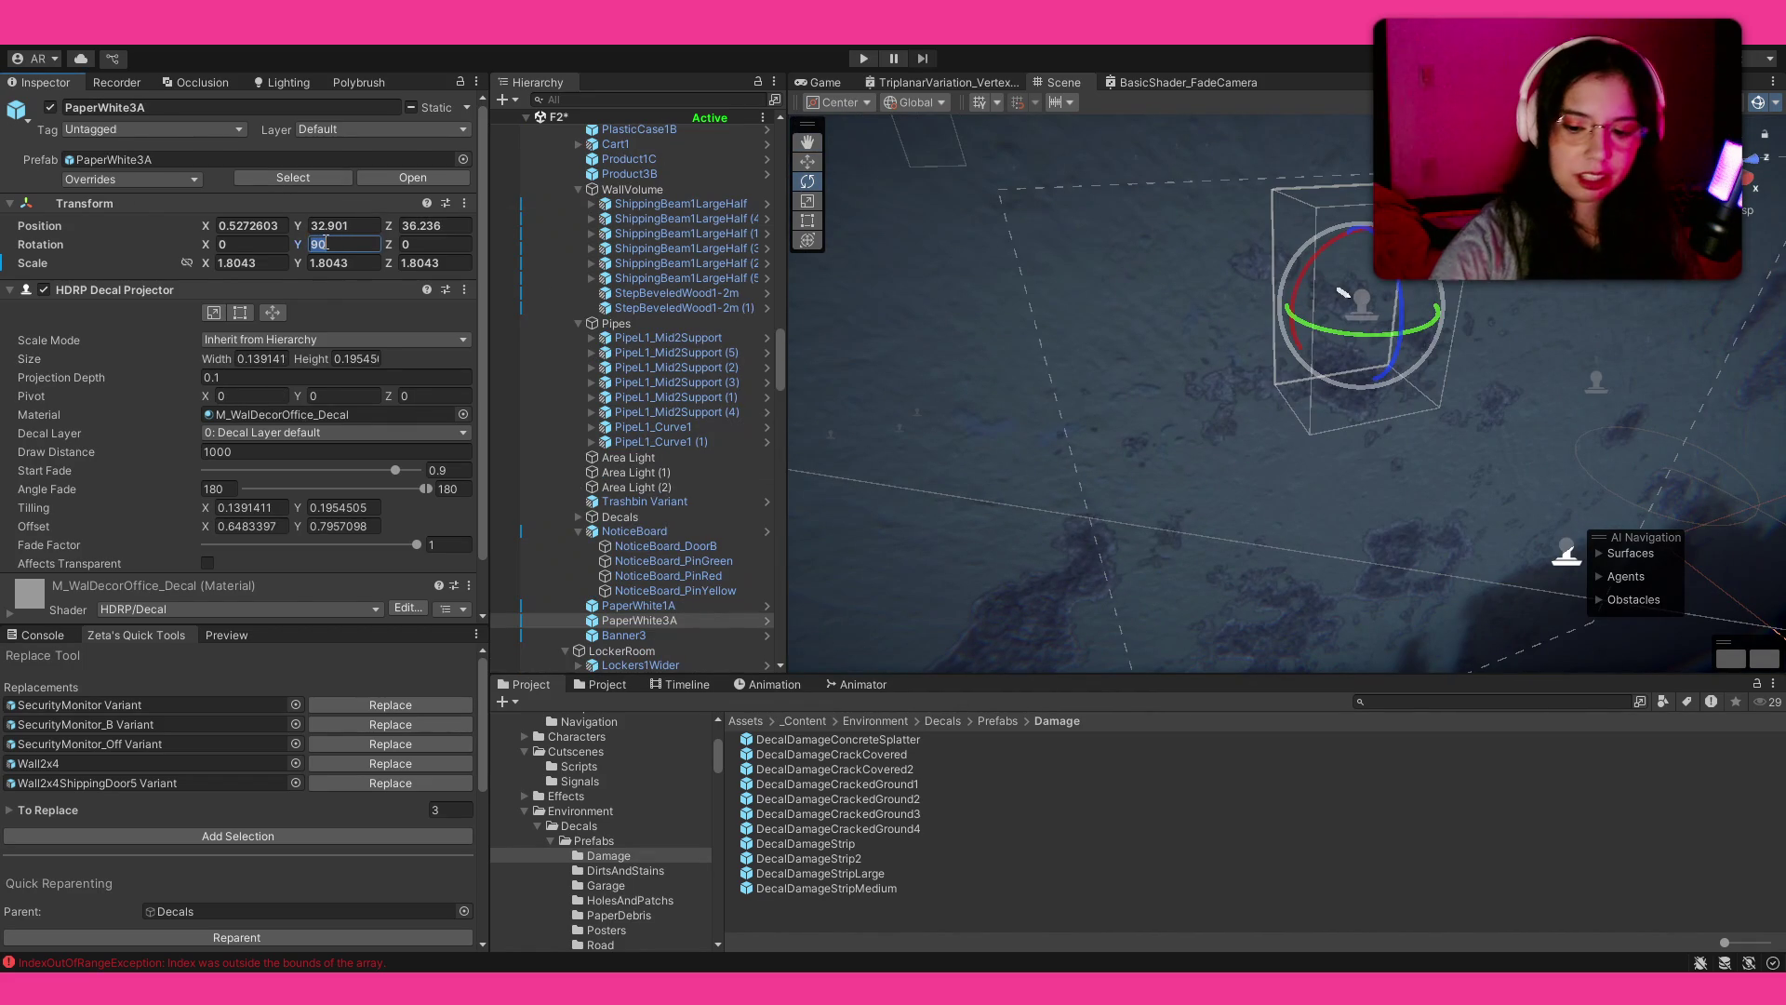
text(-90)
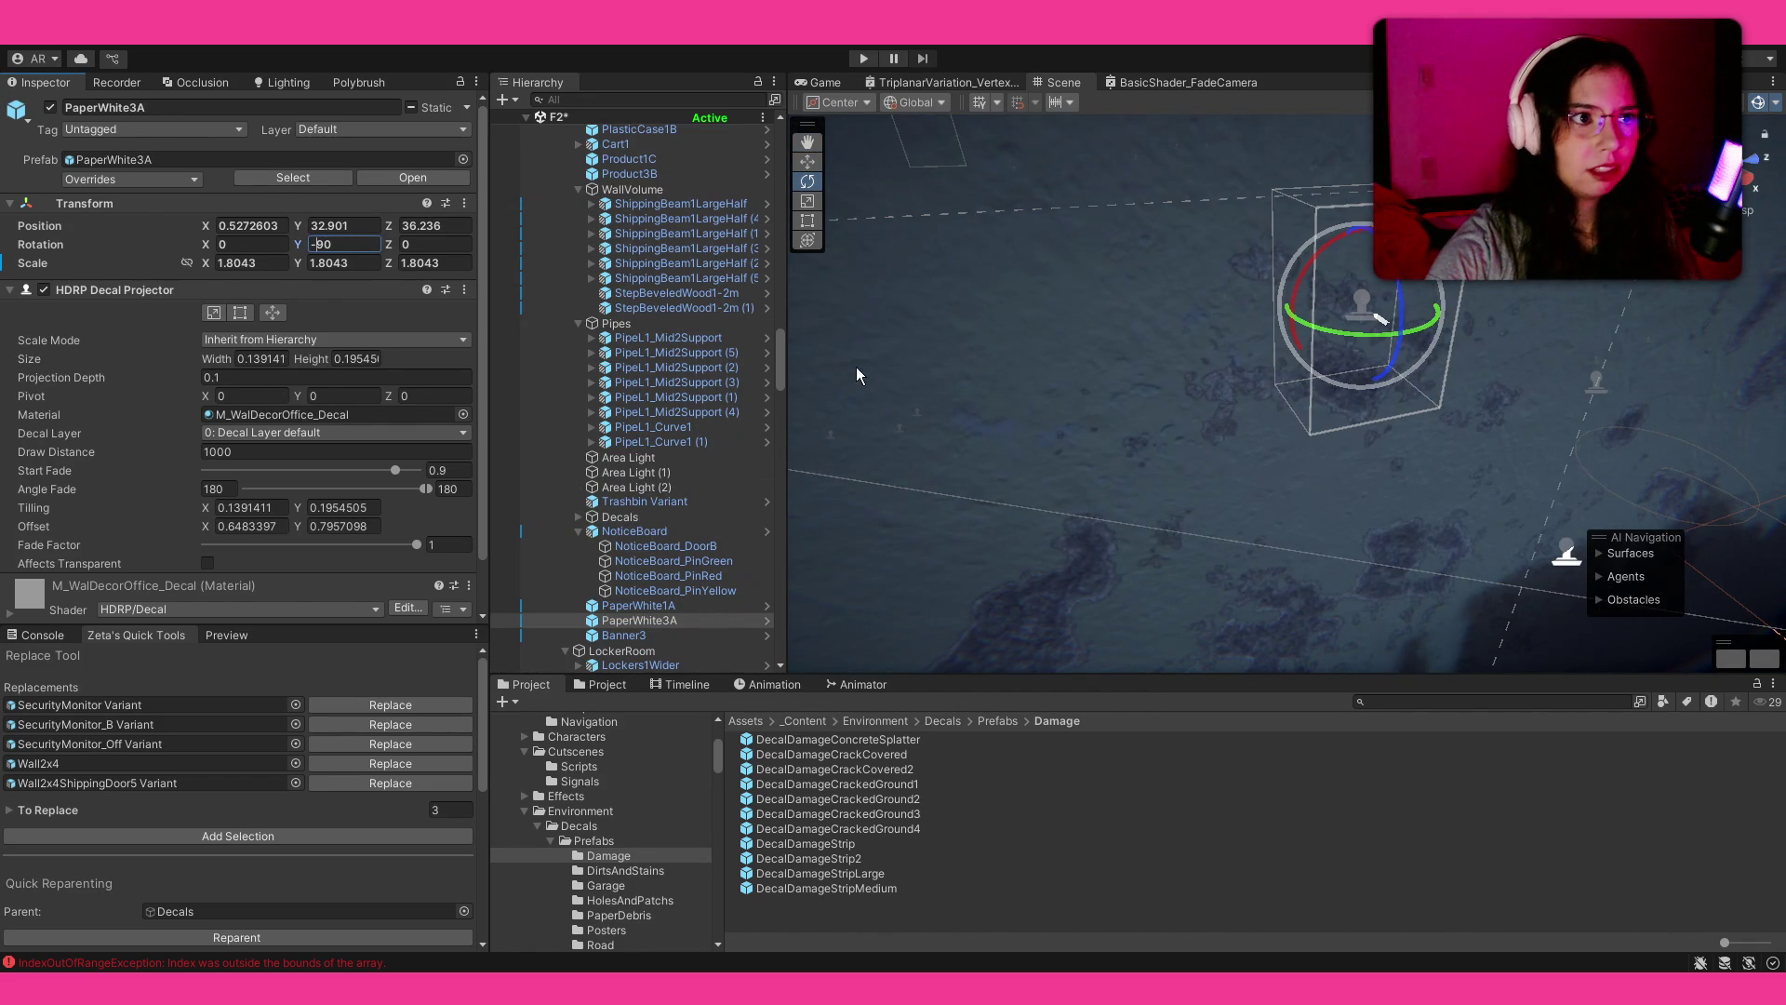
key(Escape)
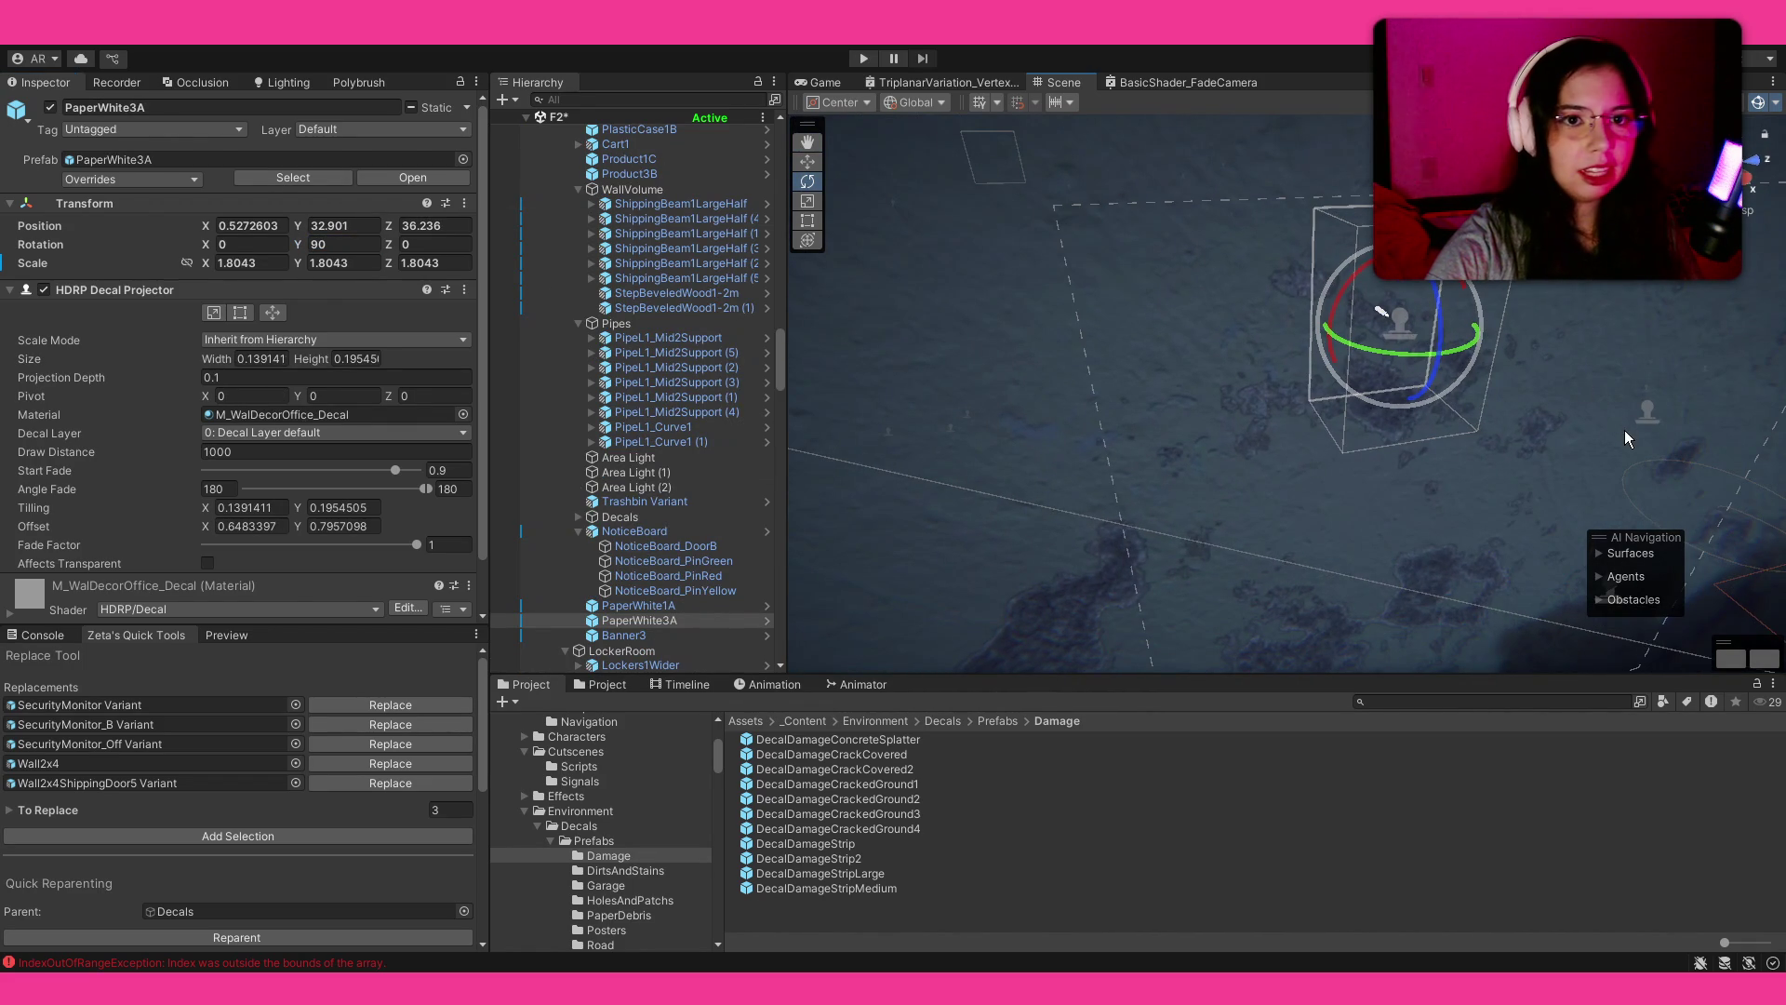
scroll(1417, 438, down, 3)
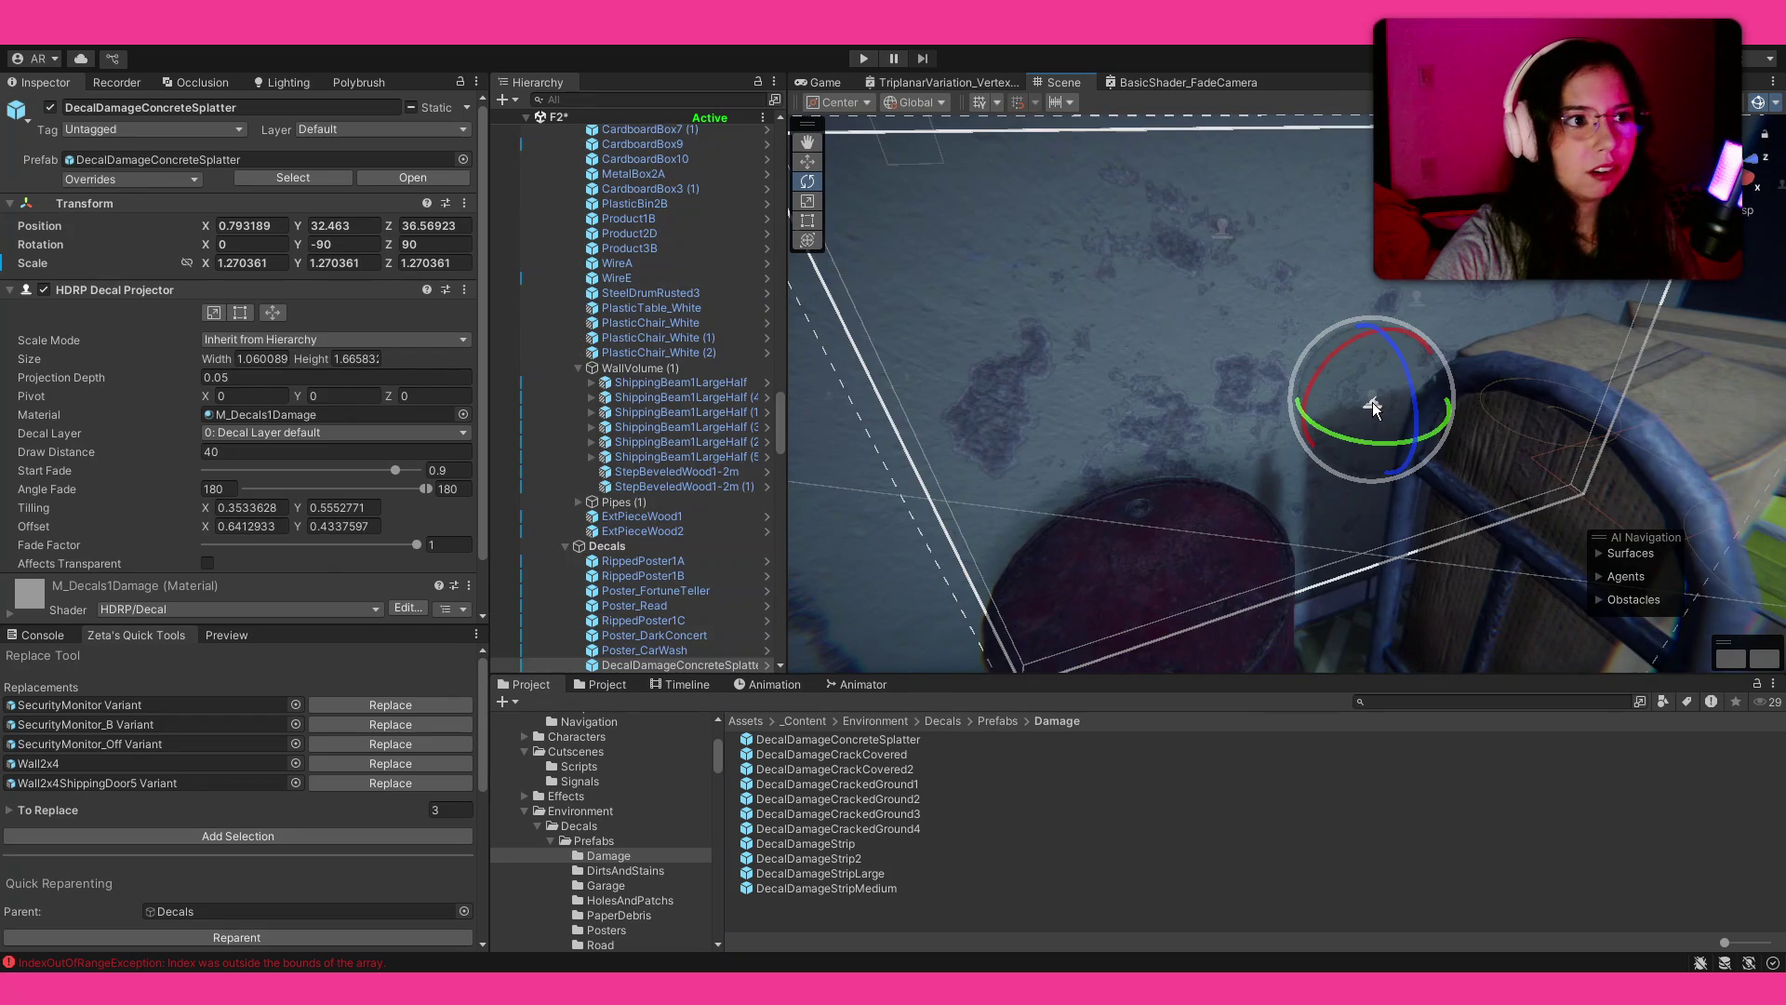
click(1360, 843)
mouse_move(1079, 316)
mouse_down()
mouse_move(1027, 221)
mouse_move(942, 644)
mouse_up()
key(Down)
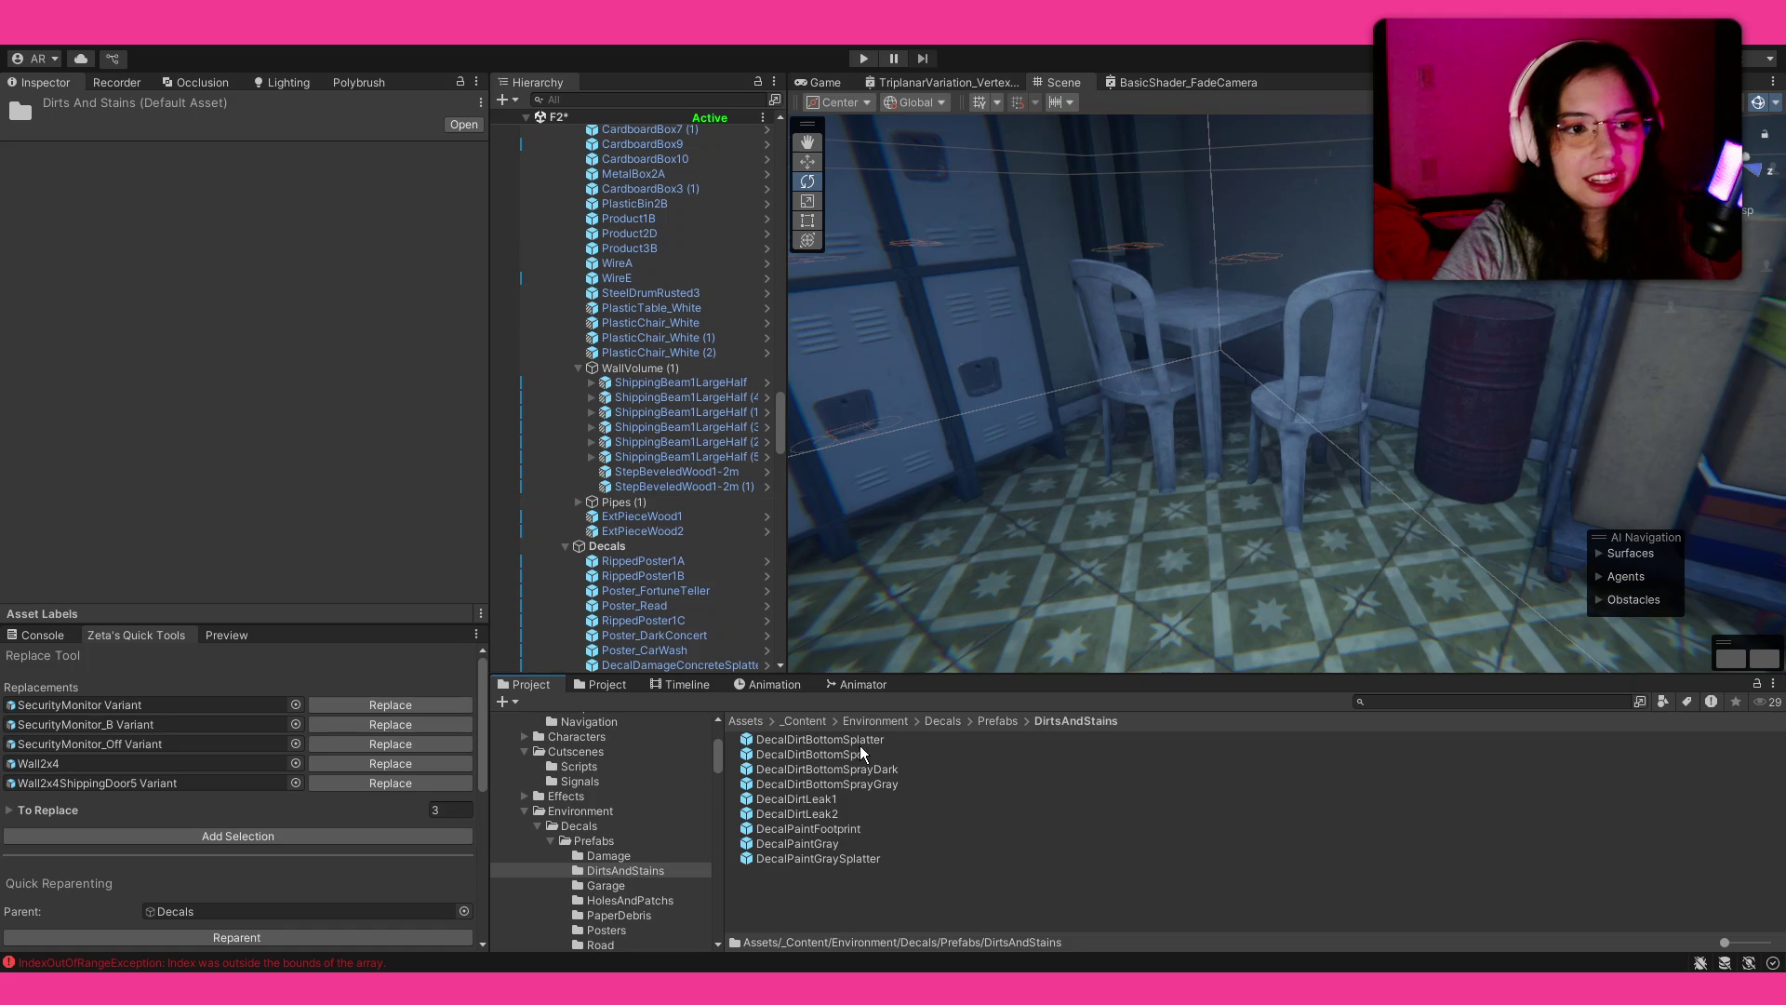
Step: Place DecalDirtBottomSpot on the floor, turned to about 135 degrees and shifted along Z
drag(869, 740, 1190, 516)
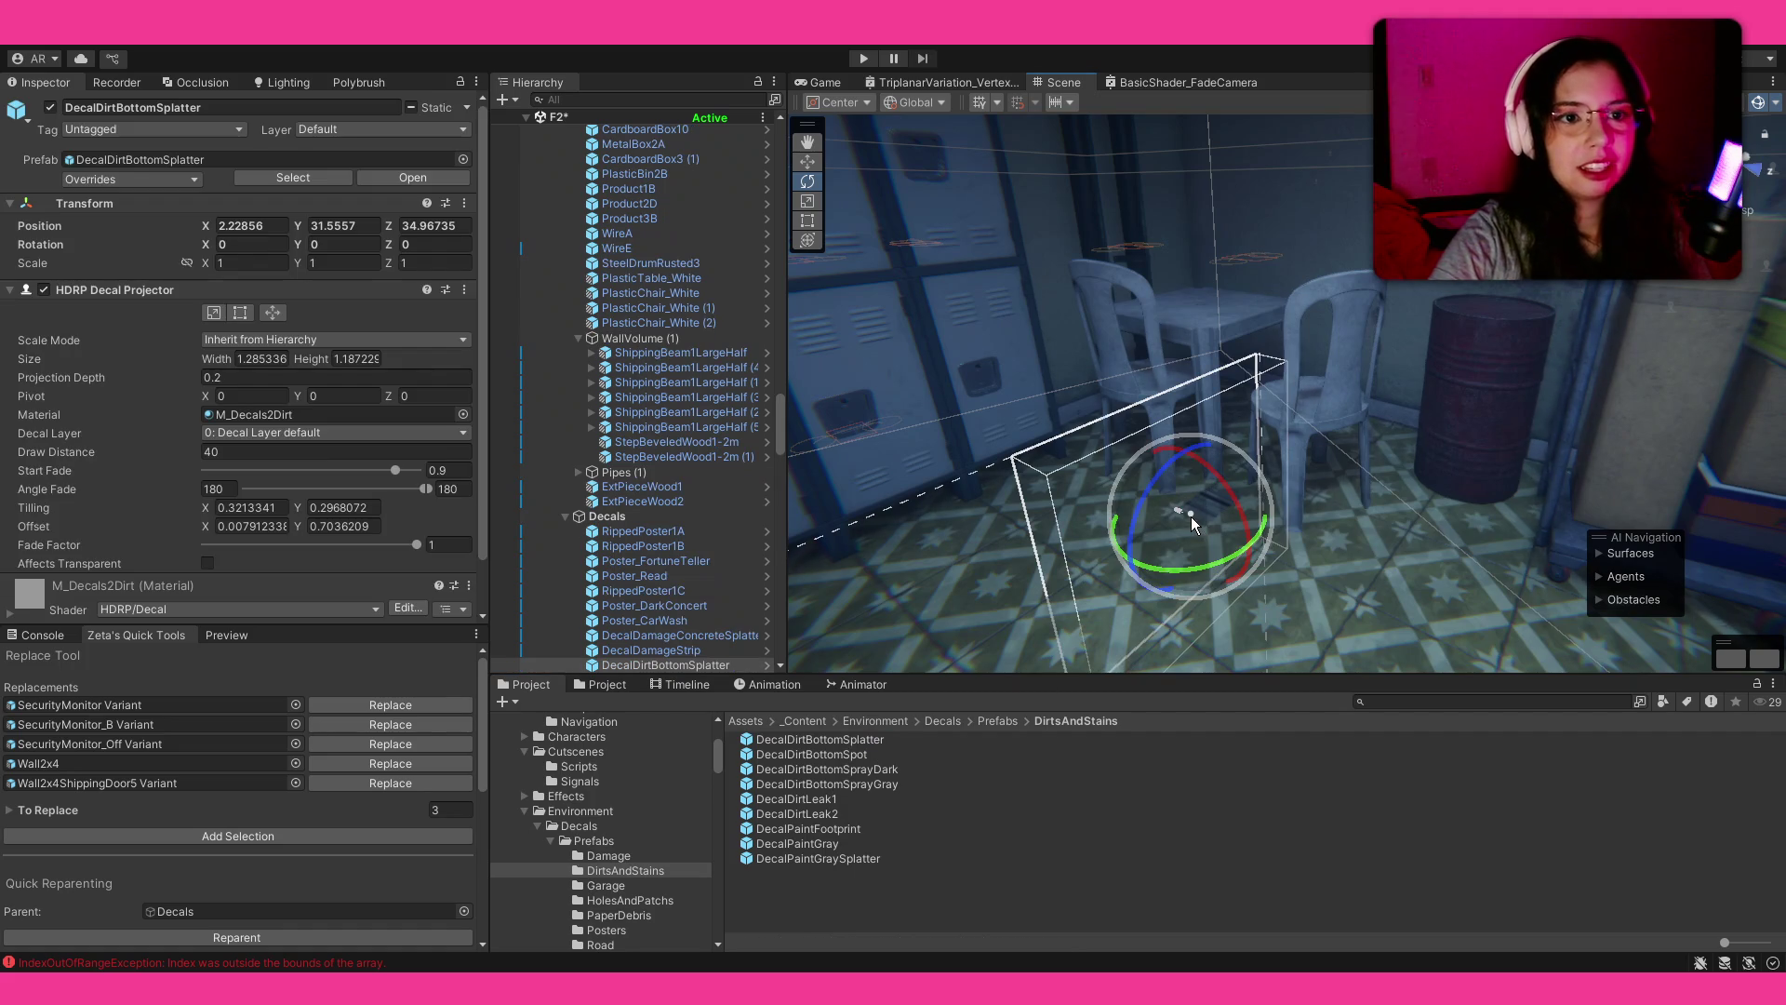
key(Delete)
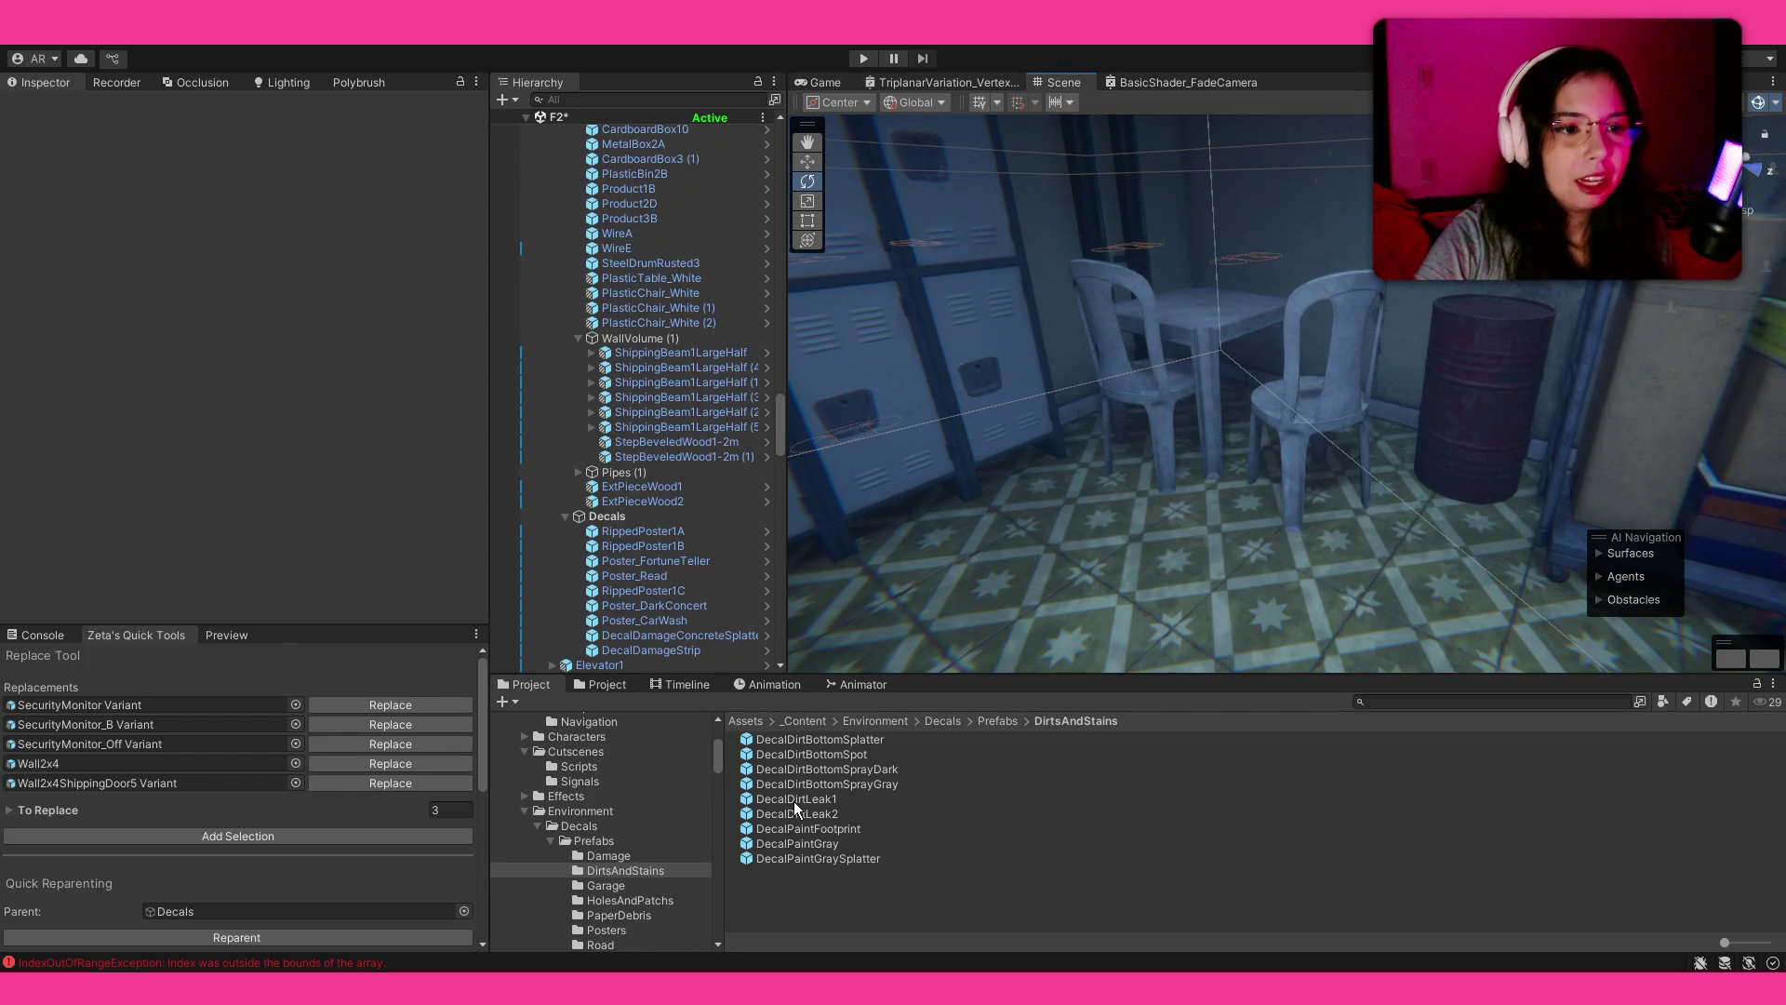
mouse_move(874, 763)
mouse_down()
mouse_move(863, 752)
mouse_move(1187, 519)
mouse_up()
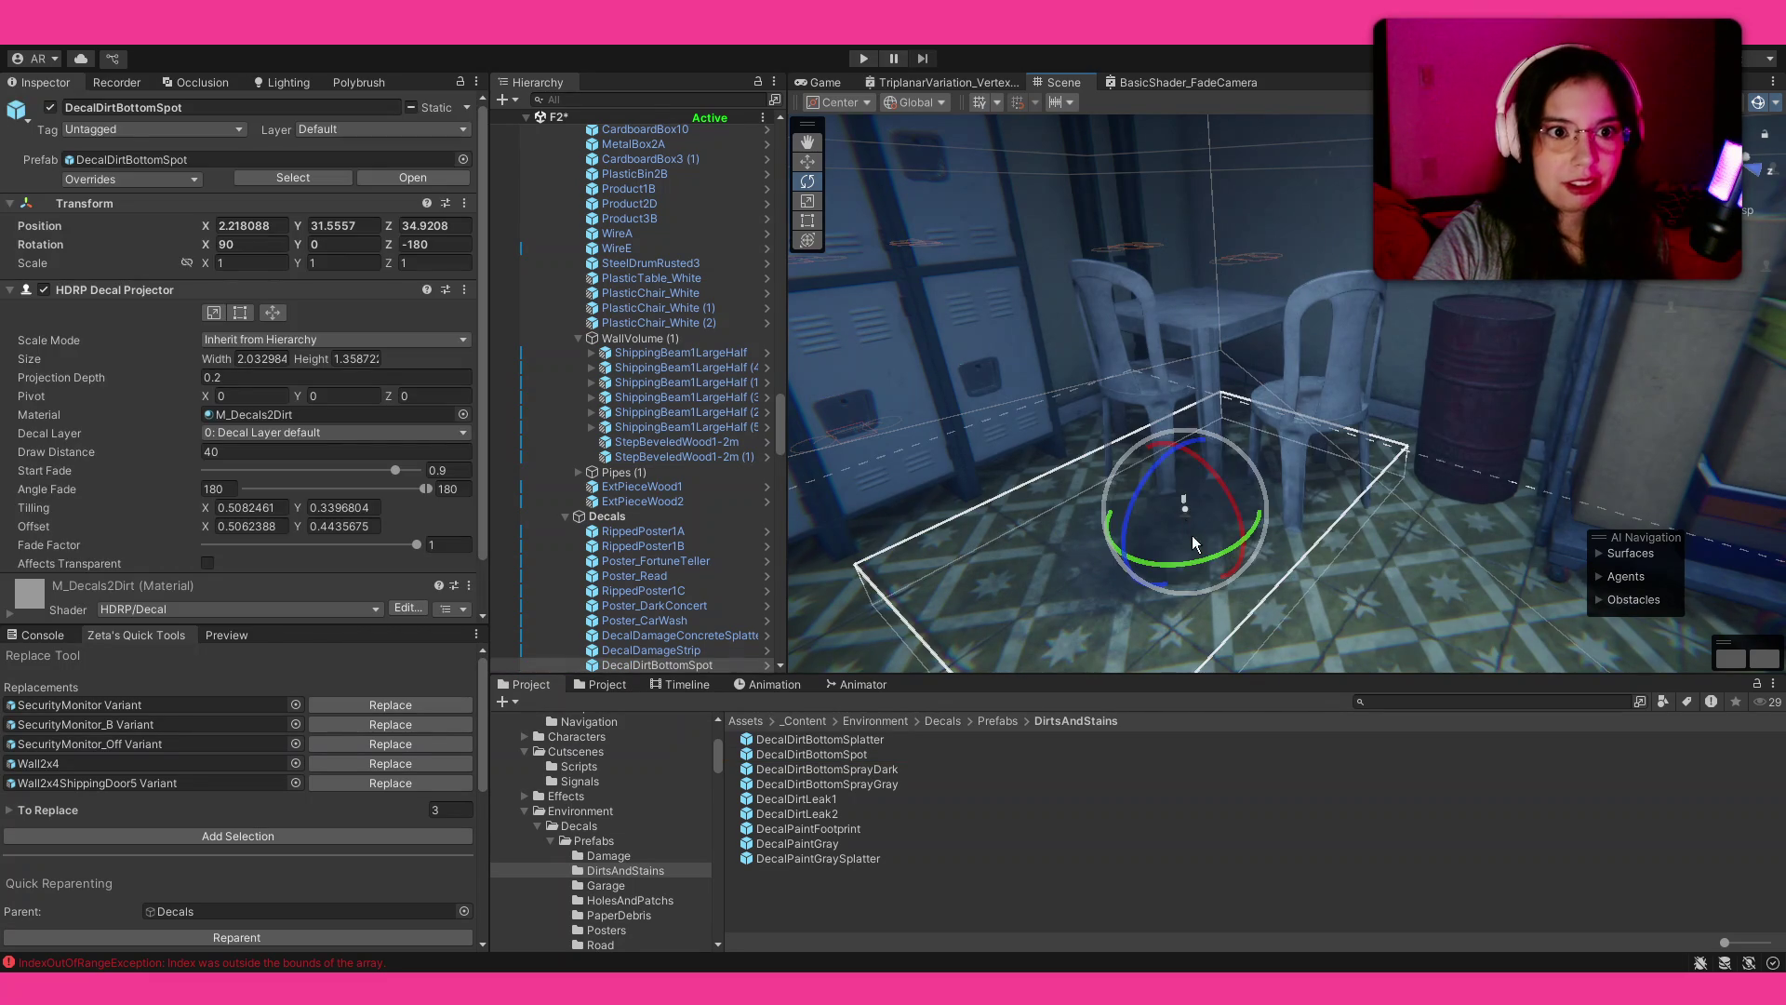
mouse_move(1116, 603)
mouse_down()
mouse_move(1058, 557)
mouse_move(1200, 565)
mouse_up()
key(w)
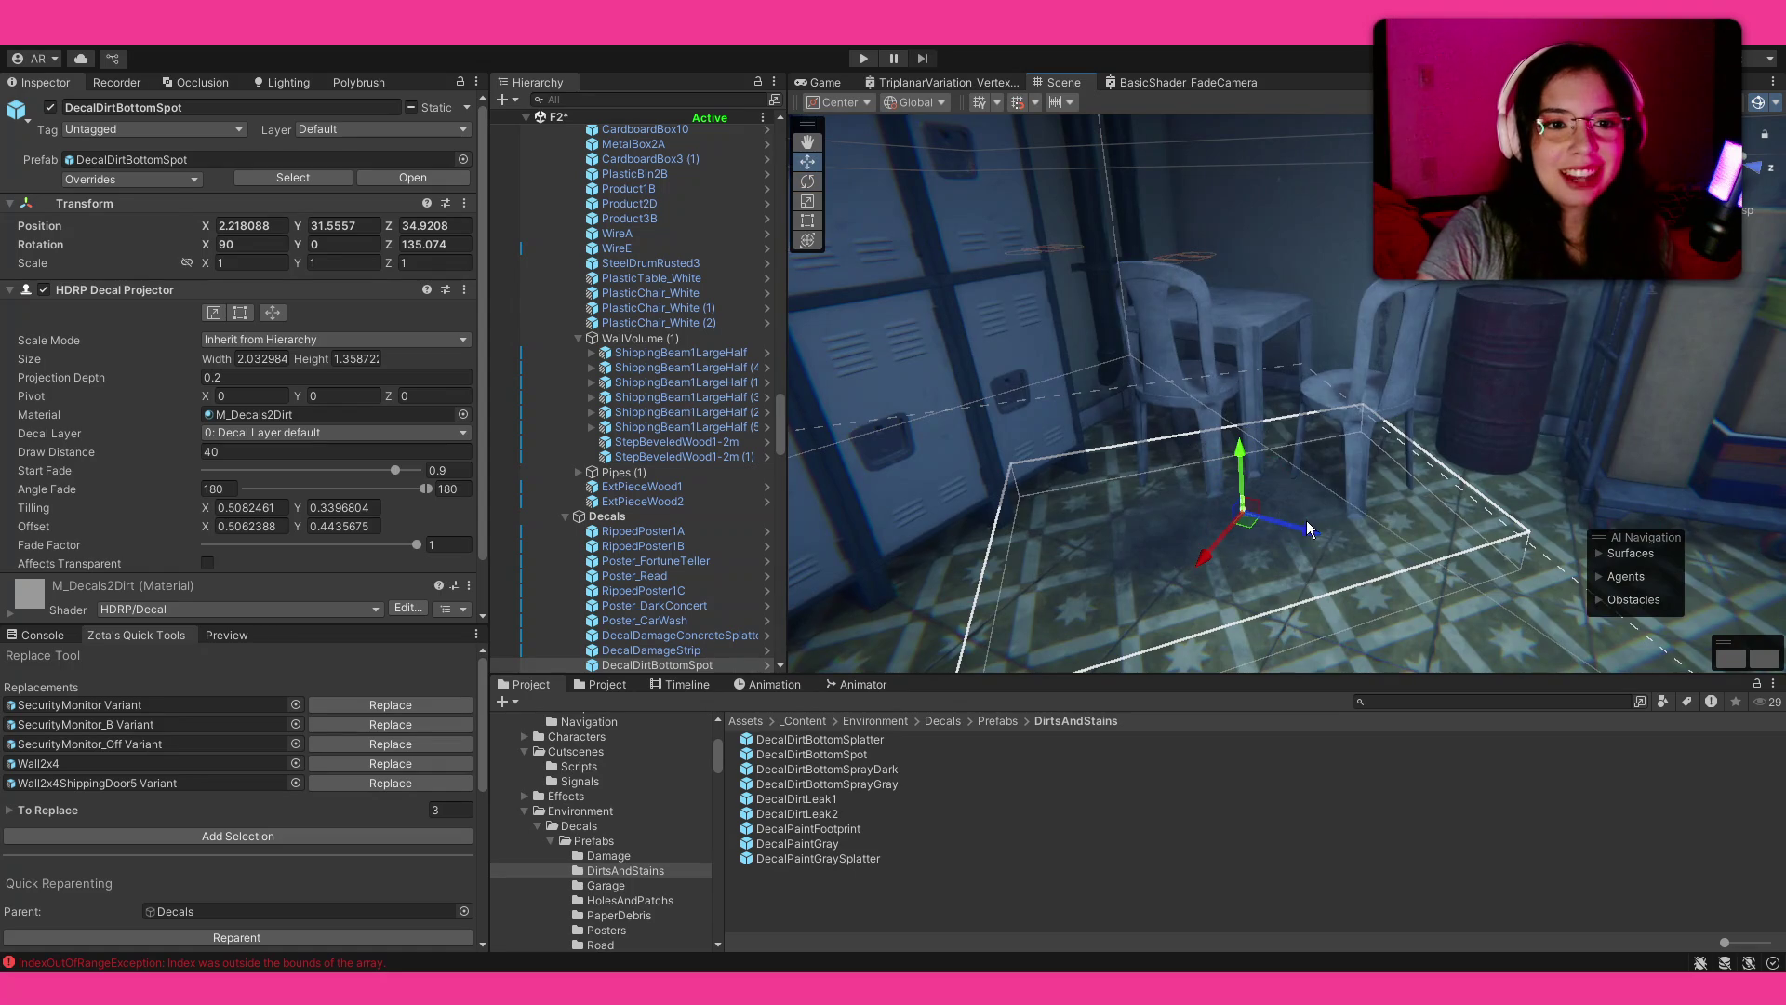
mouse_move(1316, 531)
mouse_down()
mouse_move(1200, 535)
mouse_move(1179, 455)
mouse_move(1286, 571)
mouse_move(1243, 424)
mouse_up()
Step: Inspect the DecalDirtLeak2 prefab and orbit the view around the chairs
click(796, 813)
click(1275, 574)
click(948, 822)
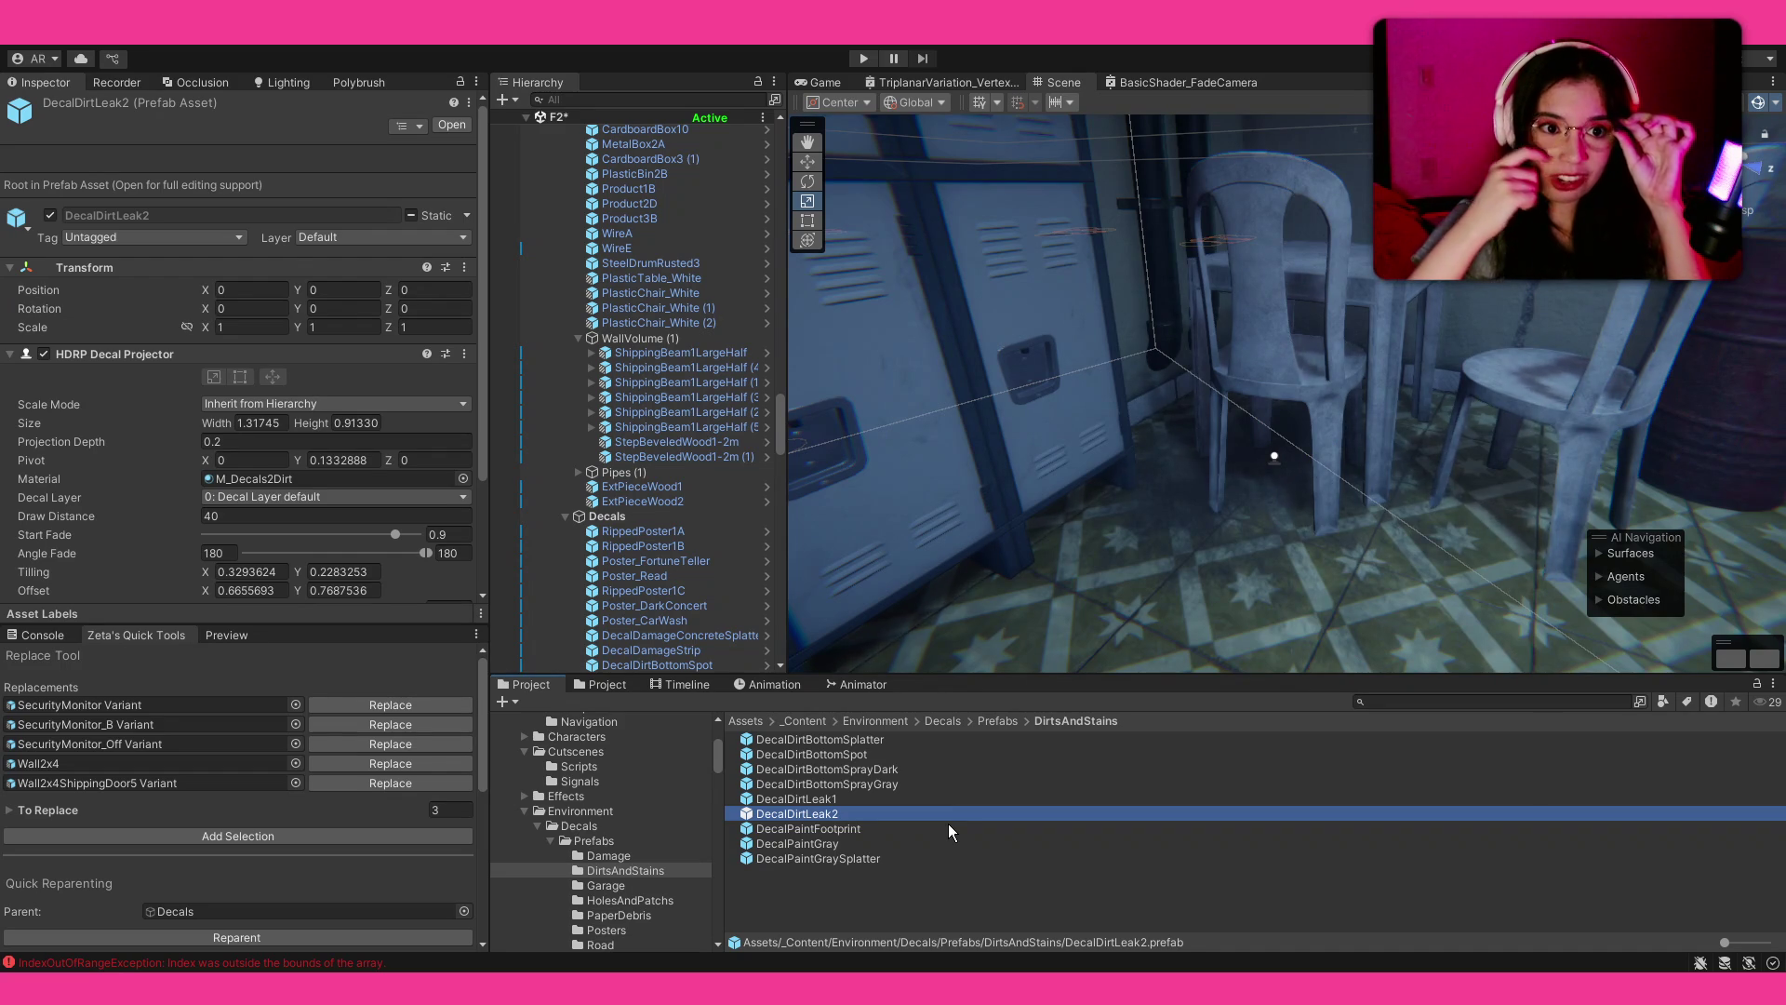
drag(1276, 450, 1278, 528)
click(1140, 904)
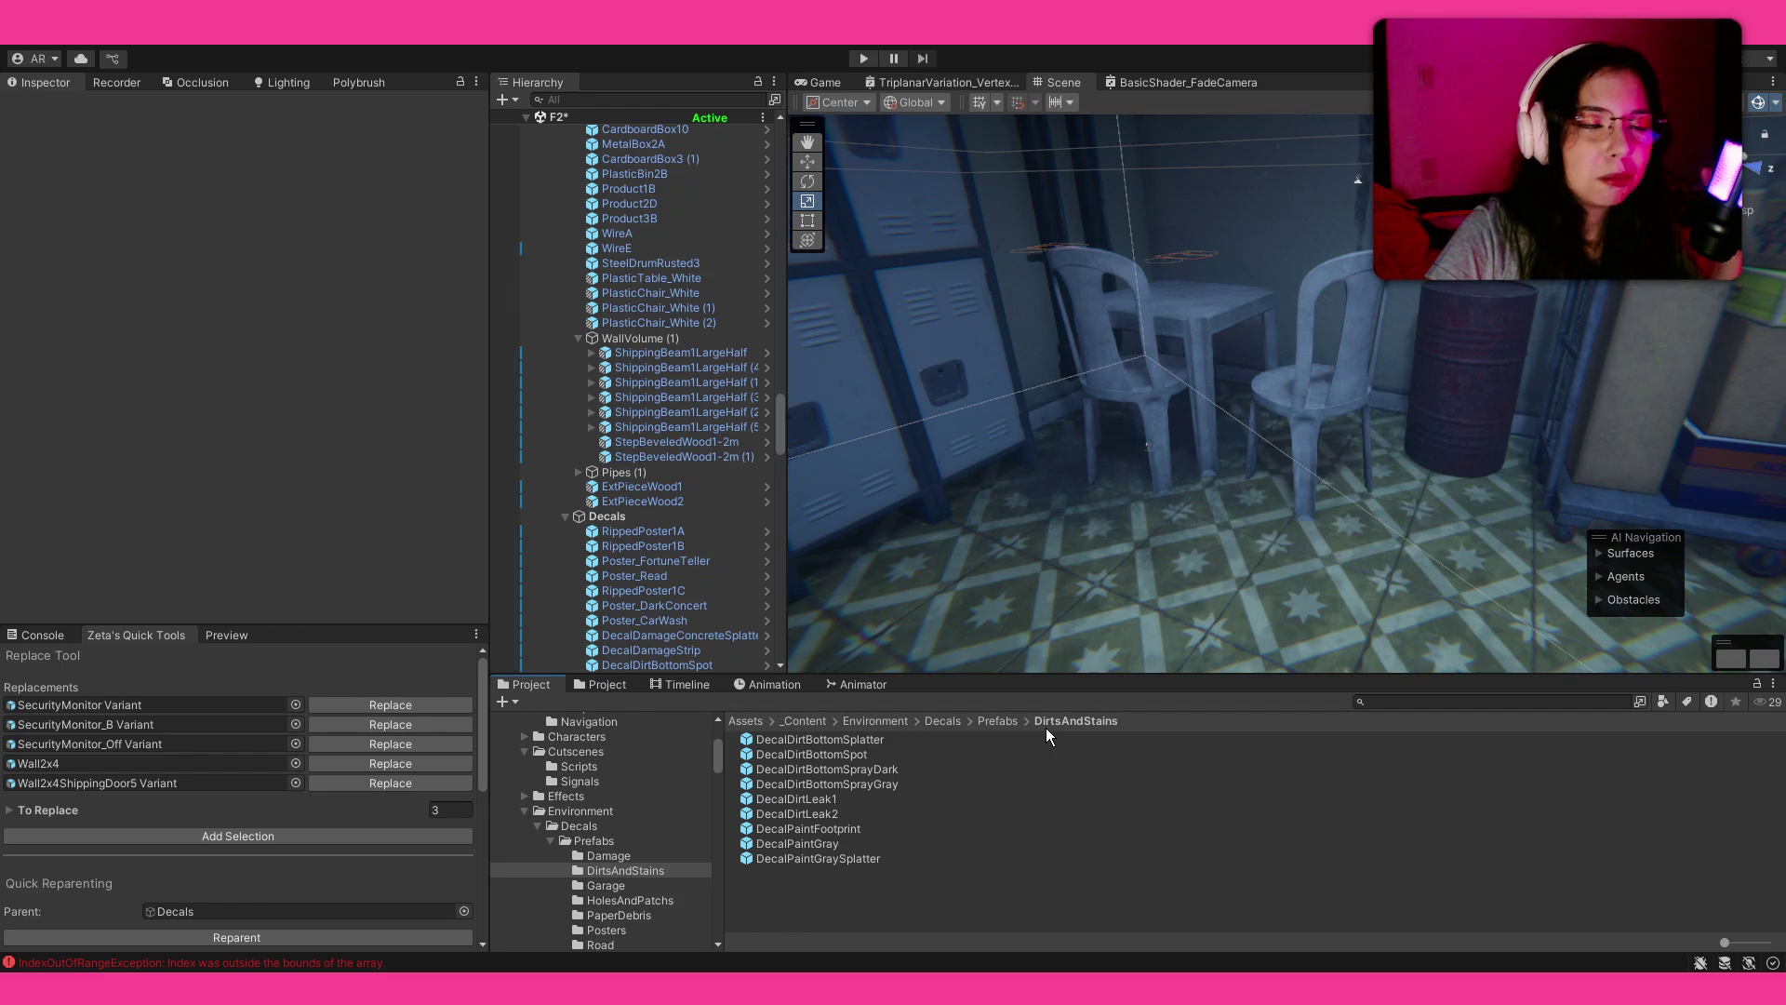
mouse_move(1060, 577)
mouse_down()
mouse_move(1069, 510)
mouse_move(1125, 546)
mouse_move(1052, 479)
mouse_move(1135, 483)
mouse_move(1193, 539)
mouse_up()
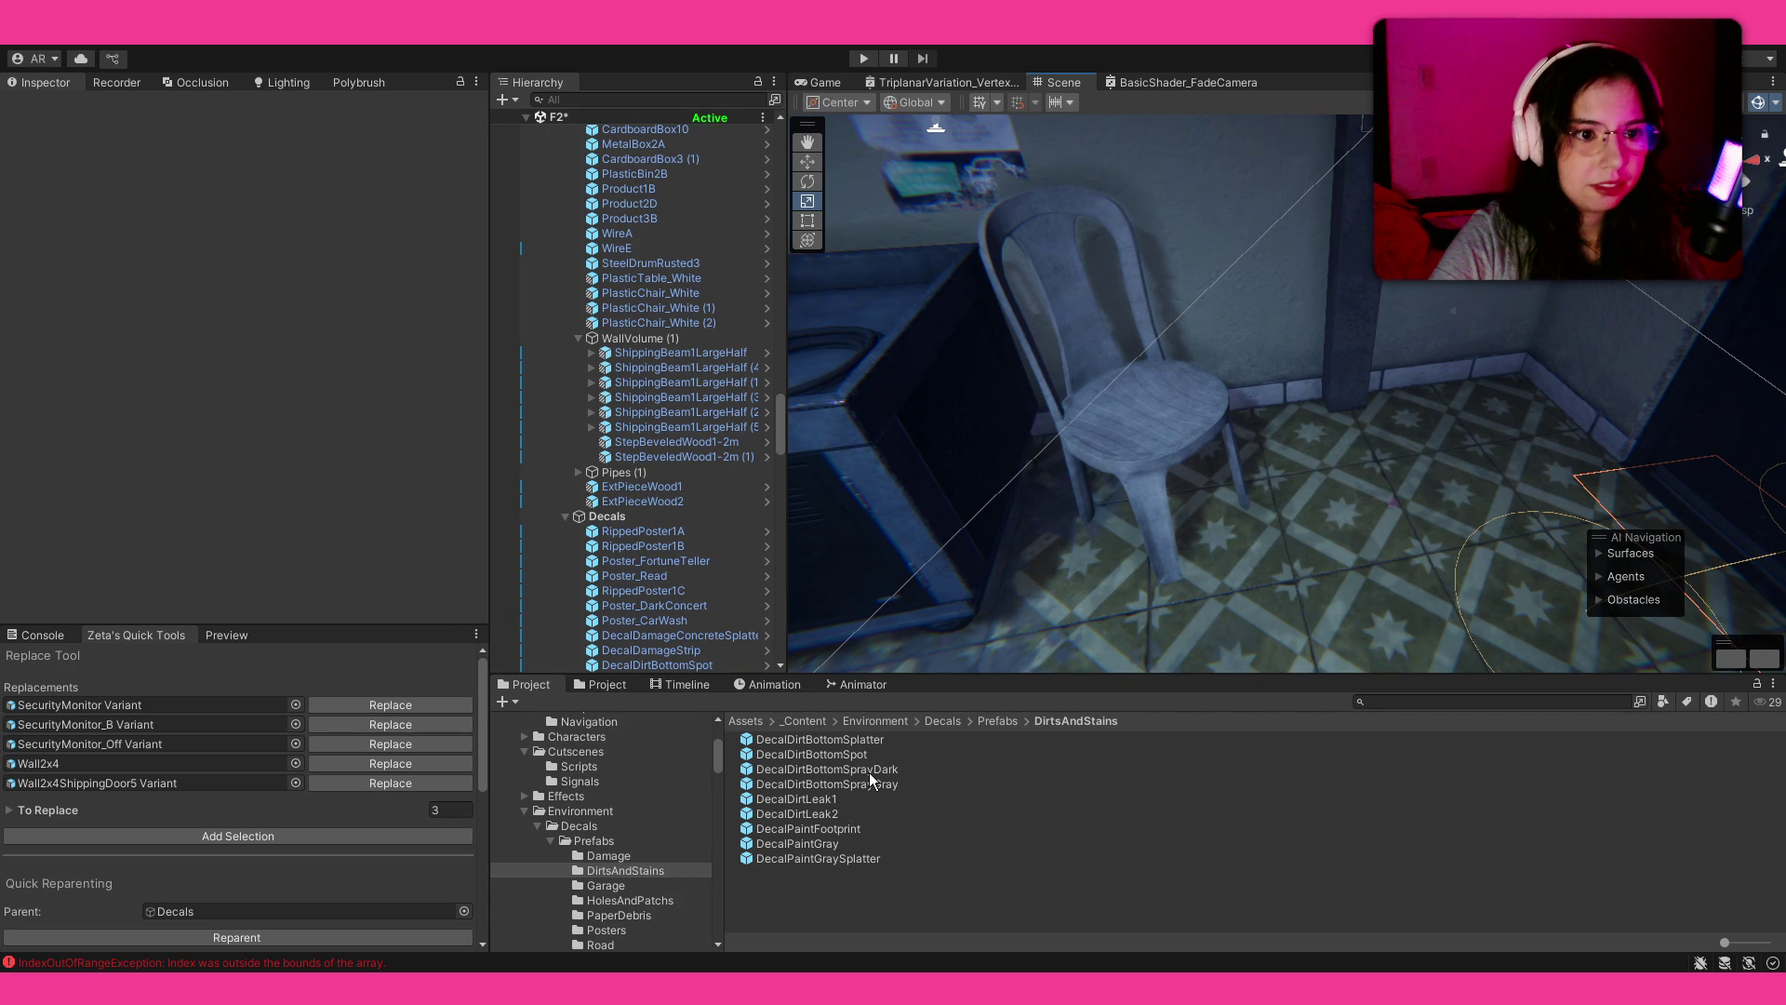
Step: Place a DecalDirtBottomSprayDark decal stretched wider along X, keeping its original rotation
mouse_move(869, 772)
mouse_down()
mouse_move(1304, 298)
mouse_move(1264, 333)
mouse_move(1252, 308)
mouse_move(1297, 339)
mouse_move(1209, 332)
mouse_up()
drag(1326, 321, 1350, 323)
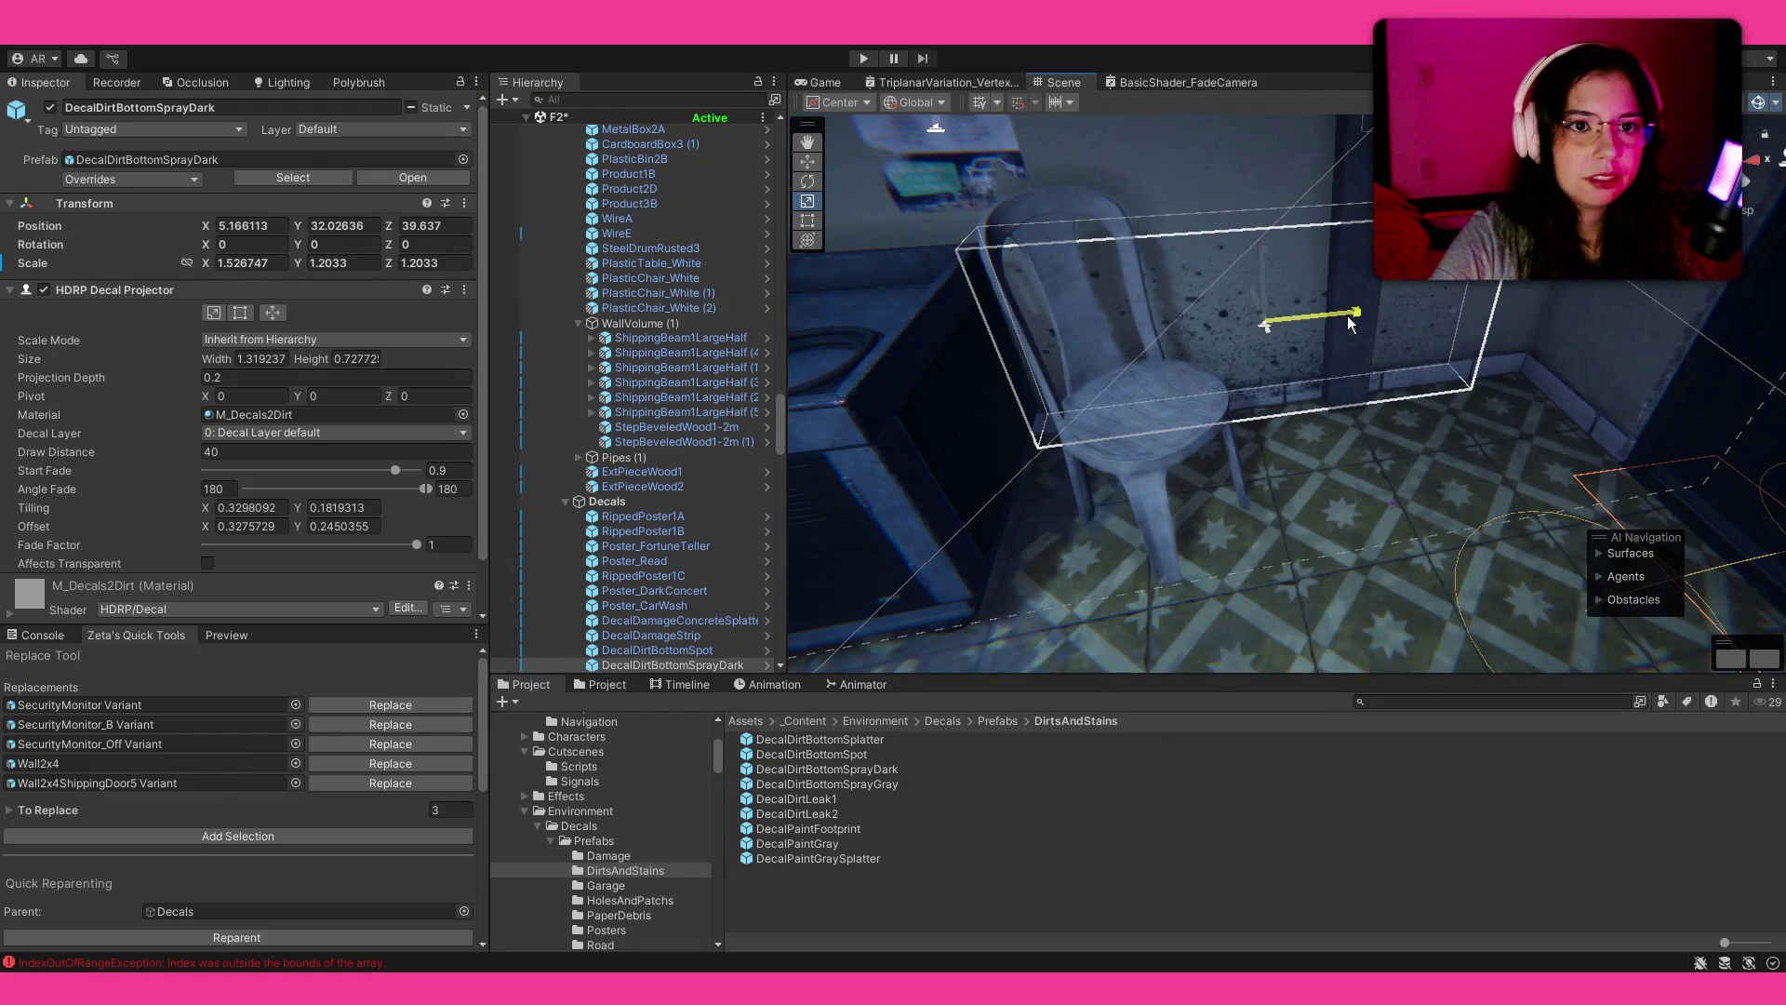
key(w)
click(1262, 258)
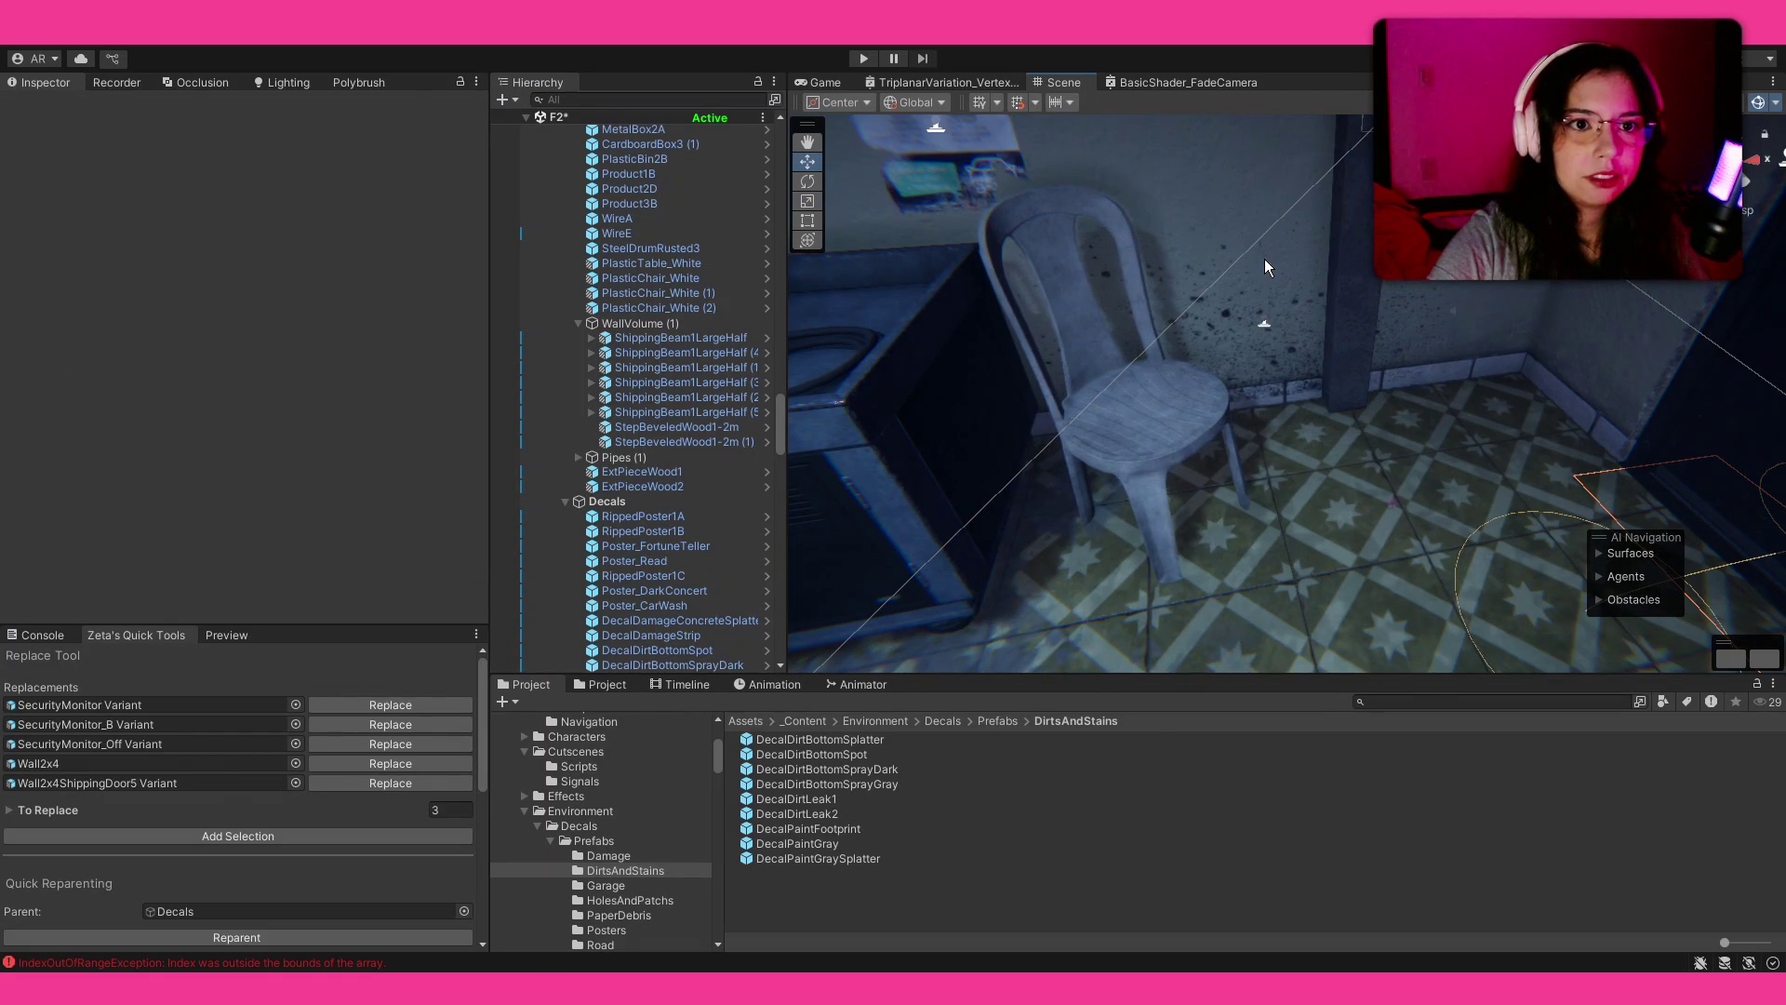
click(1265, 267)
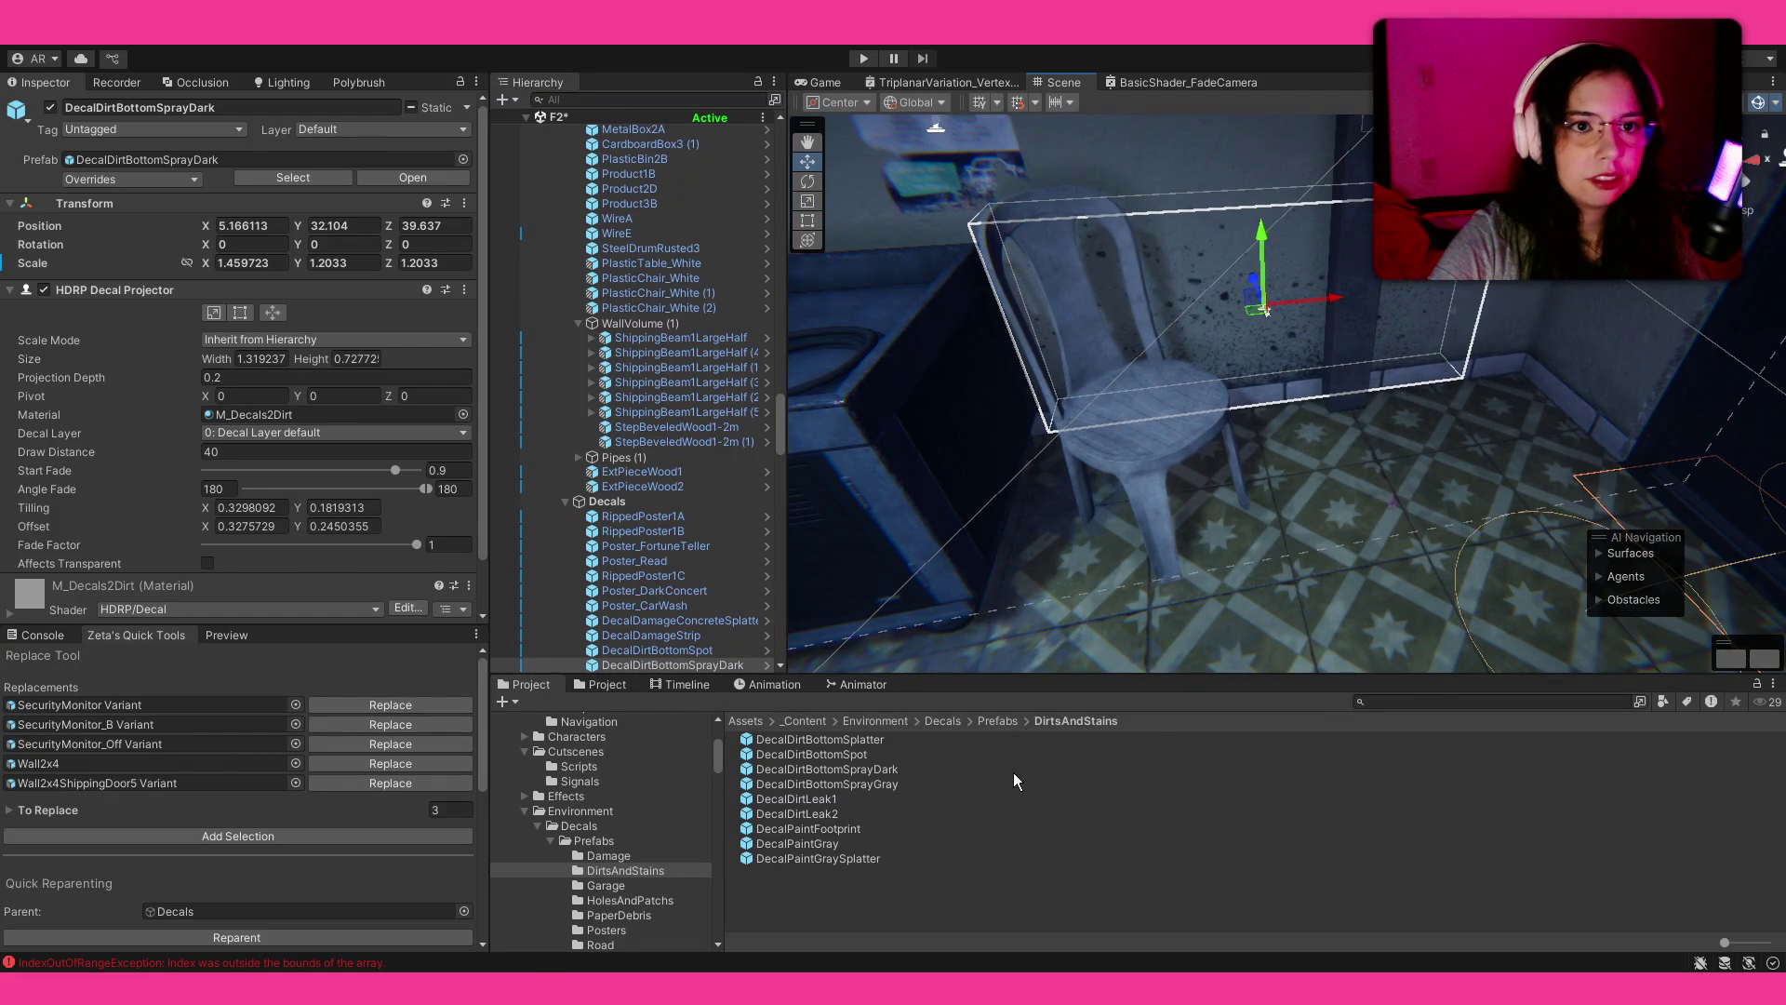
click(1014, 784)
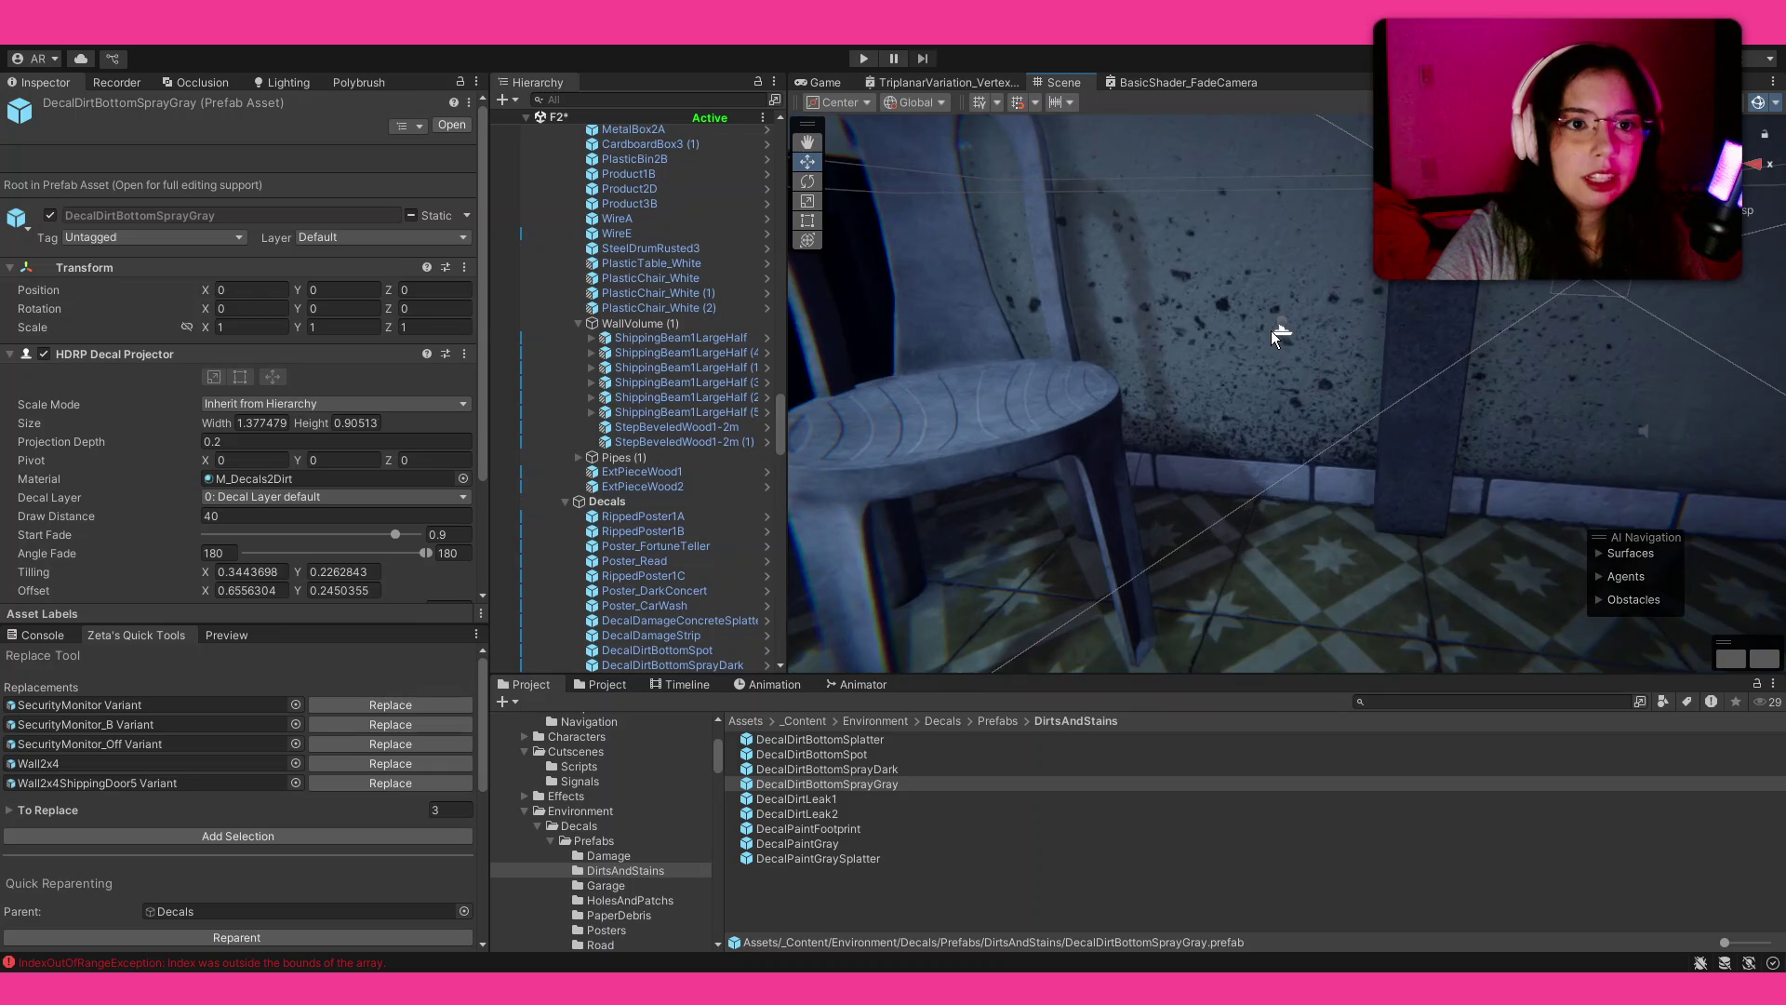
click(1280, 337)
key(e)
drag(1280, 339, 940, 451)
key(ctrl+z)
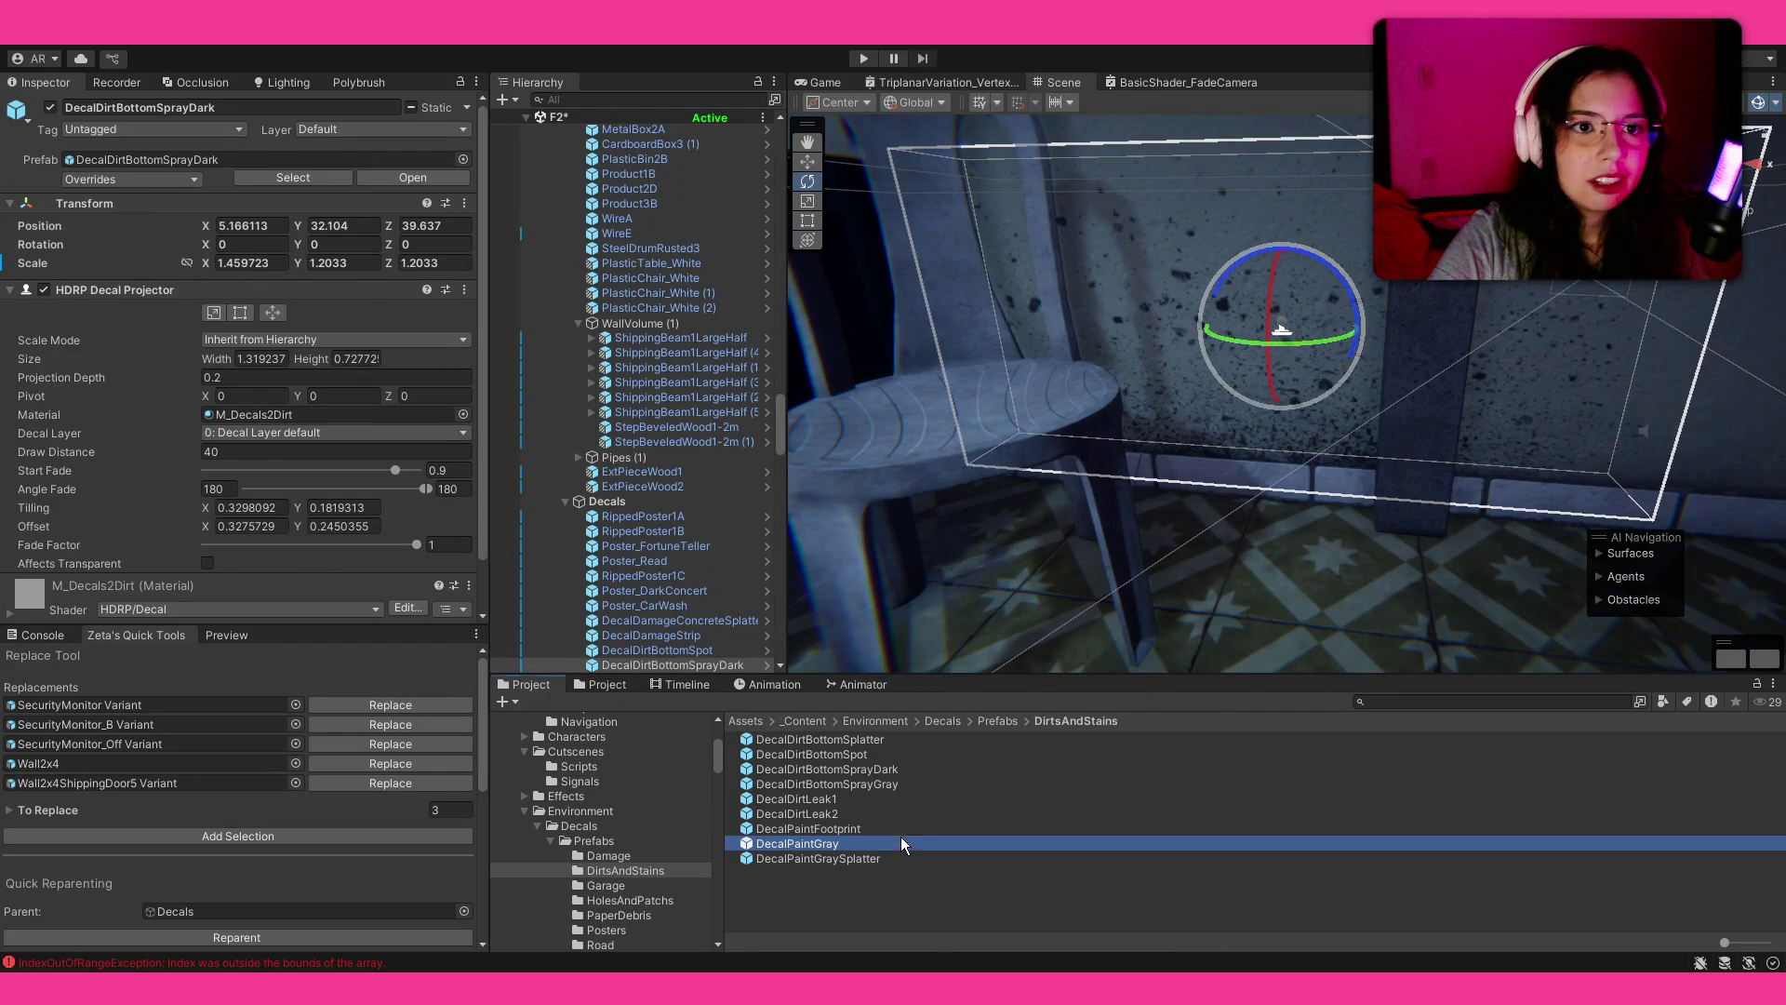
click(902, 845)
Step: Turn the view past the bench and lockers to select the white plastic table
drag(960, 441, 960, 441)
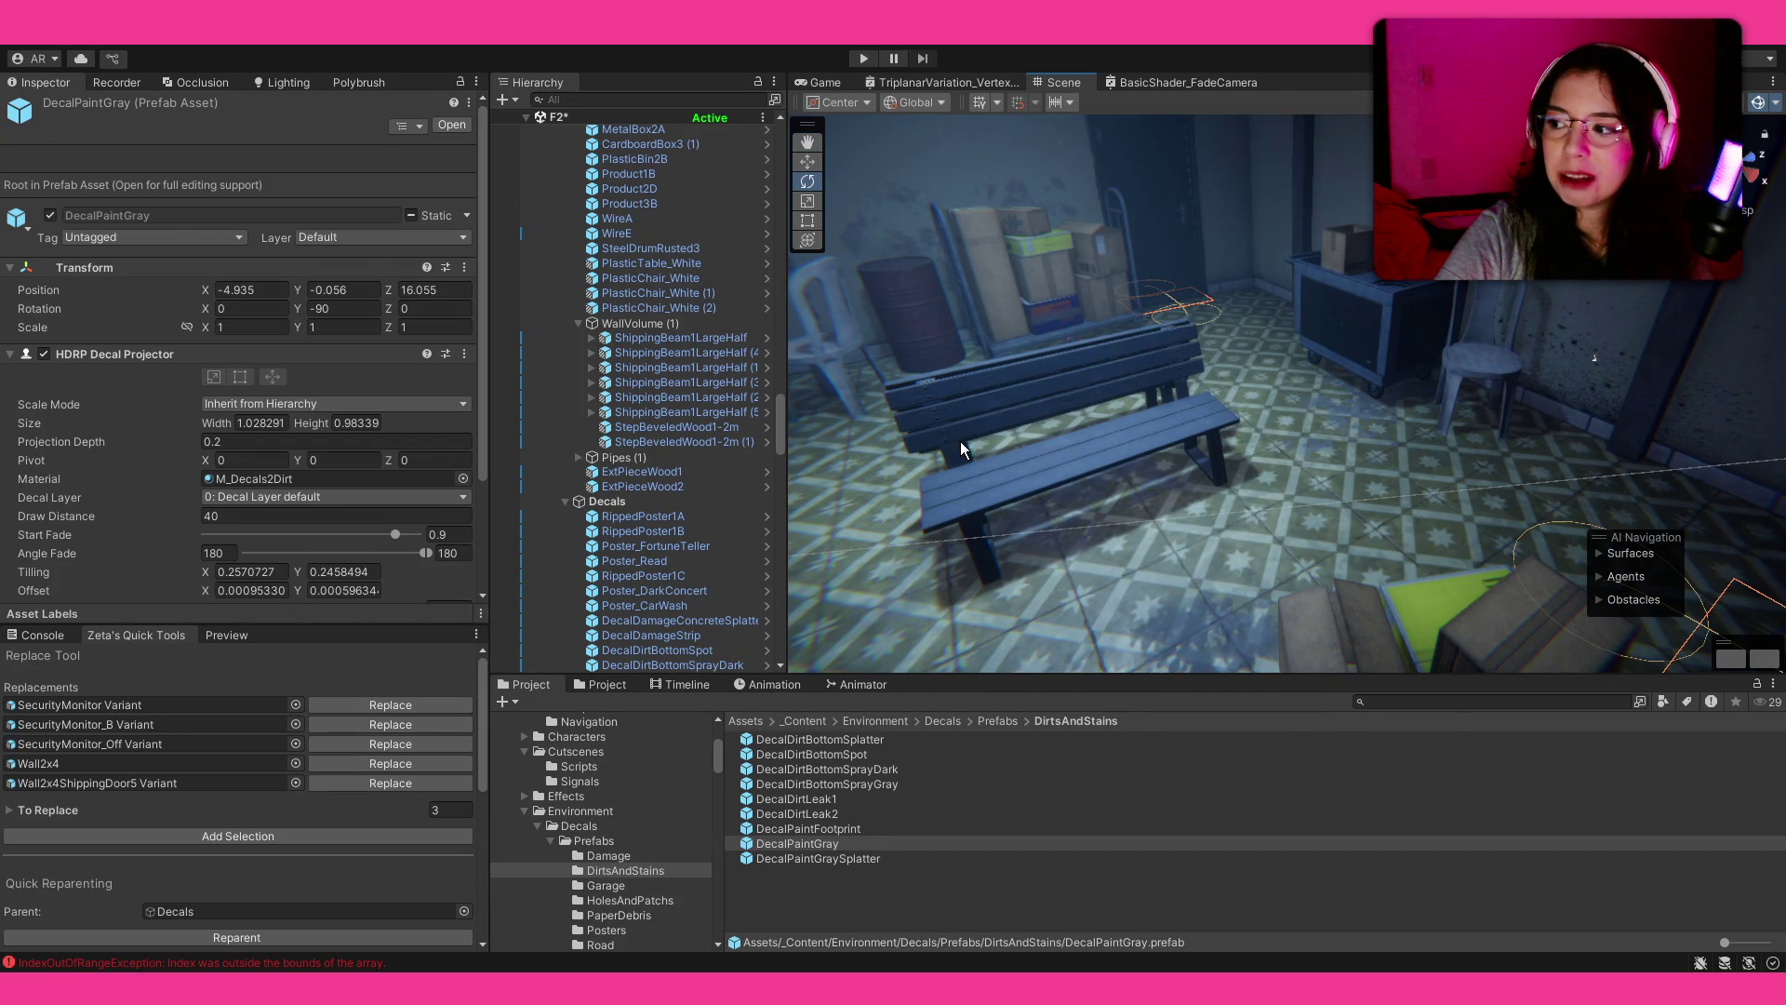
mouse_move(1209, 399)
mouse_down()
mouse_move(544, 333)
mouse_move(244, 480)
mouse_move(242, 390)
mouse_up()
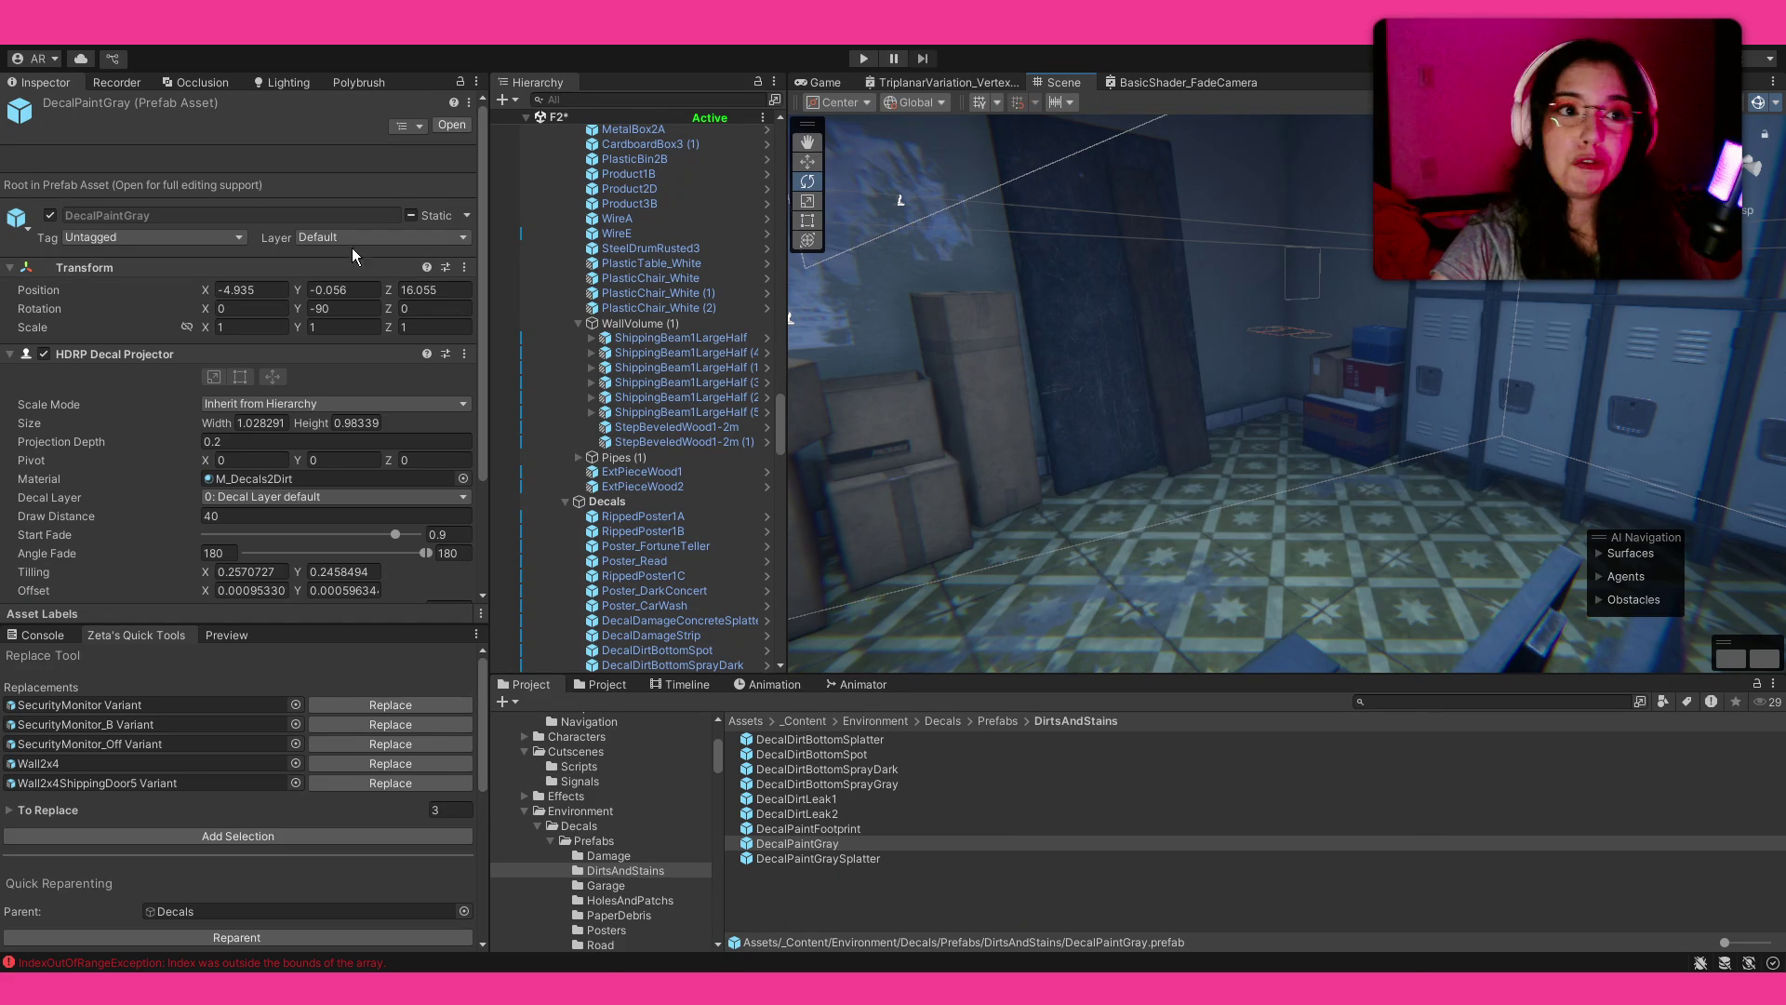
mouse_move(833, 332)
mouse_down()
mouse_move(773, 308)
mouse_move(1445, 311)
mouse_move(1358, 317)
mouse_up()
click(1352, 306)
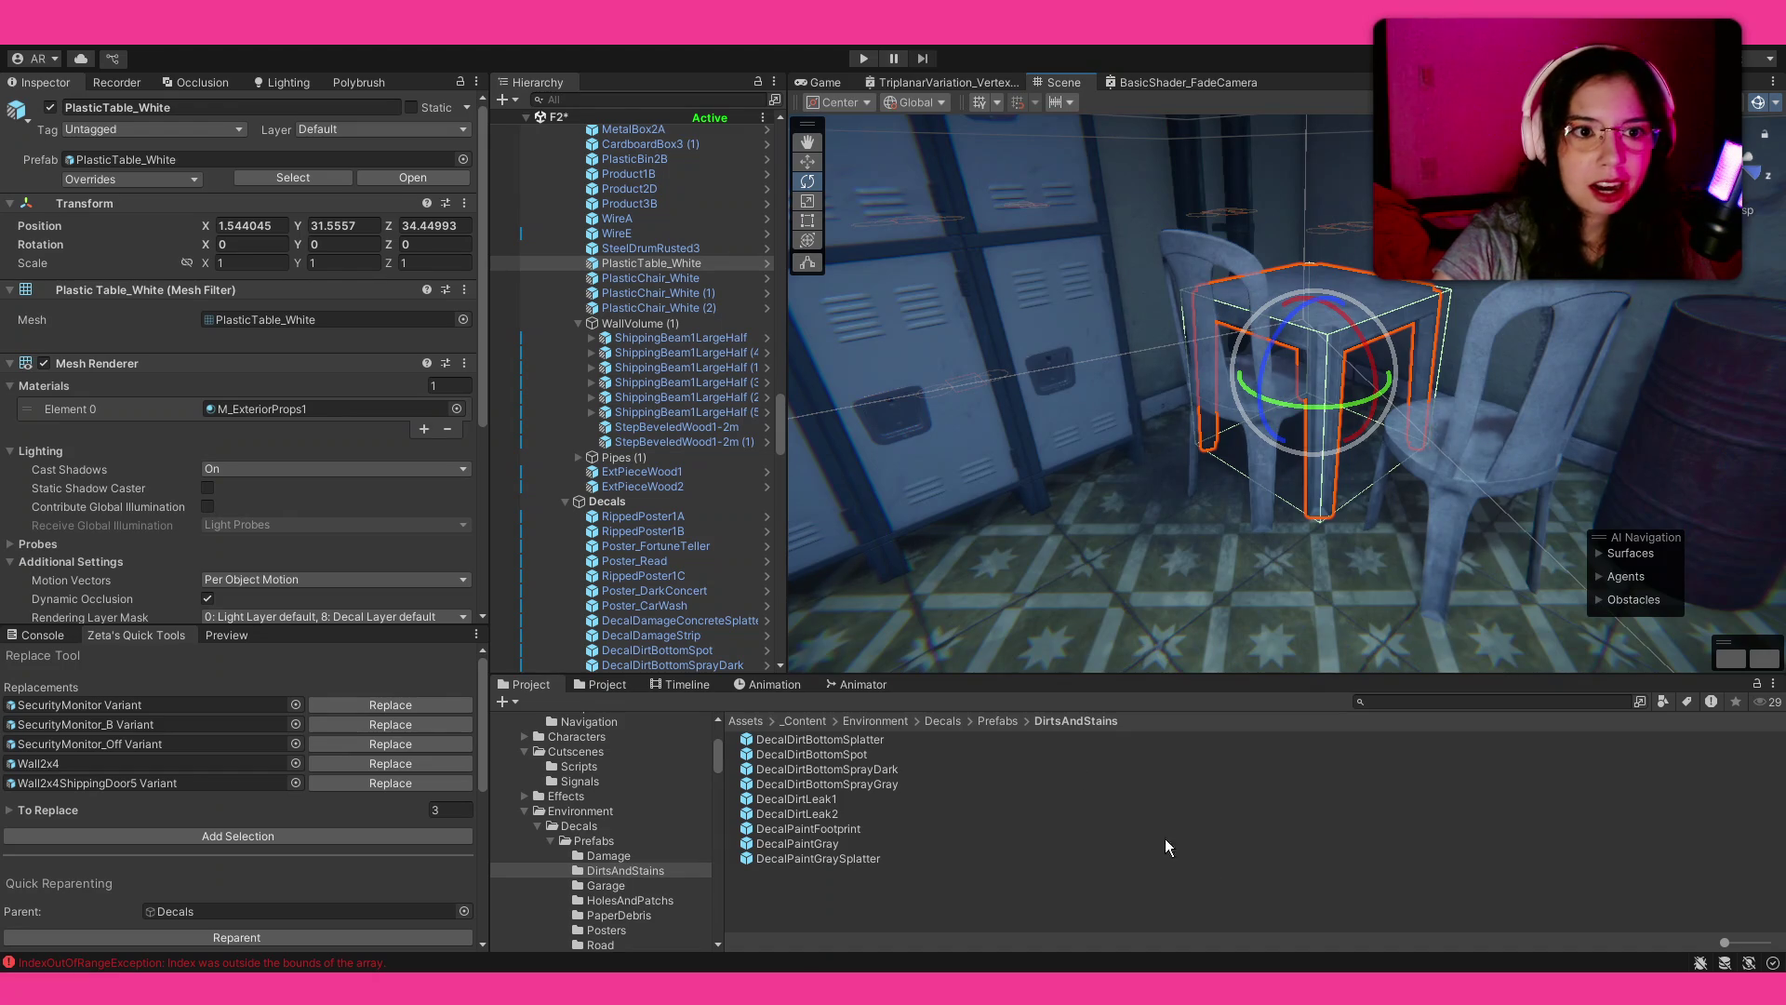
Step: Fly past the stacked boxes, door, monitor wall, desk and lockers to the lit corridor
click(1080, 885)
key(w)
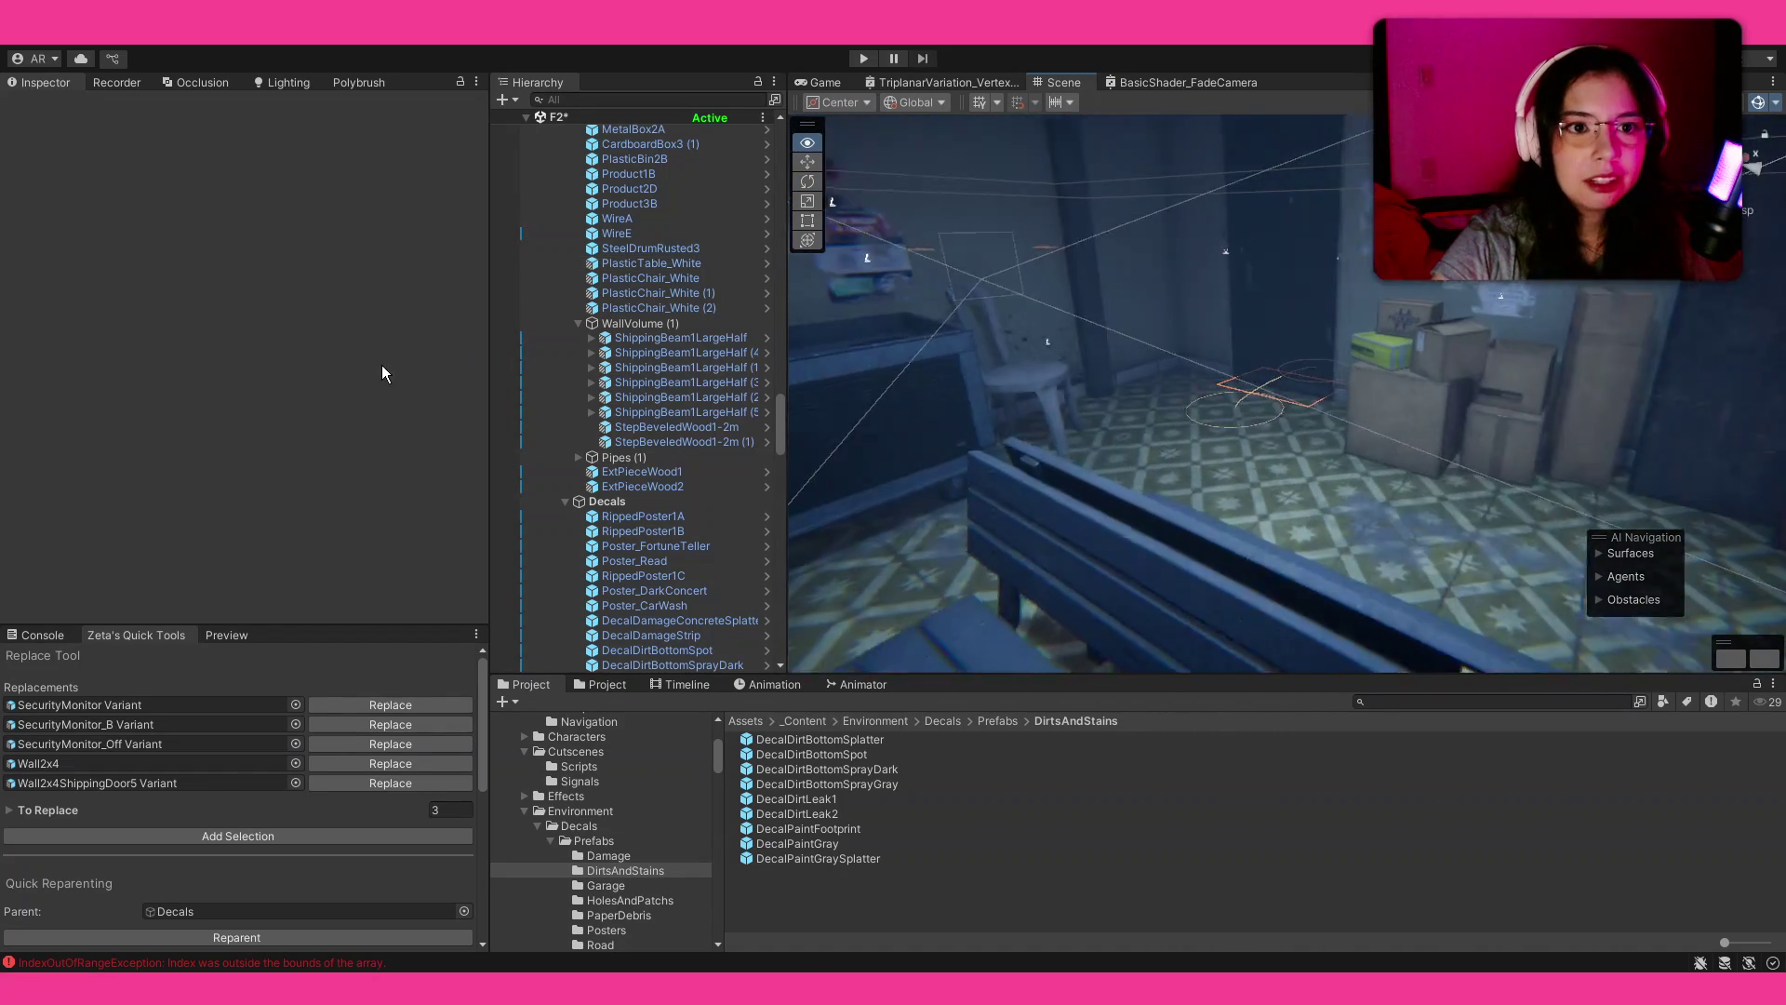
drag(1092, 361, 1176, 335)
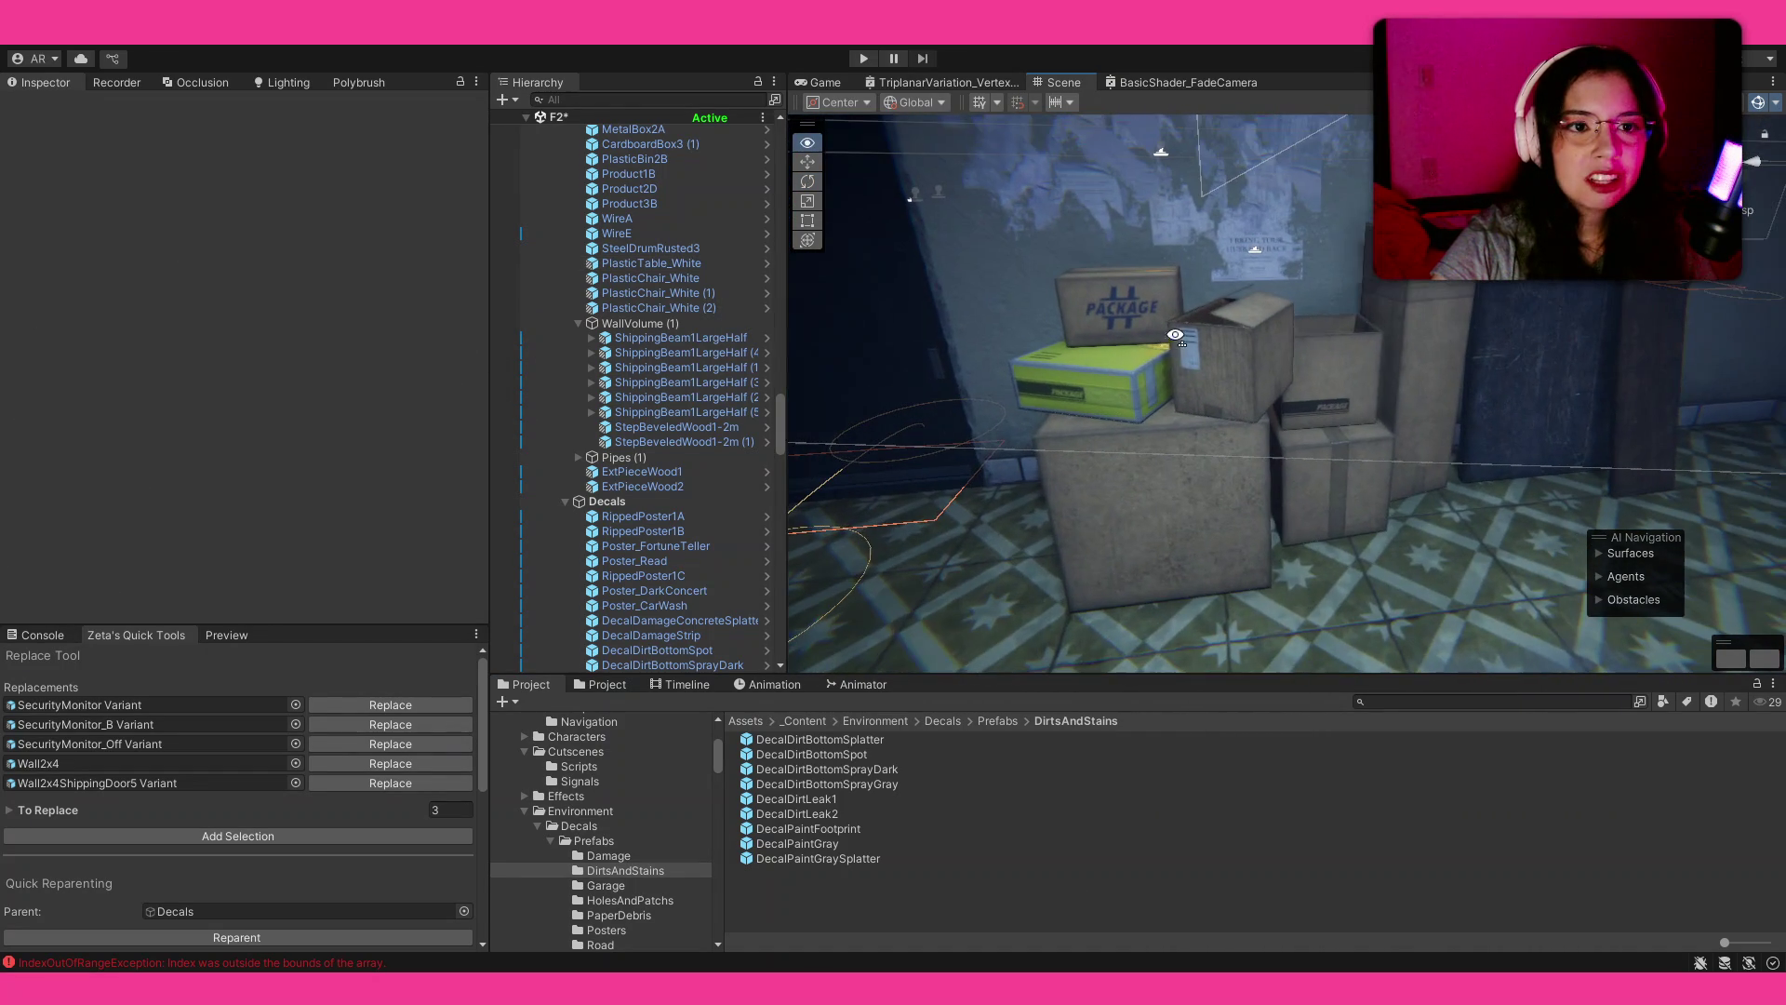
mouse_move(1370, 350)
mouse_down()
mouse_move(409, 281)
mouse_move(521, 166)
mouse_move(398, 220)
mouse_move(131, 271)
mouse_move(904, 381)
mouse_up()
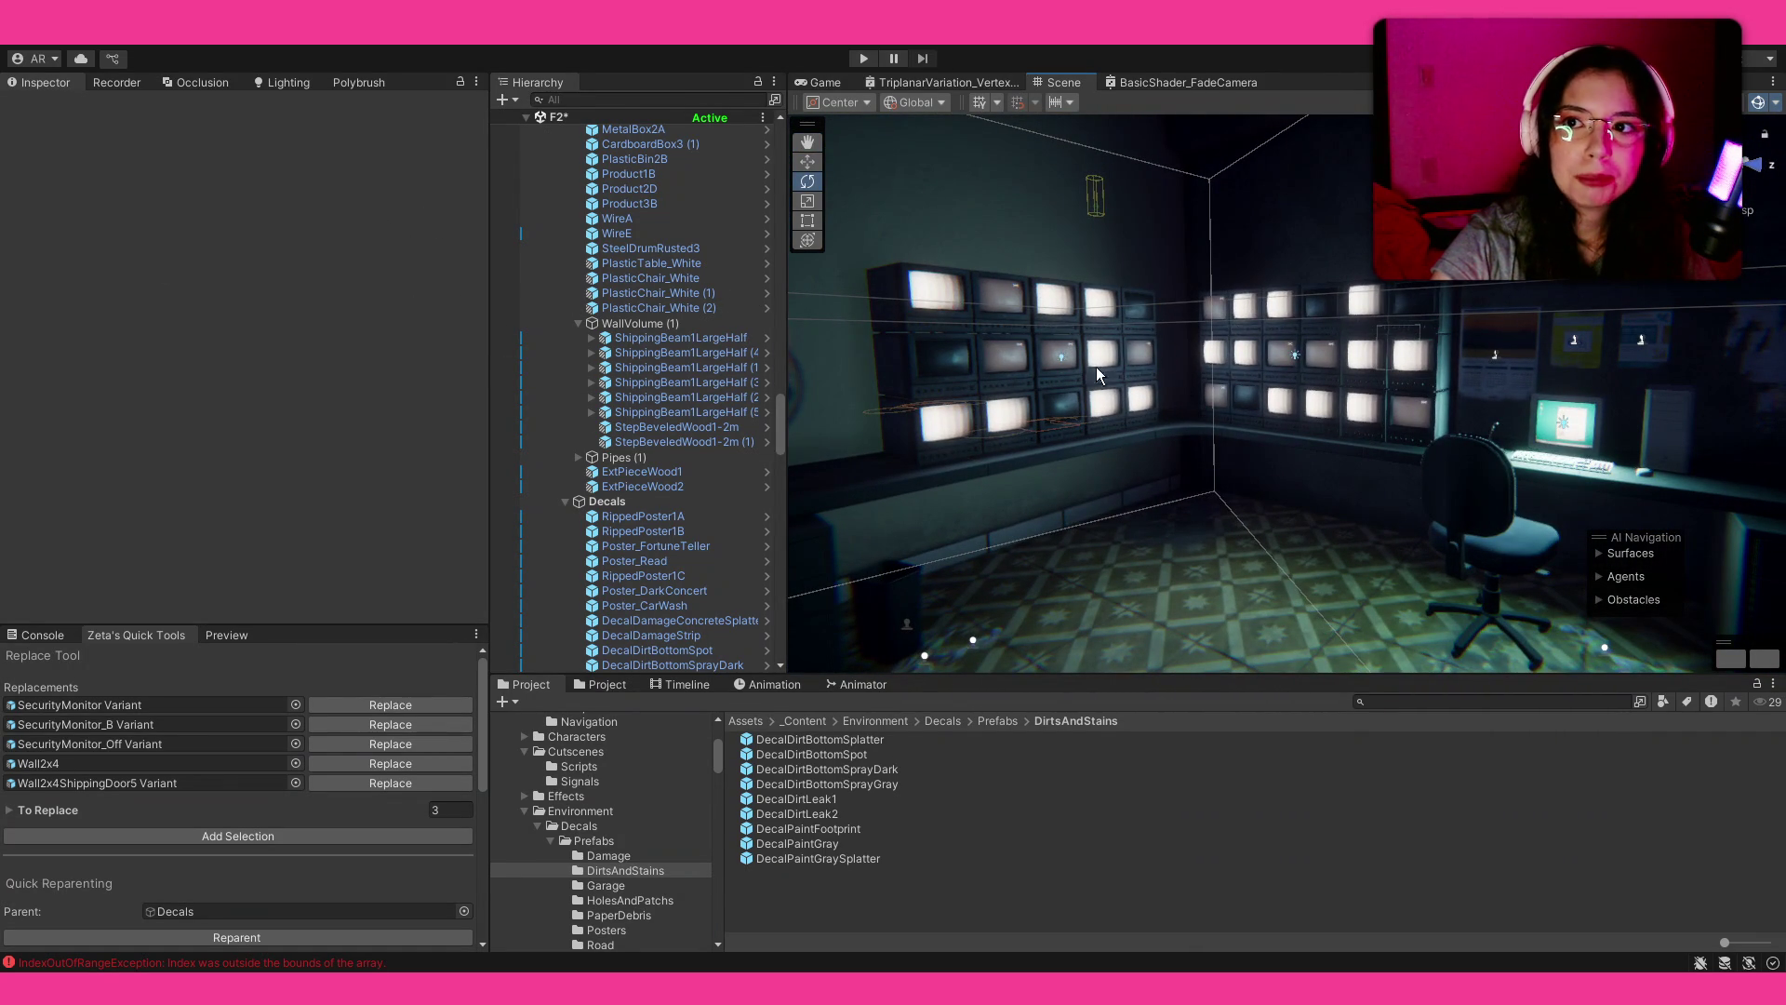
drag(1042, 365, 1085, 370)
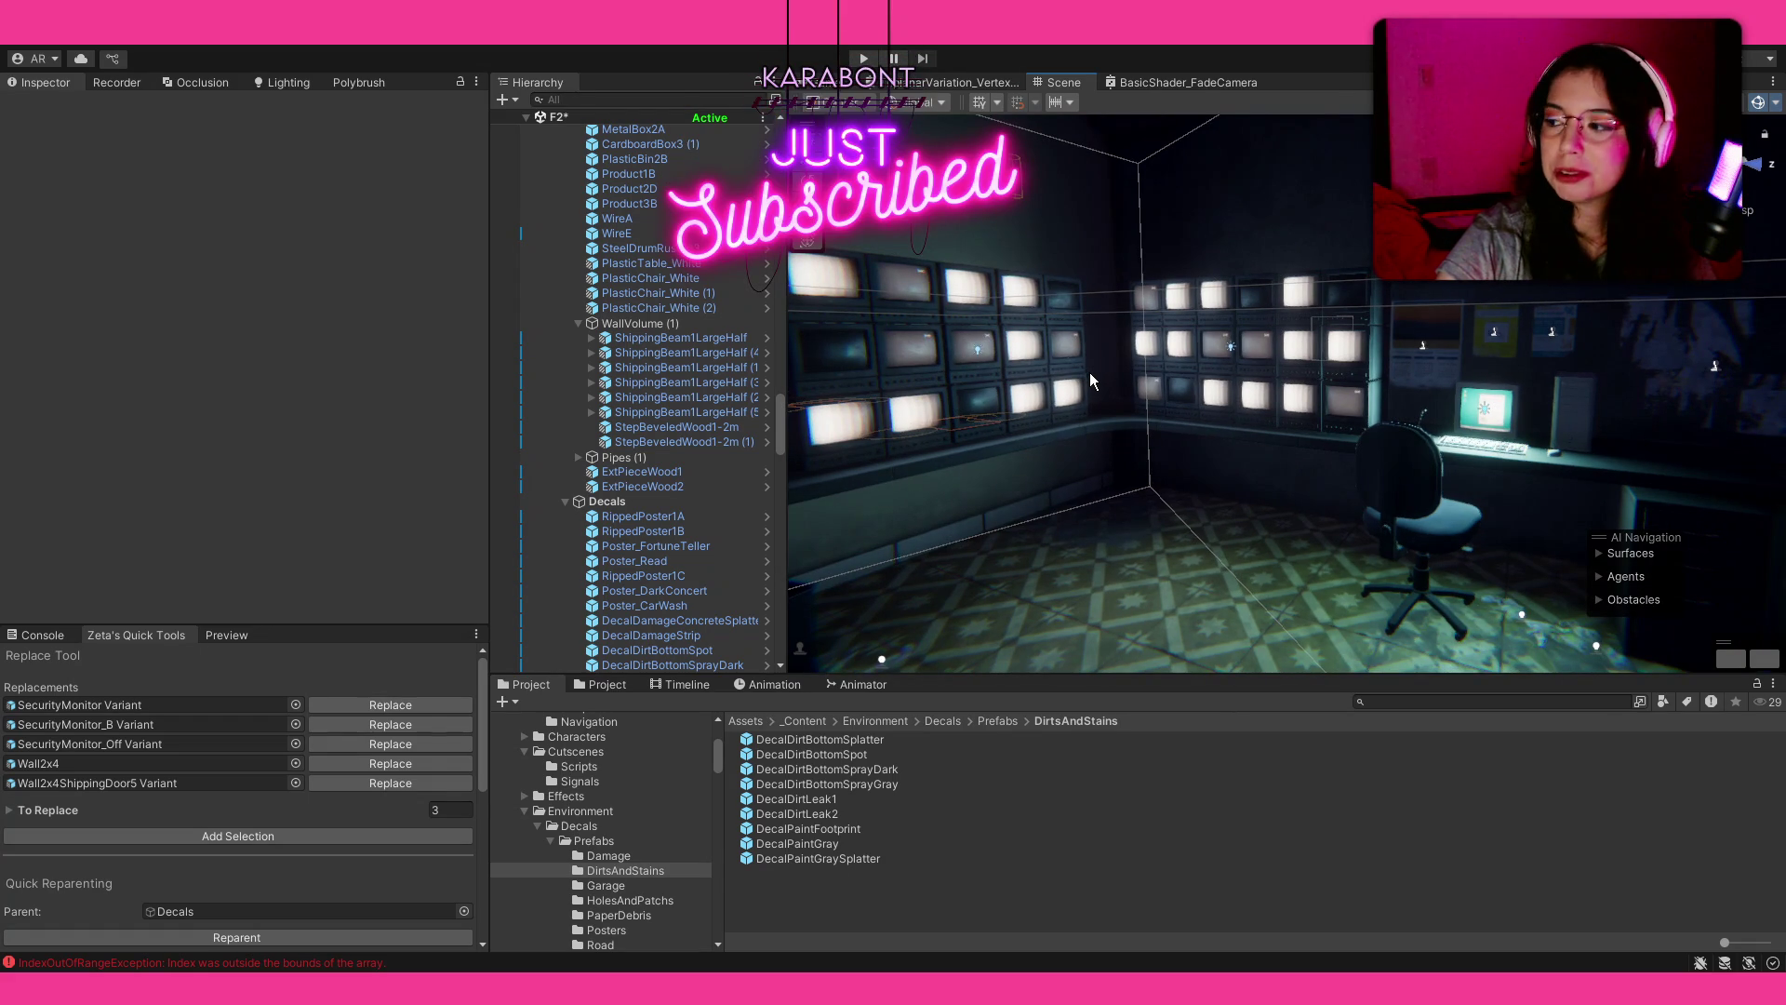
drag(1102, 388, 1295, 423)
mouse_move(991, 413)
mouse_down()
mouse_move(1097, 403)
mouse_move(1224, 433)
mouse_up()
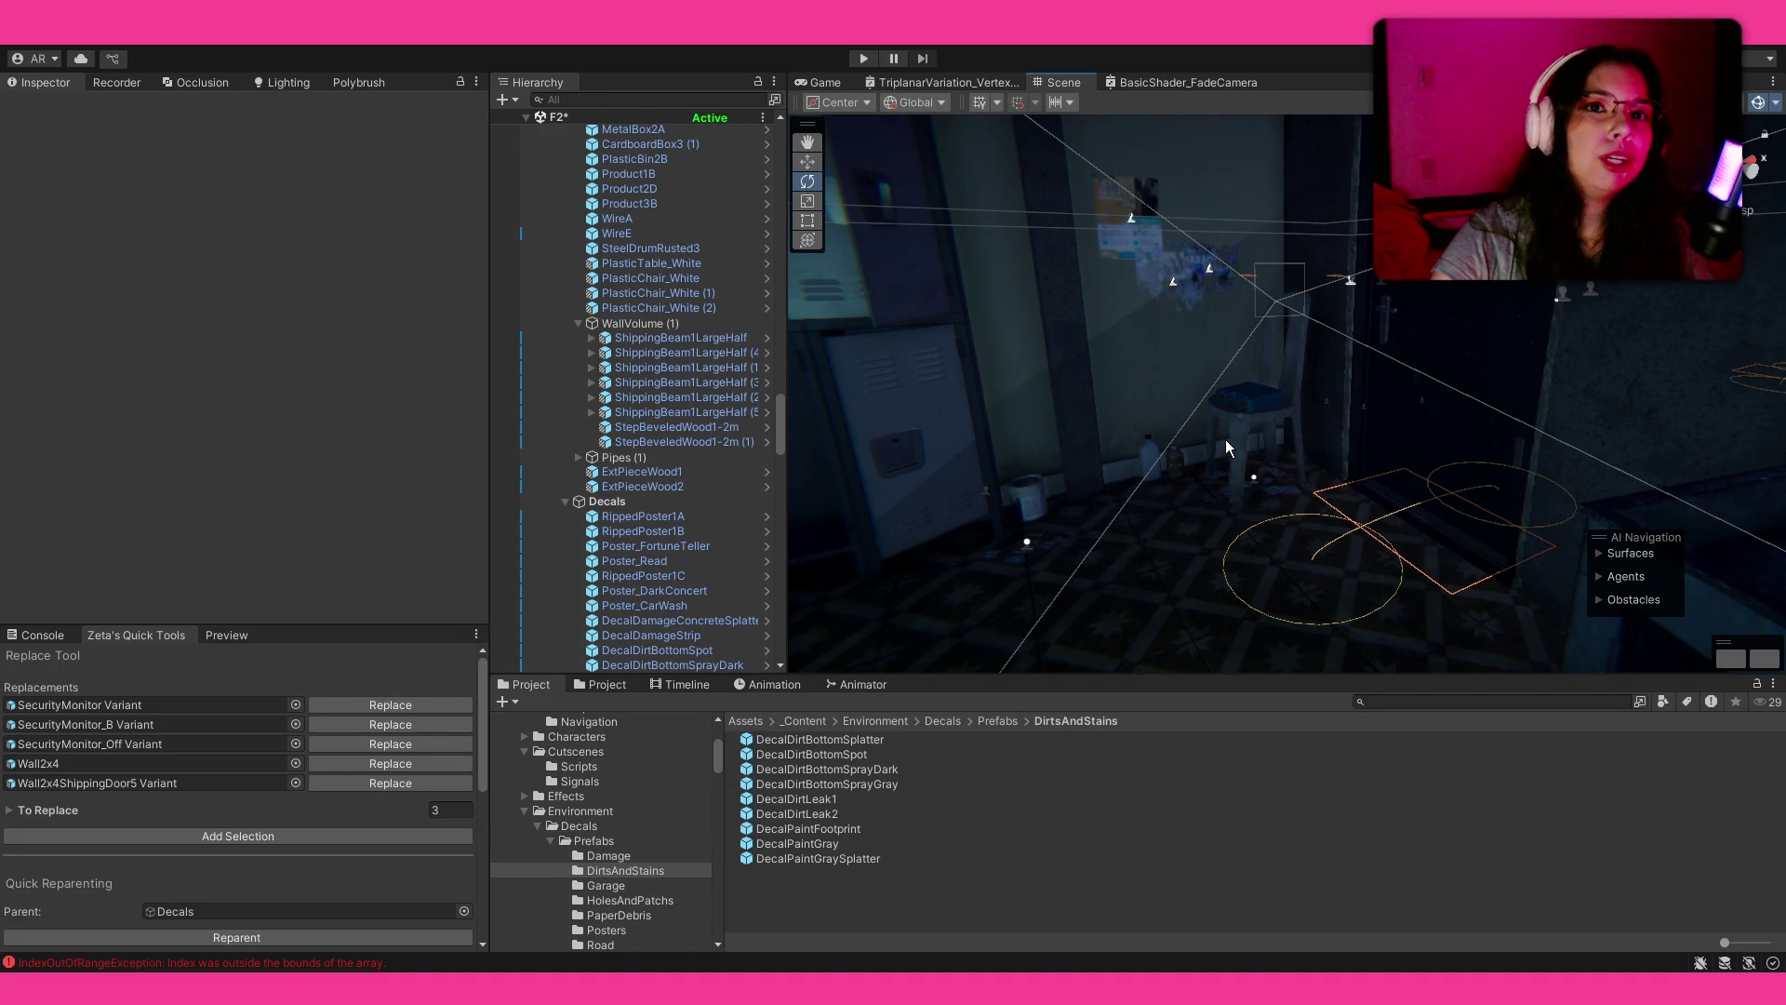
mouse_move(1036, 469)
mouse_down()
mouse_move(1320, 415)
mouse_move(1717, 444)
mouse_up()
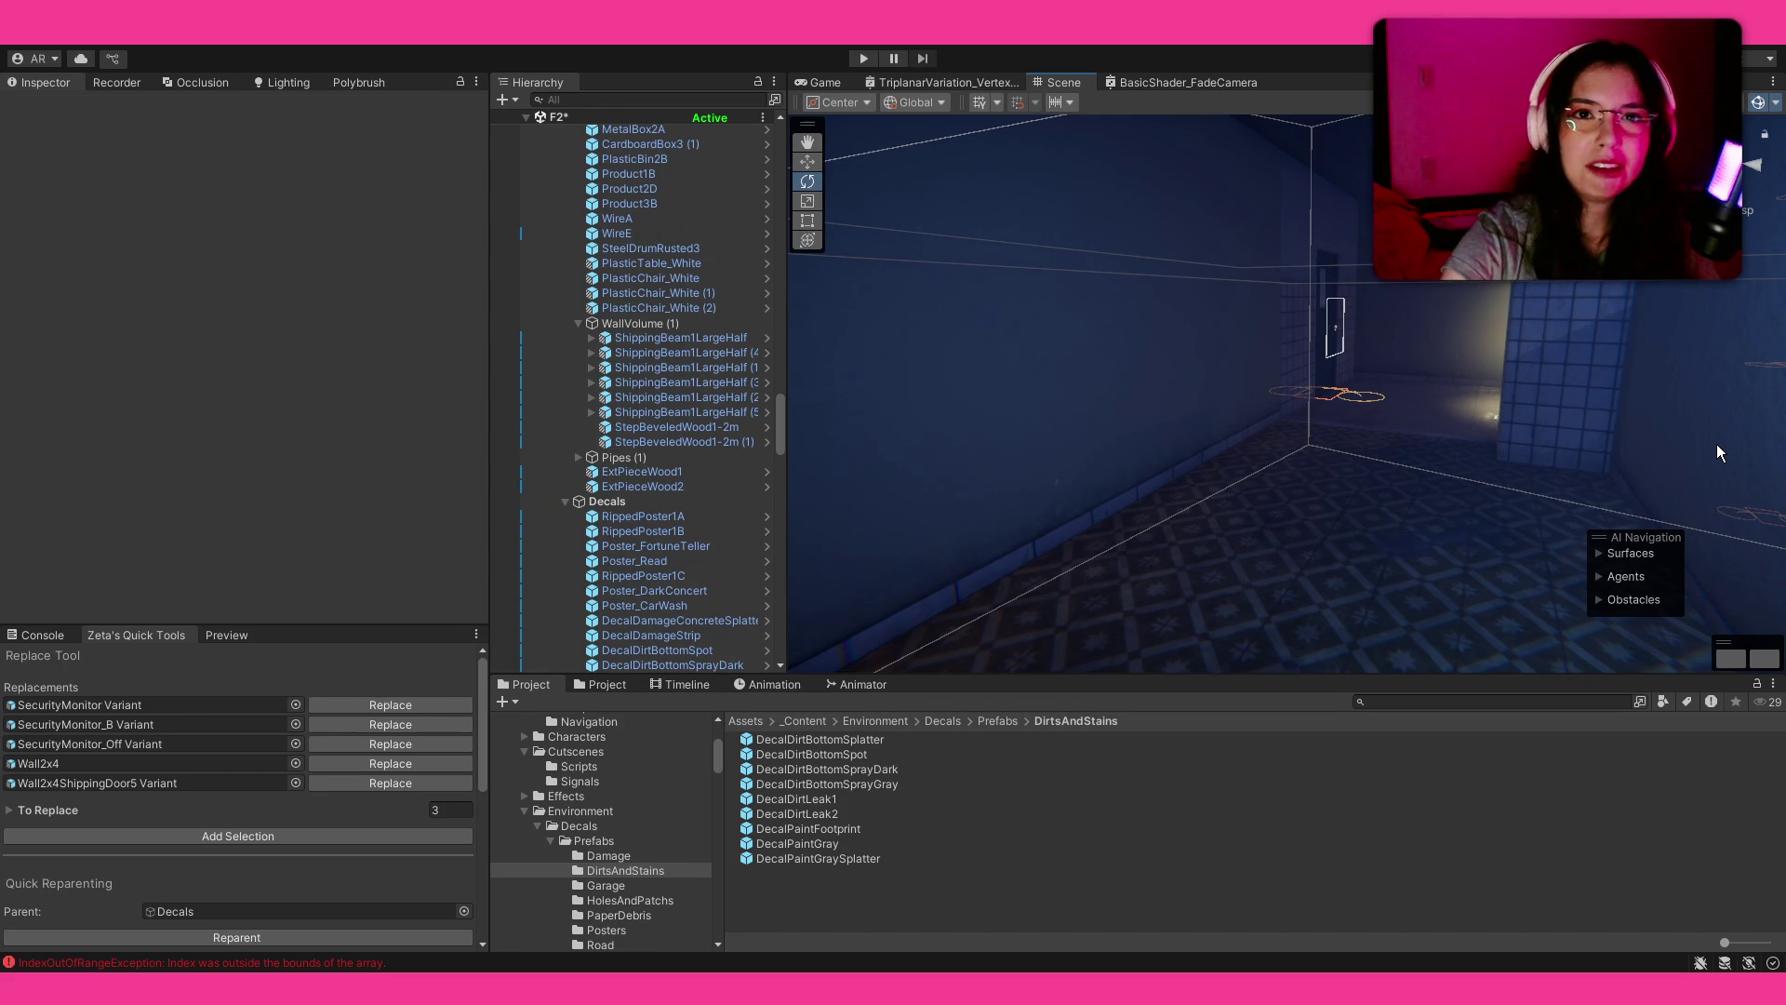
mouse_move(1146, 399)
mouse_down()
mouse_move(1359, 339)
mouse_move(1507, 350)
mouse_move(187, 369)
mouse_move(131, 328)
mouse_move(1646, 311)
mouse_move(1196, 356)
mouse_up()
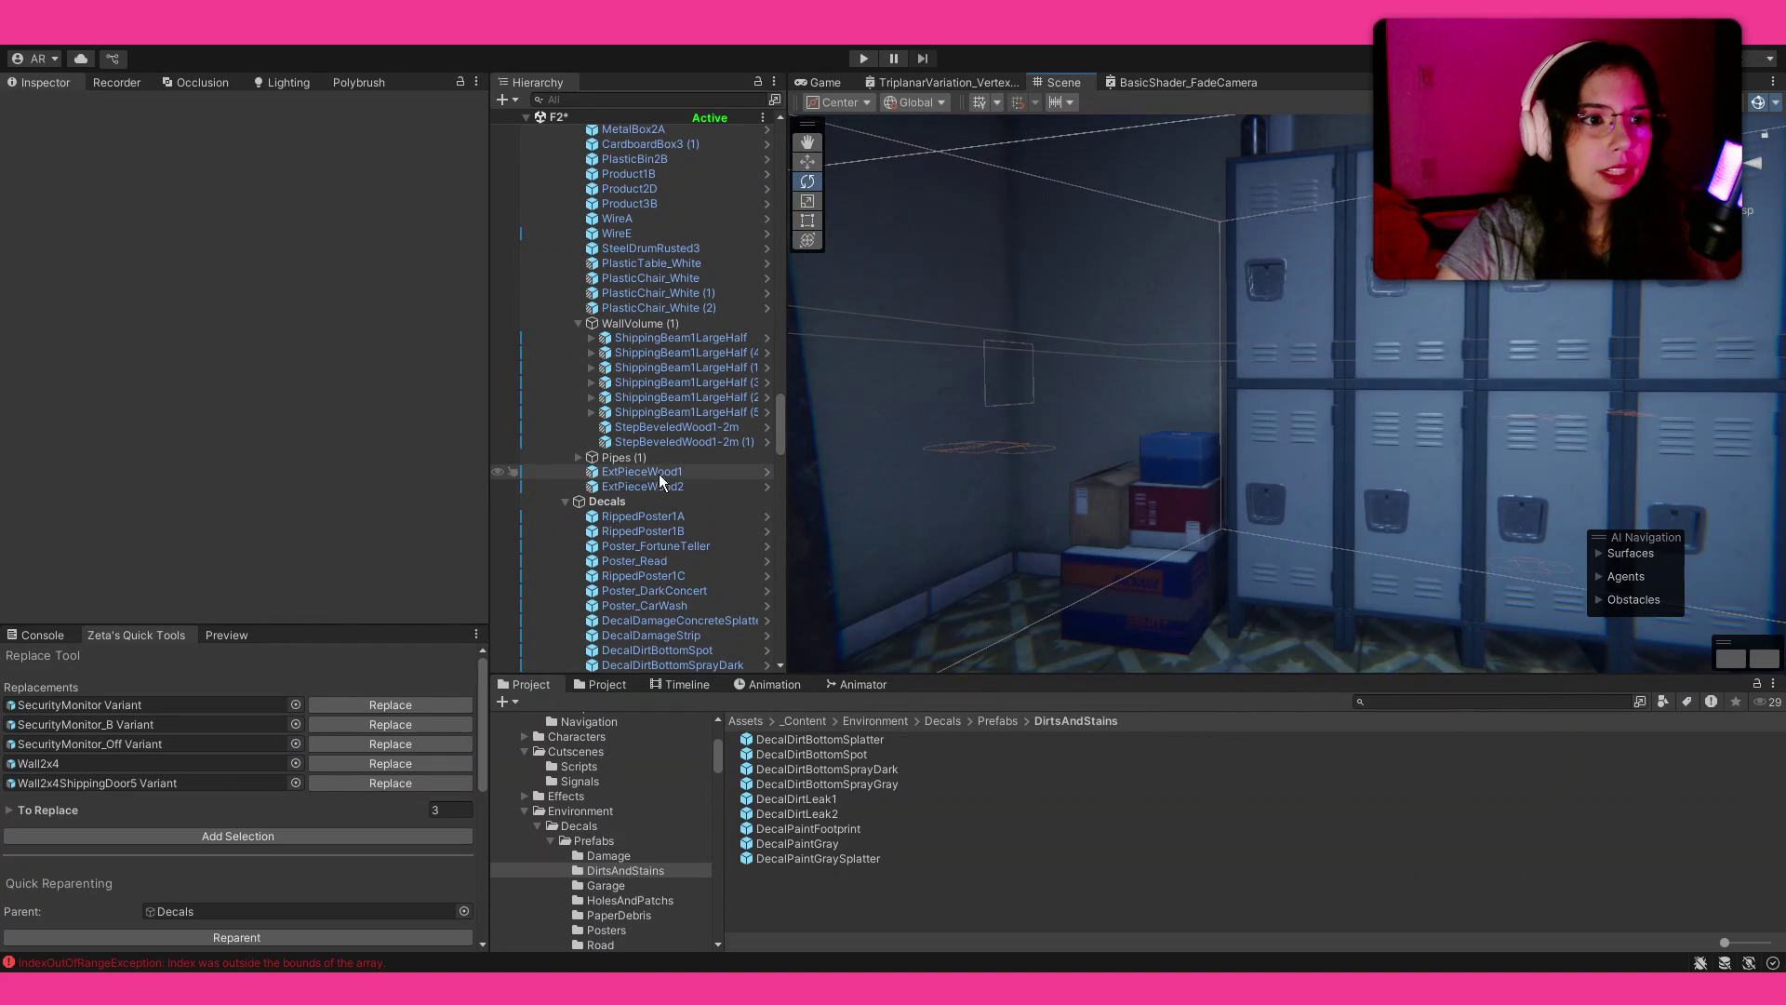
click(663, 501)
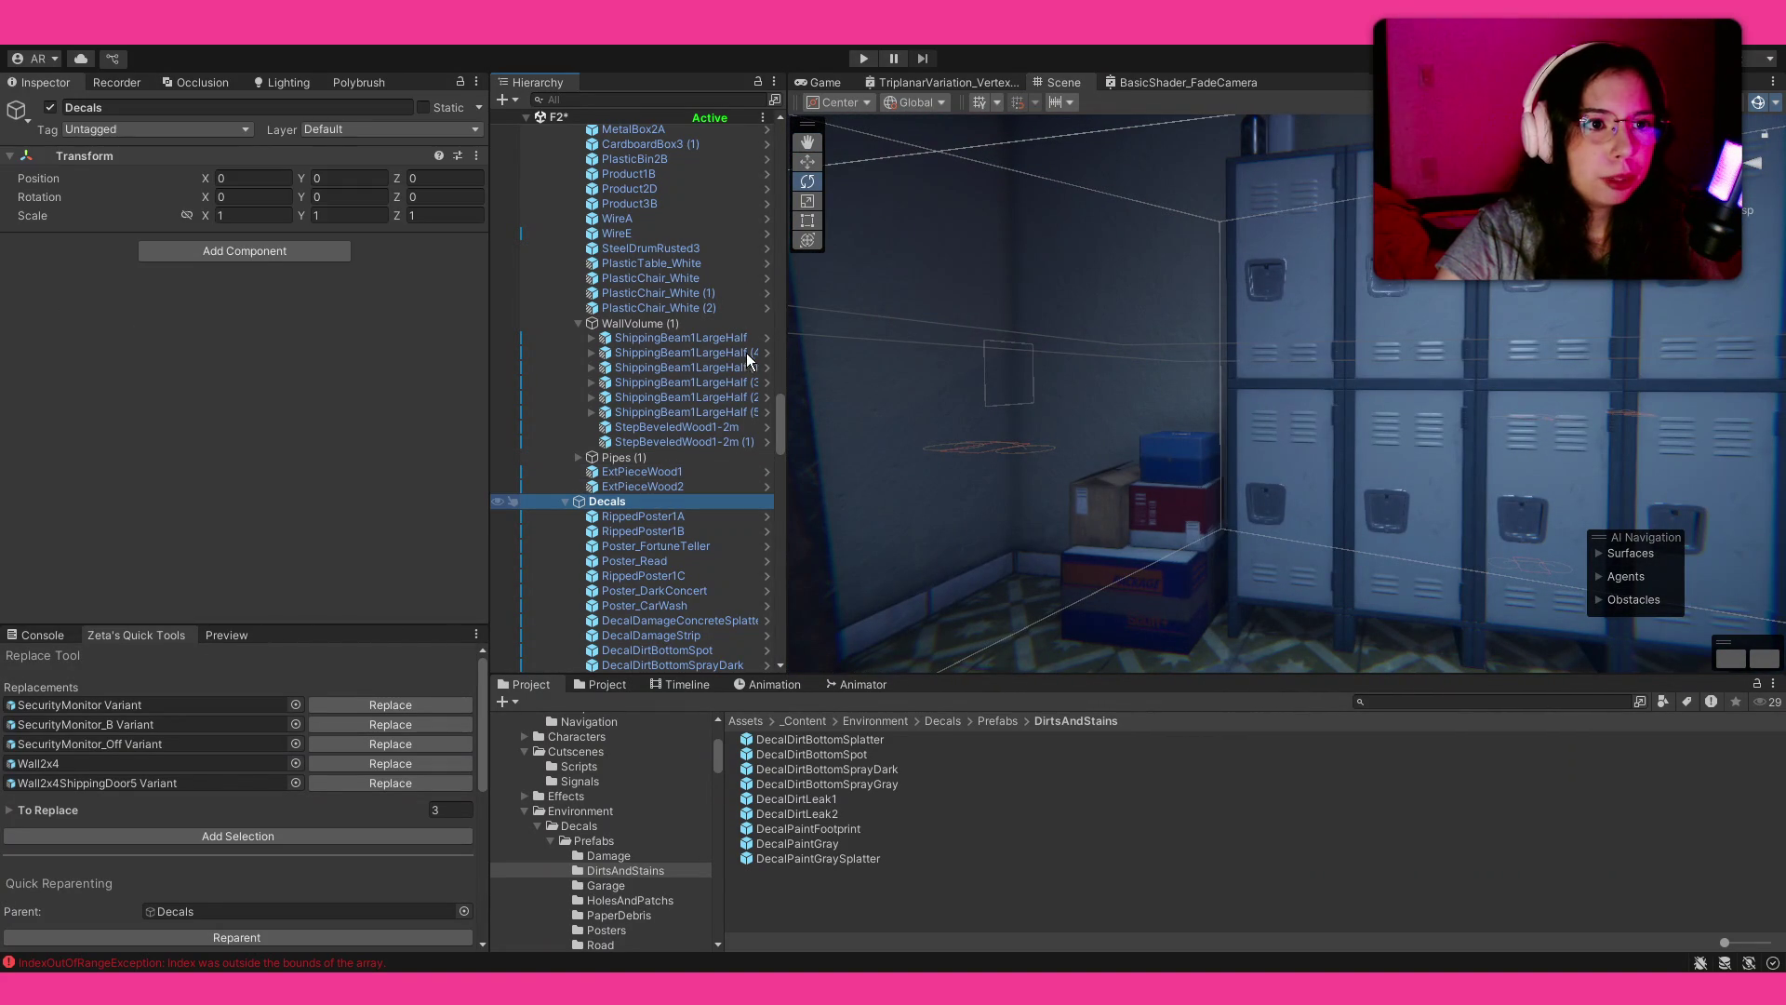
Step: Open the Decals > SpaceZeta_WallDecorOfficeHDRP > Prefabs > DecalsDirty folder
drag(1037, 642, 1088, 565)
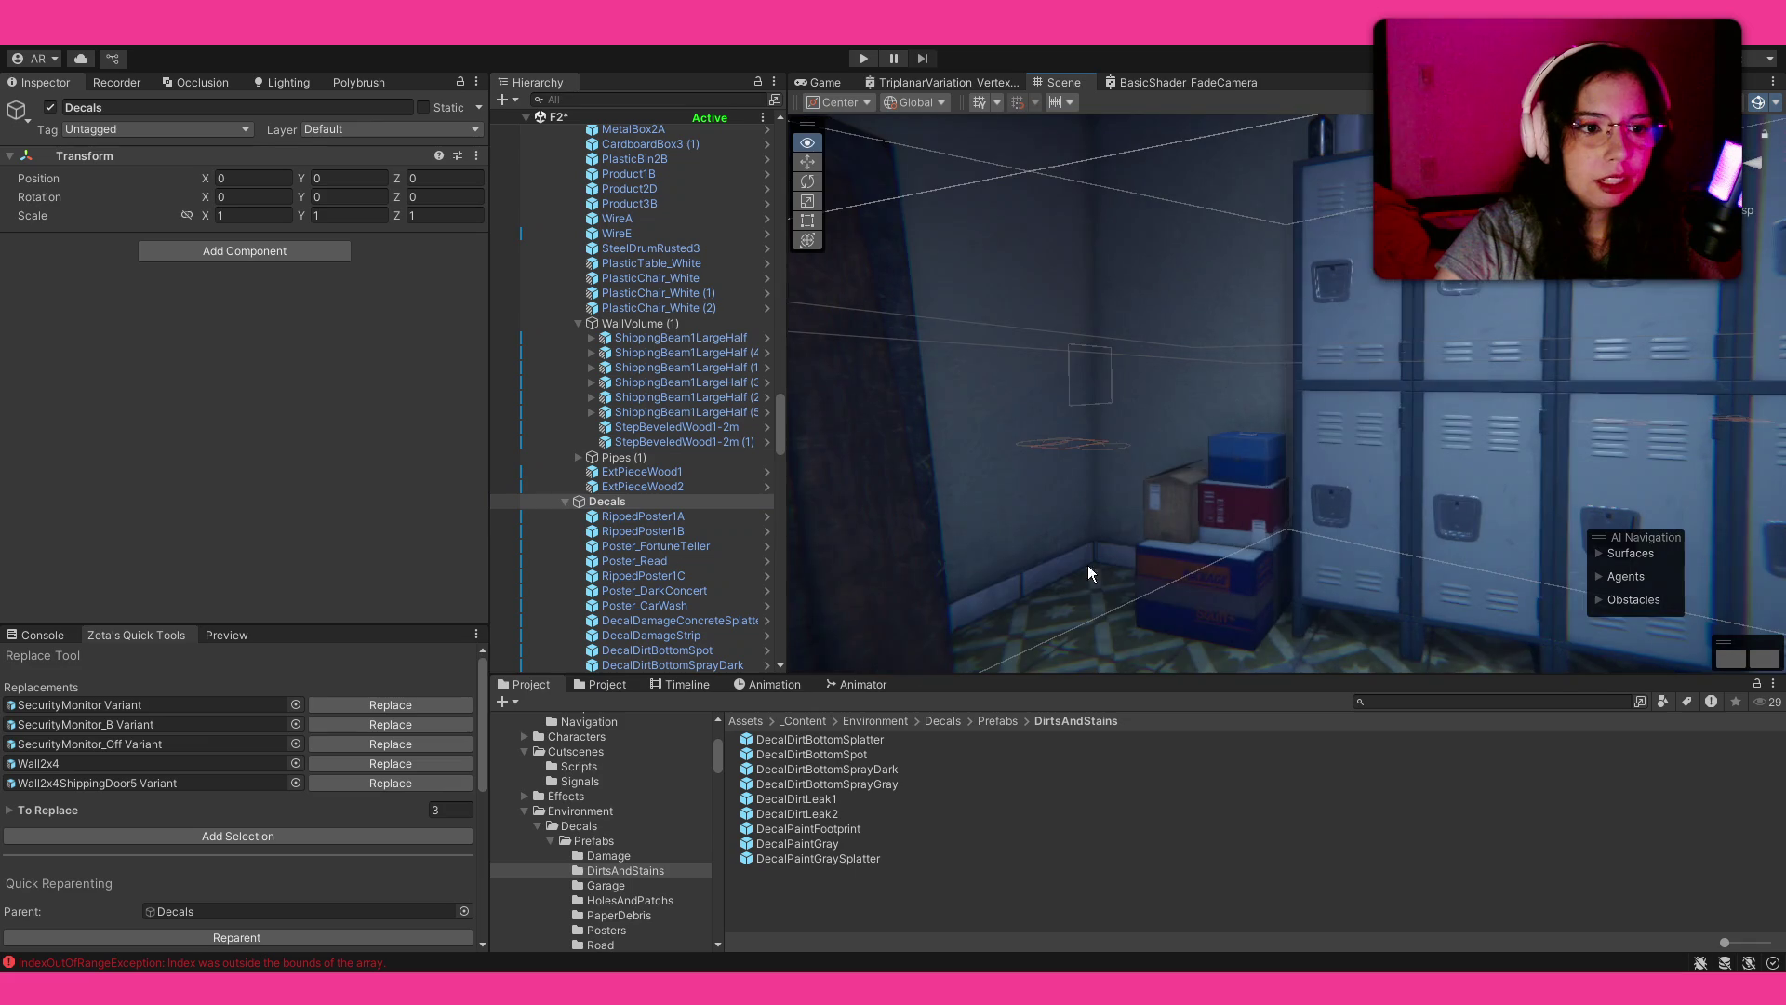
click(996, 721)
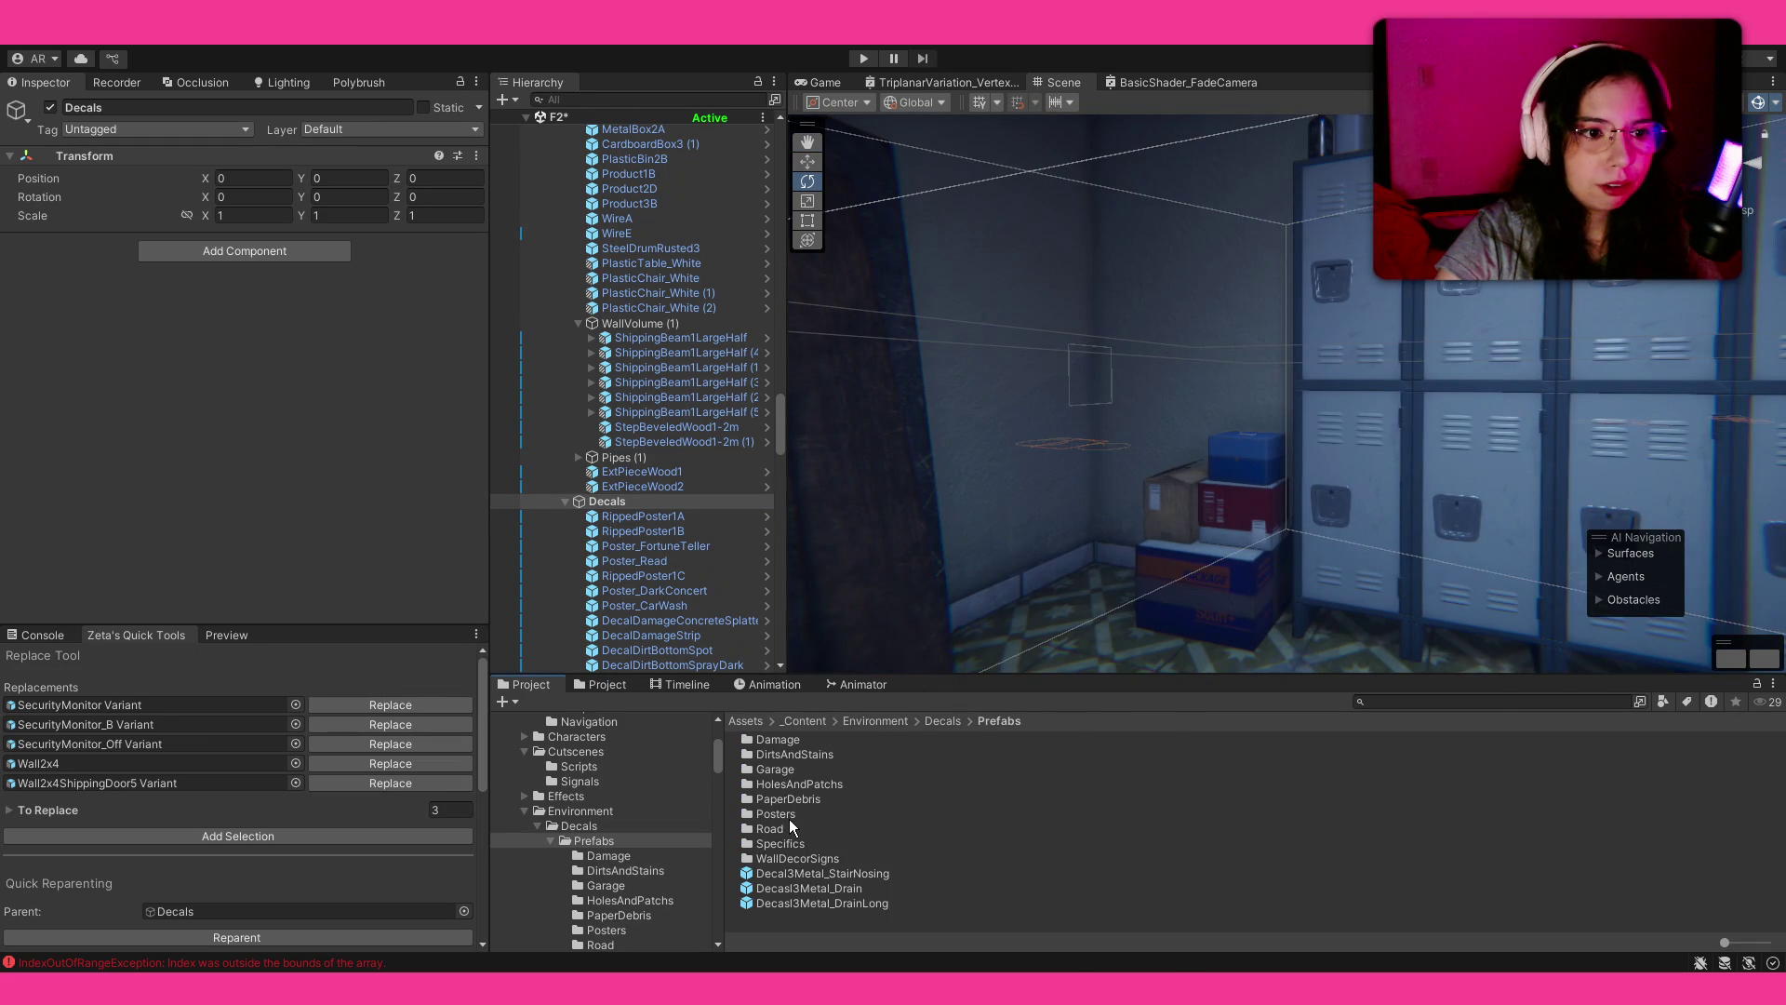
click(941, 721)
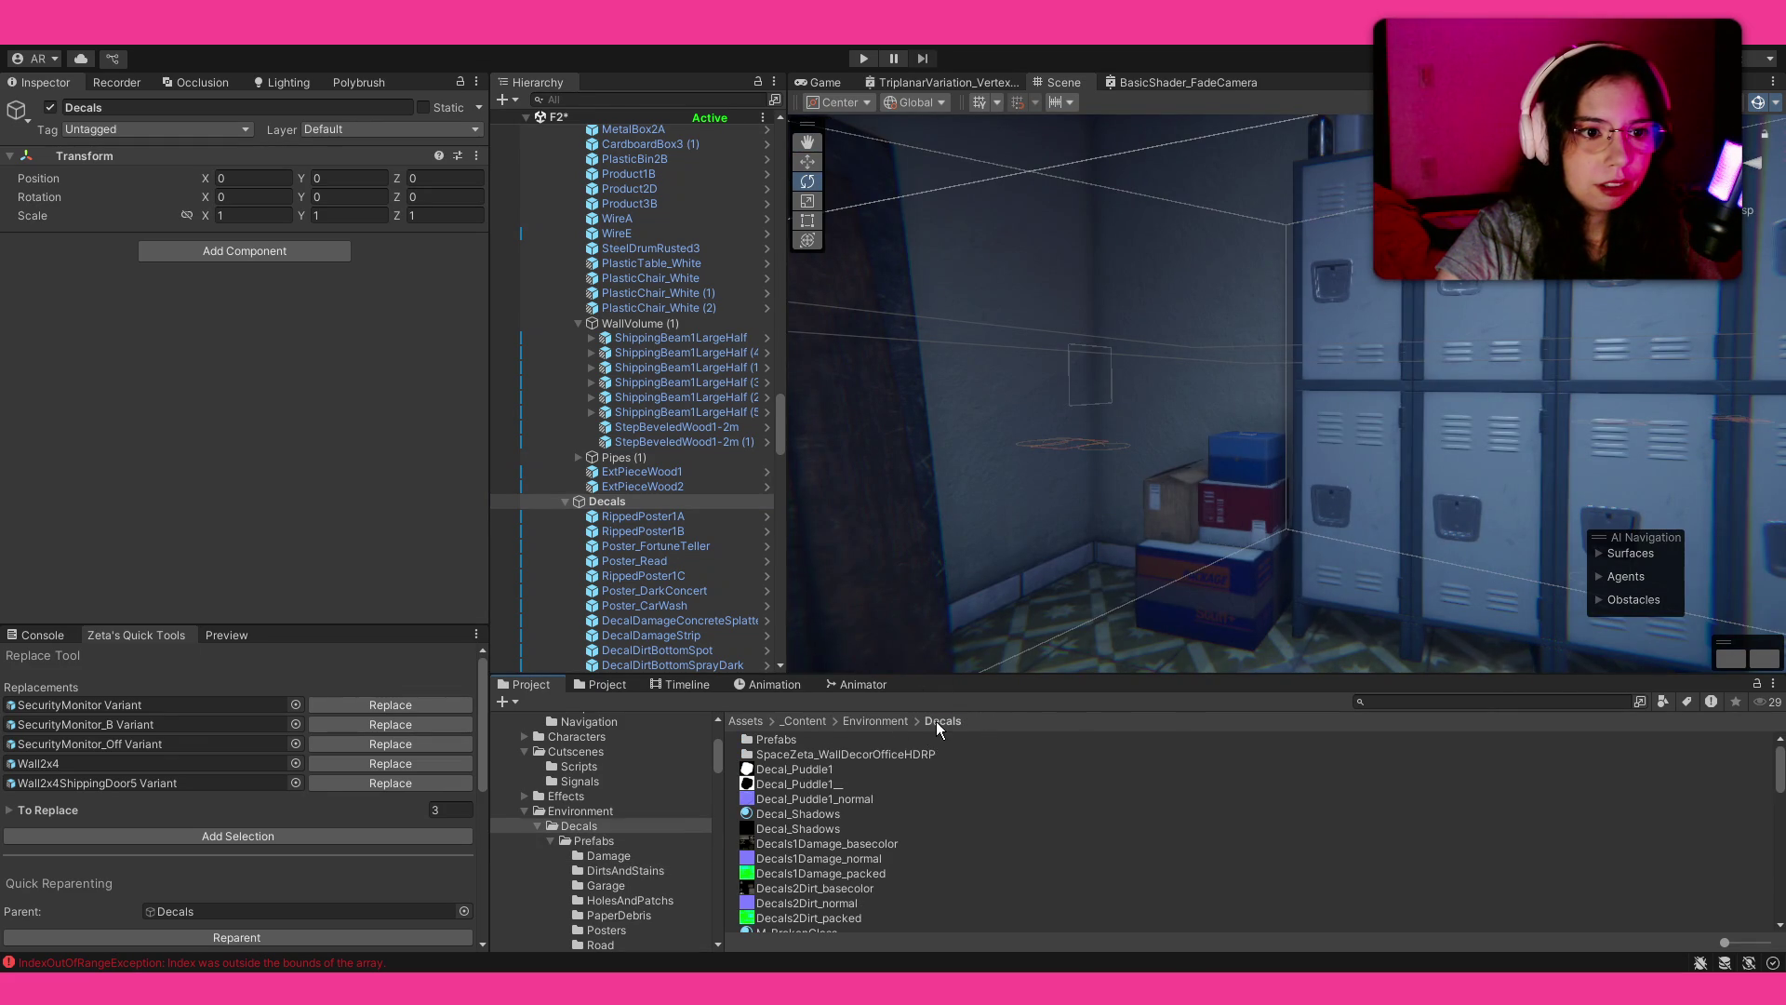
double_click(869, 755)
double_click(806, 754)
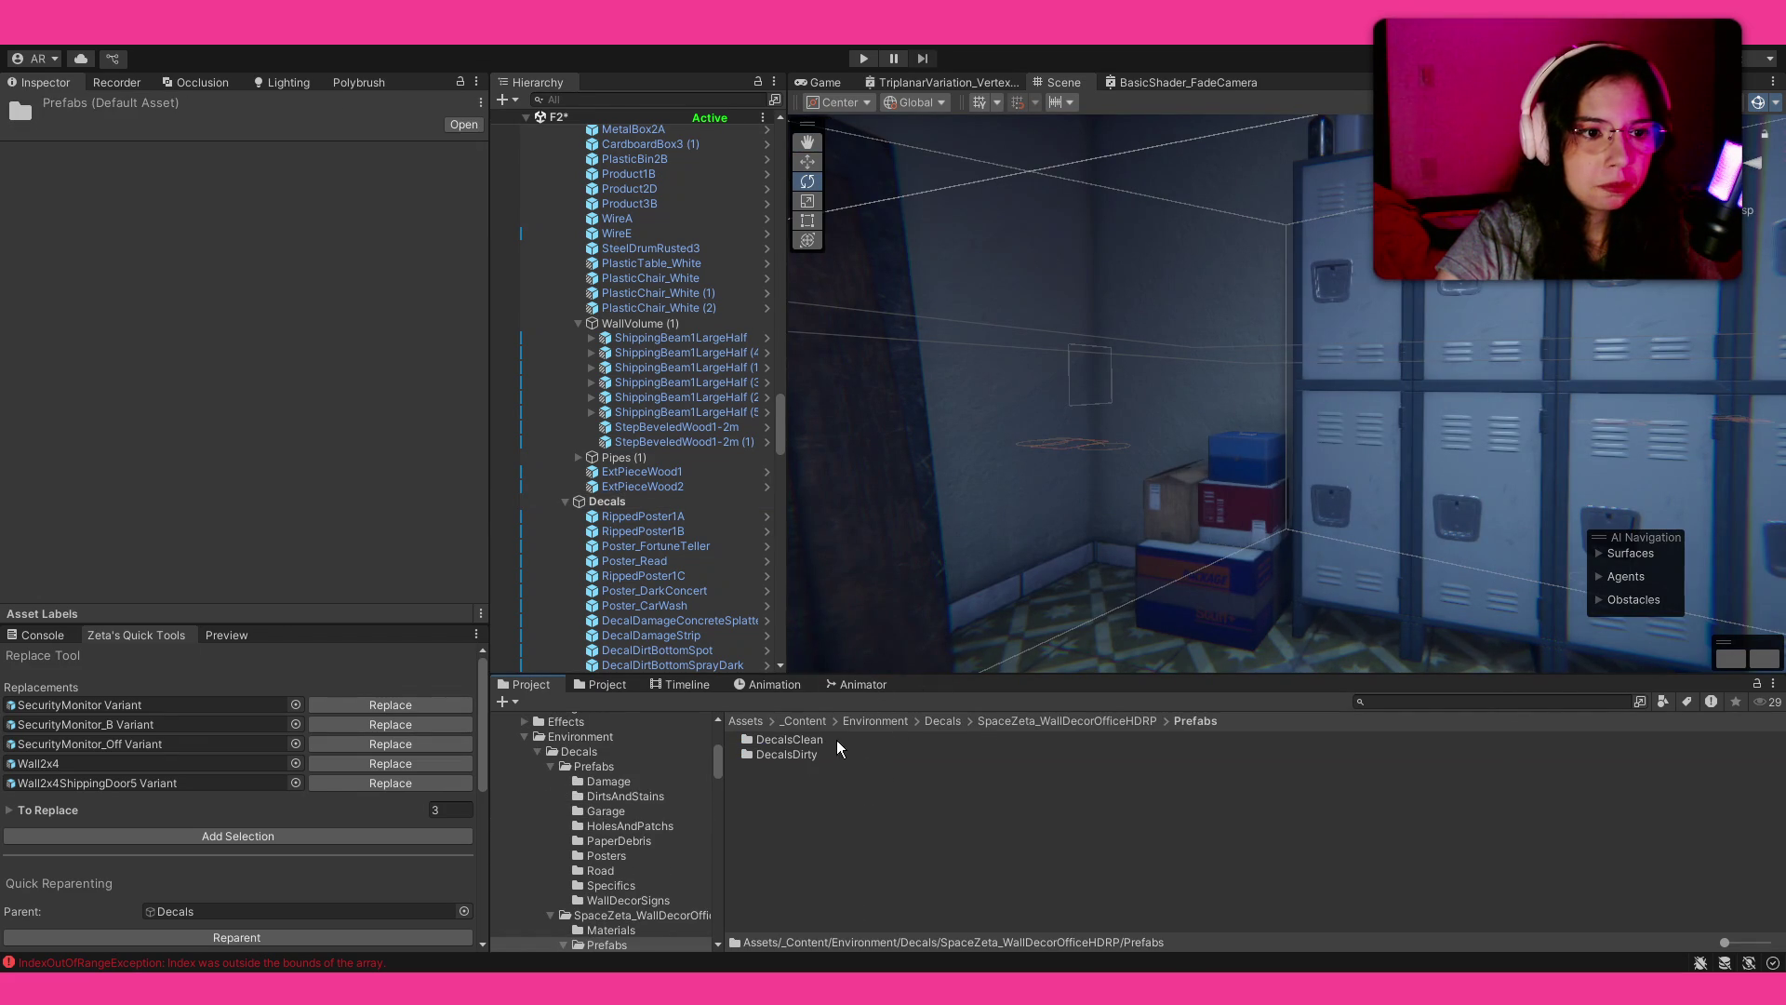
double_click(808, 752)
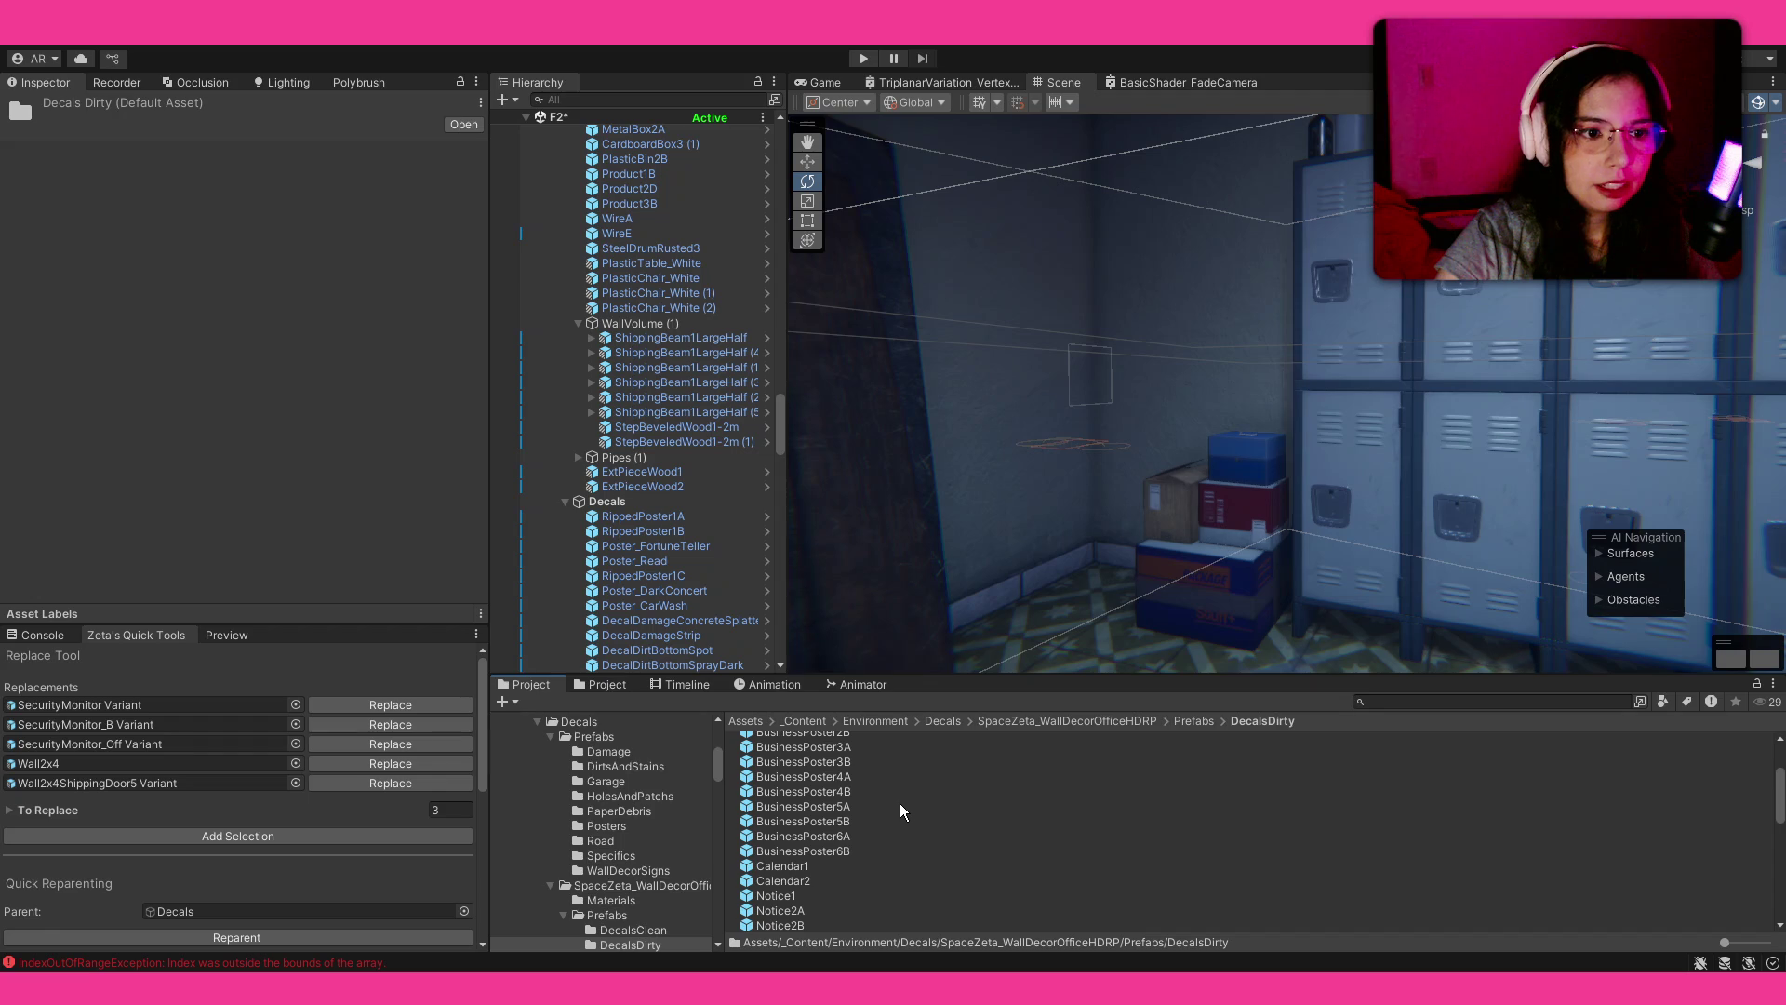
Step: Place the Poster1 decal on the wall beside the lockers
scroll(900, 802, down, 10)
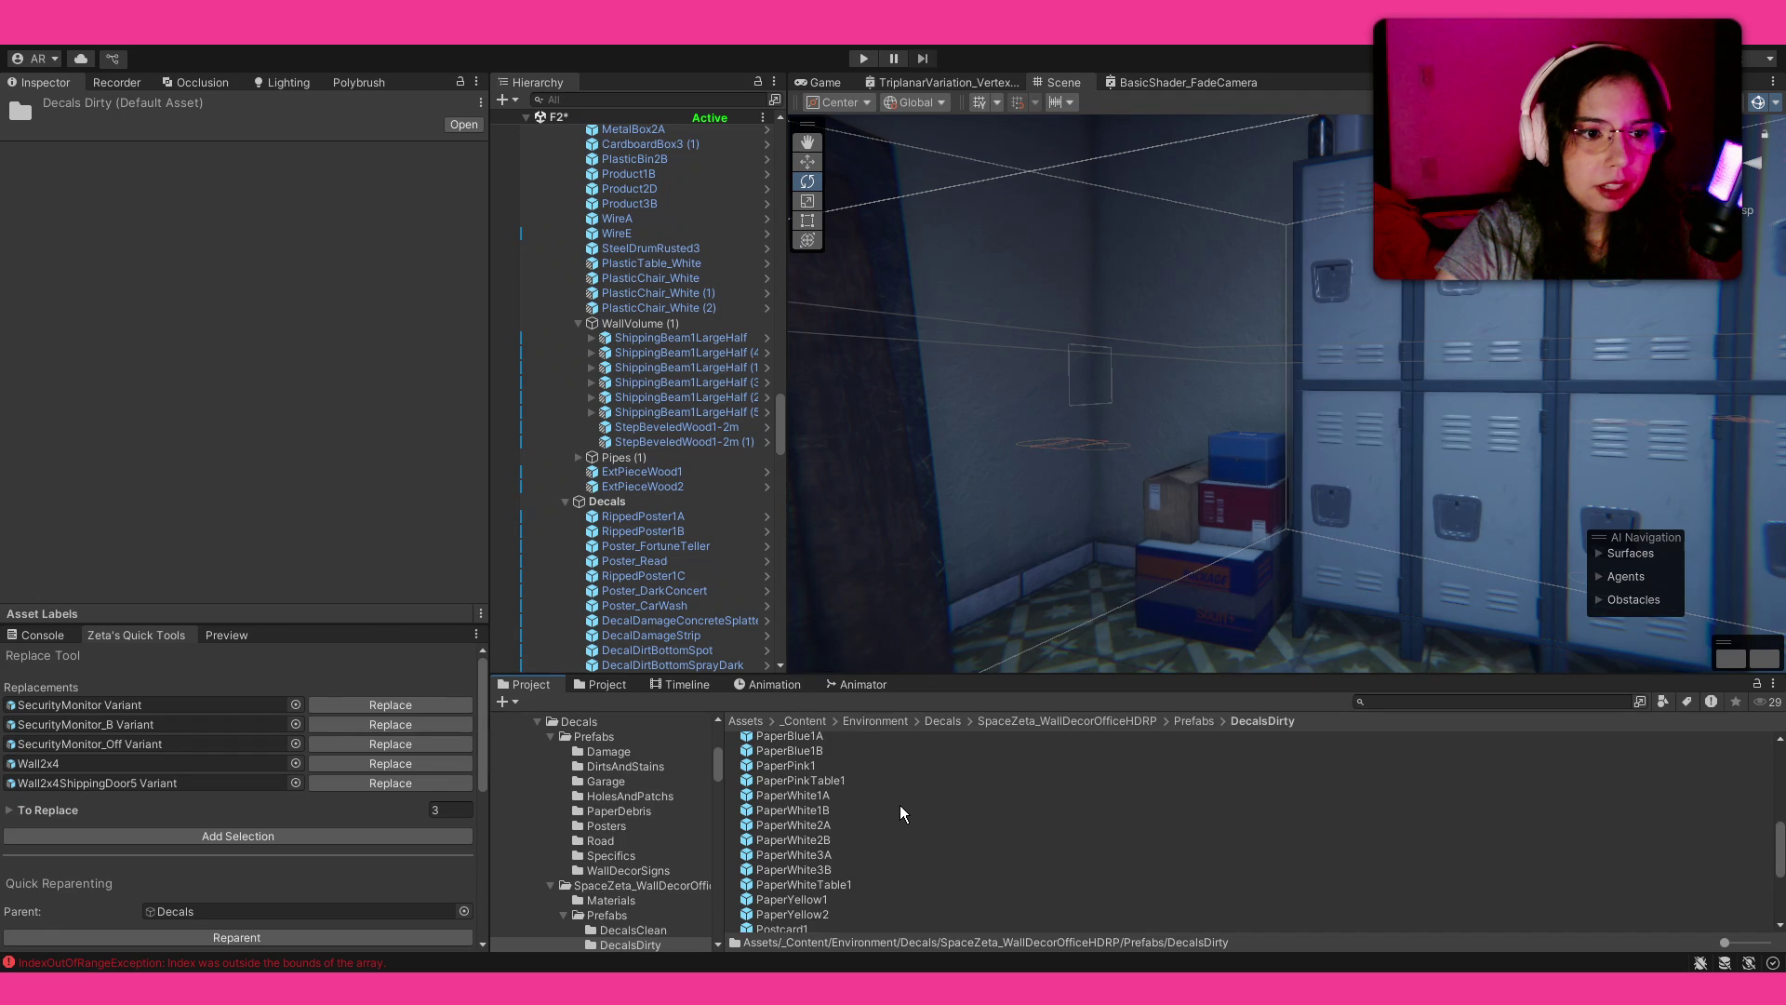
scroll(860, 823, down, 2)
mouse_move(974, 517)
mouse_down()
mouse_move(1013, 427)
mouse_move(1060, 443)
mouse_up()
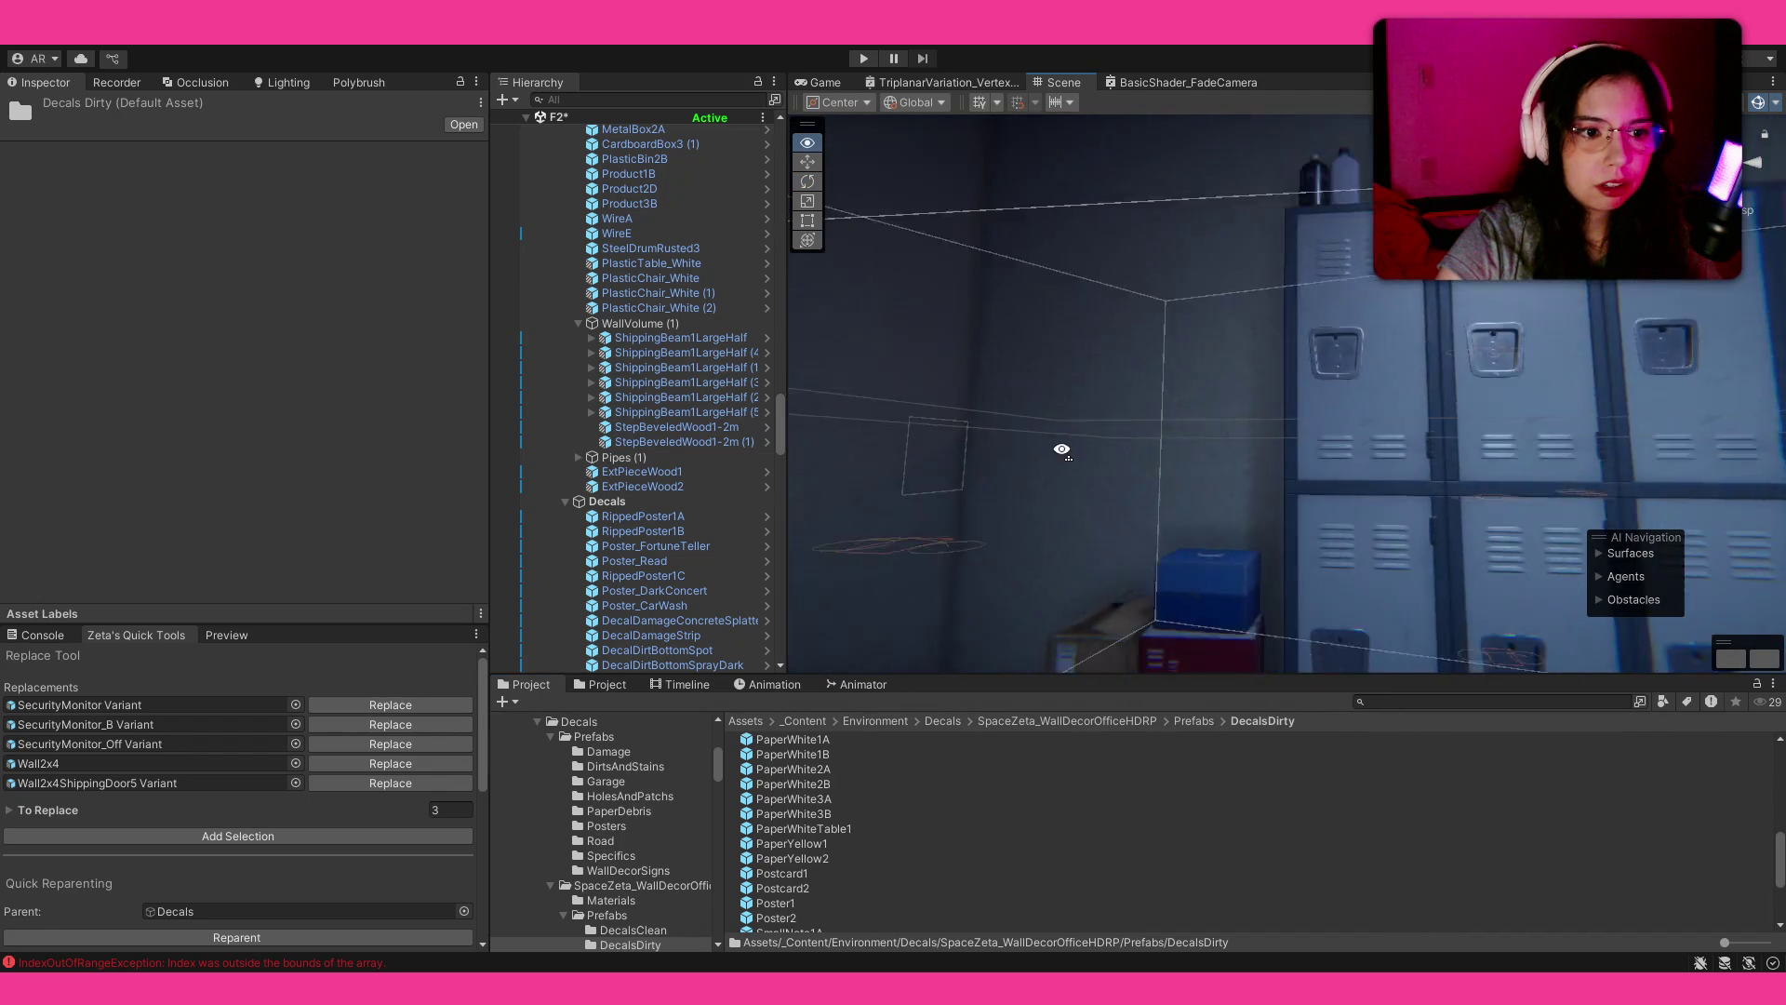
drag(1163, 407, 1045, 442)
scroll(1172, 405, up, 5)
Step: Enlarge Poster1 to about double size and move it up and left on the wall
key(r)
drag(1219, 402, 1283, 368)
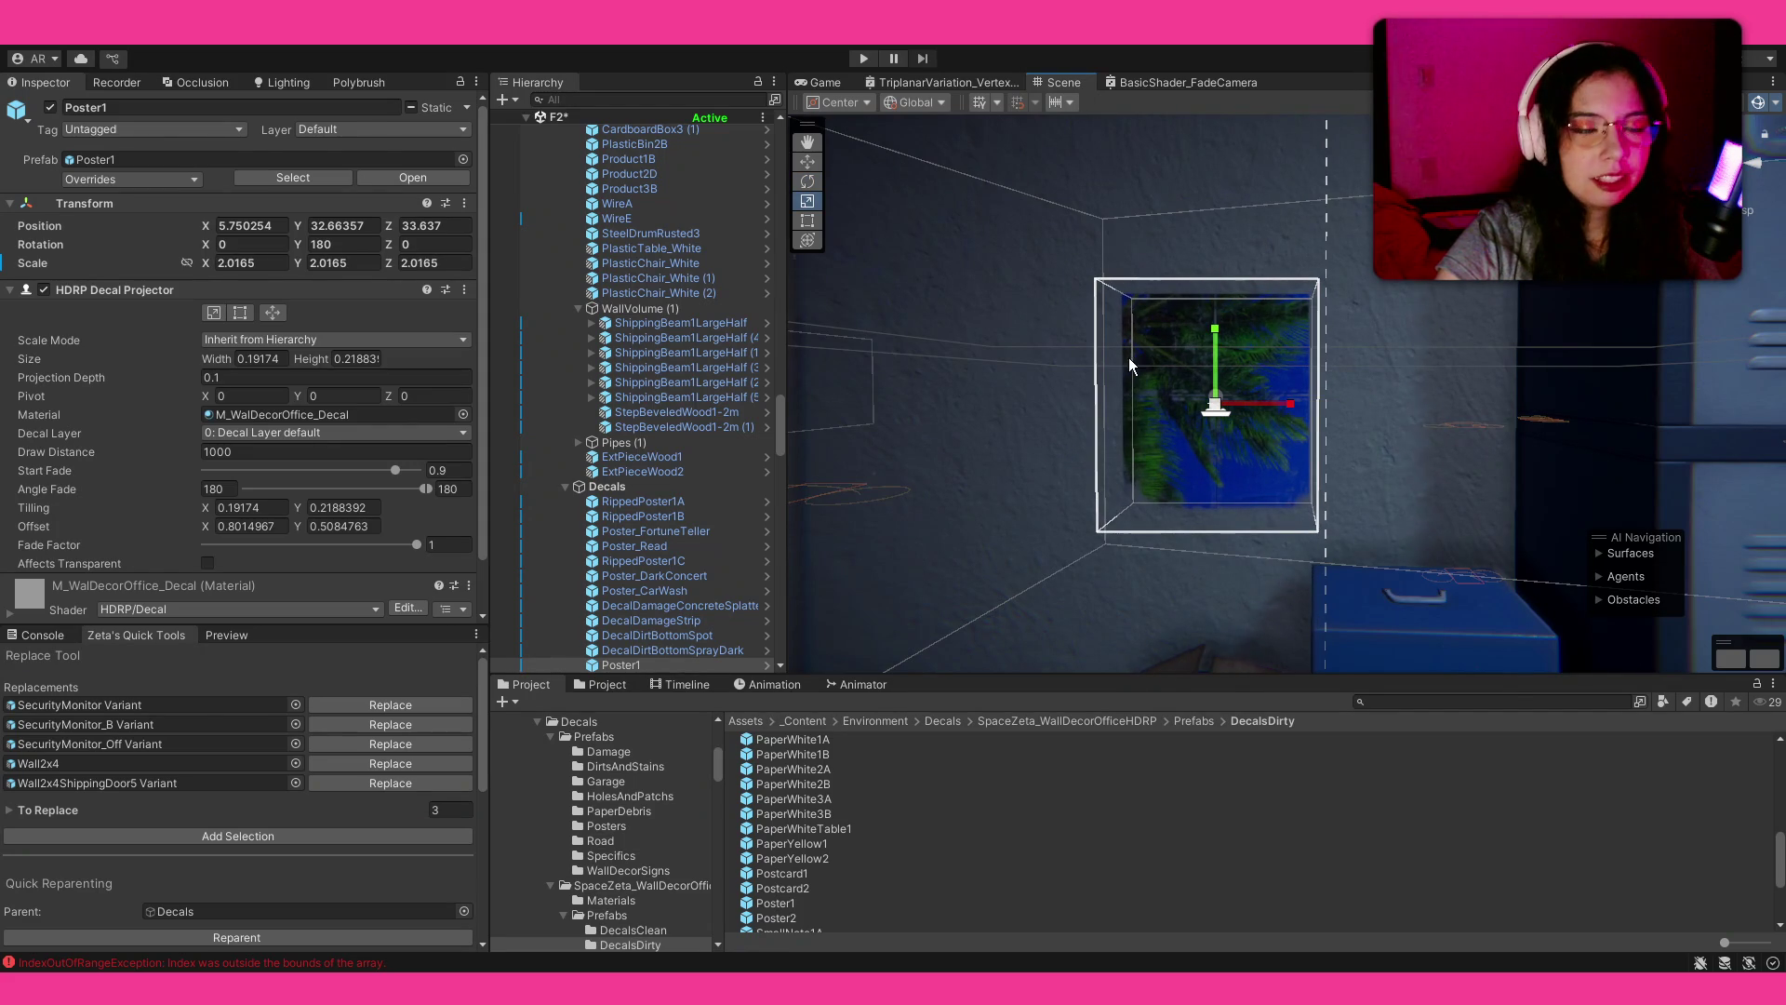
key(w)
click(1225, 306)
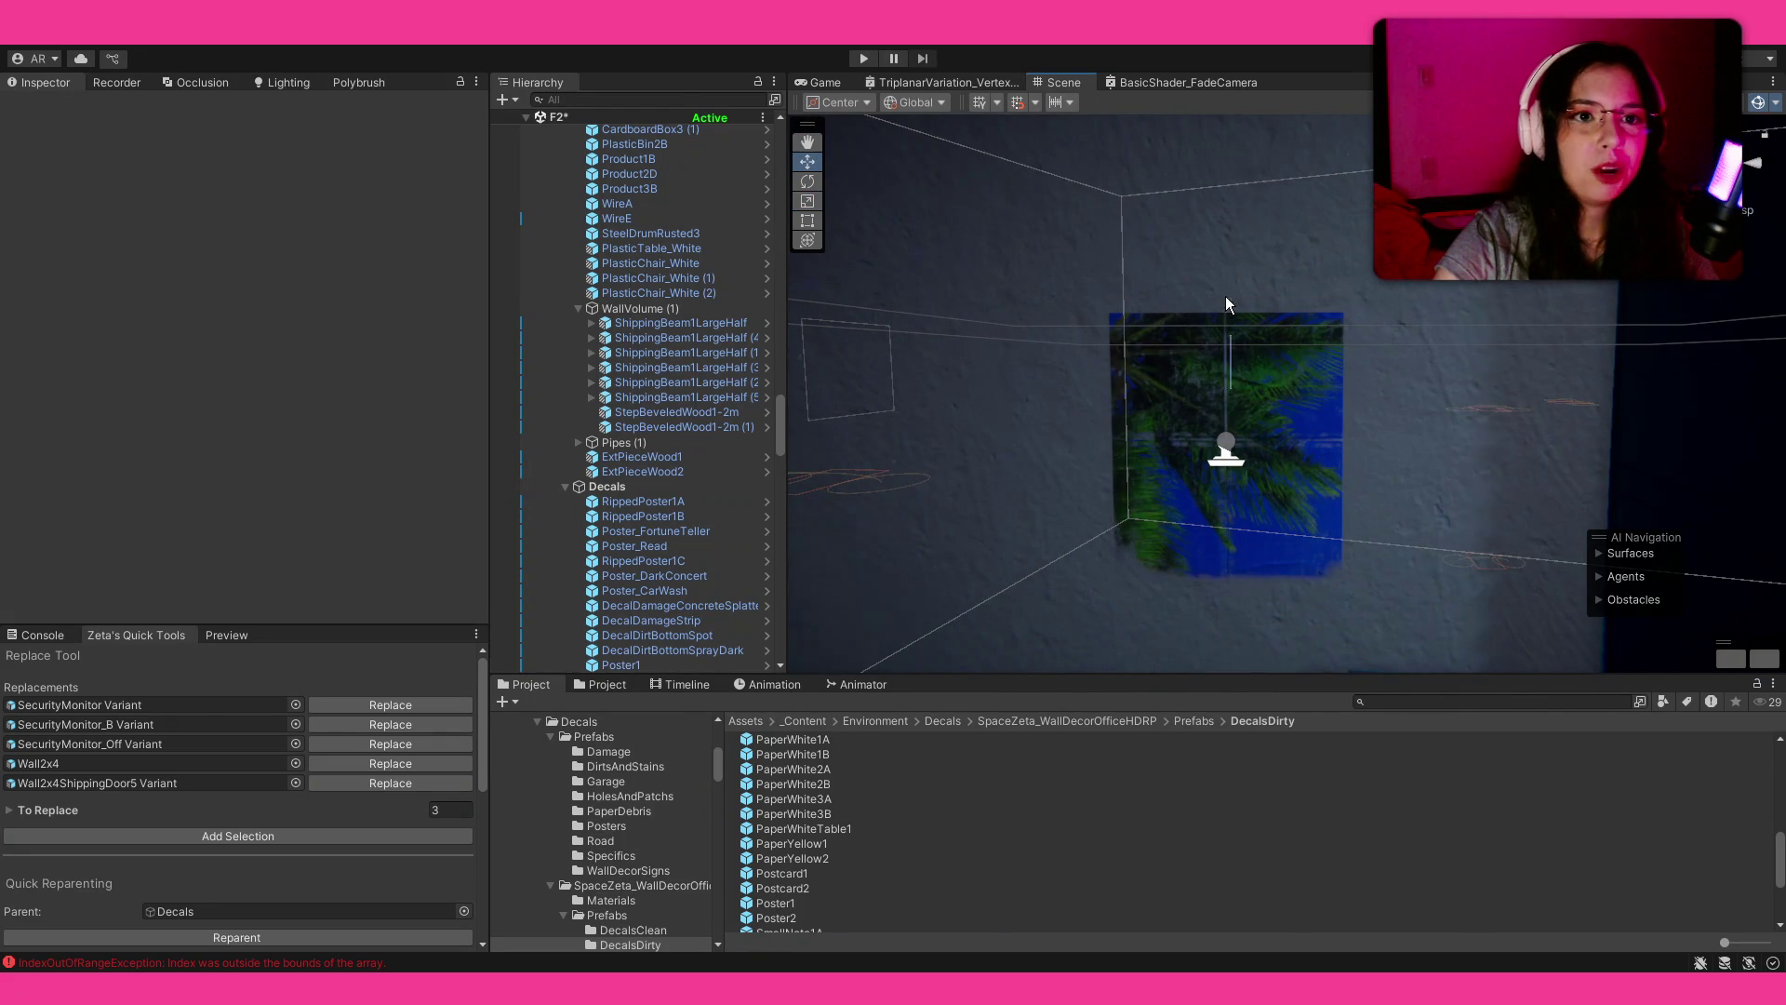
click(1239, 403)
drag(1228, 382, 1230, 271)
scroll(1296, 220, down, 3)
mouse_move(1117, 396)
mouse_down()
mouse_move(1003, 389)
mouse_move(1033, 368)
mouse_up()
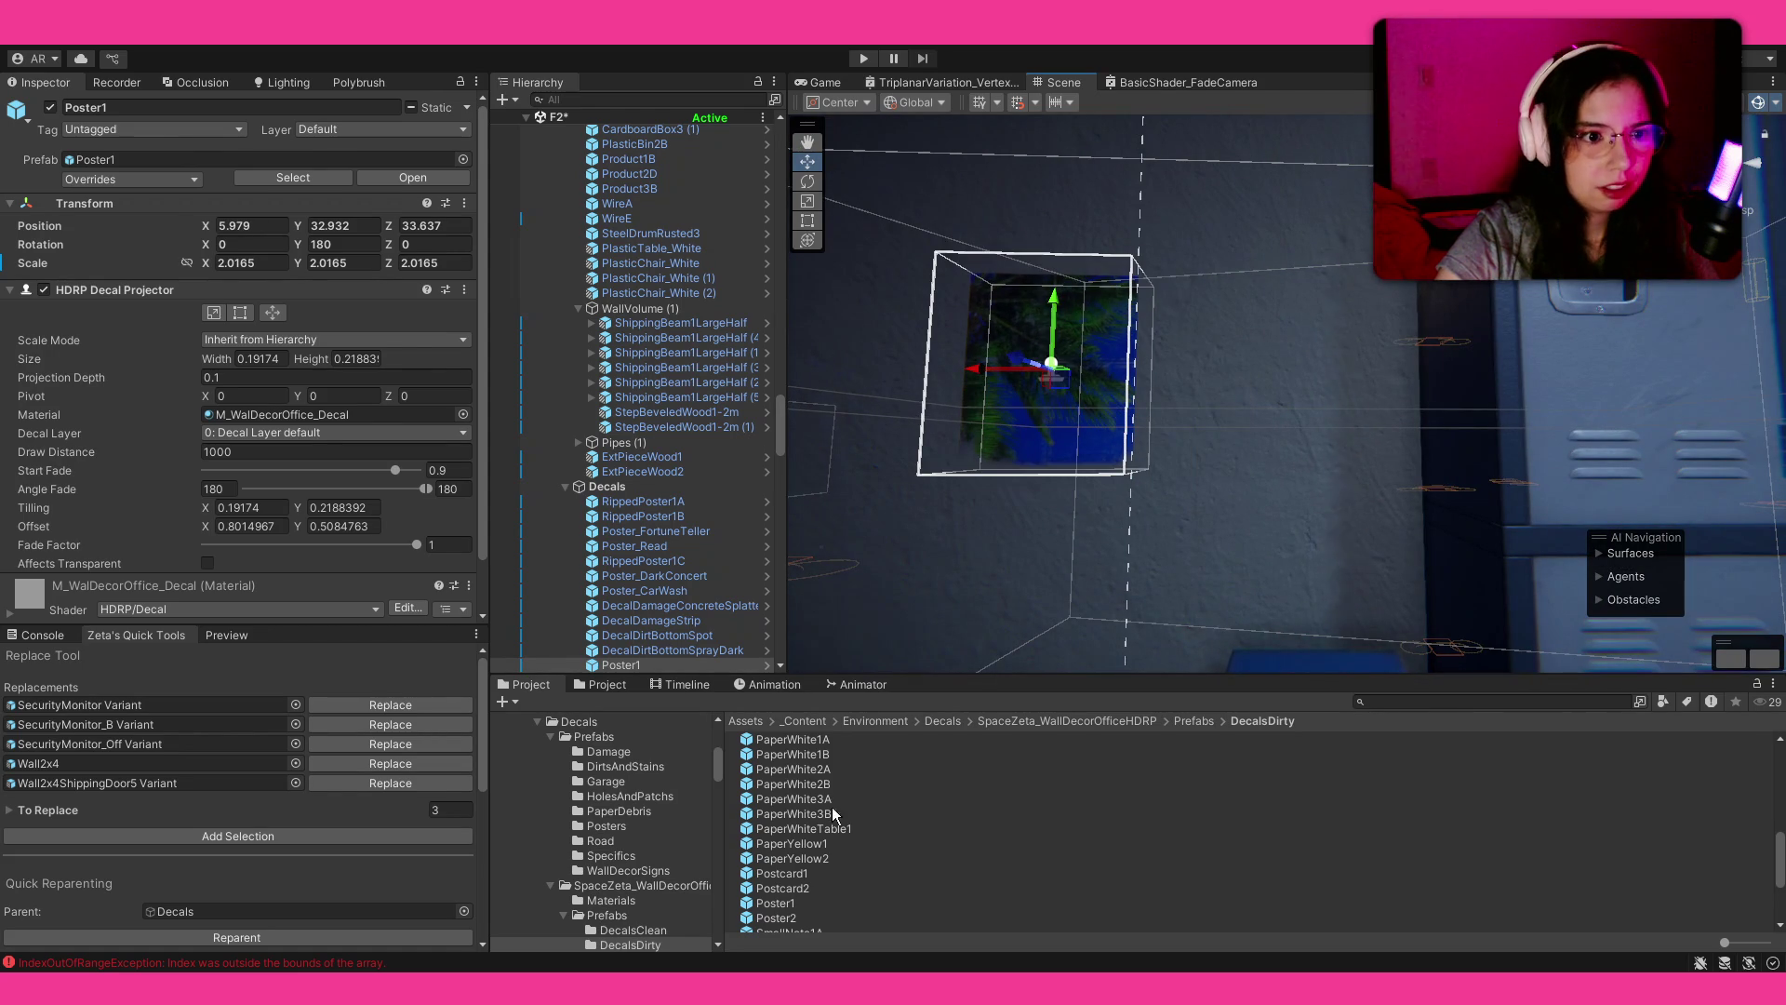
Step: Place the Poster2 decal nearby and enlarge it to about 2.1 scale
mouse_move(784, 921)
mouse_down()
mouse_move(1200, 502)
mouse_move(1251, 497)
mouse_move(1246, 514)
mouse_move(1135, 514)
mouse_up()
key(e)
key(r)
drag(1250, 495, 1321, 428)
Step: Pick the PaperWhite3A decal prefab and look over the boxes, desk, noticeboard and lockers
click(1033, 792)
mouse_move(1163, 466)
mouse_down()
mouse_move(1531, 487)
mouse_move(856, 530)
mouse_move(810, 549)
mouse_up()
drag(101, 560, 1712, 561)
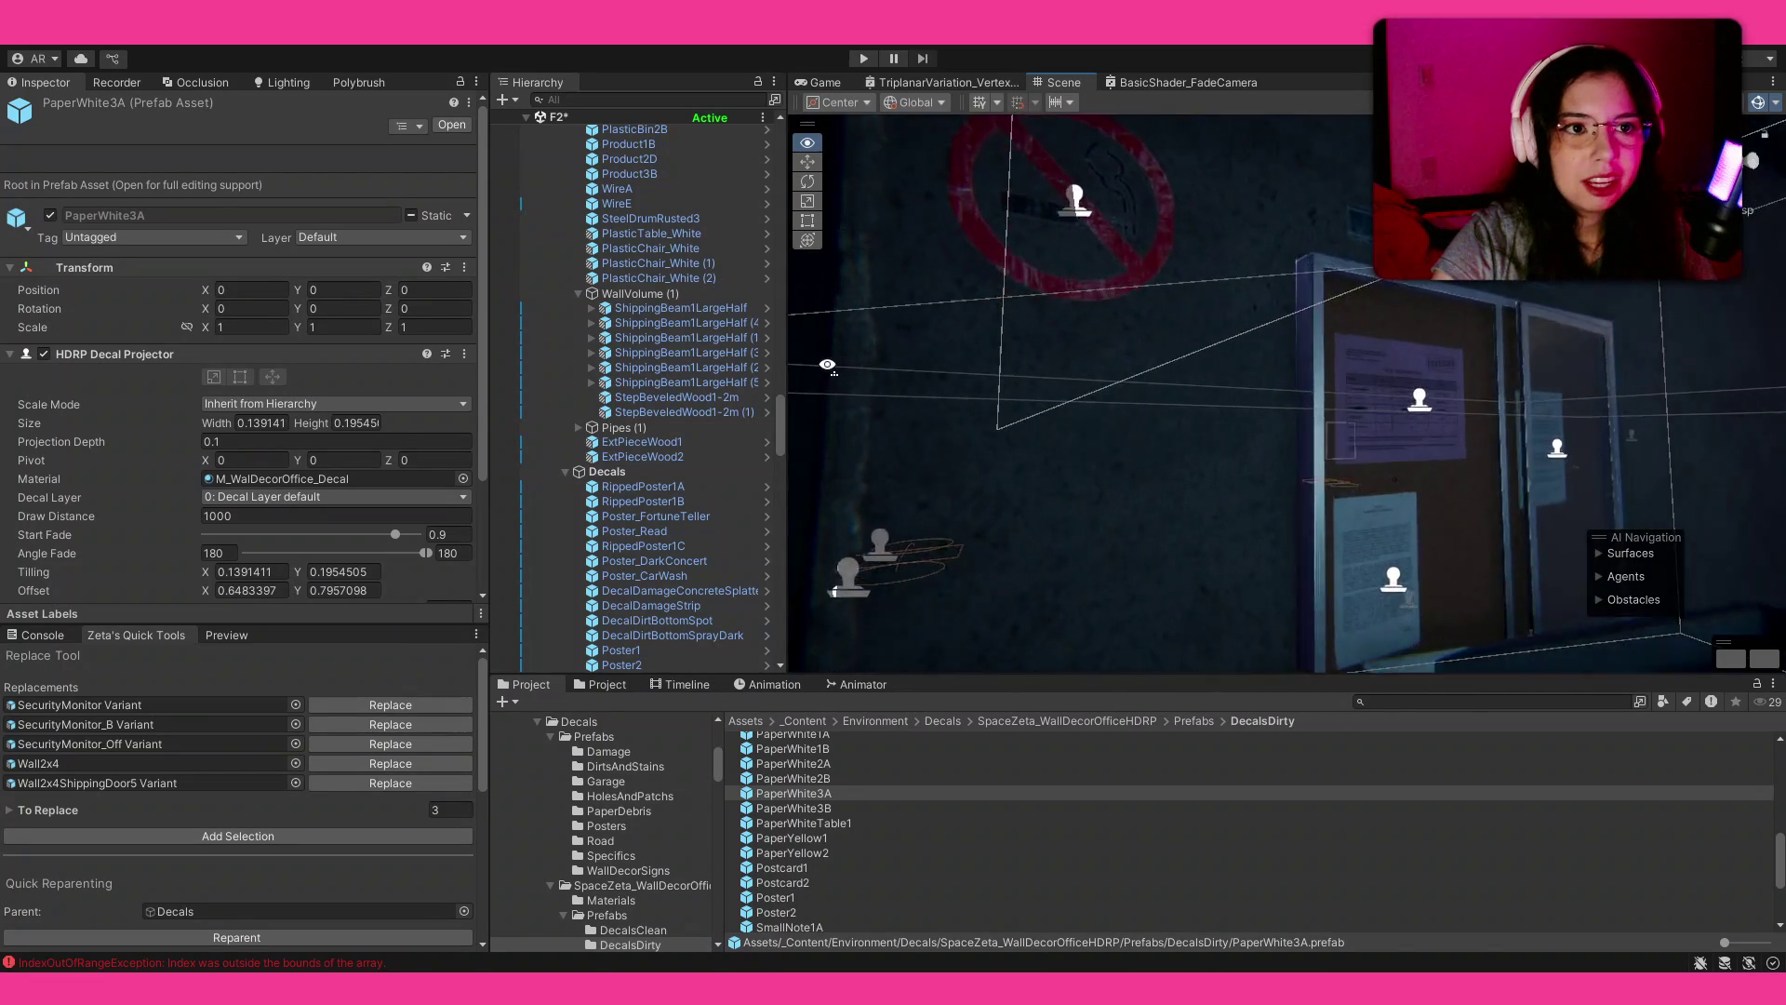
mouse_move(901, 375)
mouse_down()
mouse_move(1353, 389)
mouse_move(1408, 324)
mouse_move(1405, 447)
mouse_up()
Step: Expand the Main root in the Hierarchy, then select and frame the Player object
scroll(620, 316, down, 5)
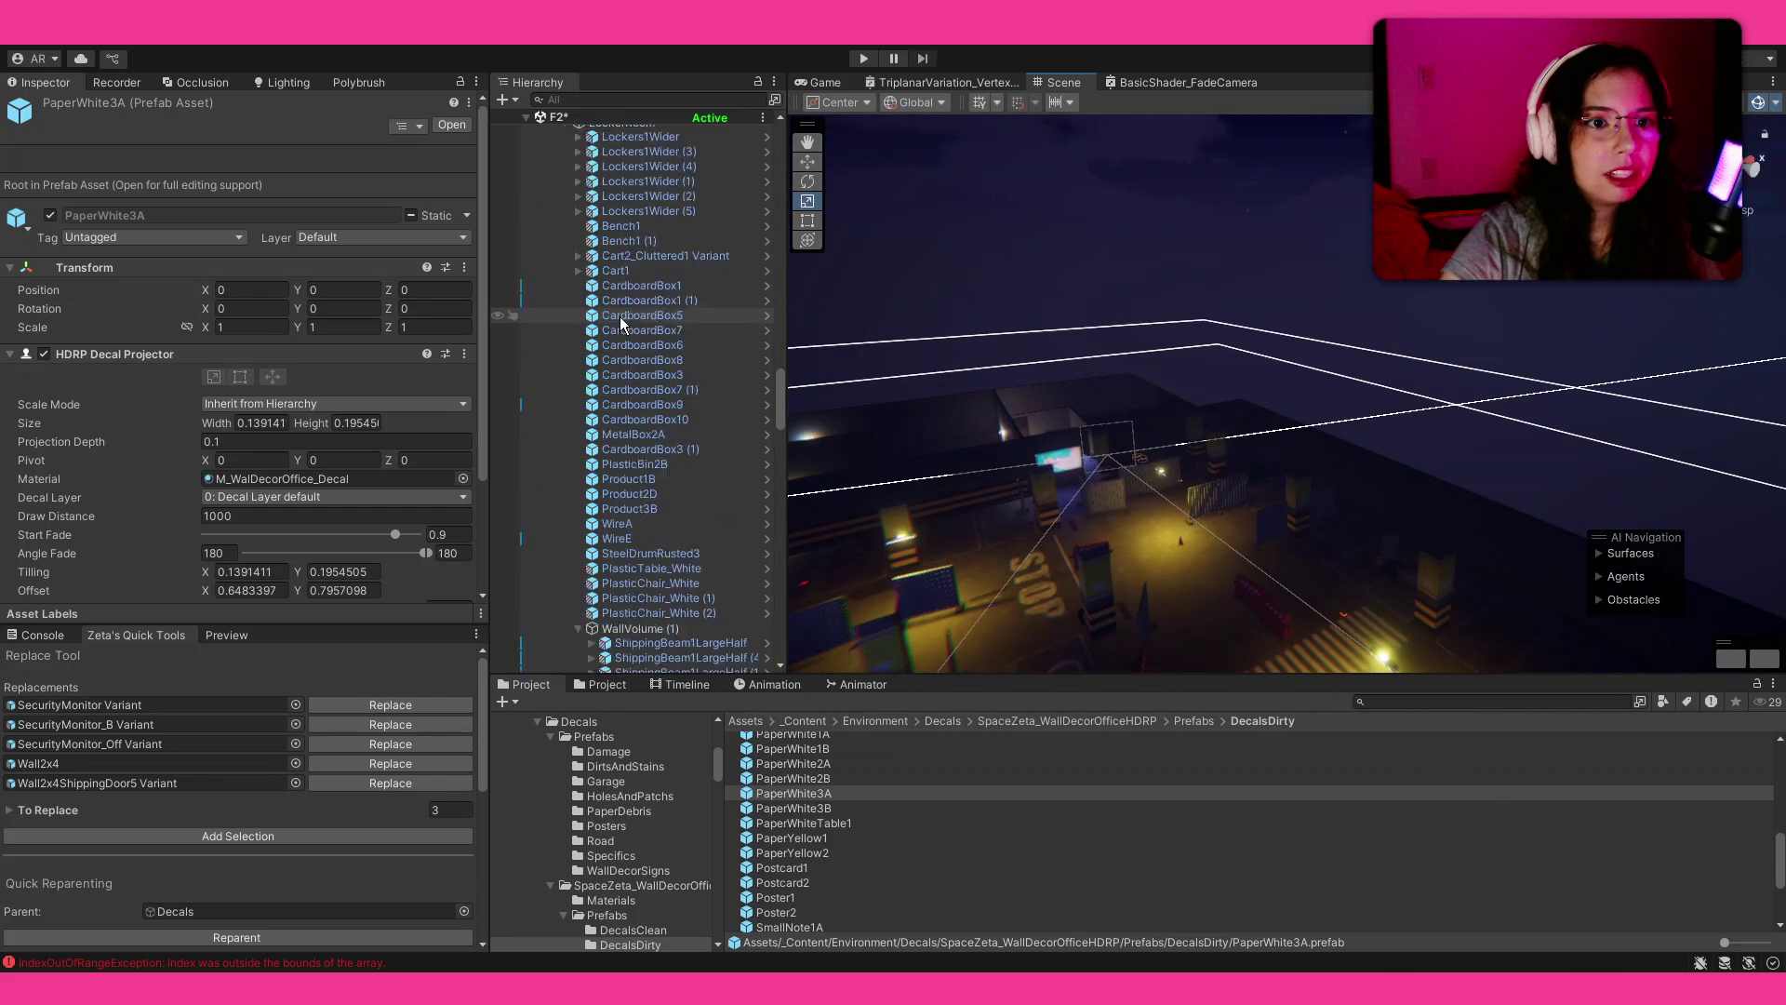
scroll(625, 310, down, 15)
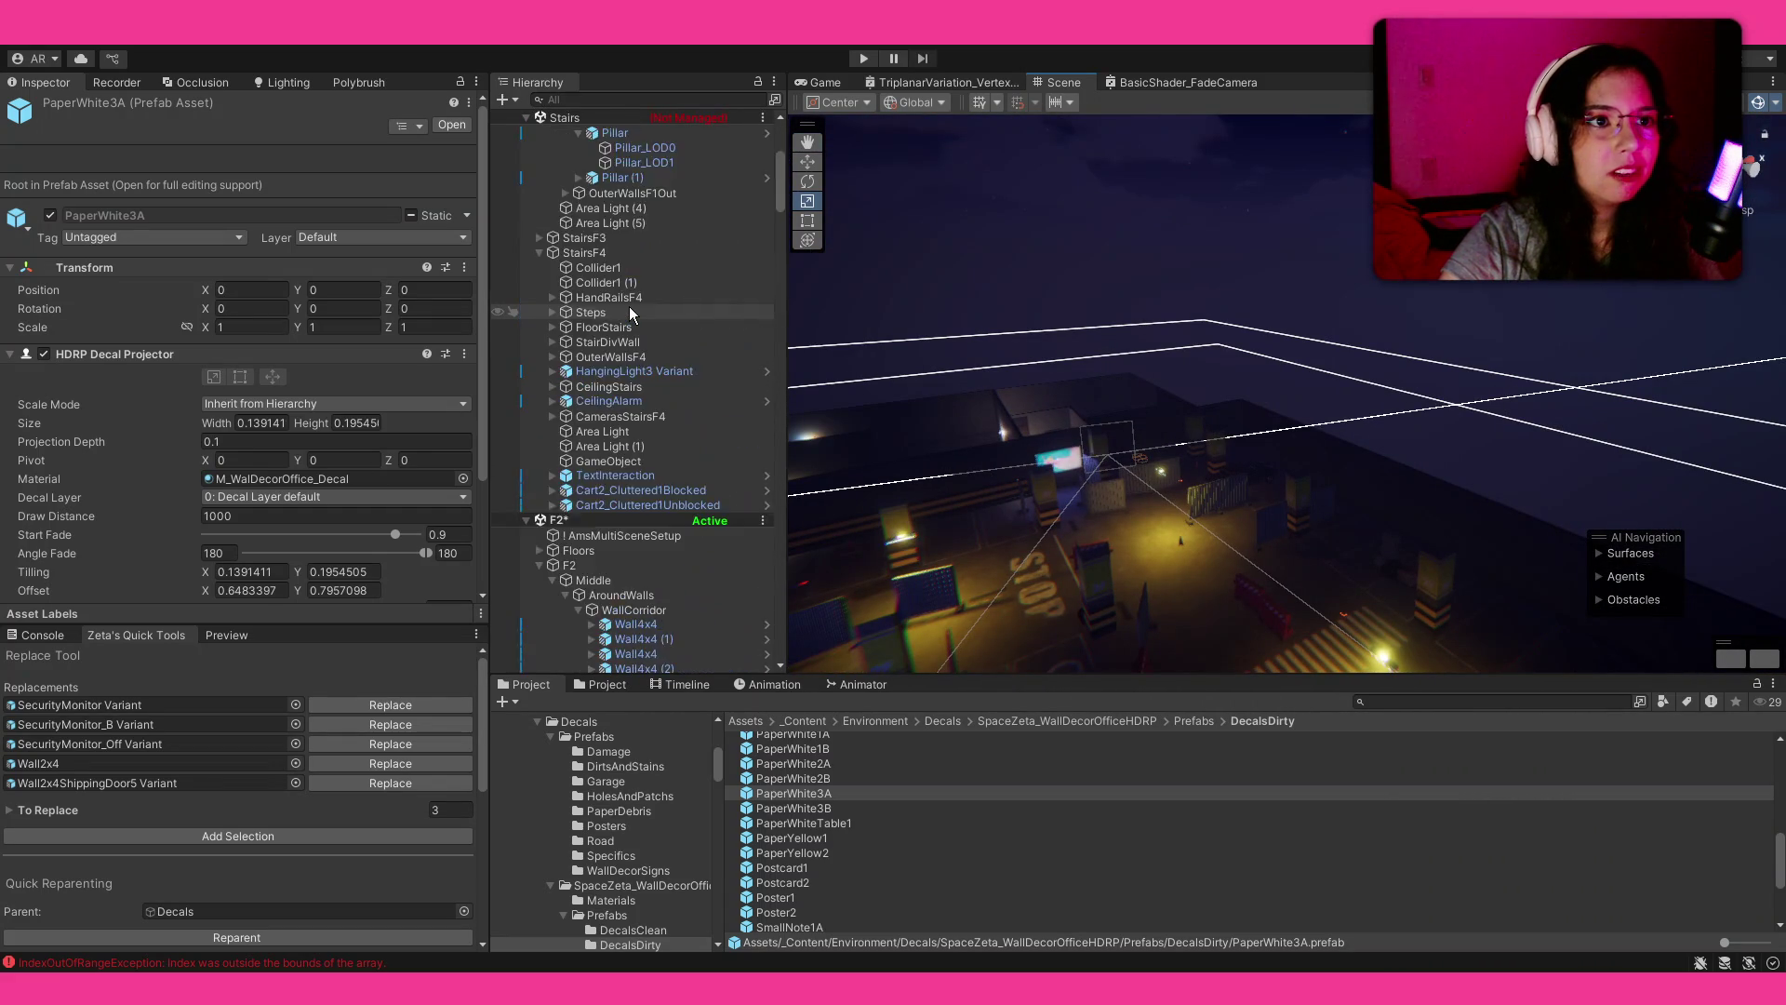
click(527, 117)
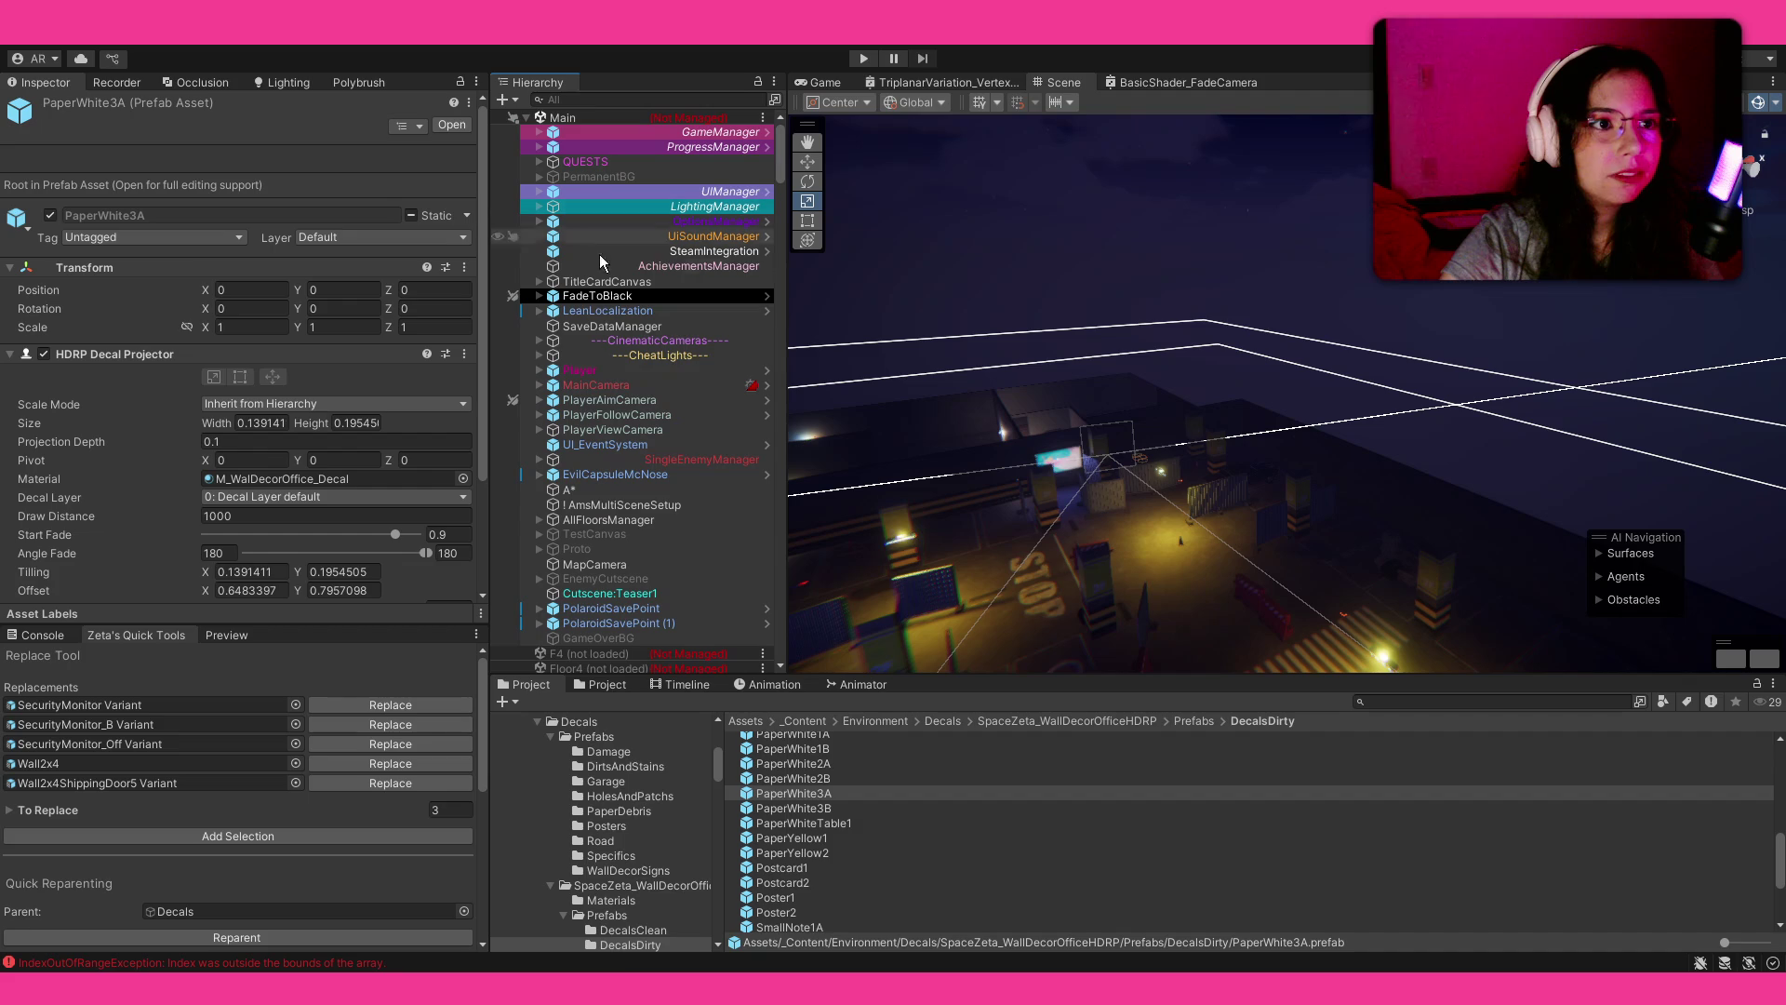
click(614, 372)
key(f)
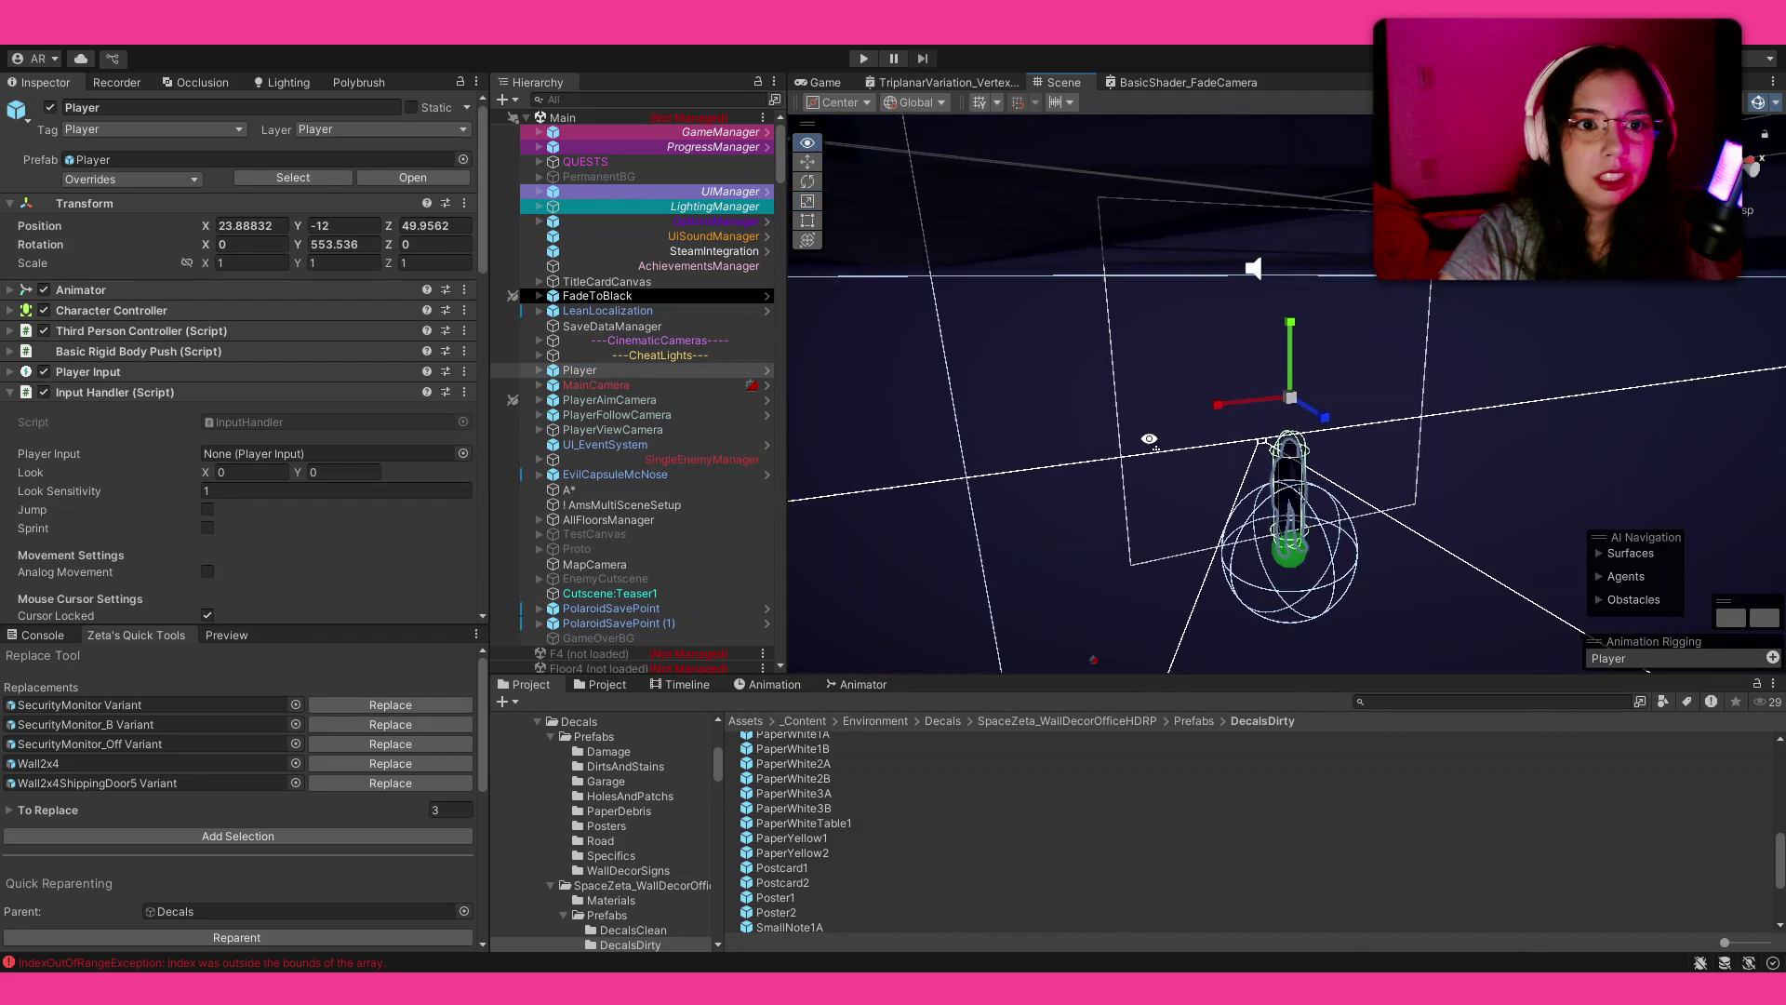
Step: Zoom in on the Player's face, then turn the view away from the character
scroll(1172, 455, up, 10)
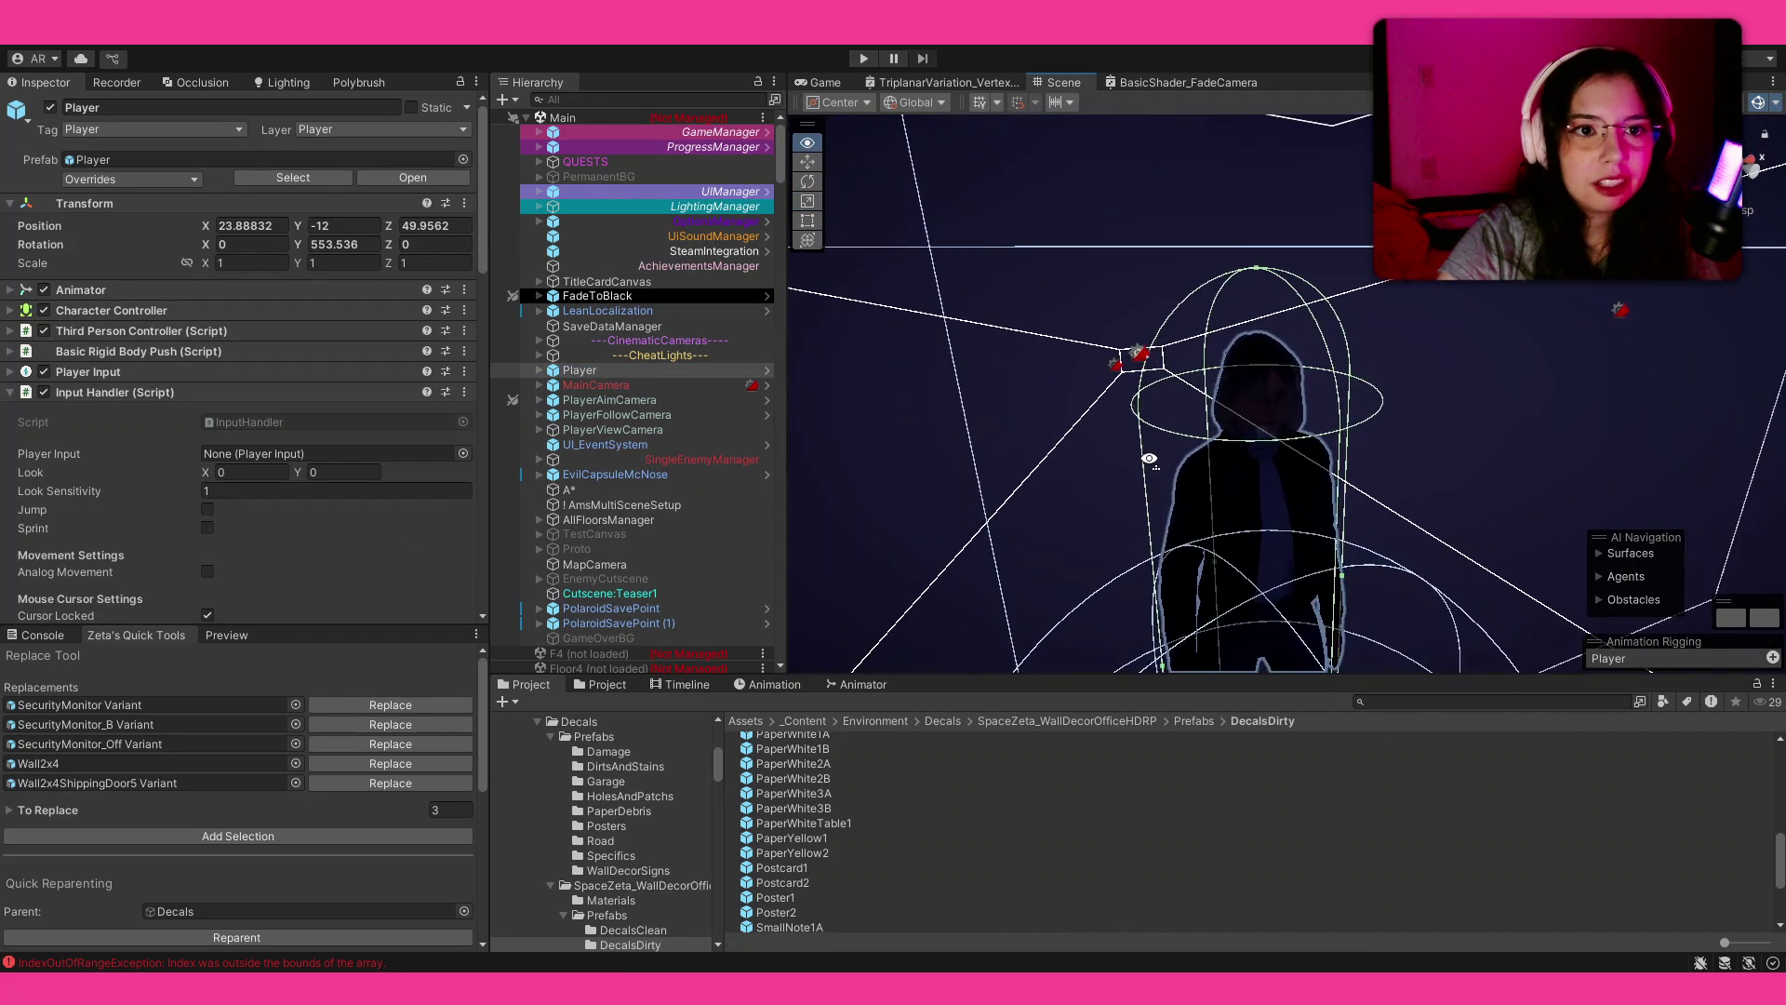
scroll(1191, 437, up, 3)
mouse_move(1757, 127)
mouse_down()
mouse_move(1366, 182)
mouse_move(1353, 254)
mouse_up()
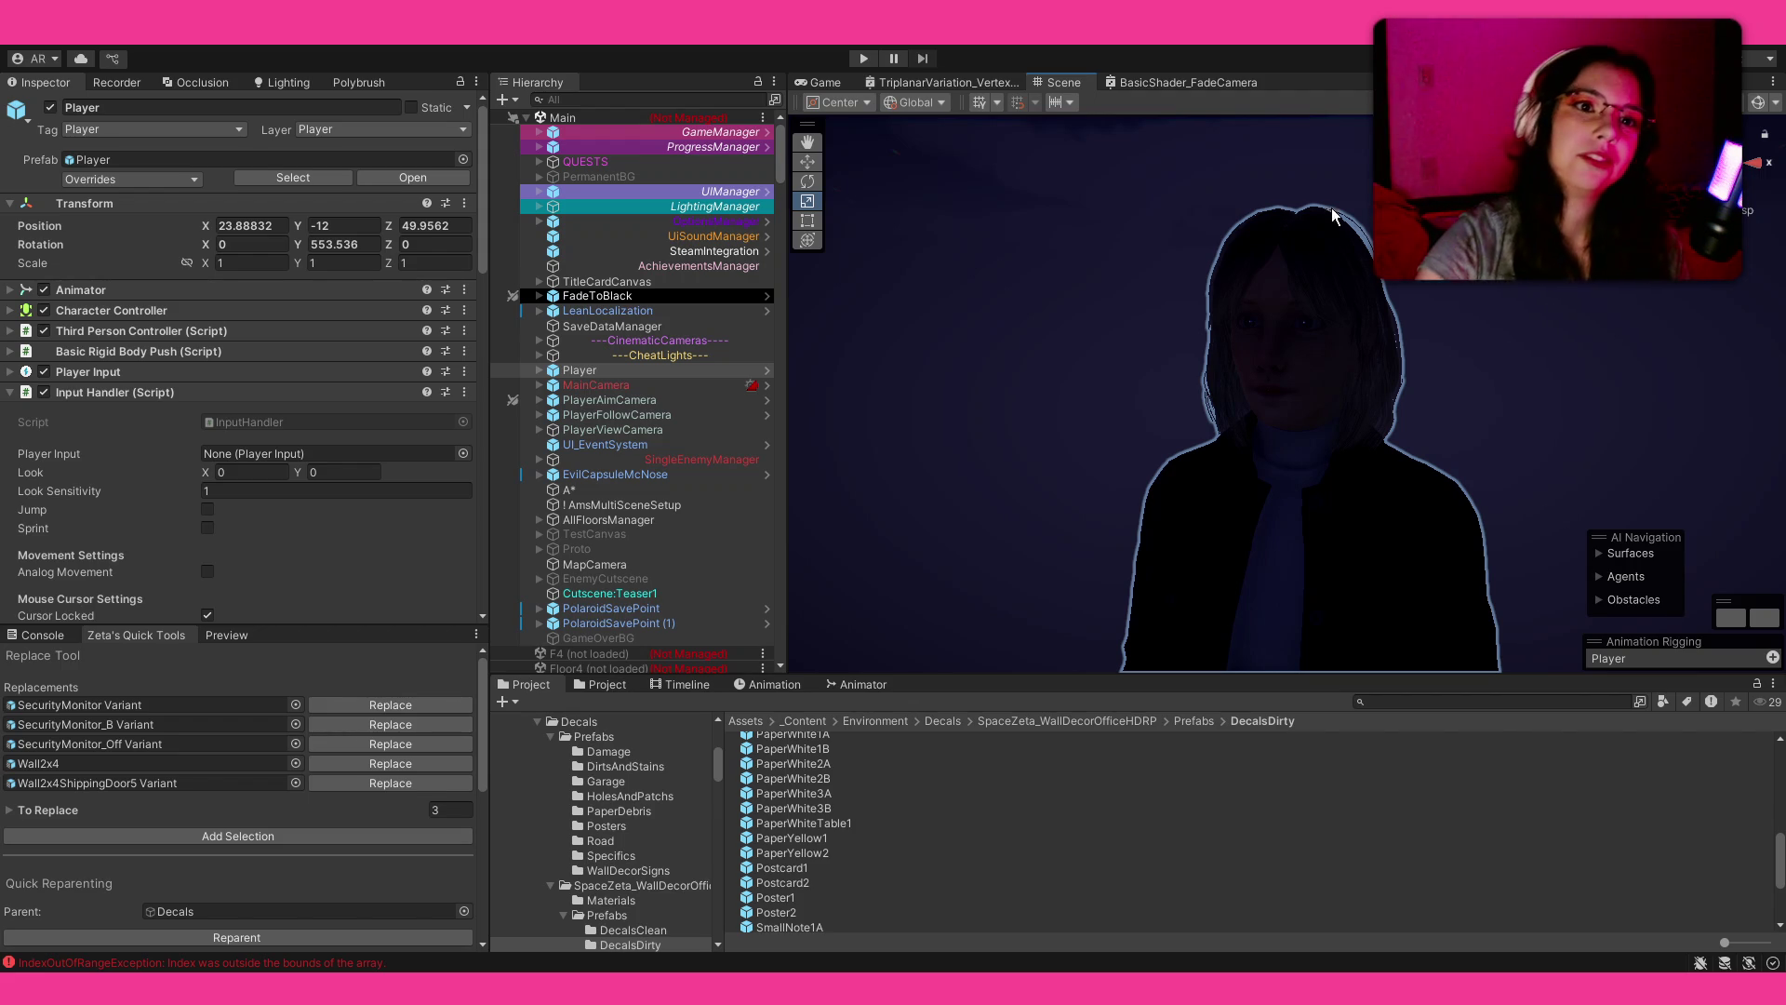
mouse_move(1304, 255)
mouse_down()
mouse_move(1149, 323)
mouse_move(1173, 307)
mouse_move(540, 272)
mouse_move(681, 259)
mouse_move(747, 281)
mouse_move(734, 265)
mouse_move(677, 286)
mouse_move(701, 300)
mouse_move(1712, 334)
mouse_move(1664, 349)
mouse_move(529, 311)
mouse_move(806, 412)
mouse_move(973, 312)
mouse_up()
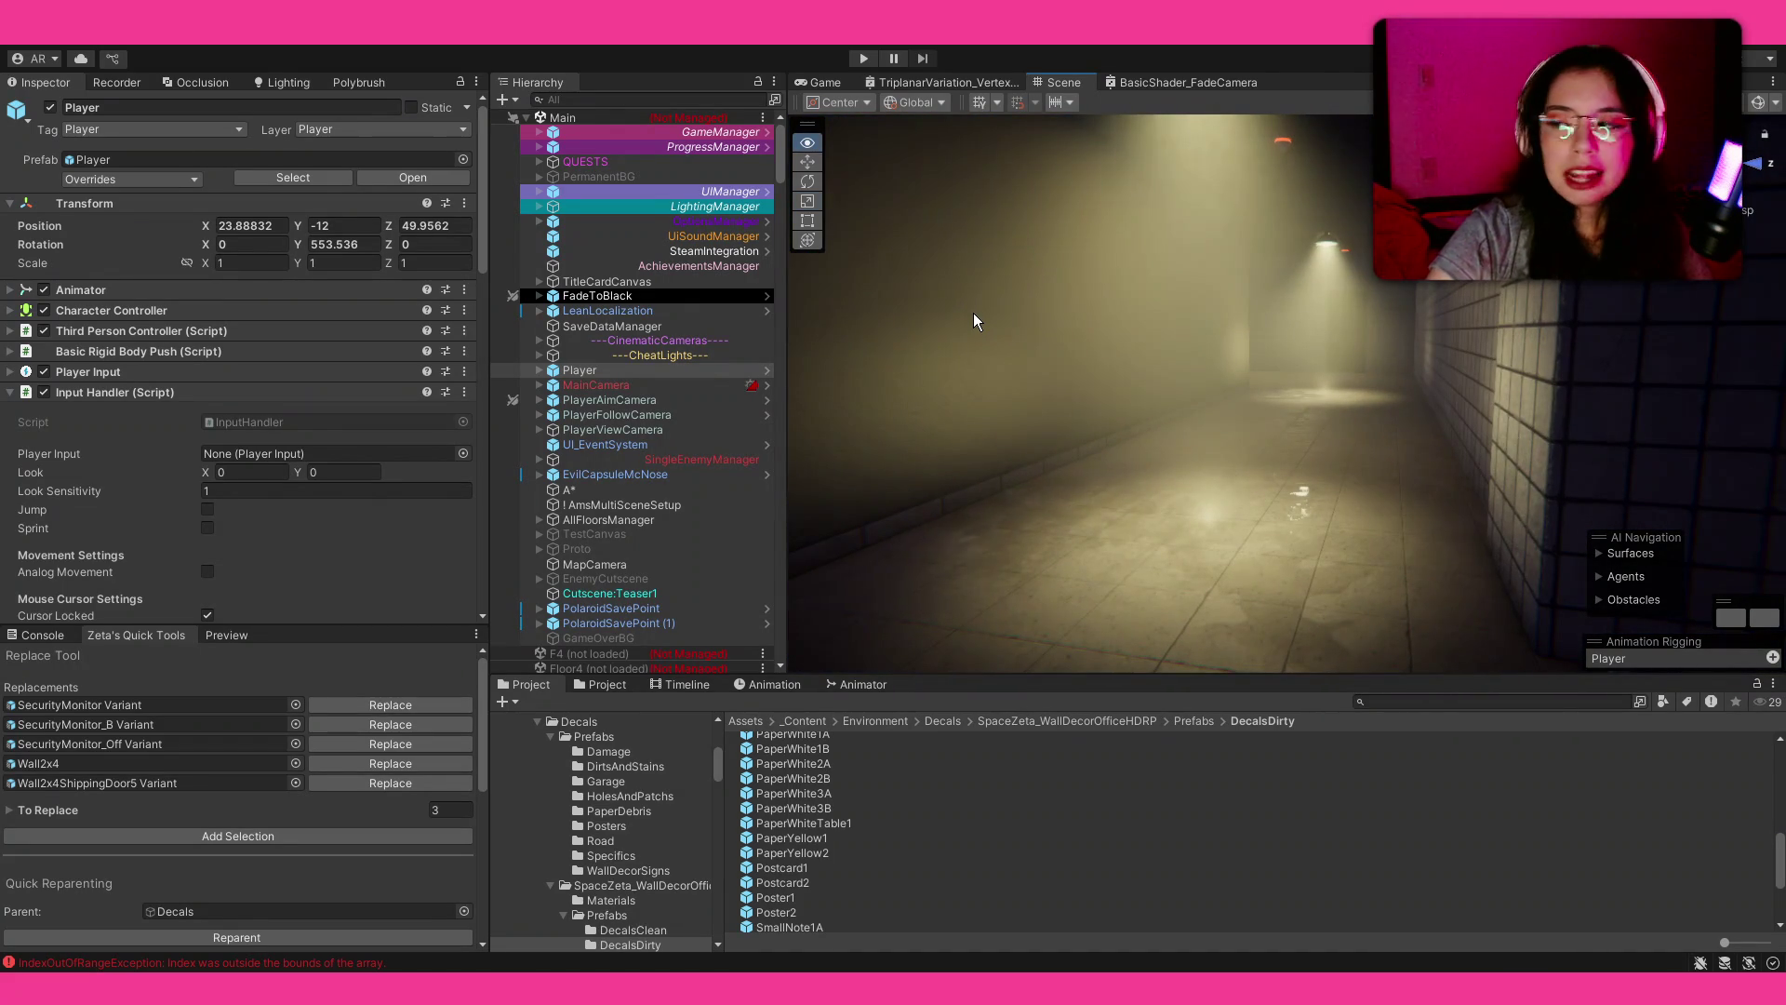
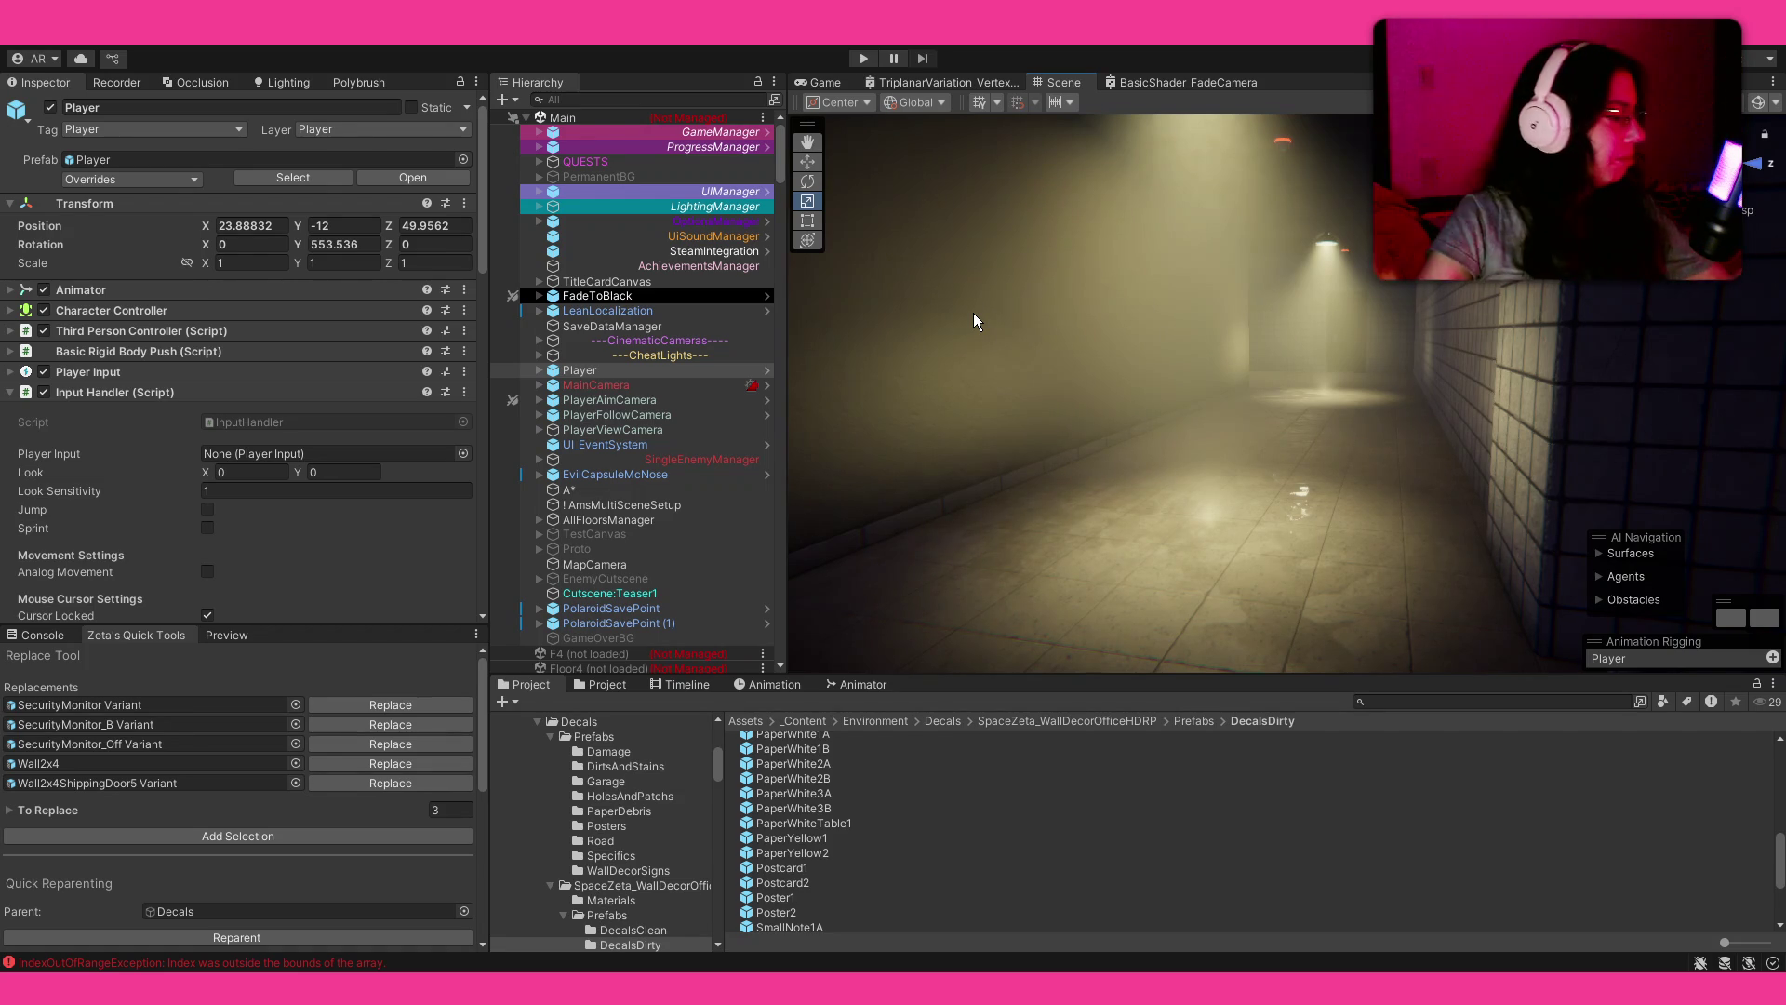
Step: Collapse the OuterWallsF2, StairsF2 and Stairs scene groups in the hierarchy
mouse_move(1080, 316)
mouse_down()
mouse_move(1498, 352)
mouse_move(1374, 341)
mouse_up()
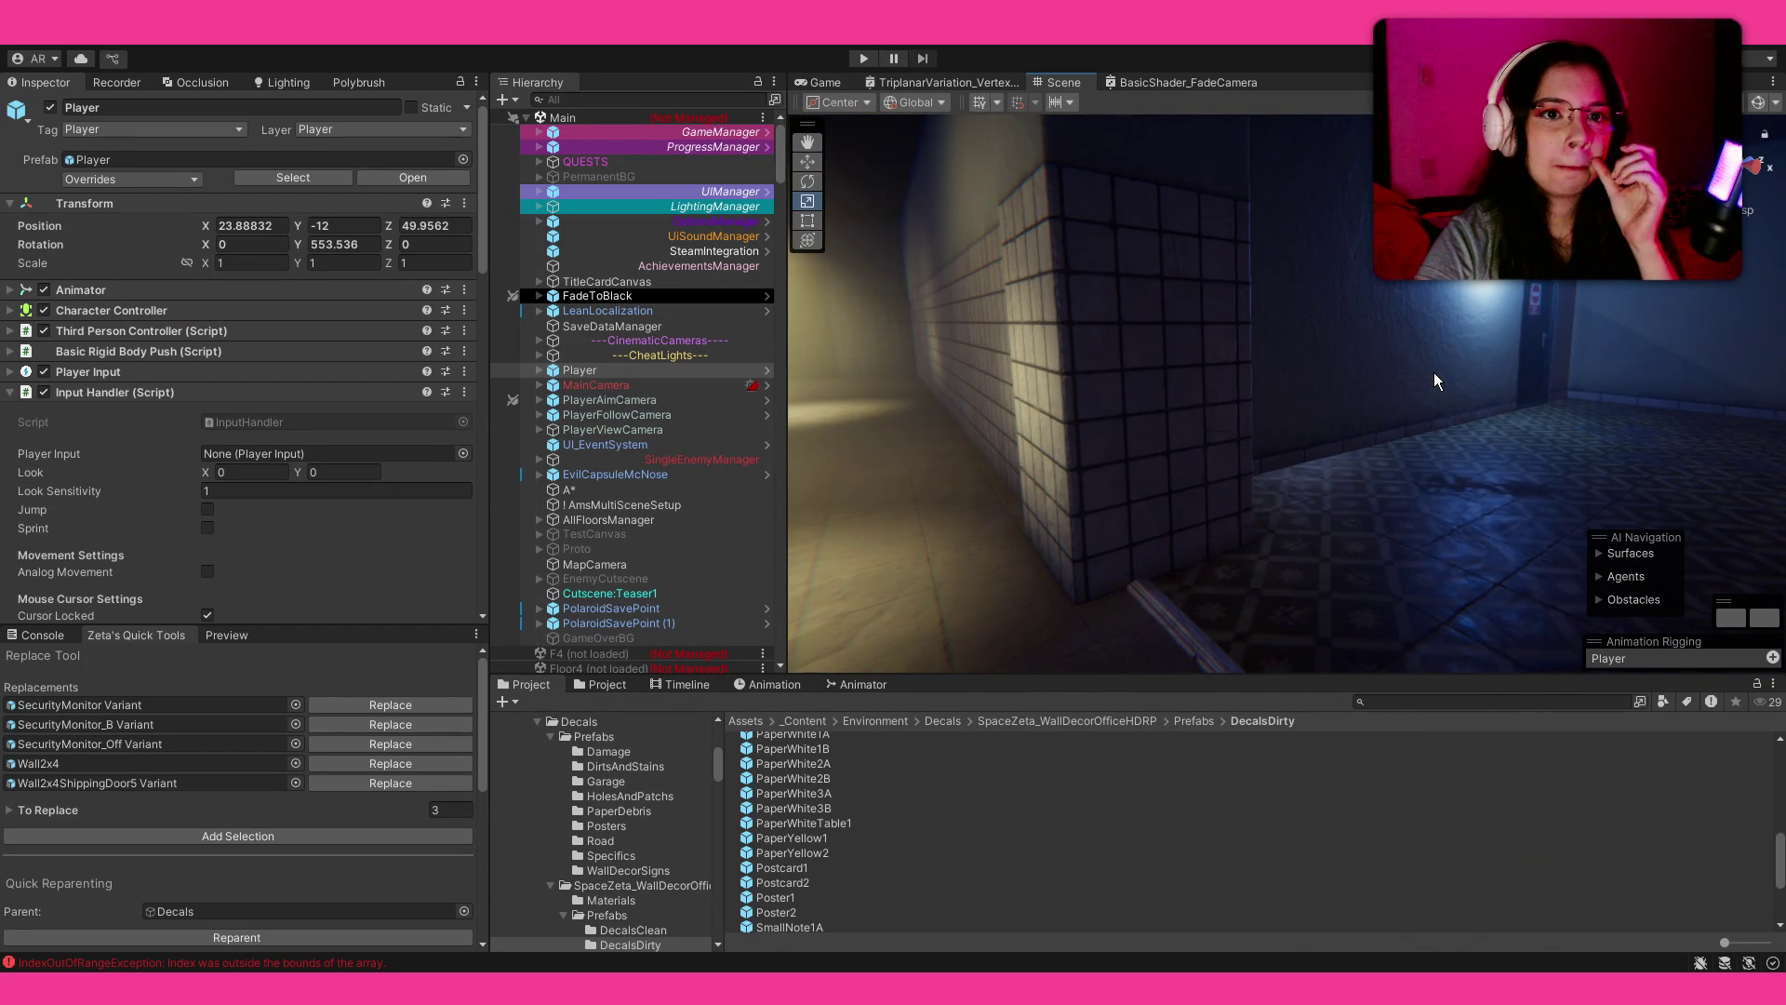
key(f)
scroll(1409, 369, down, 3)
scroll(713, 499, down, 8)
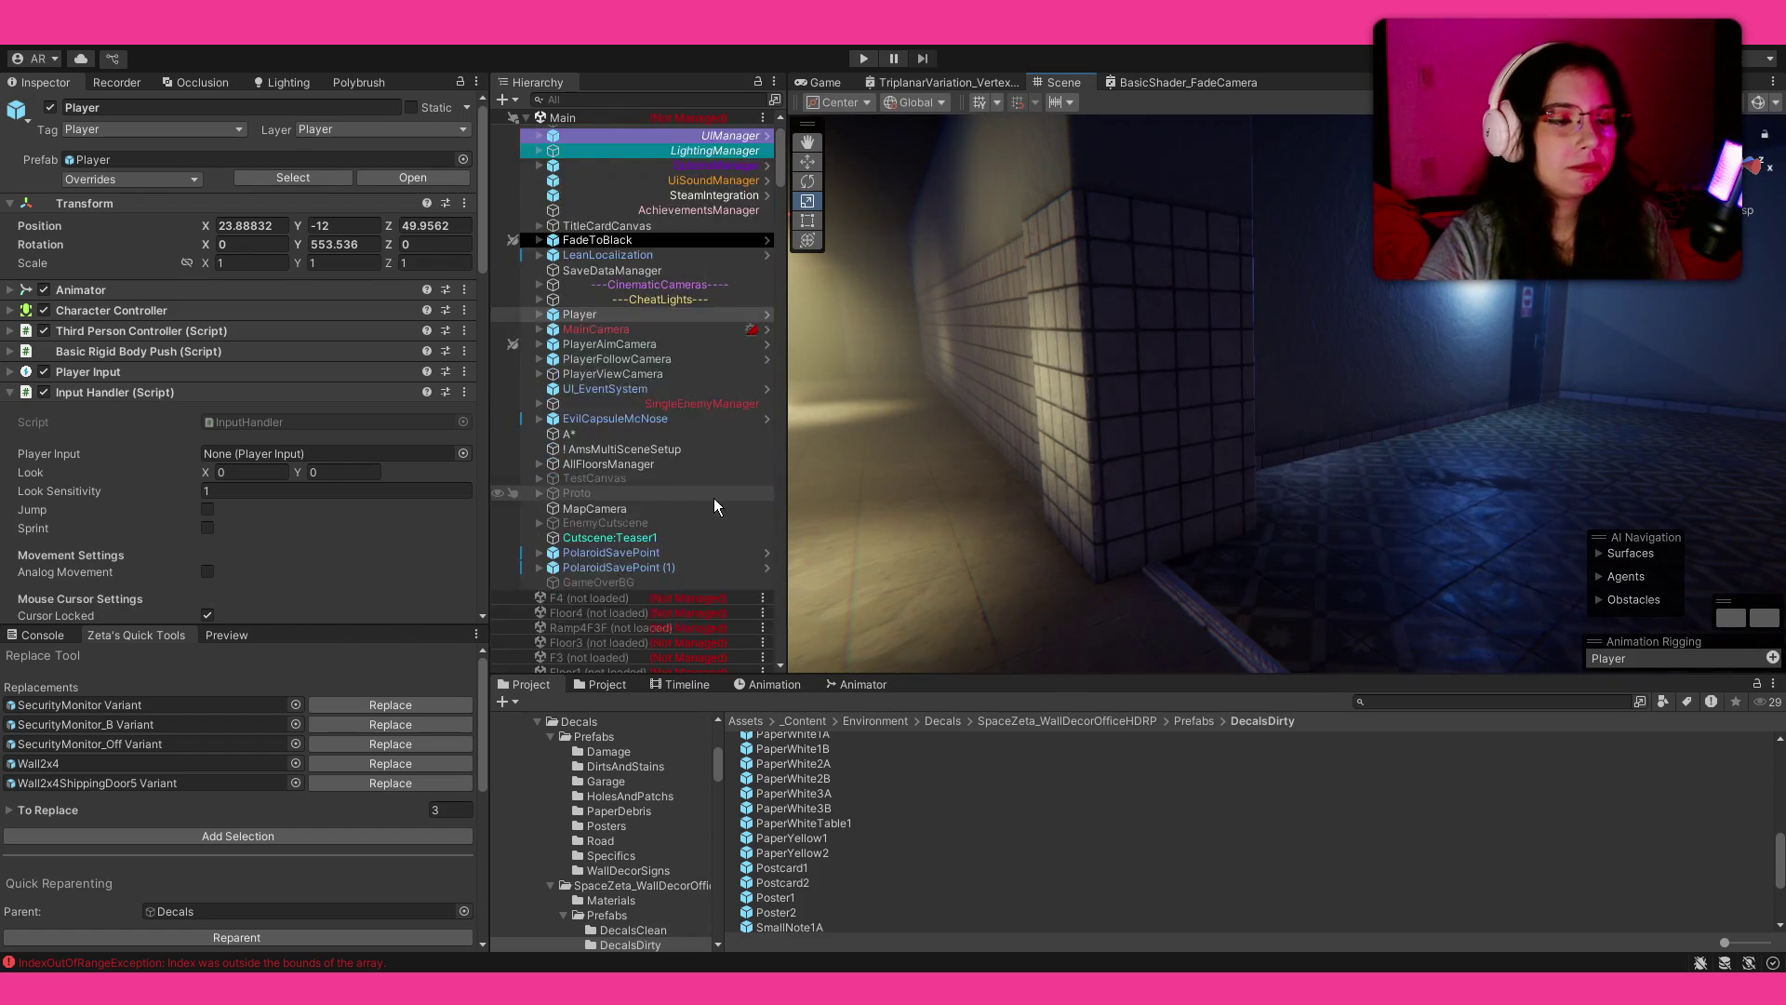
scroll(713, 499, down, 3)
click(550, 465)
click(539, 439)
click(528, 398)
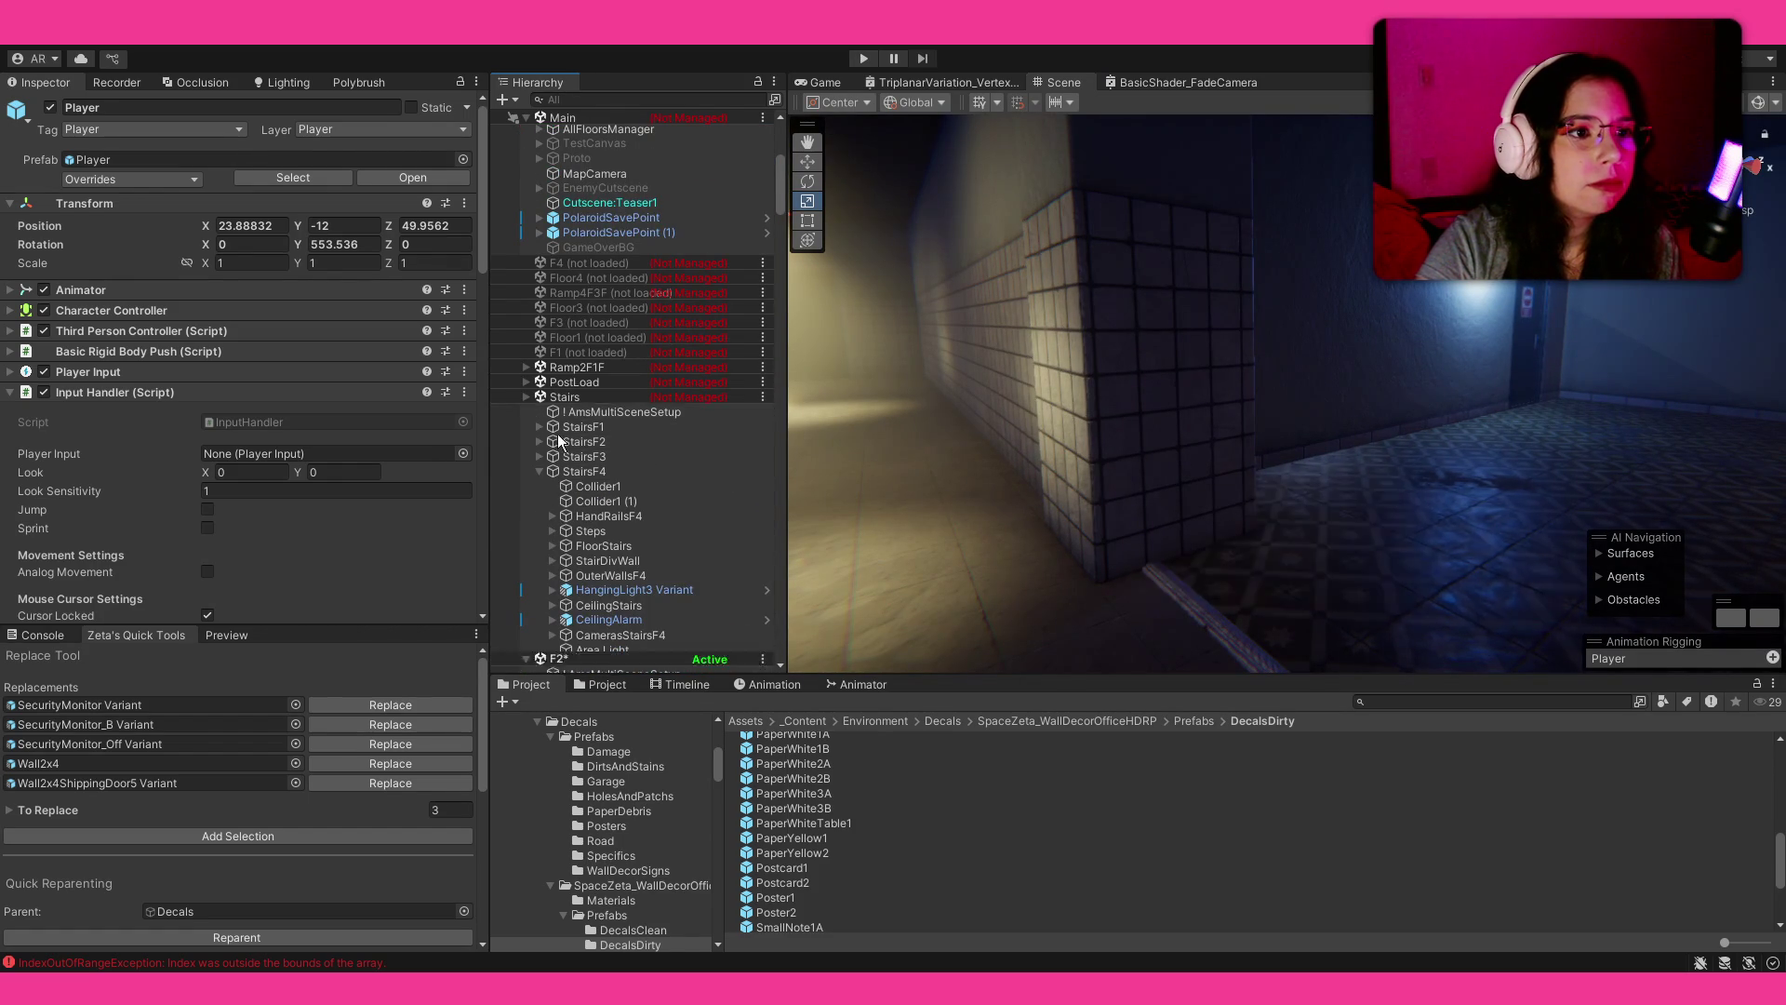
Step: Expand F2 > Decor, collapse Middle, SecurityRoom and LockerRoom, and select Decor
click(540, 456)
click(551, 472)
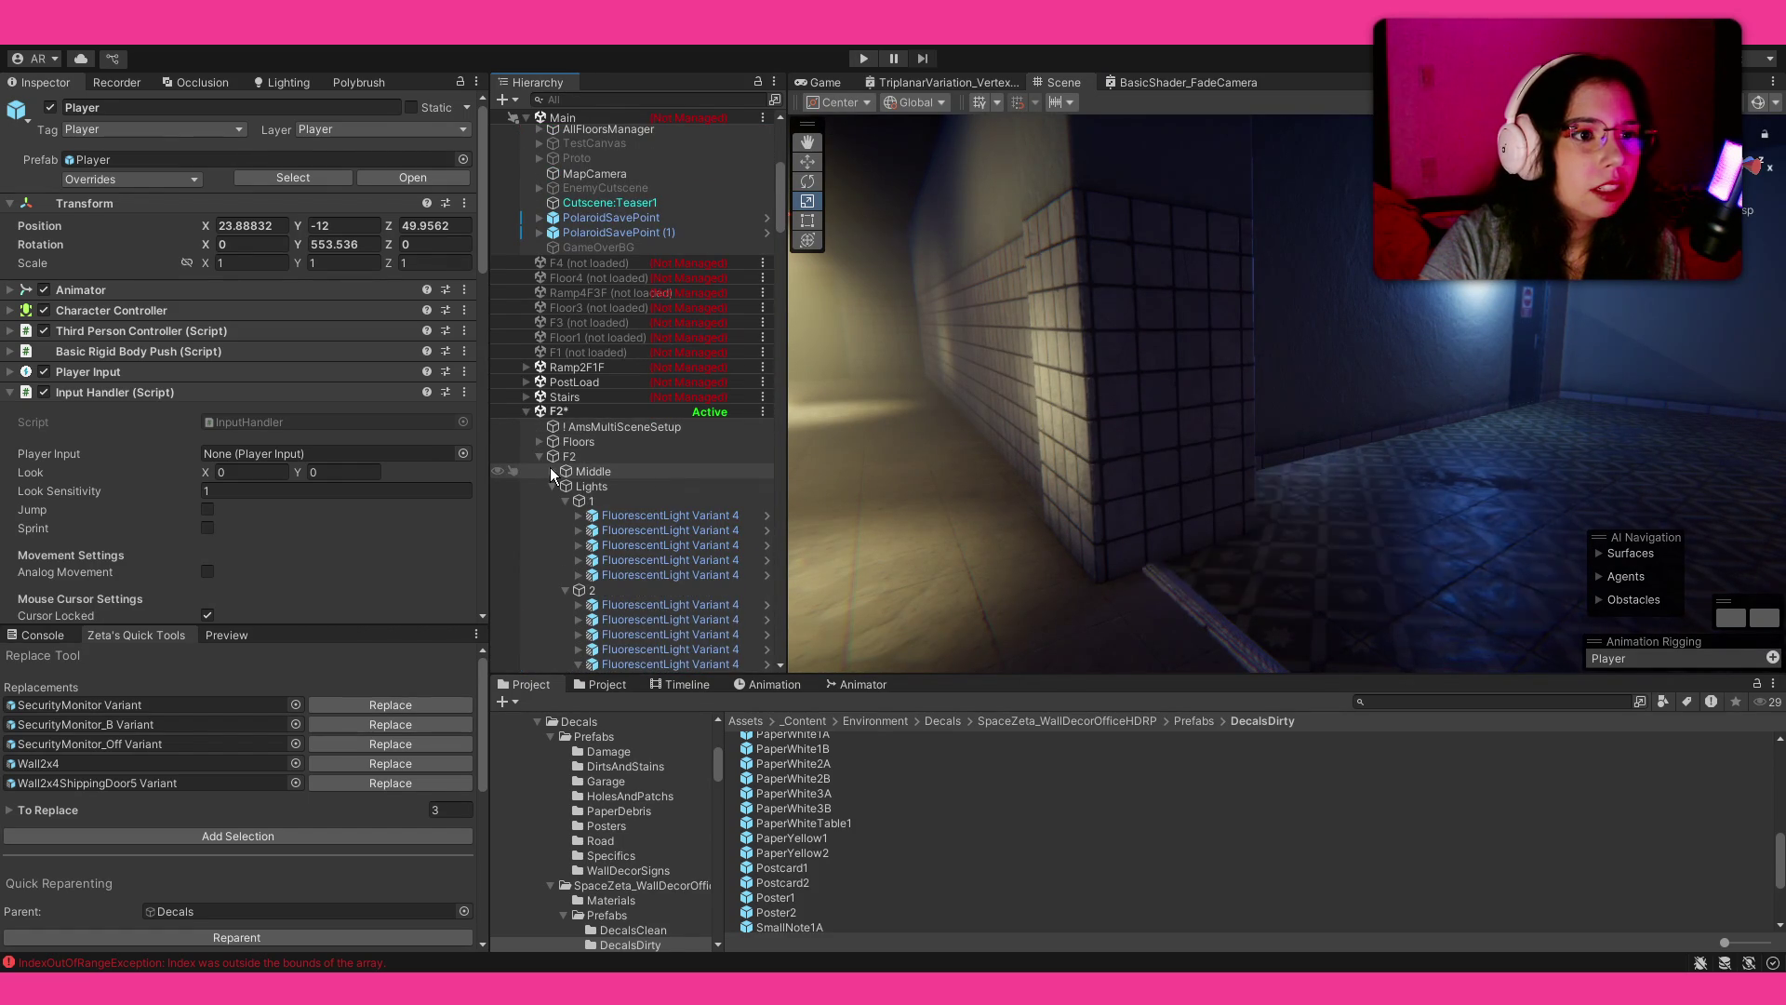
click(551, 486)
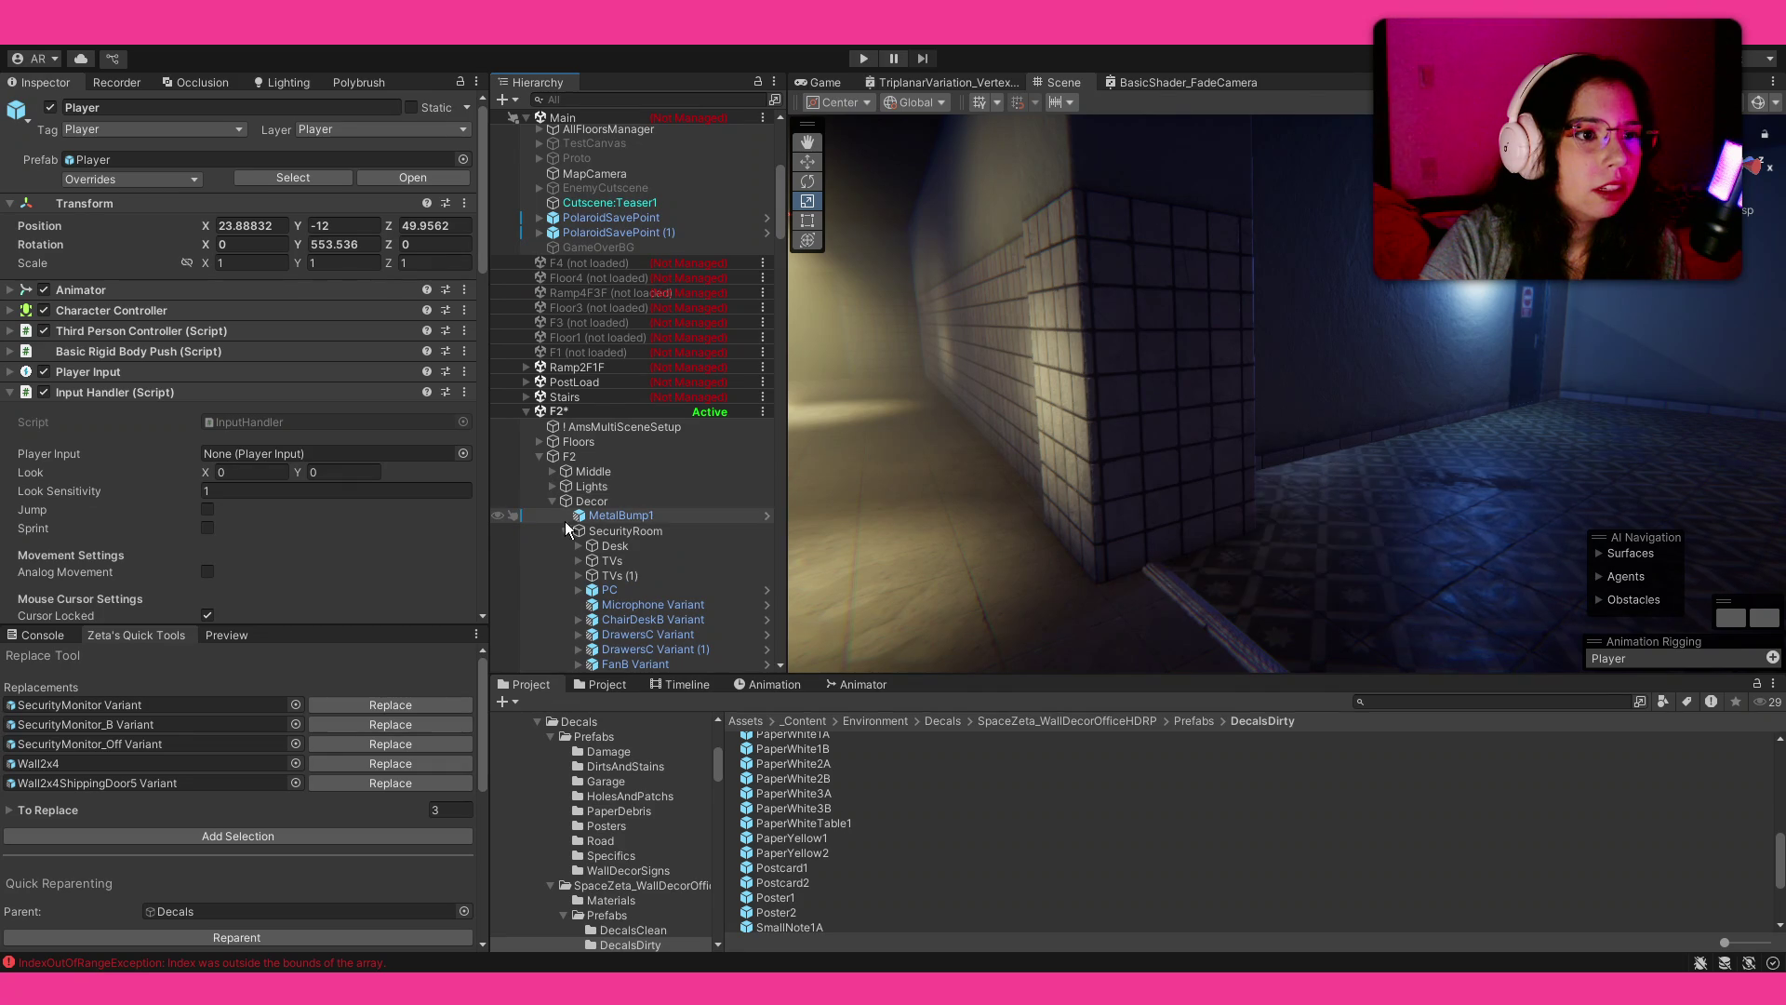
click(566, 530)
click(565, 545)
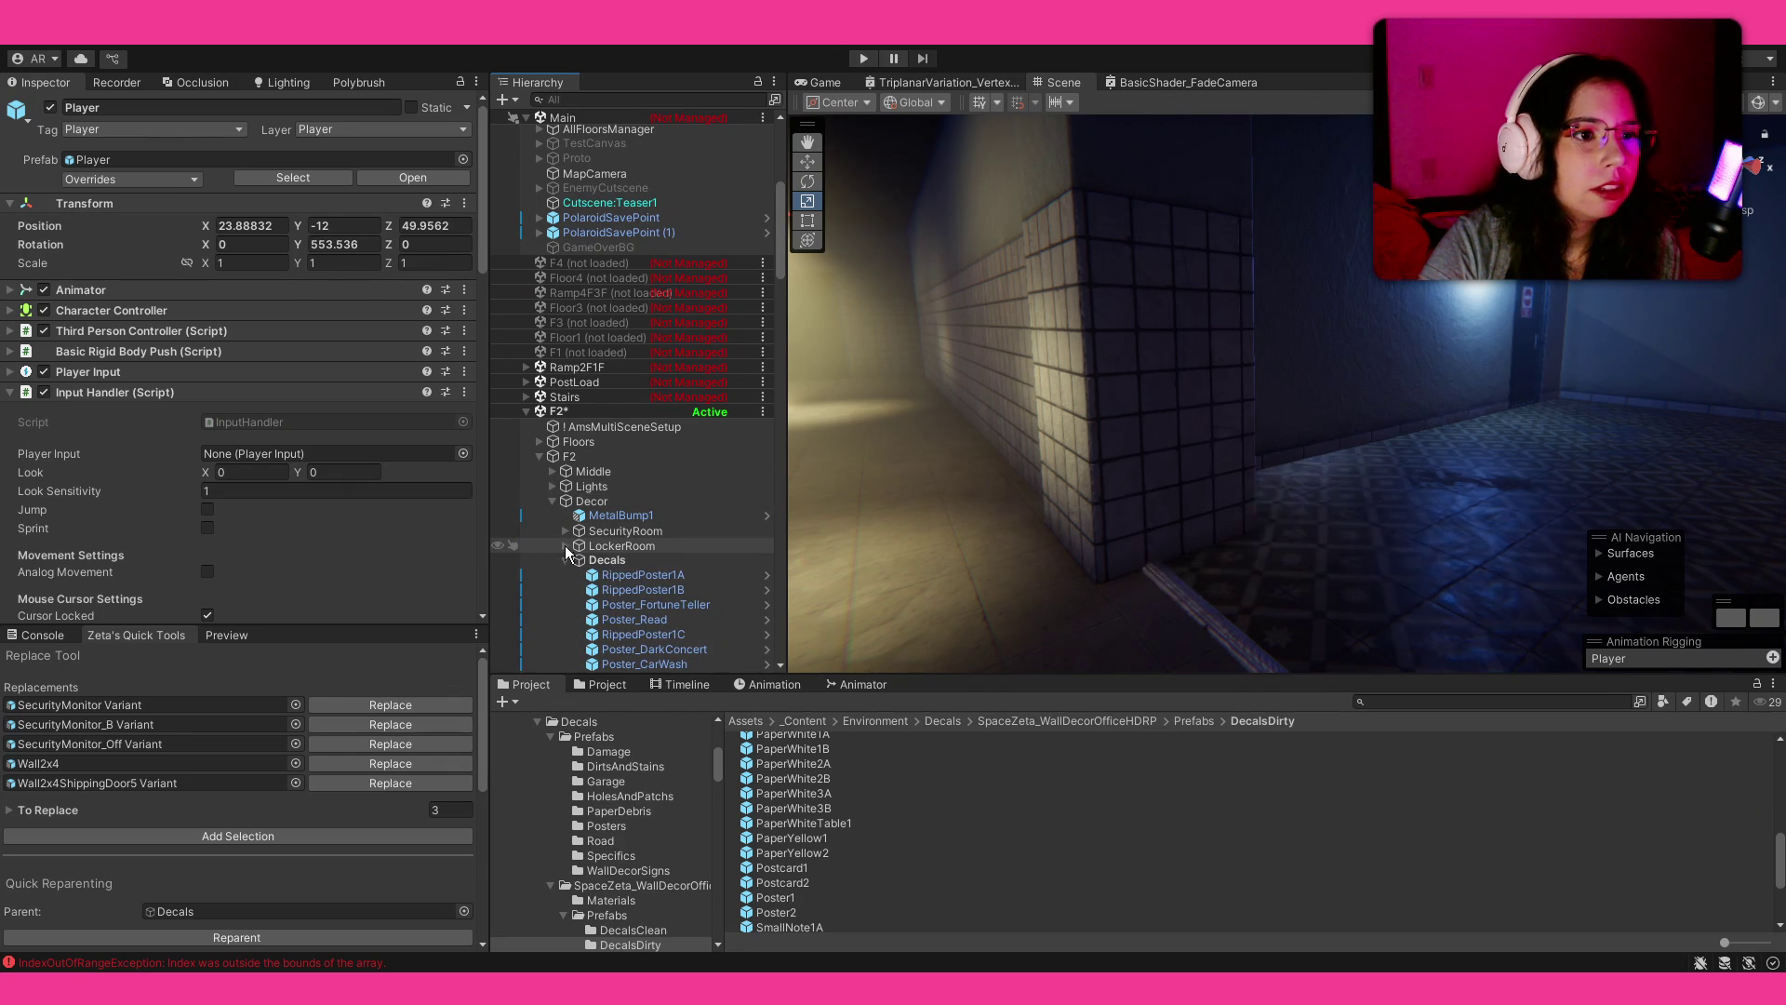
click(566, 545)
click(592, 503)
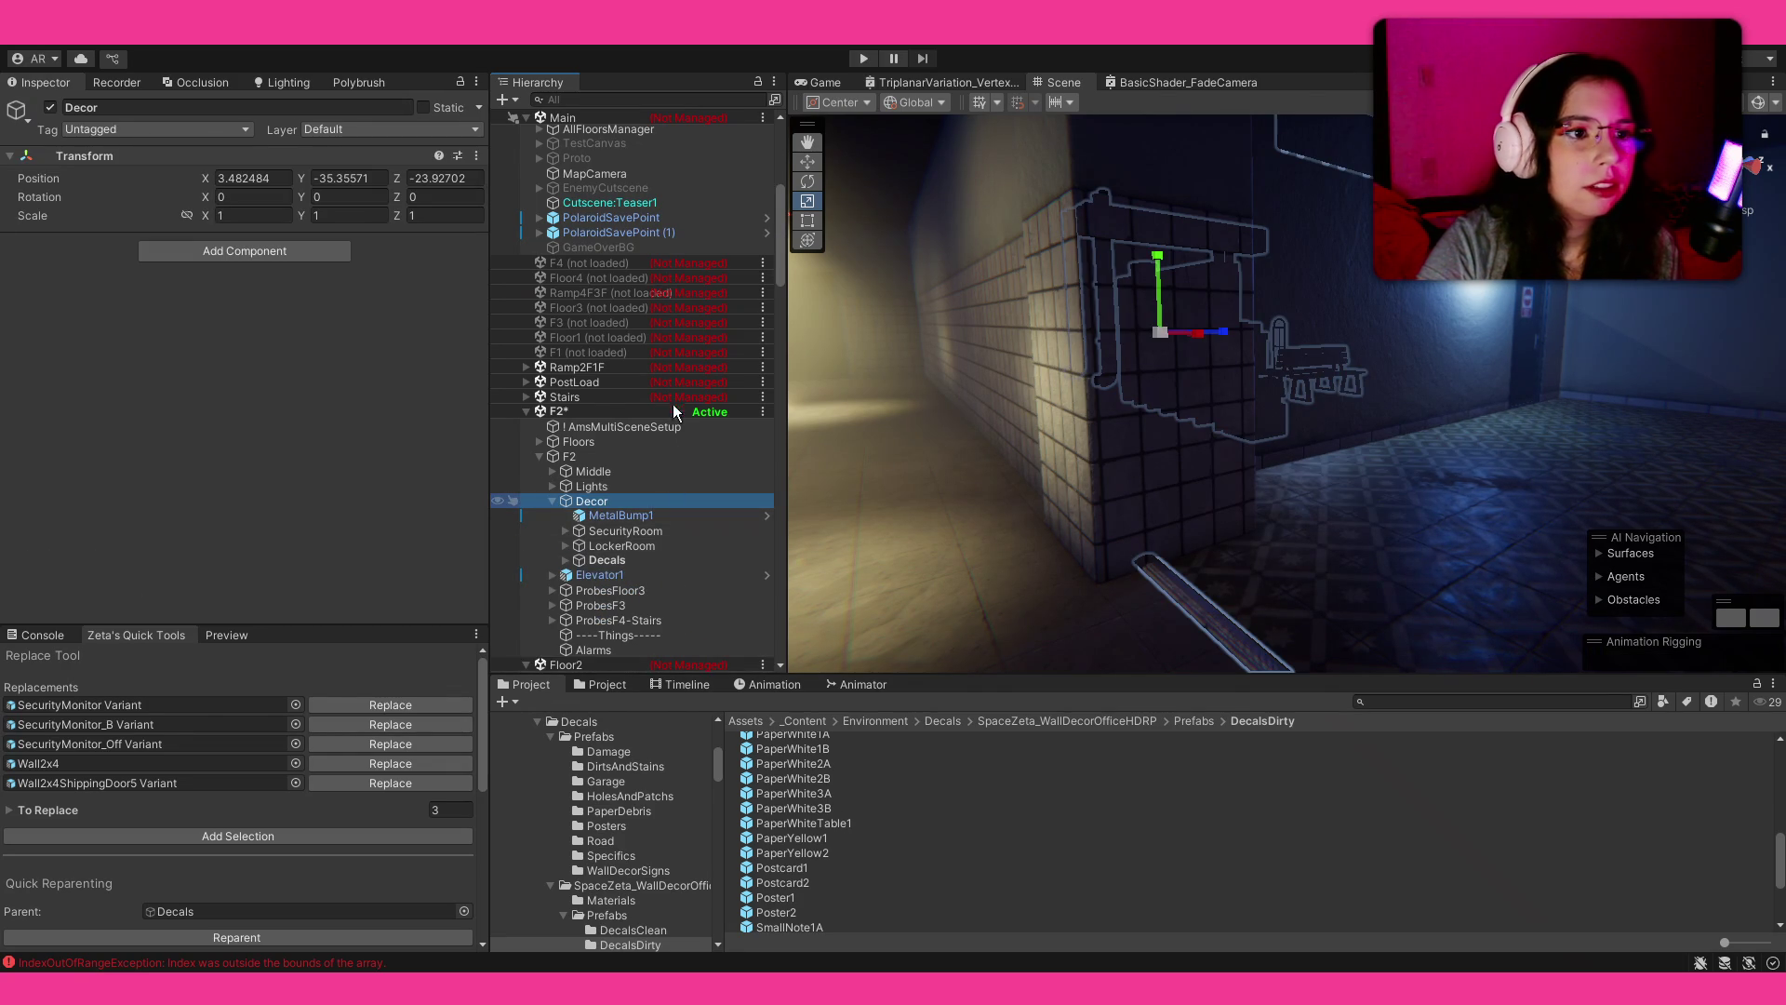
Step: Create an empty child of Decor named 'Corridor' and filter project assets for 'cart'
key(alt+shift+n)
text(Co)
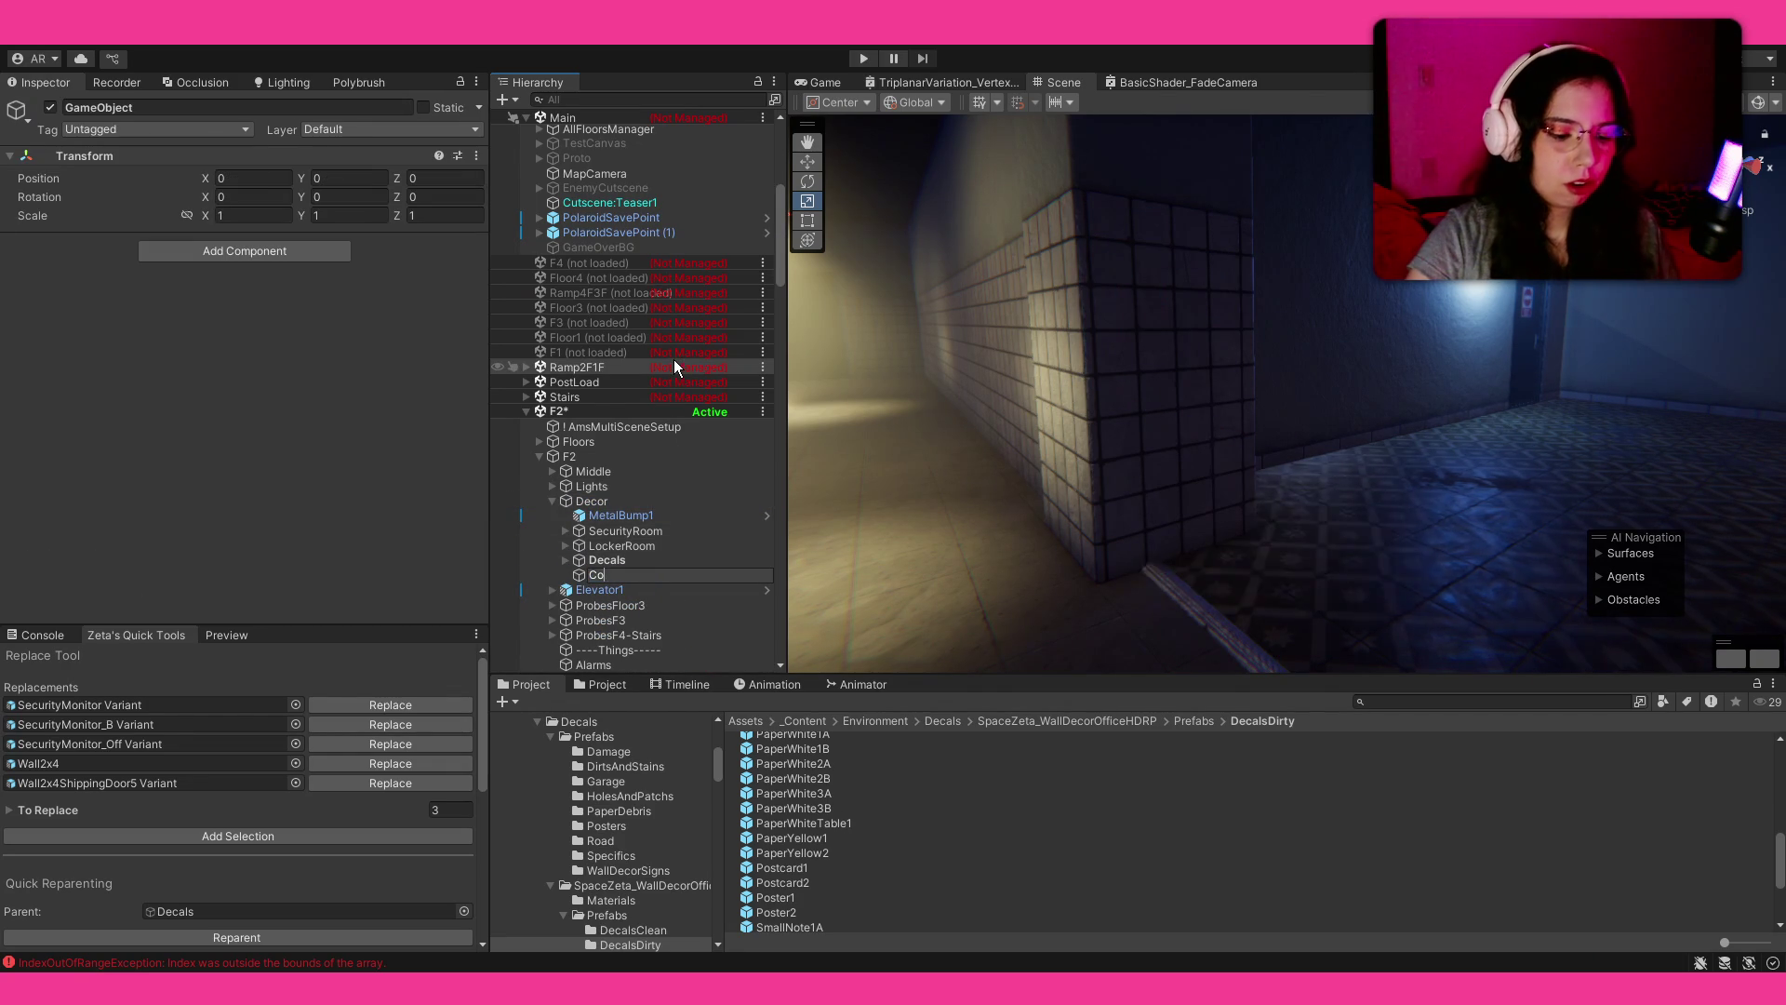
text(rridor)
key(Return)
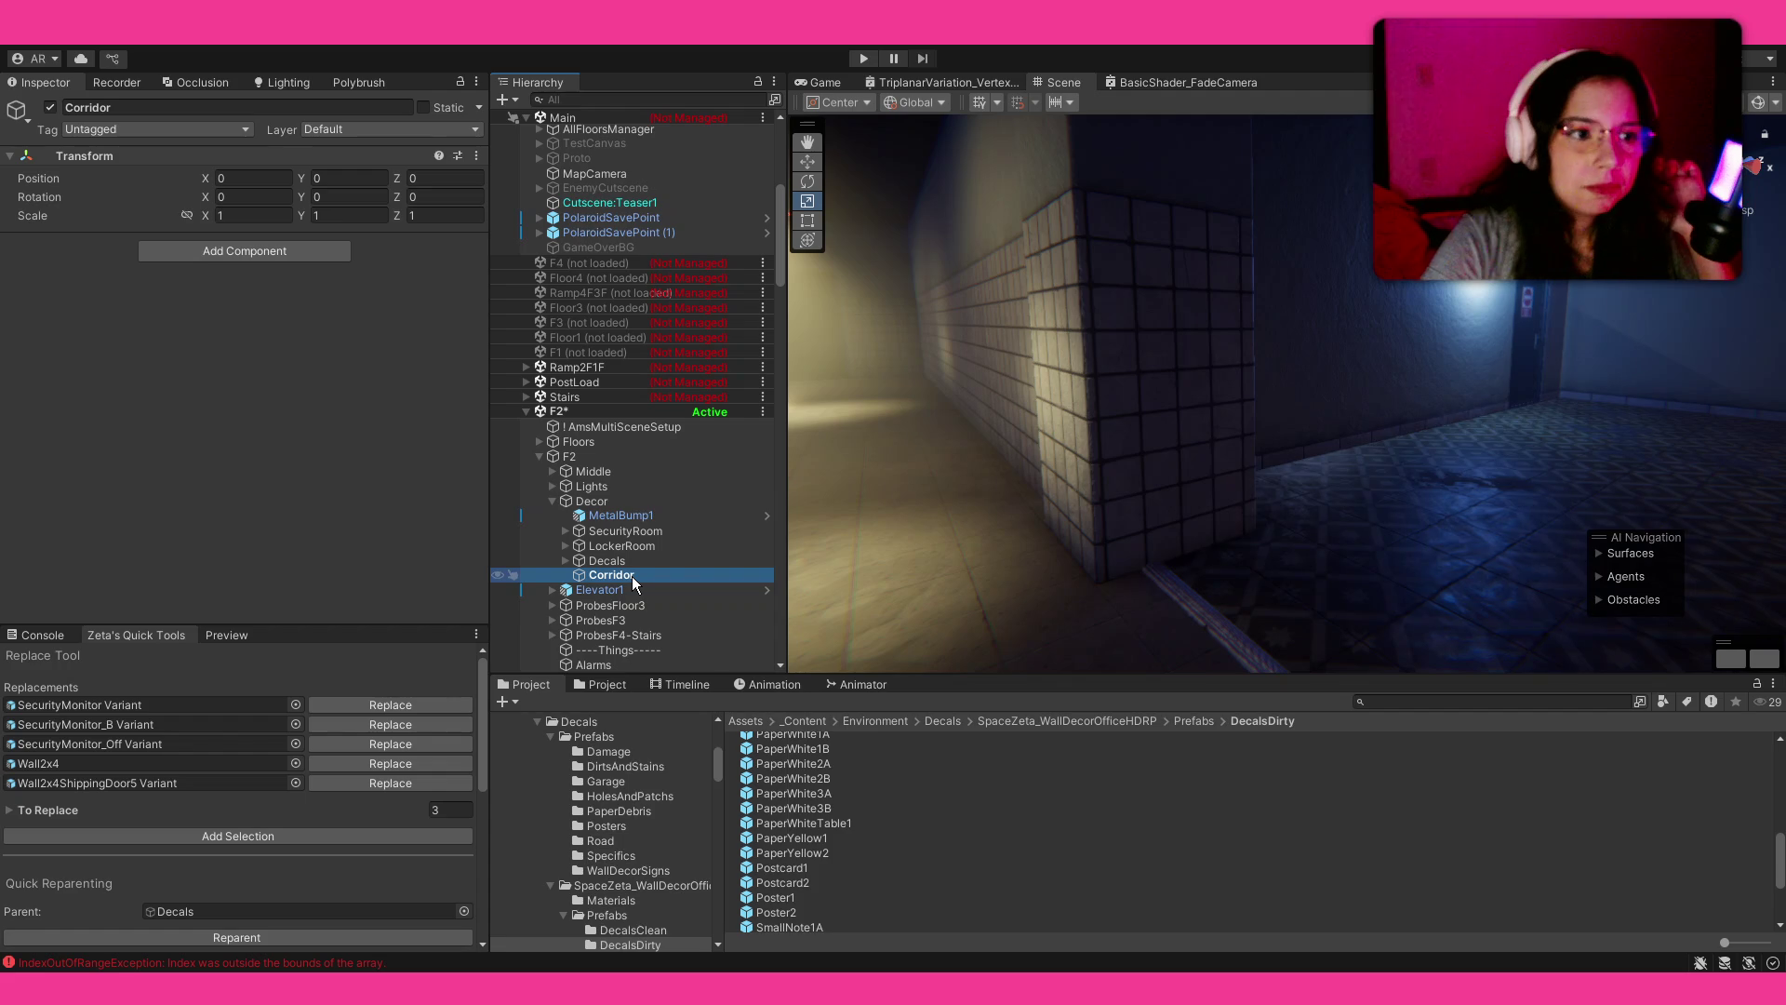
mouse_move(1163, 546)
mouse_down()
mouse_move(1315, 546)
mouse_move(1276, 526)
mouse_up()
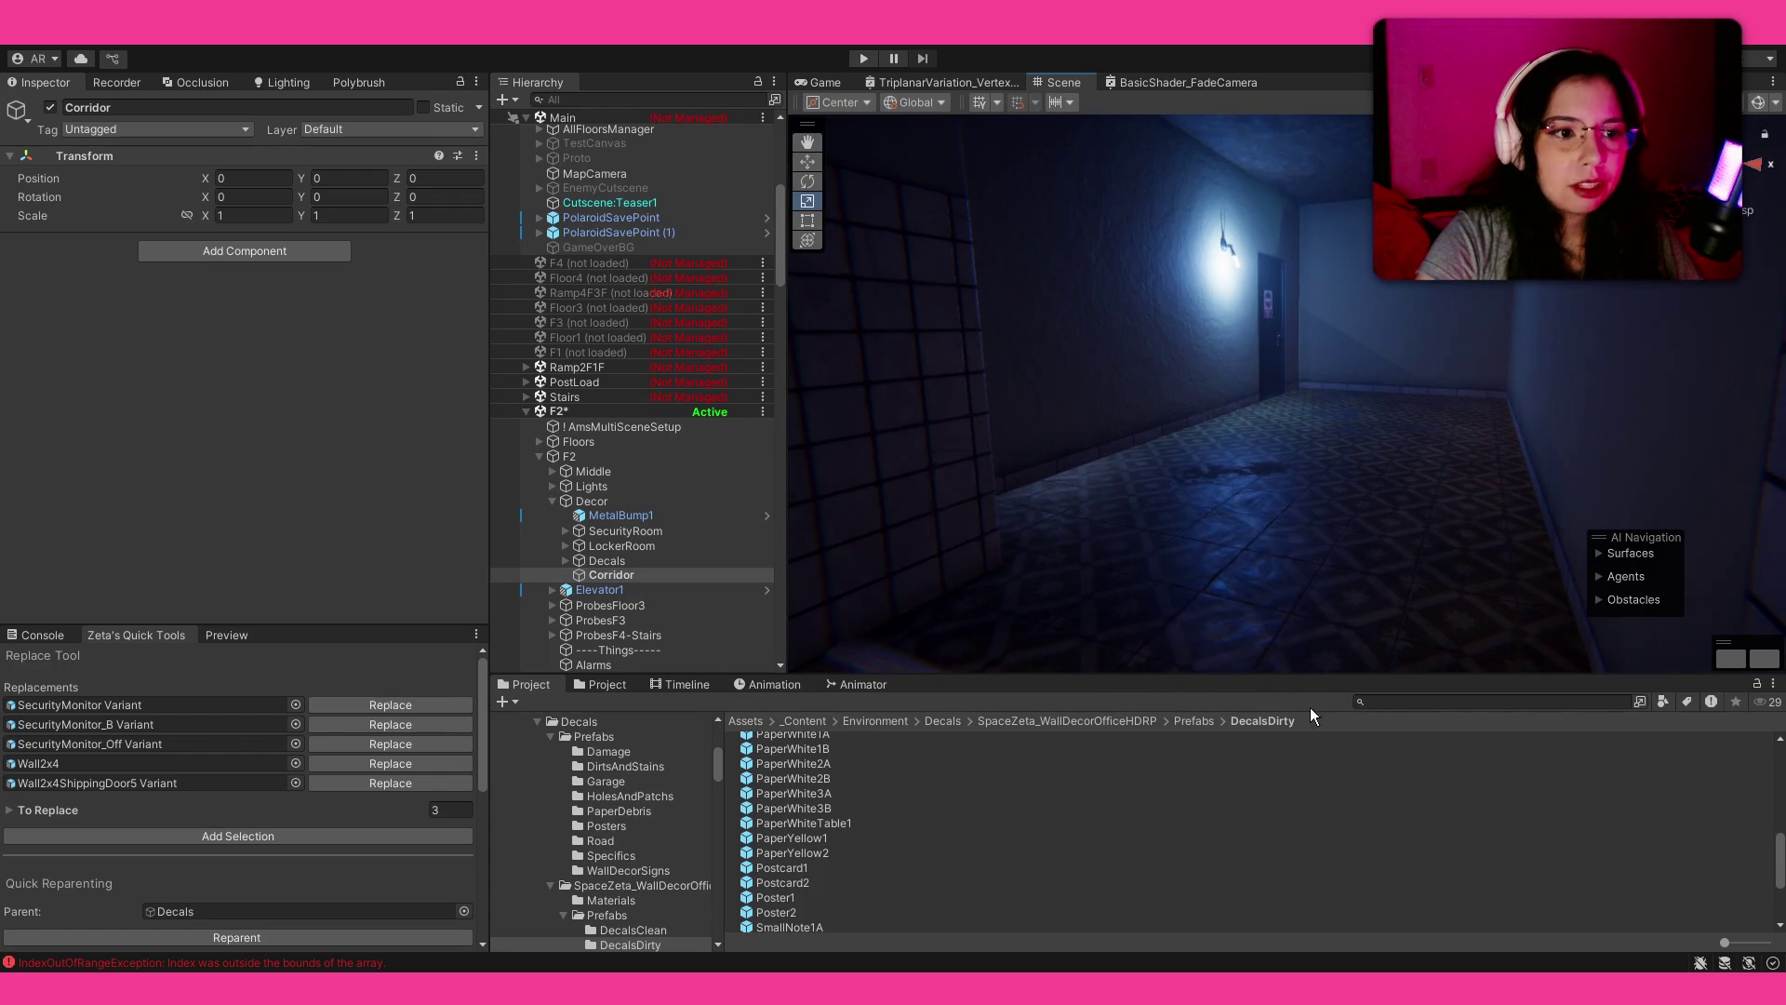
text(rt)
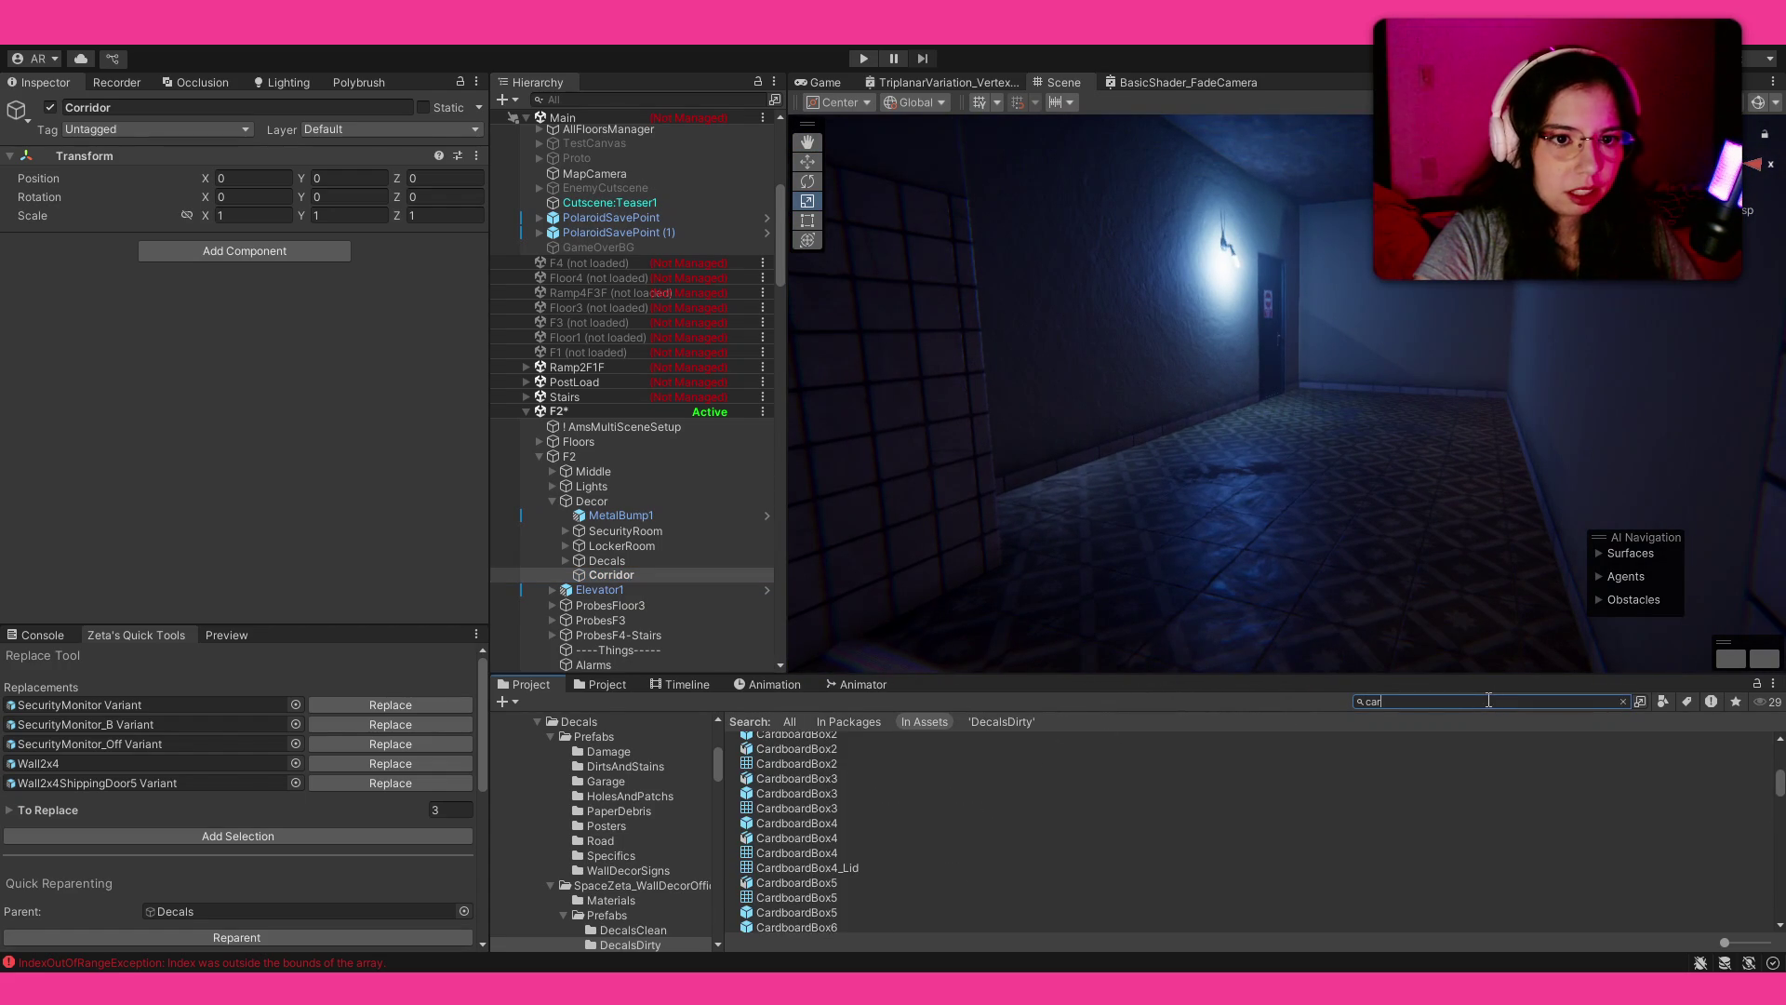
Step: Drop two Cart2_Cluttered1 Variant carts into the corridor from the large-thumbnail results
click(1758, 943)
mouse_move(1376, 460)
mouse_down()
mouse_move(1284, 465)
mouse_move(1321, 493)
mouse_up()
mouse_move(1000, 559)
mouse_down()
mouse_move(1212, 526)
mouse_move(1197, 518)
mouse_move(1079, 632)
mouse_up()
mouse_move(776, 879)
mouse_down()
mouse_move(1013, 638)
mouse_move(1404, 506)
mouse_move(1249, 502)
mouse_move(912, 698)
mouse_up()
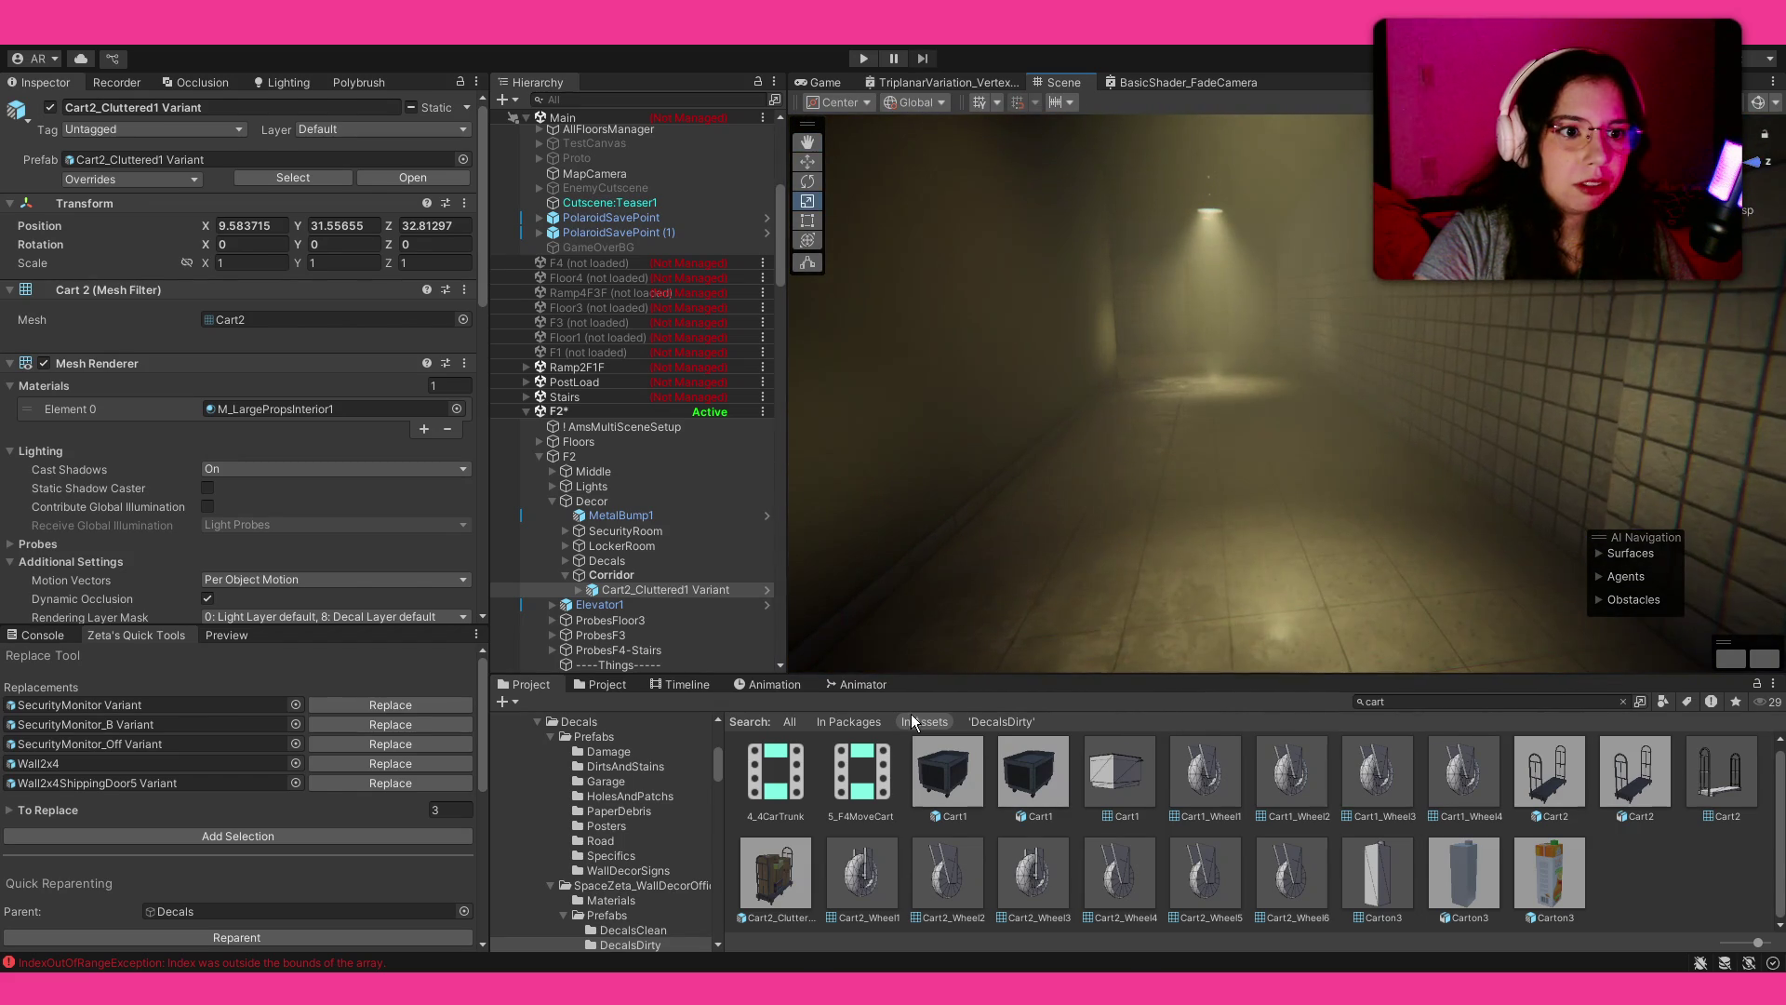
mouse_move(802, 888)
mouse_down()
mouse_move(1077, 511)
mouse_move(1120, 530)
mouse_move(1143, 514)
mouse_up()
Step: Turn the second cart sideways and push the first cart further along the corridor
key(e)
drag(1143, 428, 979, 505)
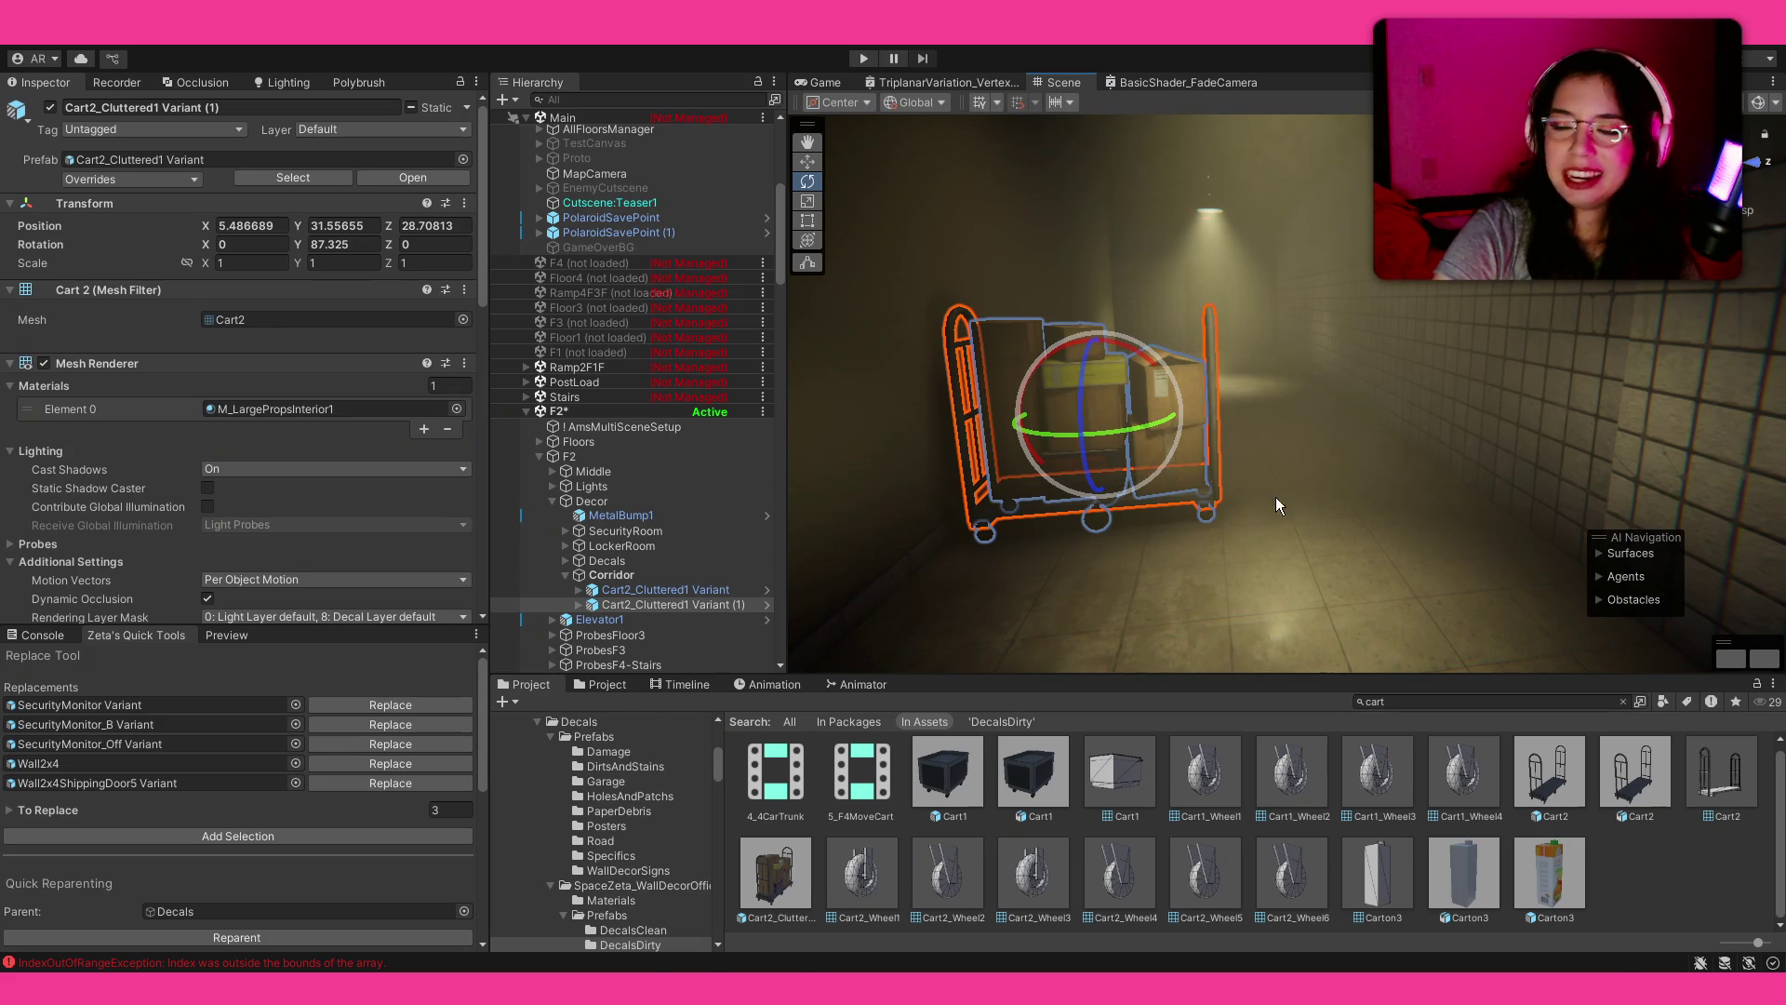
key(f)
mouse_move(1400, 547)
mouse_down()
mouse_move(1646, 611)
mouse_move(1521, 484)
mouse_up()
click(1407, 416)
key(w)
drag(1395, 333, 1430, 327)
mouse_move(1261, 380)
mouse_down()
mouse_move(989, 310)
mouse_move(925, 327)
mouse_move(1024, 426)
mouse_move(1001, 391)
mouse_move(975, 391)
mouse_up()
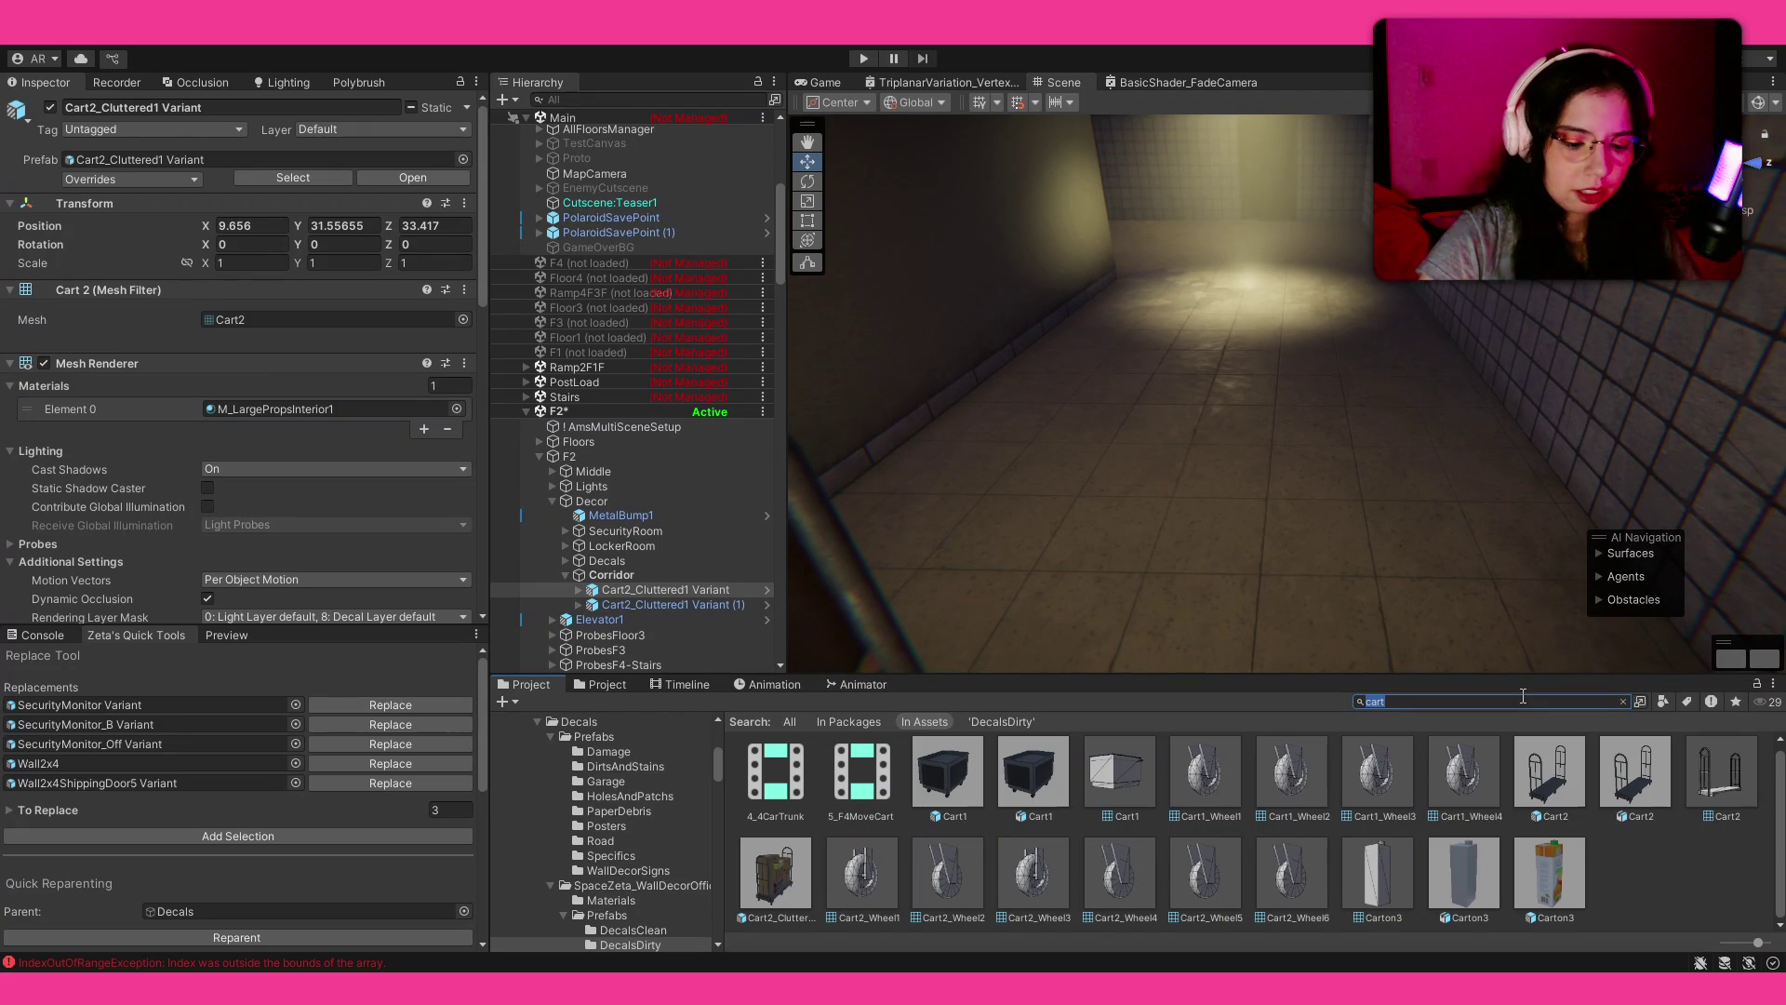
Step: Place a CorrugatedFence1 in the corridor, redoing one misplaced drop, and slide it into position
text(ru)
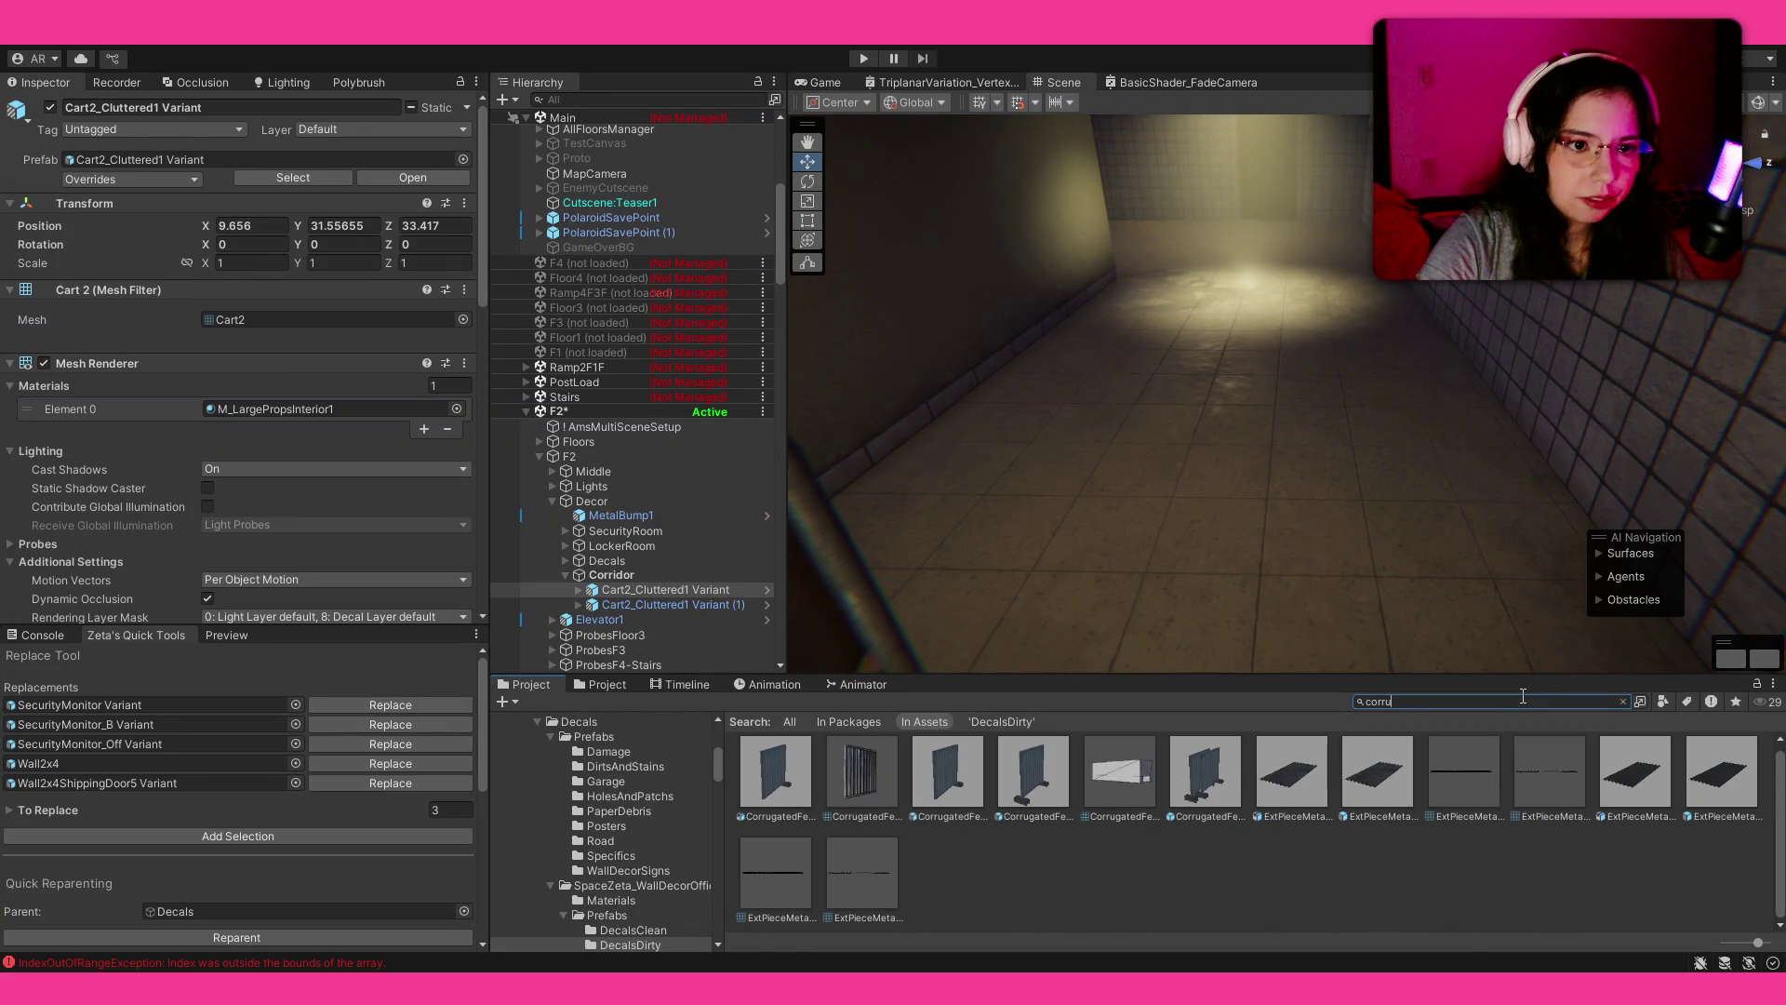
click(1029, 787)
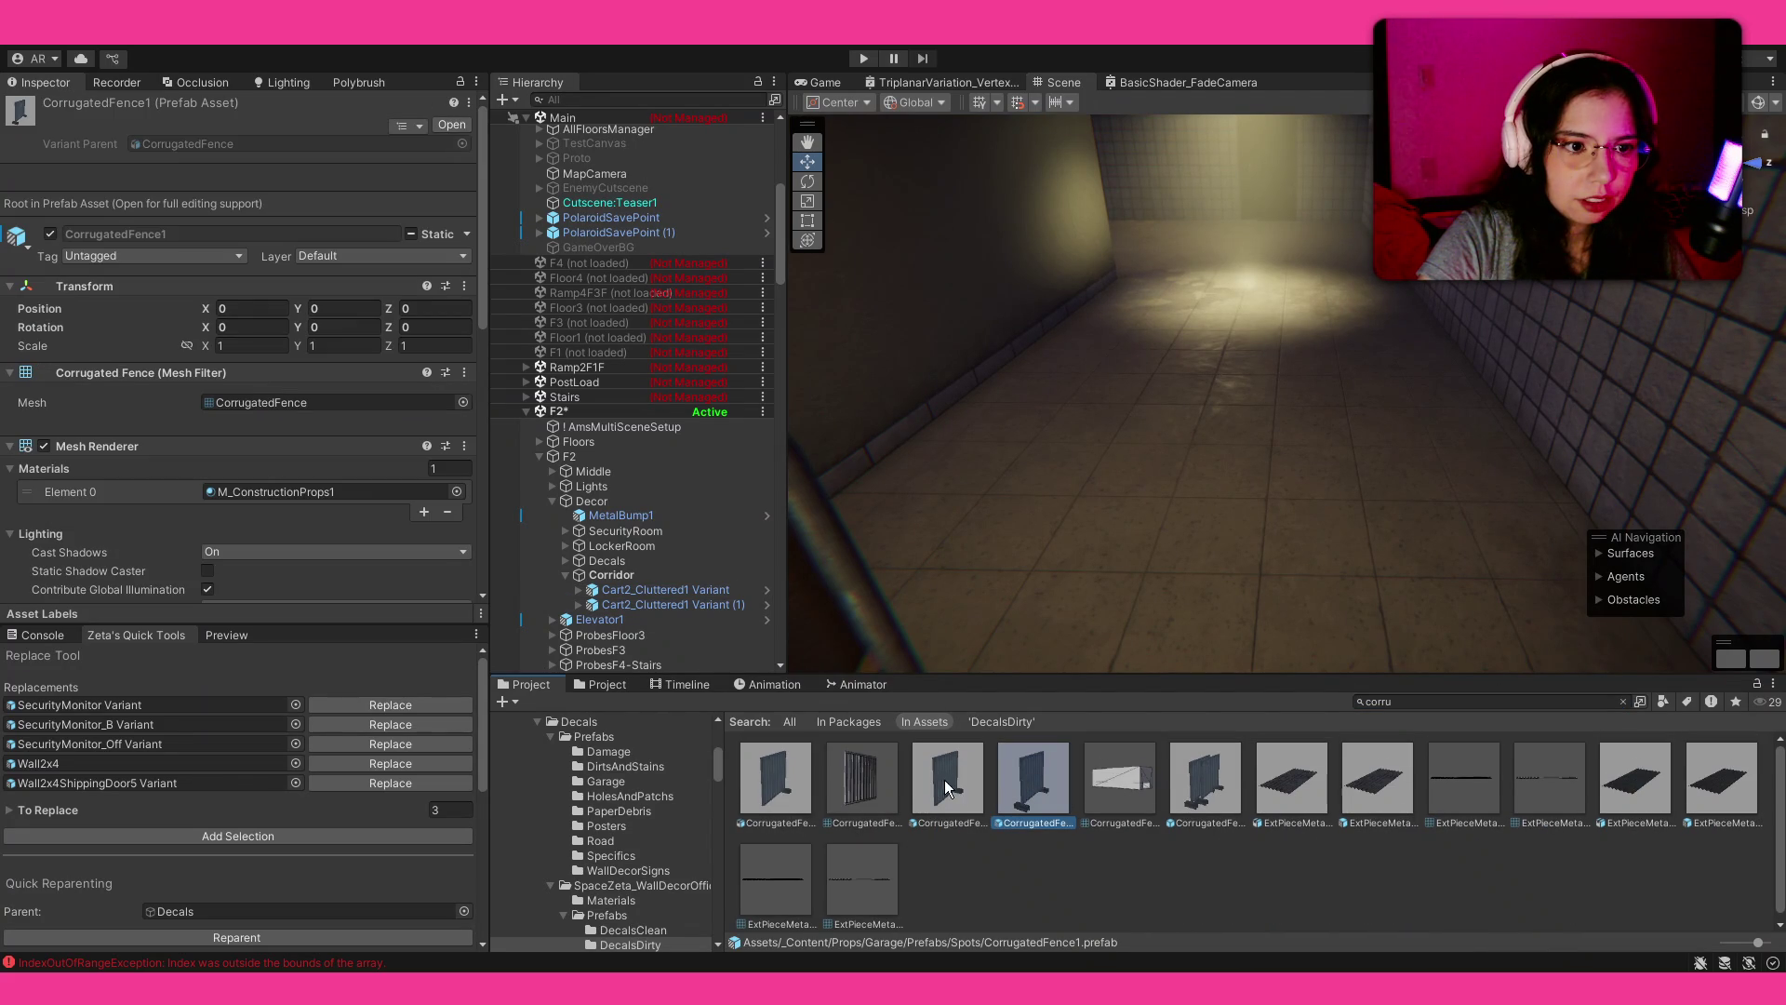
mouse_move(1054, 789)
mouse_down()
mouse_move(1271, 493)
mouse_move(1164, 426)
mouse_move(1178, 431)
mouse_up()
key(ctrl+z)
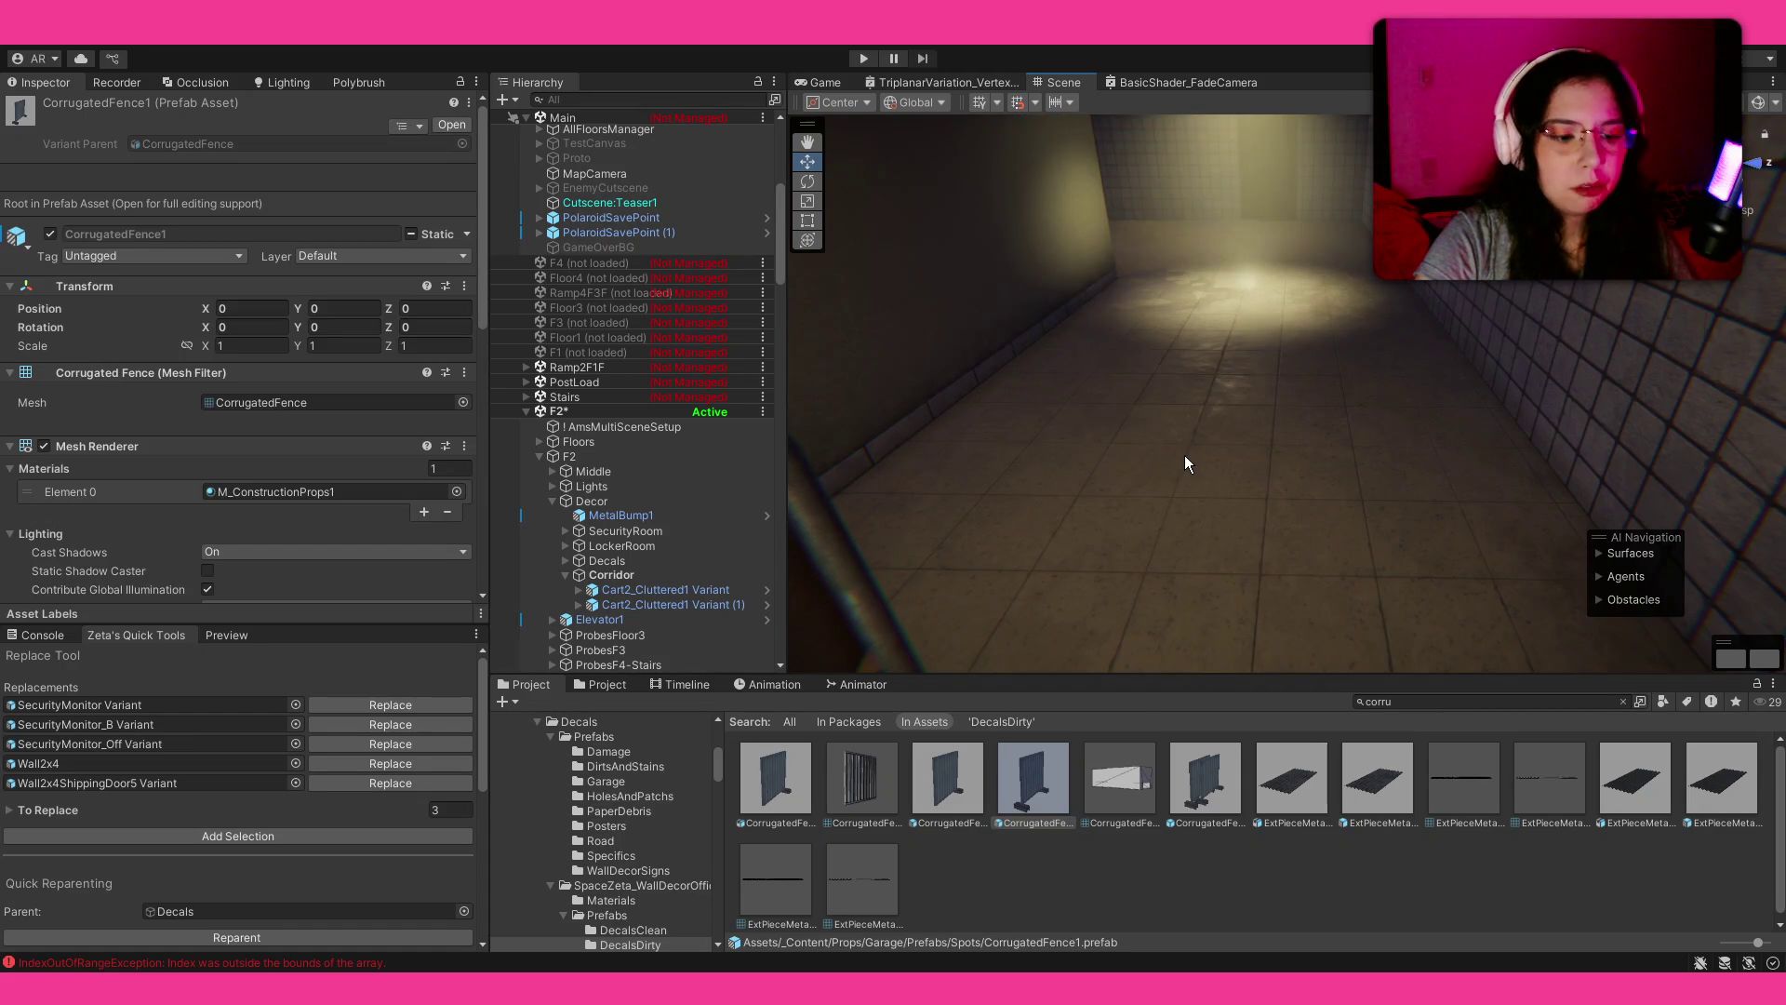
mouse_move(1057, 802)
mouse_down()
mouse_move(1236, 419)
mouse_move(1206, 411)
mouse_move(1085, 488)
mouse_move(1107, 453)
mouse_up()
key(e)
key(w)
drag(1275, 422, 1394, 420)
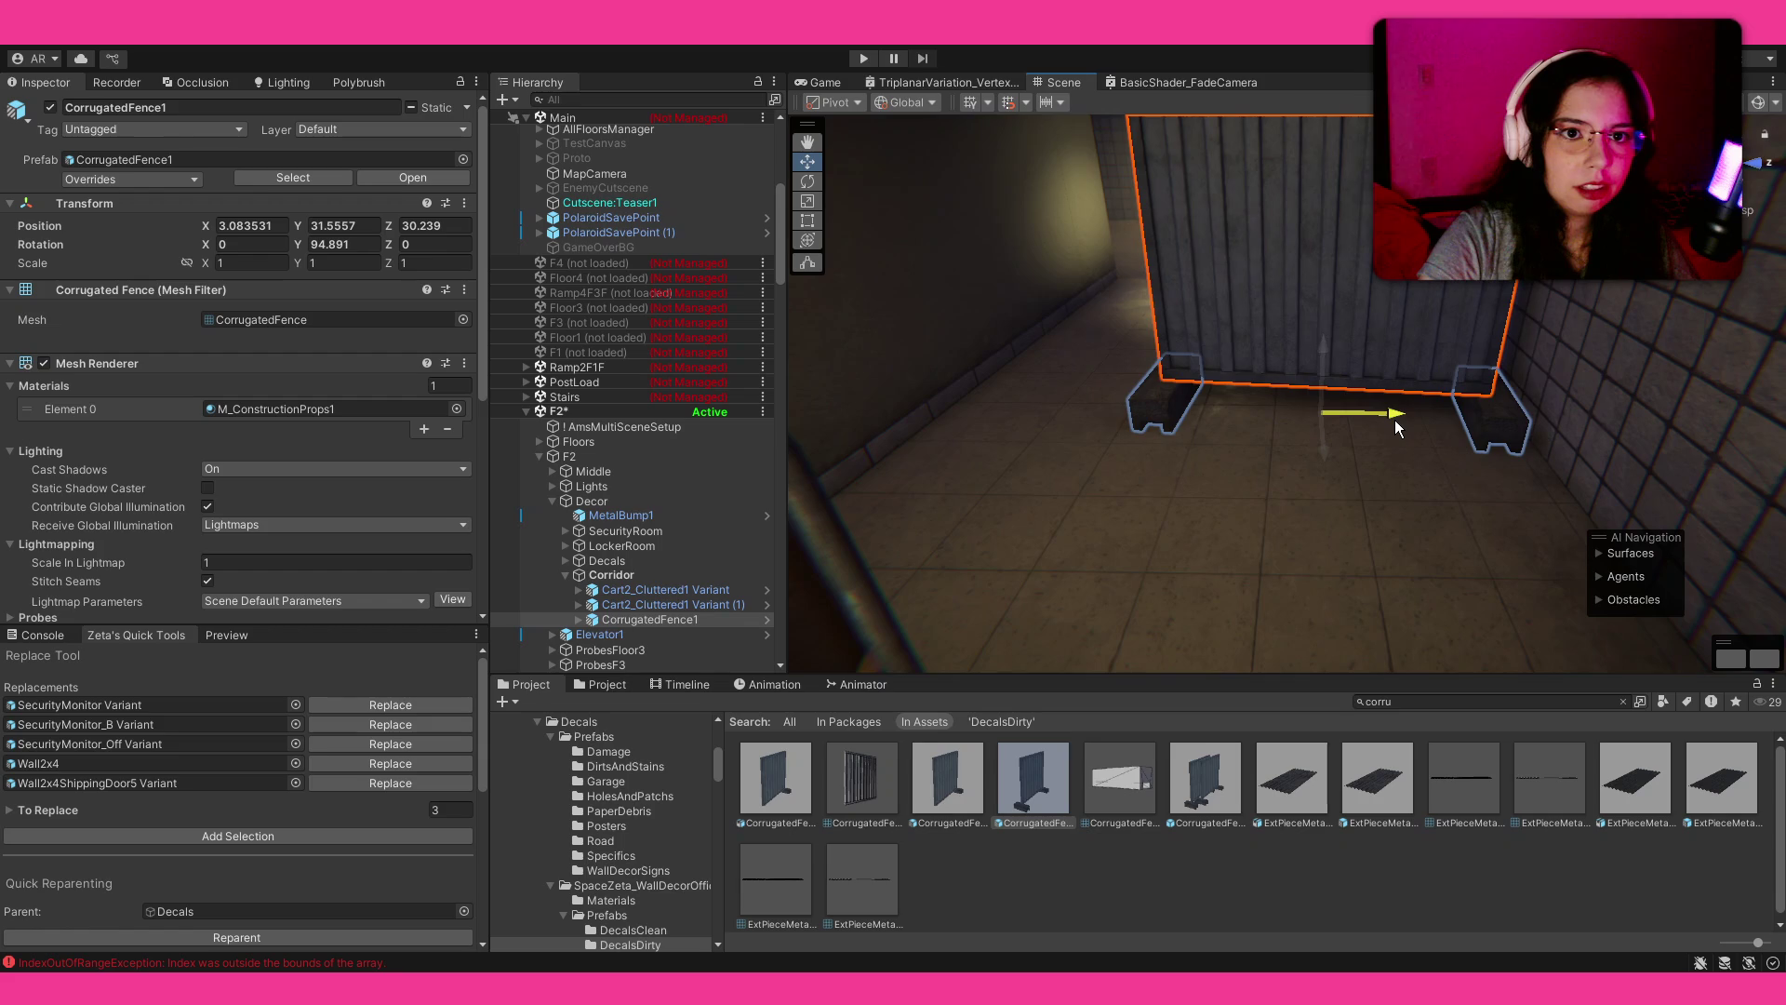
drag(1358, 558, 1351, 443)
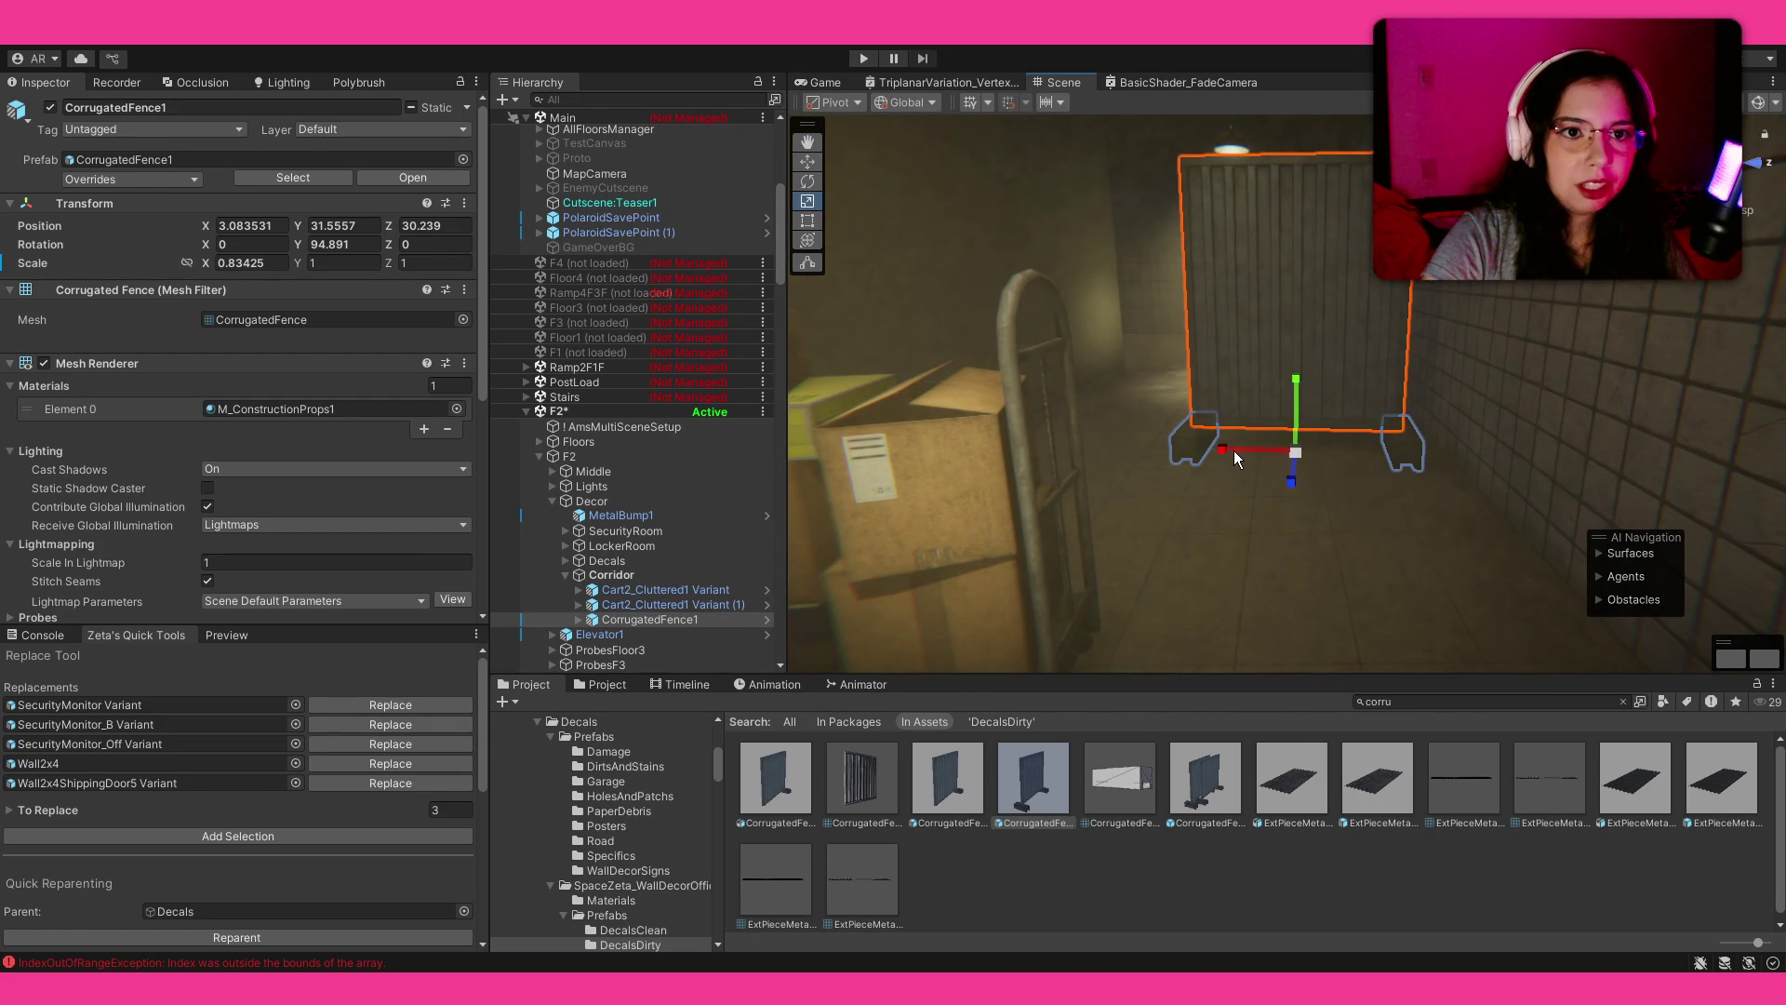
click(1411, 860)
mouse_move(1302, 510)
mouse_down()
mouse_move(1280, 462)
mouse_move(1243, 457)
mouse_move(1386, 447)
mouse_move(365, 447)
mouse_move(442, 451)
mouse_move(454, 480)
mouse_move(394, 505)
mouse_up()
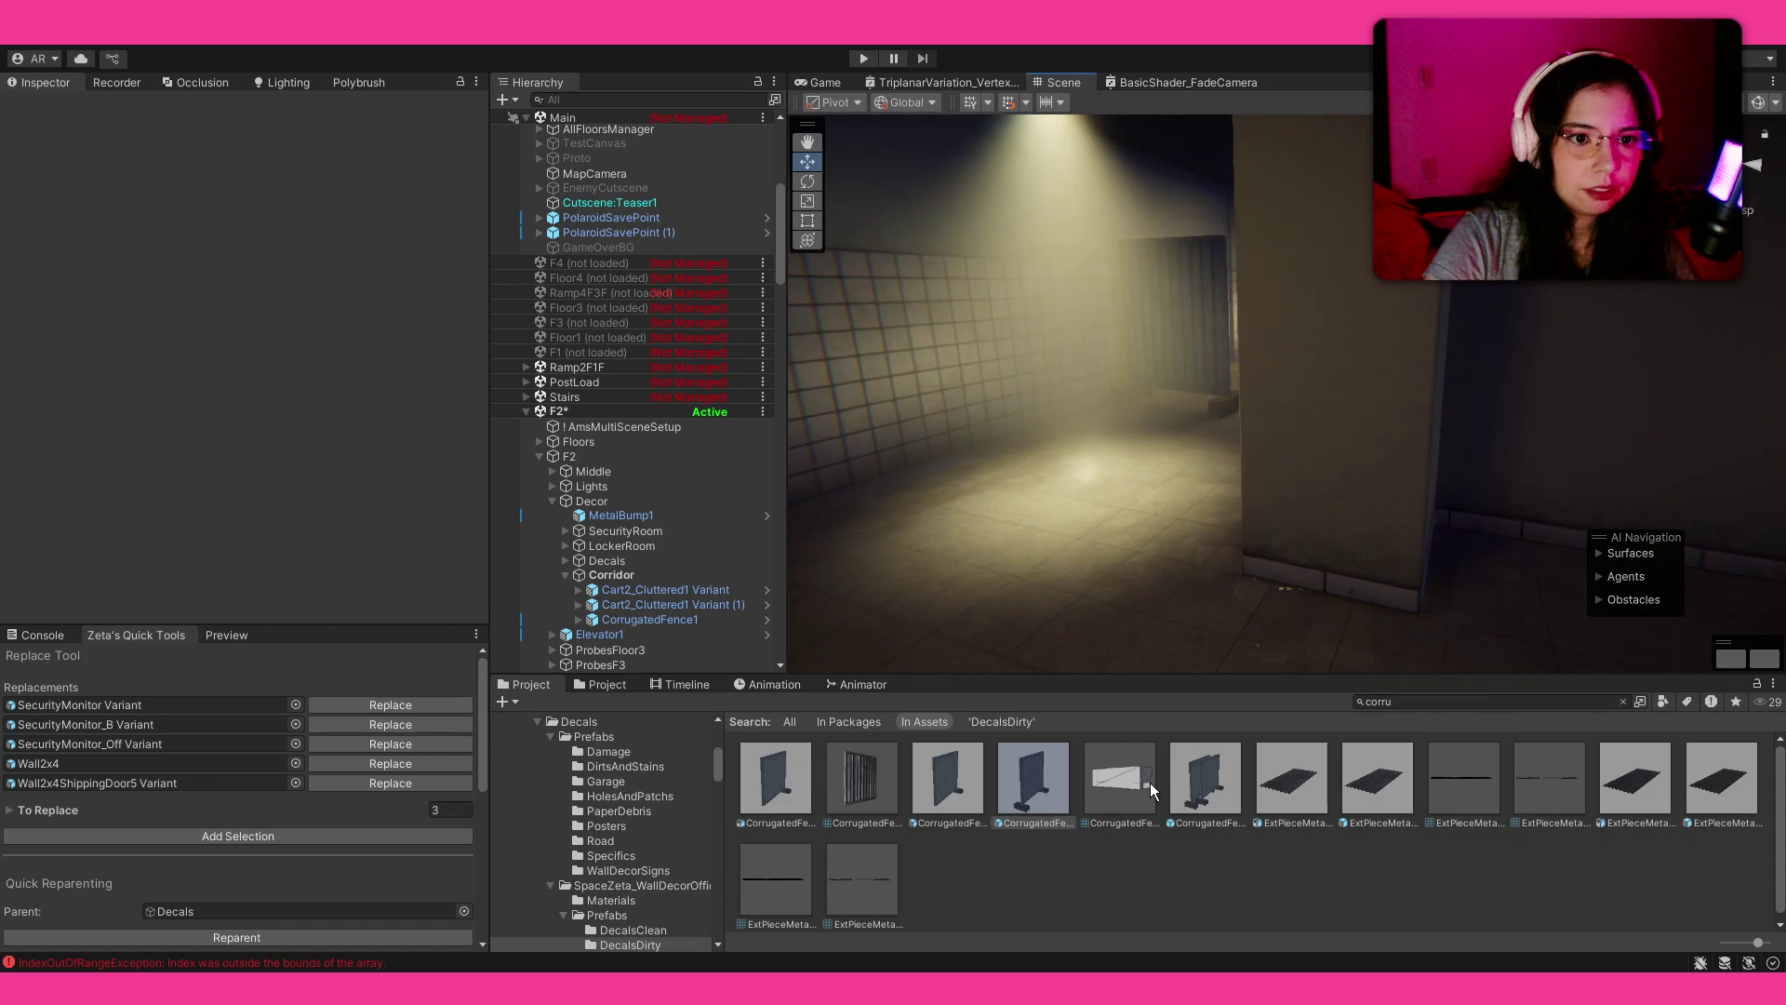
Step: Stand a CorrugatedFencePile against the corridor wall and review both fences
mouse_move(1179, 633)
mouse_down()
mouse_move(1200, 646)
mouse_move(1169, 627)
mouse_up()
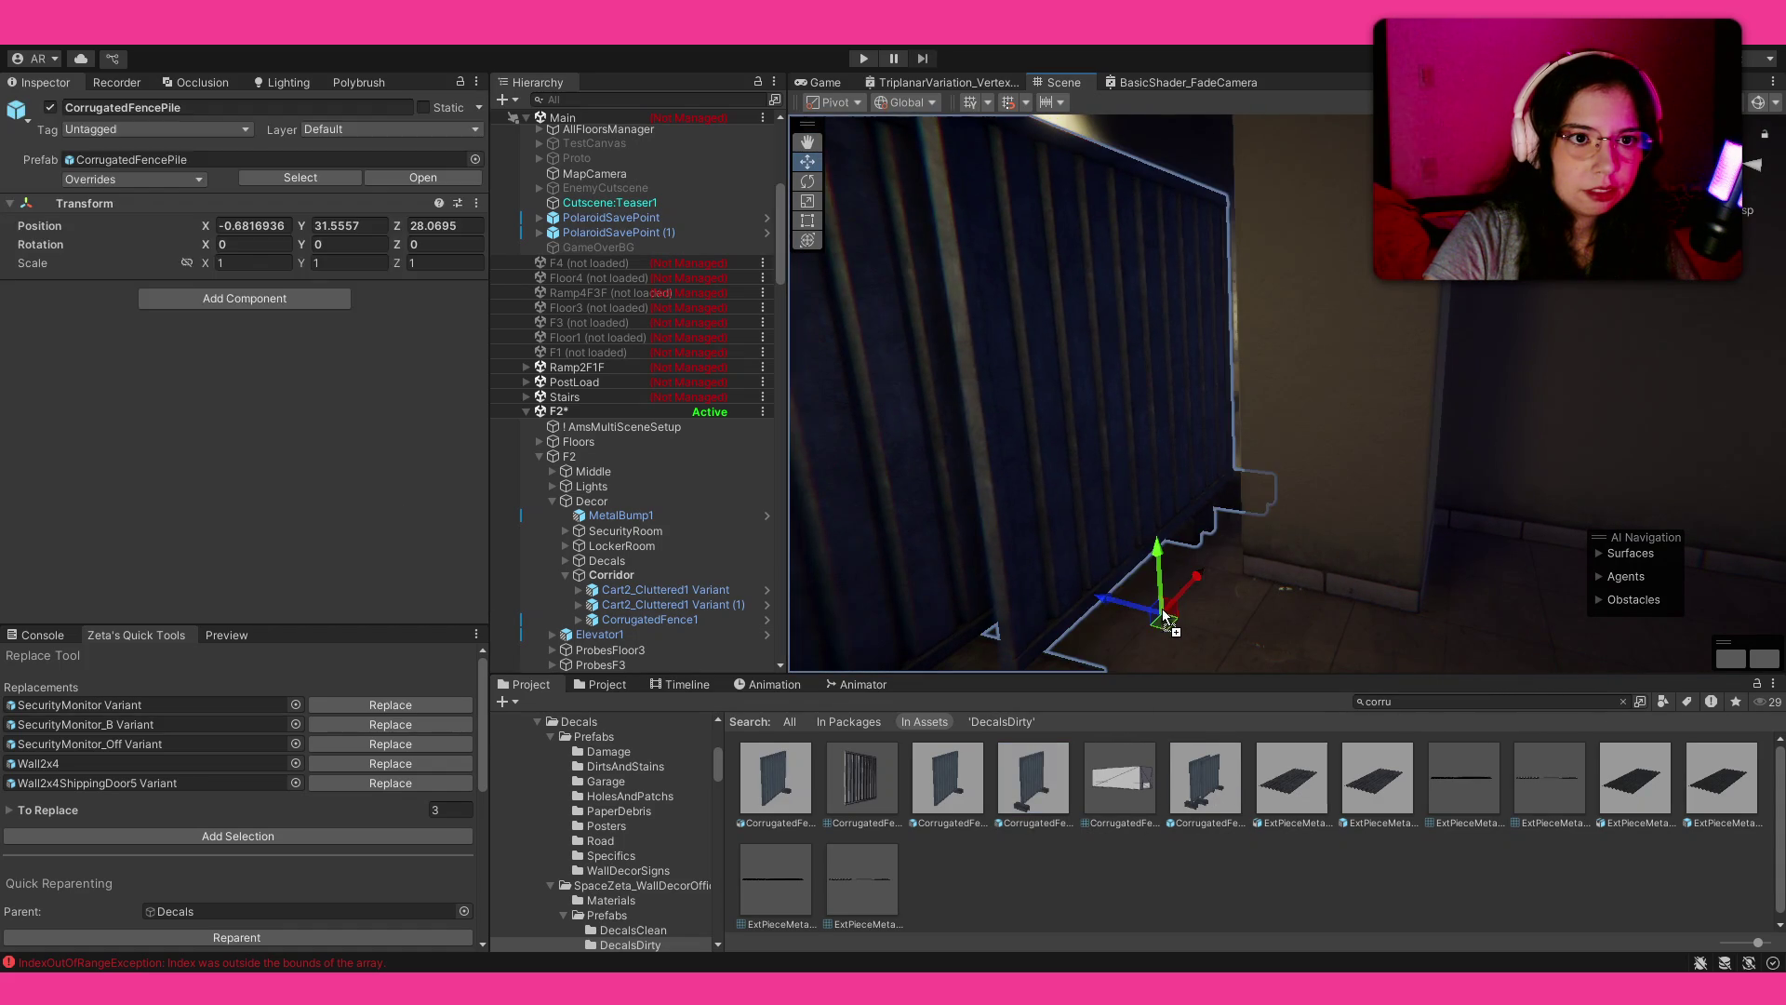
mouse_move(1303, 521)
mouse_down()
mouse_move(1745, 530)
mouse_move(1395, 536)
mouse_up()
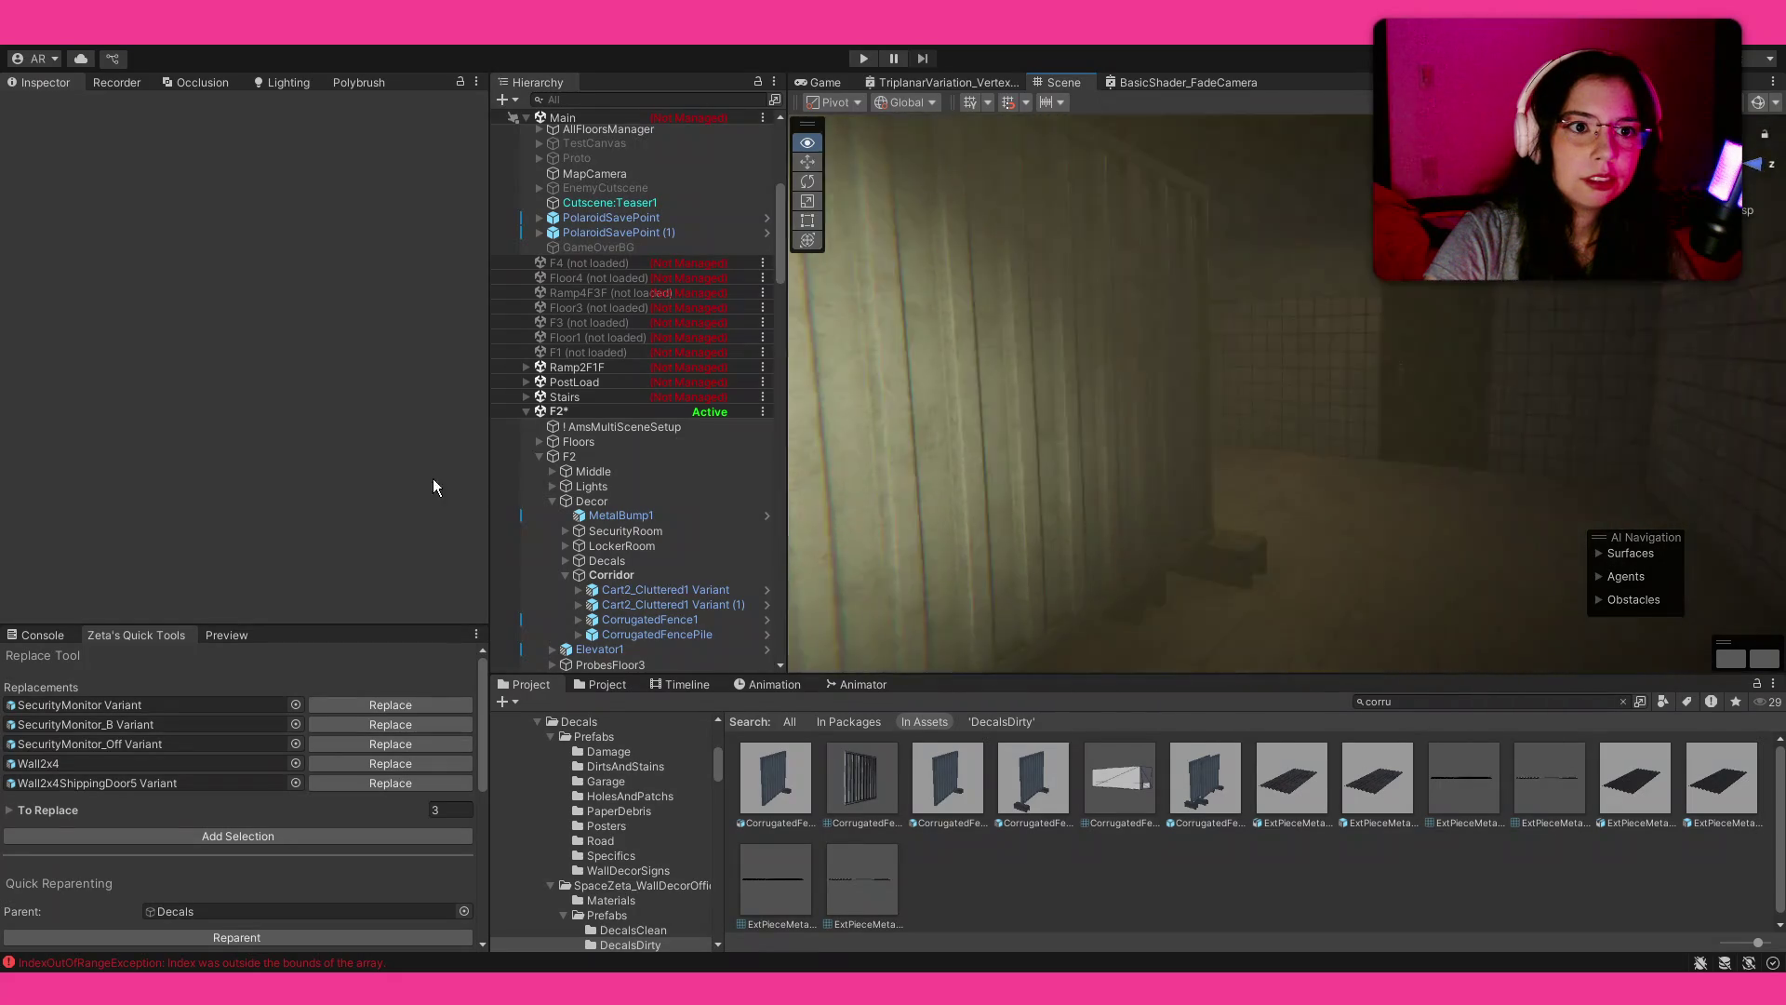
mouse_move(884, 484)
mouse_down()
mouse_move(1225, 494)
mouse_move(1242, 511)
mouse_up()
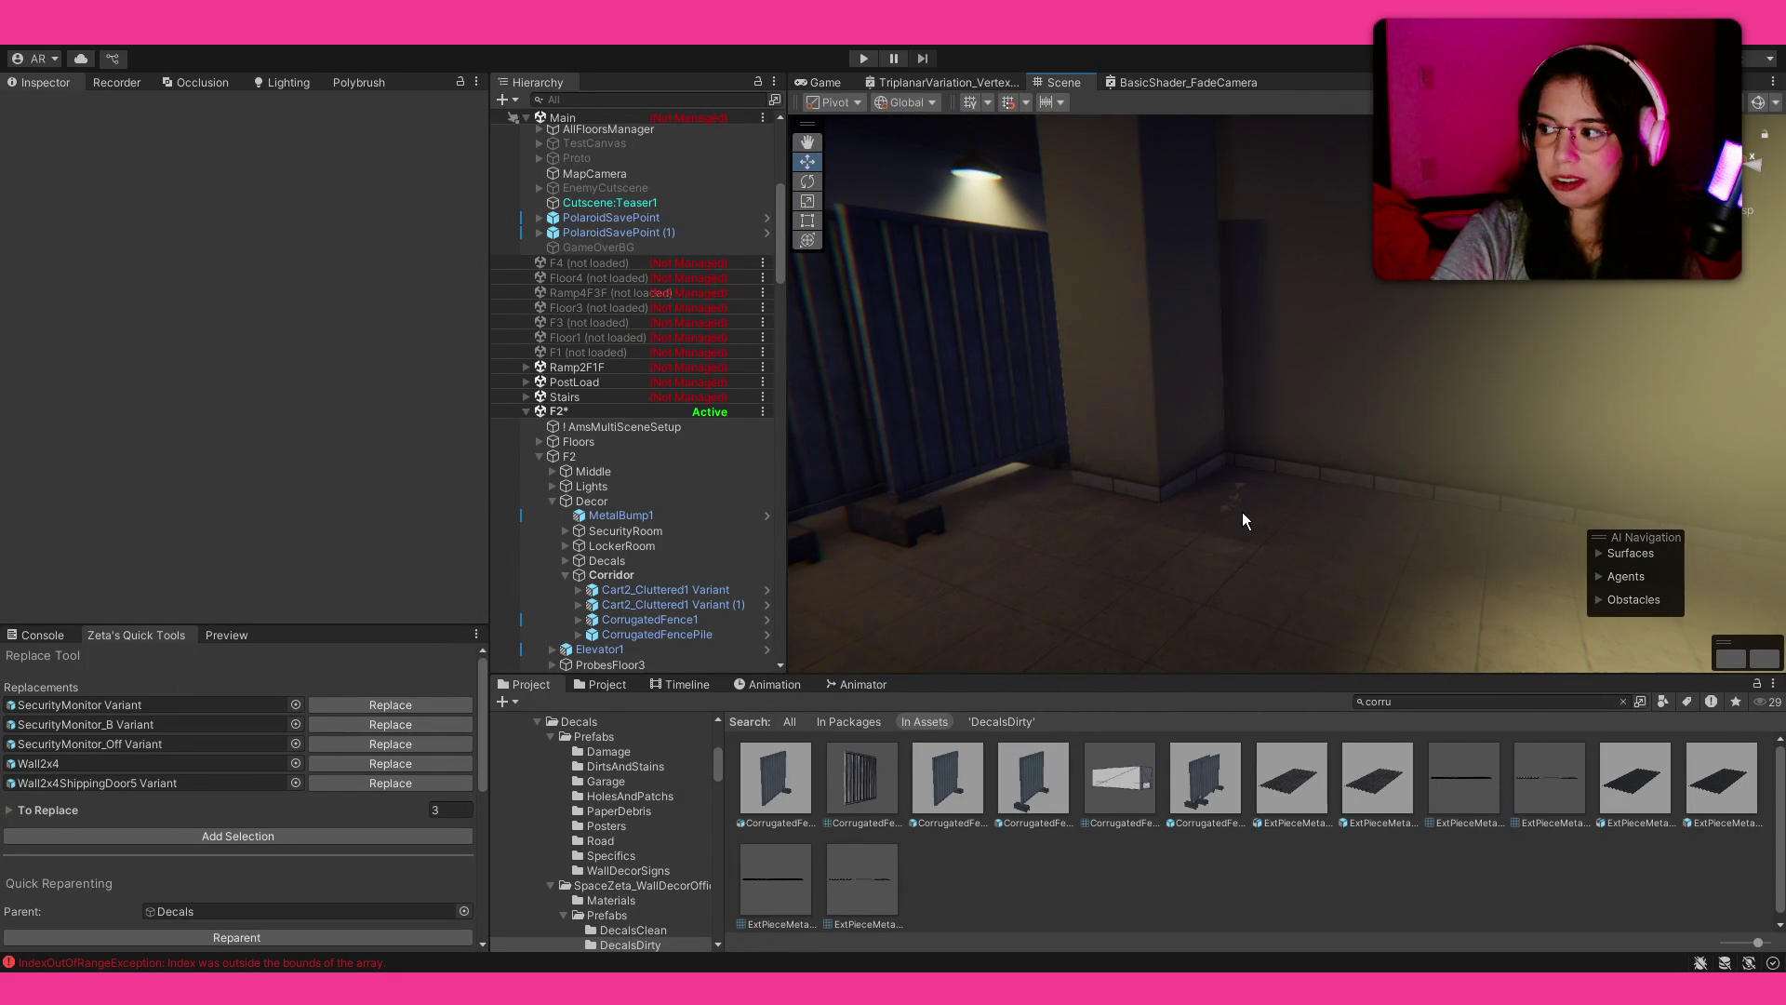
drag(1415, 685, 1520, 737)
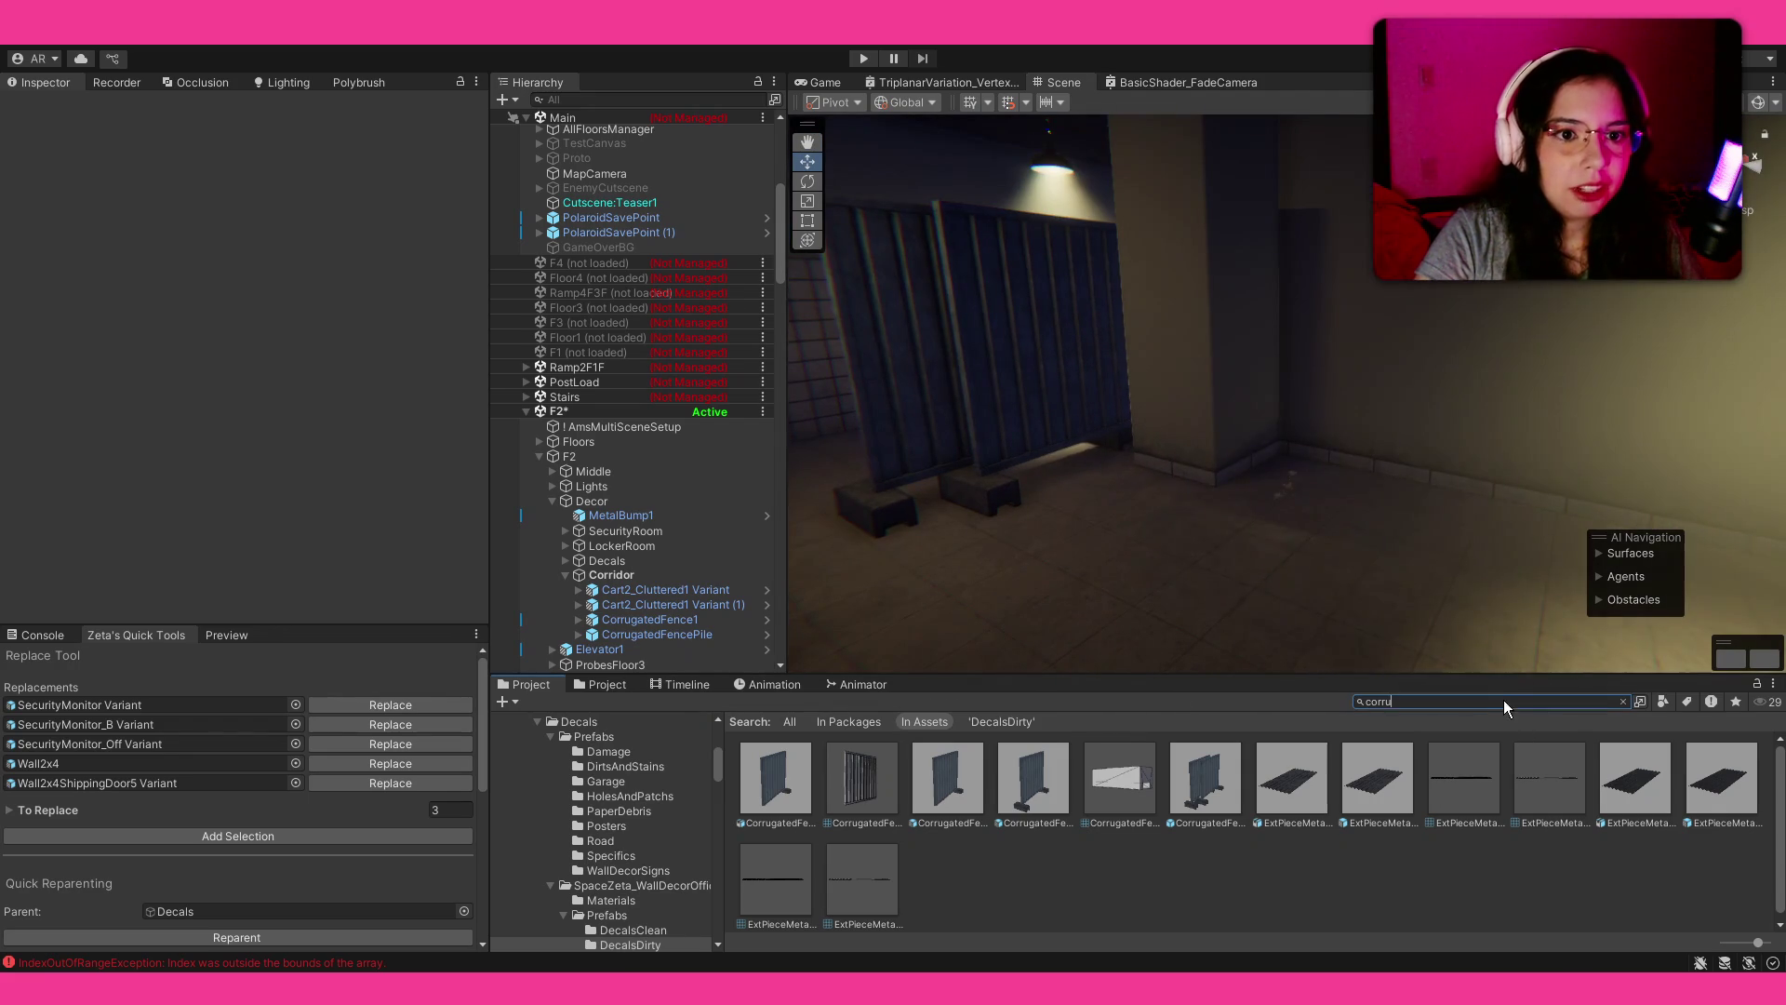
text(dri)
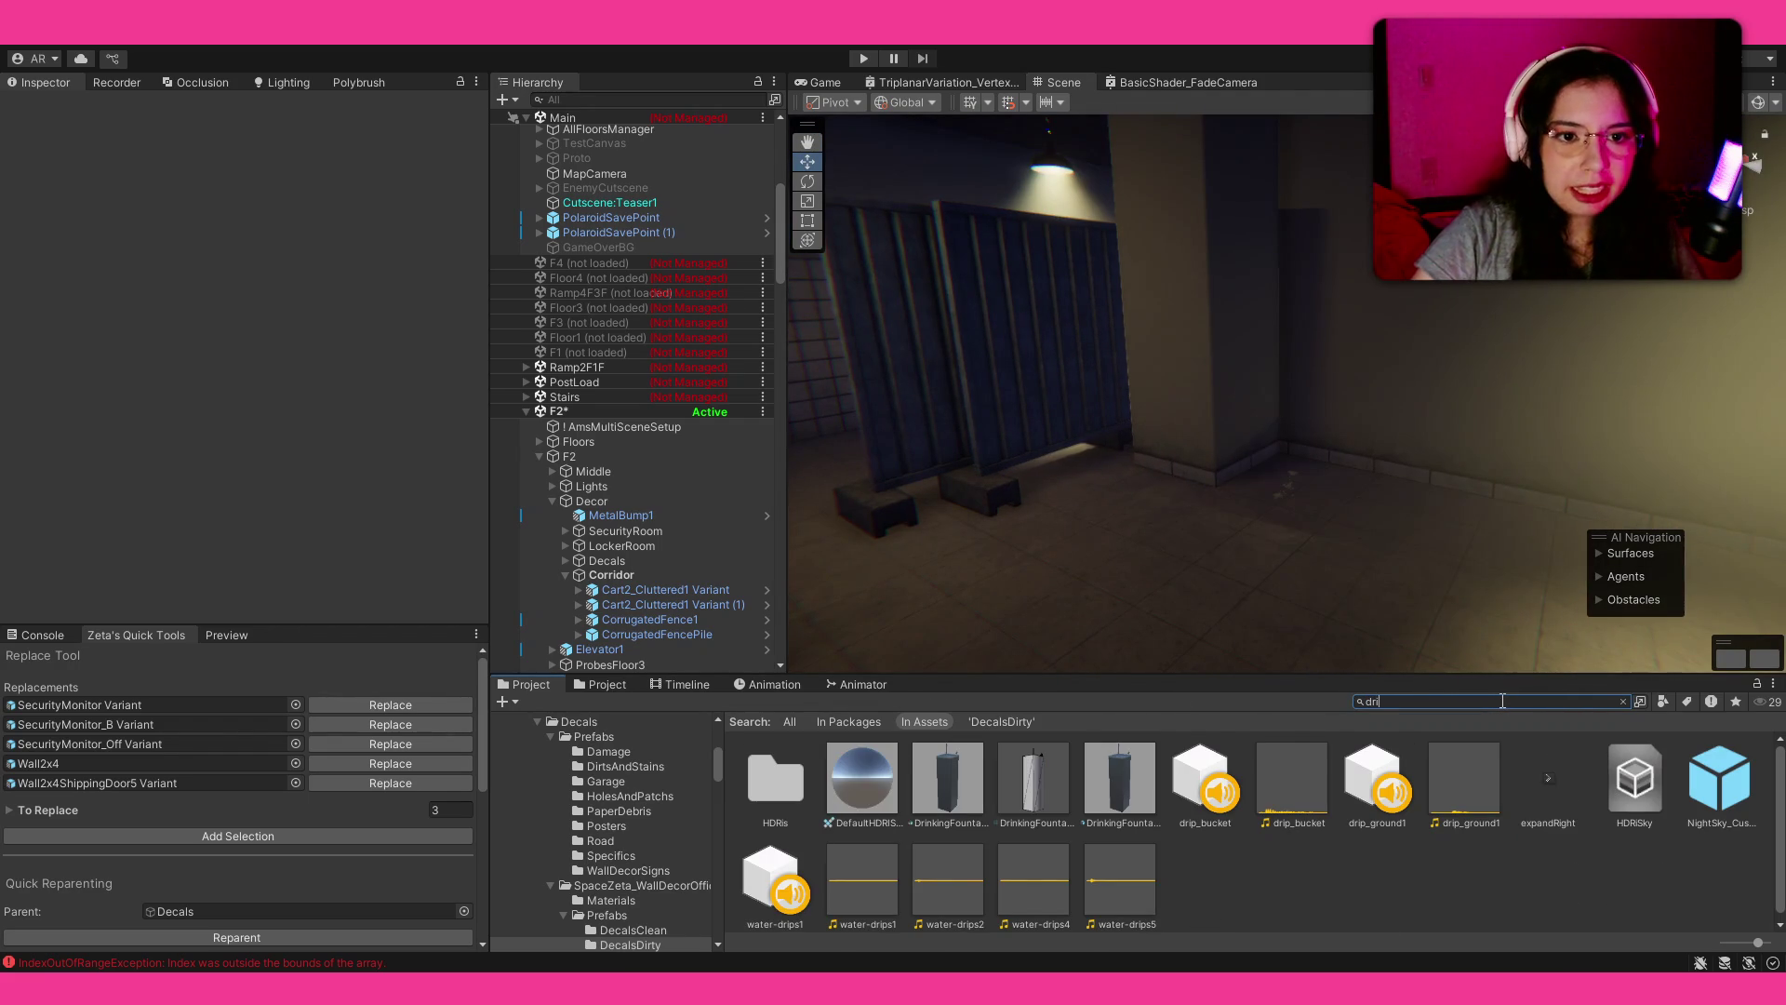
text(nm)
text(ki)
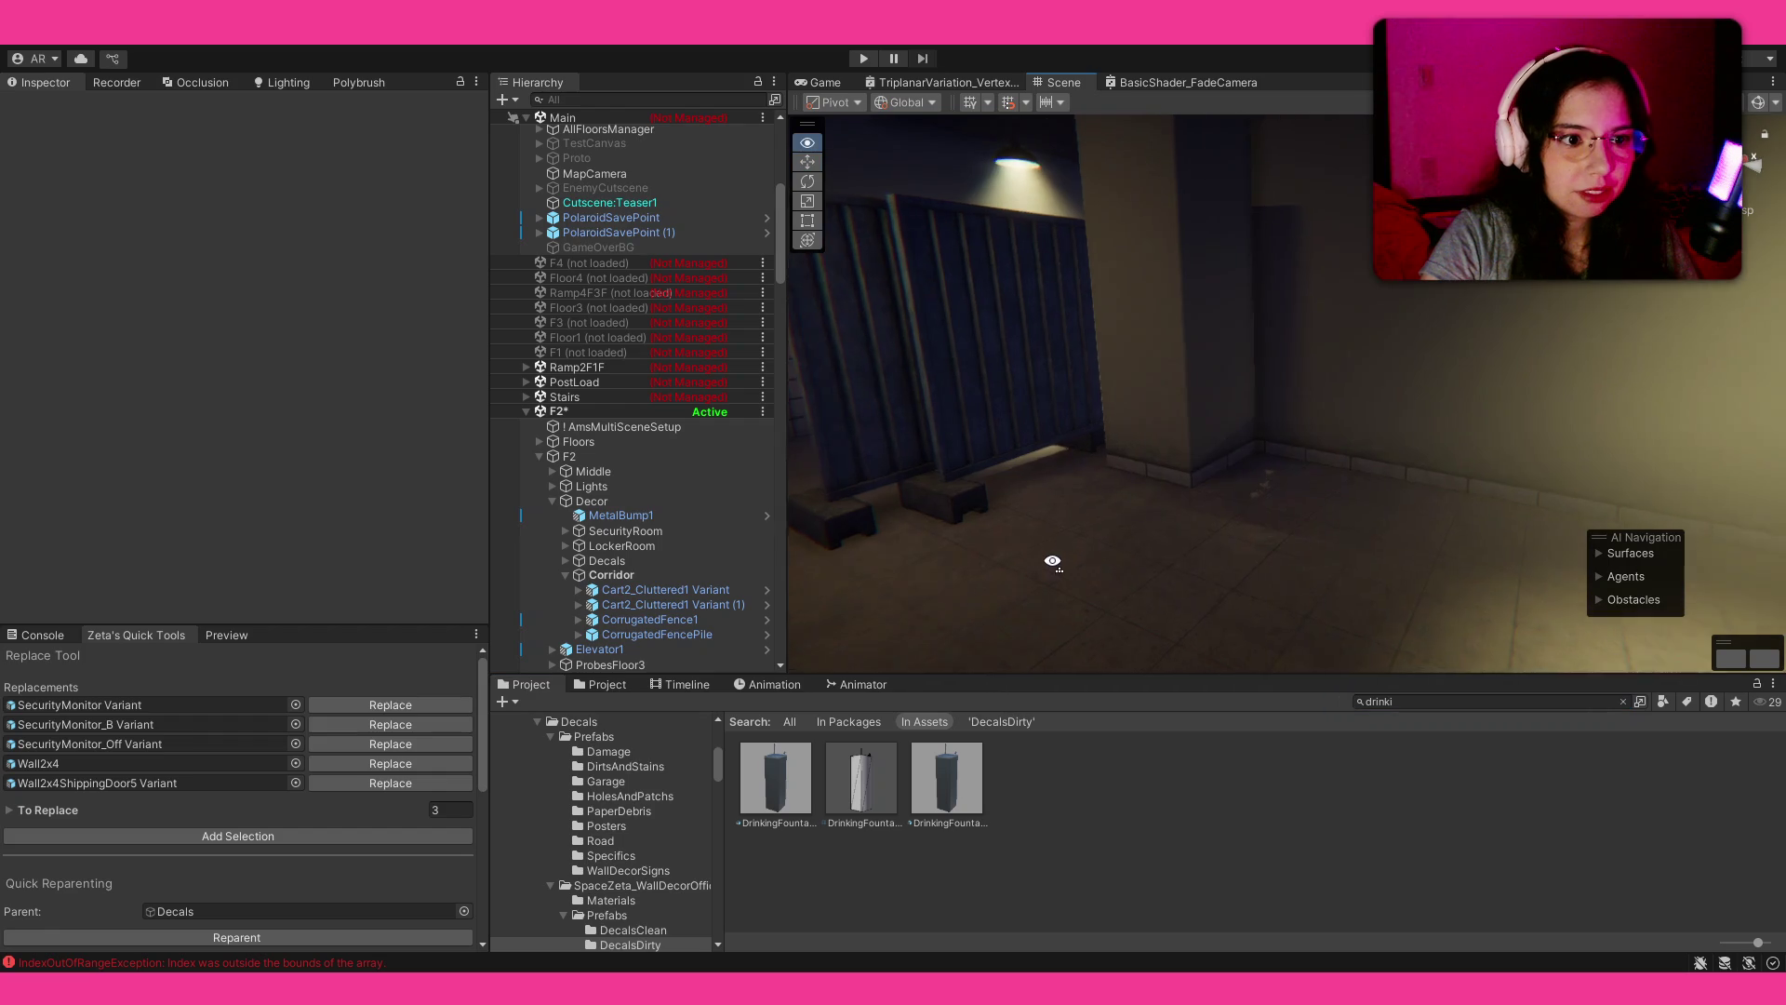
Step: Place a DrinkingFountain in the corridor turned to Y -90, with a trash bin beside it
click(946, 785)
drag(783, 778, 1275, 505)
mouse_move(1192, 454)
mouse_down()
mouse_move(1214, 496)
mouse_move(1211, 586)
mouse_move(1244, 648)
mouse_move(1224, 637)
mouse_move(1487, 622)
mouse_up()
key(w)
key(w)
mouse_move(1263, 551)
mouse_down()
mouse_move(1276, 502)
mouse_move(1244, 498)
mouse_move(1240, 519)
mouse_move(1468, 661)
mouse_up()
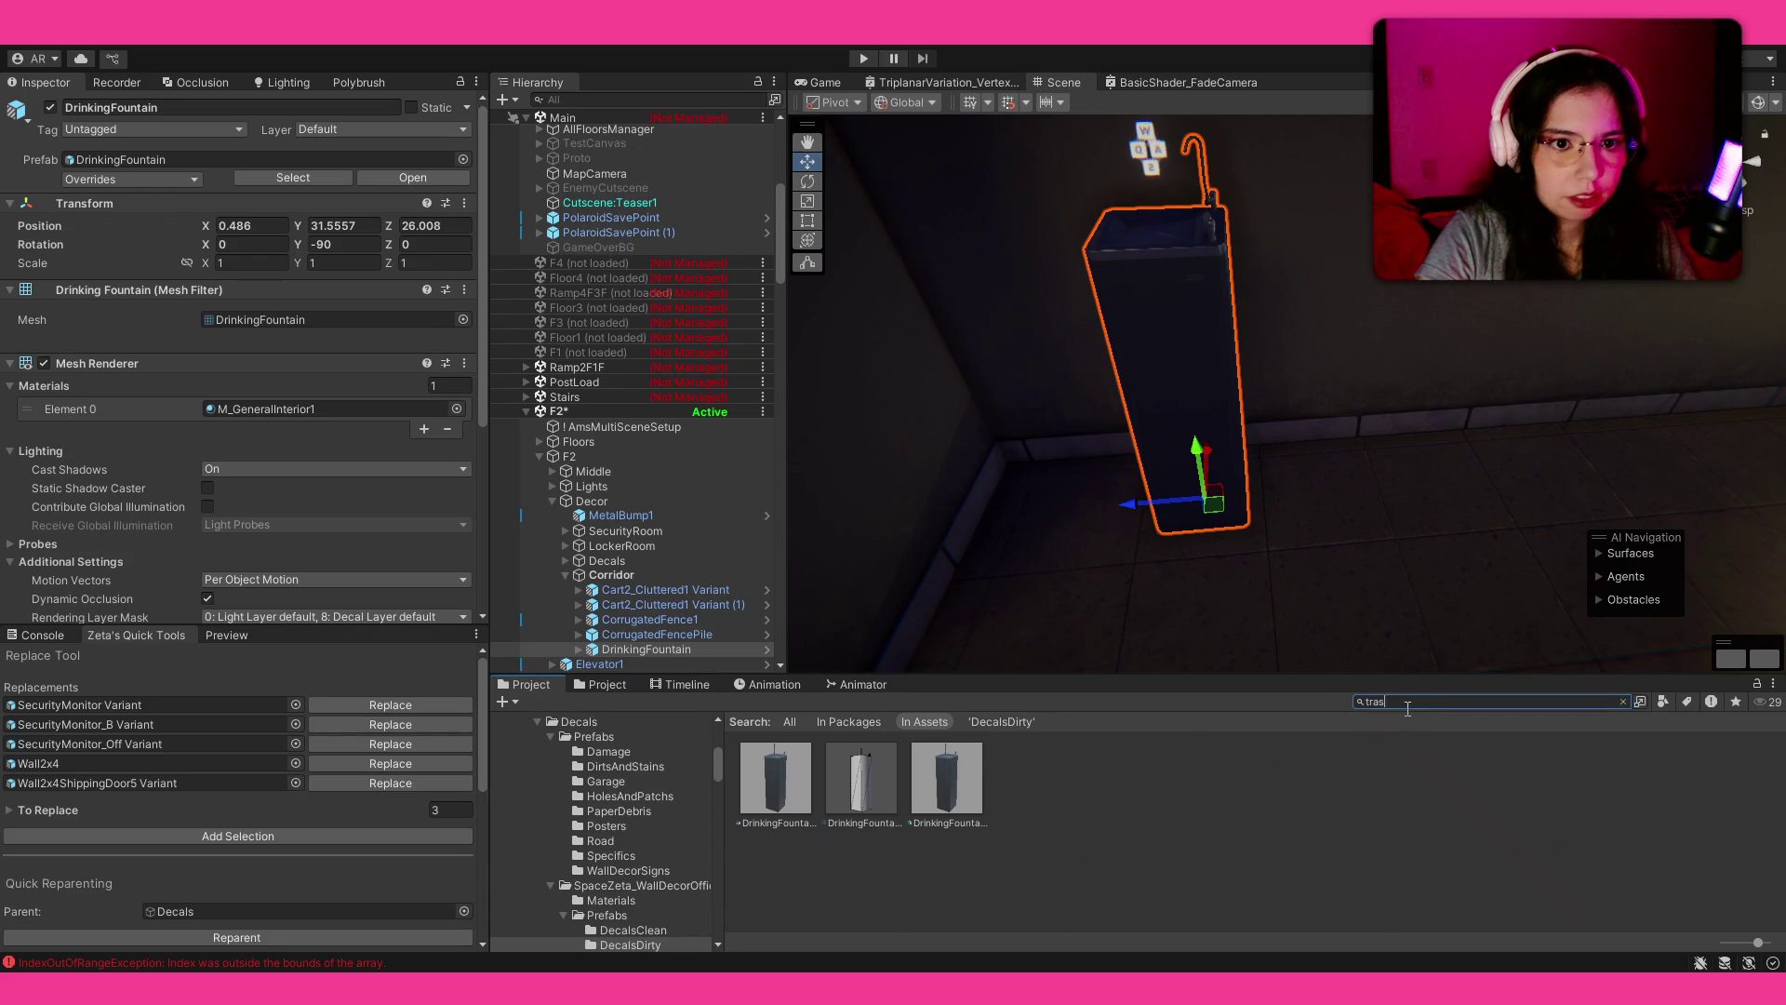
mouse_move(1221, 886)
mouse_down()
mouse_move(1563, 437)
mouse_move(1615, 479)
mouse_move(1535, 465)
mouse_move(1122, 483)
mouse_move(1459, 452)
mouse_up()
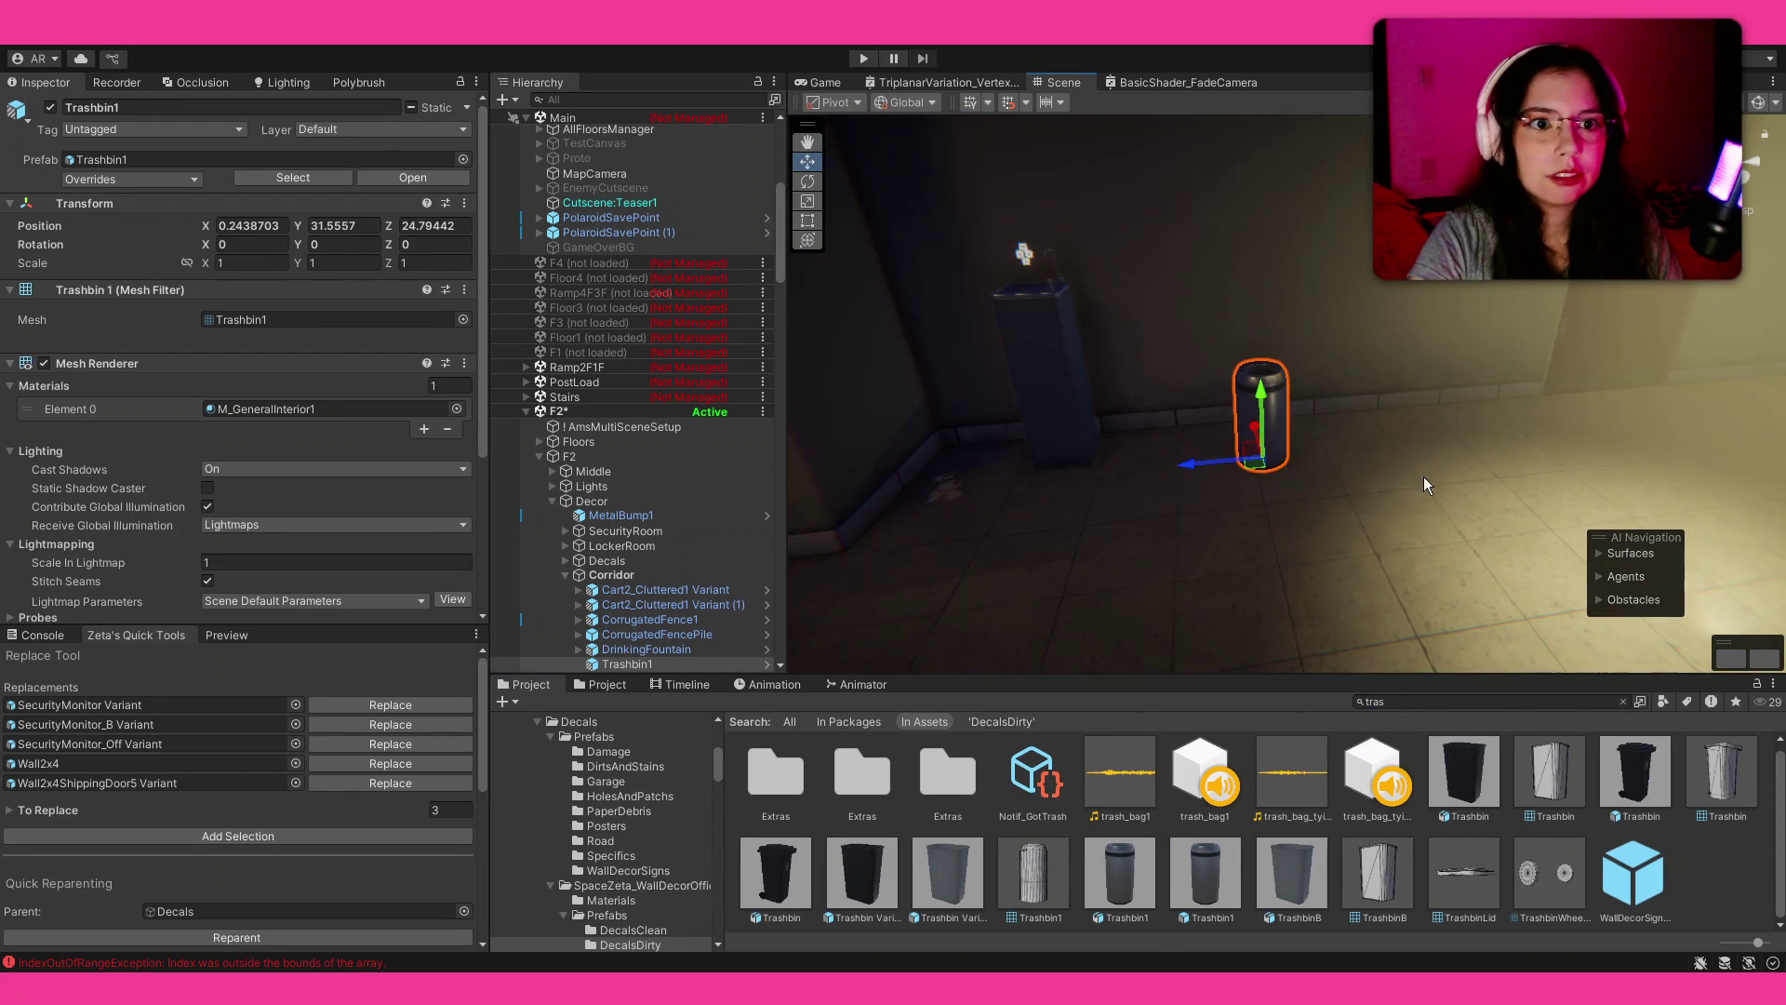
Step: Delete the misplaced Trashbin1 and re-drop it against the fence near the fountain
key(Delete)
mouse_move(1297, 510)
mouse_down()
mouse_move(1145, 498)
mouse_move(1238, 610)
mouse_up()
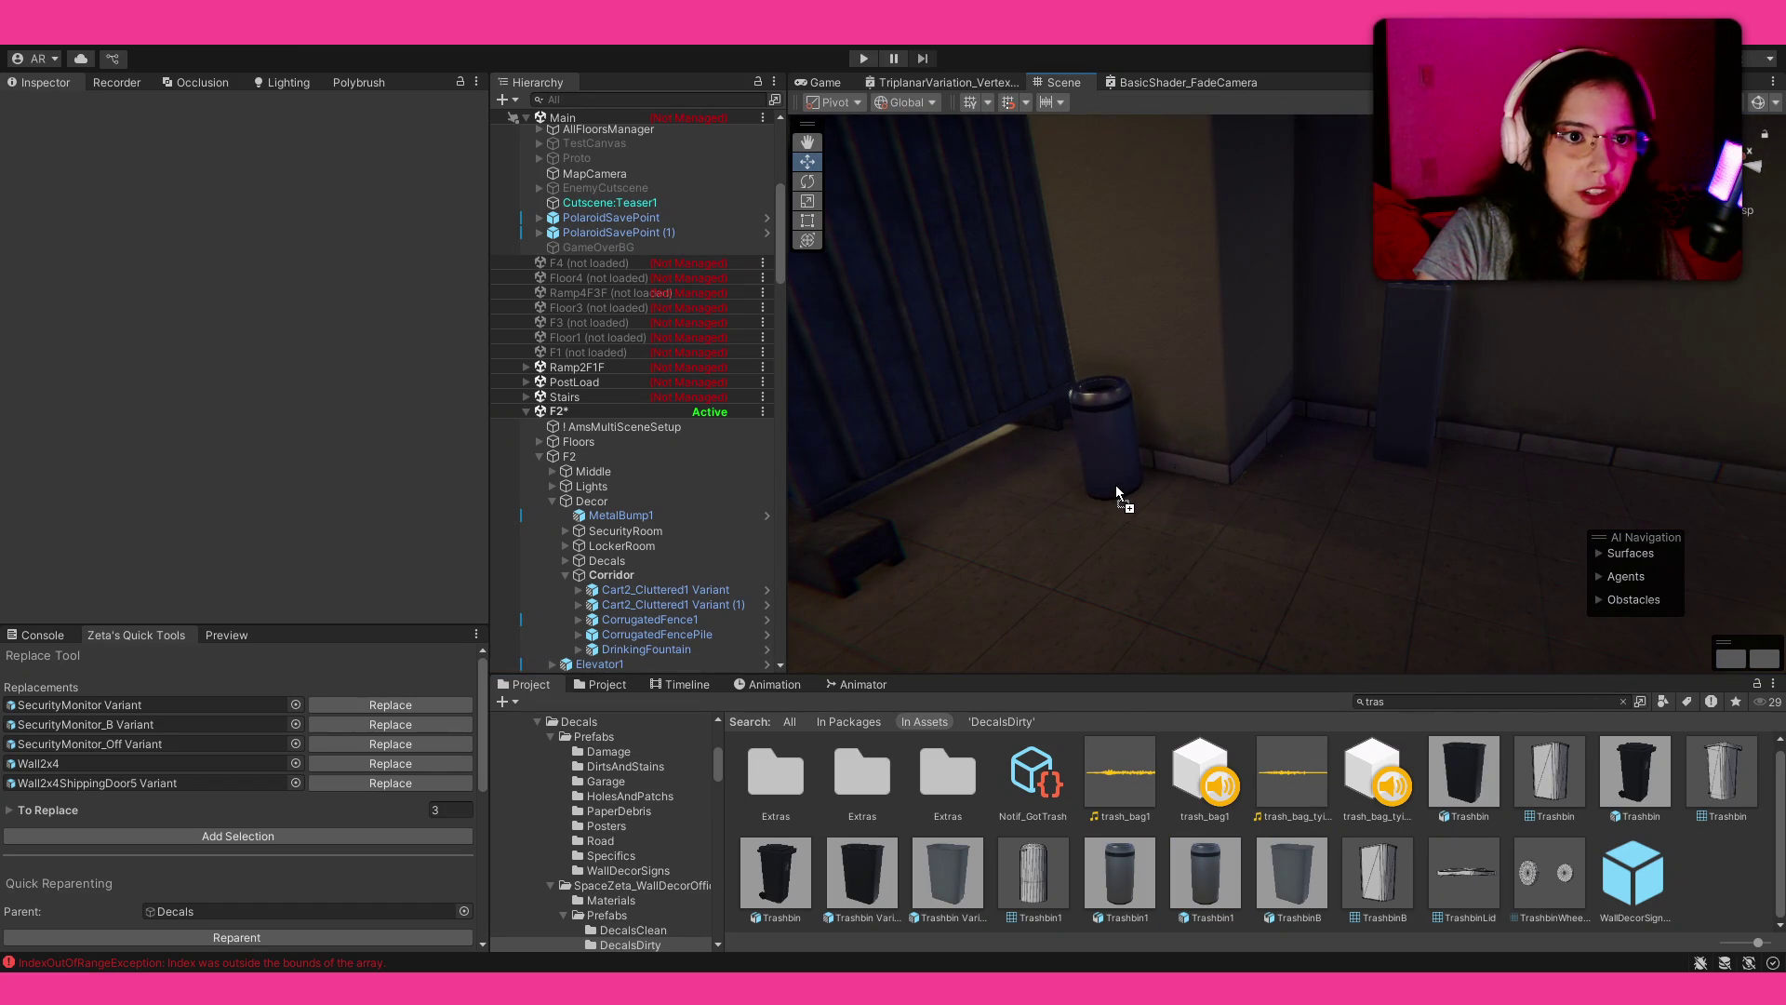
drag(1117, 502, 1116, 502)
mouse_move(1085, 339)
mouse_down()
mouse_move(1527, 427)
mouse_move(320, 481)
mouse_up()
mouse_move(828, 483)
mouse_down()
mouse_move(1064, 463)
mouse_move(1079, 526)
mouse_move(1010, 534)
mouse_up()
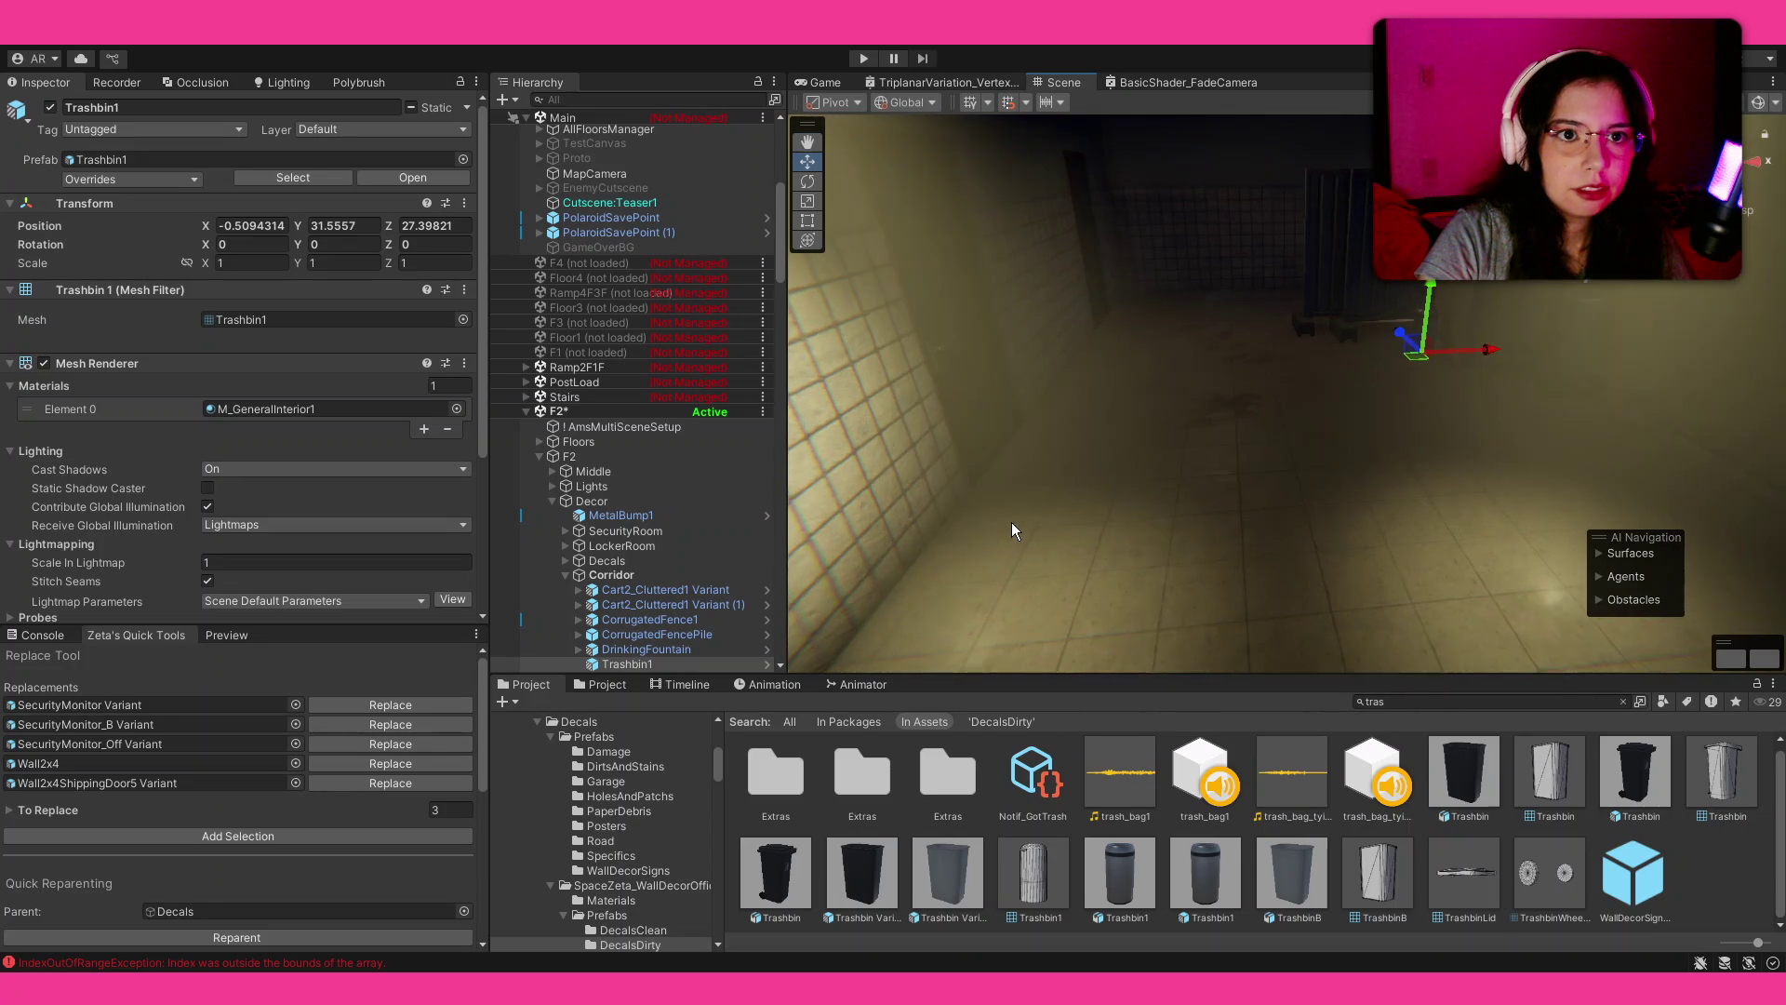
click(1319, 277)
click(164, 164)
Step: Drop another CorrugatedFencePile into the corridor, rotate it and duplicate it
mouse_move(1299, 818)
mouse_down()
mouse_move(1358, 520)
mouse_move(1250, 500)
mouse_move(1273, 497)
mouse_move(1142, 640)
mouse_up()
key(w)
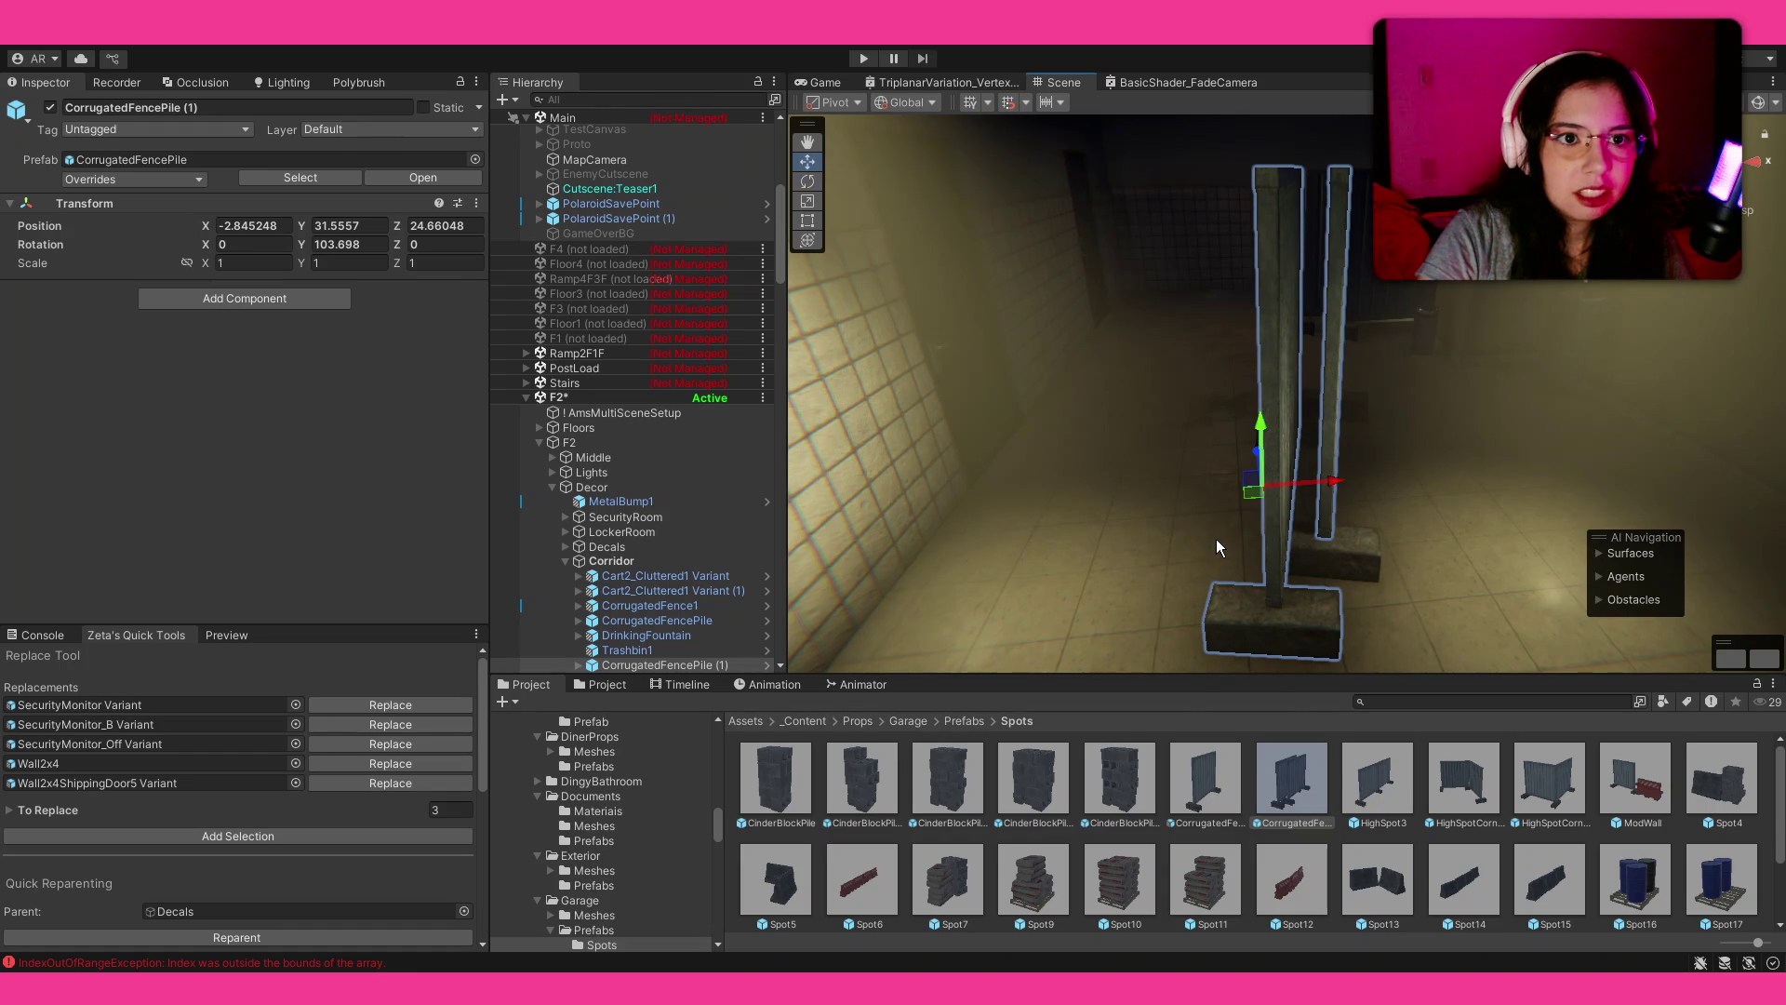
mouse_move(1214, 538)
mouse_down()
mouse_move(1163, 465)
mouse_move(1214, 391)
mouse_move(1326, 416)
mouse_move(1350, 445)
mouse_up()
key(ctrl+d)
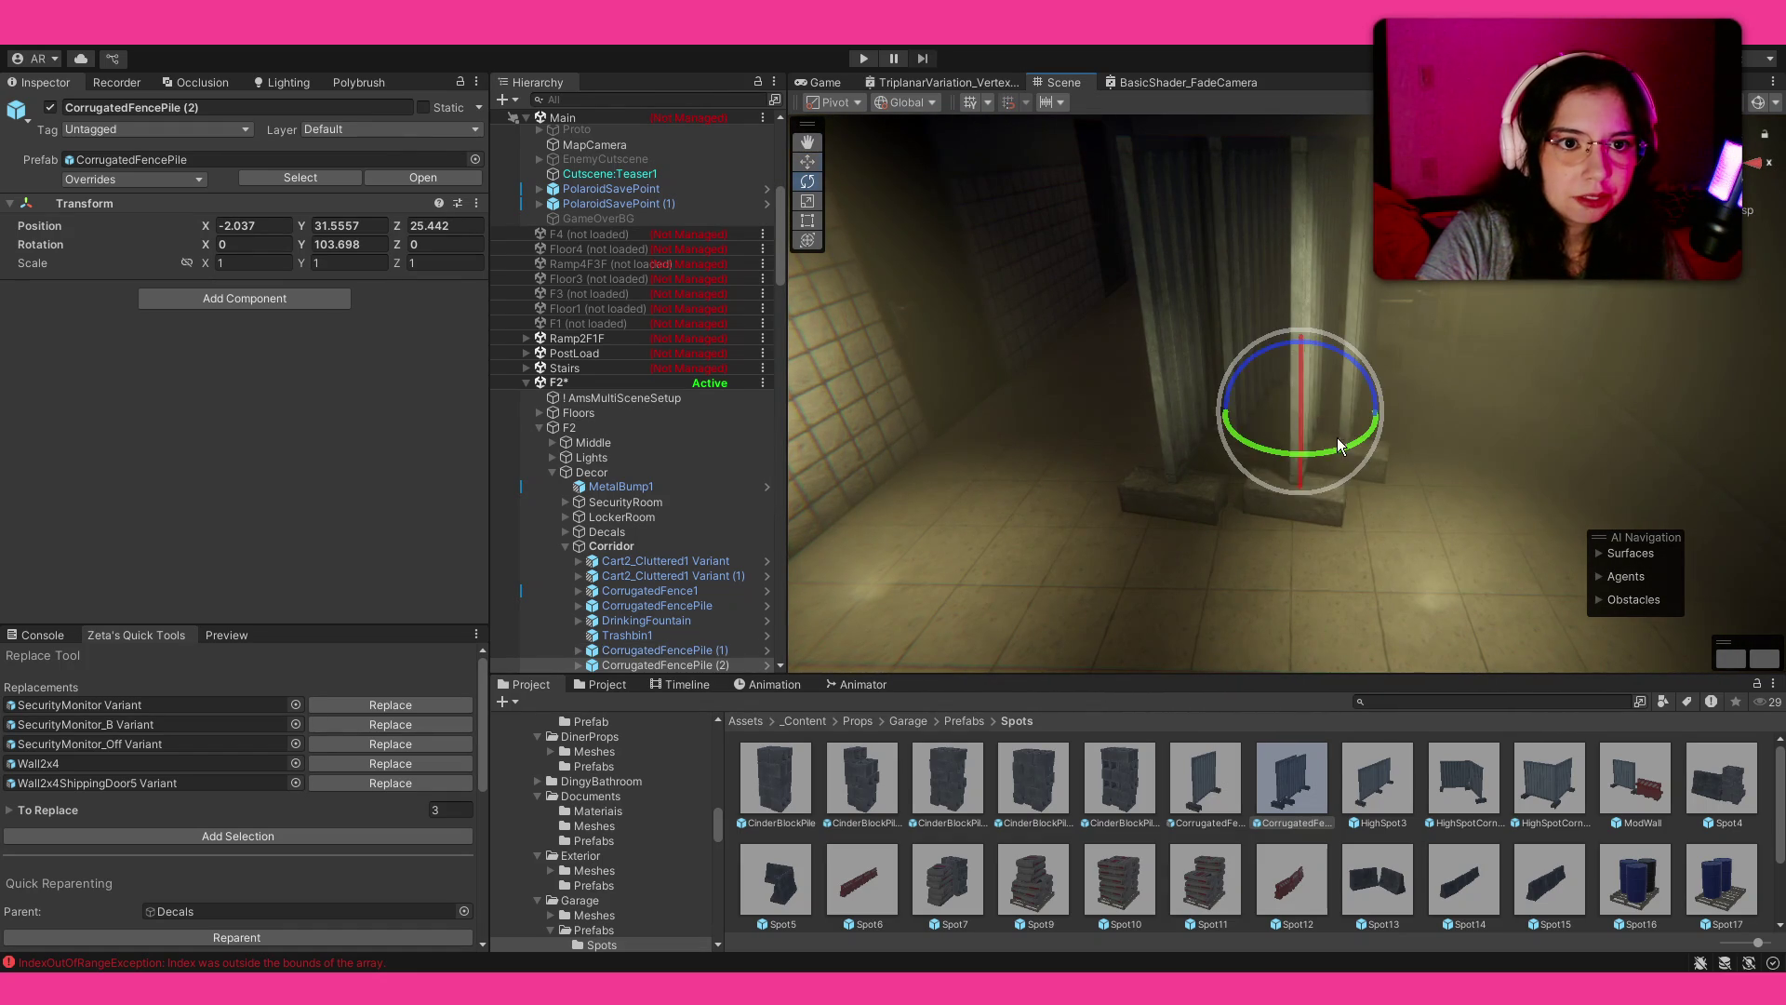
mouse_move(1441, 392)
mouse_down()
mouse_move(1274, 381)
mouse_move(1286, 509)
mouse_move(1330, 558)
mouse_move(1232, 511)
mouse_move(1451, 496)
mouse_move(1373, 490)
mouse_move(1358, 532)
mouse_move(1340, 530)
mouse_up()
key(w)
key(e)
Step: Preview the Spot13 prefab and try shifting a fence pile, undoing the move
click(1455, 870)
click(1373, 490)
click(1377, 870)
mouse_move(1209, 521)
mouse_down()
mouse_move(845, 450)
mouse_move(754, 474)
mouse_move(381, 481)
mouse_move(220, 446)
mouse_move(887, 418)
mouse_up()
click(1143, 387)
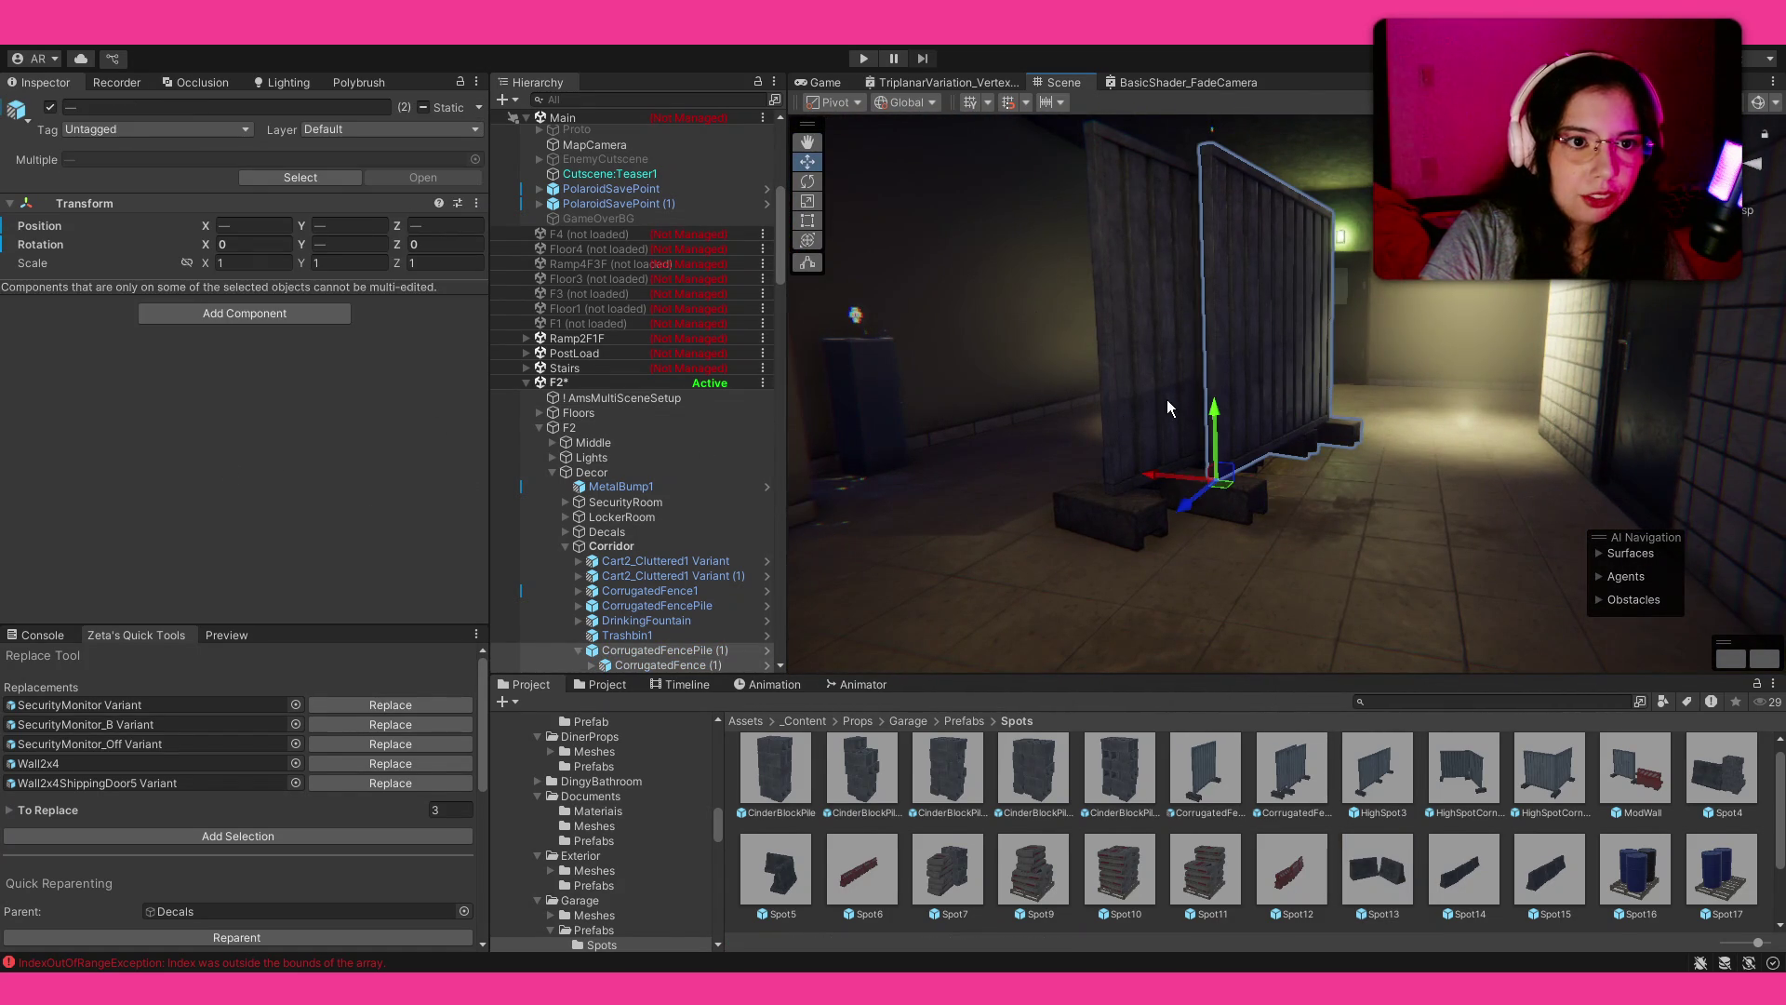
drag(1192, 506, 1253, 478)
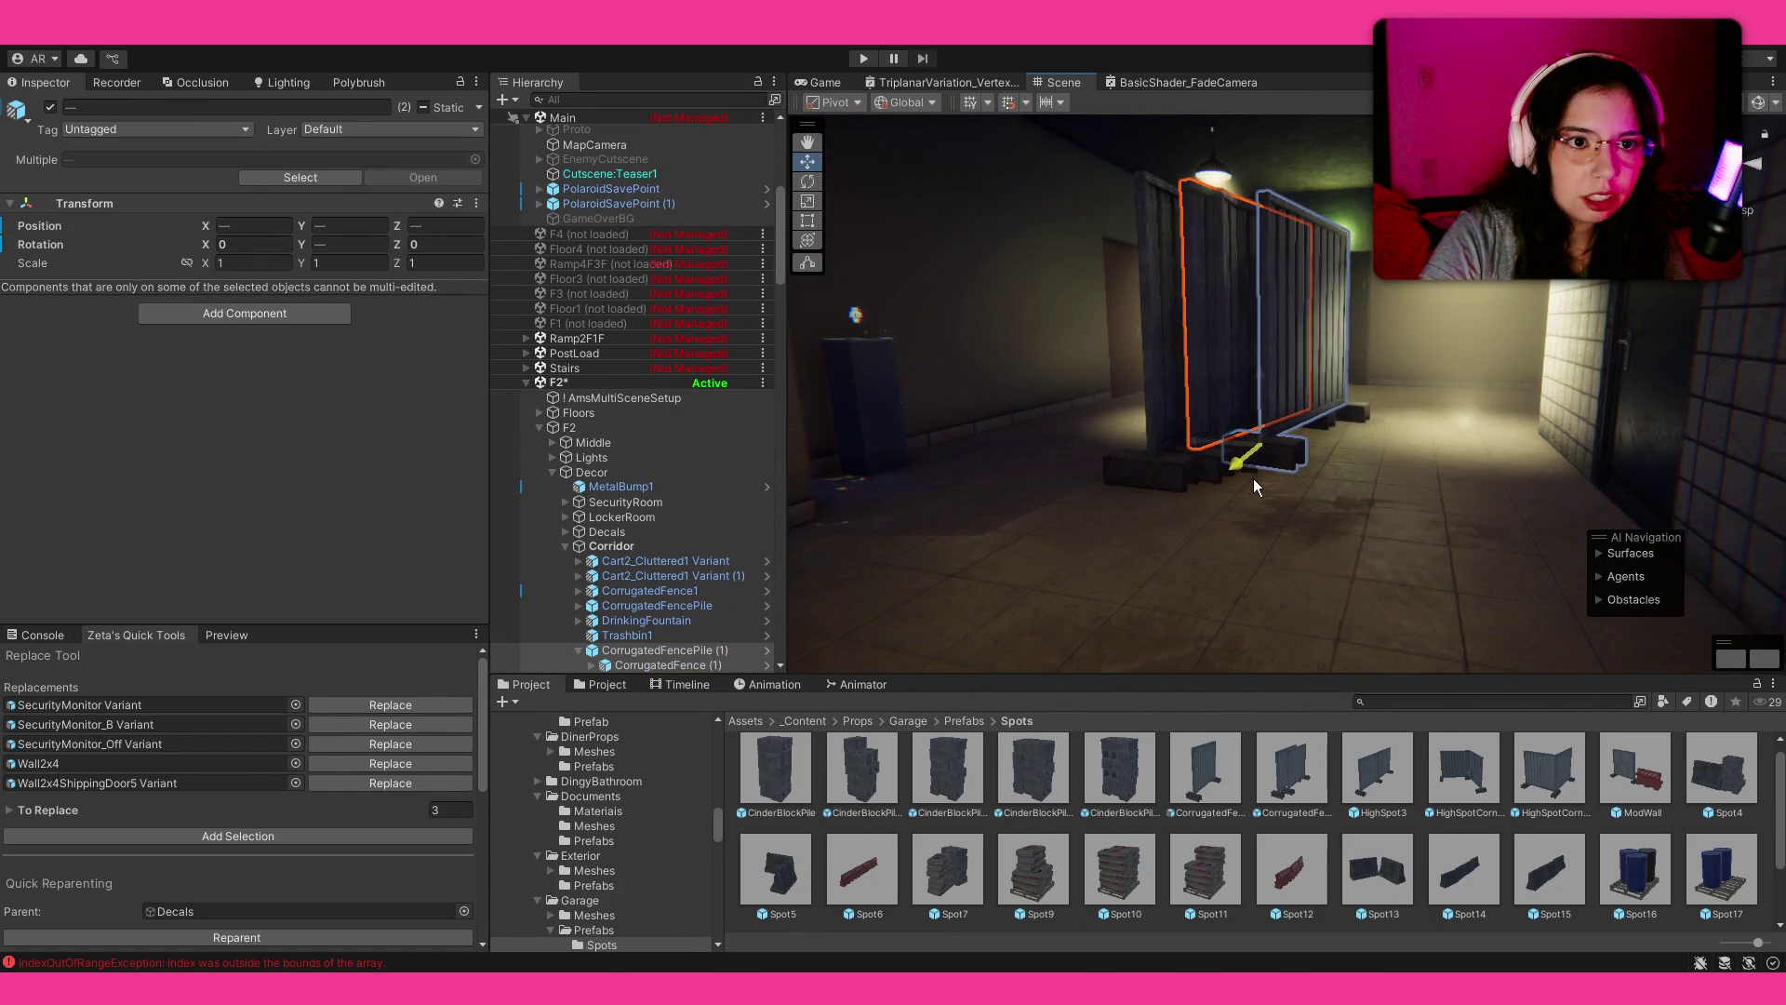
key(ctrl+z)
Step: Select both fence piles together and rotate them at an angle across the corridor
click(1073, 416)
key(f)
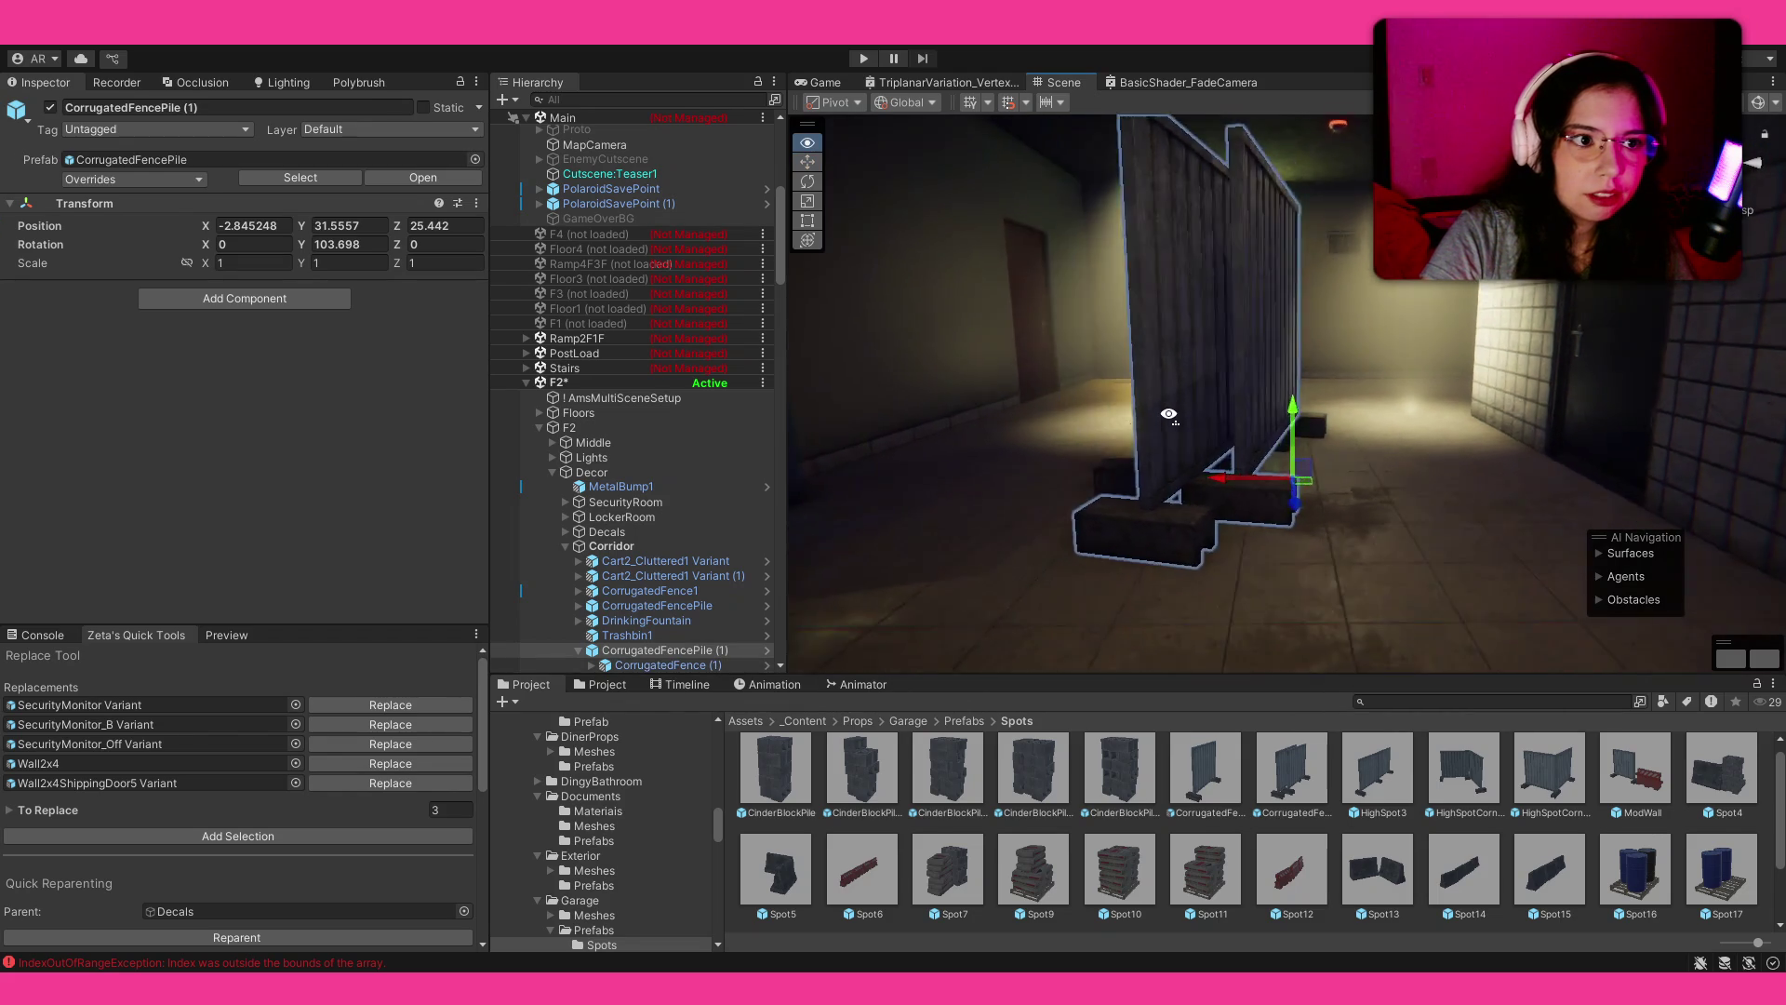
click(579, 650)
ctrl+click(639, 663)
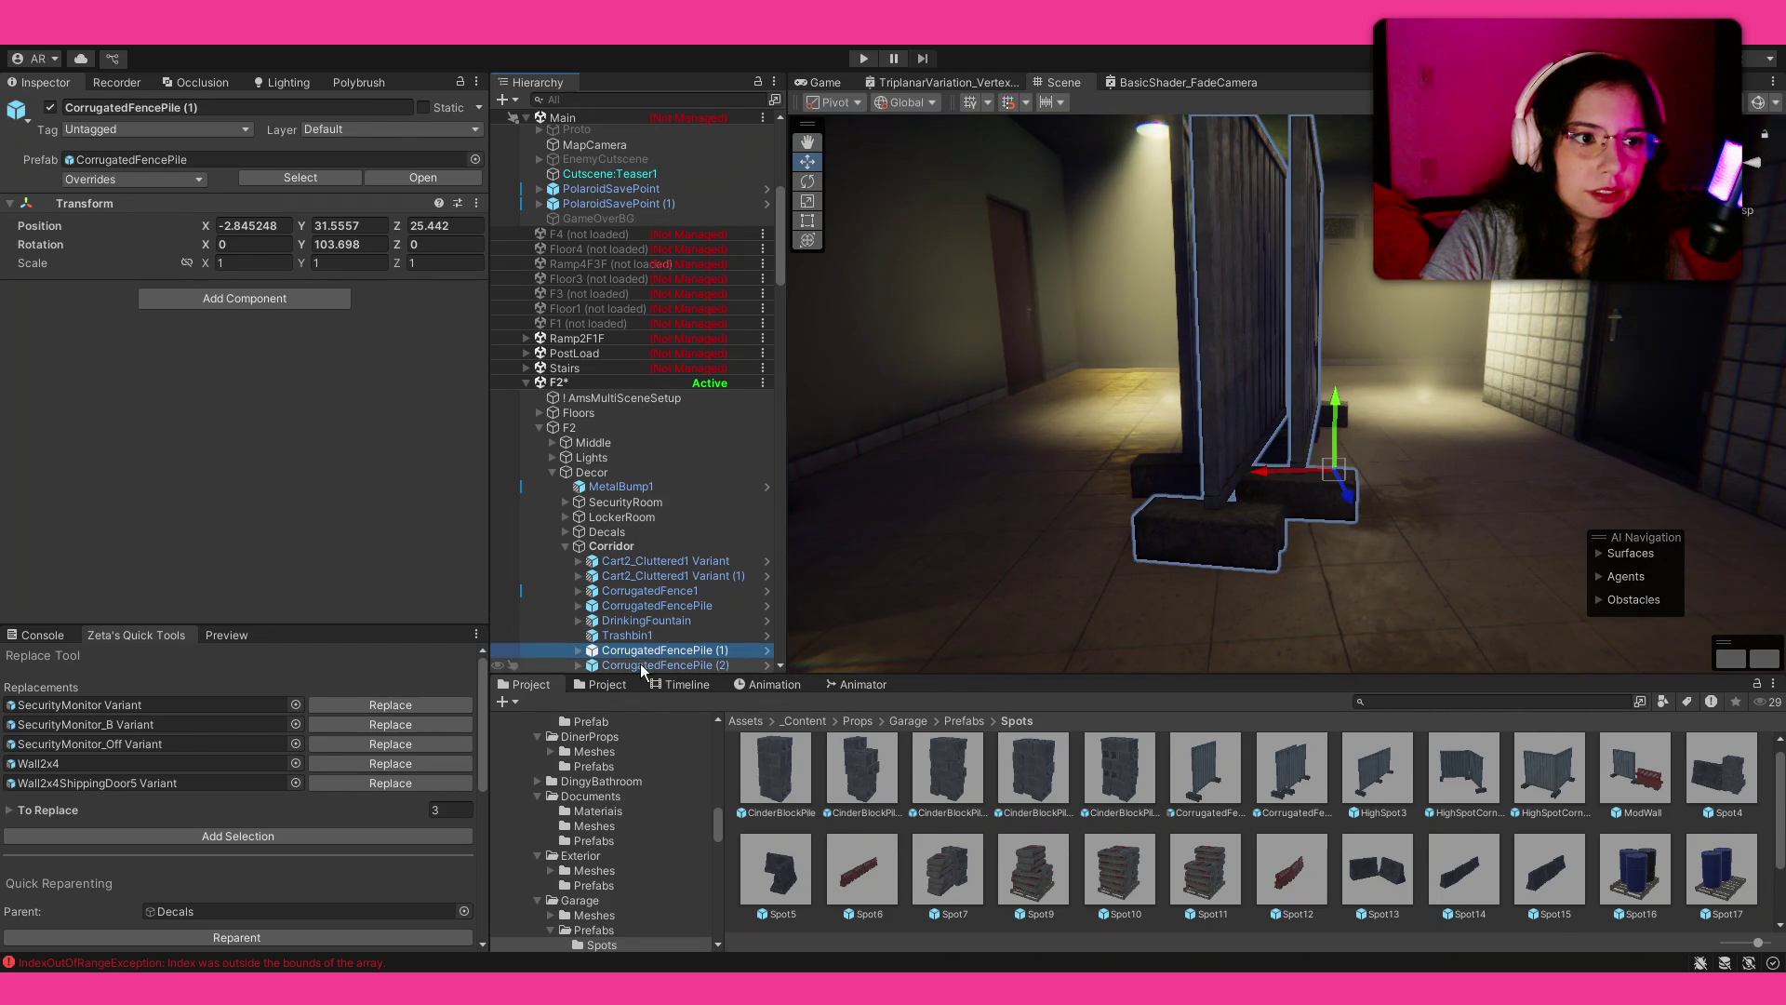
mouse_move(1272, 465)
mouse_down()
mouse_move(1277, 435)
mouse_move(1136, 521)
mouse_move(1163, 337)
mouse_move(1251, 430)
mouse_move(1260, 404)
mouse_move(1391, 491)
mouse_move(1302, 470)
mouse_up()
key(e)
mouse_move(139, 483)
mouse_down()
mouse_move(316, 417)
mouse_move(411, 416)
mouse_up()
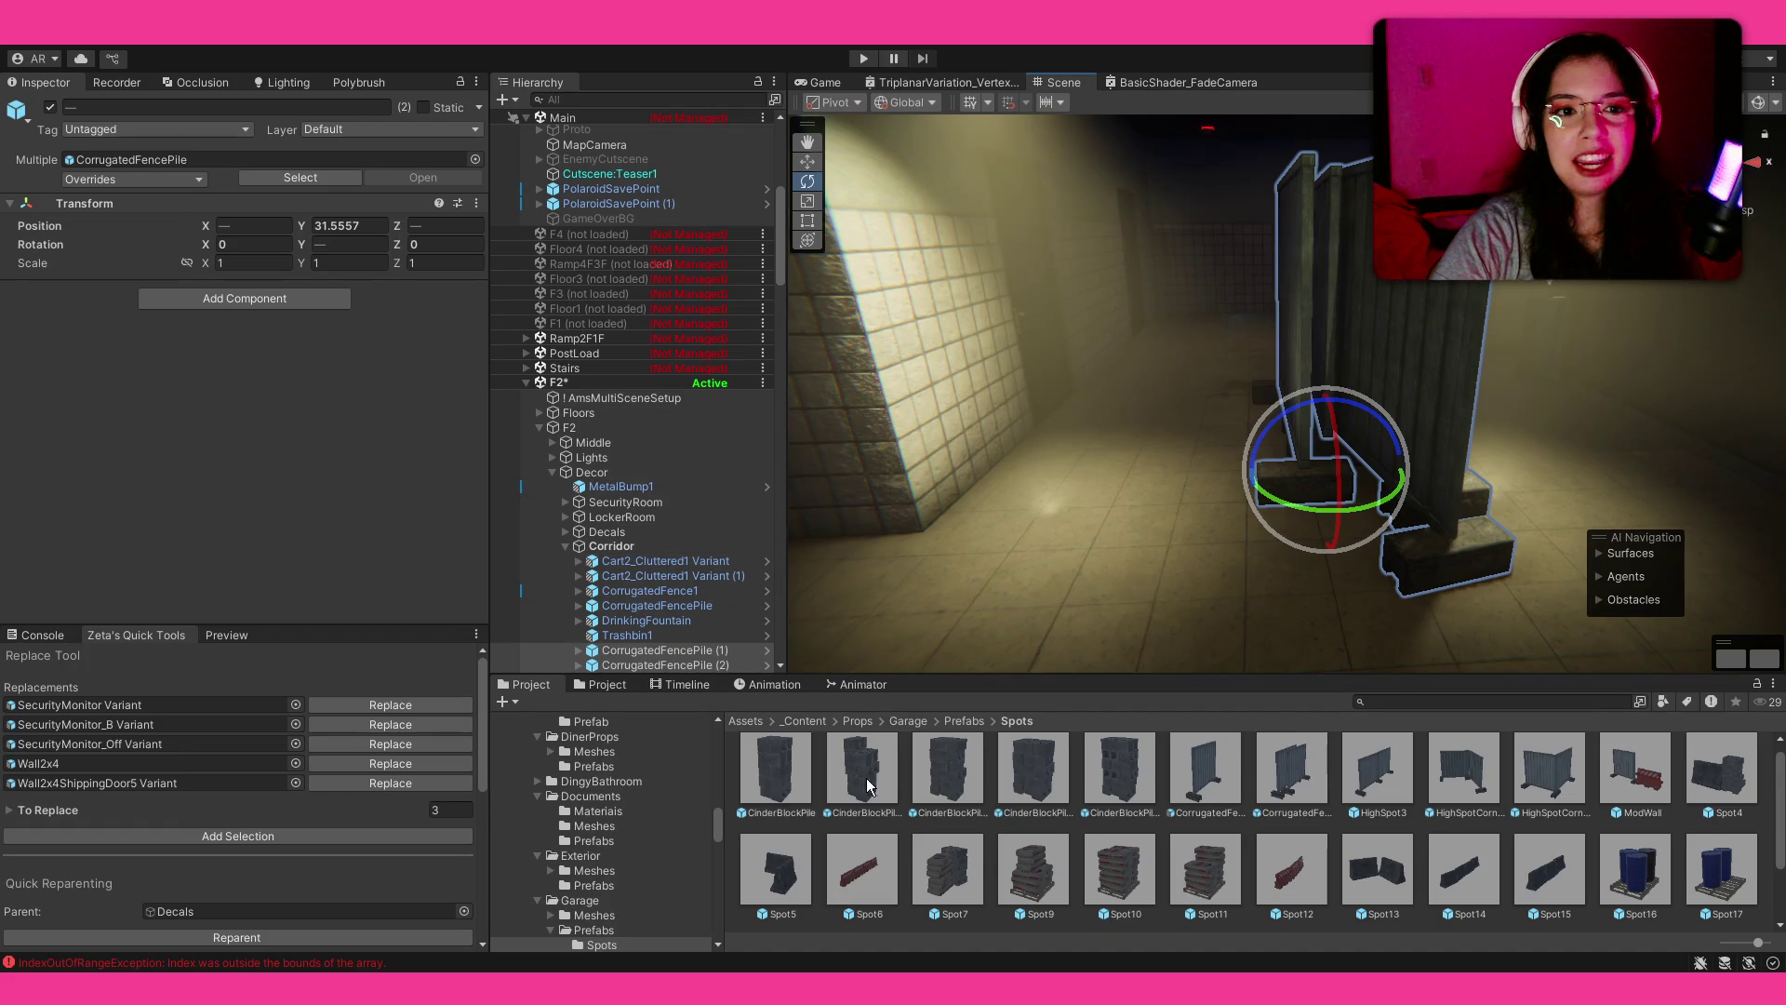
click(1037, 792)
drag(1088, 455, 1047, 423)
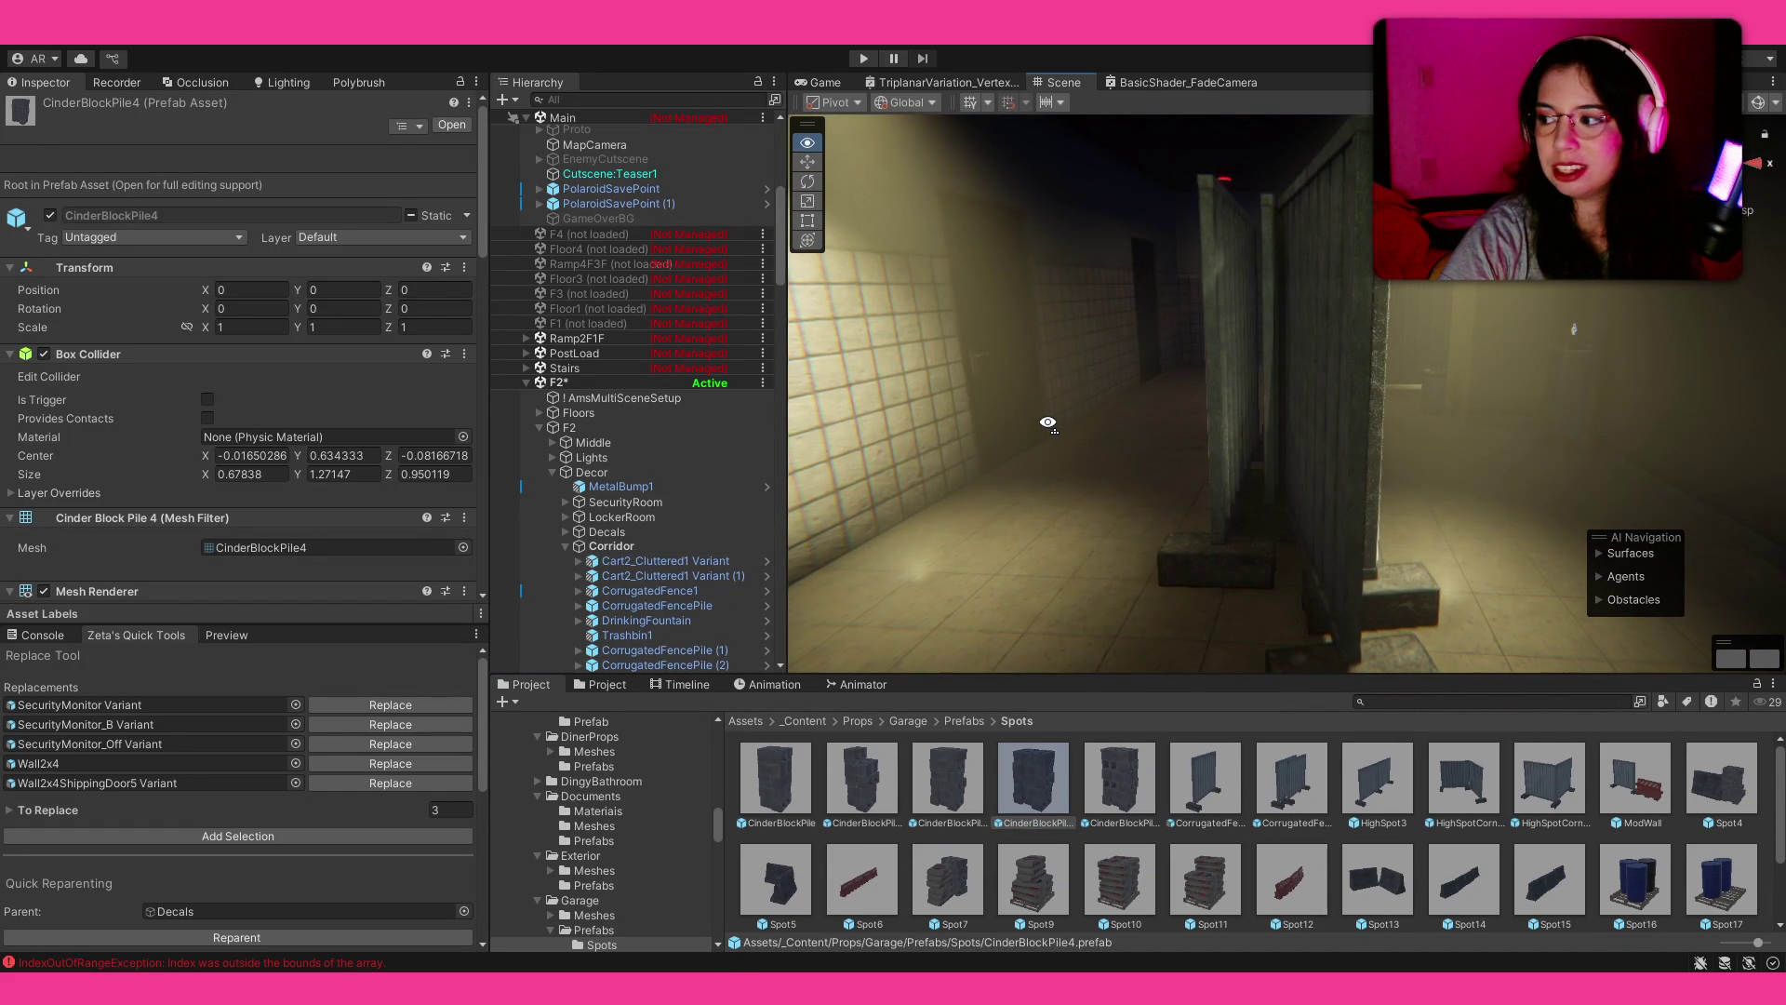
mouse_move(1048, 423)
mouse_down()
mouse_move(879, 640)
mouse_move(491, 549)
mouse_move(638, 555)
mouse_move(1123, 249)
mouse_move(1029, 259)
mouse_up()
click(1029, 259)
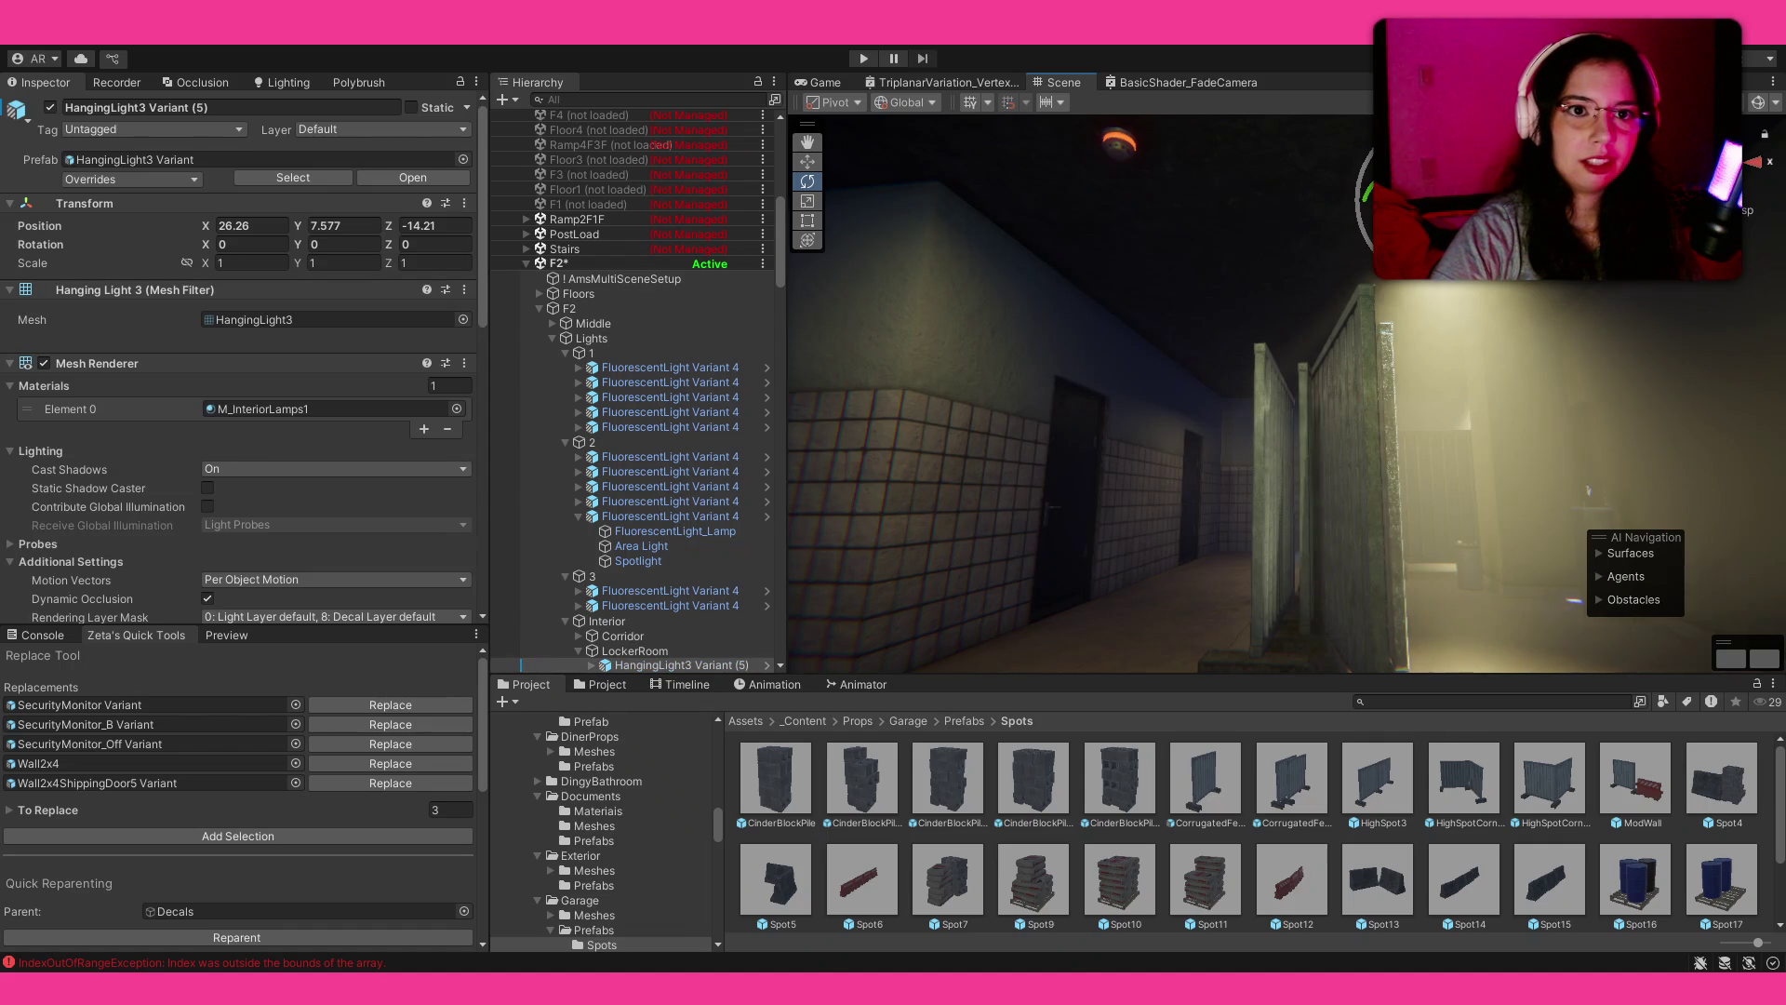
Step: Slide HangingLight3 Variant (5) and (2) along the ceiling to hang over the fences
mouse_move(1588, 490)
mouse_down()
mouse_move(1577, 281)
mouse_move(1409, 279)
mouse_up()
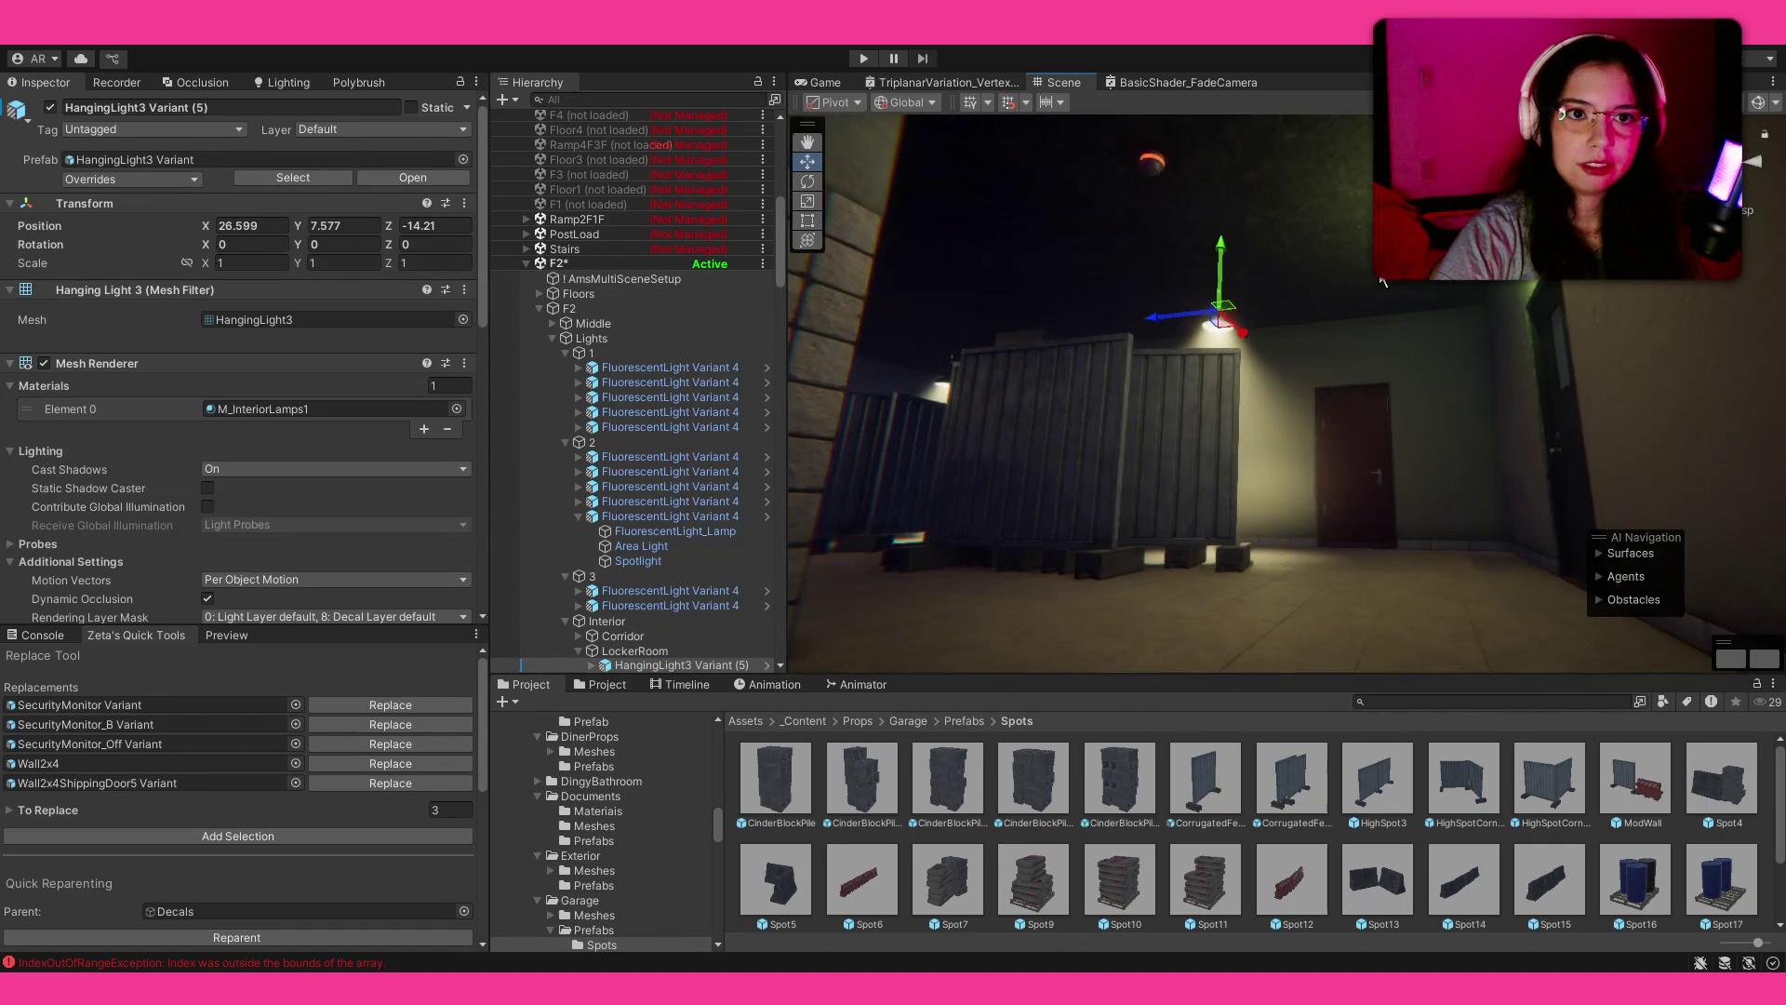
mouse_move(1187, 313)
mouse_down()
mouse_move(1111, 318)
mouse_move(1197, 421)
mouse_move(1289, 416)
mouse_up()
click(1270, 328)
key(f)
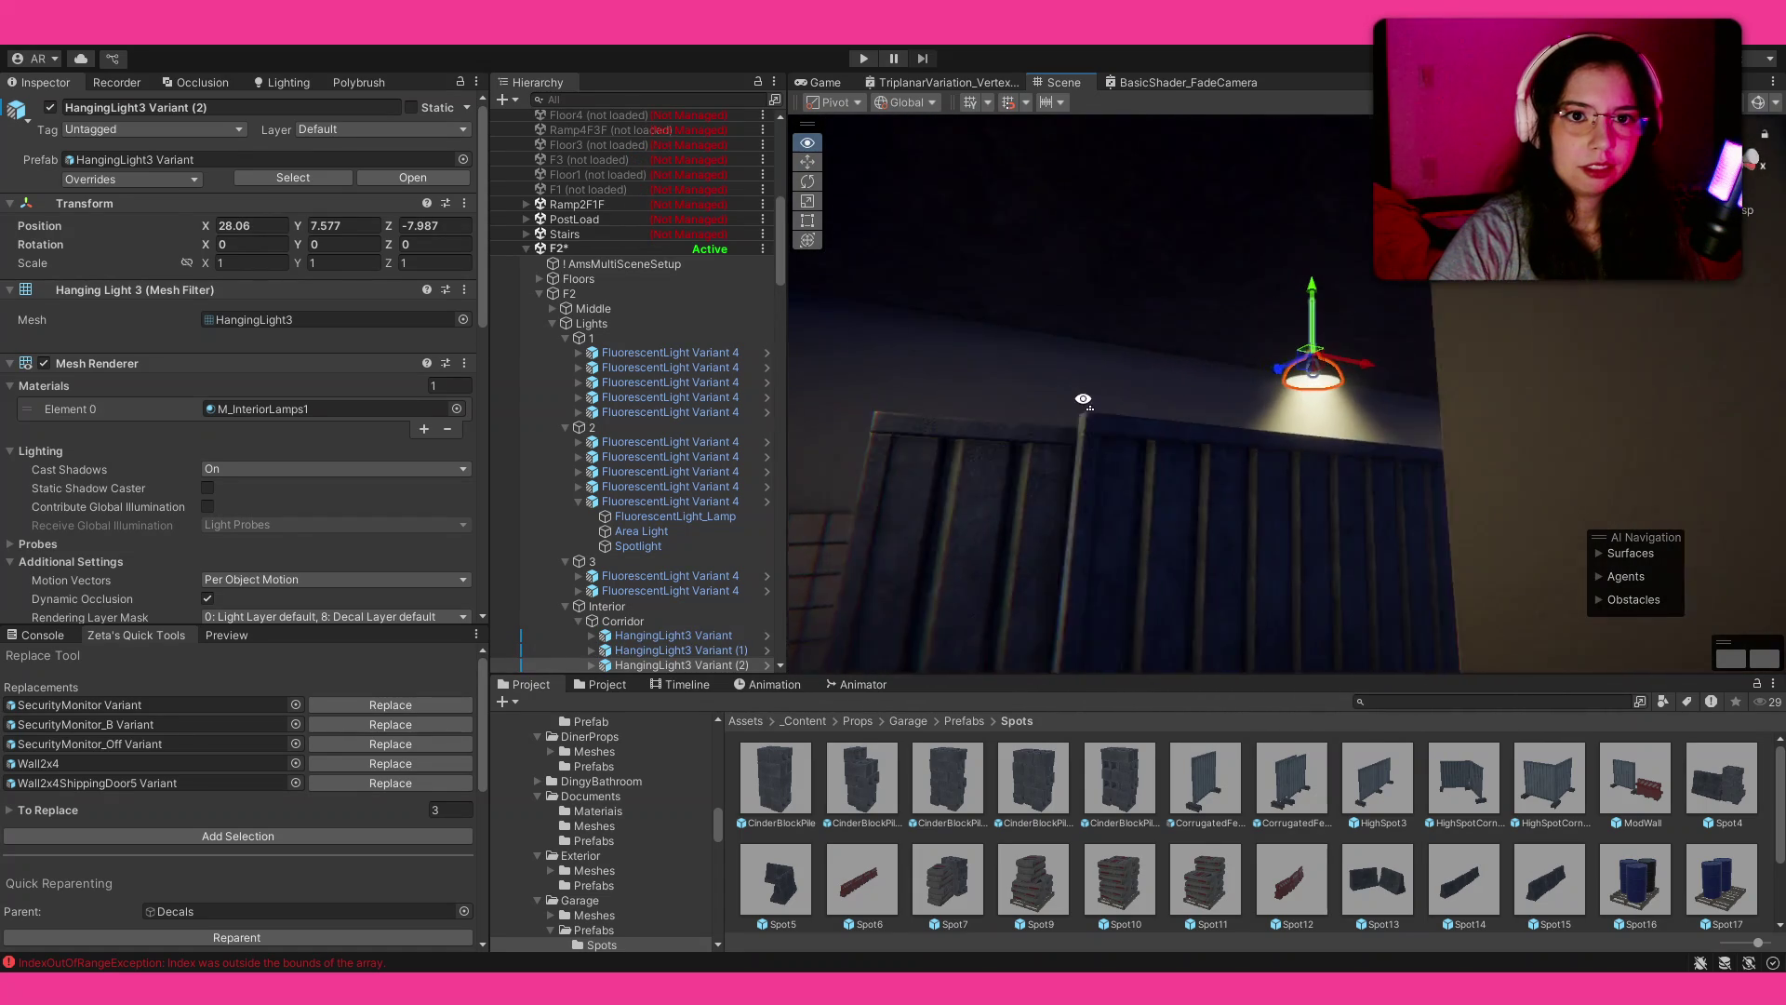
mouse_move(1197, 373)
mouse_down()
mouse_move(980, 371)
mouse_move(1024, 372)
mouse_move(719, 505)
mouse_move(778, 521)
mouse_move(1055, 480)
mouse_move(728, 530)
mouse_move(900, 468)
mouse_move(896, 506)
mouse_move(1292, 506)
mouse_move(1349, 470)
mouse_move(1493, 456)
mouse_move(1479, 426)
mouse_move(1163, 559)
mouse_move(854, 606)
mouse_move(1069, 398)
mouse_up()
click(1068, 398)
mouse_move(1253, 500)
mouse_down()
mouse_move(1163, 460)
mouse_move(977, 459)
mouse_move(1236, 502)
mouse_move(1447, 489)
mouse_move(837, 485)
mouse_up()
key(ctrl+z)
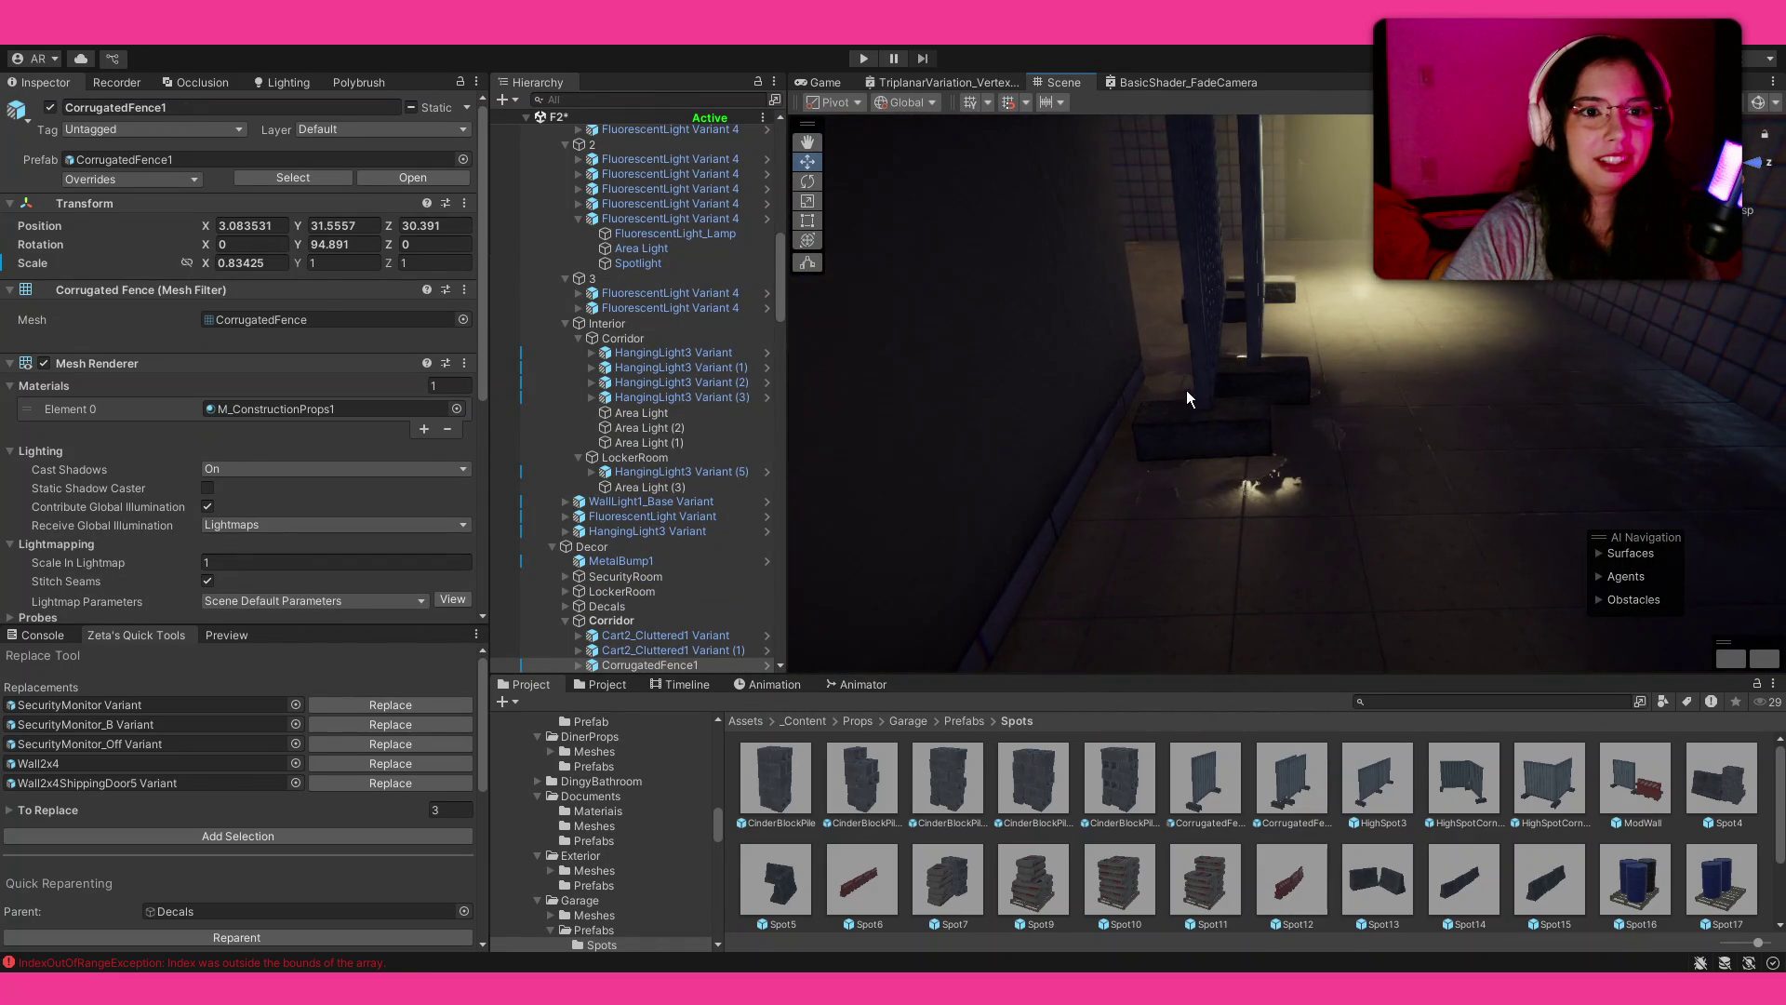
click(1169, 389)
drag(1337, 415, 1158, 283)
click(1238, 376)
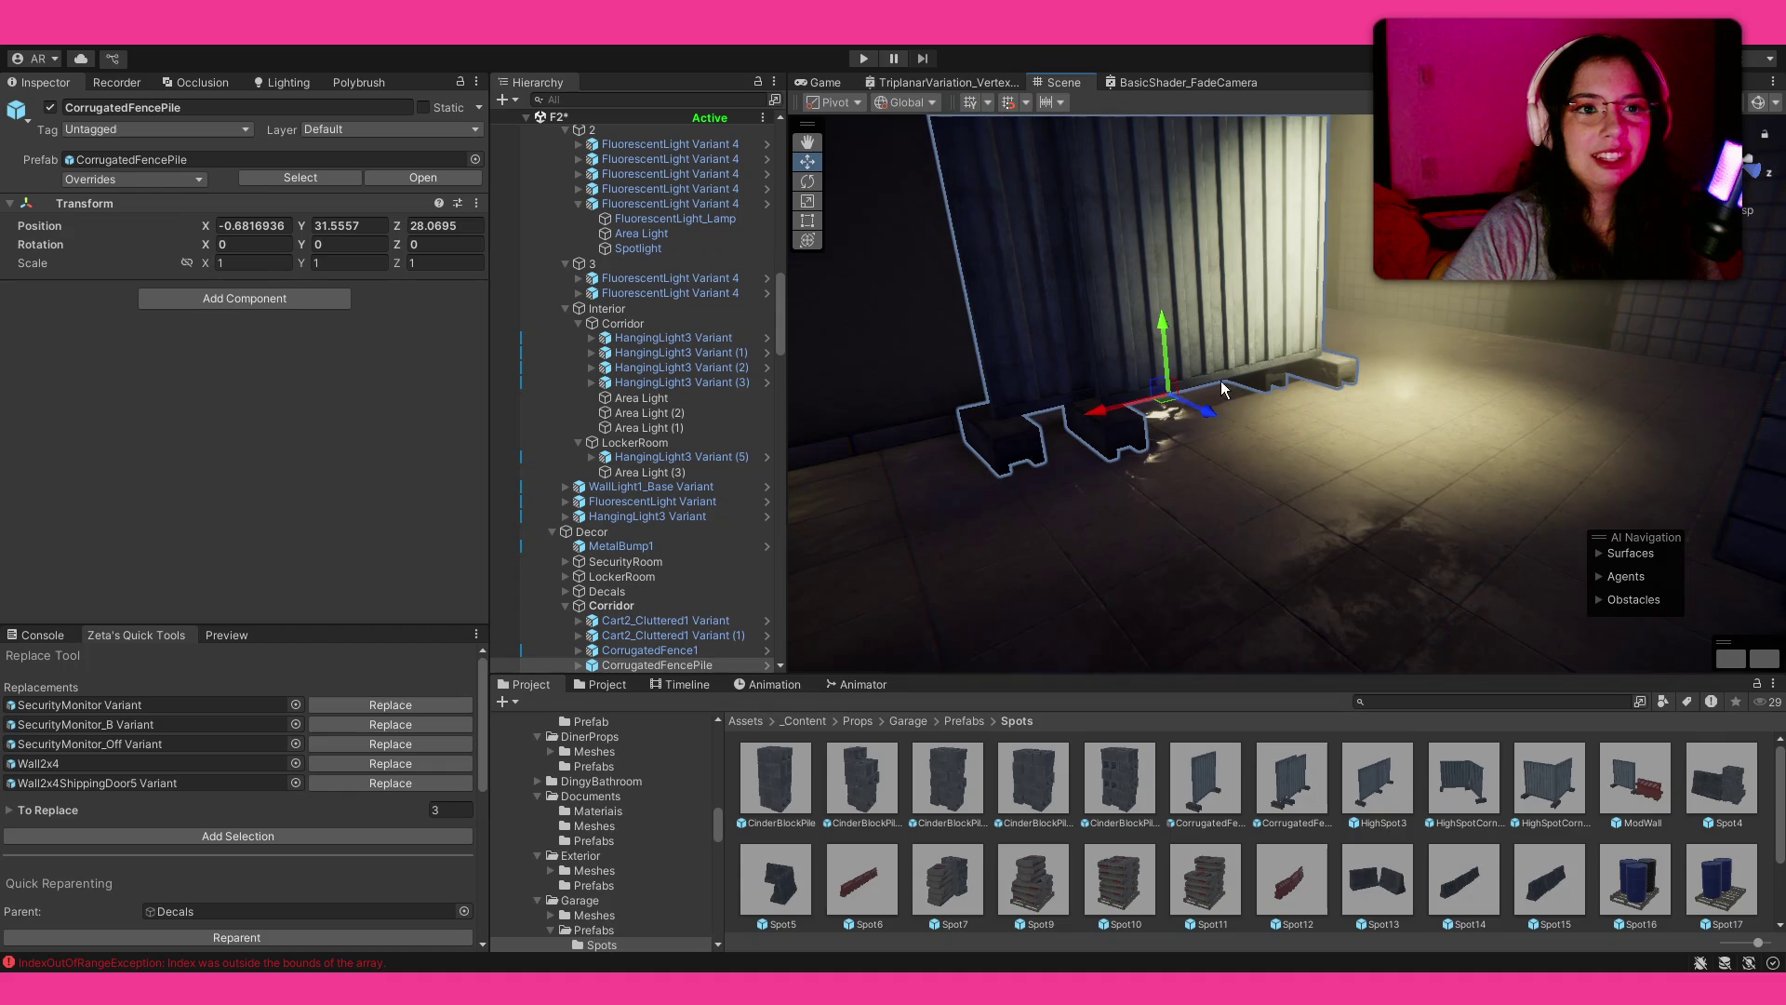
click(1270, 840)
mouse_move(1237, 223)
mouse_down()
mouse_move(1563, 187)
mouse_move(1092, 410)
mouse_move(1129, 506)
mouse_move(1421, 561)
mouse_move(1260, 466)
mouse_move(1095, 454)
mouse_move(1034, 489)
mouse_move(857, 406)
mouse_move(961, 406)
mouse_move(1124, 325)
mouse_move(1611, 311)
mouse_move(1048, 422)
mouse_move(1045, 399)
mouse_move(1057, 444)
mouse_up()
Step: Place the Spot11 pallet stack, CinderBlockPile5 and CinderBlockPile2, undoing one extra pile
mouse_move(1197, 856)
mouse_down()
mouse_move(1263, 354)
mouse_move(1258, 389)
mouse_up()
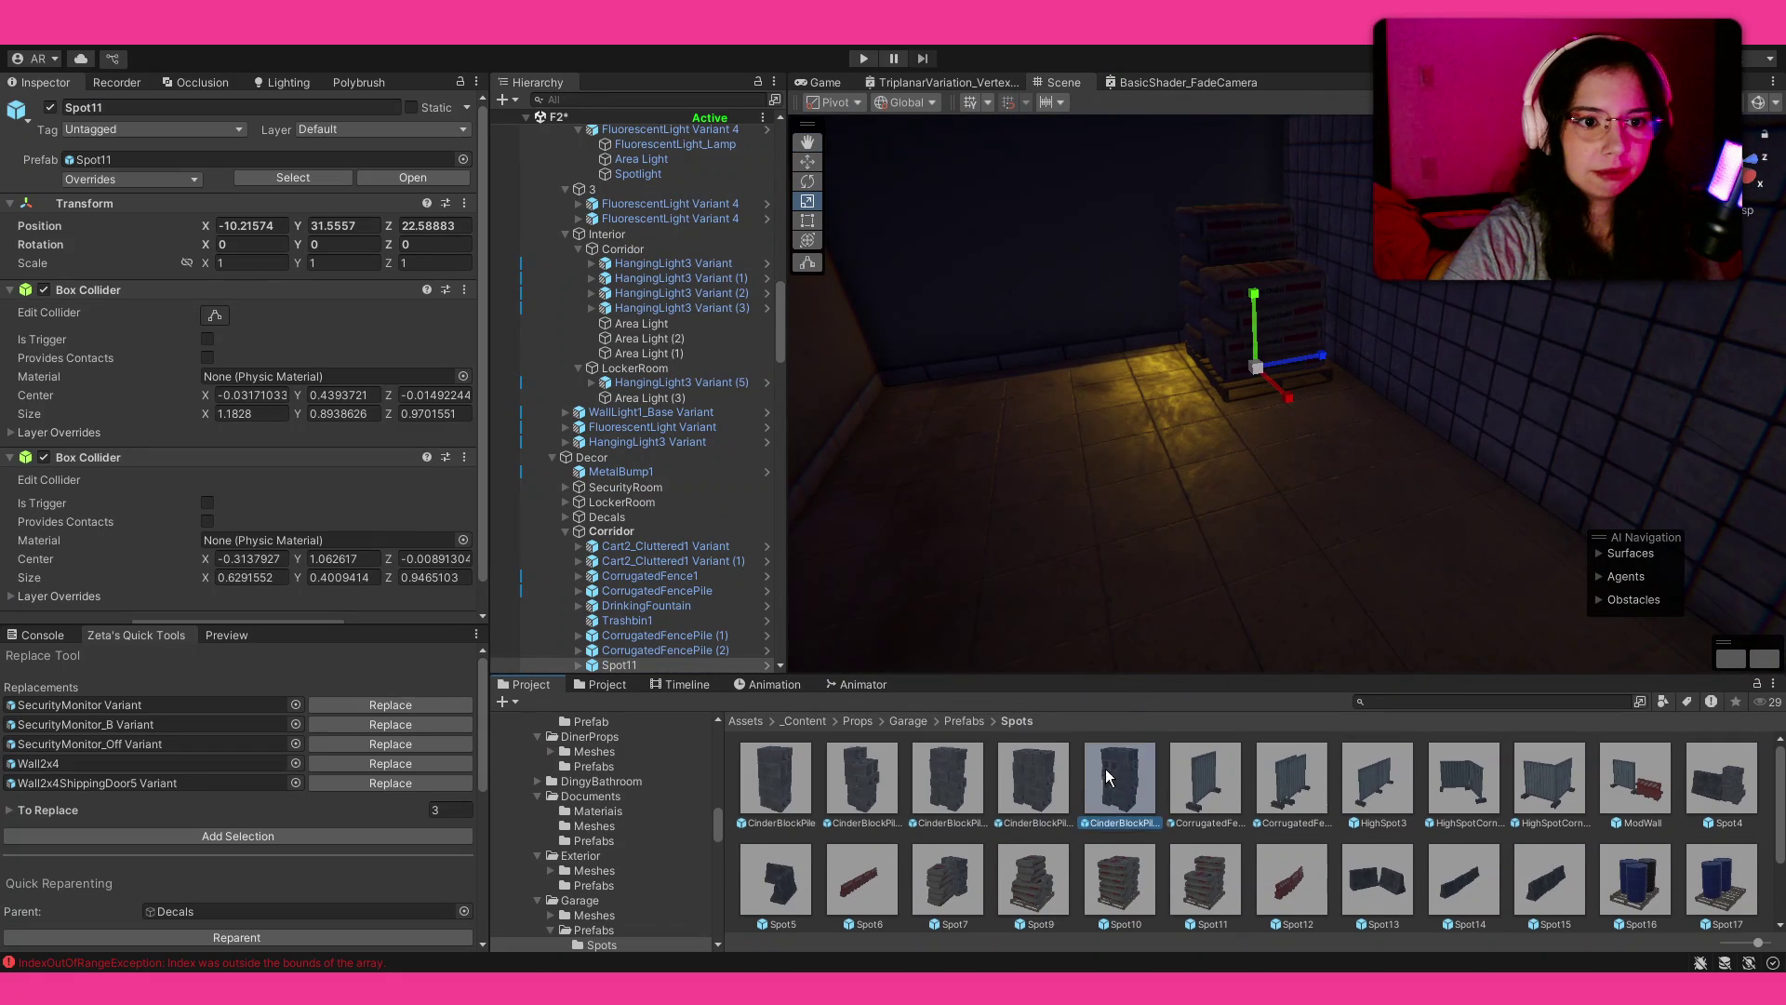
drag(951, 434, 966, 432)
drag(1187, 483, 1033, 456)
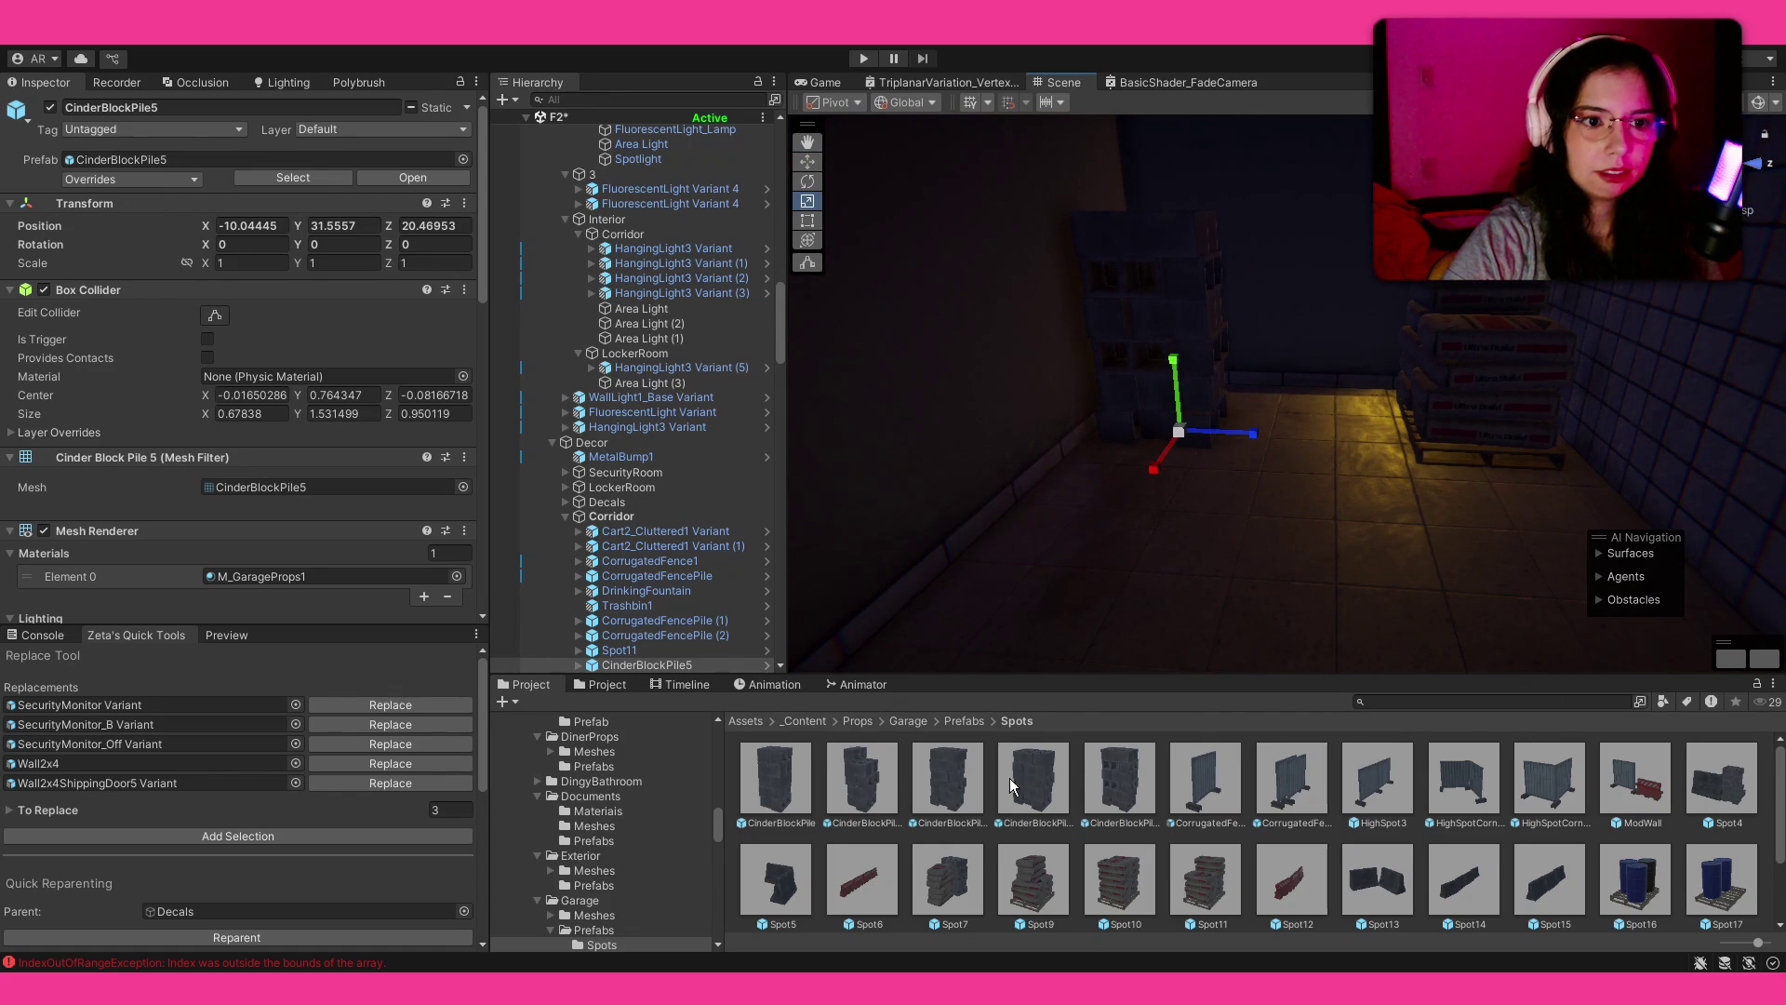
drag(1119, 789, 1135, 532)
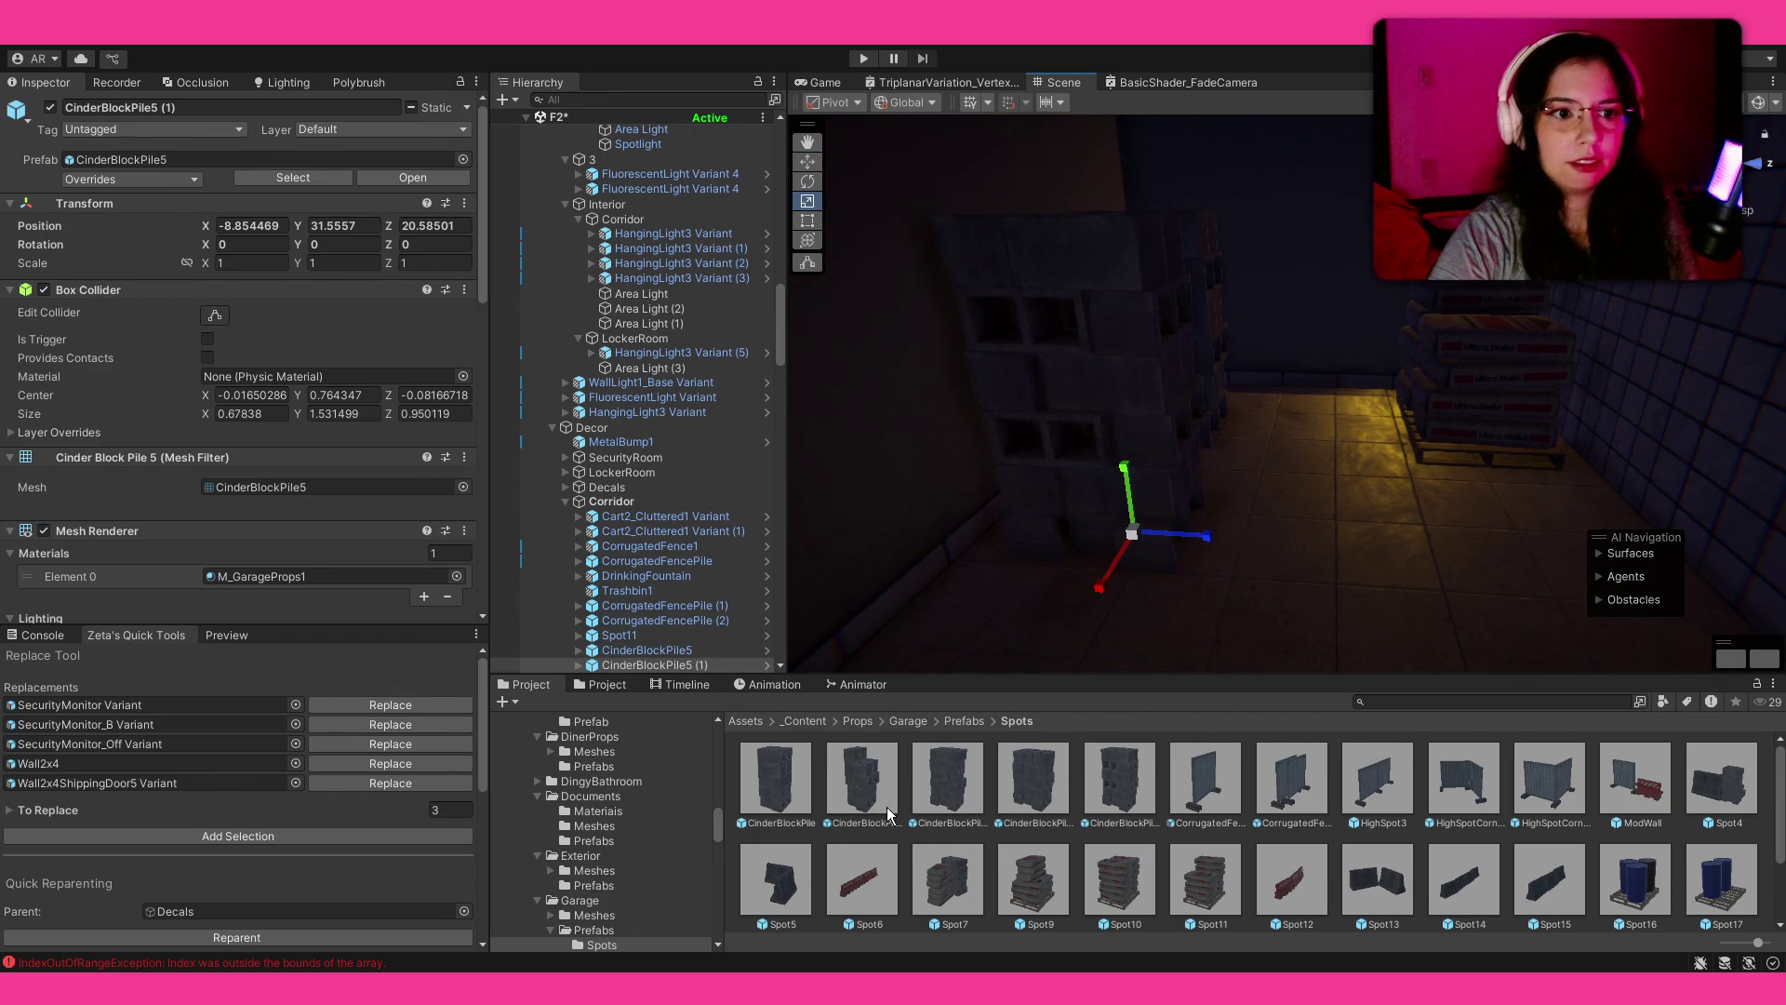
key(ctrl+z)
drag(897, 798, 1092, 490)
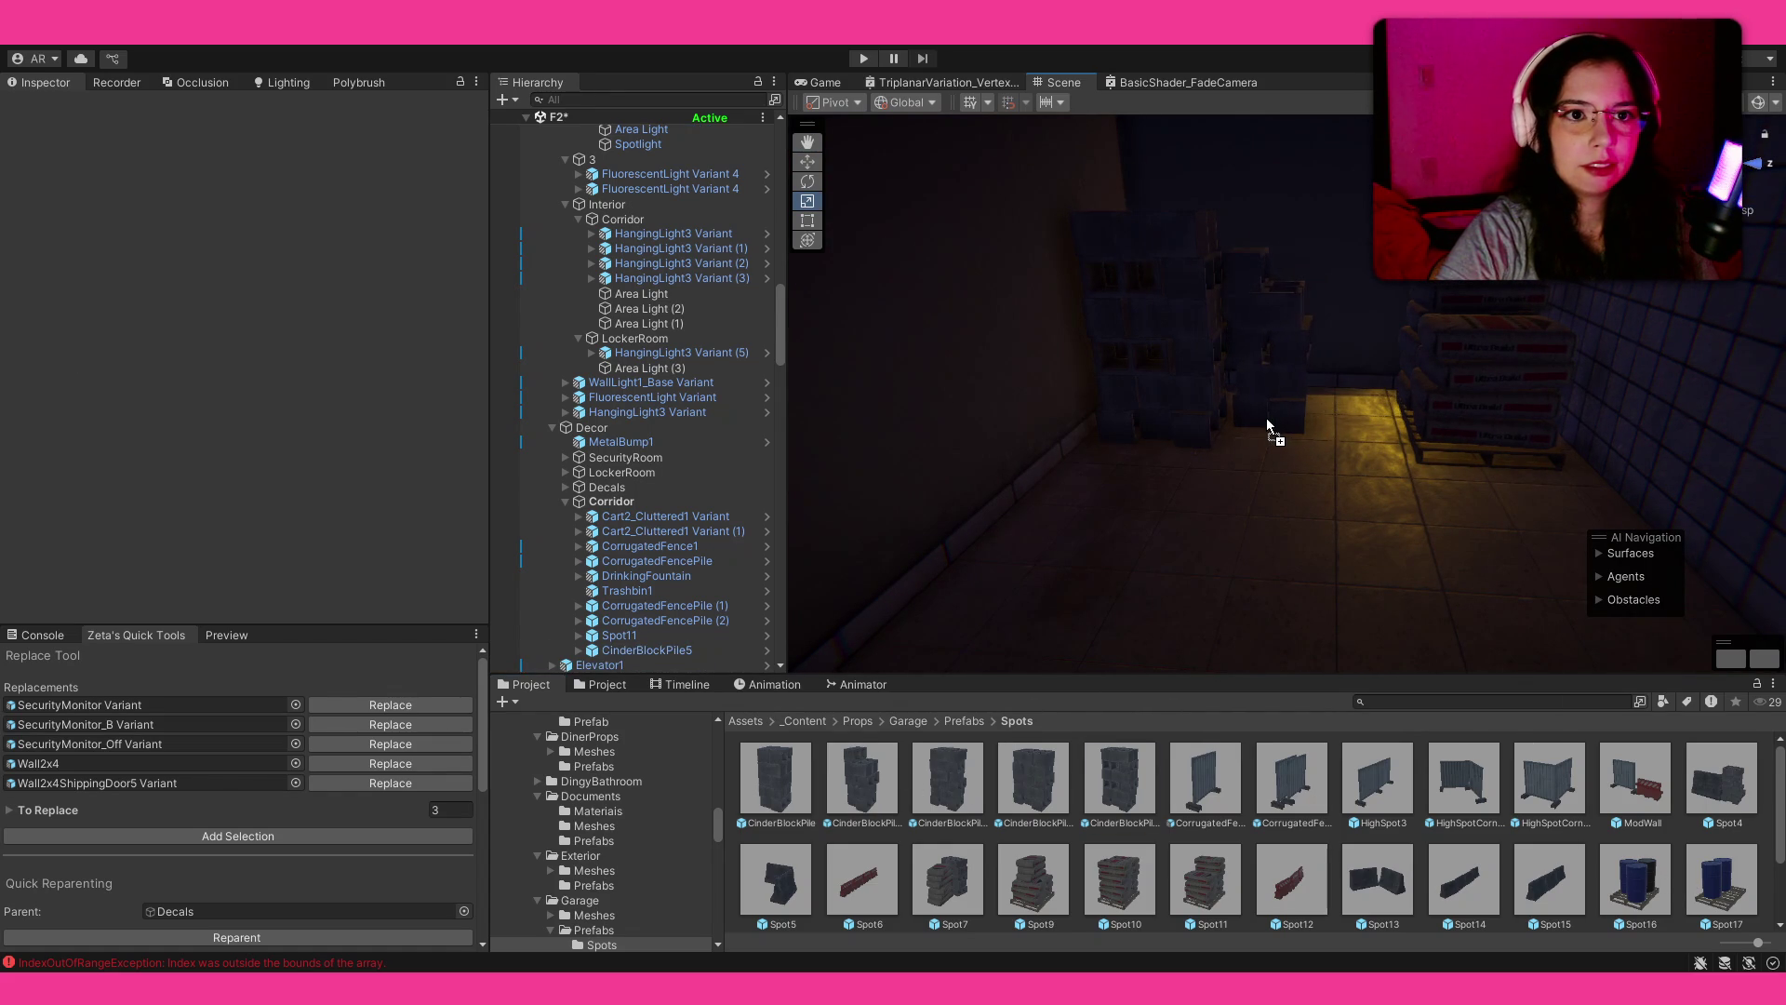
drag(1265, 416, 1261, 418)
Step: Add the Spot16 barrels to the dark corridor end
mouse_move(1642, 885)
mouse_down()
mouse_move(1172, 512)
mouse_move(1141, 427)
mouse_up()
click(1549, 870)
mouse_move(1209, 372)
mouse_down()
mouse_move(1403, 330)
mouse_move(1307, 348)
mouse_move(1526, 368)
mouse_move(1260, 427)
mouse_move(1263, 397)
mouse_up()
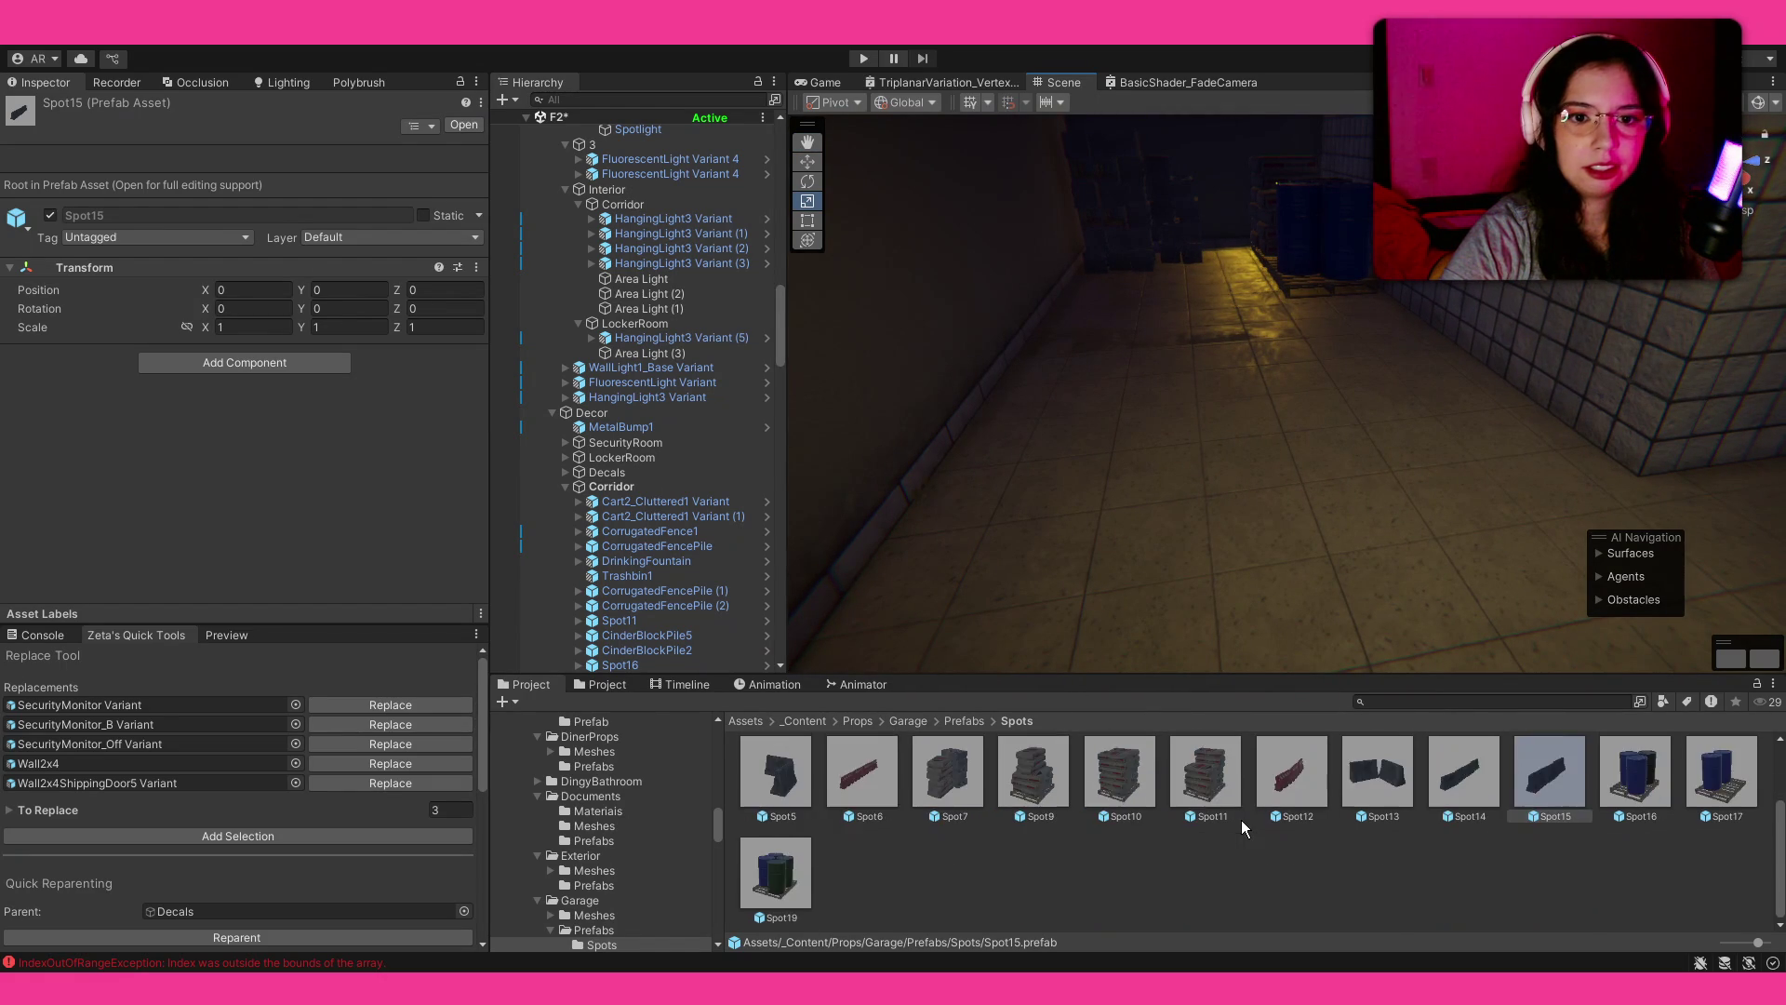
click(956, 721)
Step: Place a PlasticBarrier1 in the corridor, rotated and slid into position
mouse_move(1032, 879)
mouse_down()
mouse_move(1302, 435)
mouse_move(1141, 527)
mouse_move(1186, 525)
mouse_up()
key(e)
key(w)
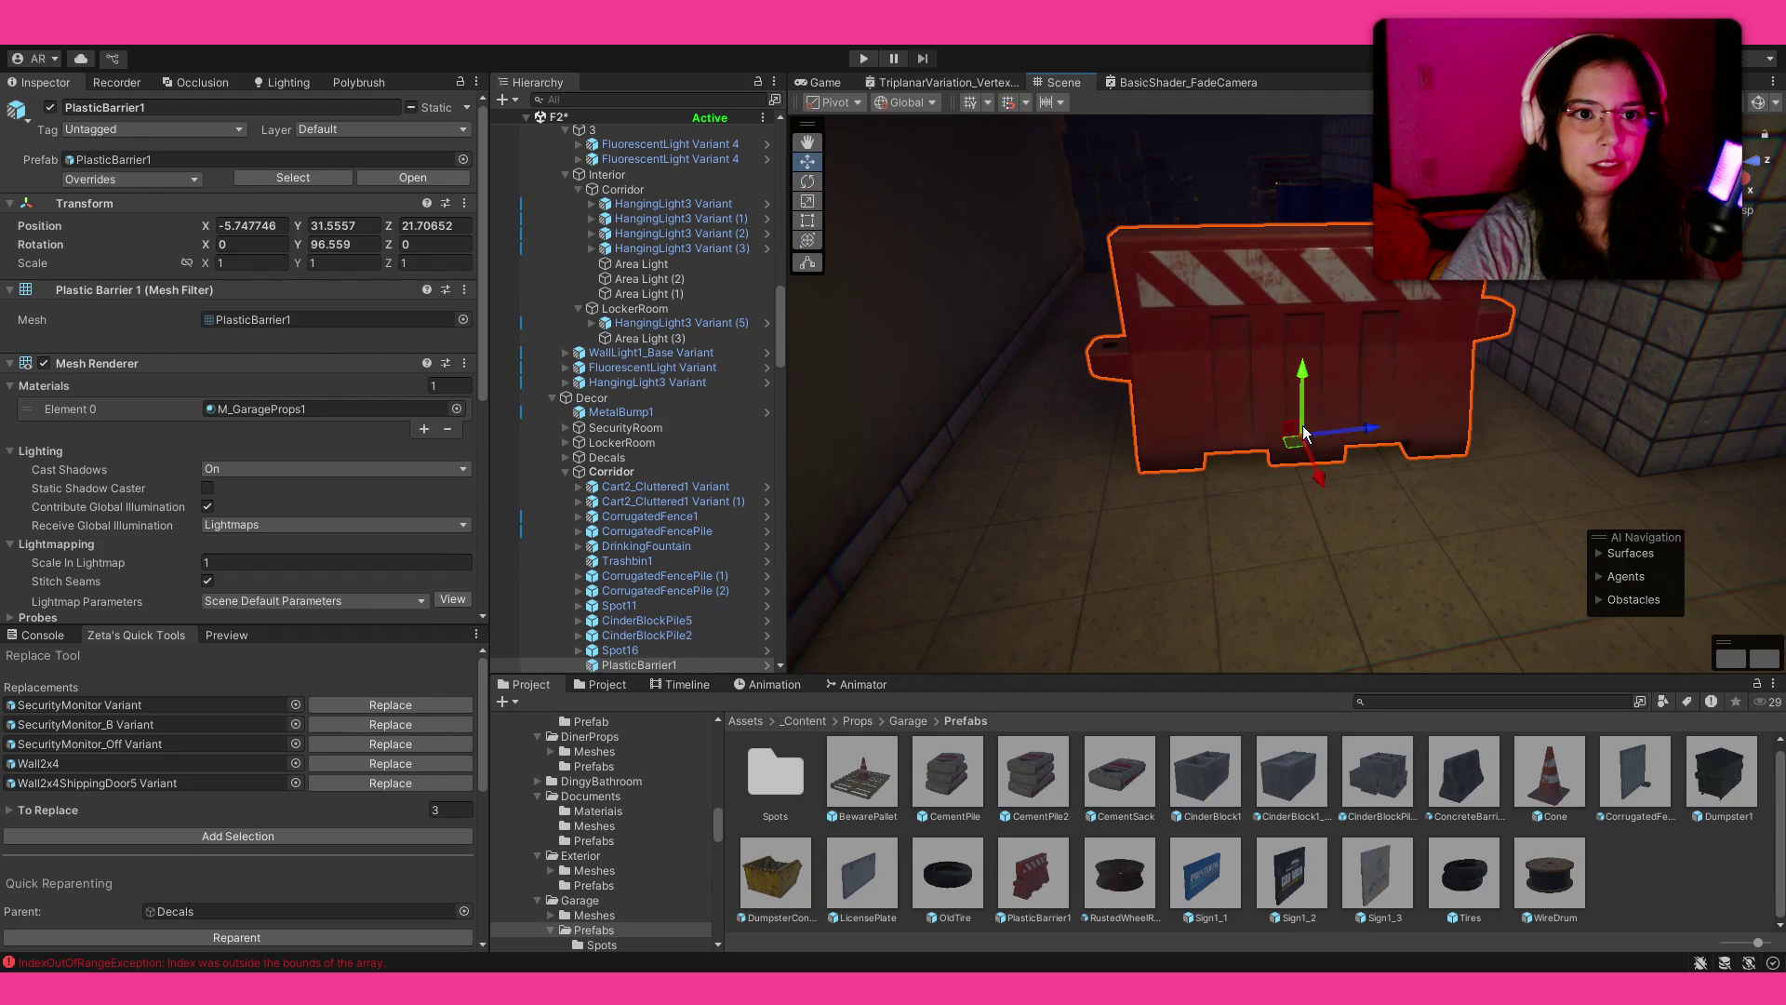
mouse_move(1370, 432)
mouse_down()
mouse_move(1323, 448)
mouse_move(1445, 457)
mouse_up()
Step: Fly through to inspect the blue drums behind the barrier, then set a Cone on the floor
click(1549, 873)
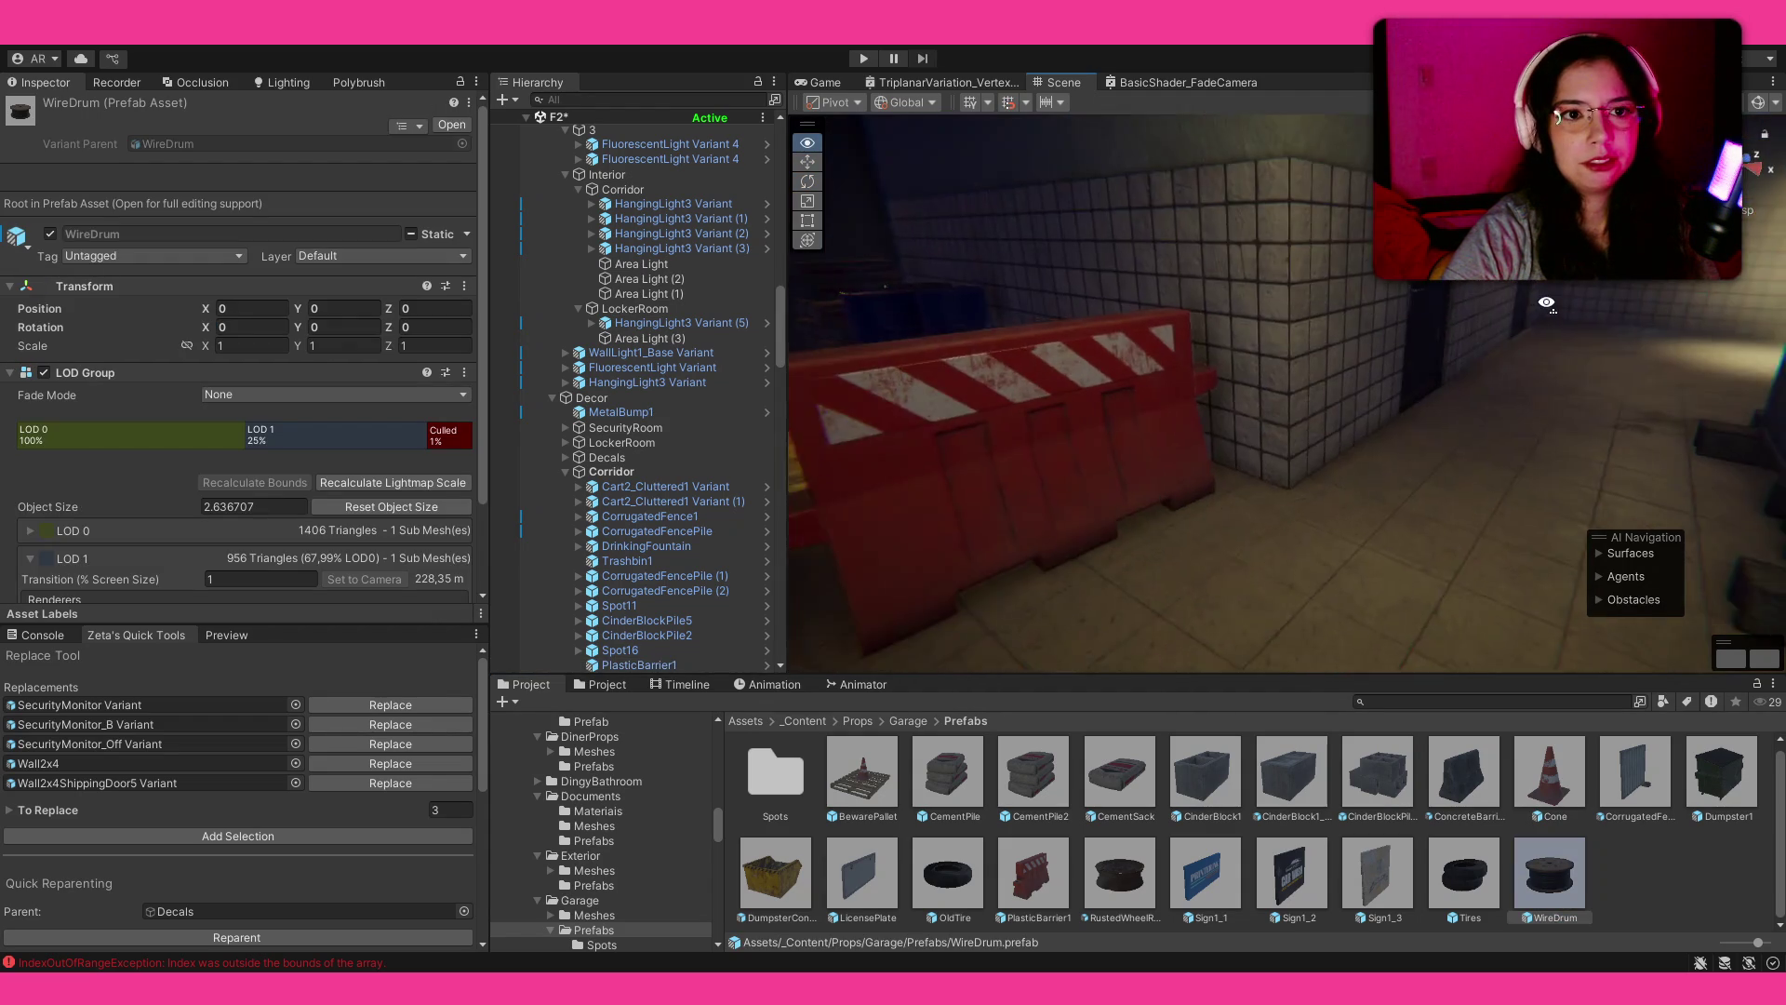
key(s)
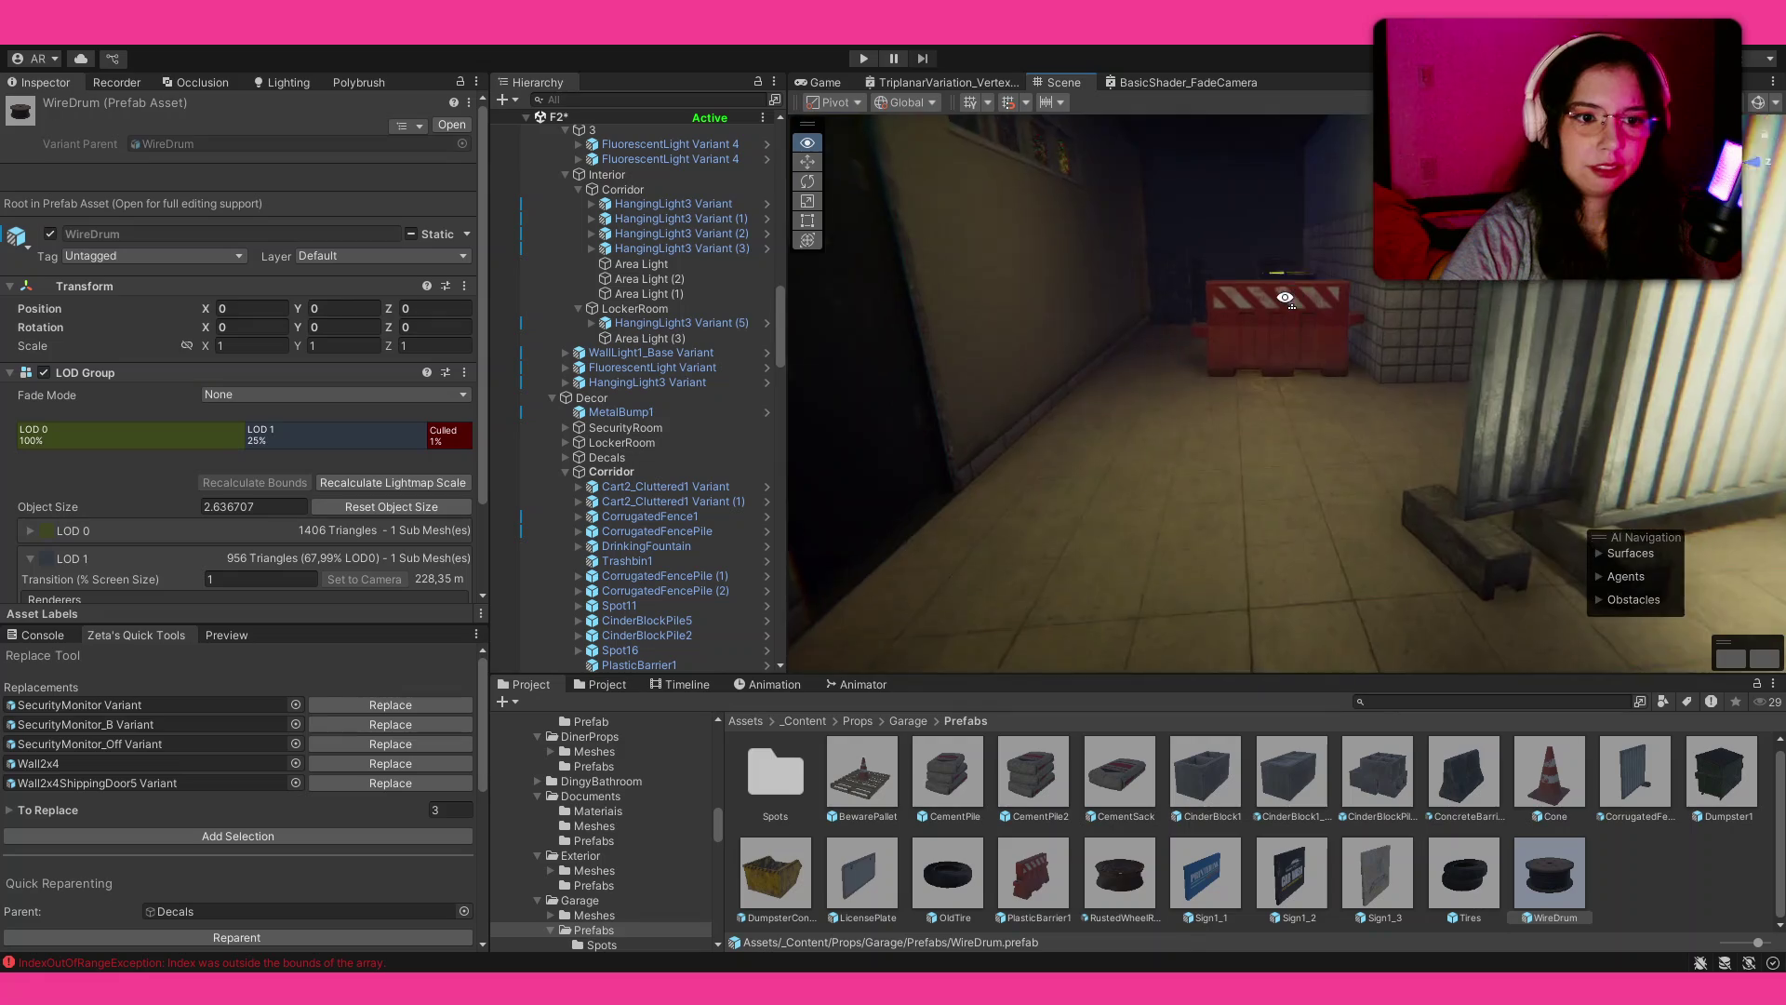
key(w)
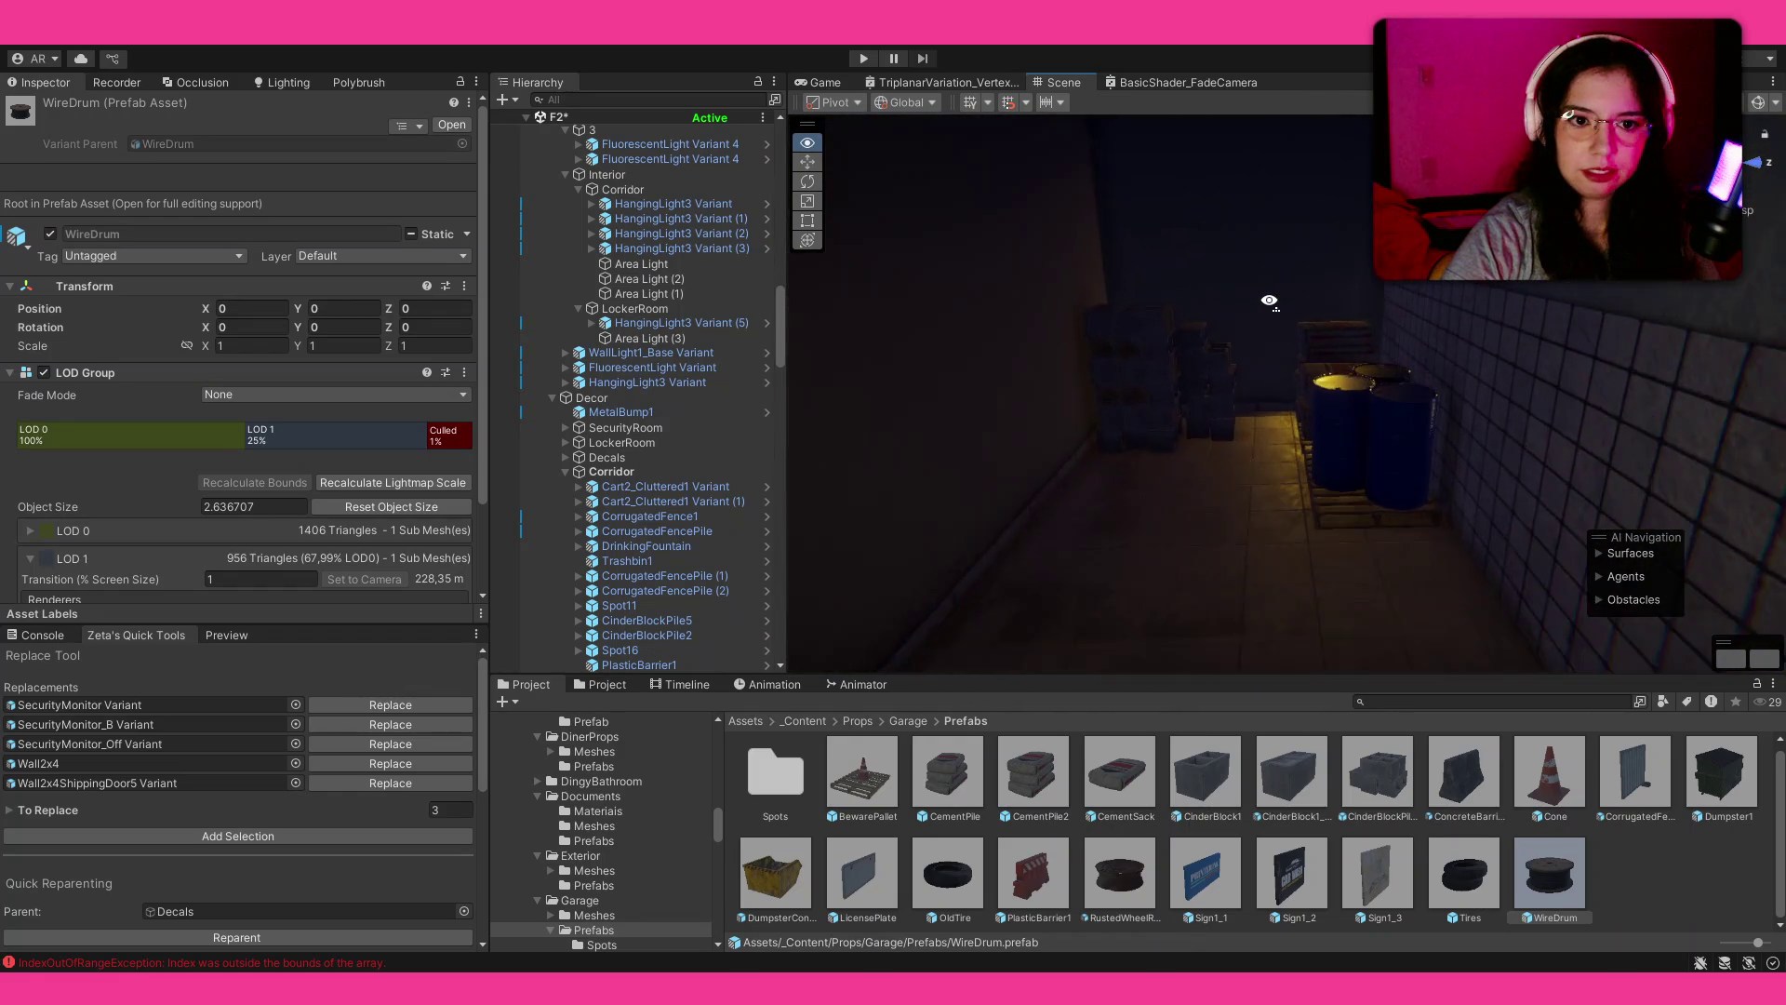
key(s)
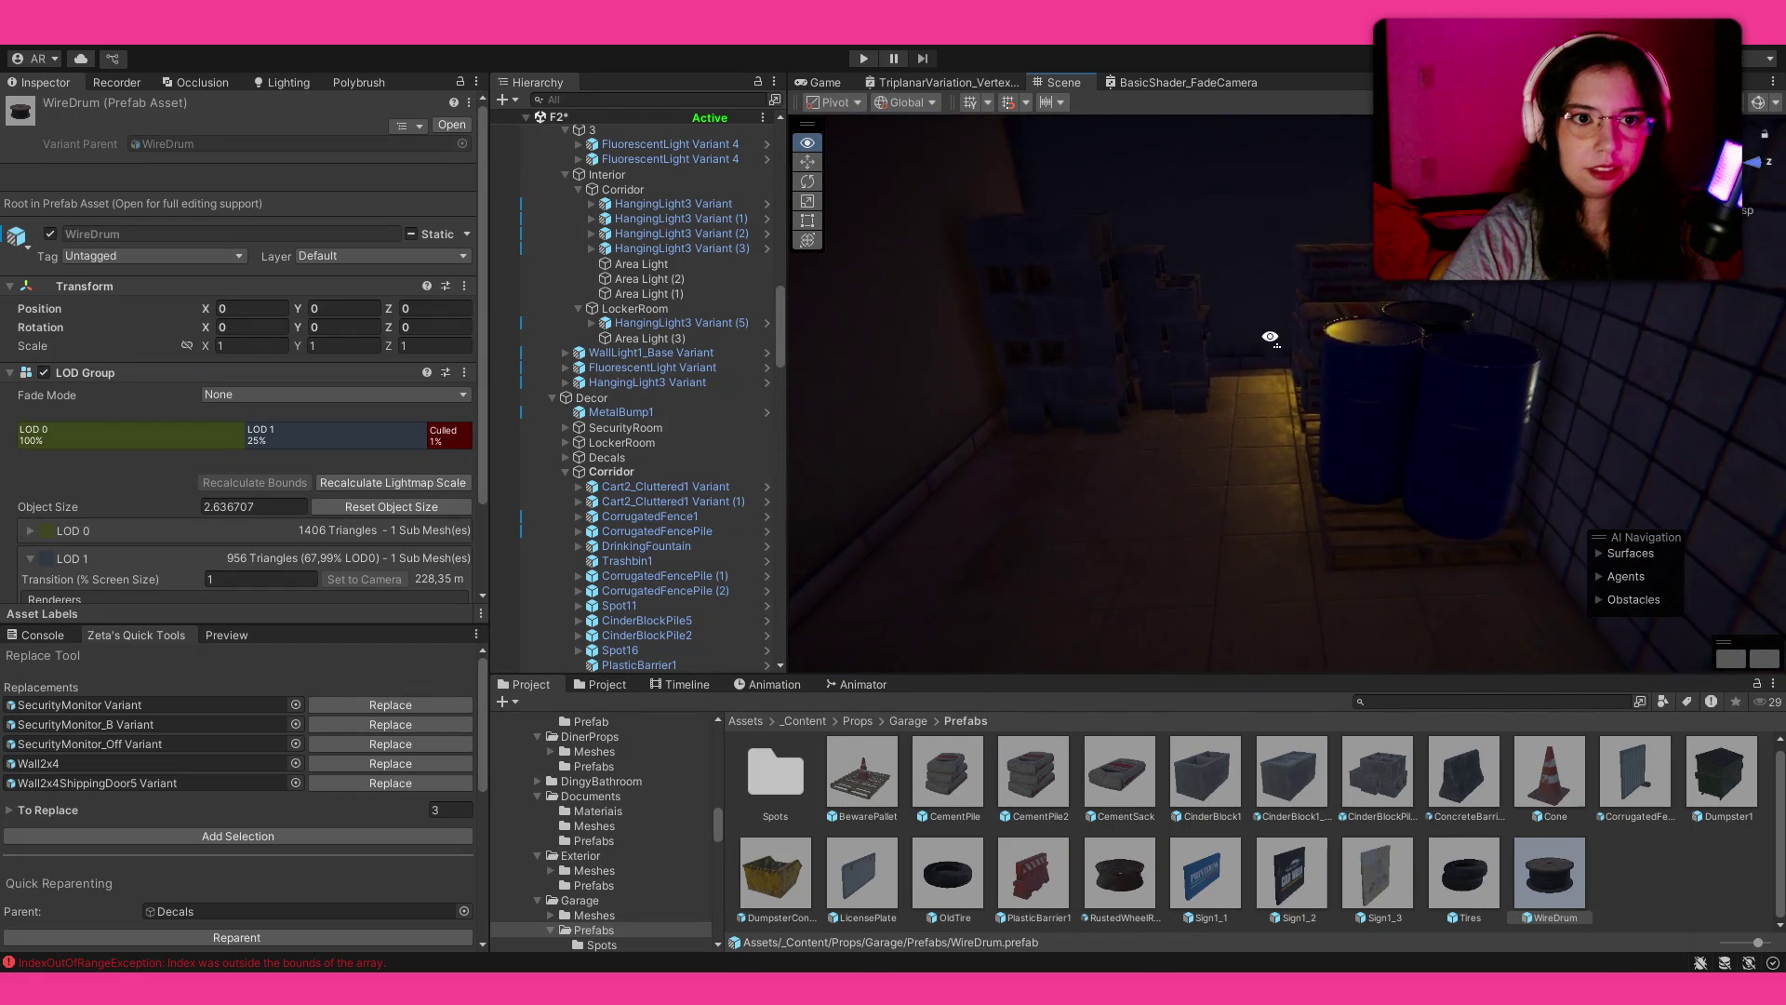
drag(1549, 751, 1414, 556)
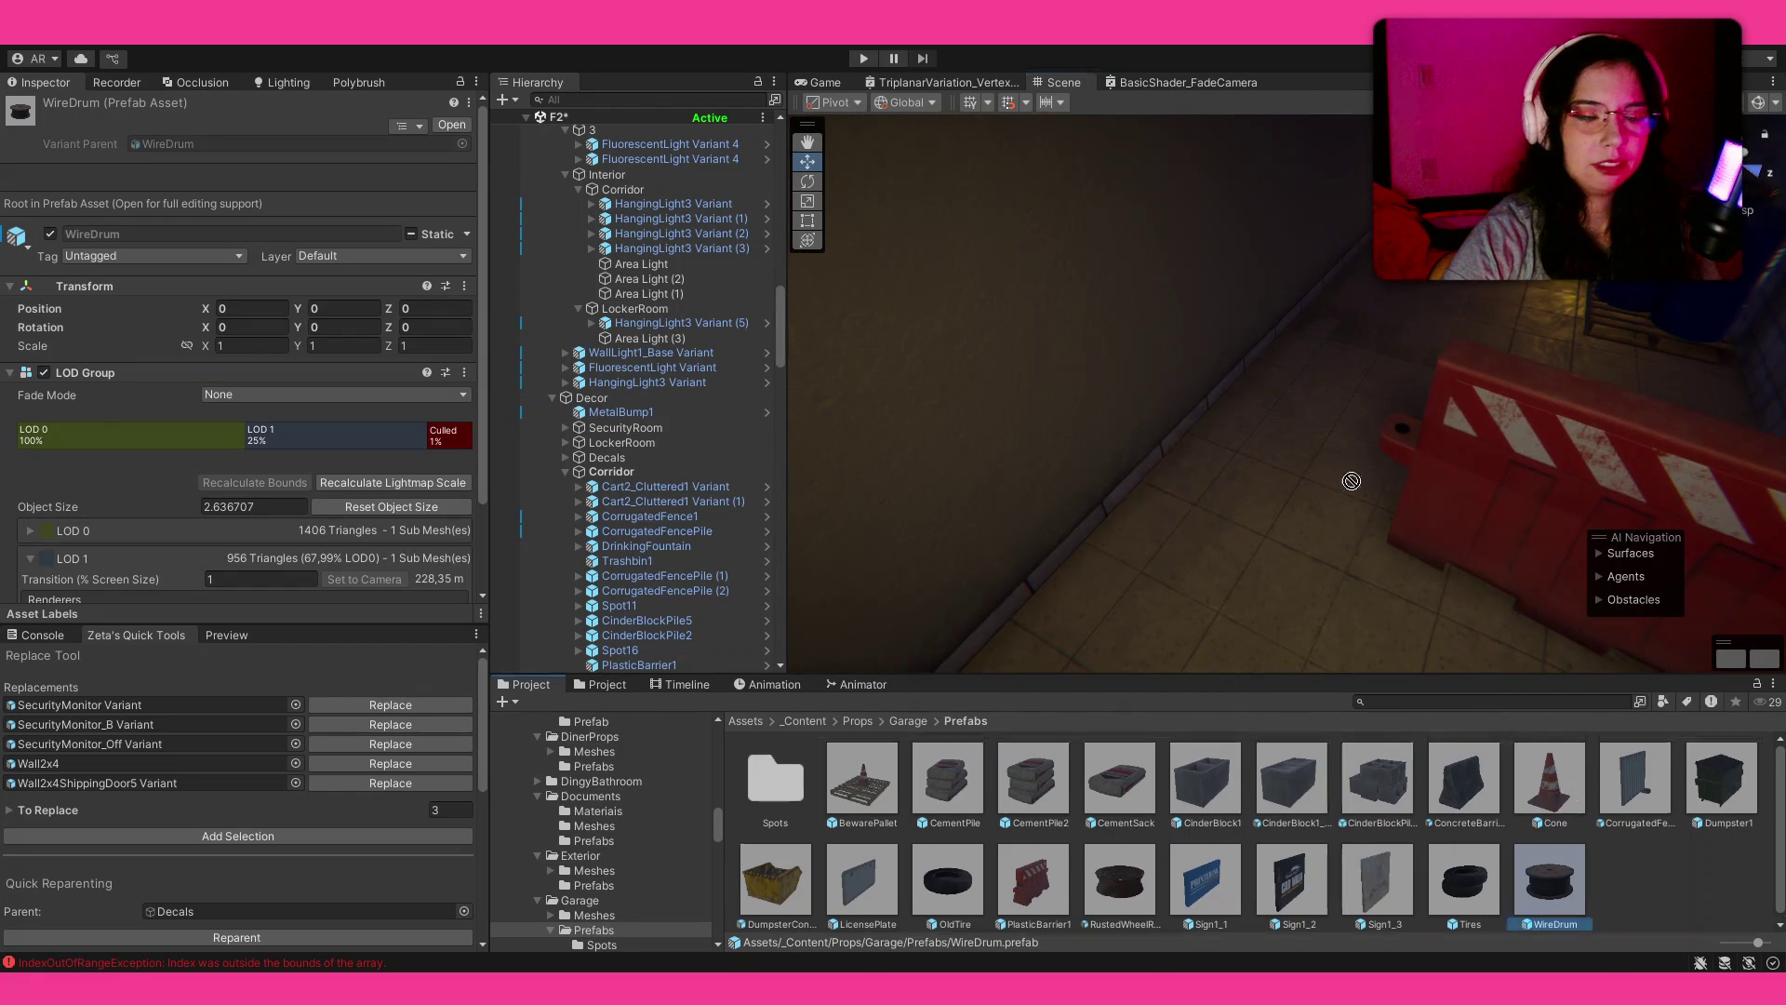
drag(1272, 466, 1272, 466)
Step: Place a second PlasticBarrier1 in front of the first, turned to Y 105.822
click(1611, 867)
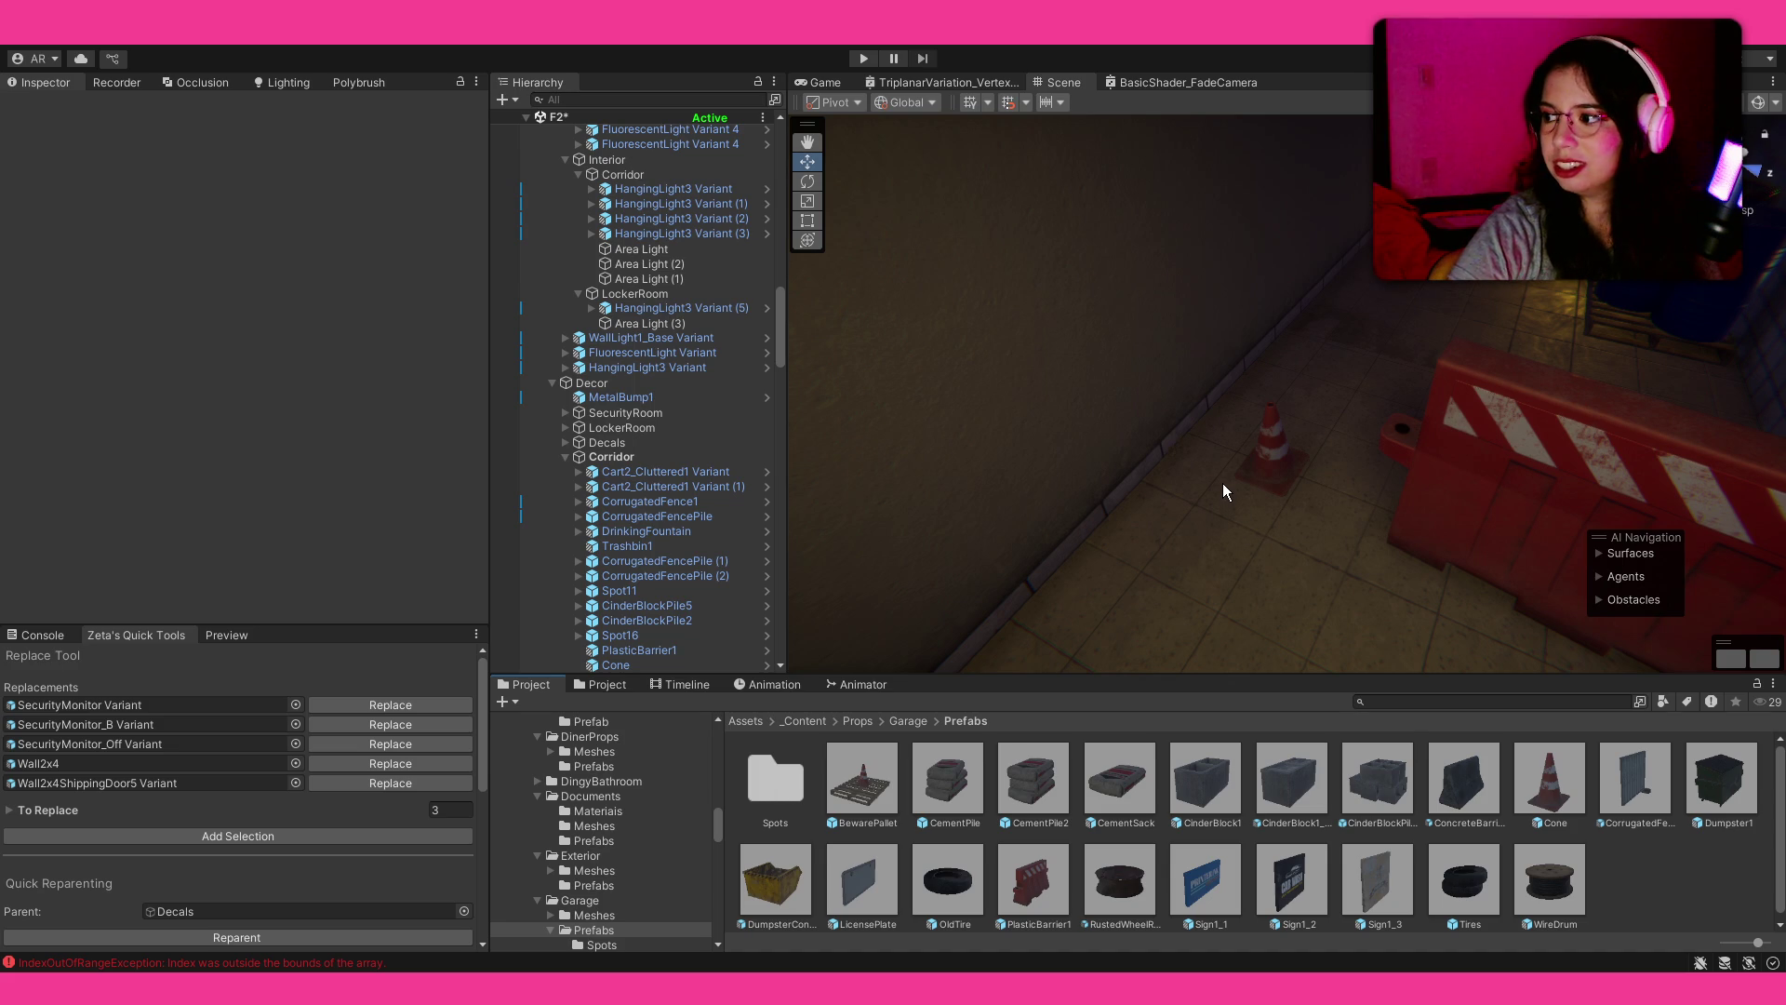
drag(1151, 447, 1339, 391)
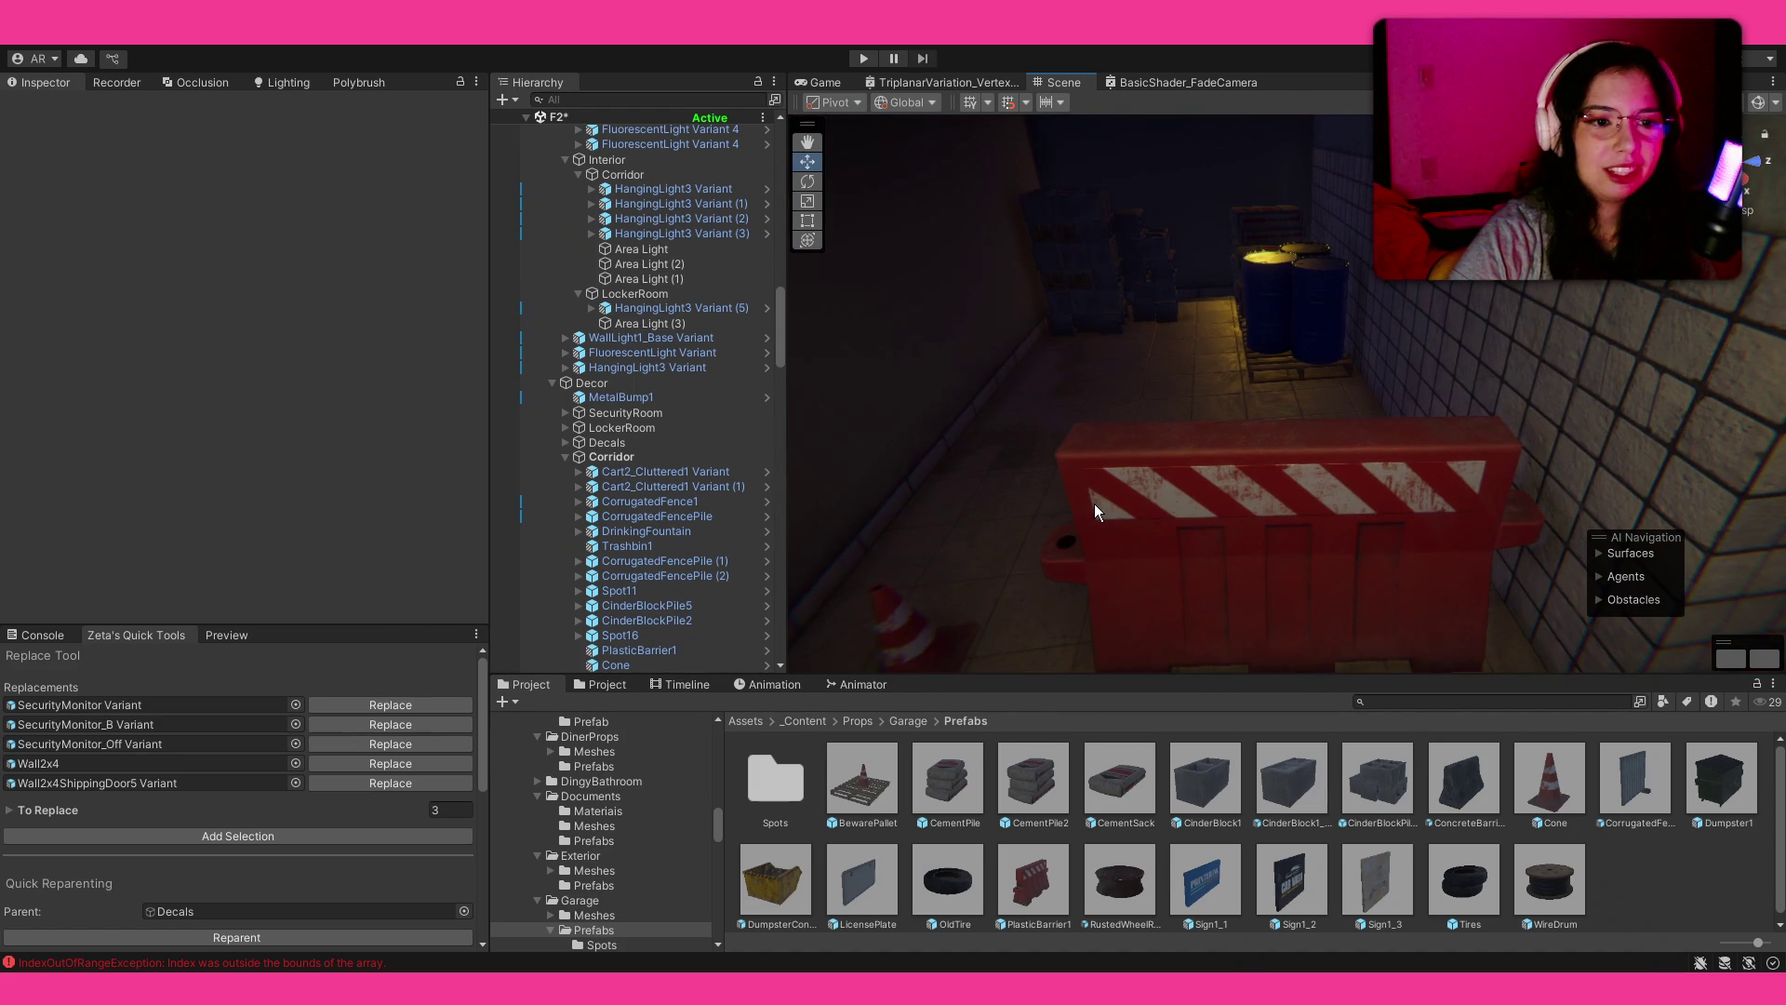
mouse_move(1094, 504)
mouse_down()
mouse_move(1178, 452)
mouse_move(138, 445)
mouse_move(1663, 496)
mouse_move(311, 482)
mouse_move(977, 558)
mouse_move(869, 544)
mouse_move(1316, 518)
mouse_move(1304, 530)
mouse_move(1349, 558)
mouse_up()
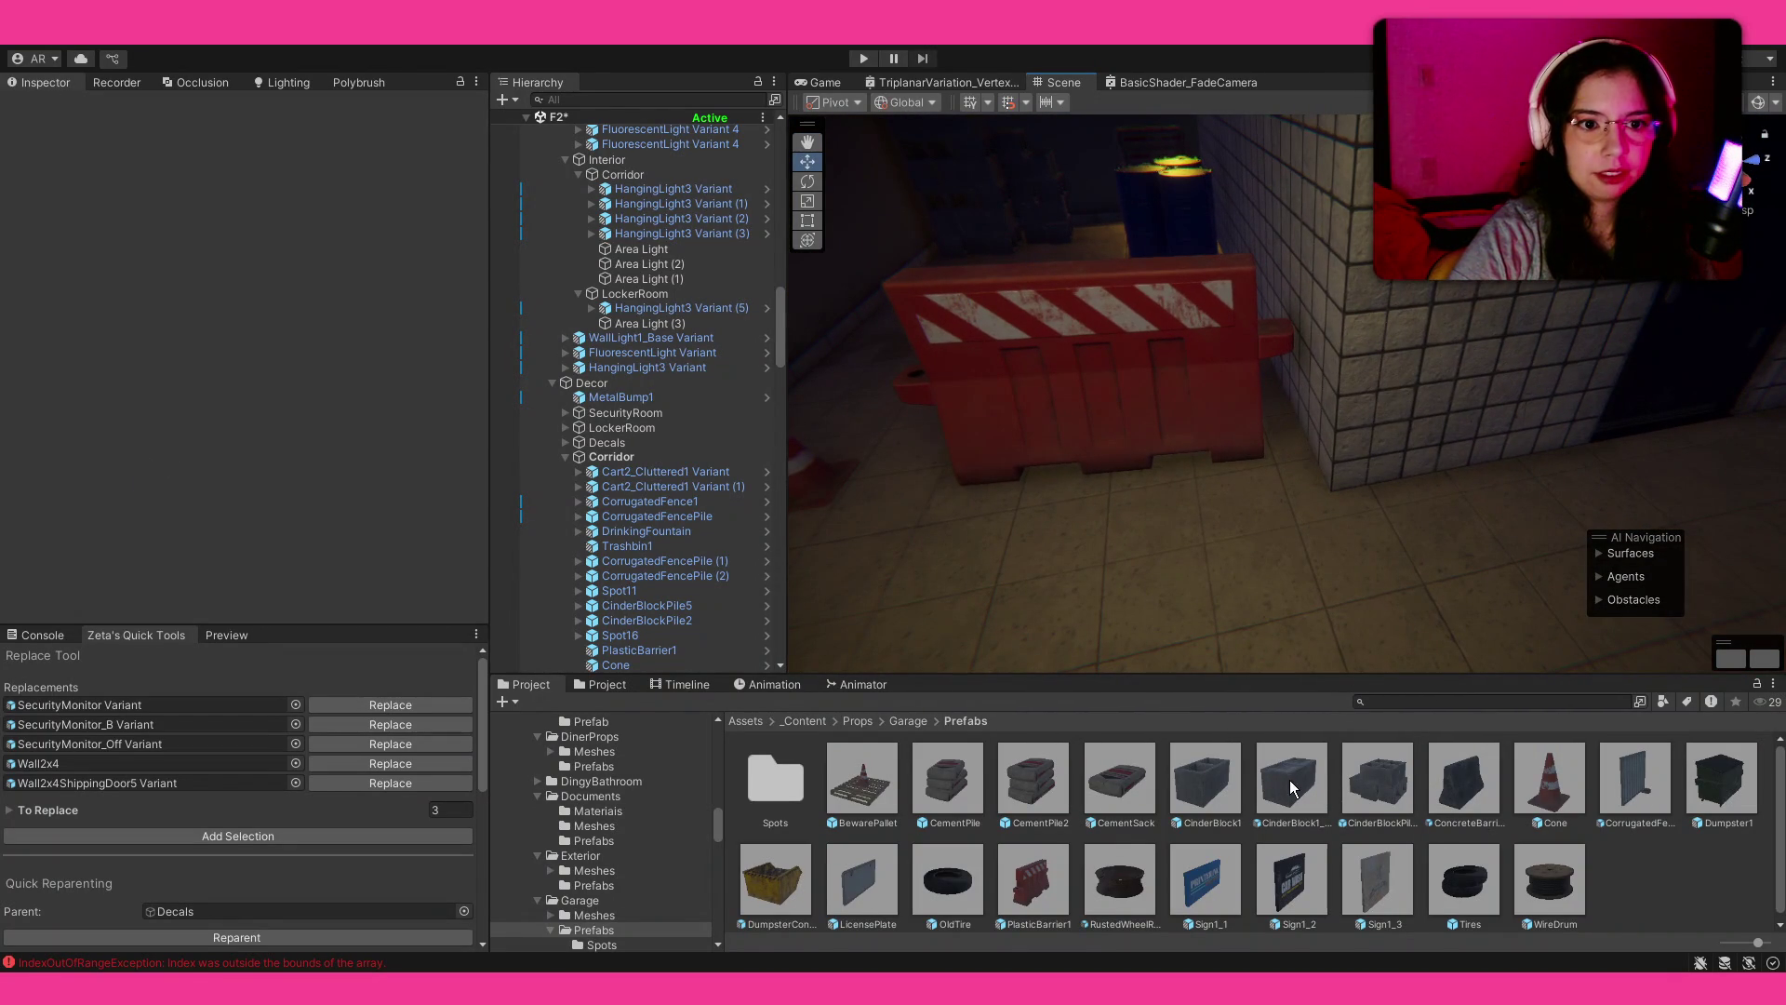
mouse_move(1040, 884)
mouse_down()
mouse_move(1165, 607)
mouse_move(1045, 689)
mouse_move(926, 705)
mouse_move(924, 655)
mouse_up()
key(e)
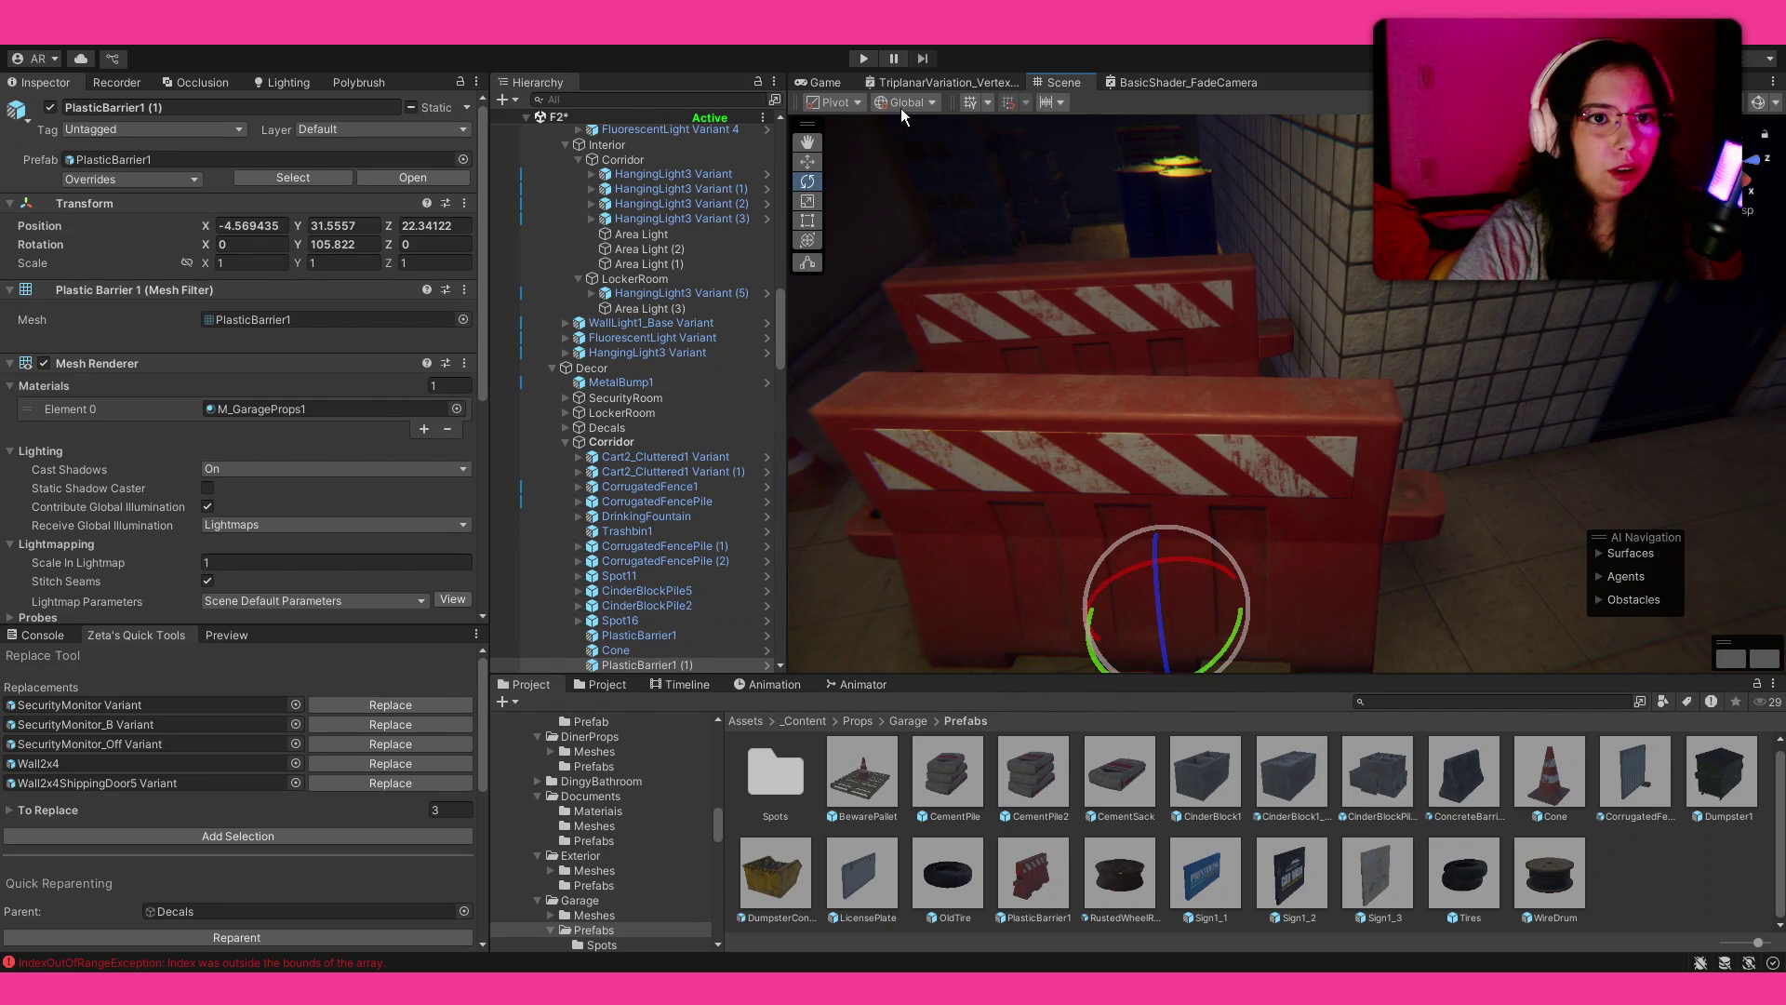
Step: Move PlasticBarrier1 (1) to X -4.868, Z 22.63 and check it from another angle
mouse_move(1240, 483)
mouse_down()
mouse_move(1188, 511)
mouse_move(1056, 515)
mouse_move(1045, 499)
mouse_move(1200, 441)
mouse_move(976, 444)
mouse_move(1461, 389)
mouse_move(1659, 387)
mouse_move(1120, 369)
mouse_move(1463, 382)
mouse_up()
key(w)
key(f)
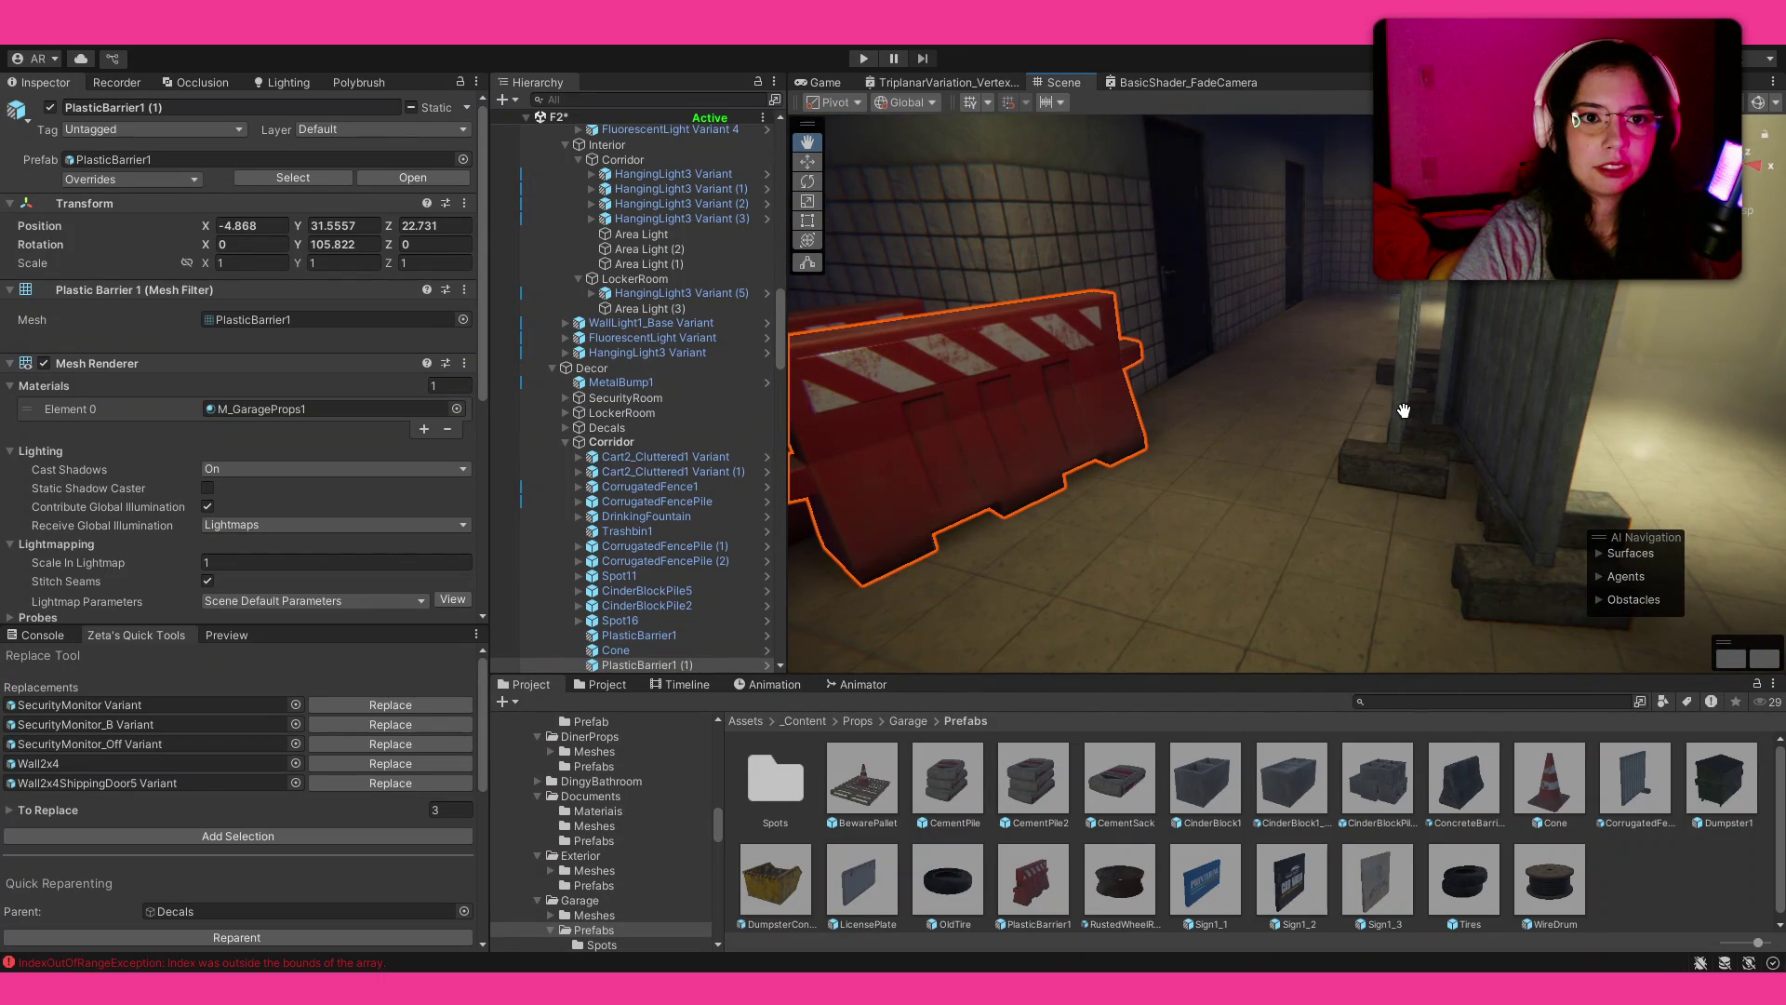
mouse_move(1405, 381)
mouse_down()
mouse_move(1202, 528)
mouse_move(1365, 487)
mouse_move(1351, 478)
mouse_move(1493, 501)
mouse_move(1387, 377)
mouse_move(1329, 444)
mouse_move(1404, 439)
mouse_up()
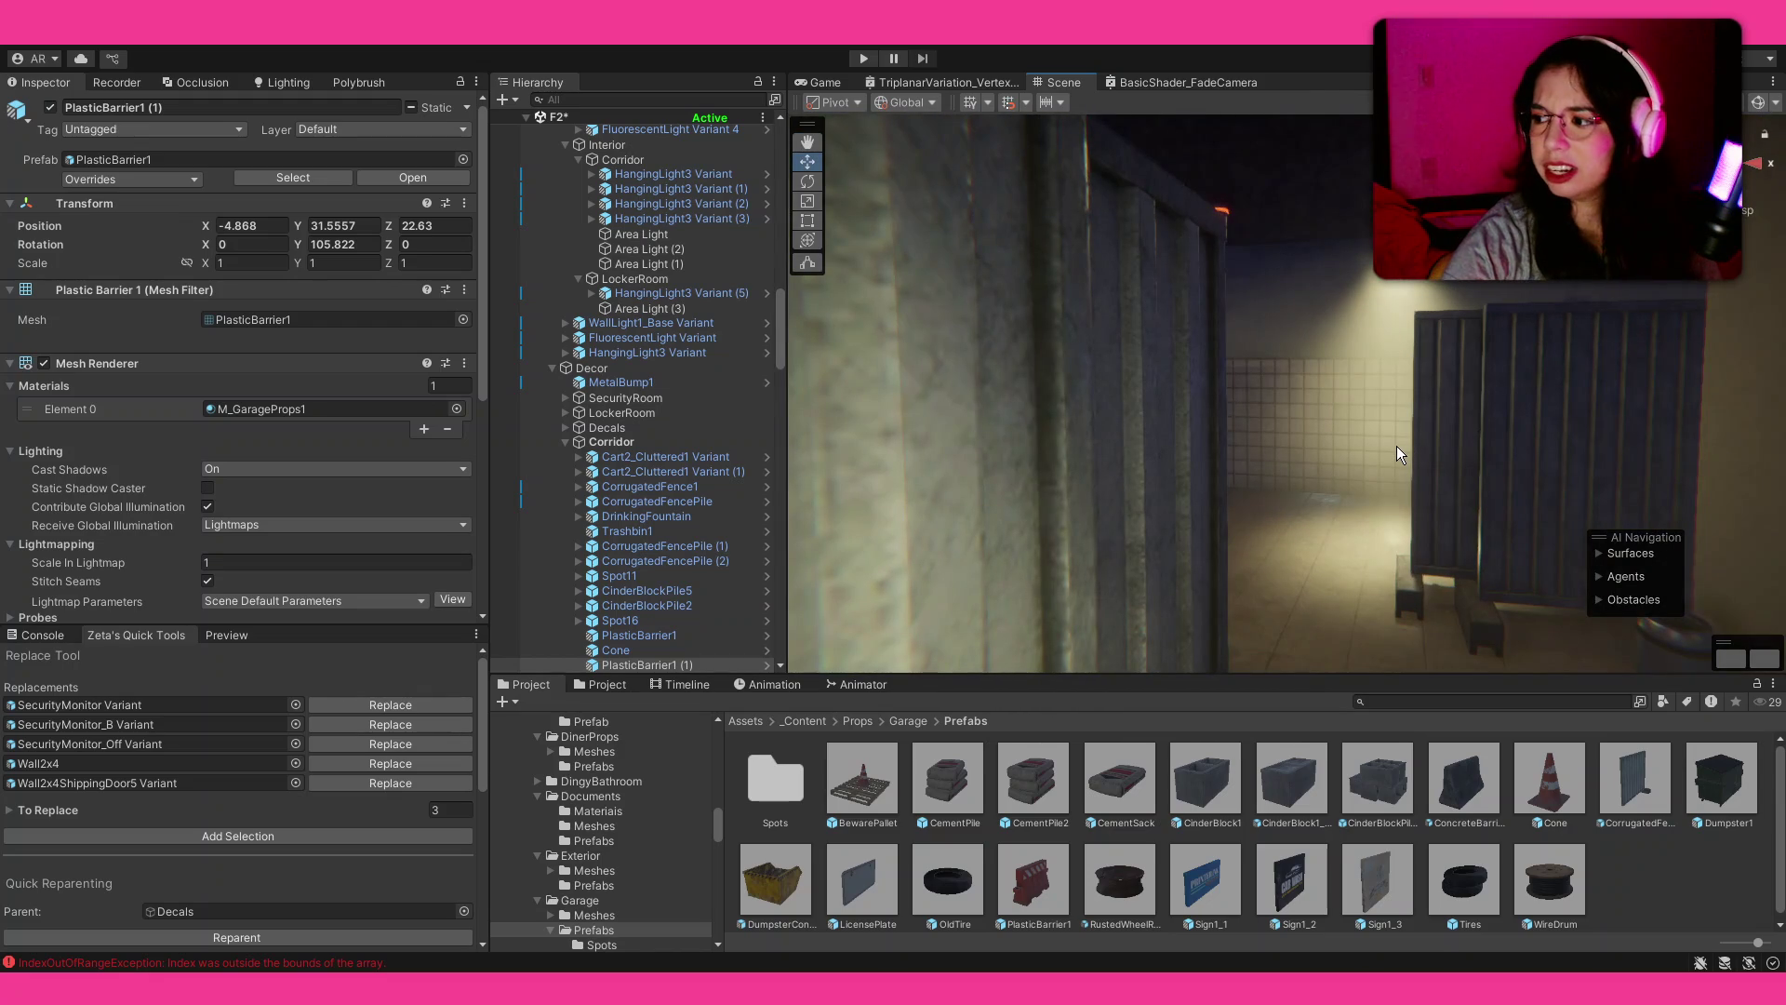
Step: Save the F2 scene with Ctrl+S and turn the view toward the corrugated fence wall
key(ctrl+s)
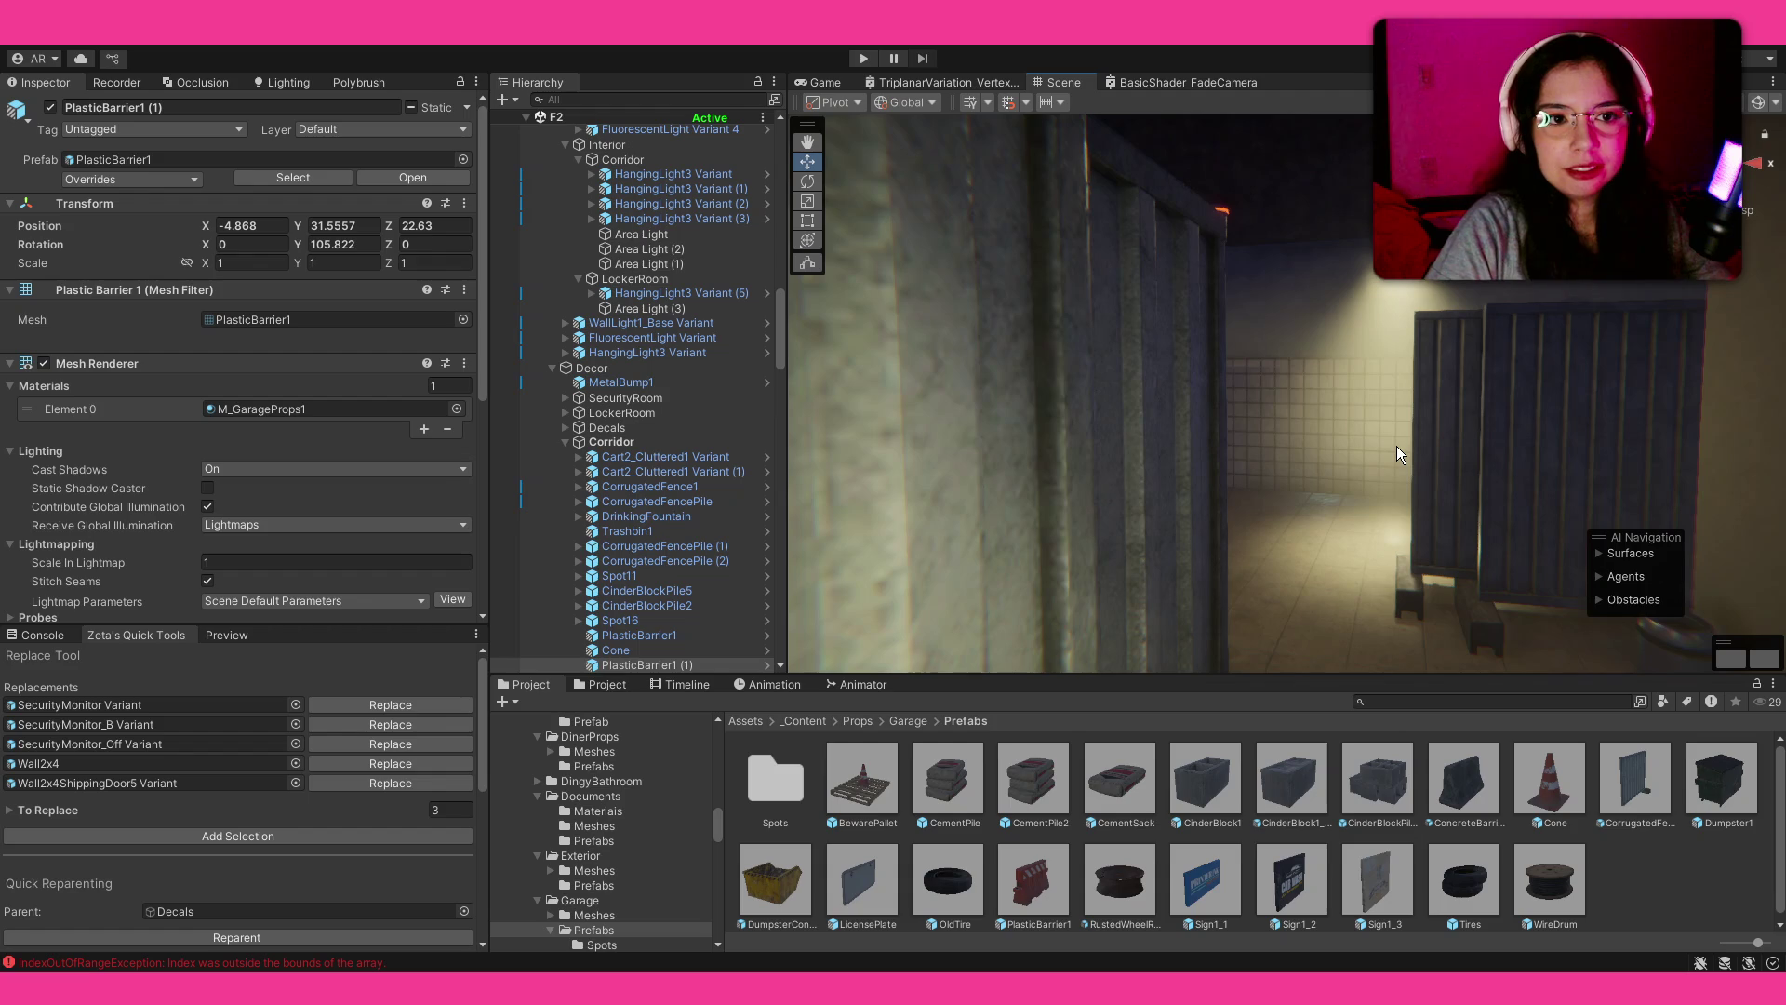
mouse_move(1391, 449)
mouse_down()
mouse_move(822, 466)
mouse_move(1020, 459)
mouse_up()
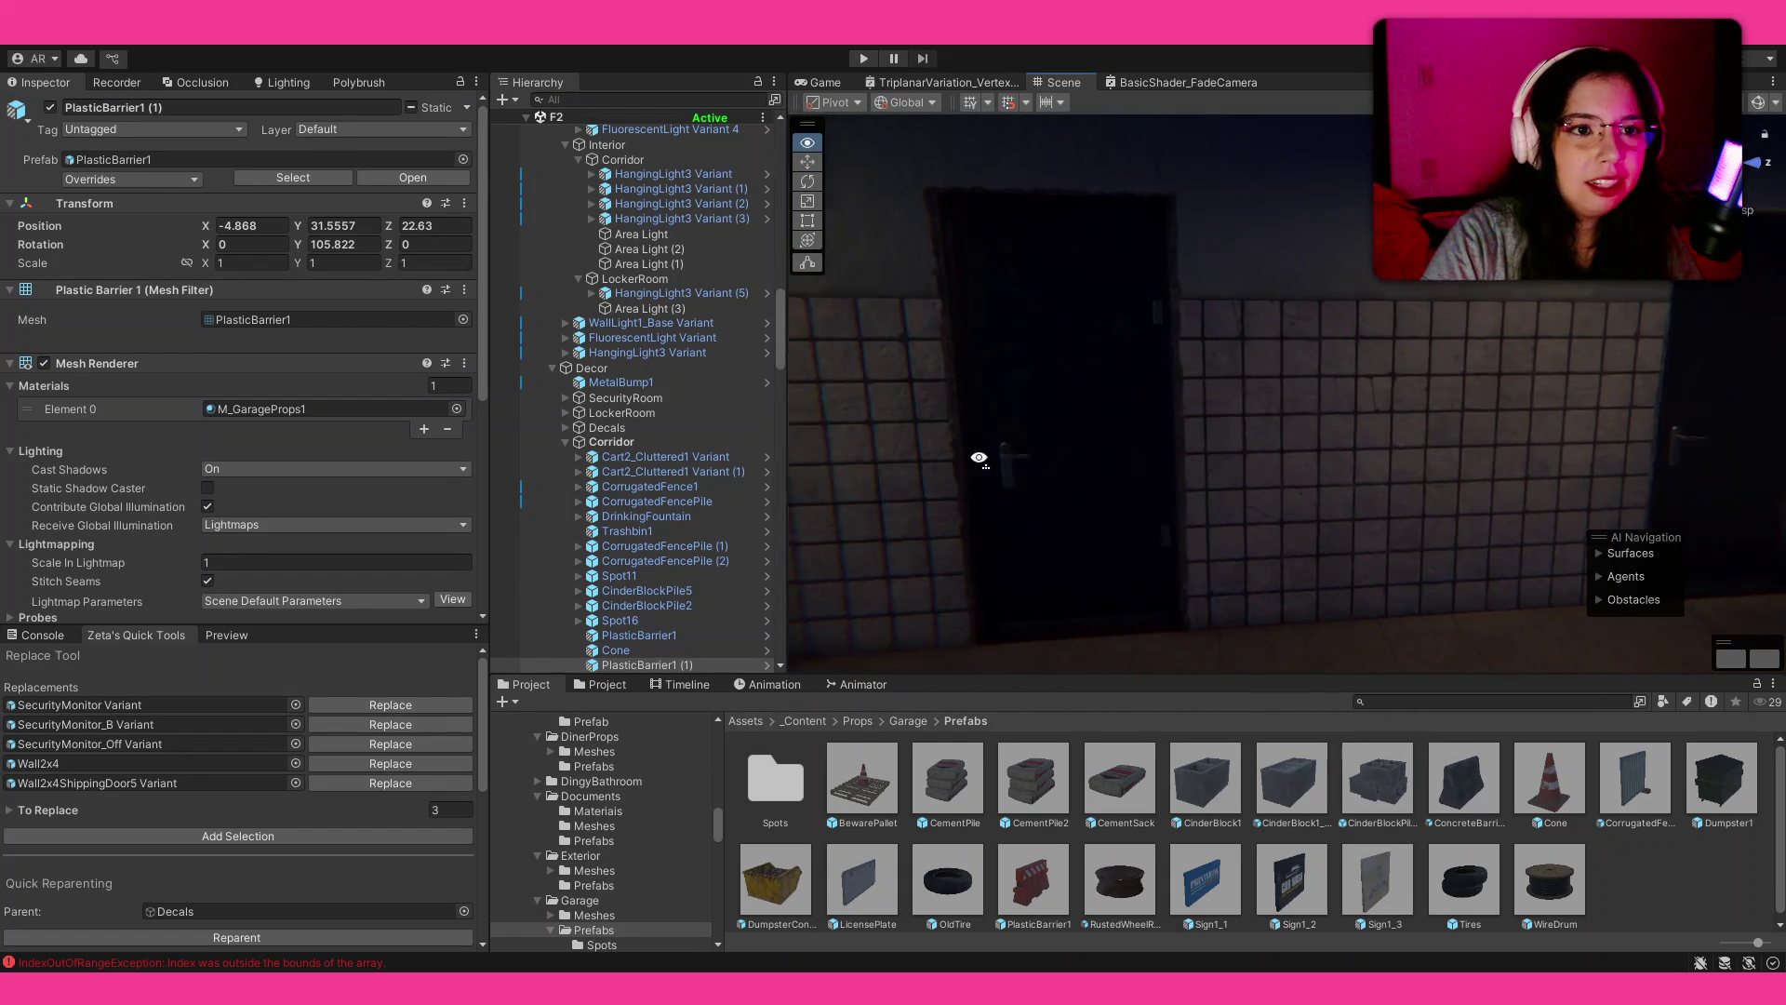
Step: Orbit and zoom around the barrier to survey the corridor, tiled wall and door
key(f)
mouse_move(1209, 428)
mouse_down()
mouse_move(1607, 410)
mouse_move(1722, 428)
mouse_move(871, 424)
mouse_up()
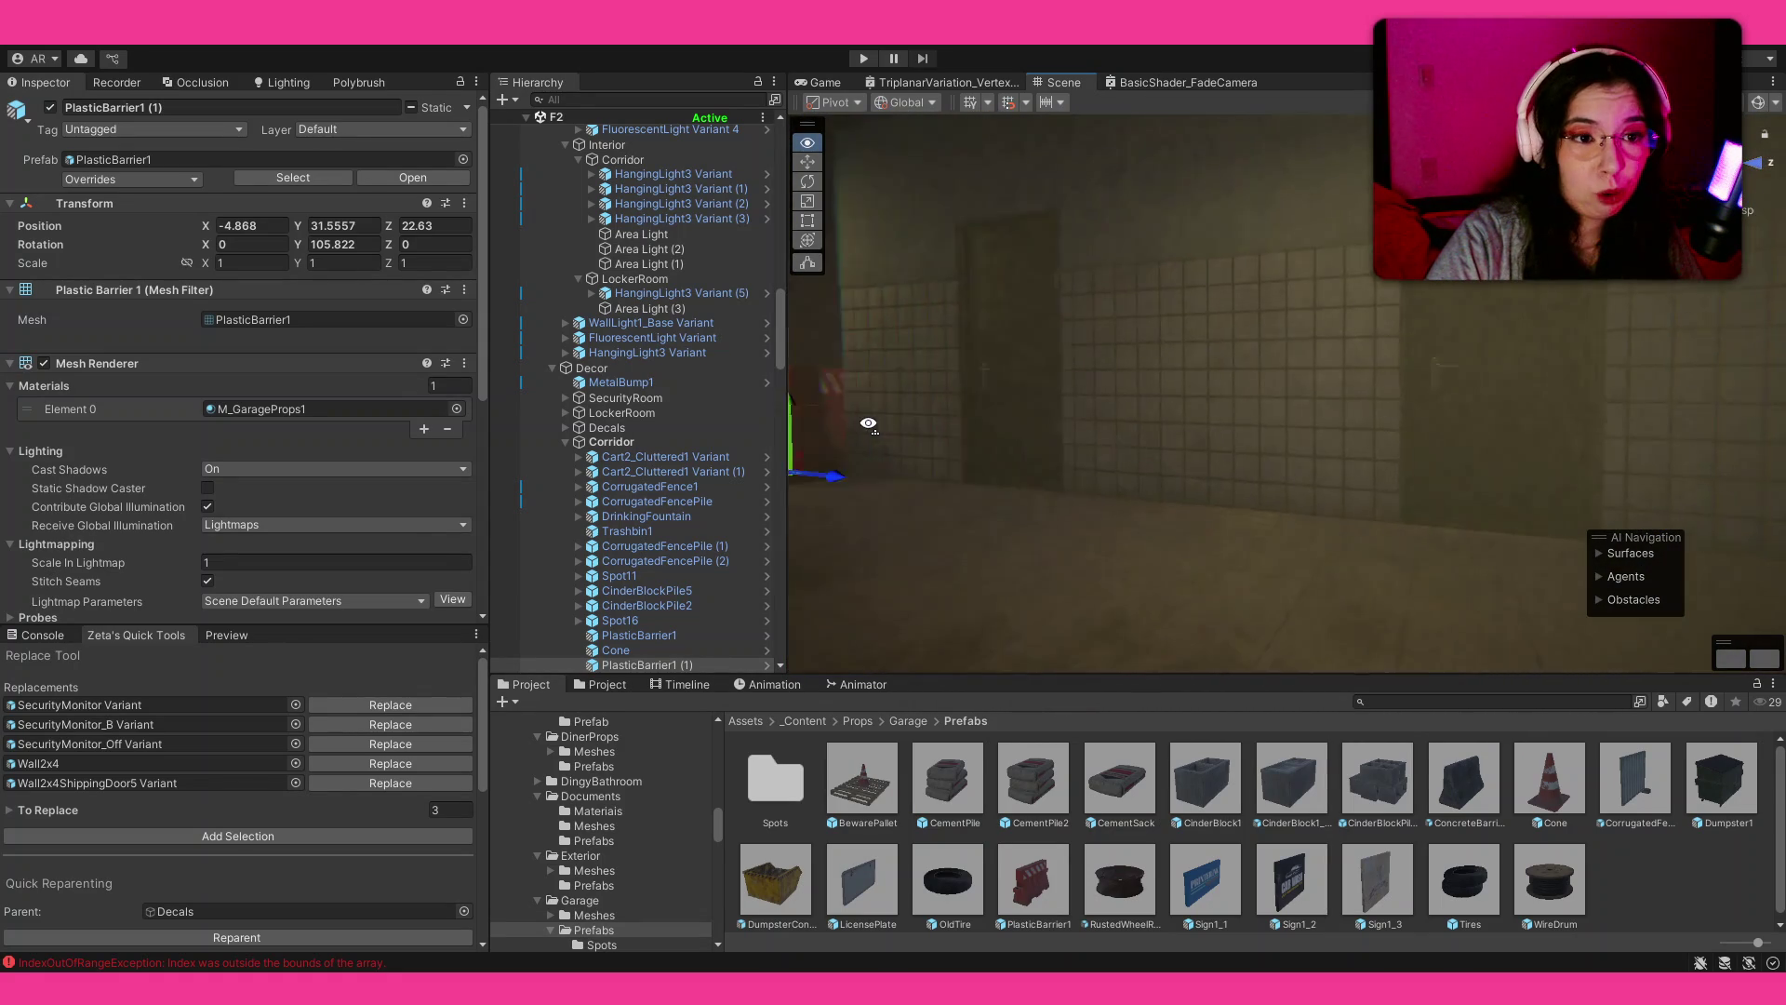
scroll(810, 424, up, 2)
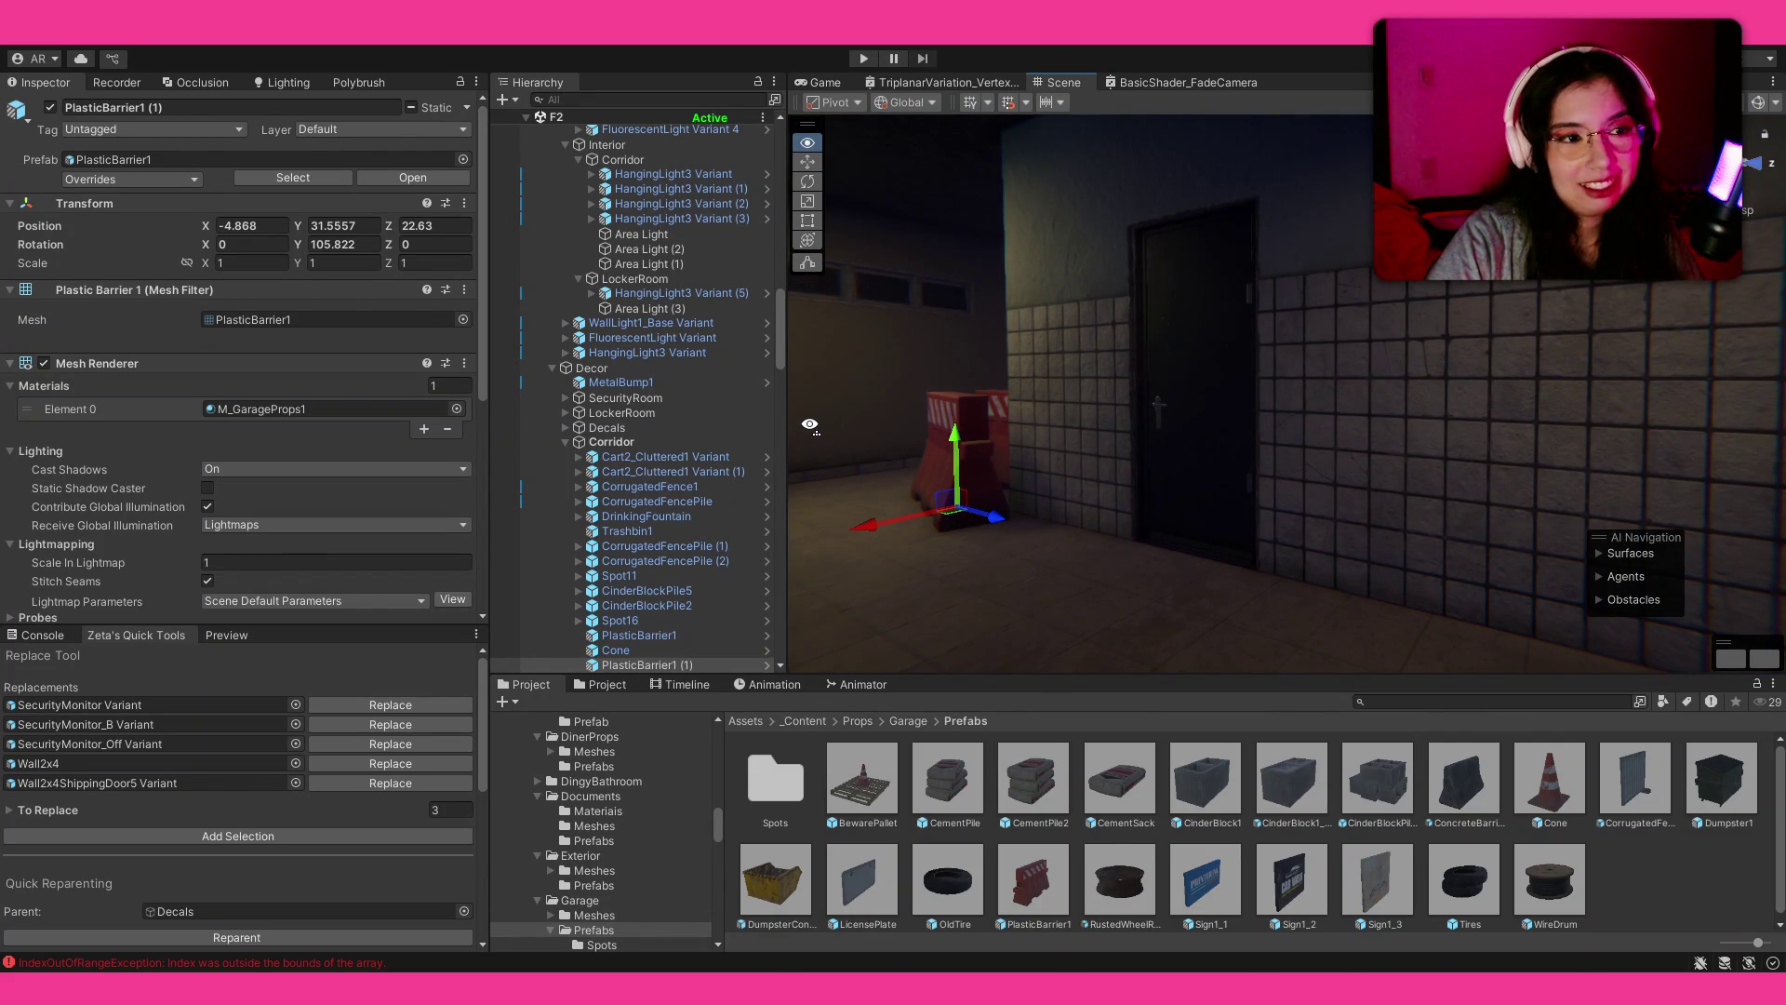
mouse_move(818, 428)
mouse_down()
mouse_move(1004, 425)
mouse_move(1028, 431)
mouse_move(1030, 455)
mouse_move(509, 781)
mouse_up()
key(f)
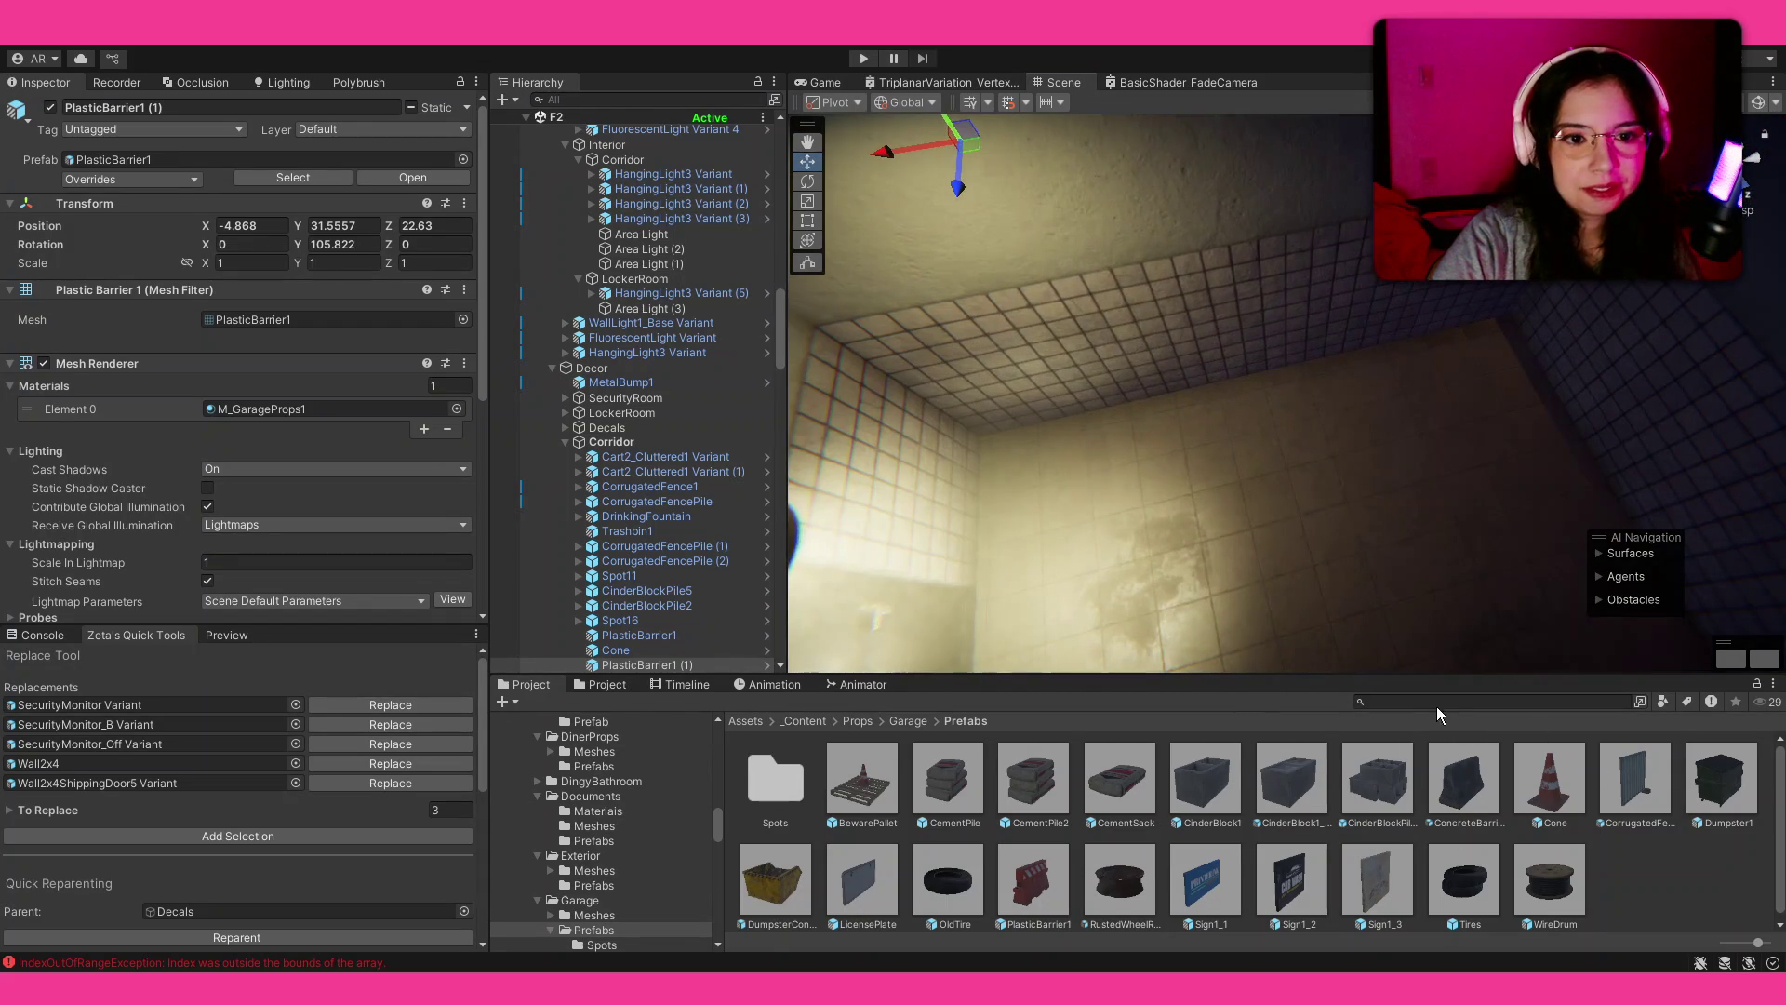
mouse_move(869, 571)
mouse_down()
mouse_move(685, 458)
mouse_move(800, 280)
mouse_move(745, 316)
mouse_move(428, 223)
mouse_up()
Step: Place the NoticeBoard prefab on the corridor wall, rotated and raised higher
click(1464, 706)
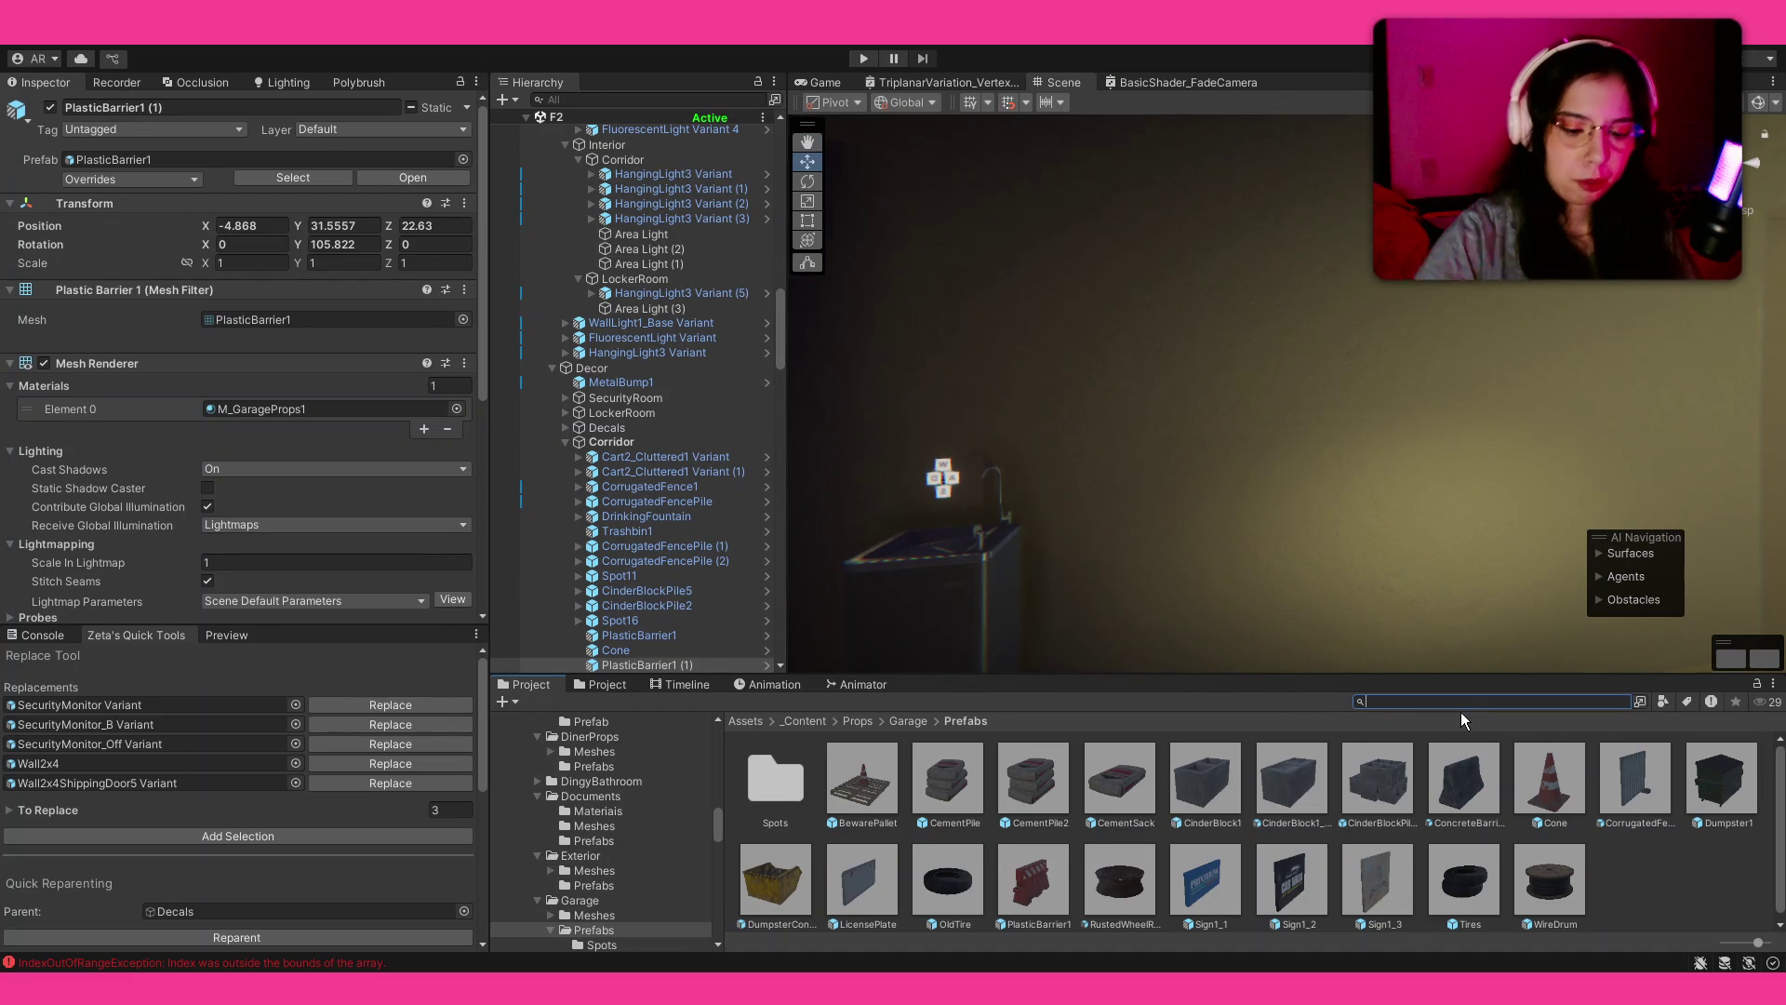
text(notice)
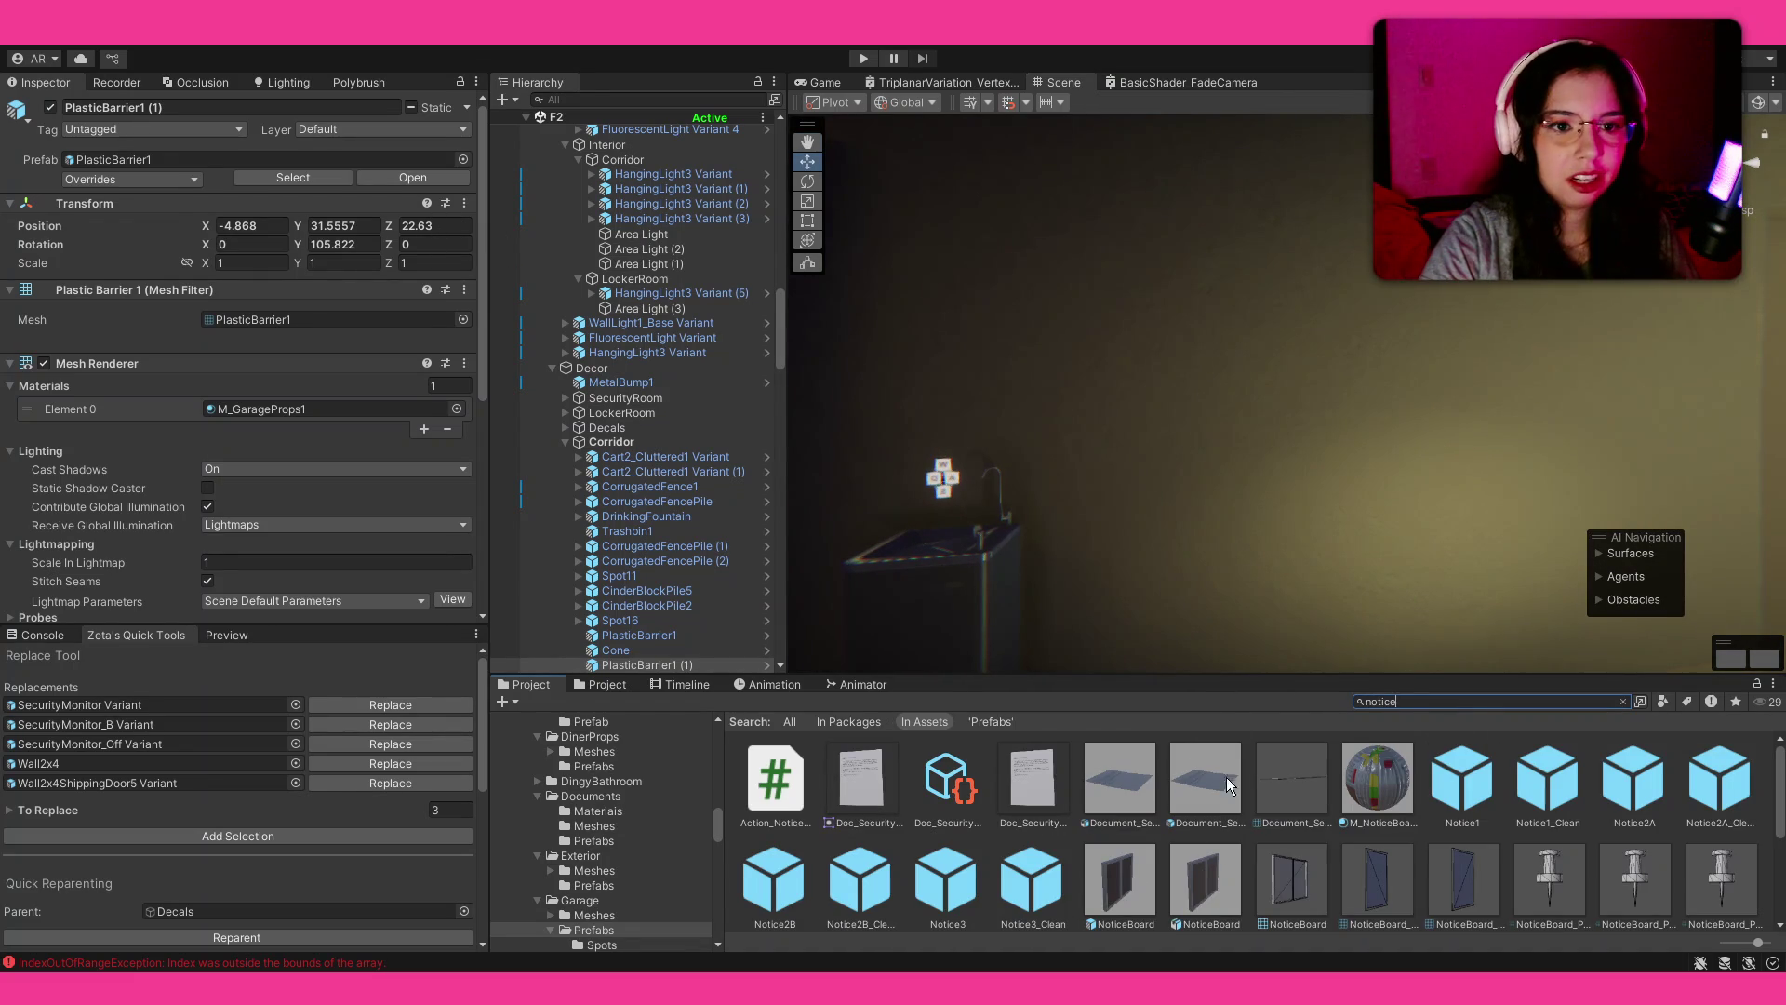
mouse_move(1152, 872)
mouse_down()
mouse_move(1466, 482)
mouse_move(1452, 473)
mouse_move(1688, 497)
mouse_move(1460, 537)
mouse_move(1475, 530)
mouse_move(1185, 454)
mouse_up()
key(e)
key(w)
mouse_move(1364, 326)
mouse_down()
mouse_move(1361, 245)
mouse_move(1364, 265)
mouse_move(1293, 317)
mouse_move(1254, 388)
mouse_move(1393, 342)
mouse_move(1599, 350)
mouse_up()
key(f)
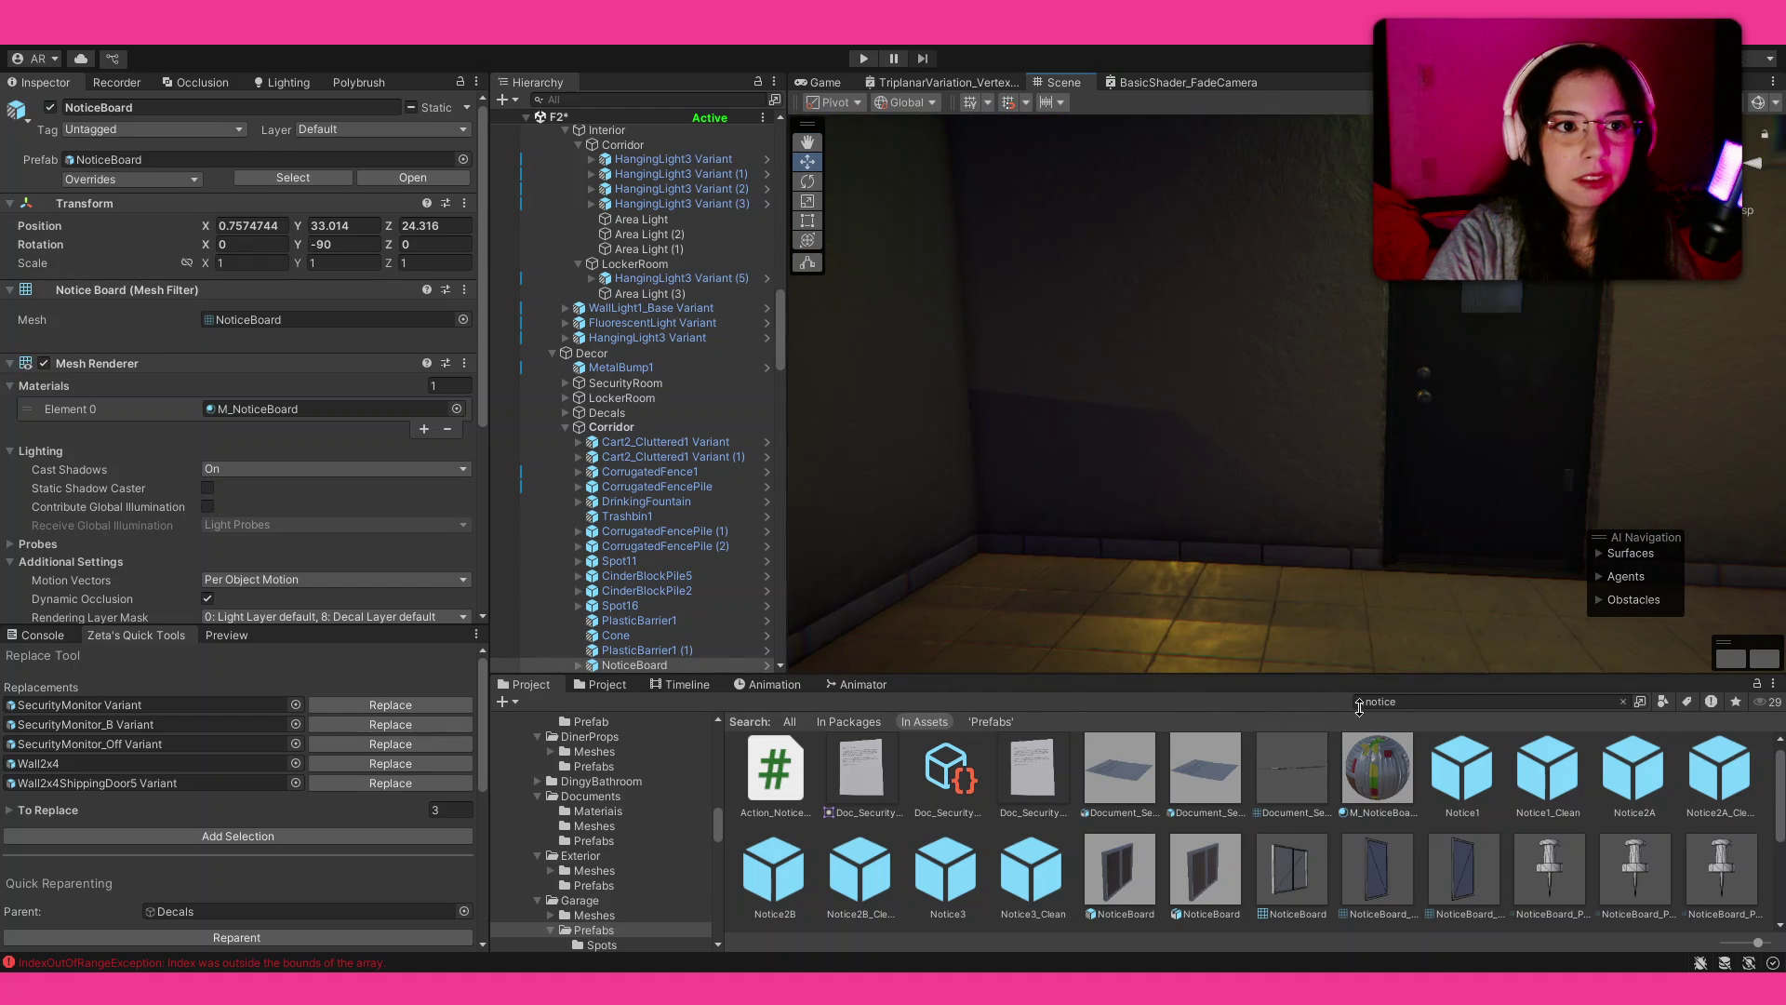
Step: Hang a Frame1 picture frame on the wall near the door
click(1515, 700)
text(frame)
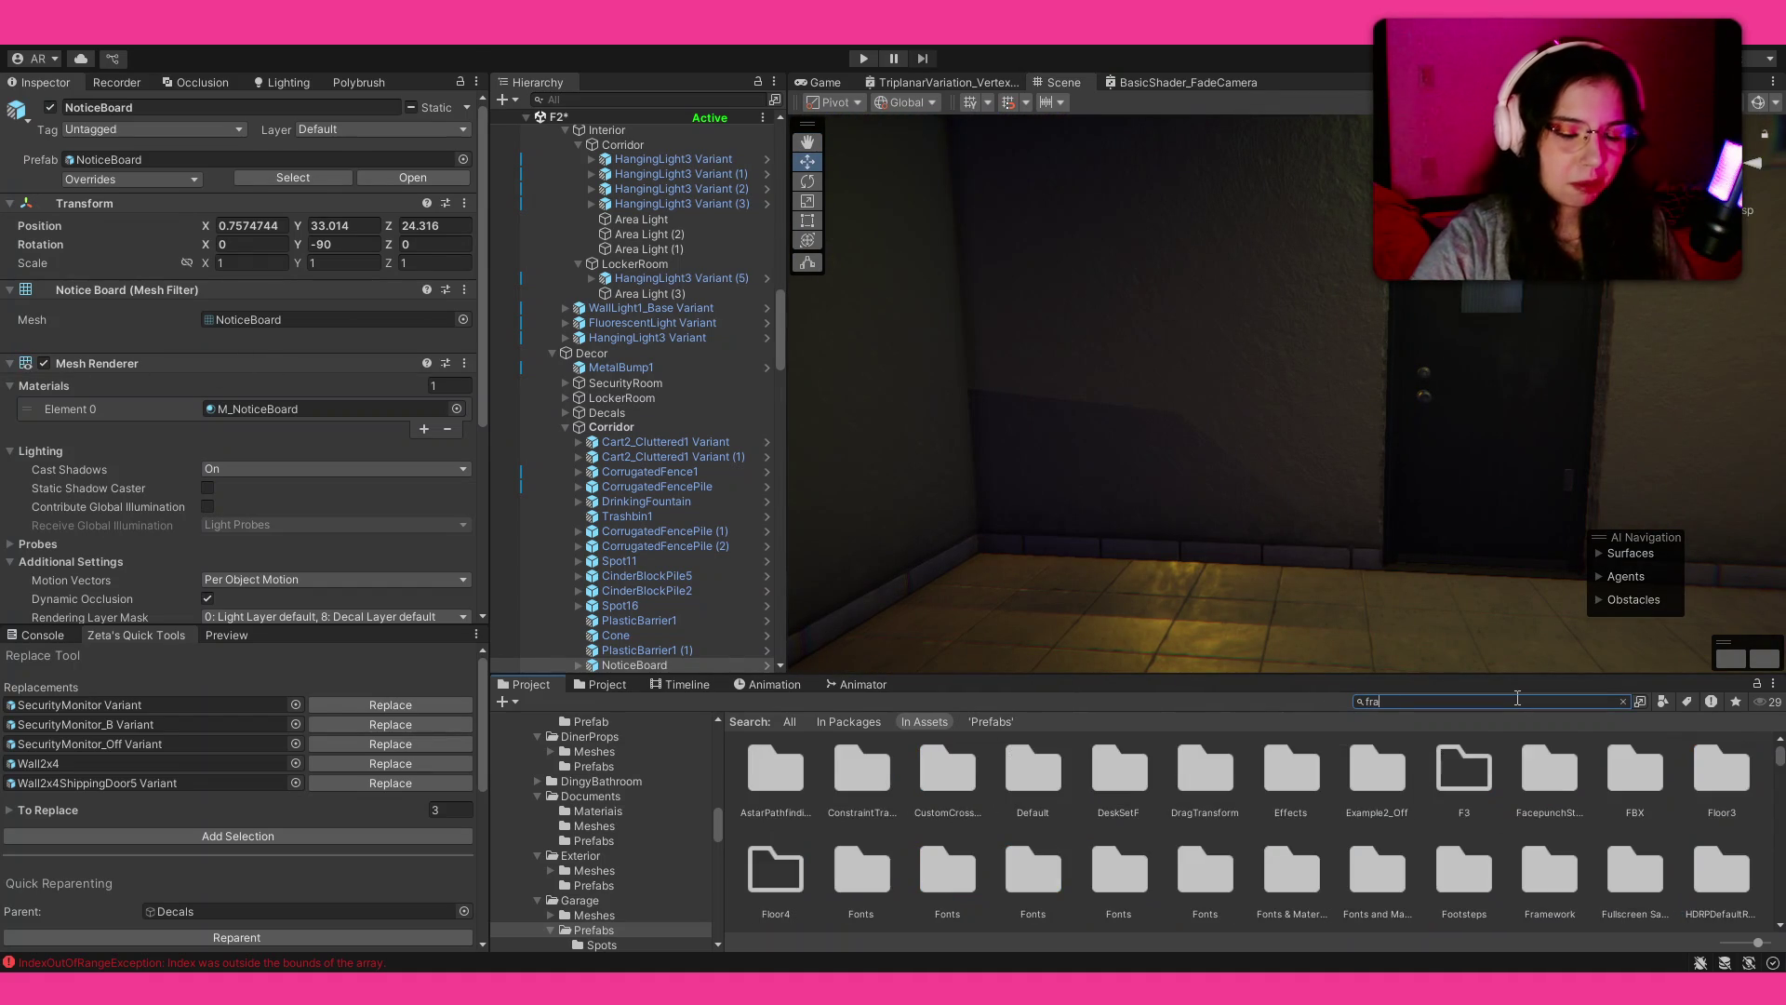
mouse_move(1386, 780)
mouse_down()
mouse_move(1169, 347)
mouse_move(1188, 319)
mouse_move(1162, 341)
mouse_up()
scroll(1162, 342, up, 5)
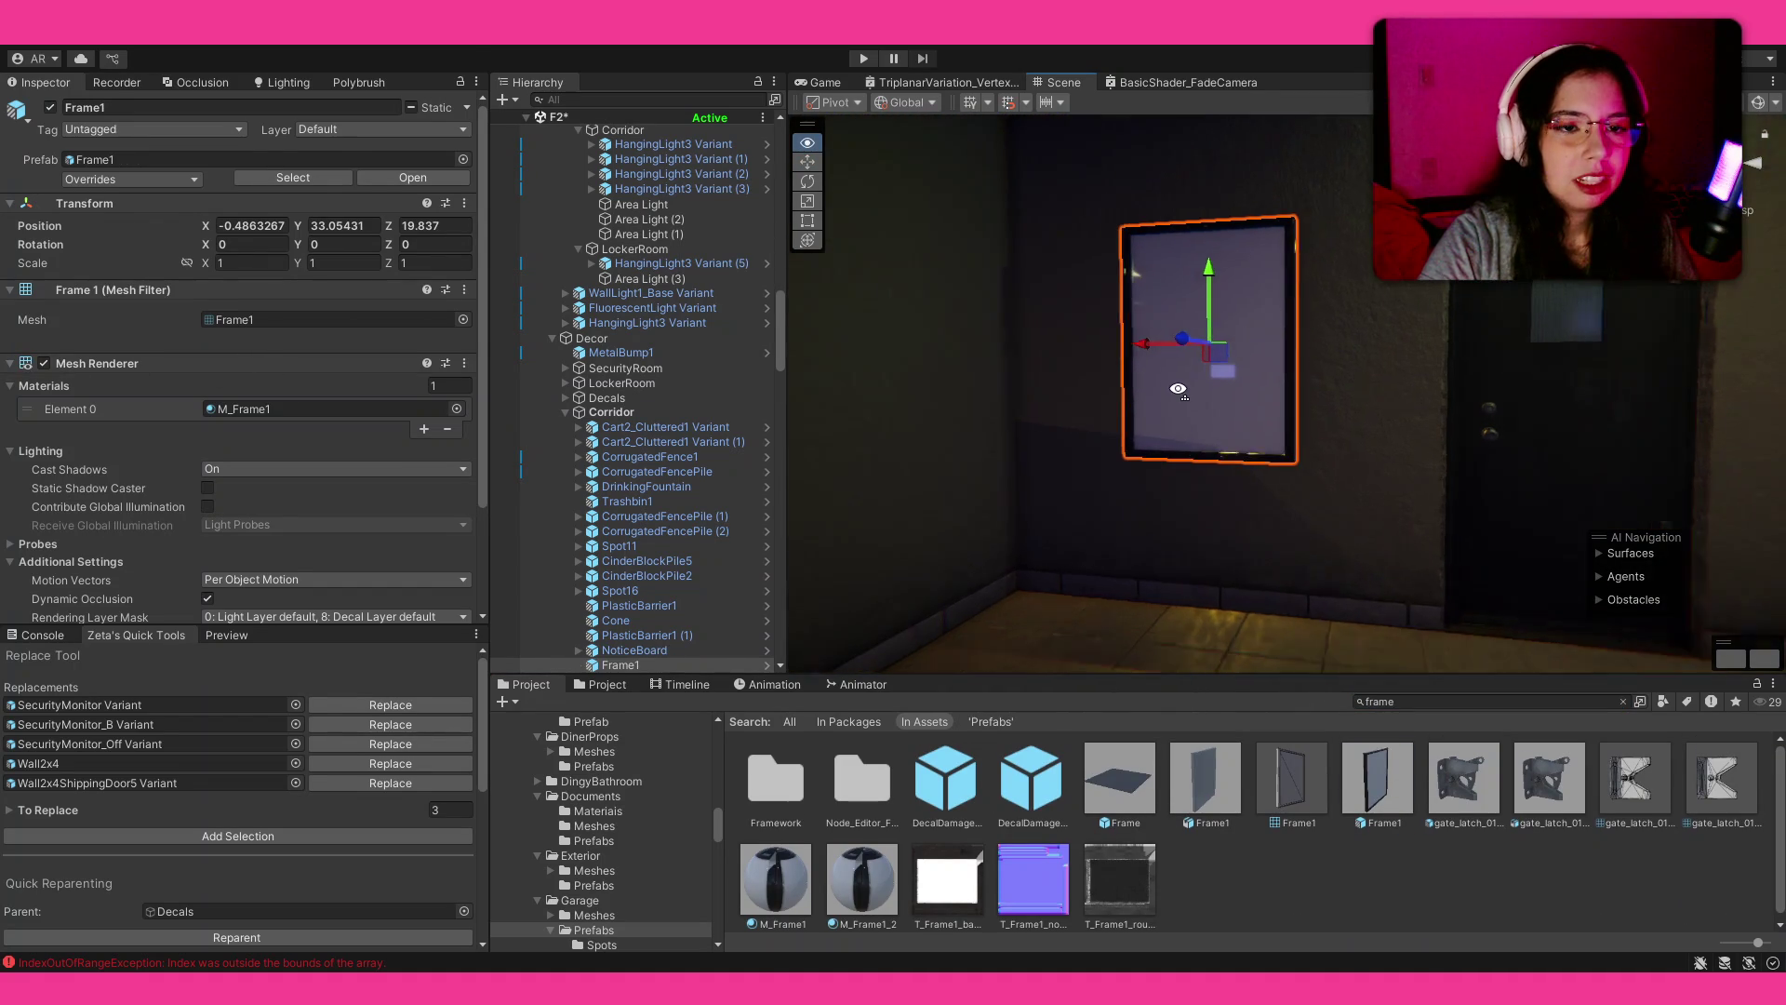
Step: Open the M_Frame1 material used by the Frame1 prefab
click(1381, 756)
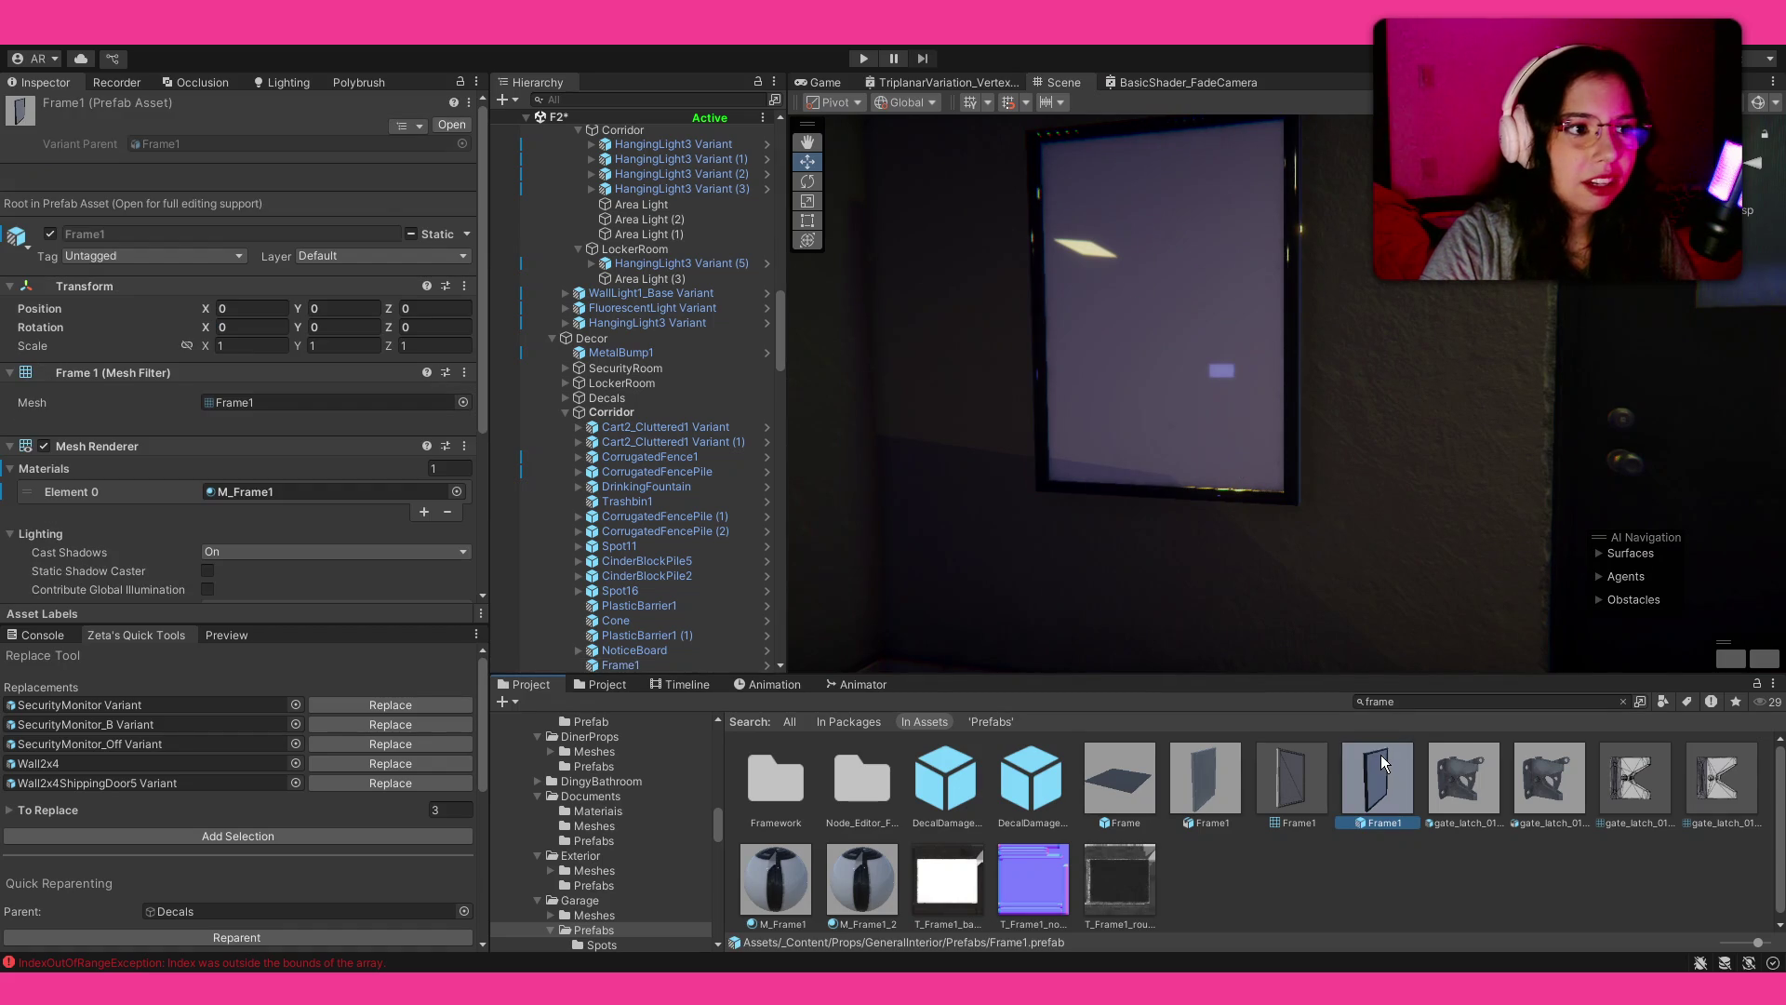
click(292, 491)
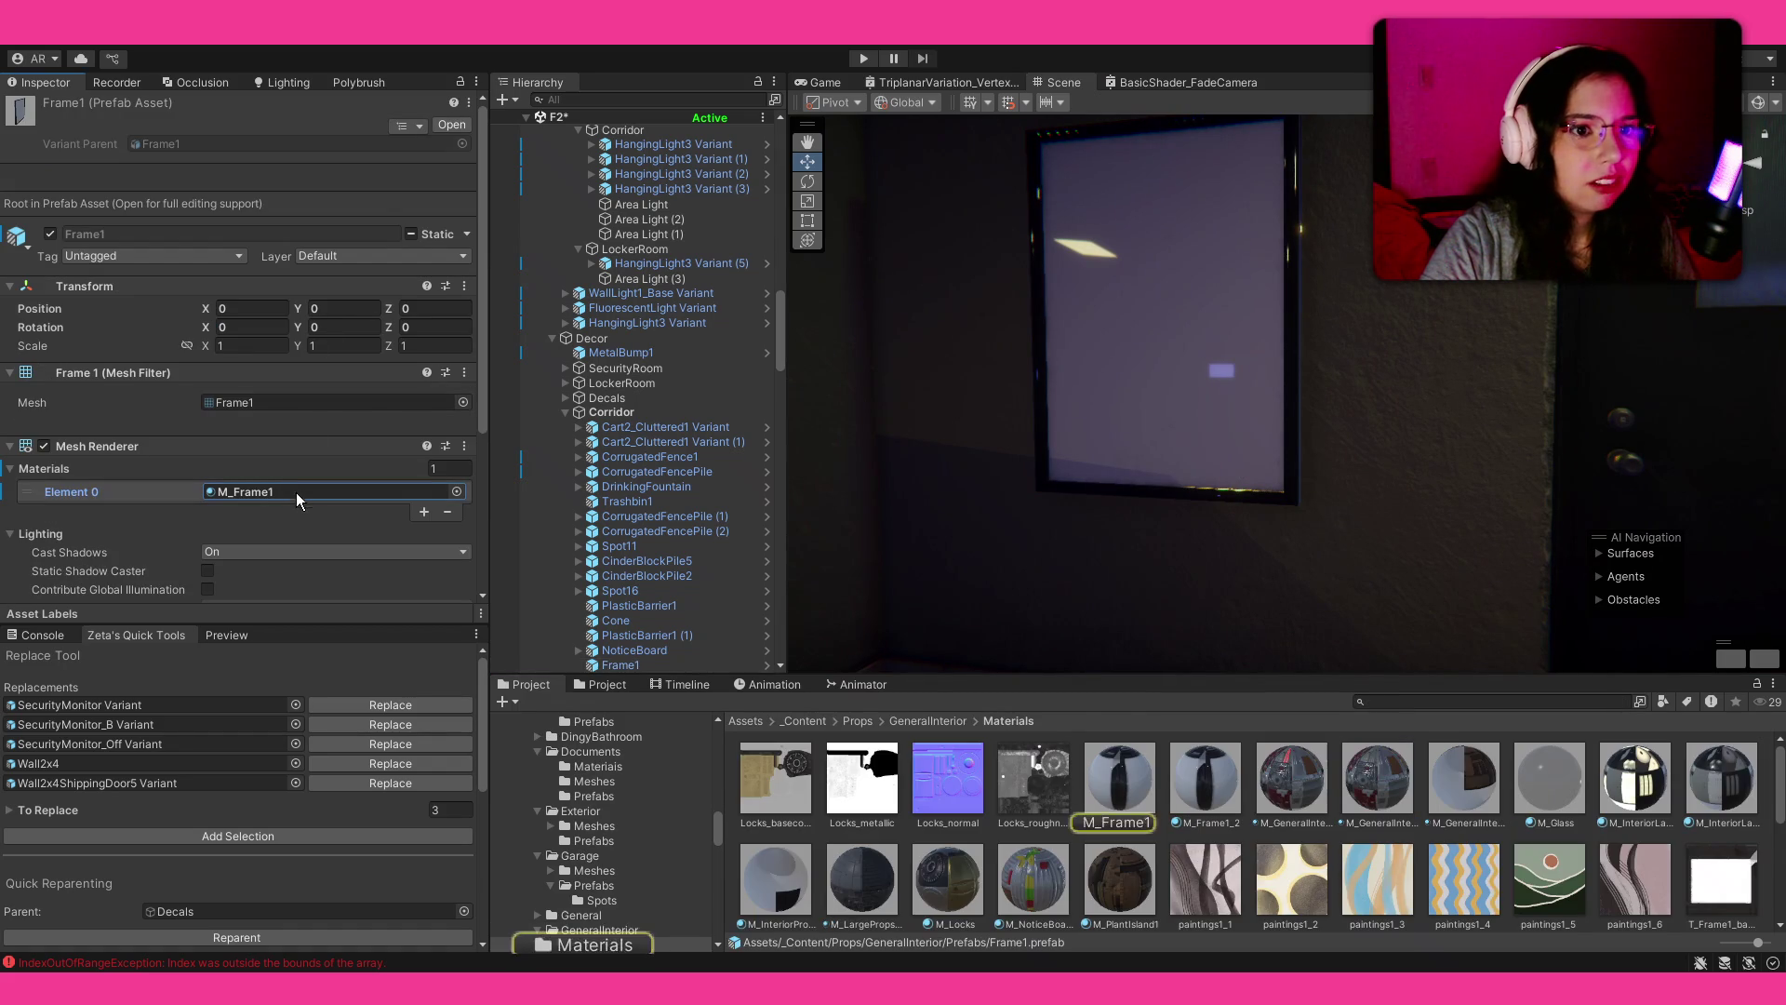
click(1126, 779)
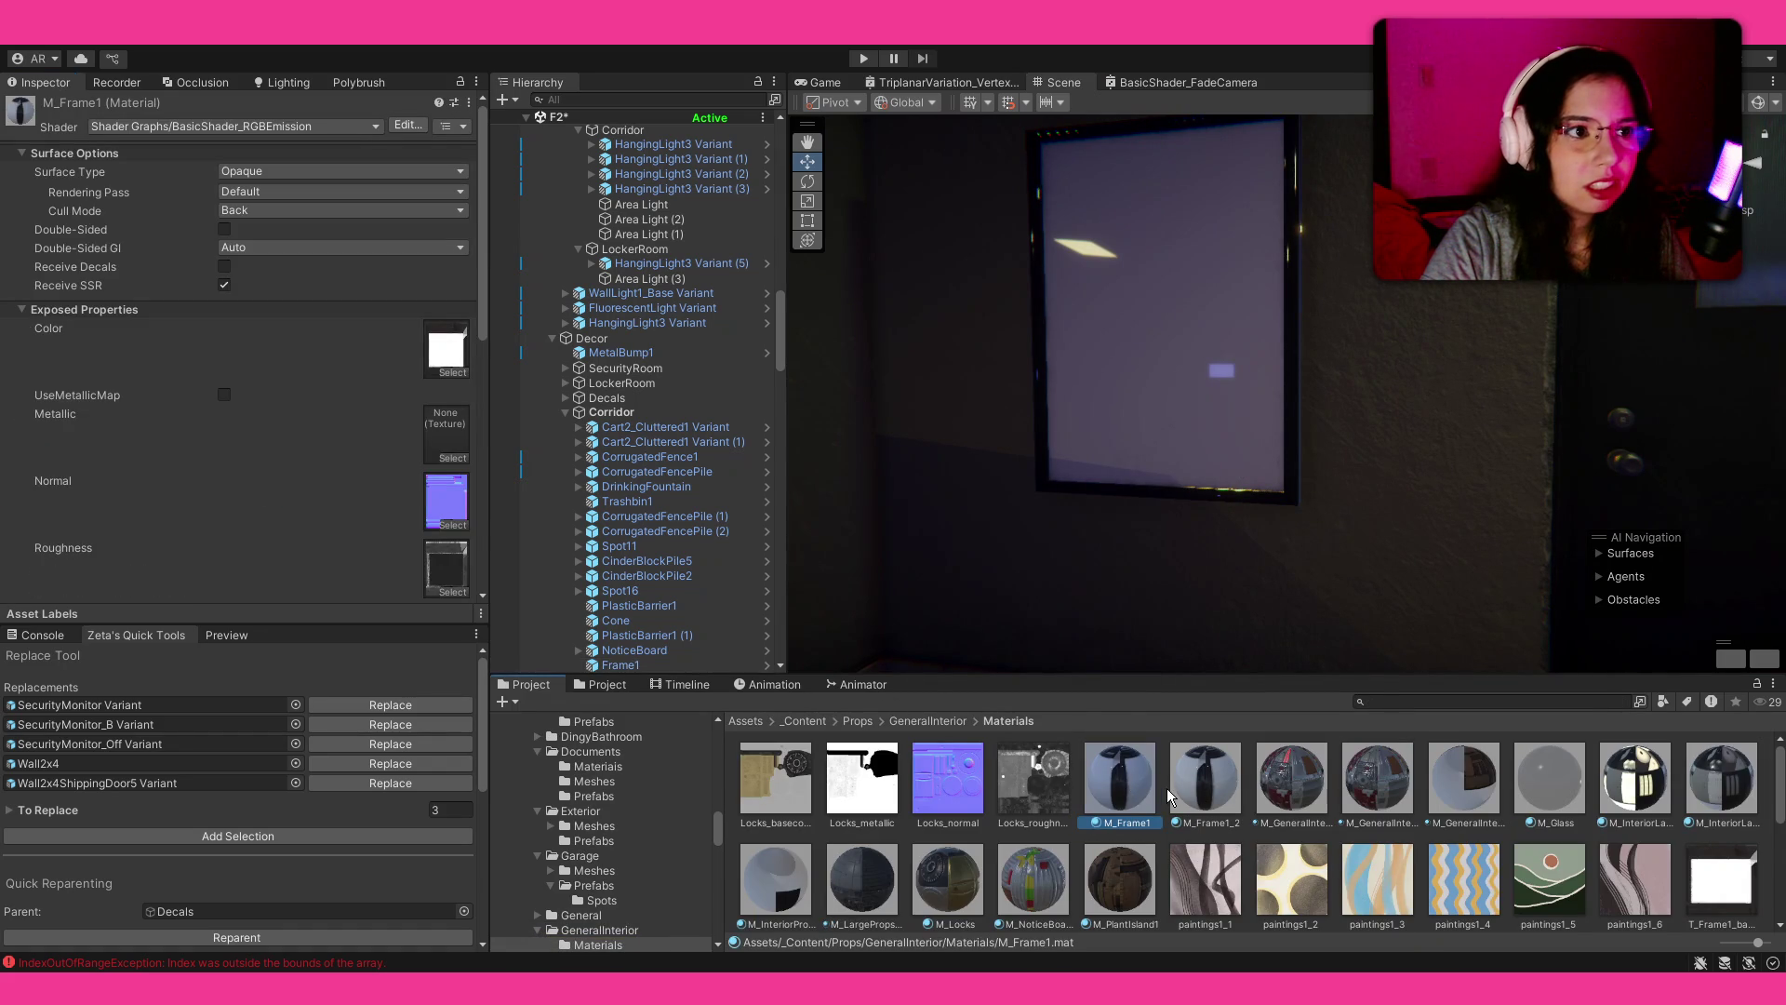
scroll(198, 467, down, 8)
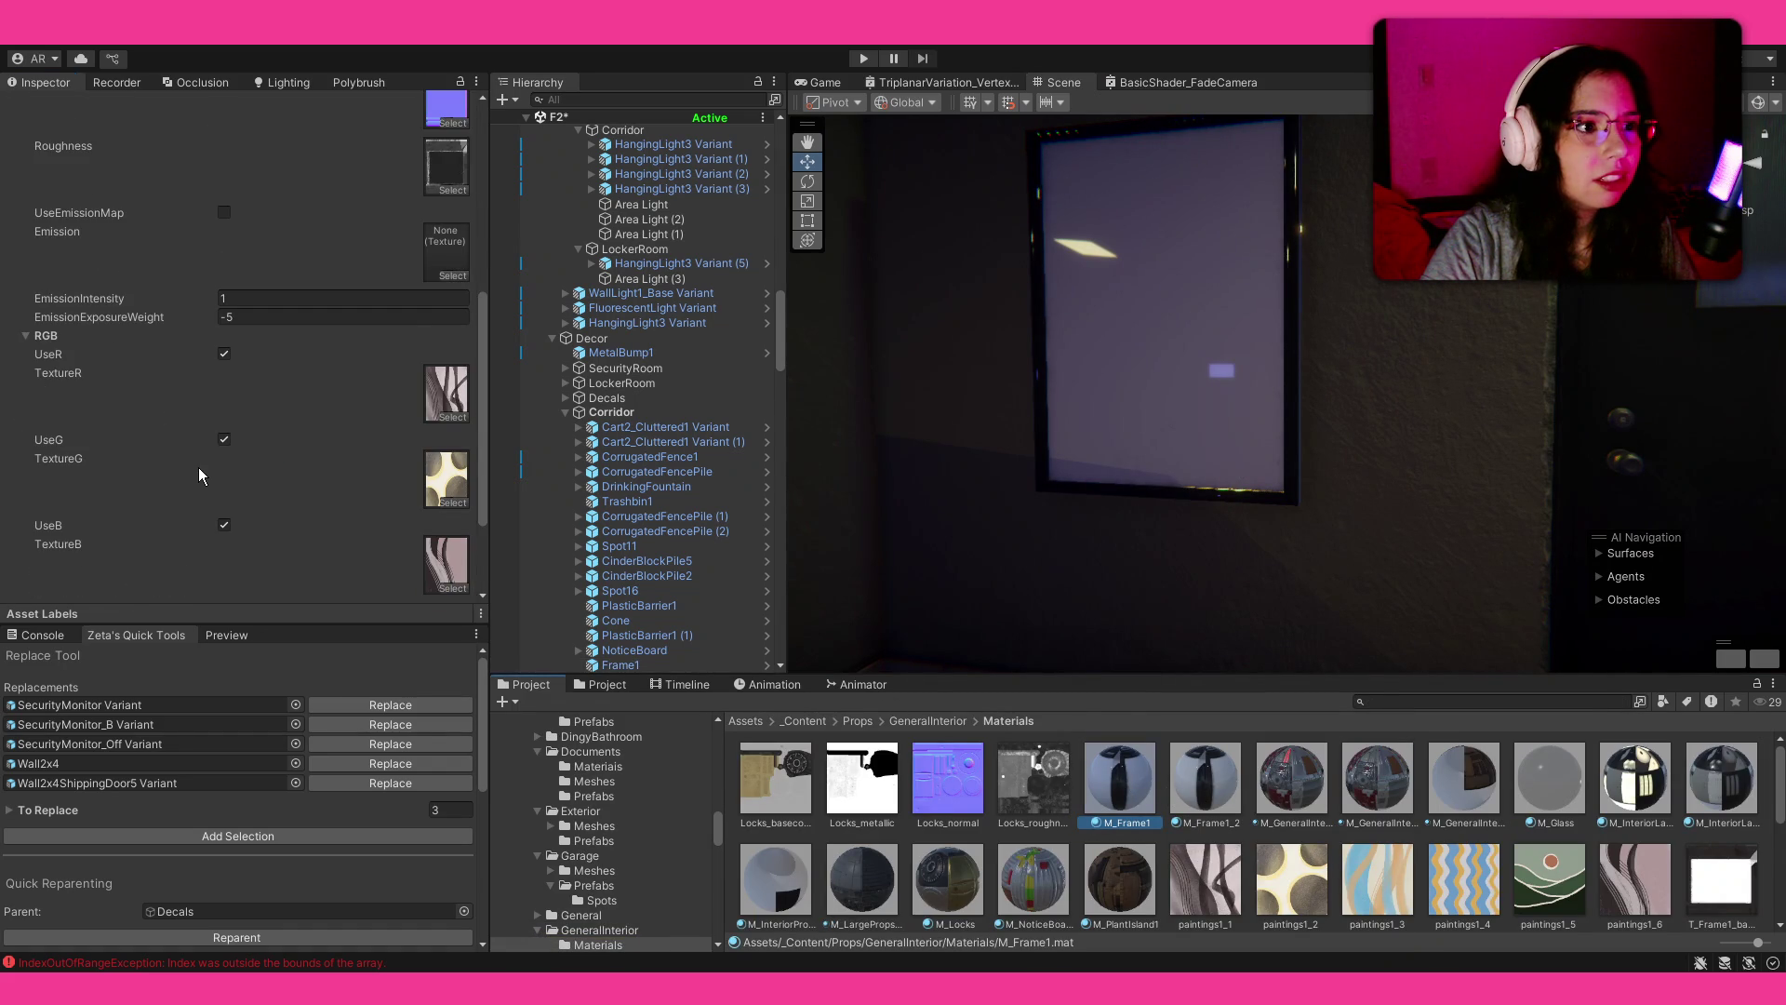
scroll(297, 320, up, 3)
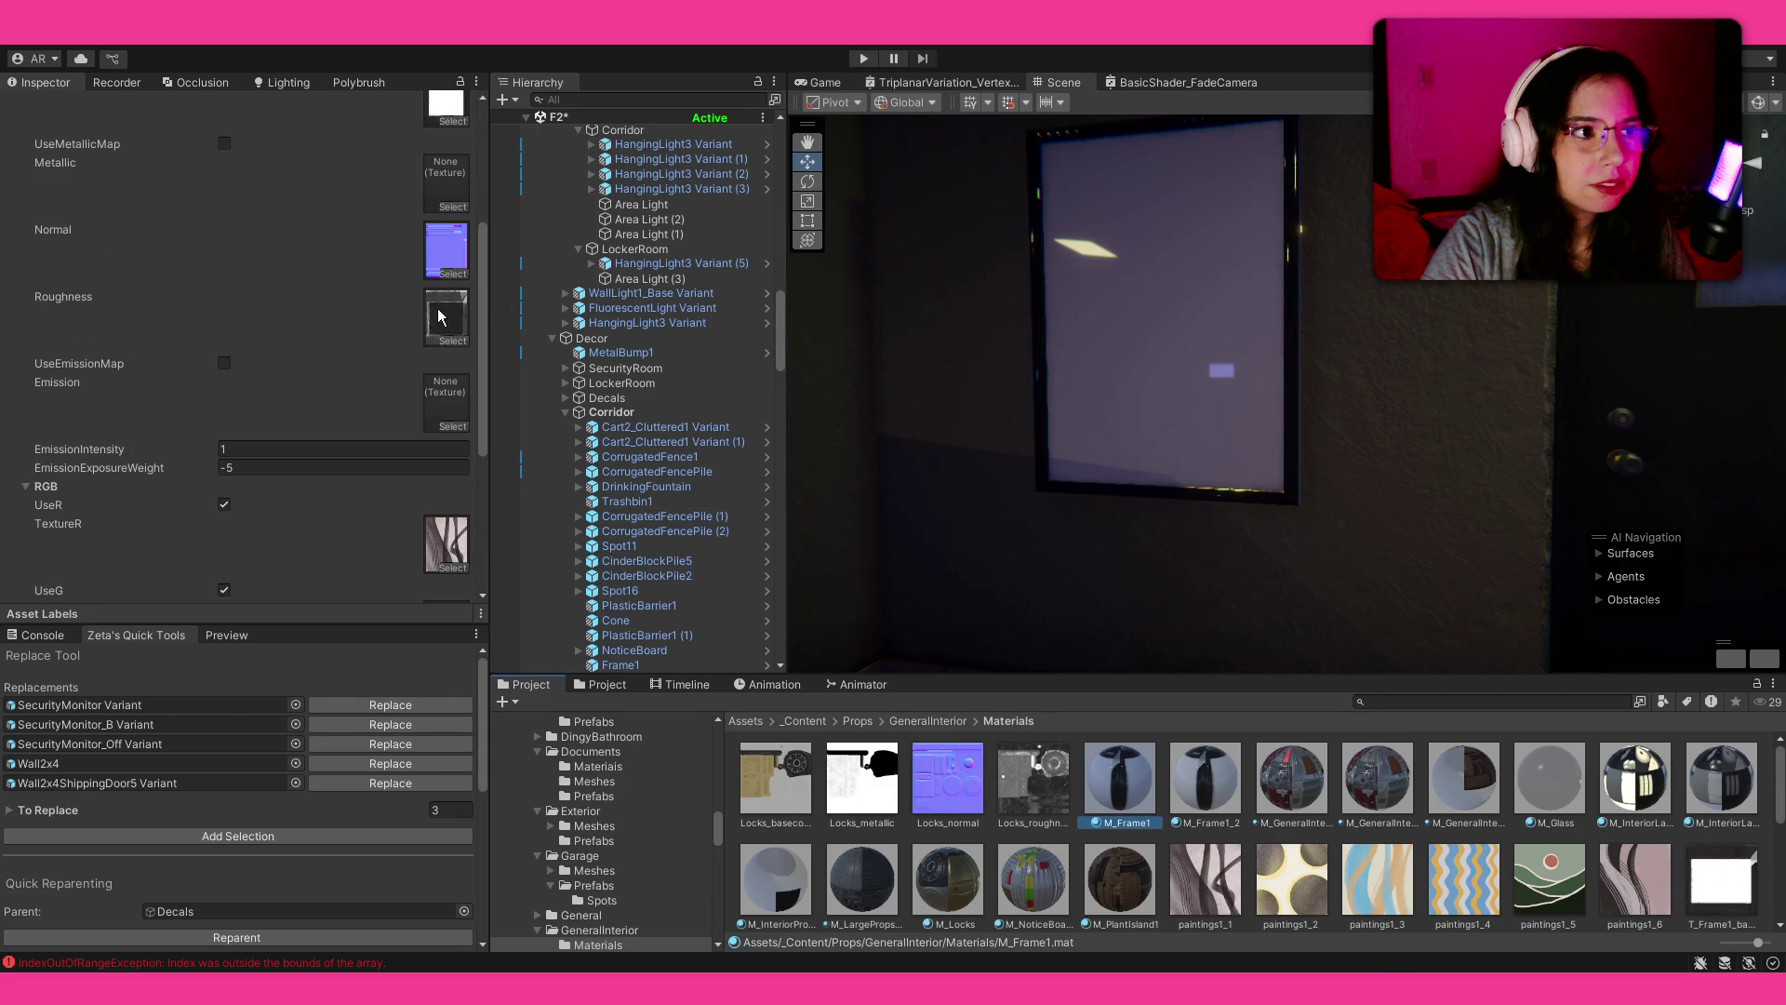
Step: Turn off sRGB (Color Texture) in the T_Frame1_roughness texture's import settings
click(431, 309)
click(867, 837)
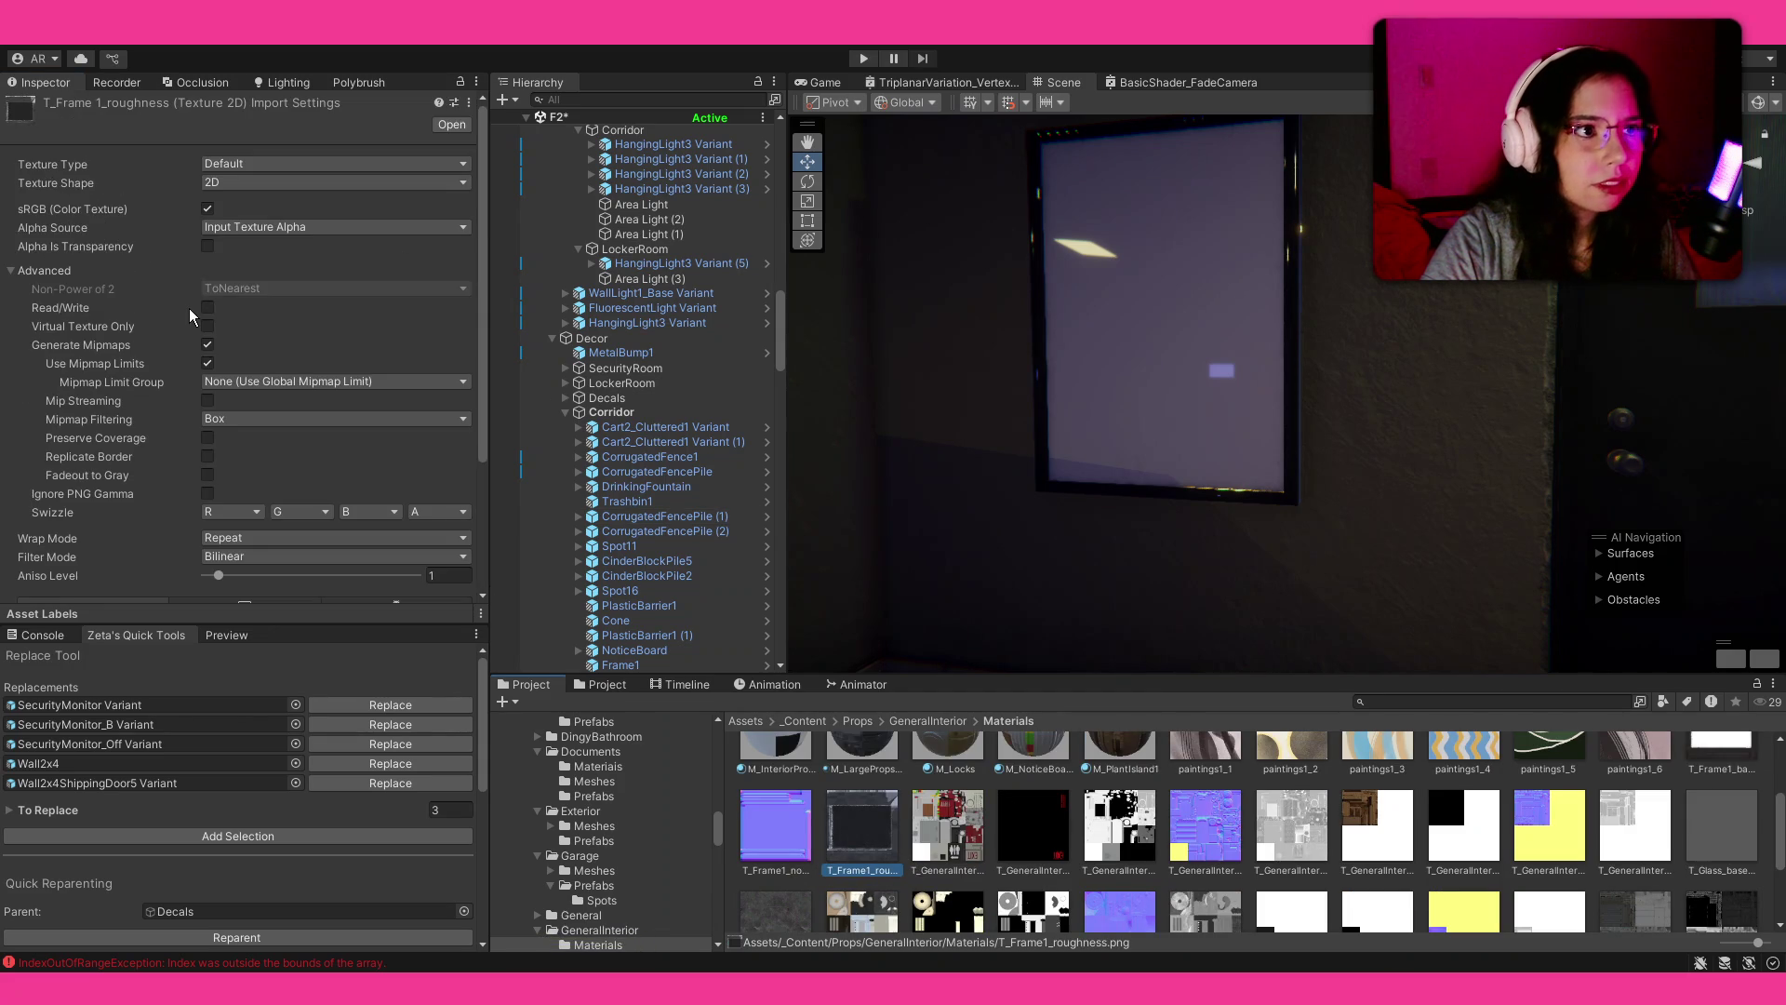
click(208, 208)
scroll(245, 216, down, 4)
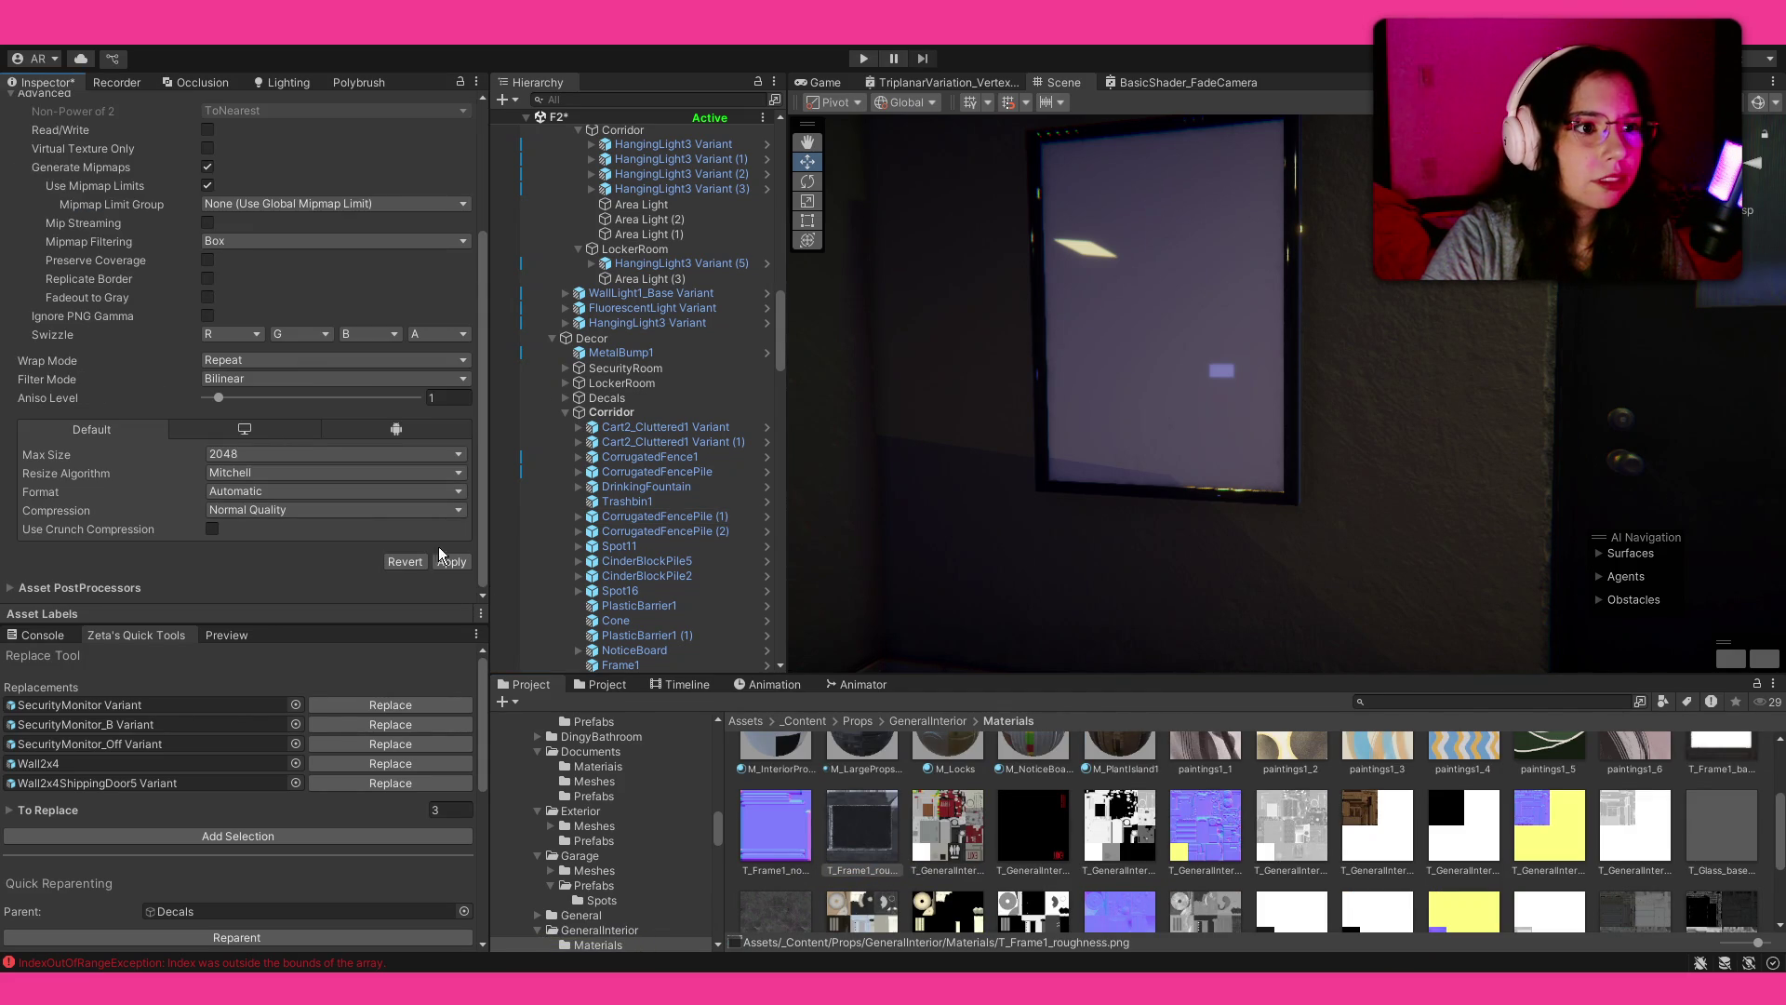
Step: Select the Frame1 picture frame in the Scene view
mouse_move(1273, 451)
mouse_down()
mouse_move(1205, 431)
mouse_move(1244, 519)
mouse_up()
click(1222, 370)
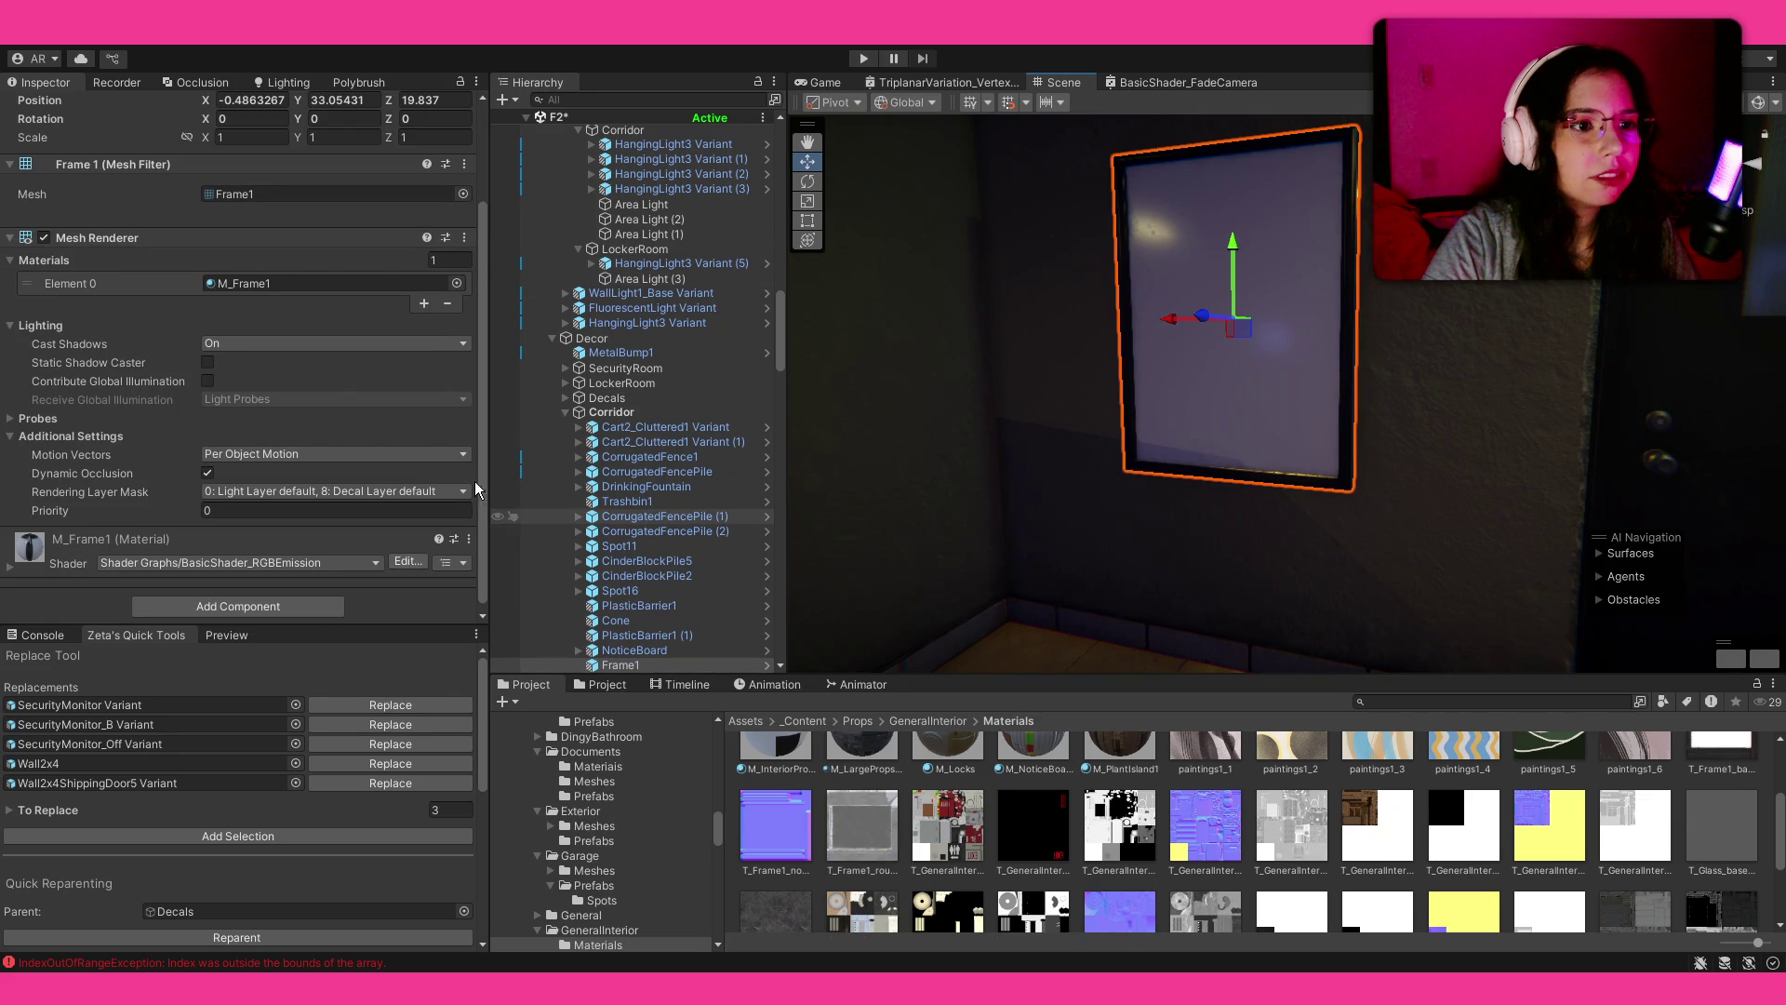
scroll(332, 394, up, 2)
scroll(332, 393, up, 3)
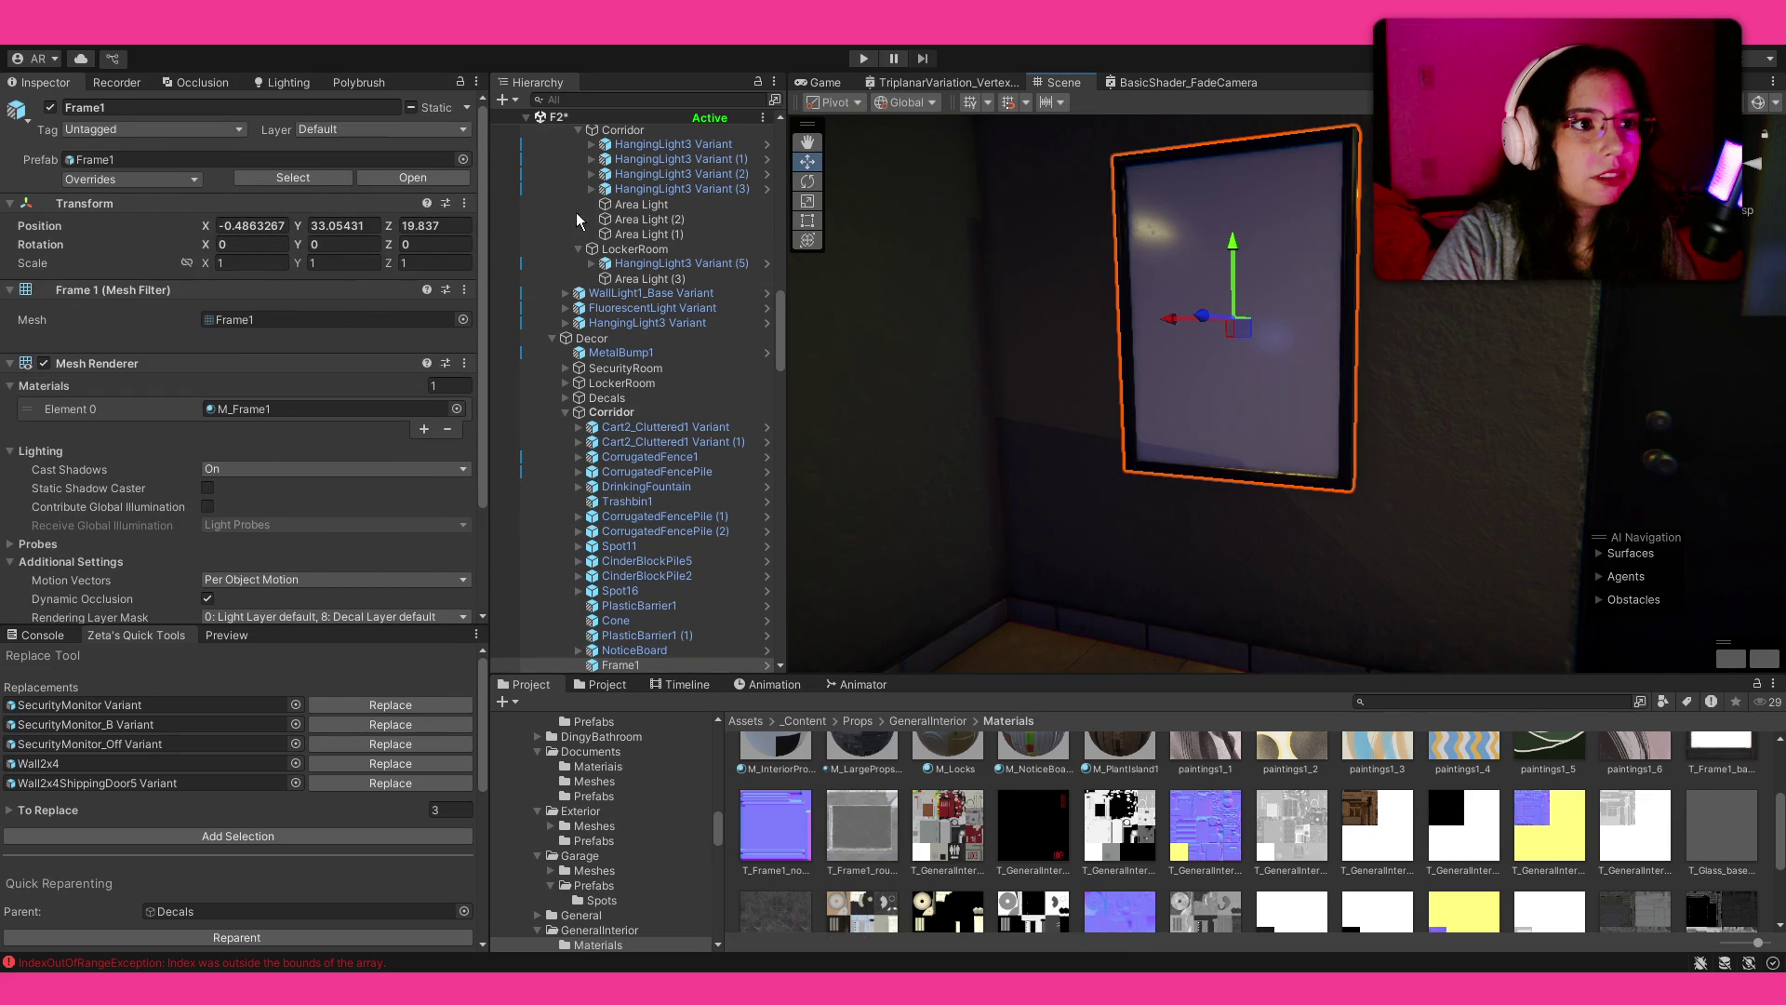
Step: Brush a curved vertex-colour pattern onto the frame with Polybrush Paint Vertex Colors
click(350, 83)
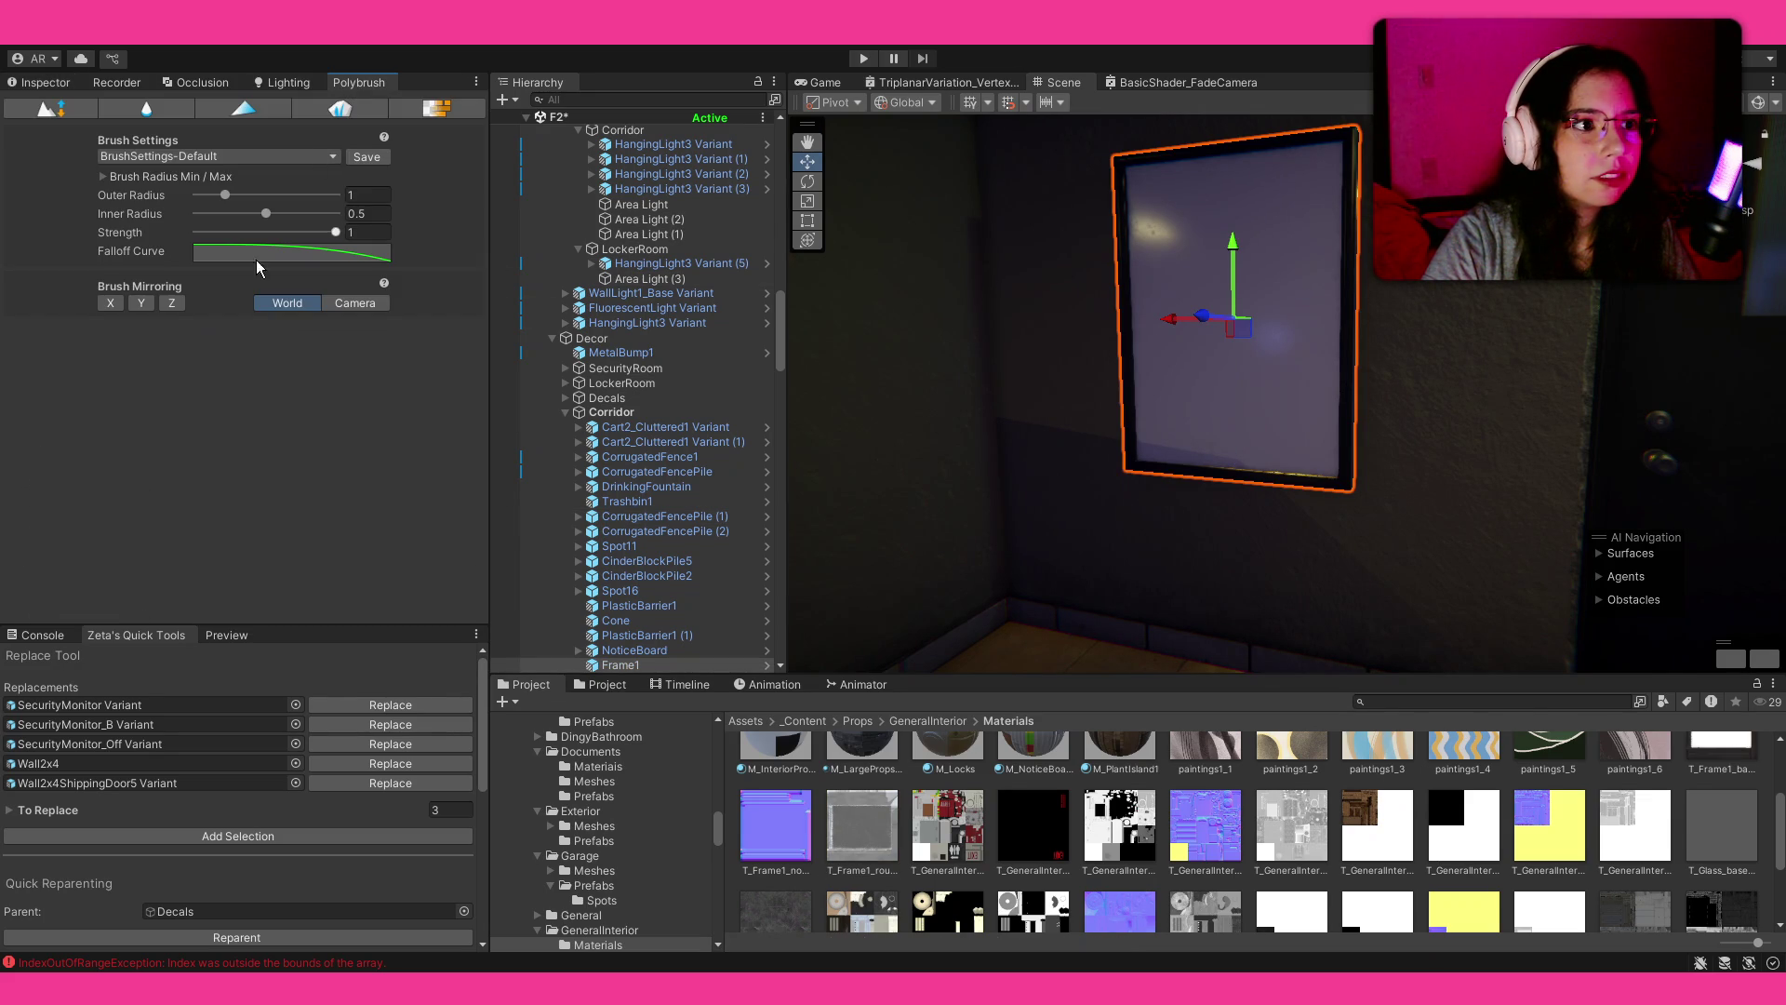
click(263, 113)
mouse_move(1291, 260)
mouse_down()
mouse_move(1248, 267)
mouse_move(1196, 403)
mouse_move(1196, 319)
mouse_up()
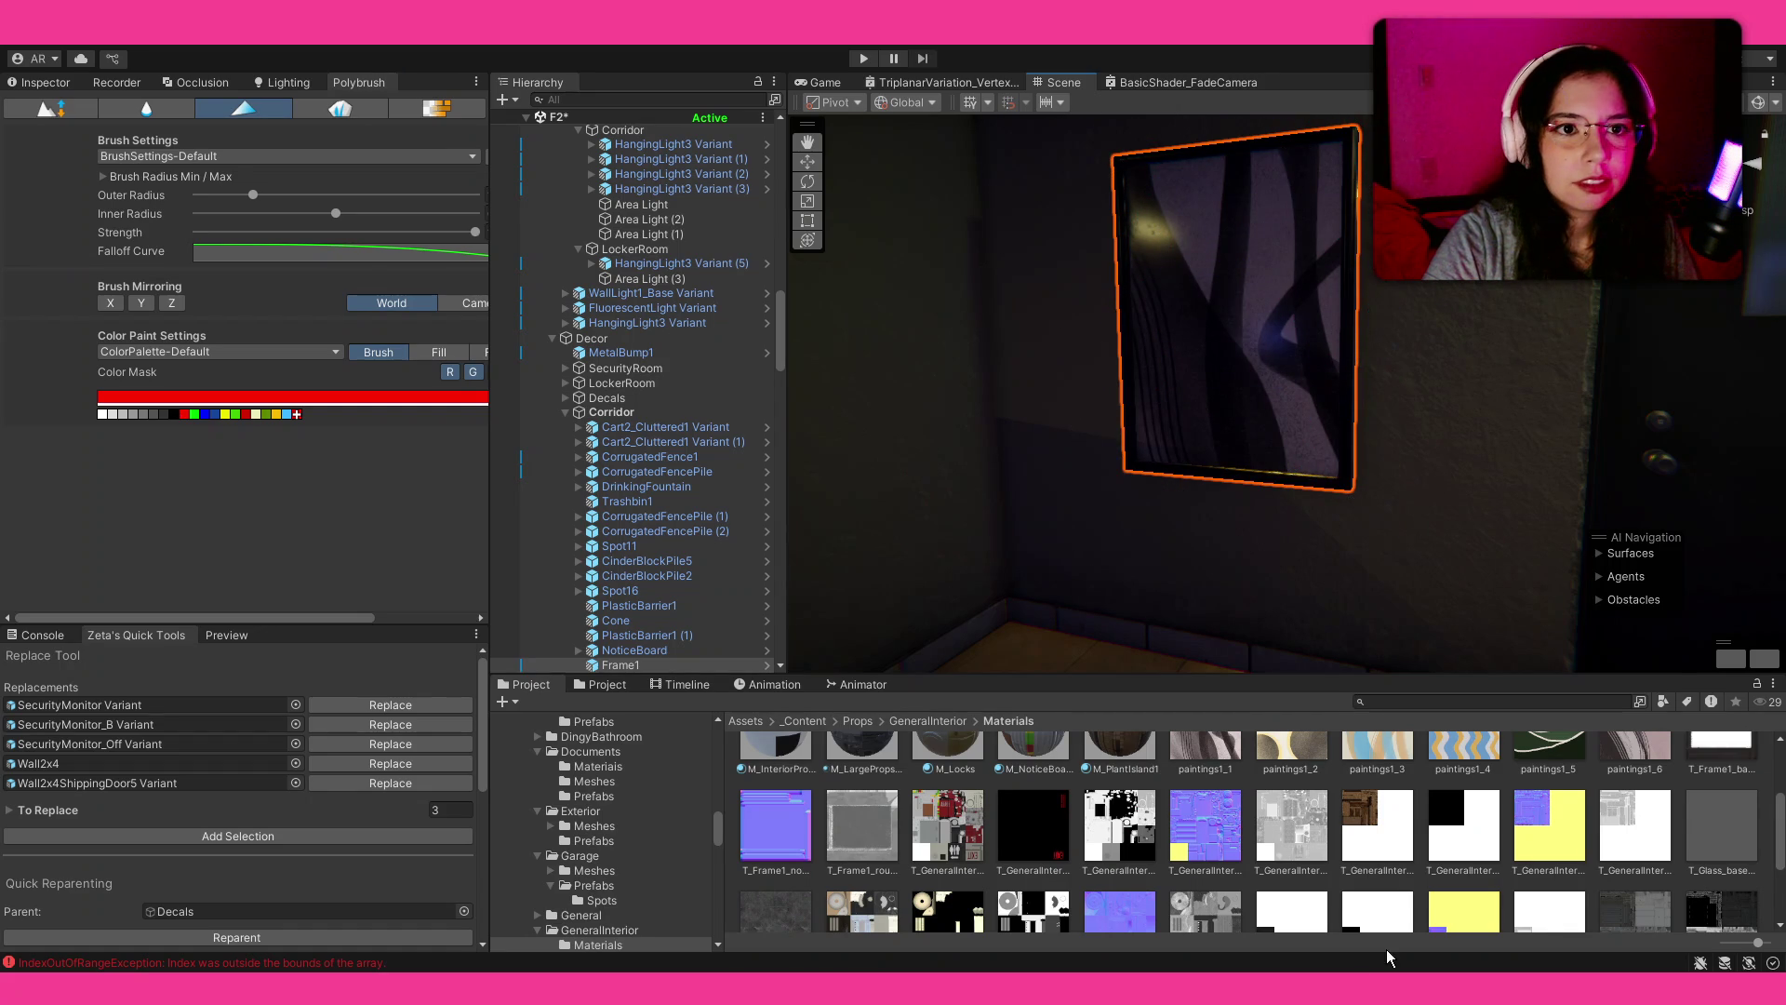
click(1305, 863)
mouse_move(1090, 443)
mouse_down()
mouse_move(1293, 383)
mouse_move(1156, 390)
mouse_move(1029, 311)
mouse_up()
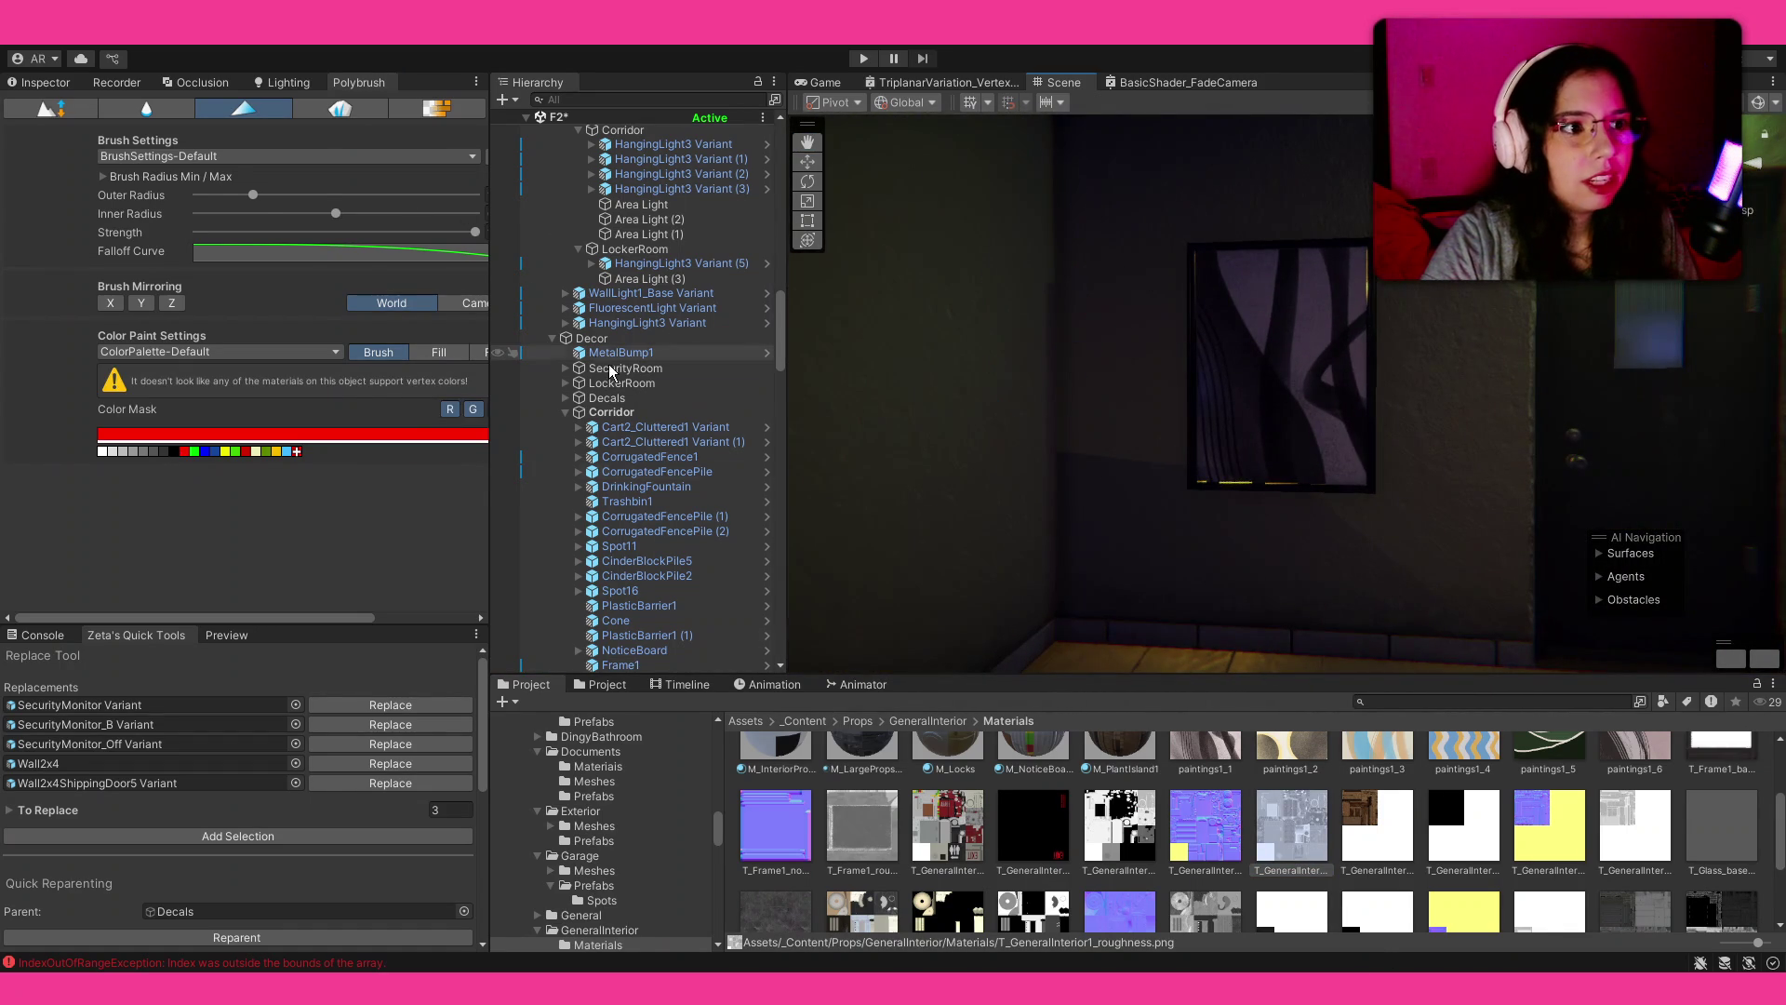
Step: Assign M_Frame1_2 to Frame1's Mesh Renderer Element 0 slot
click(619, 664)
click(56, 108)
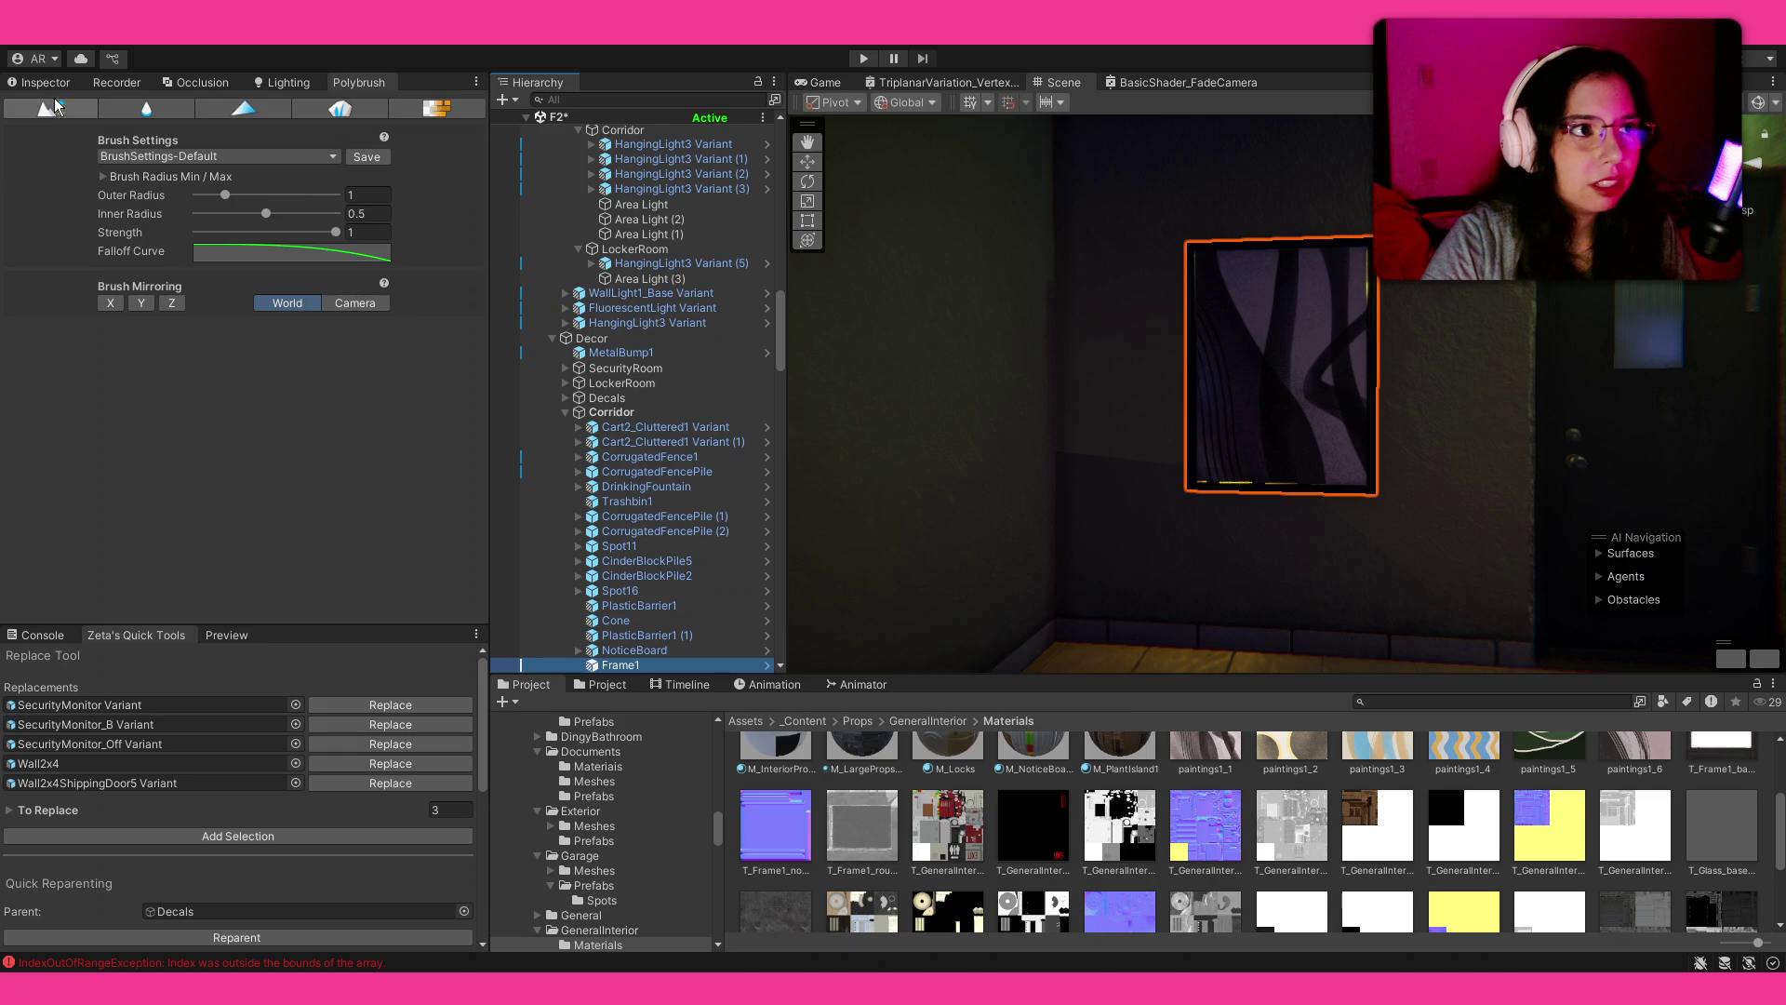
click(62, 86)
scroll(1088, 793, up, 3)
drag(1205, 777, 368, 409)
scroll(361, 447, down, 5)
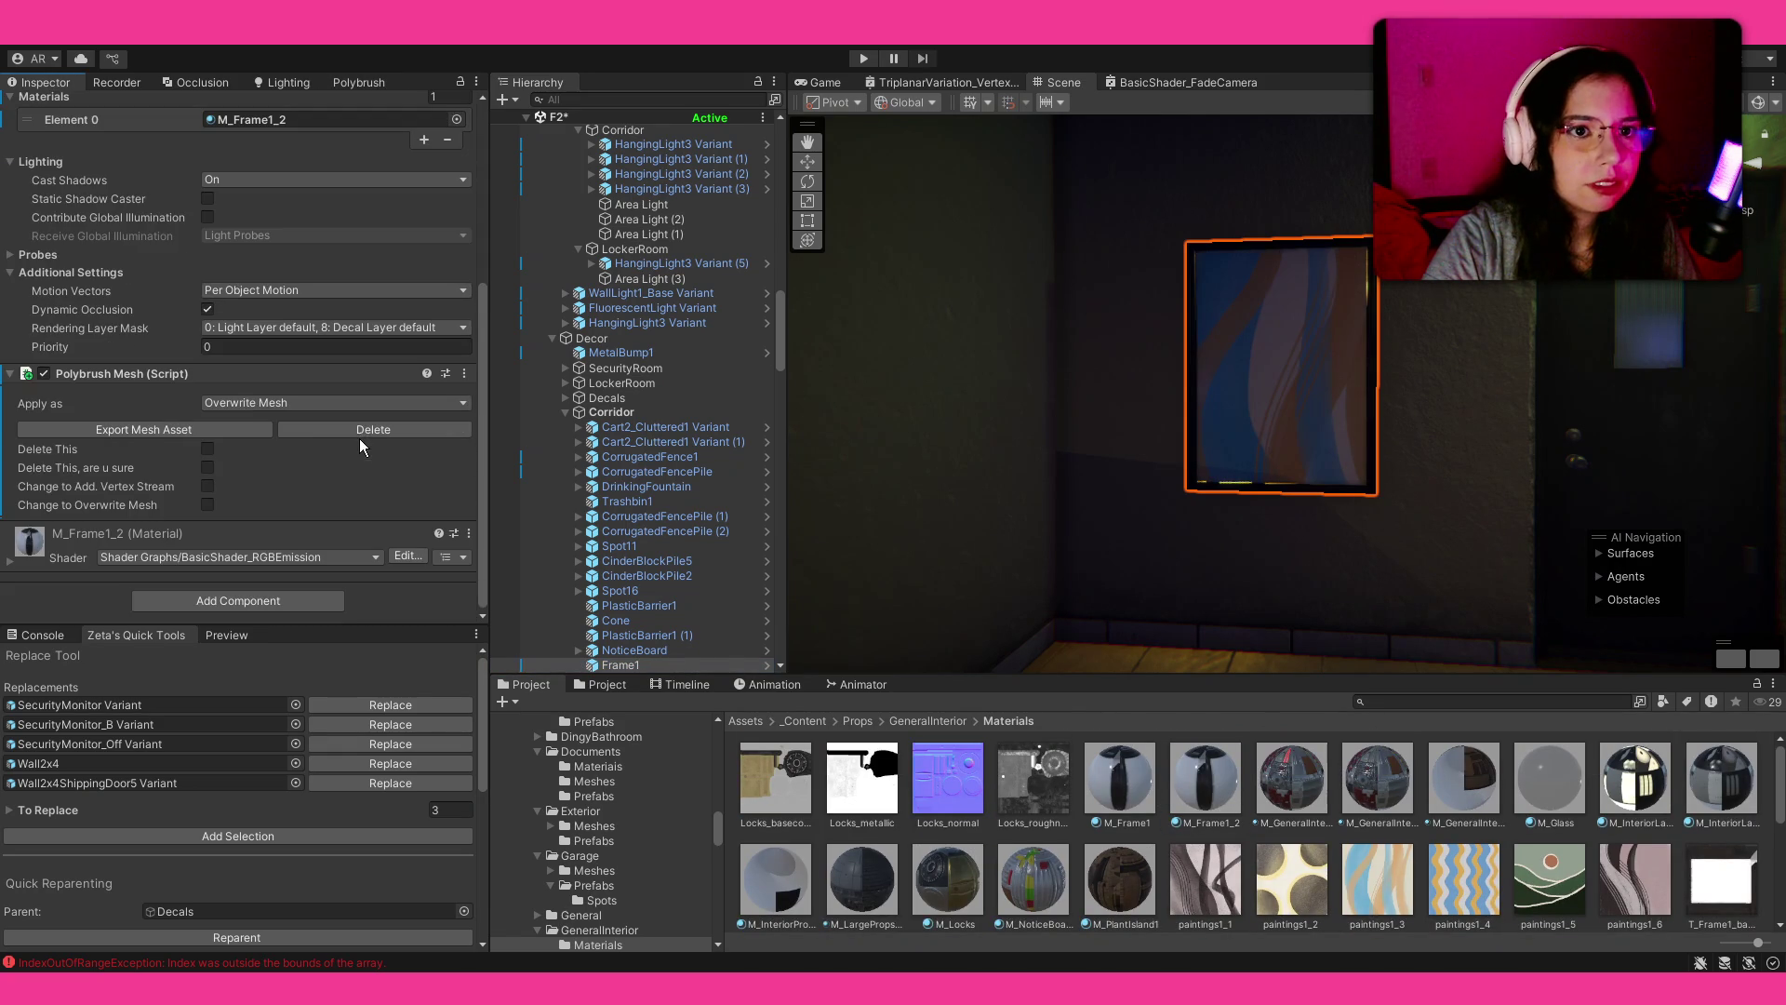
Step: Review M_Frame1, then select Frame1 and locate its prefab in GeneralInterior Prefabs
click(1119, 782)
mouse_move(1210, 400)
mouse_down()
mouse_move(1339, 437)
mouse_move(1373, 471)
mouse_move(204, 467)
mouse_move(349, 493)
mouse_move(378, 476)
mouse_move(817, 461)
mouse_move(1047, 481)
mouse_up()
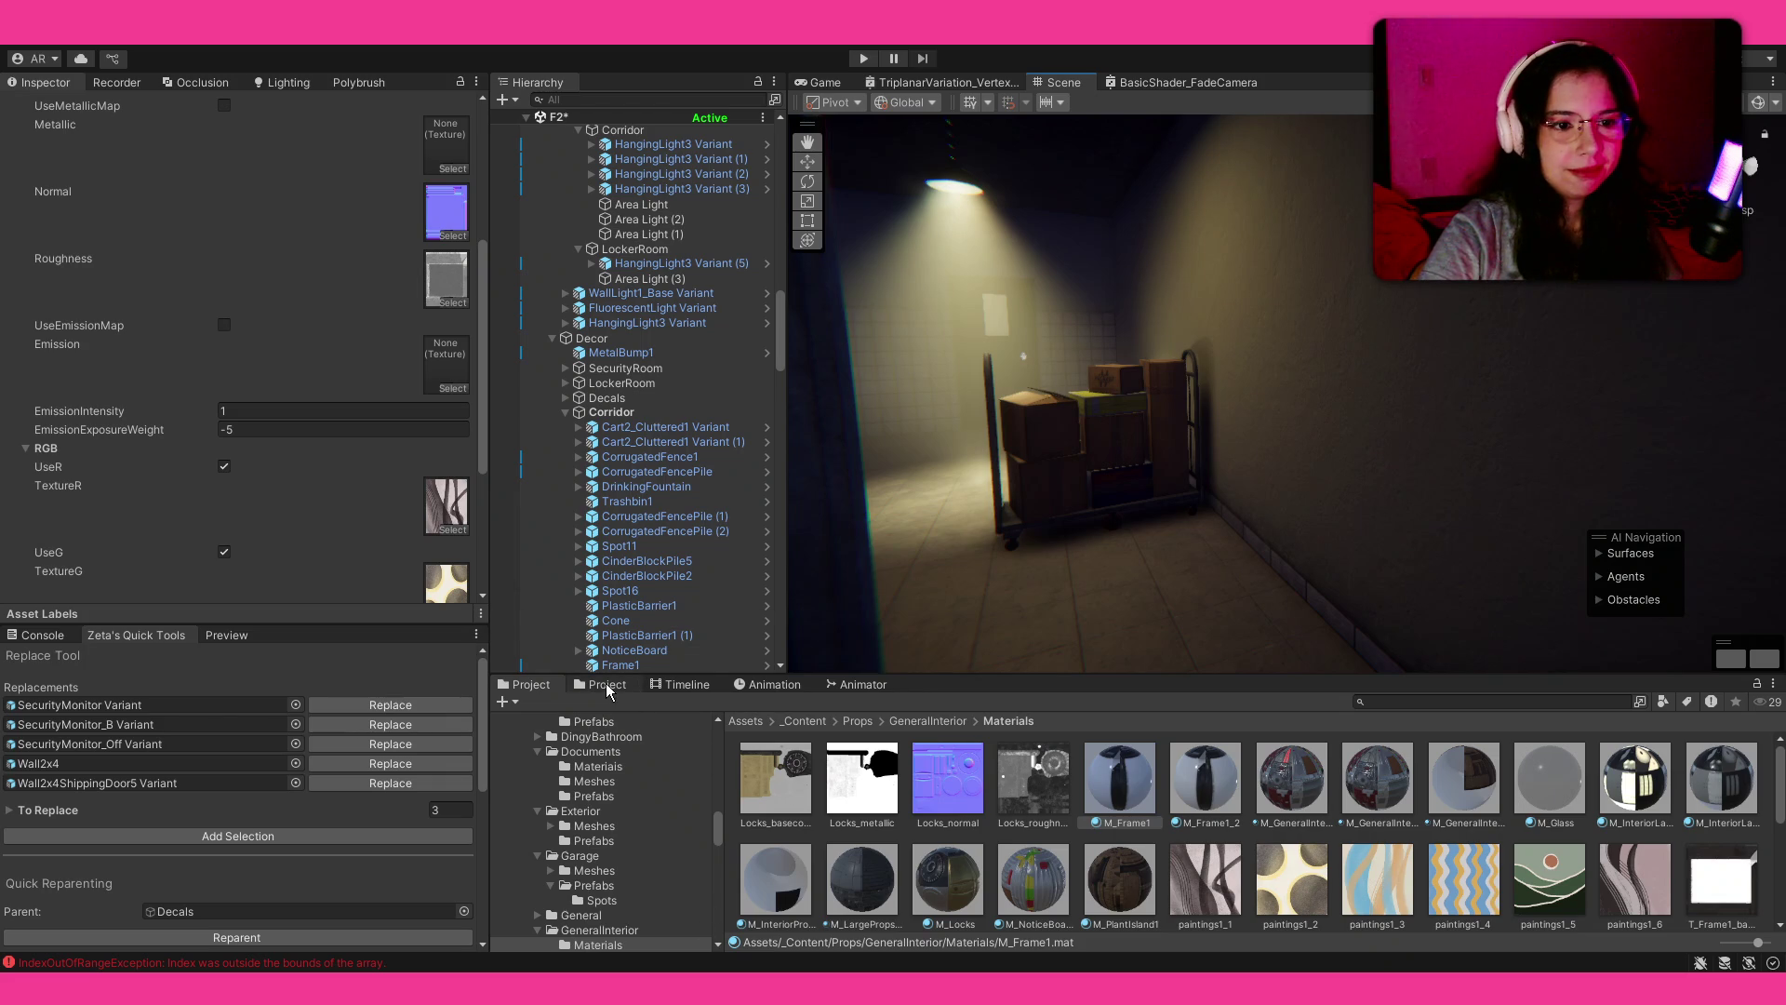
click(635, 663)
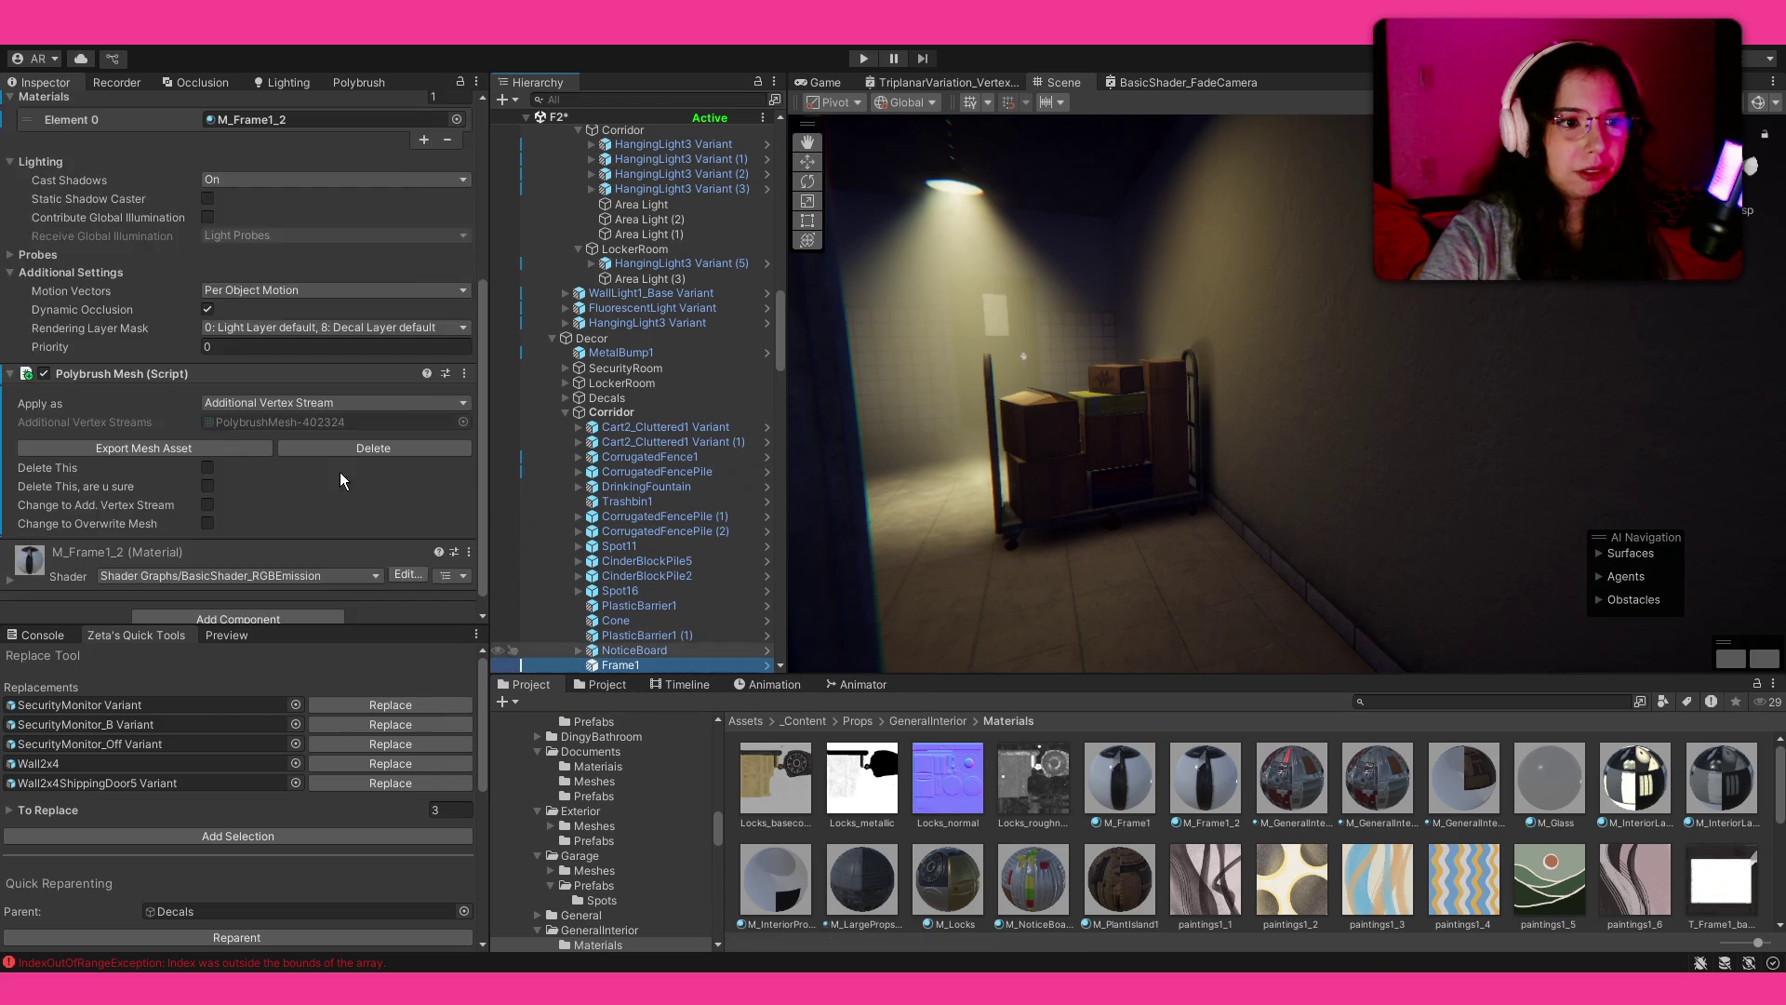
scroll(242, 373, up, 6)
click(93, 159)
Step: Hang Frame1 prefab copies on the corridor wall and select Frame1 (1)
alt+drag(1023, 391, 1109, 346)
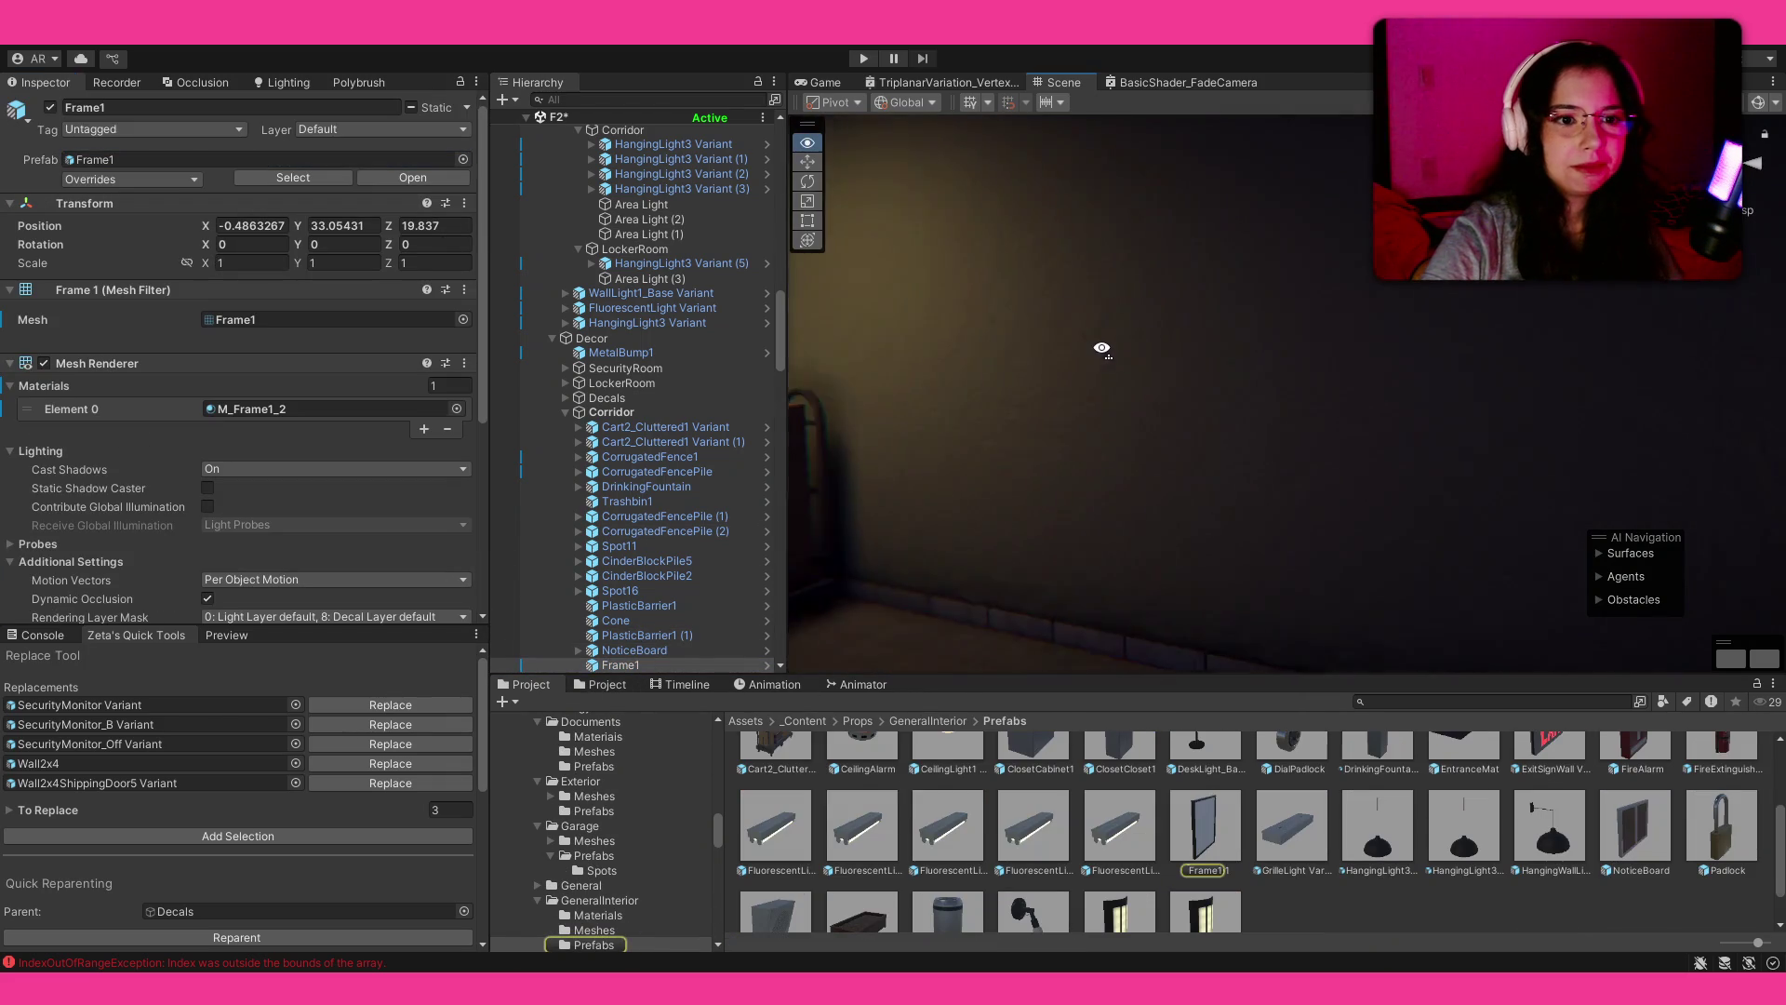
mouse_move(1204, 825)
mouse_down()
mouse_move(1142, 360)
mouse_move(1091, 358)
mouse_move(1380, 360)
mouse_move(1336, 389)
mouse_move(1200, 347)
mouse_move(1445, 340)
mouse_move(1427, 331)
mouse_up()
ctrl+click(625, 650)
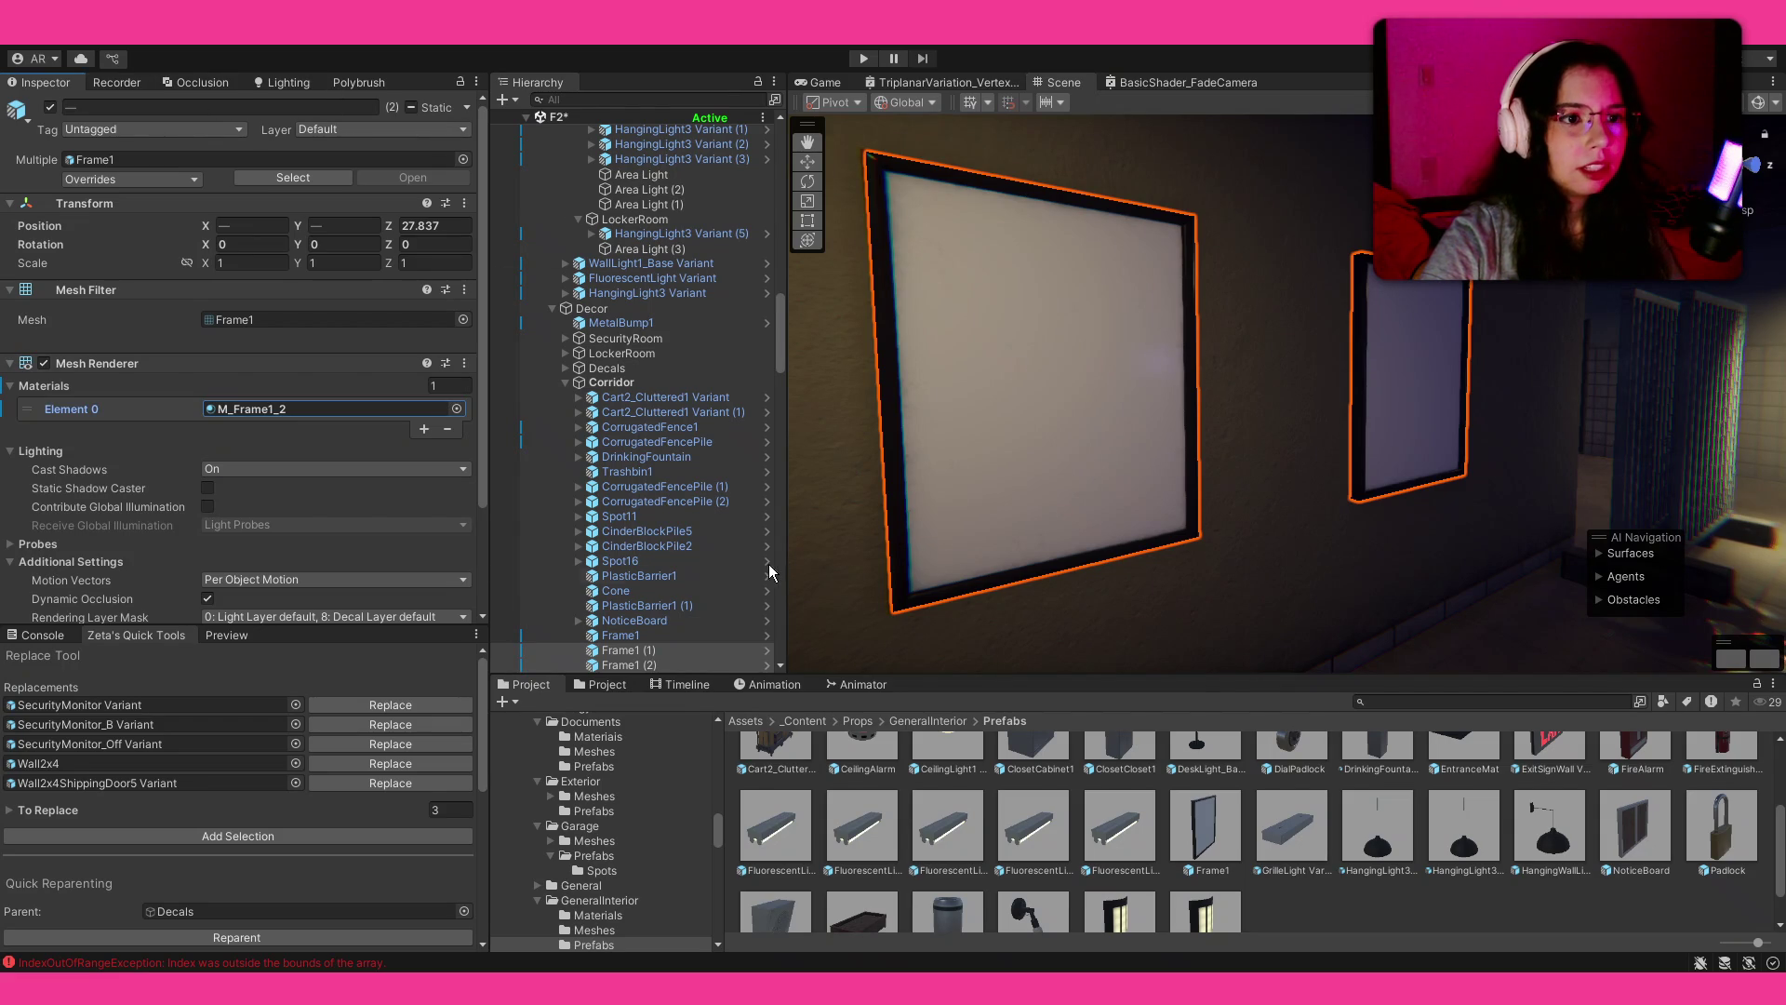
click(621, 649)
click(287, 90)
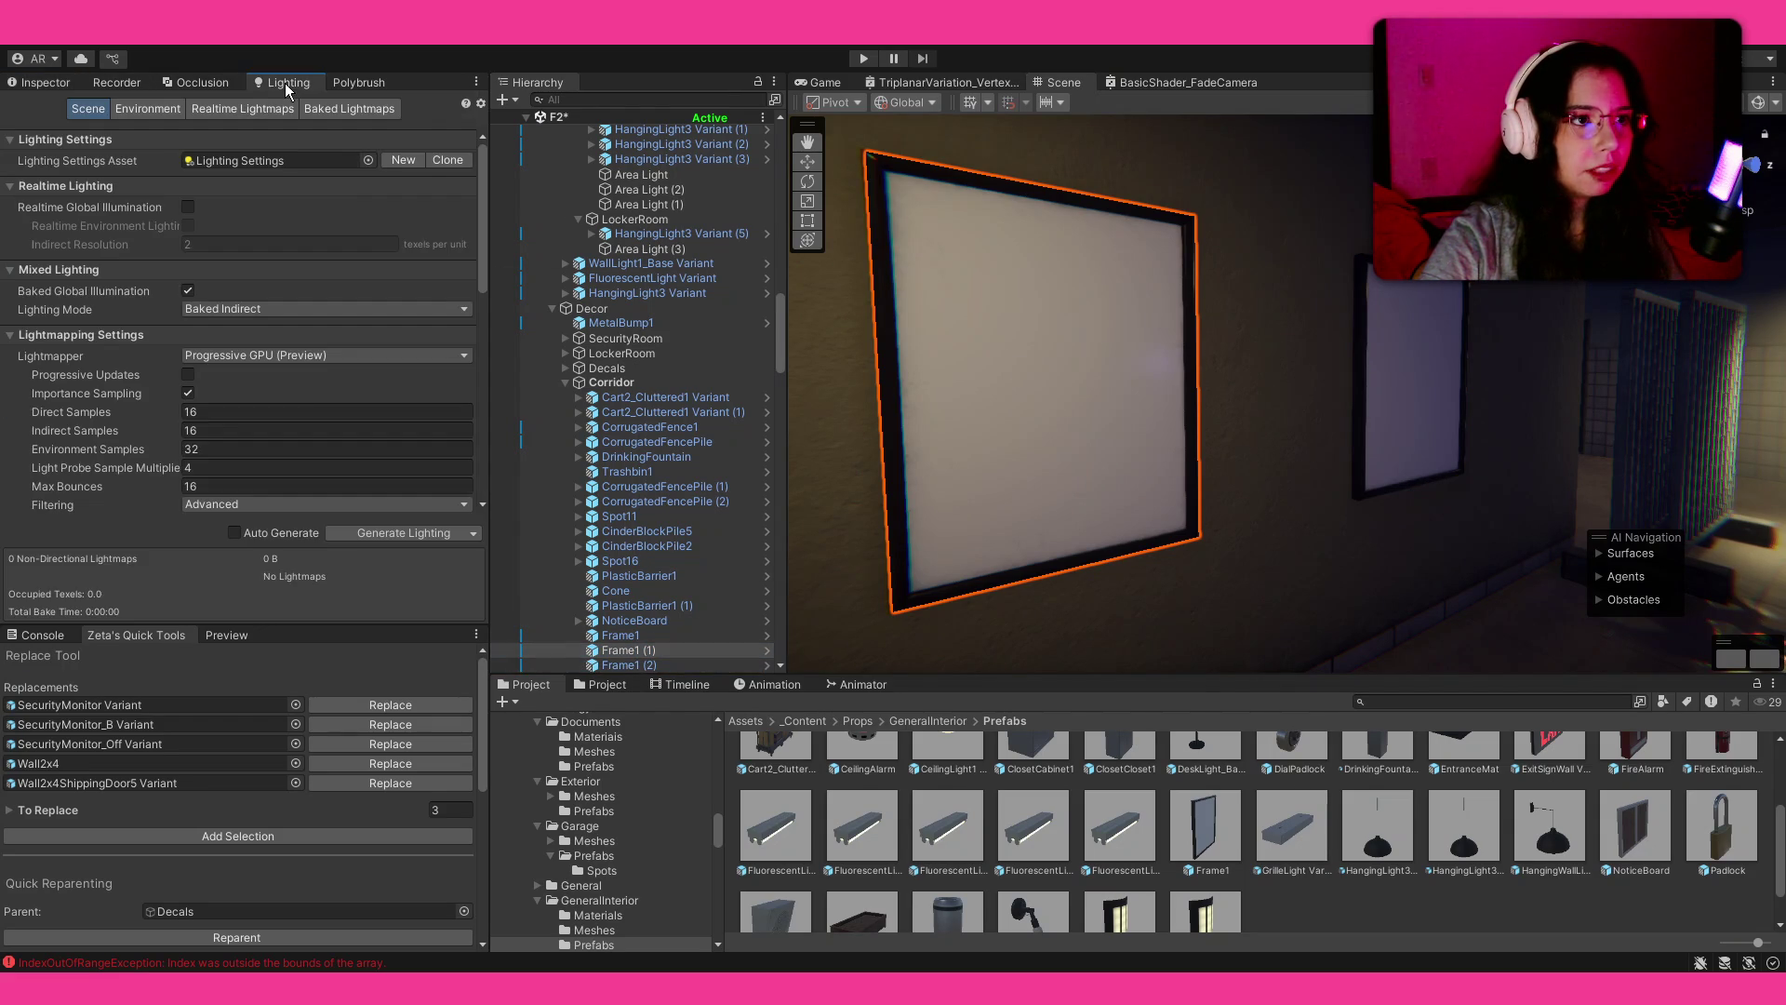
Step: Vertex-paint blue-and-orange wave patterns onto the large frame and the second frame
click(339, 91)
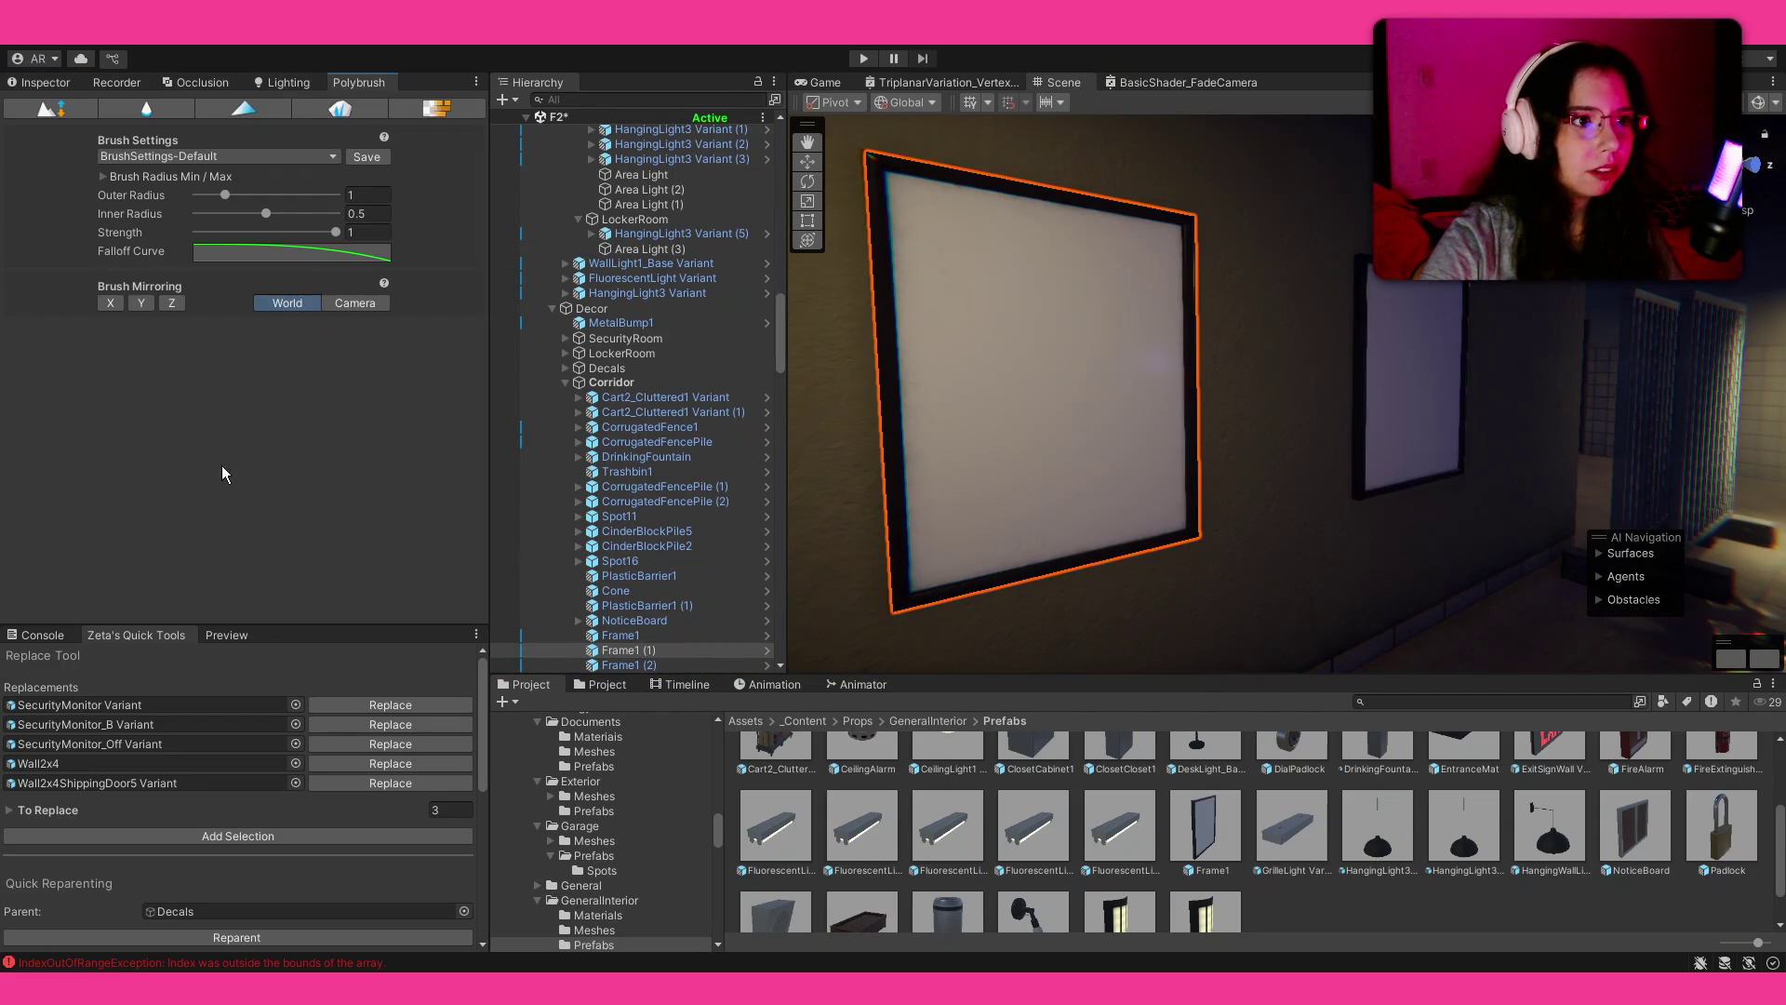
click(241, 110)
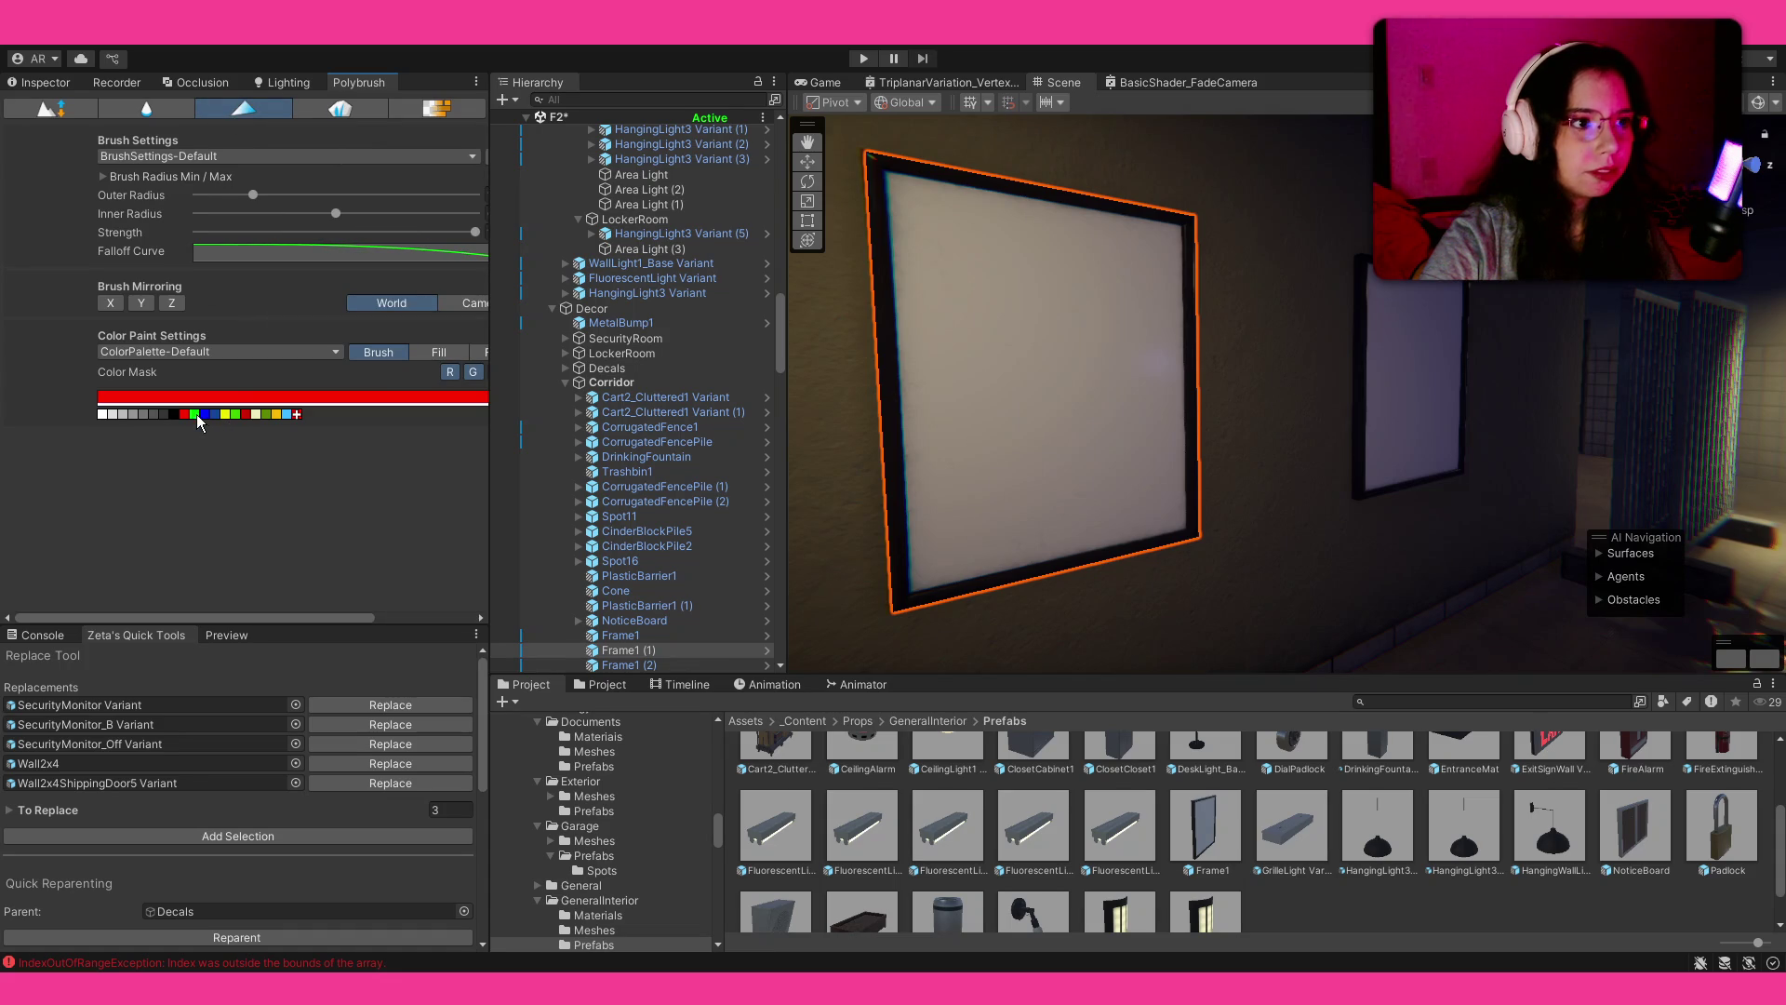
mouse_move(1011, 282)
mouse_down()
mouse_move(988, 280)
mouse_move(1048, 471)
mouse_move(1116, 427)
mouse_up()
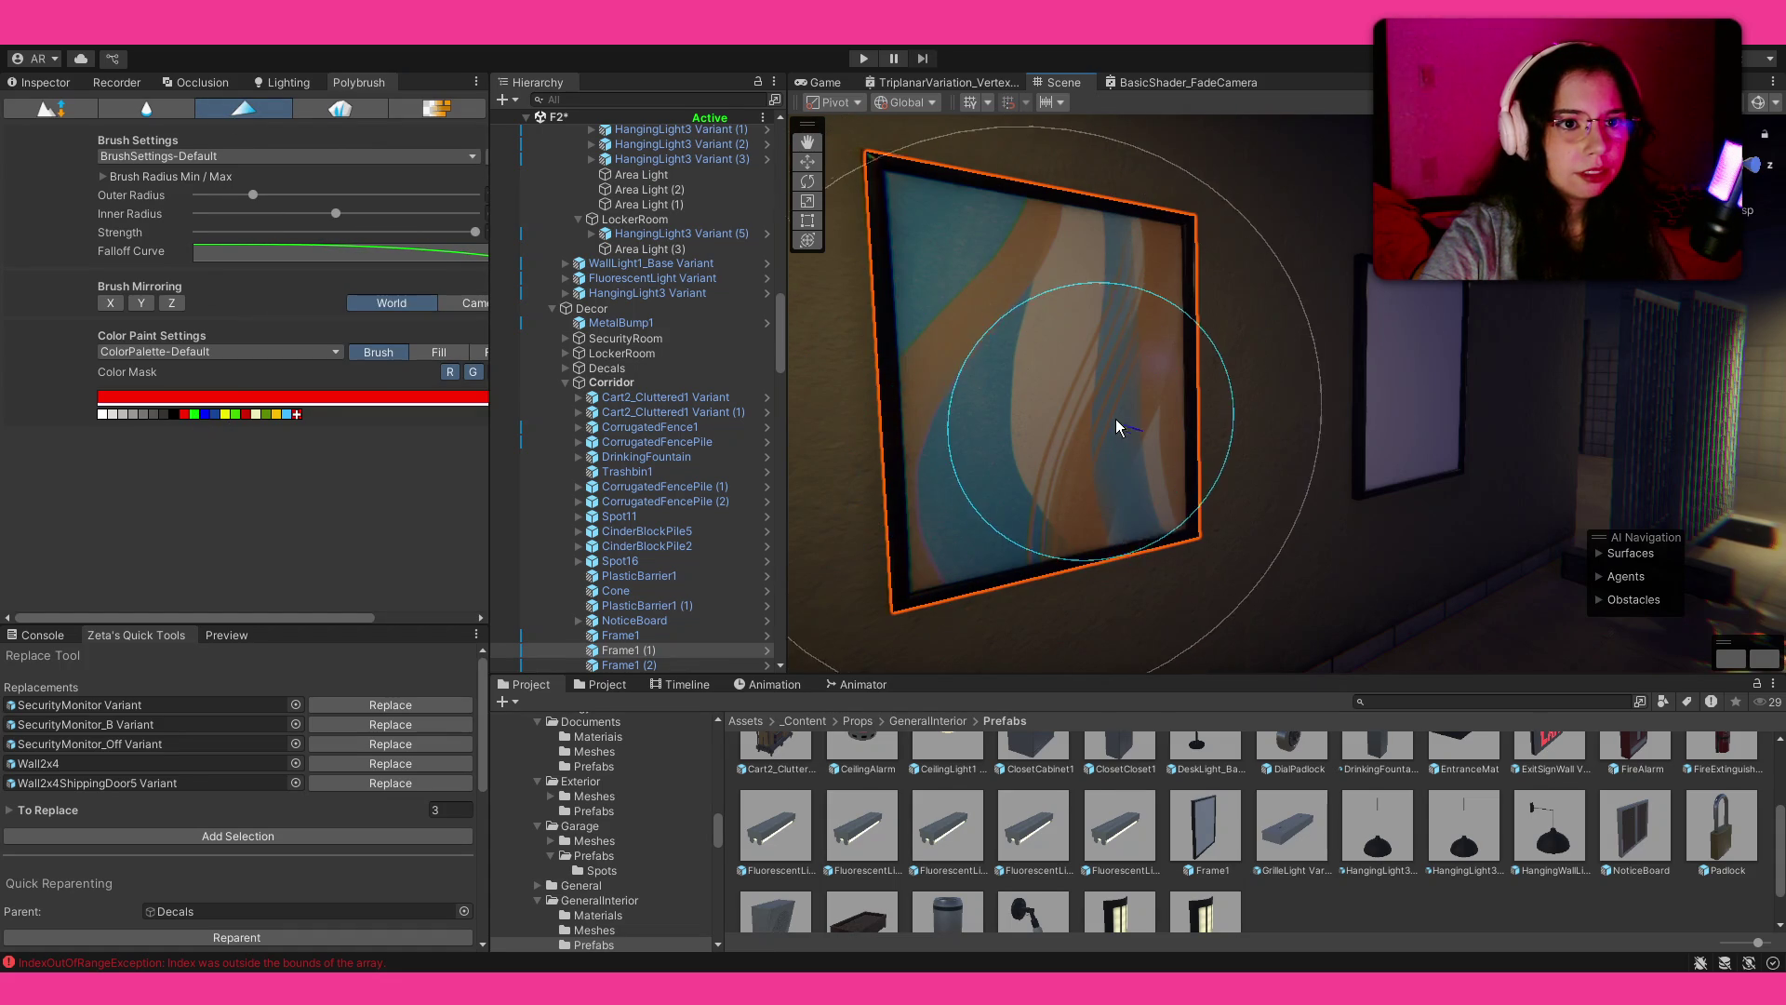
click(202, 415)
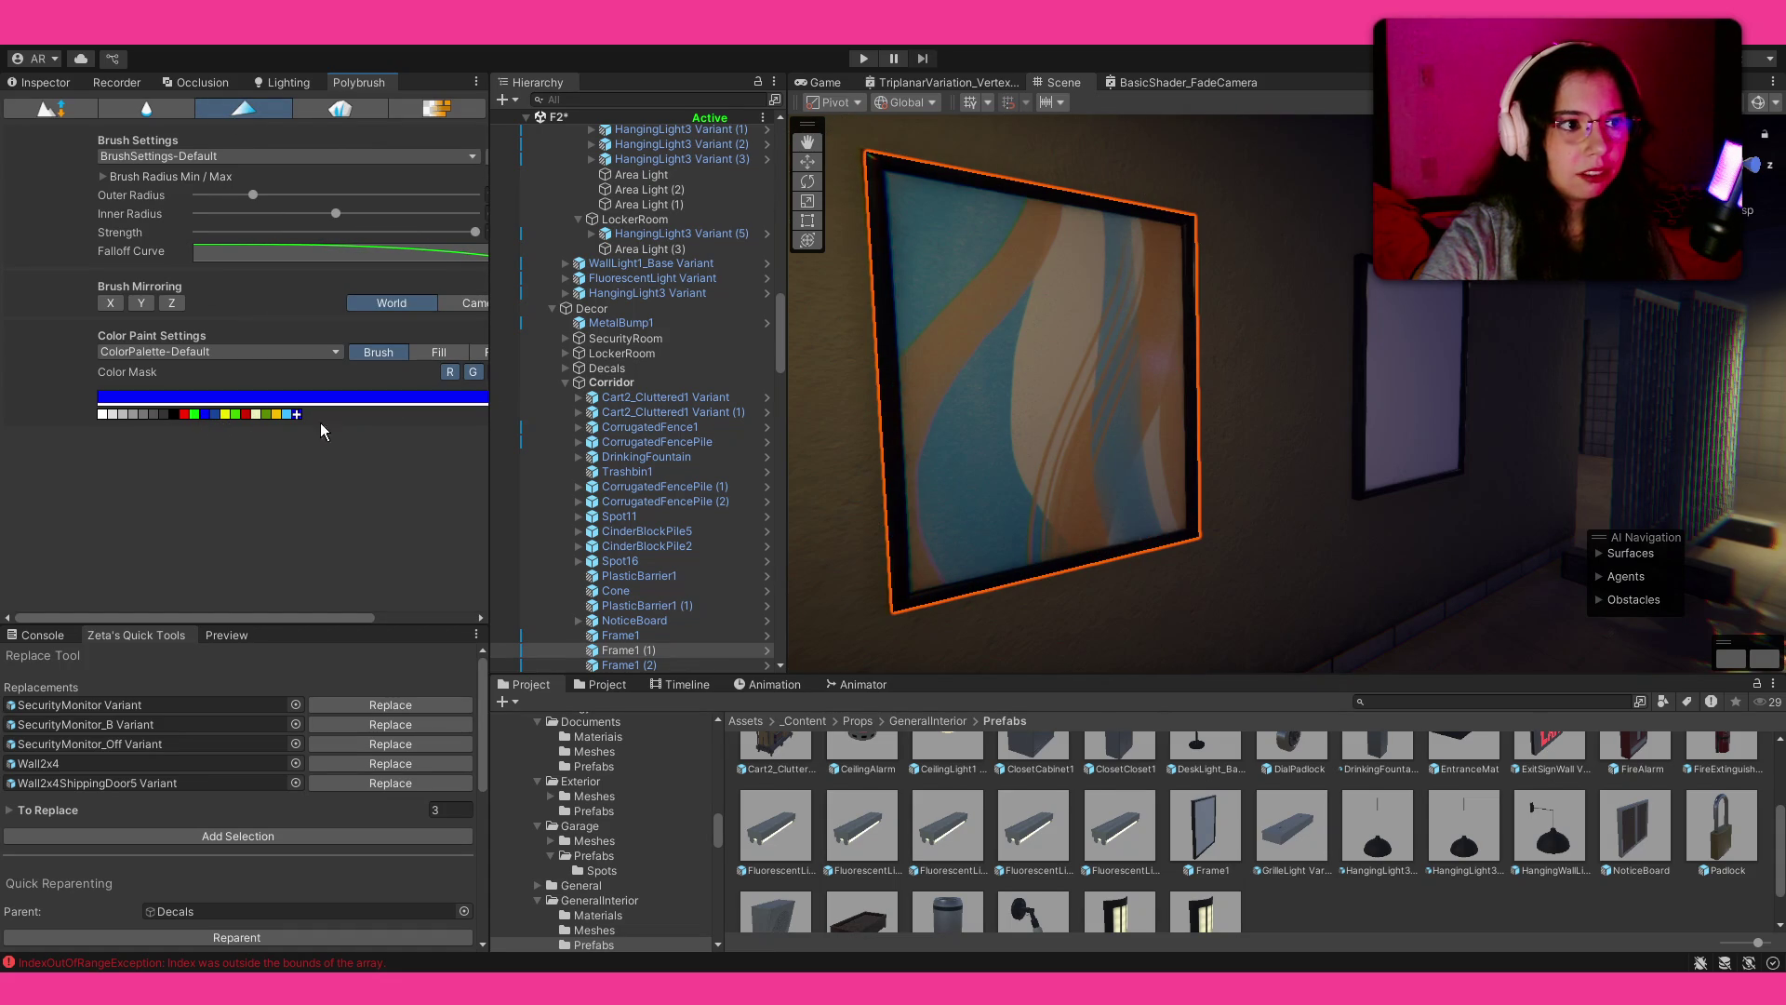
mouse_move(1415, 359)
mouse_down()
mouse_move(1404, 327)
mouse_move(1415, 399)
mouse_move(1300, 422)
mouse_up()
scroll(1300, 422, up, 3)
Step: Repaint a frame in red and green waves, and paint a red circle on the door-side frame
click(184, 414)
mouse_move(1412, 327)
mouse_down()
mouse_move(1392, 433)
mouse_move(1406, 444)
mouse_up()
click(195, 414)
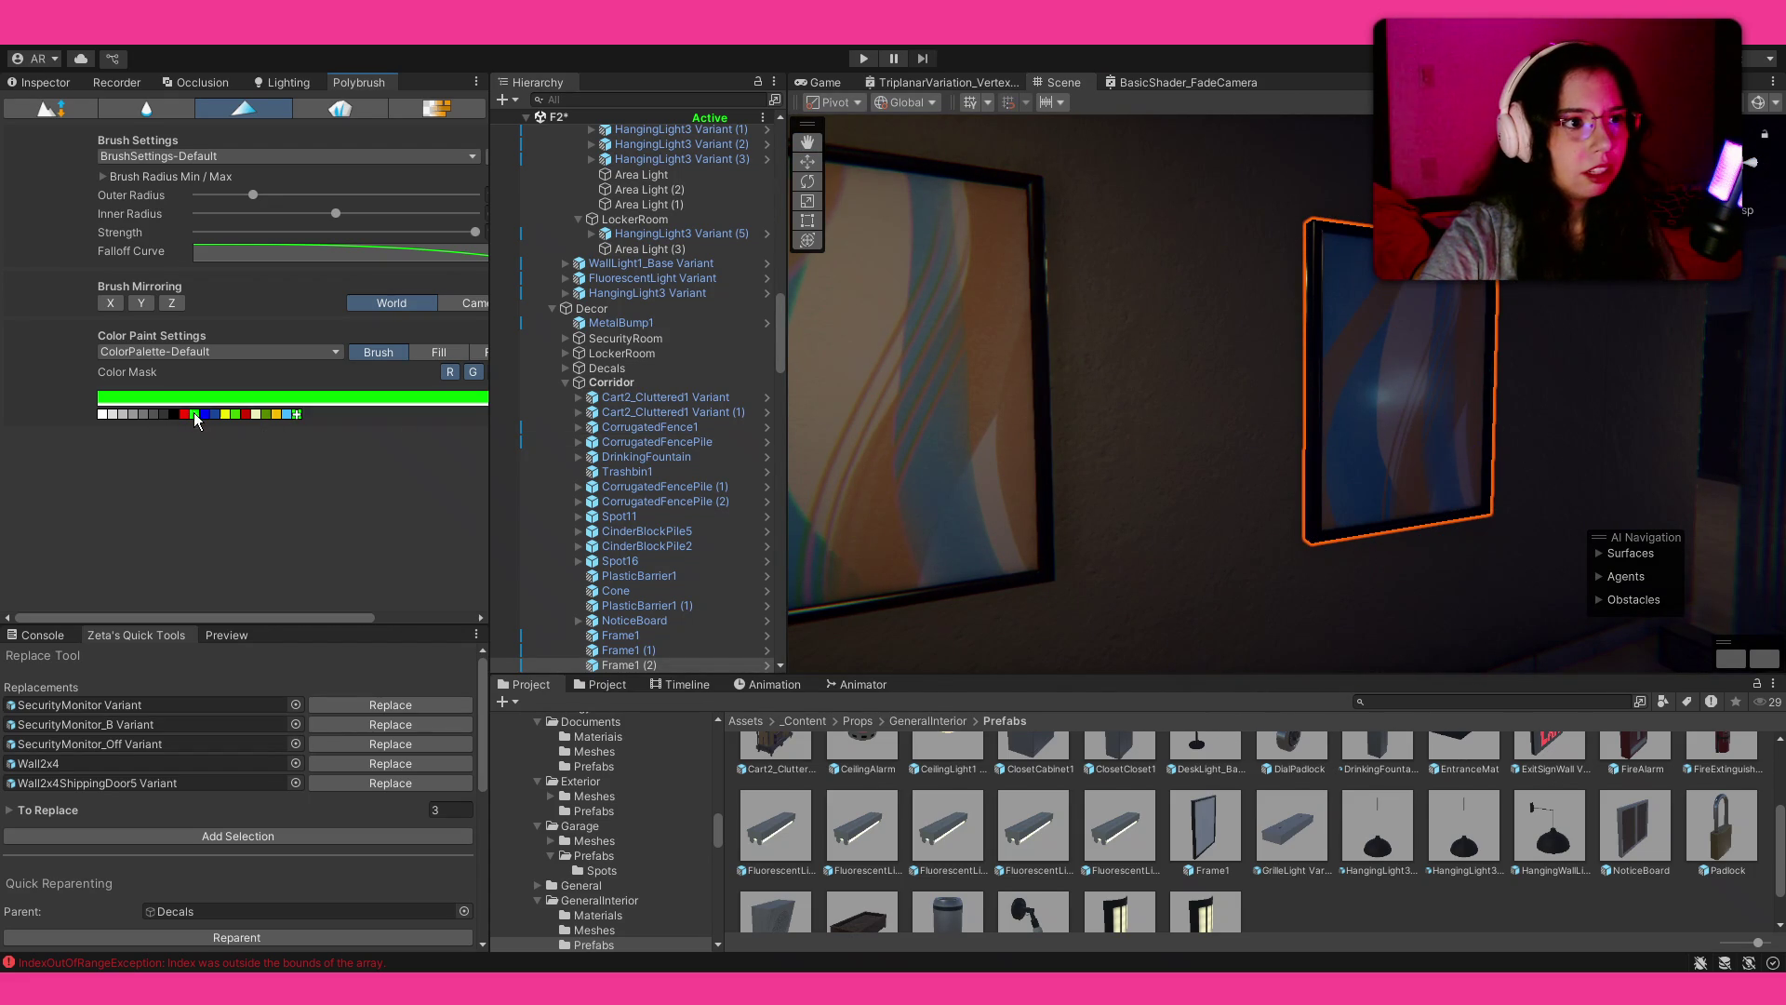
mouse_move(1409, 455)
mouse_down()
mouse_move(1409, 326)
mouse_move(1337, 506)
mouse_move(1355, 377)
mouse_move(1359, 438)
mouse_move(1192, 454)
mouse_move(1197, 483)
mouse_up()
click(1200, 470)
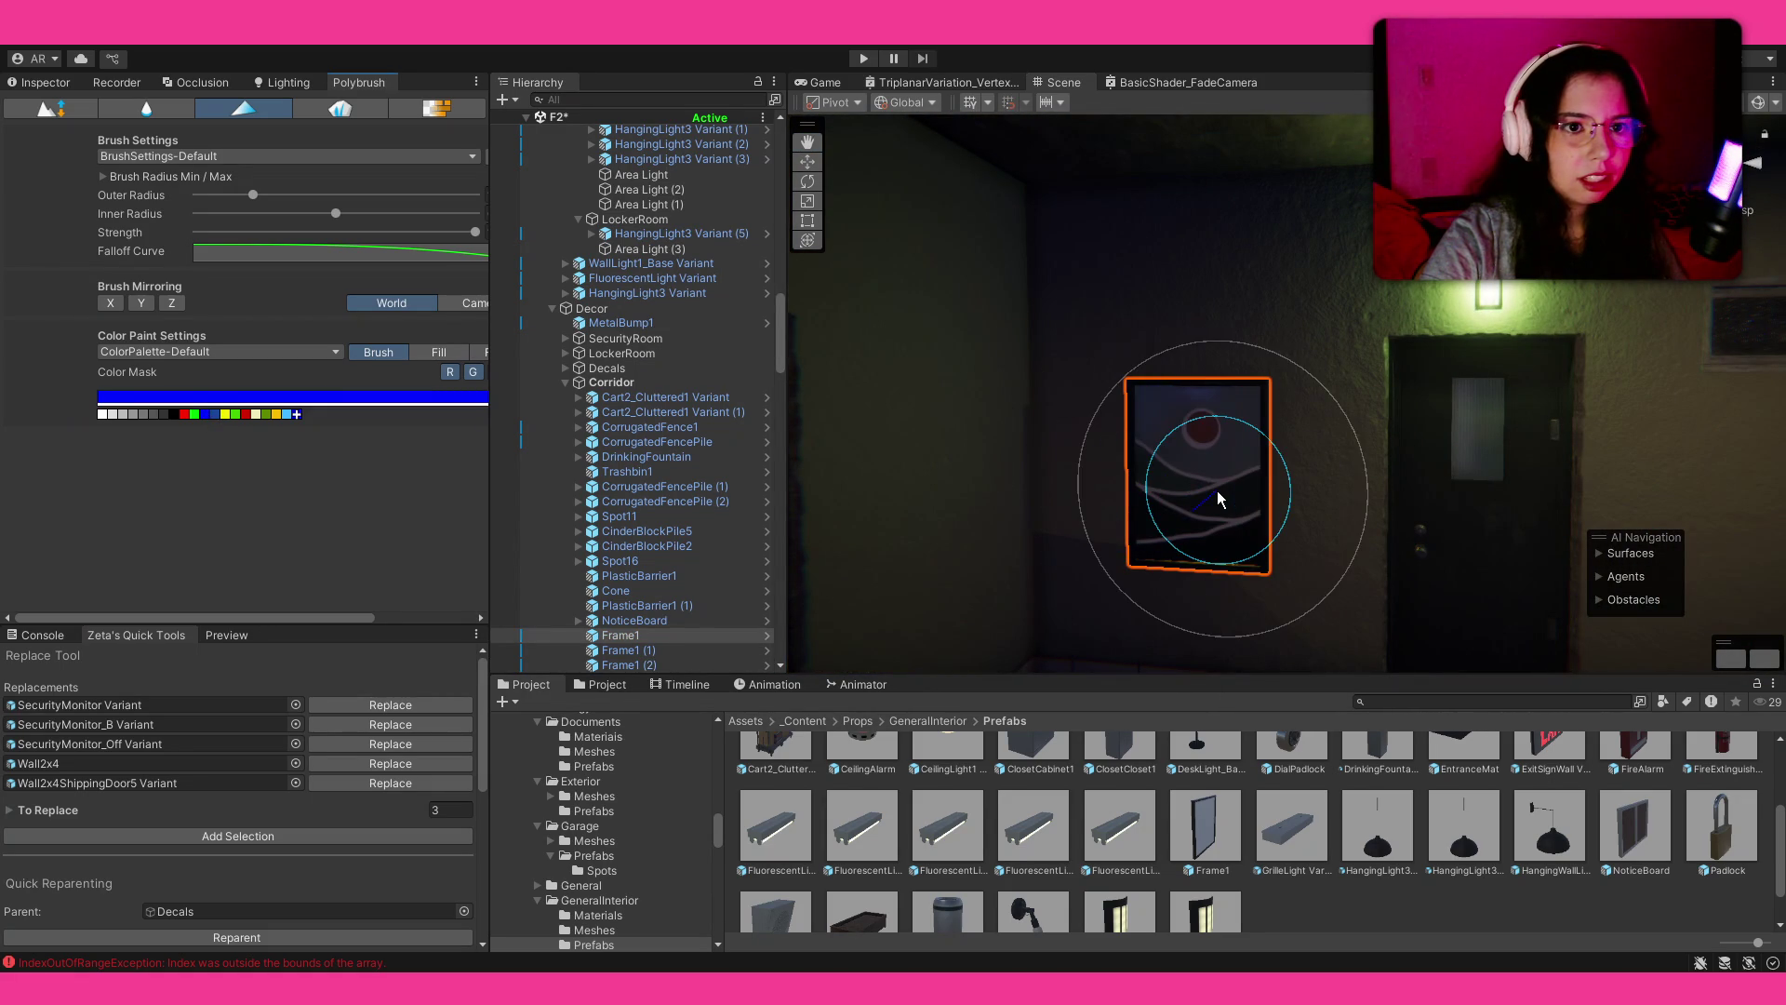
drag(1213, 499, 1199, 439)
mouse_move(1464, 573)
mouse_down()
mouse_move(1250, 482)
mouse_move(1300, 492)
mouse_up()
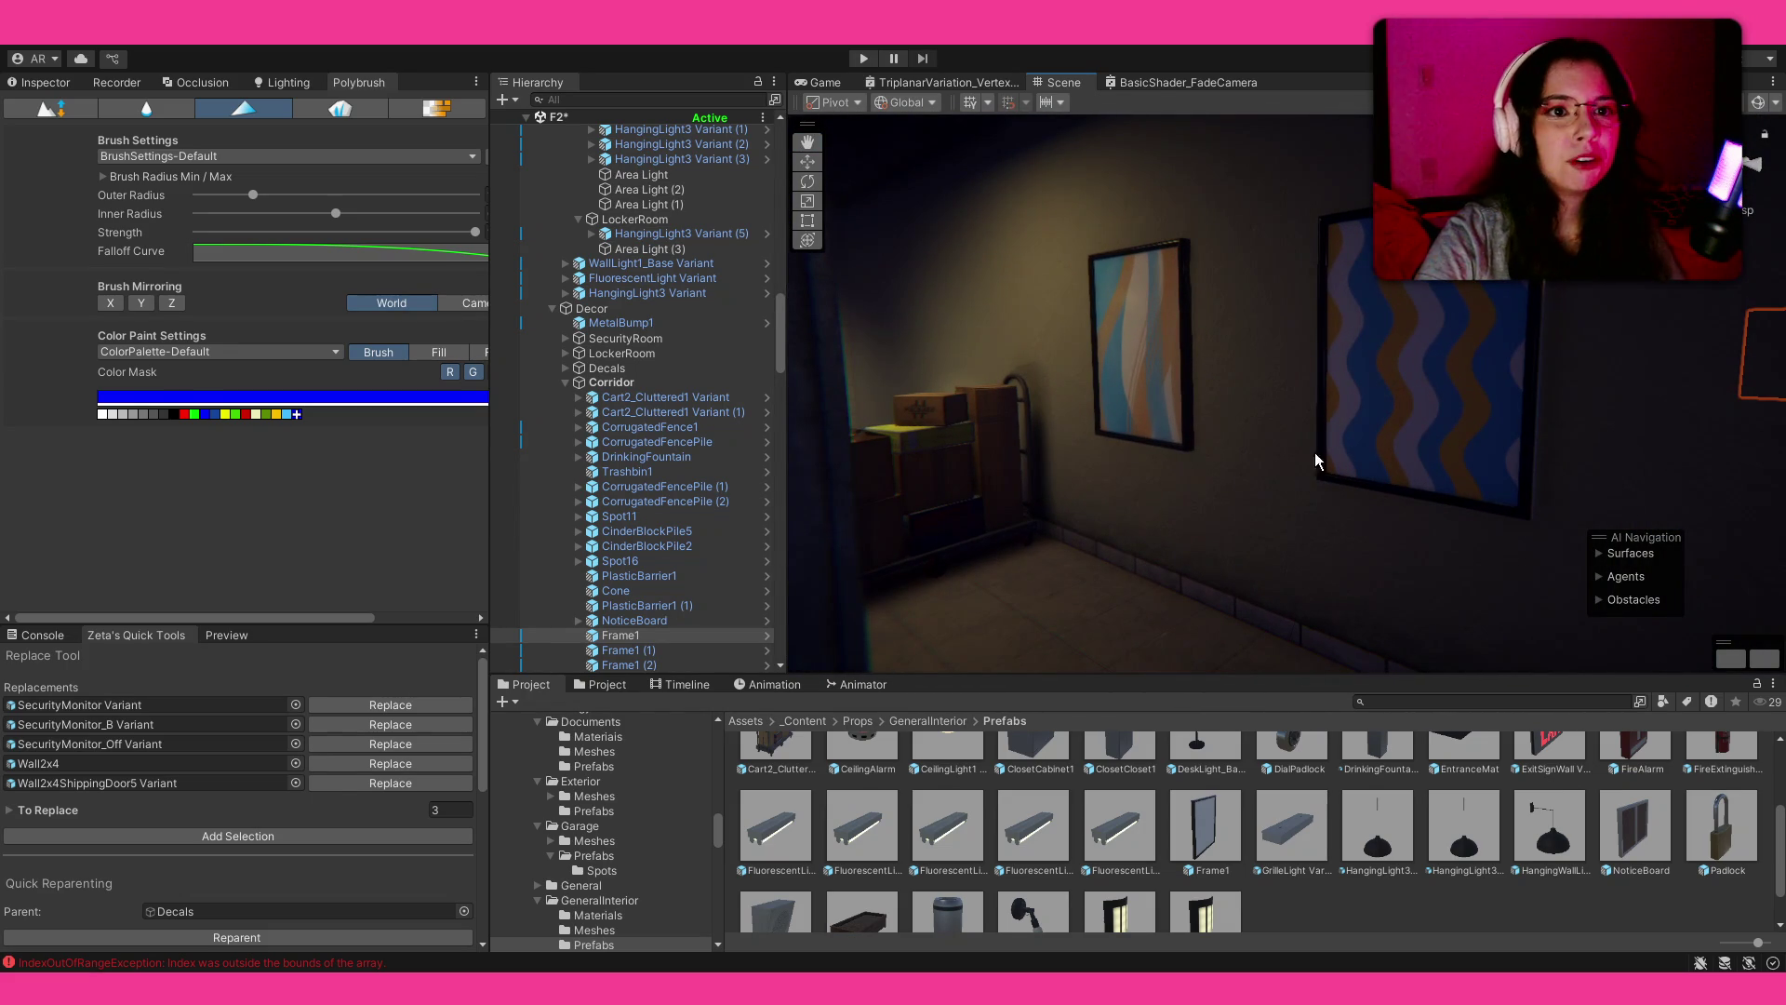